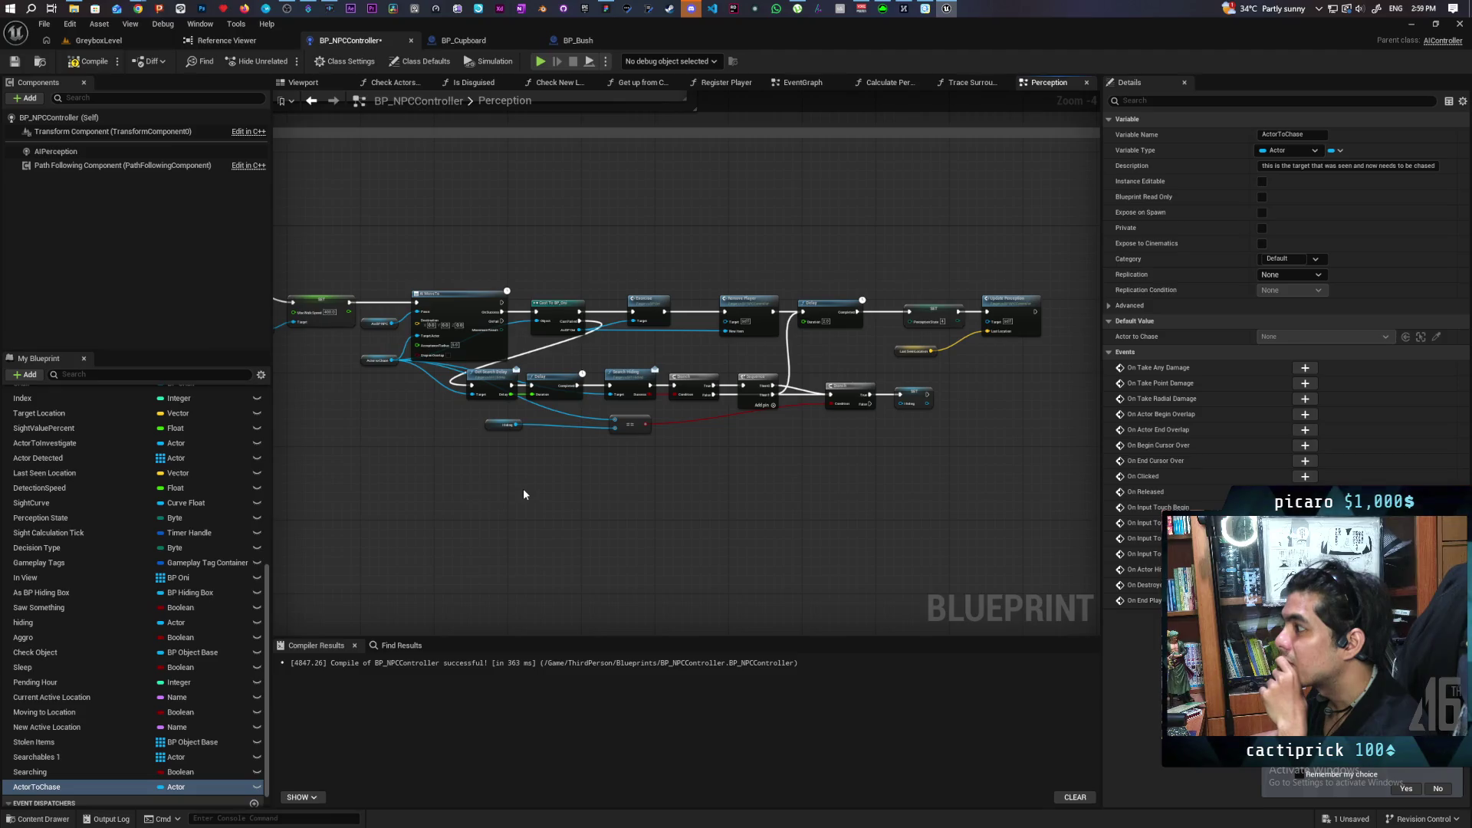
# Nudge the As BP NPC getter slightly left near the Lose Sight and Give Up nodes.
pyautogui.scroll(-4, 504, 481)
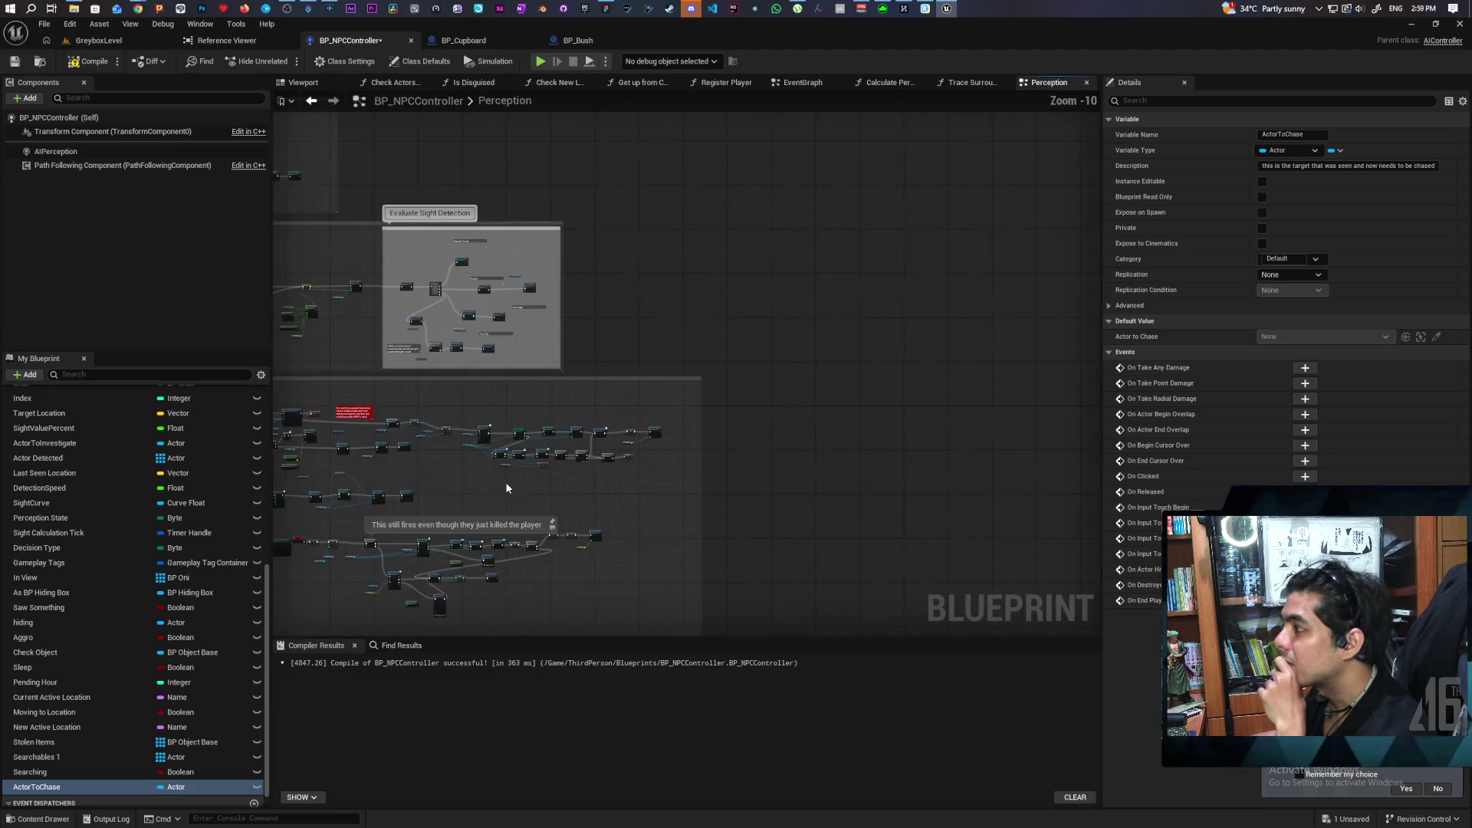
pyautogui.scroll(6, 552, 302)
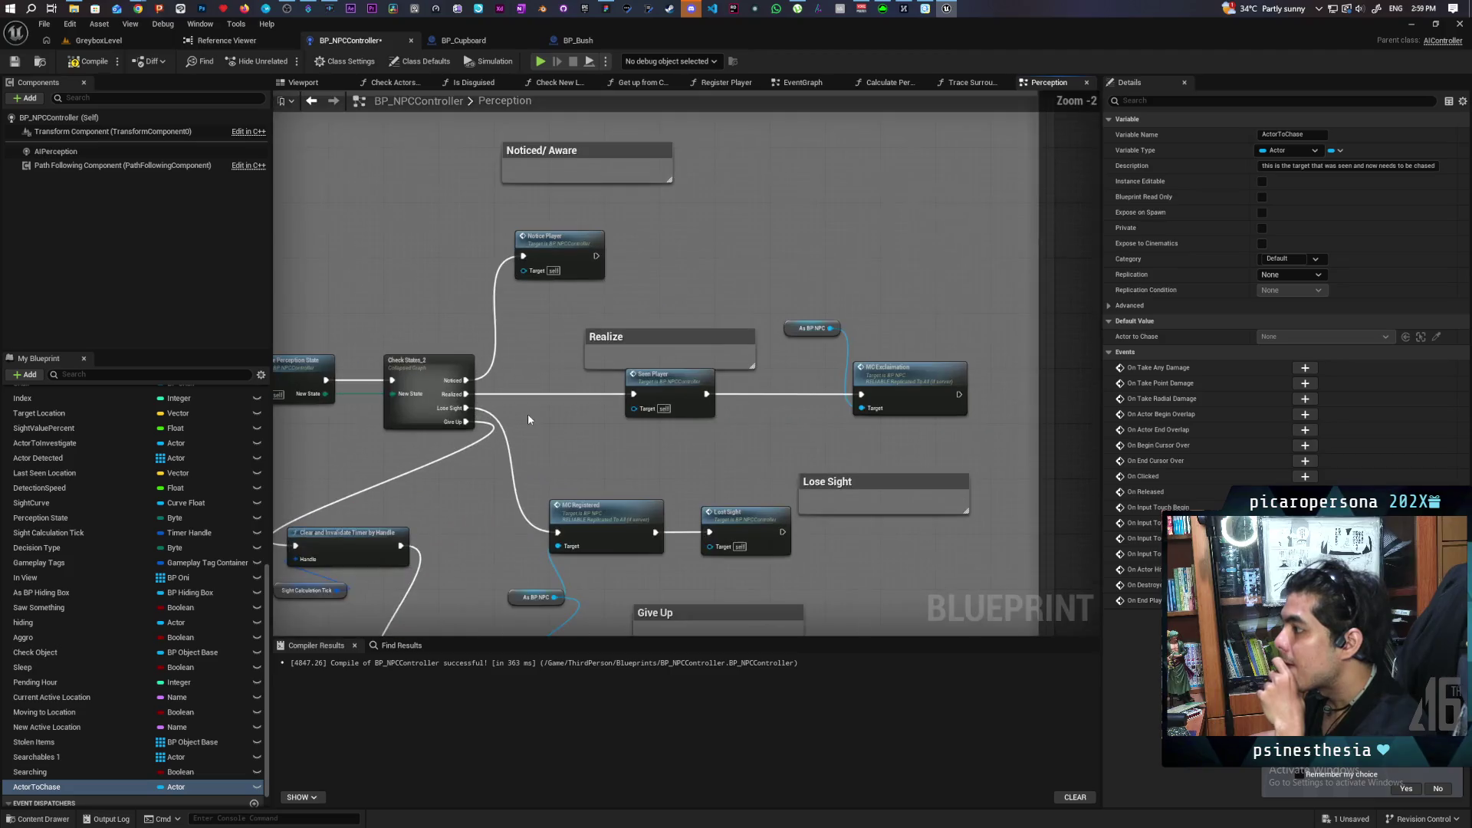
pyautogui.moveTo(729, 282)
pyautogui.mouseDown()
pyautogui.moveTo(775, 441)
pyautogui.moveTo(832, 341)
pyautogui.mouseUp()
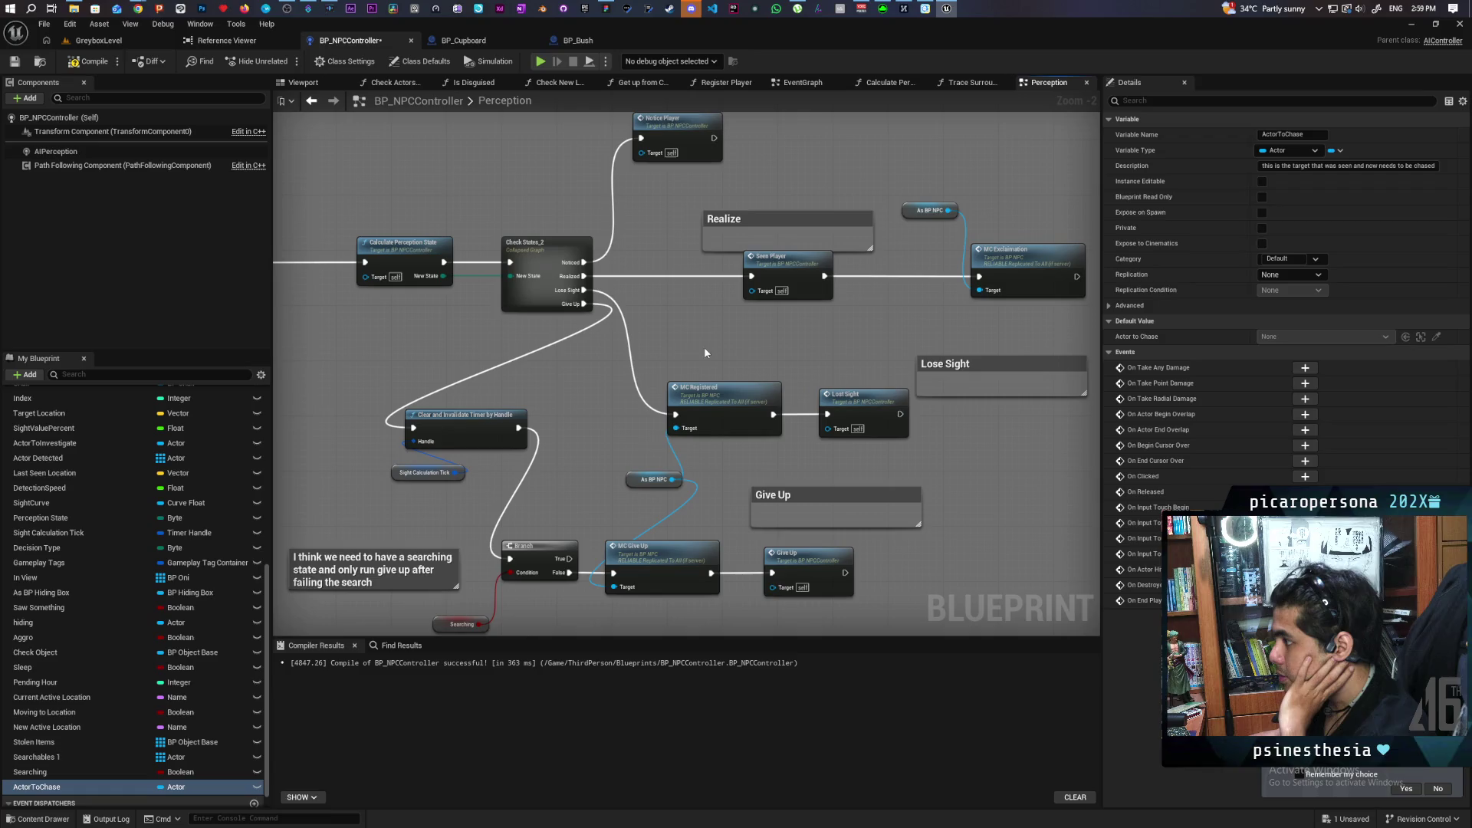
pyautogui.moveTo(630, 397); pyautogui.dragTo(635, 334)
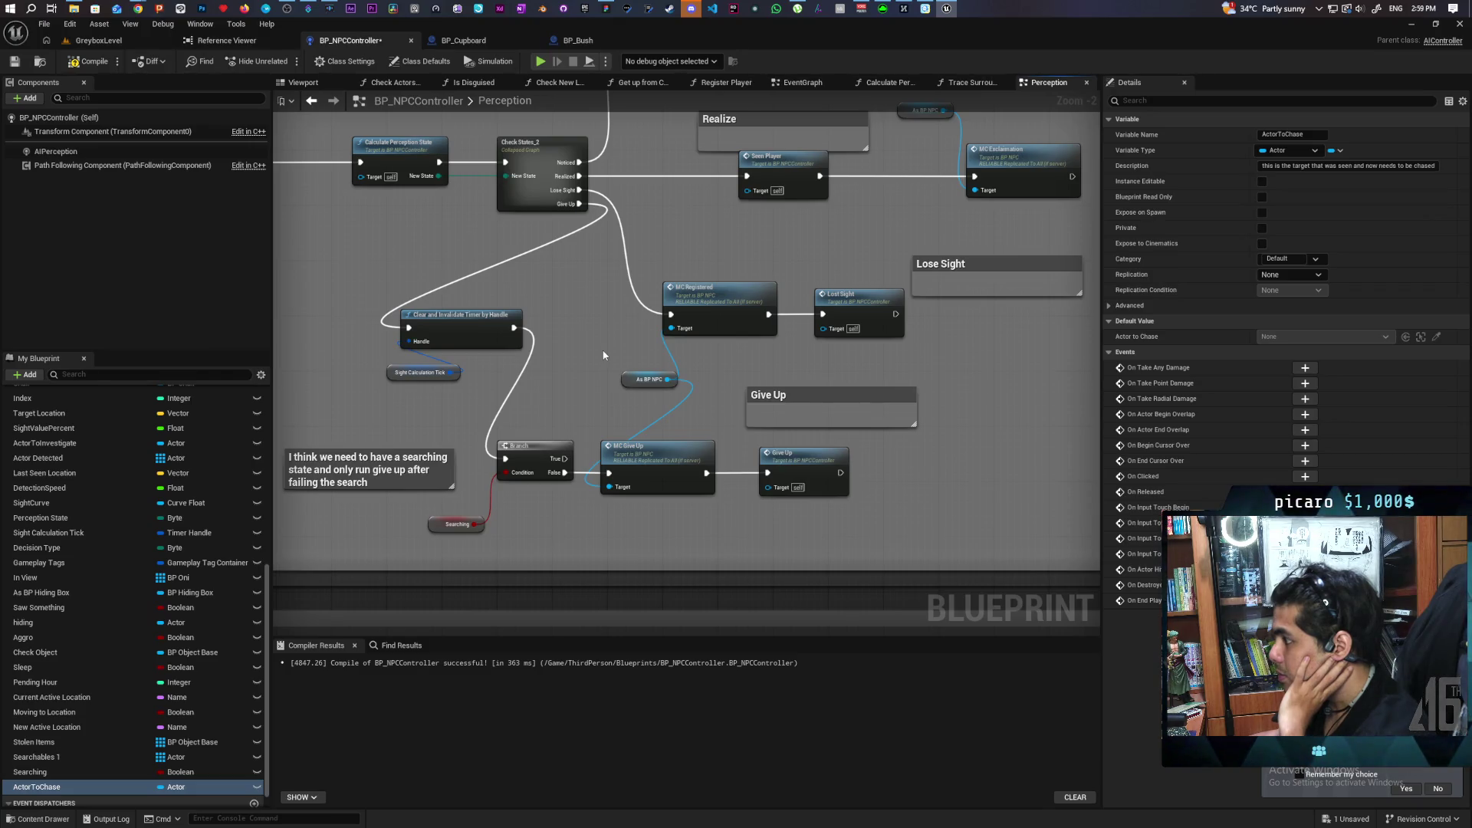
pyautogui.moveTo(611, 361); pyautogui.dragTo(665, 396)
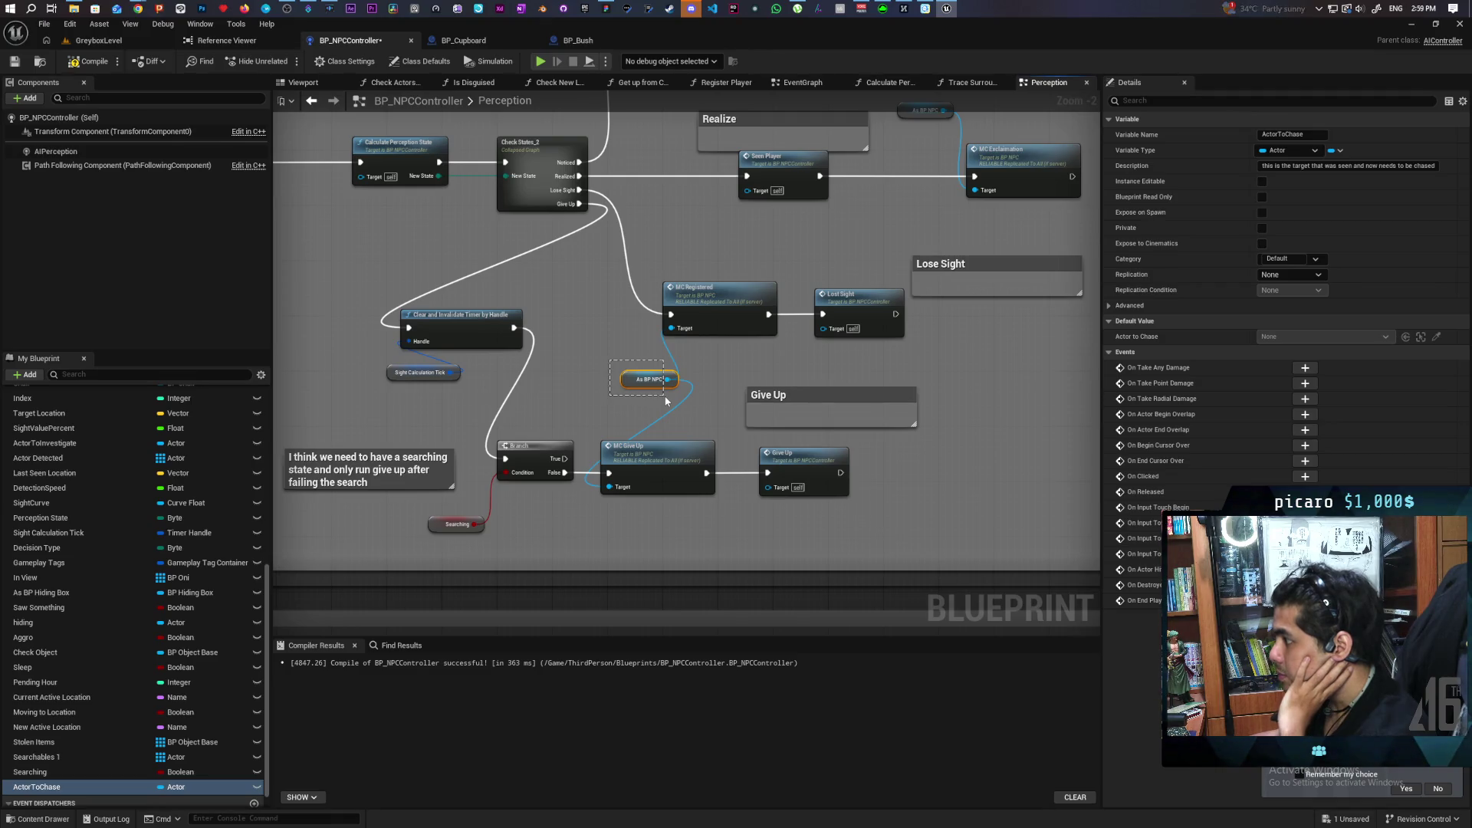
pyautogui.click(643, 409)
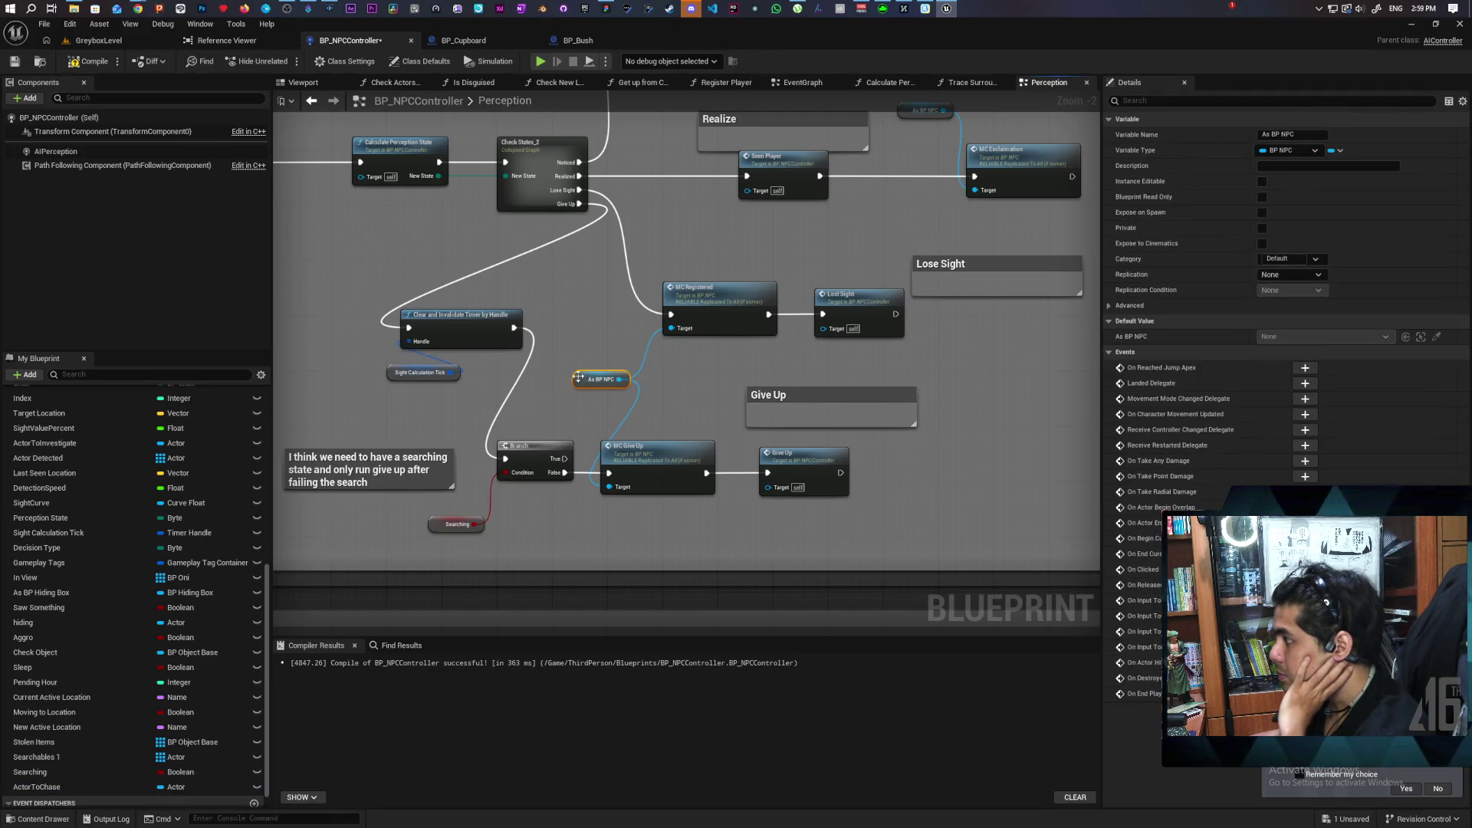
pyautogui.moveTo(625, 379); pyautogui.dragTo(576, 378)
# Jump to the MC Registered definition in BP_NPC and select its New Registered call.
pyautogui.doubleClick(723, 293)
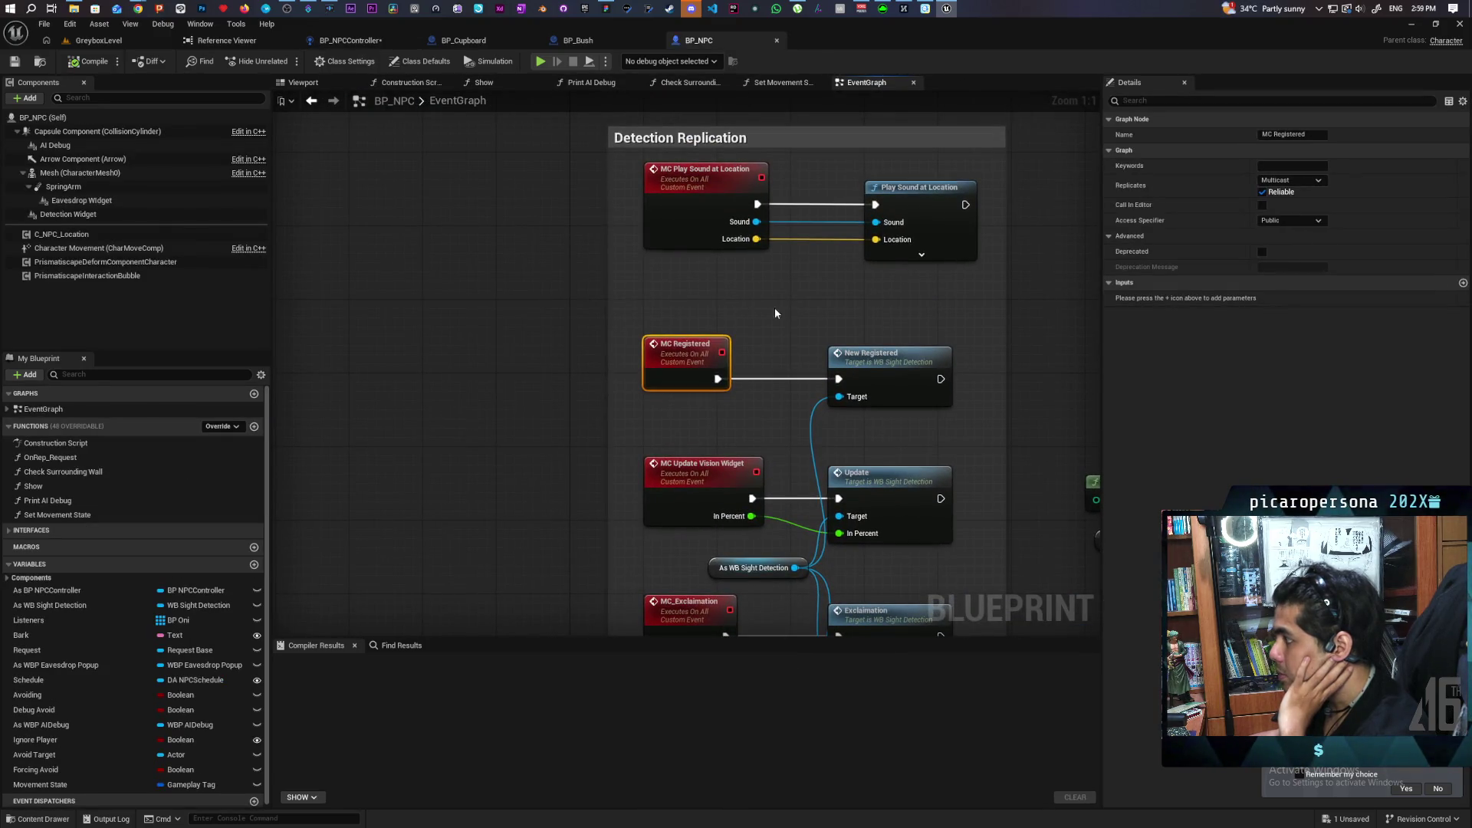
pyautogui.moveTo(775, 312)
pyautogui.mouseDown()
pyautogui.moveTo(674, 296)
pyautogui.moveTo(624, 210)
pyautogui.moveTo(644, 114)
pyautogui.moveTo(635, 128)
pyautogui.mouseUp()
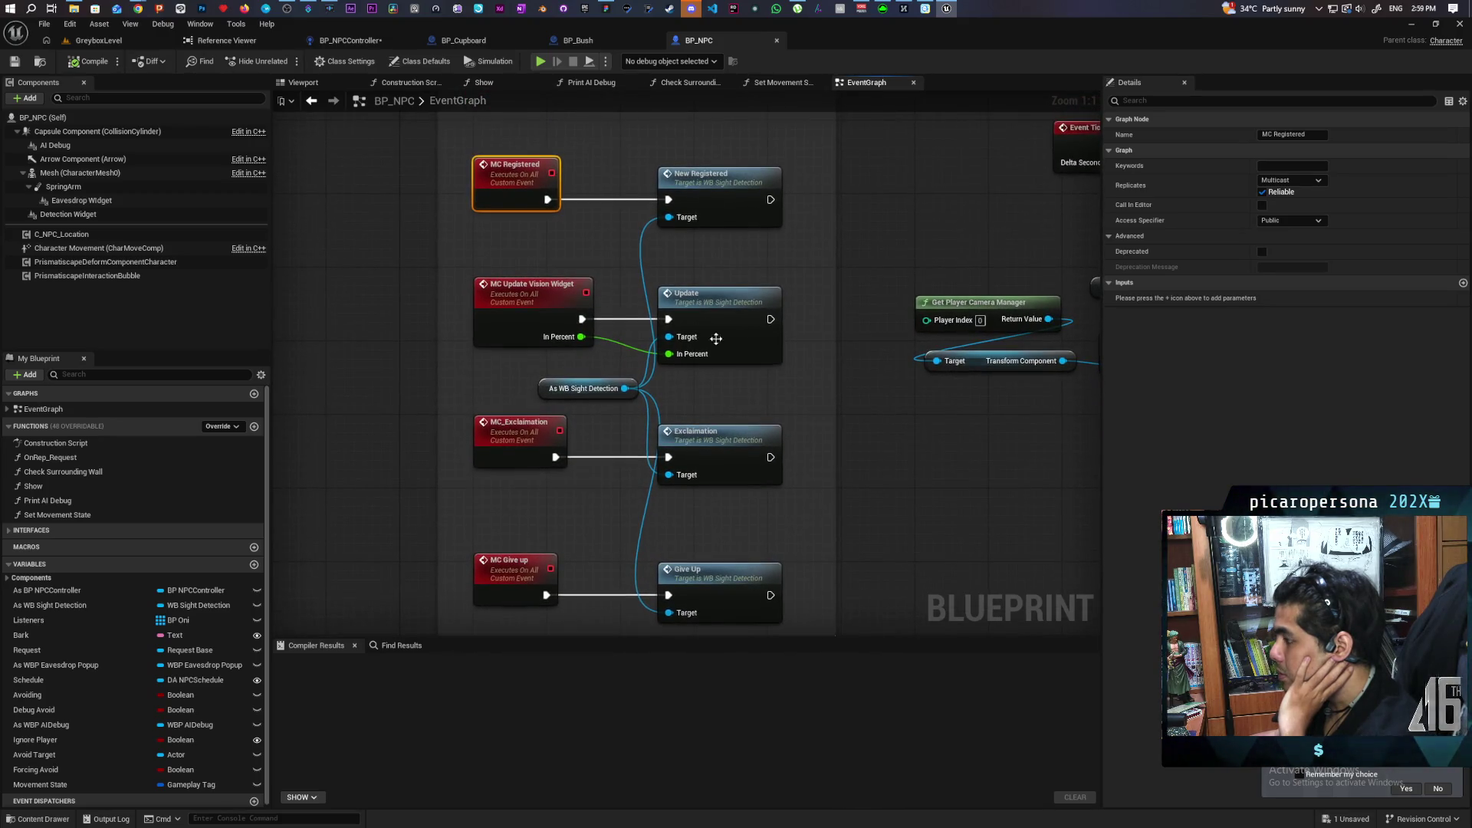
pyautogui.moveTo(756, 414)
pyautogui.mouseDown()
pyautogui.moveTo(715, 243)
pyautogui.moveTo(682, 479)
pyautogui.moveTo(701, 477)
pyautogui.mouseUp()
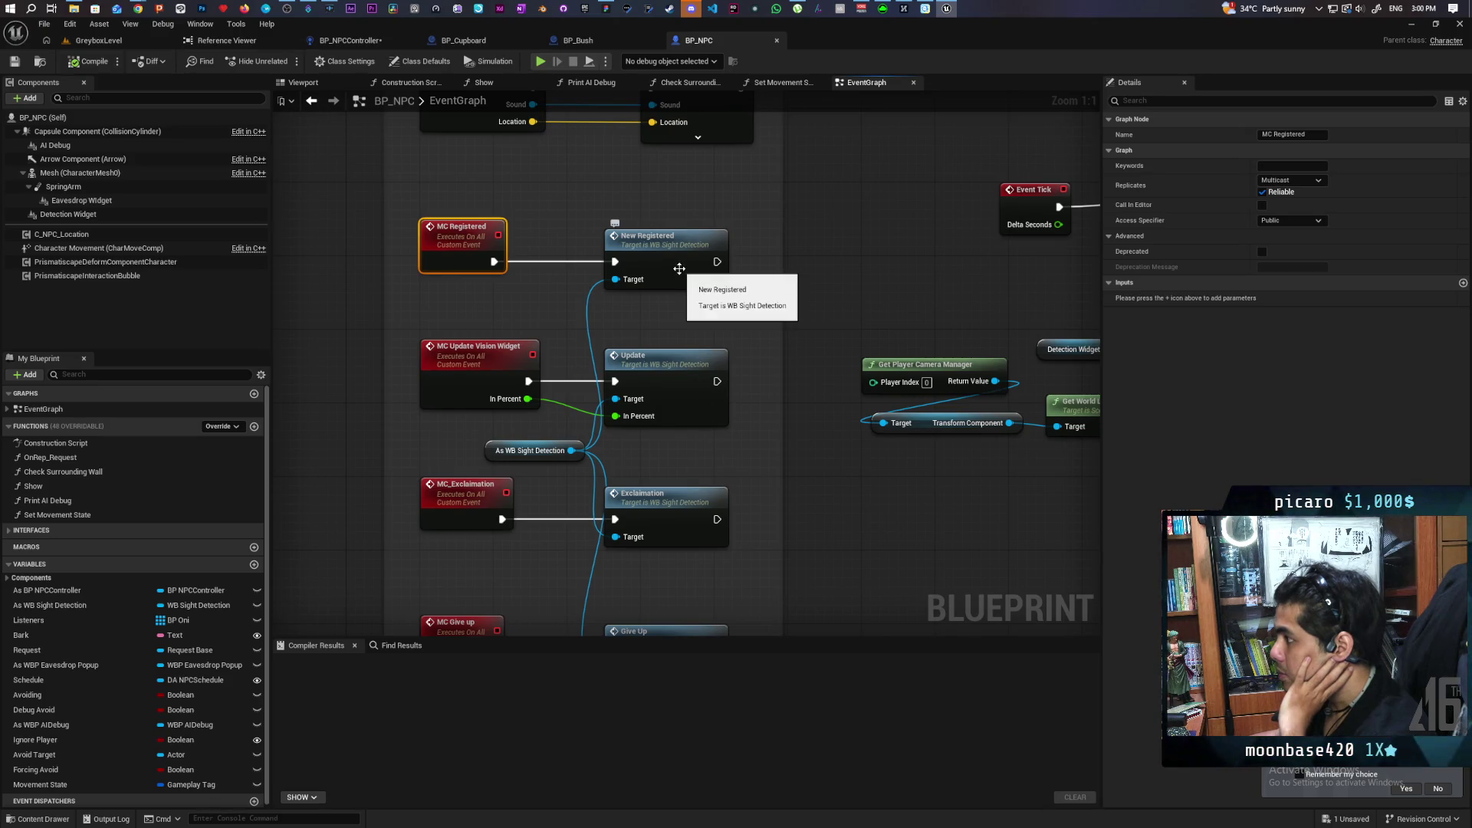
pyautogui.click(679, 268)
# Inspect New Registered's Exclamation and Sight Detection Set Visibility nodes in WB_SightDetection, then return to BP_NPCController.
pyautogui.doubleClick(679, 269)
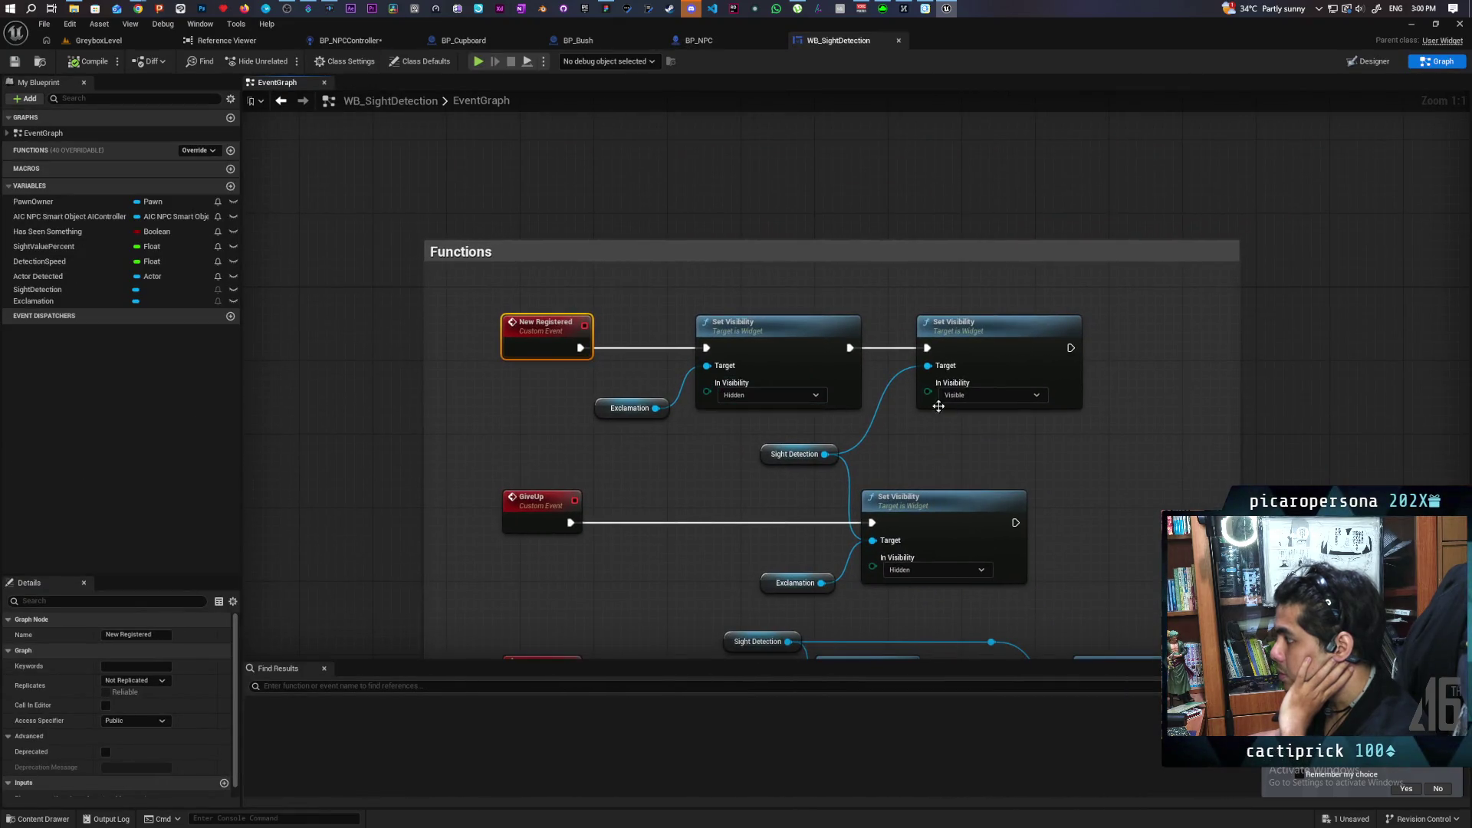
pyautogui.moveTo(619, 441); pyautogui.dragTo(745, 373)
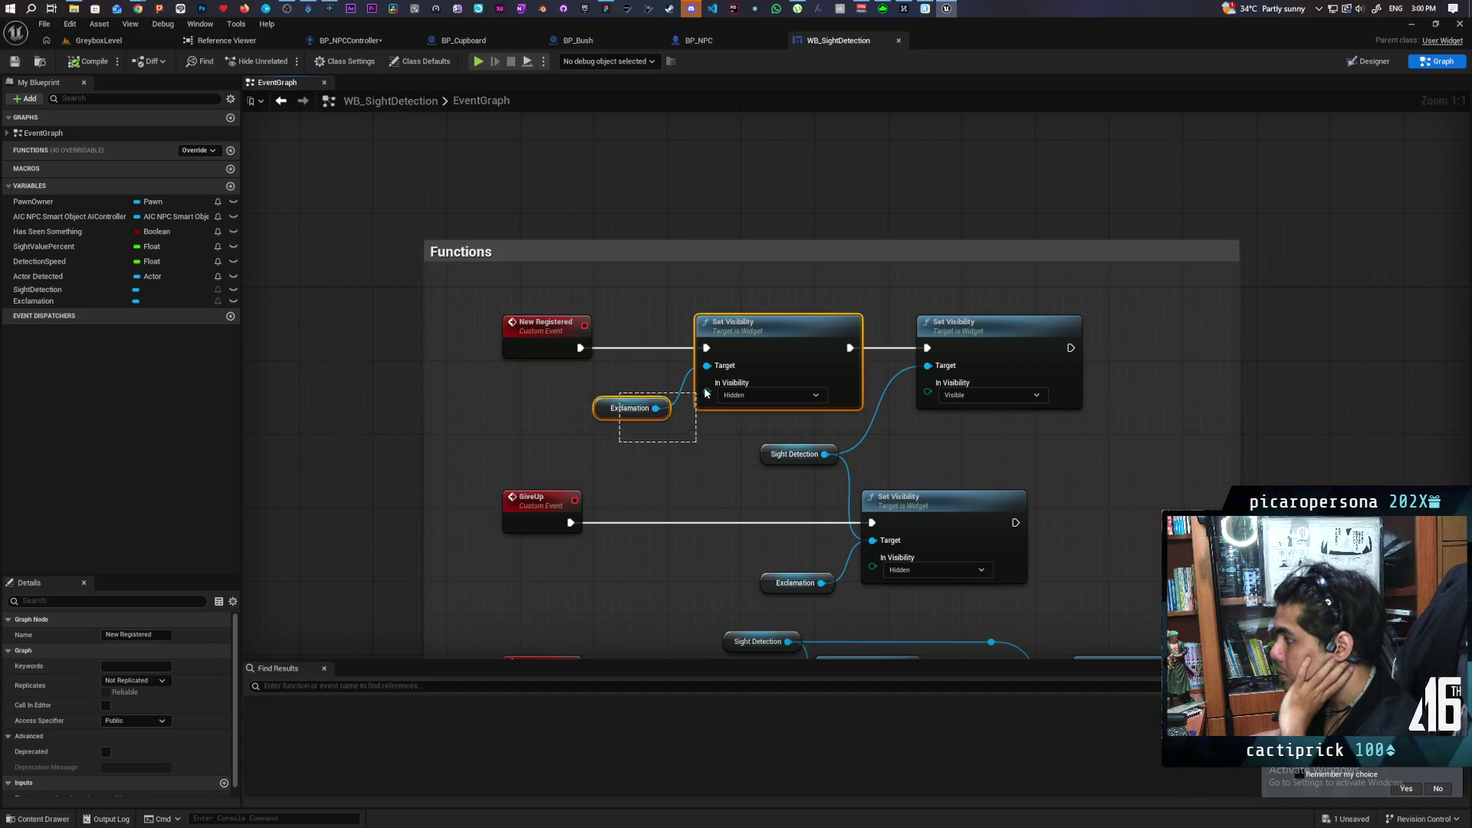
pyautogui.click(871, 451)
pyautogui.click(797, 454)
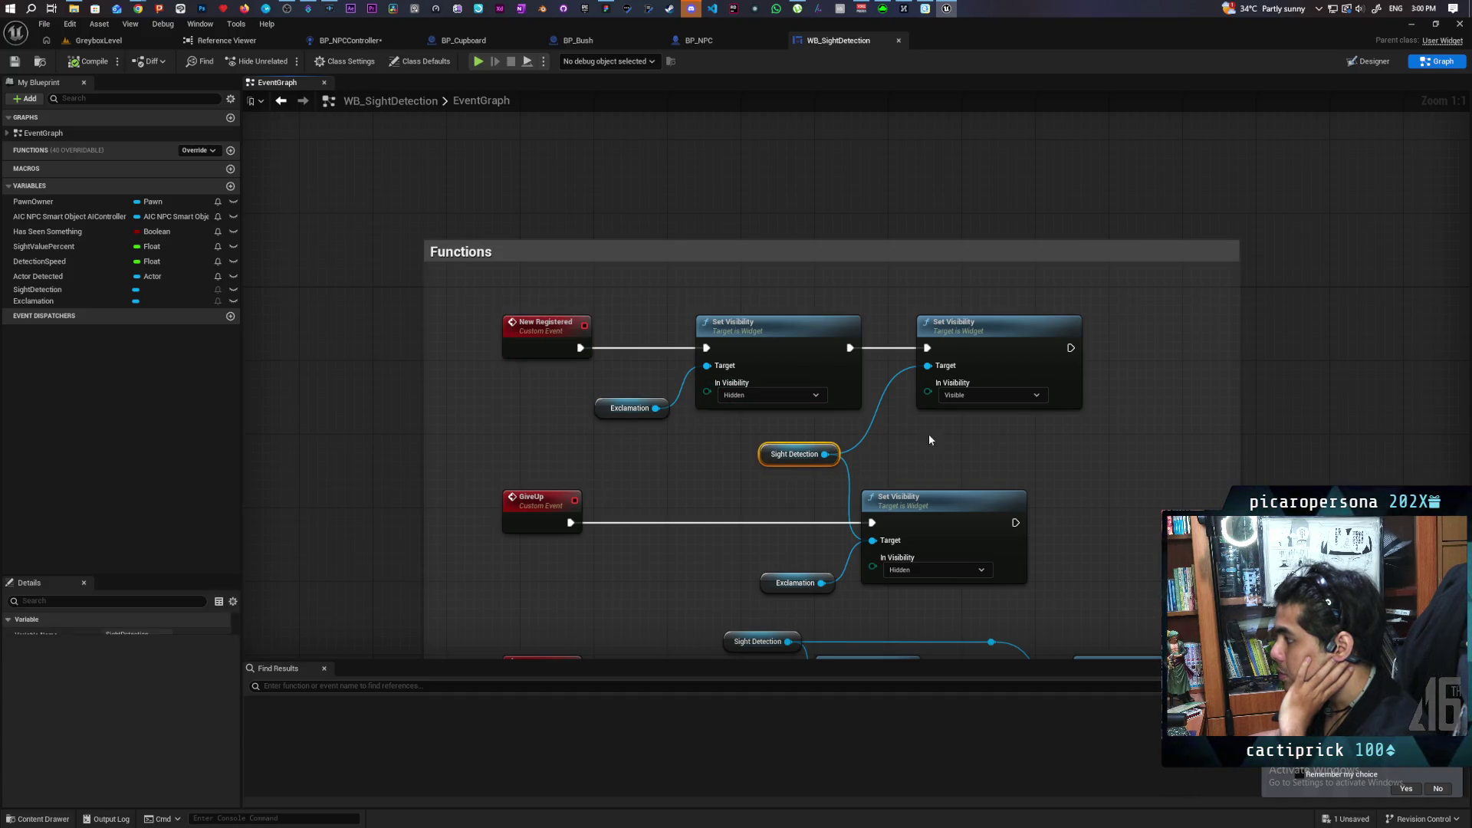
pyautogui.moveTo(994, 431); pyautogui.dragTo(1080, 366)
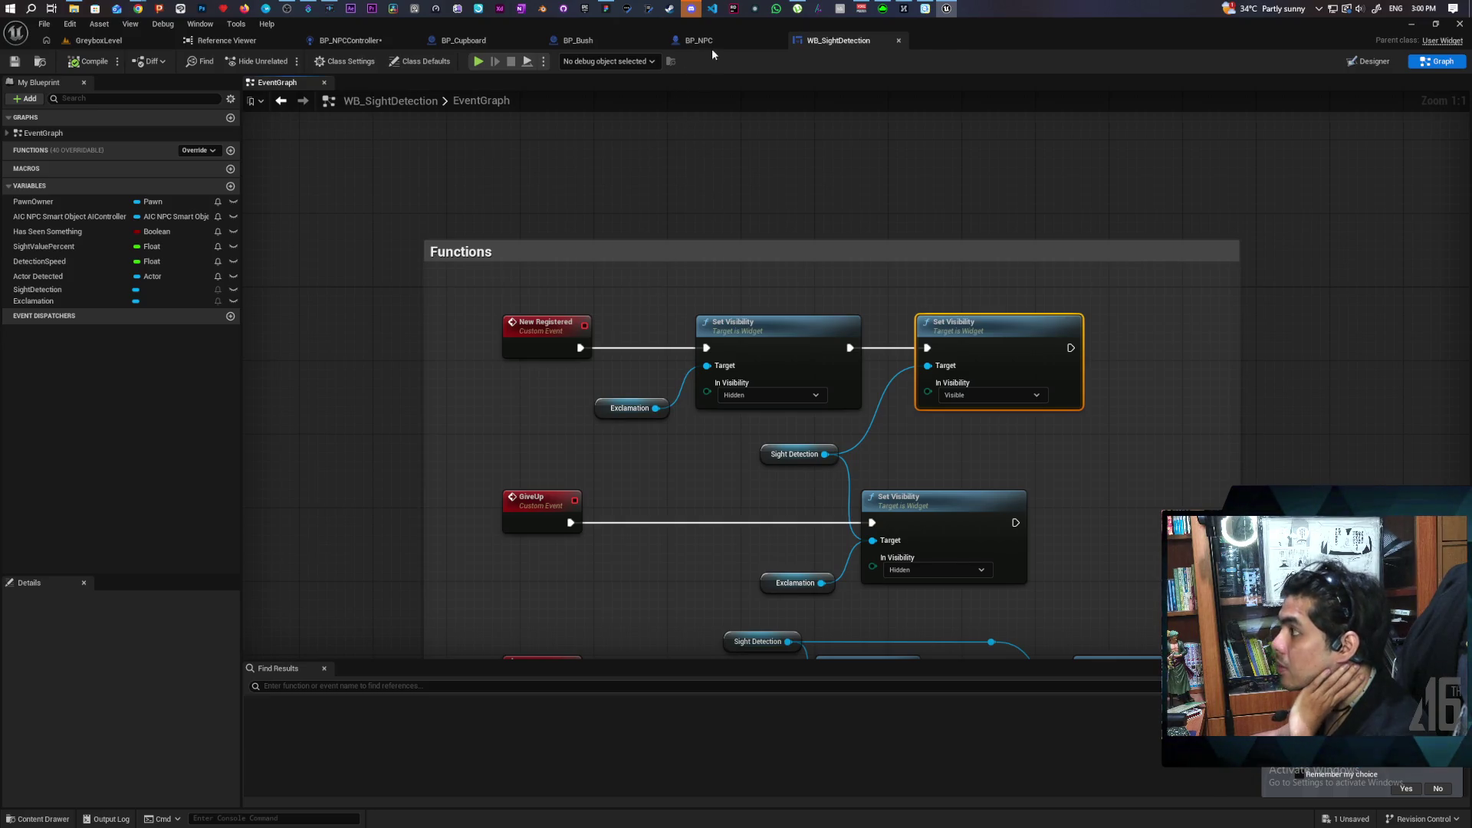
pyautogui.click(359, 41)
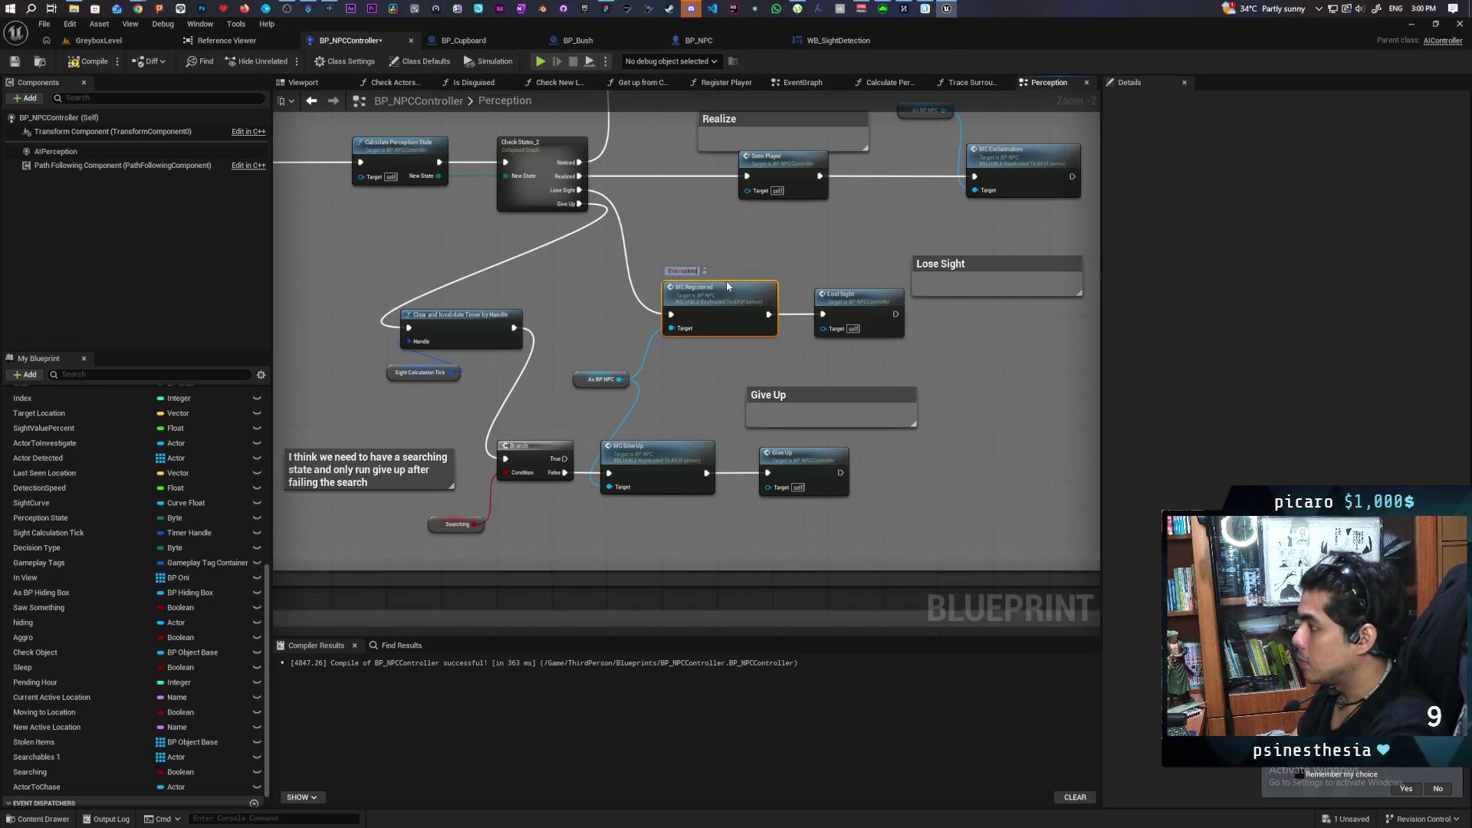
# Comment the MC Registered node with 'this makes the eye visible'.
pyautogui.write(' the eye vi')
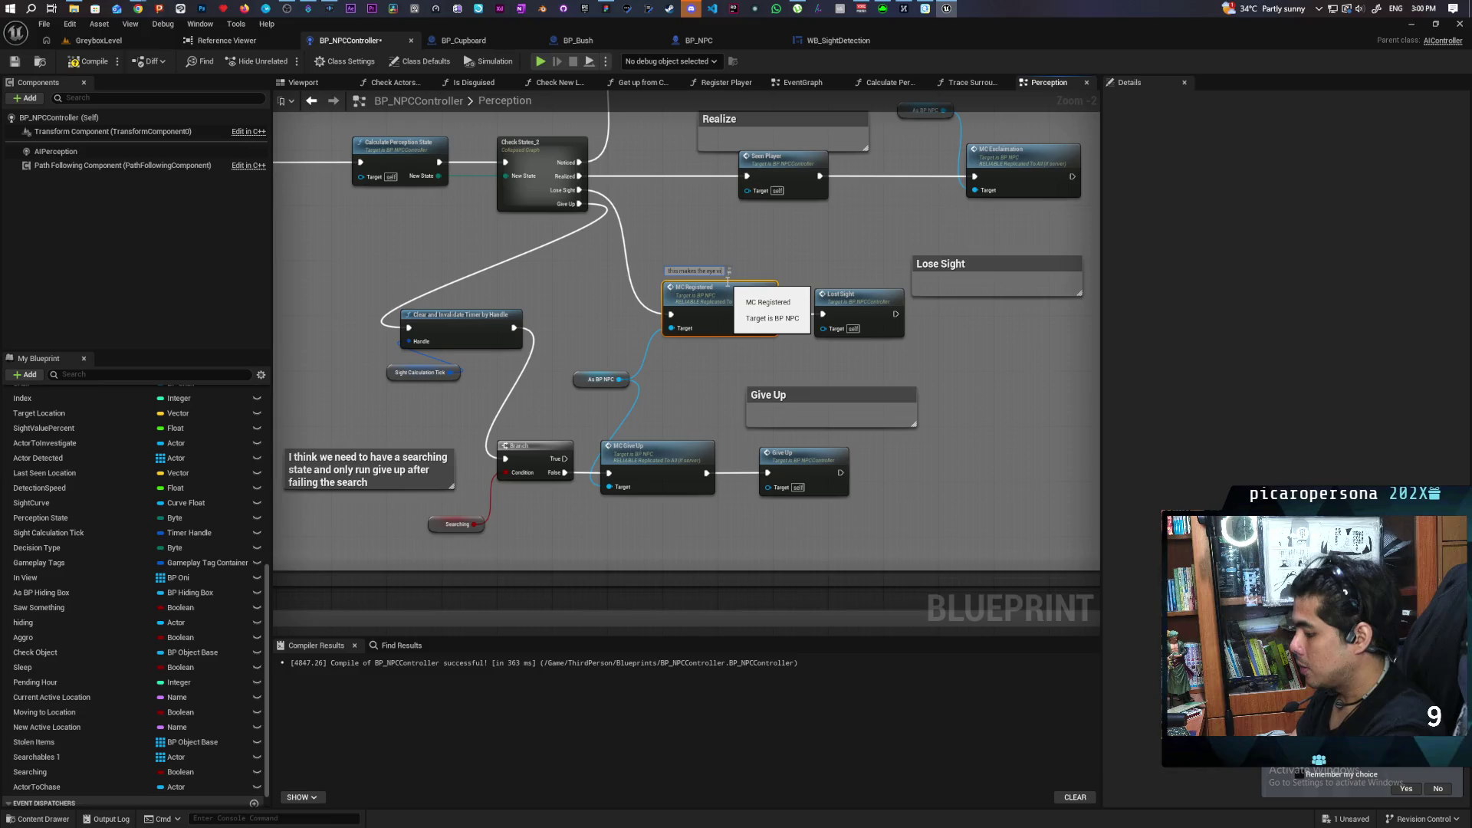
pyautogui.write('sible')
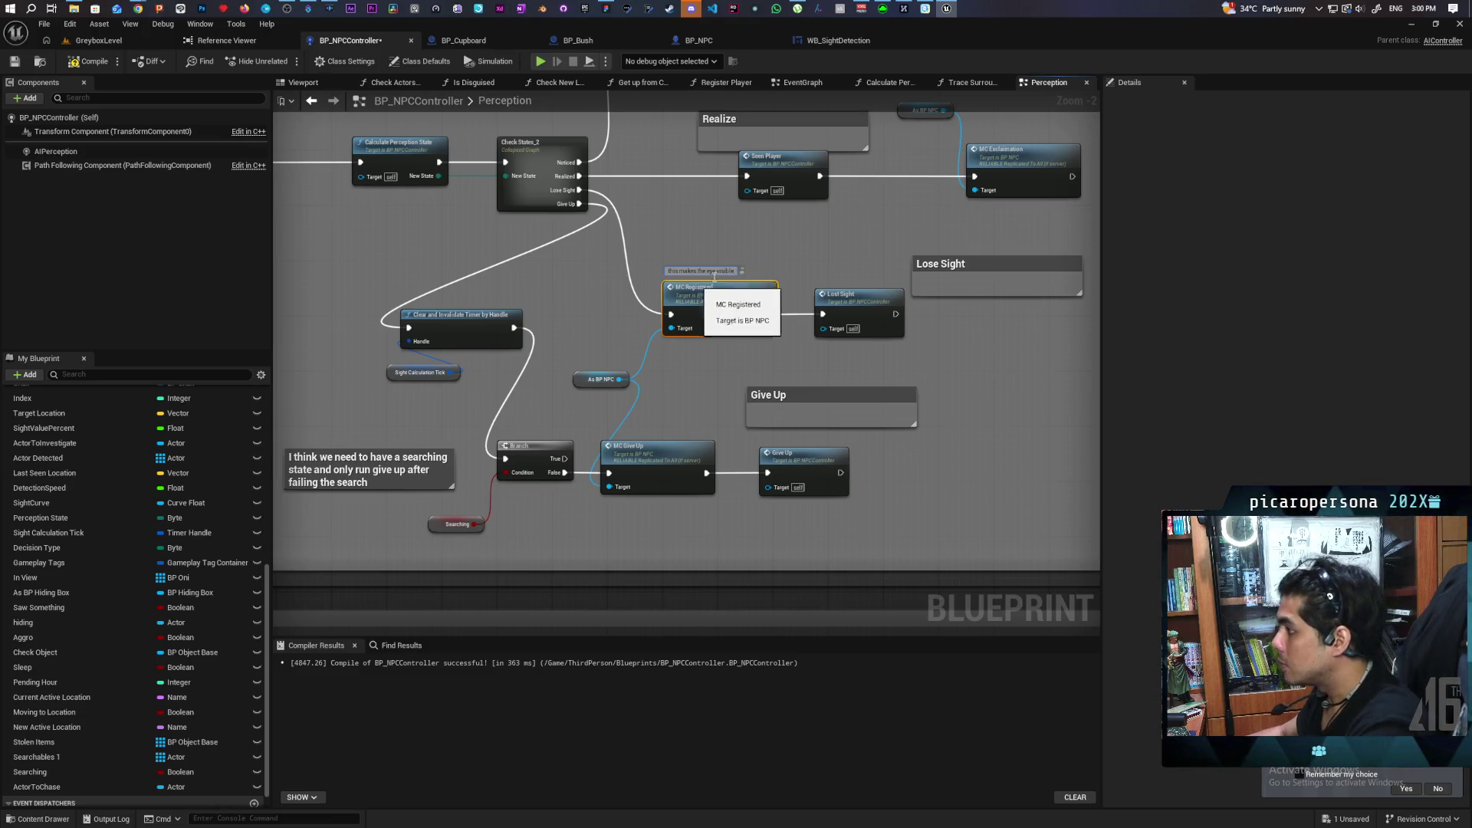
pyautogui.click(739, 239)
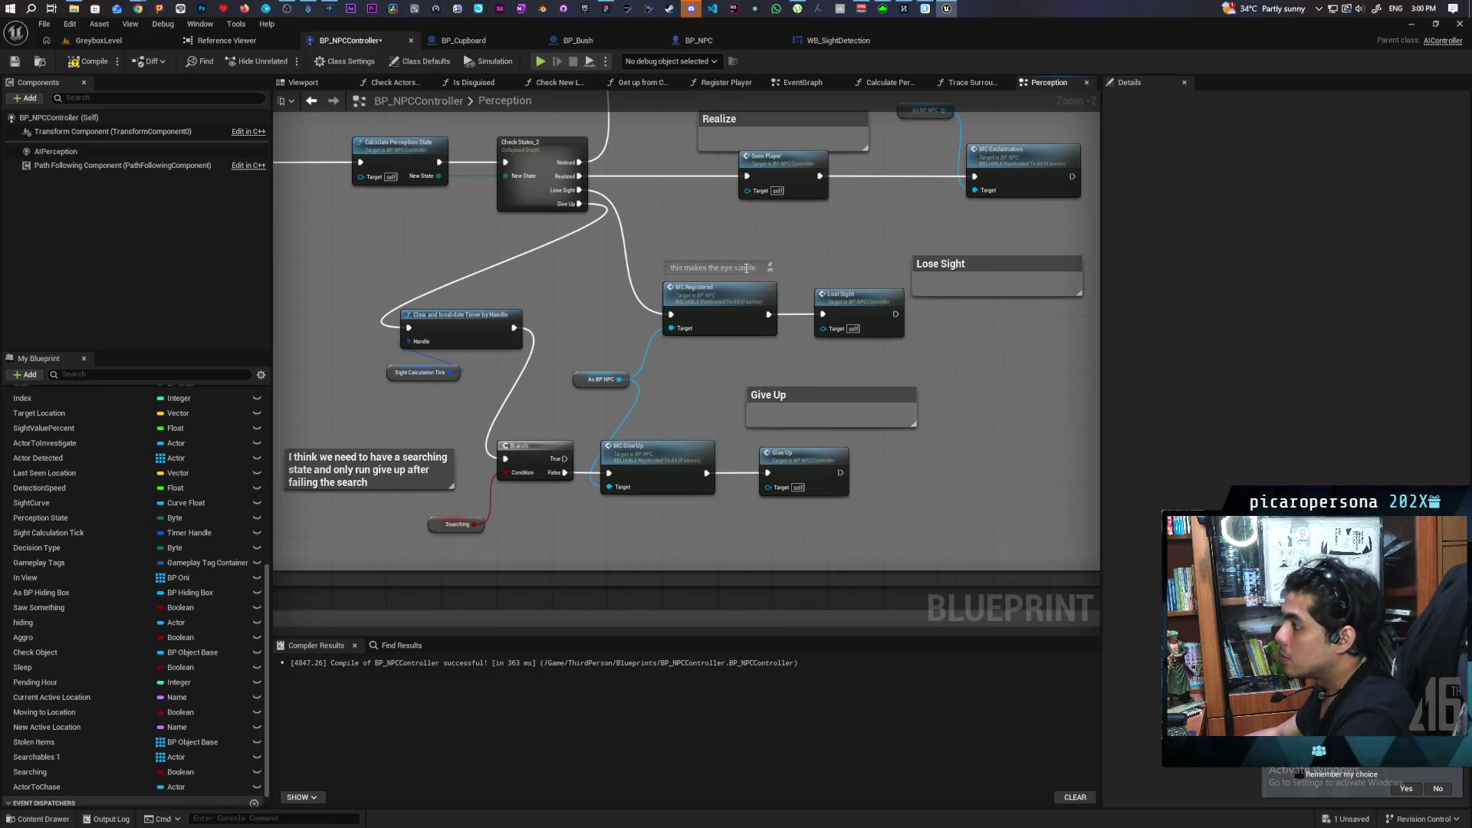
pyautogui.scroll(2, 808, 260)
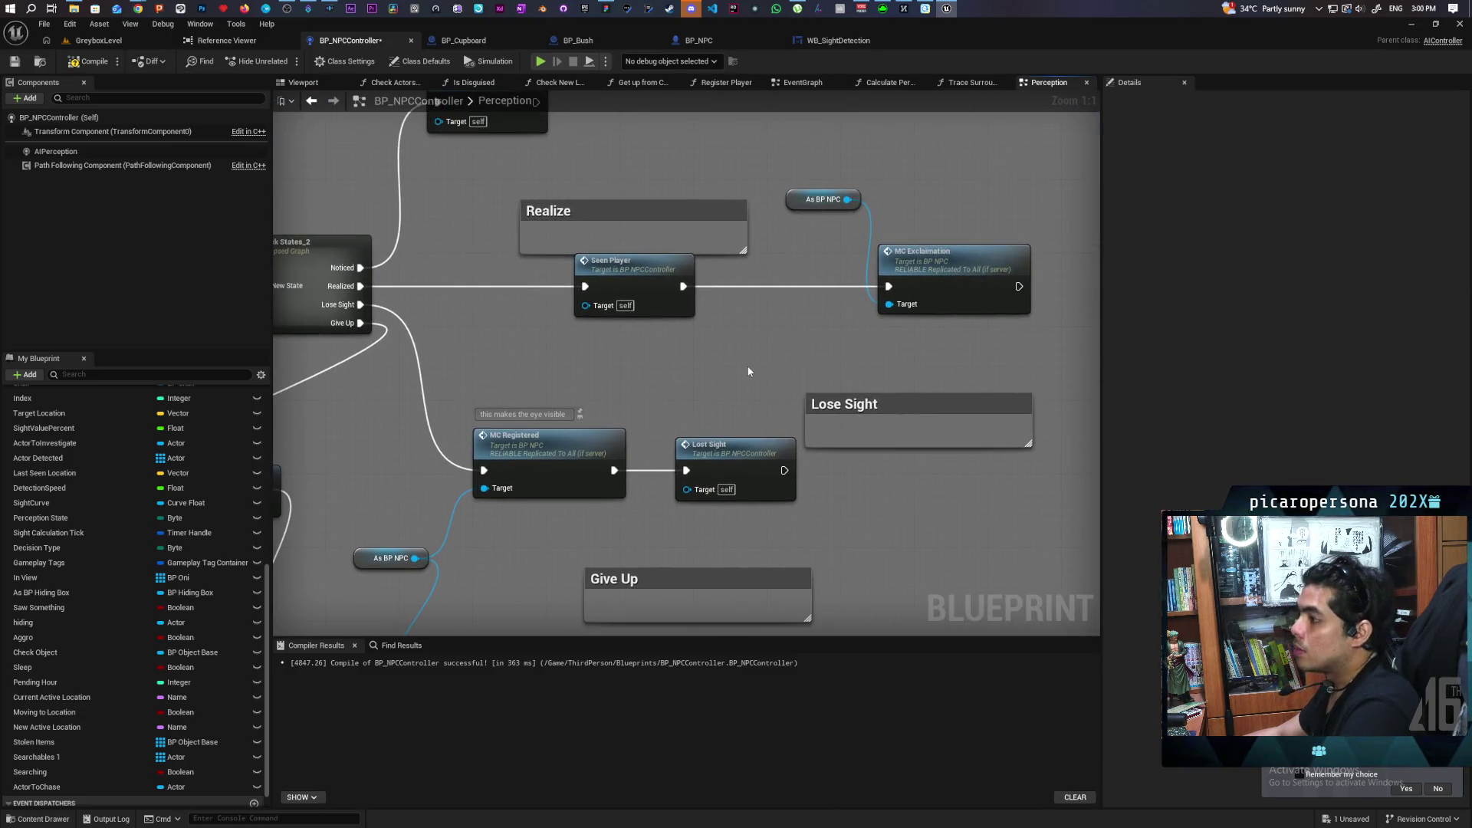
pyautogui.scroll(-4, 675, 366)
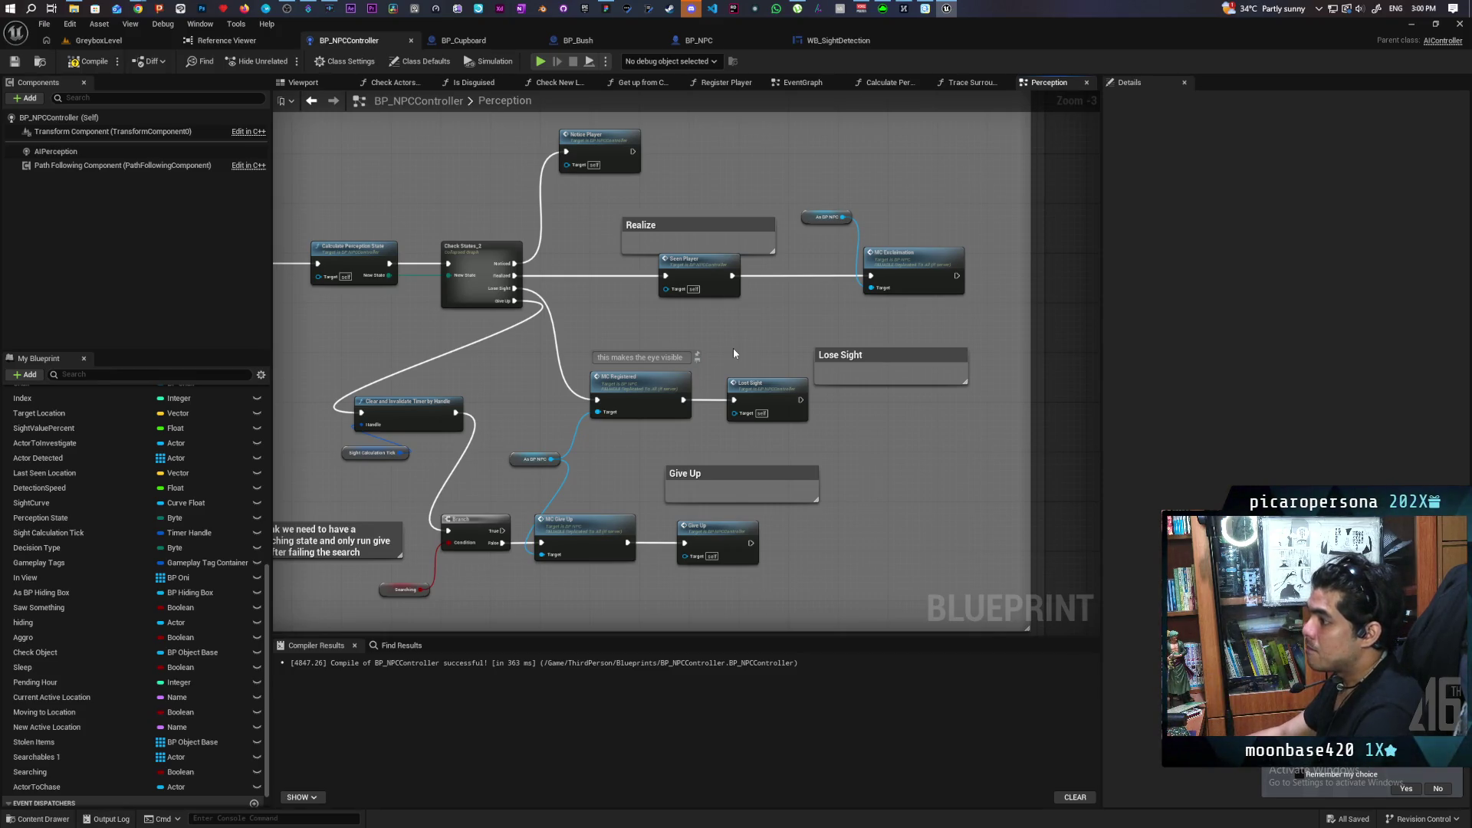
pyautogui.moveTo(515, 308); pyautogui.dragTo(540, 352)
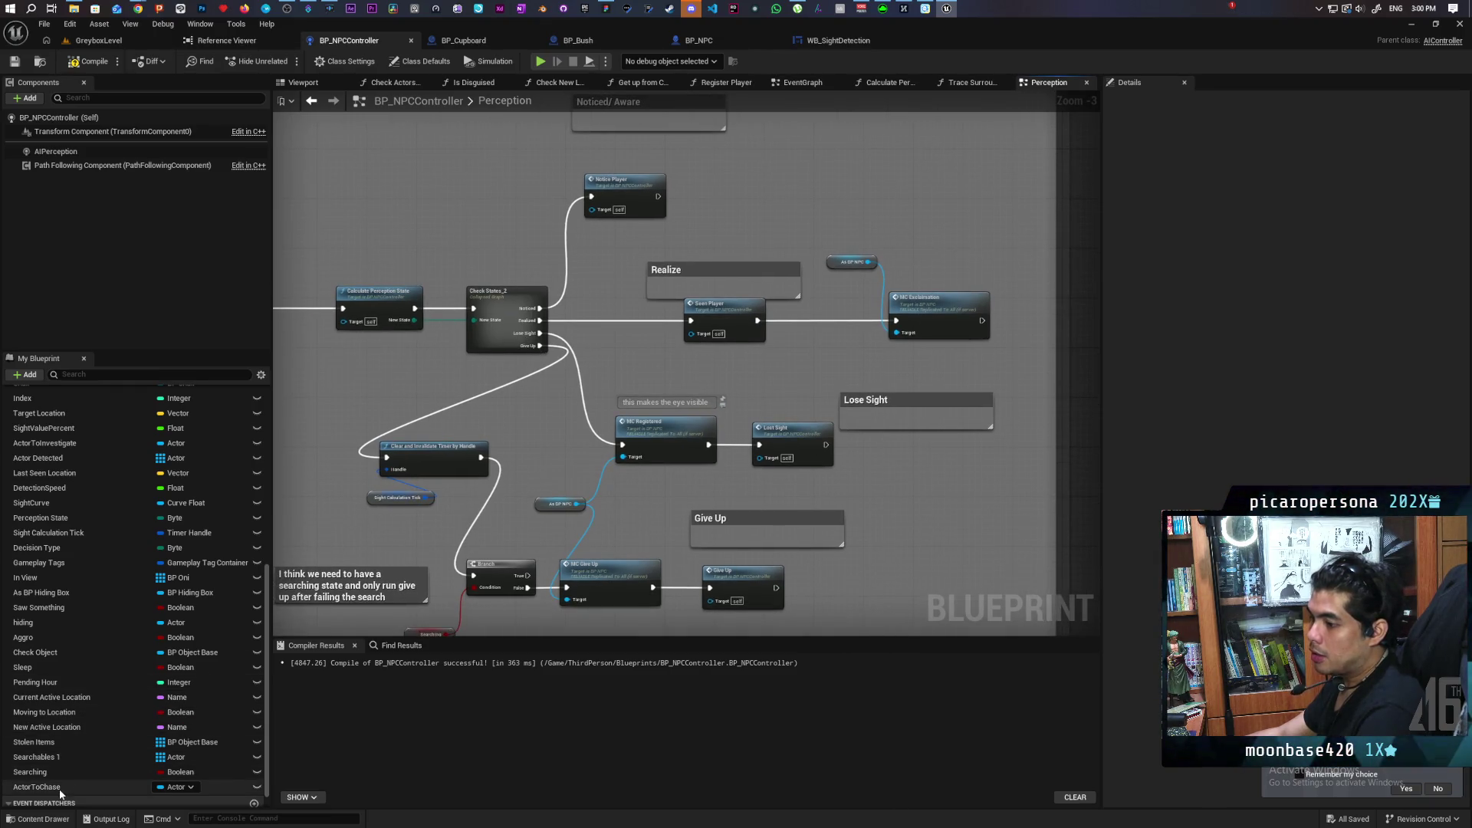
# Insert a validated ActorToChase GET after Lose Sight, triggering MC Registered on Is Not Valid.
pyautogui.click(46, 772)
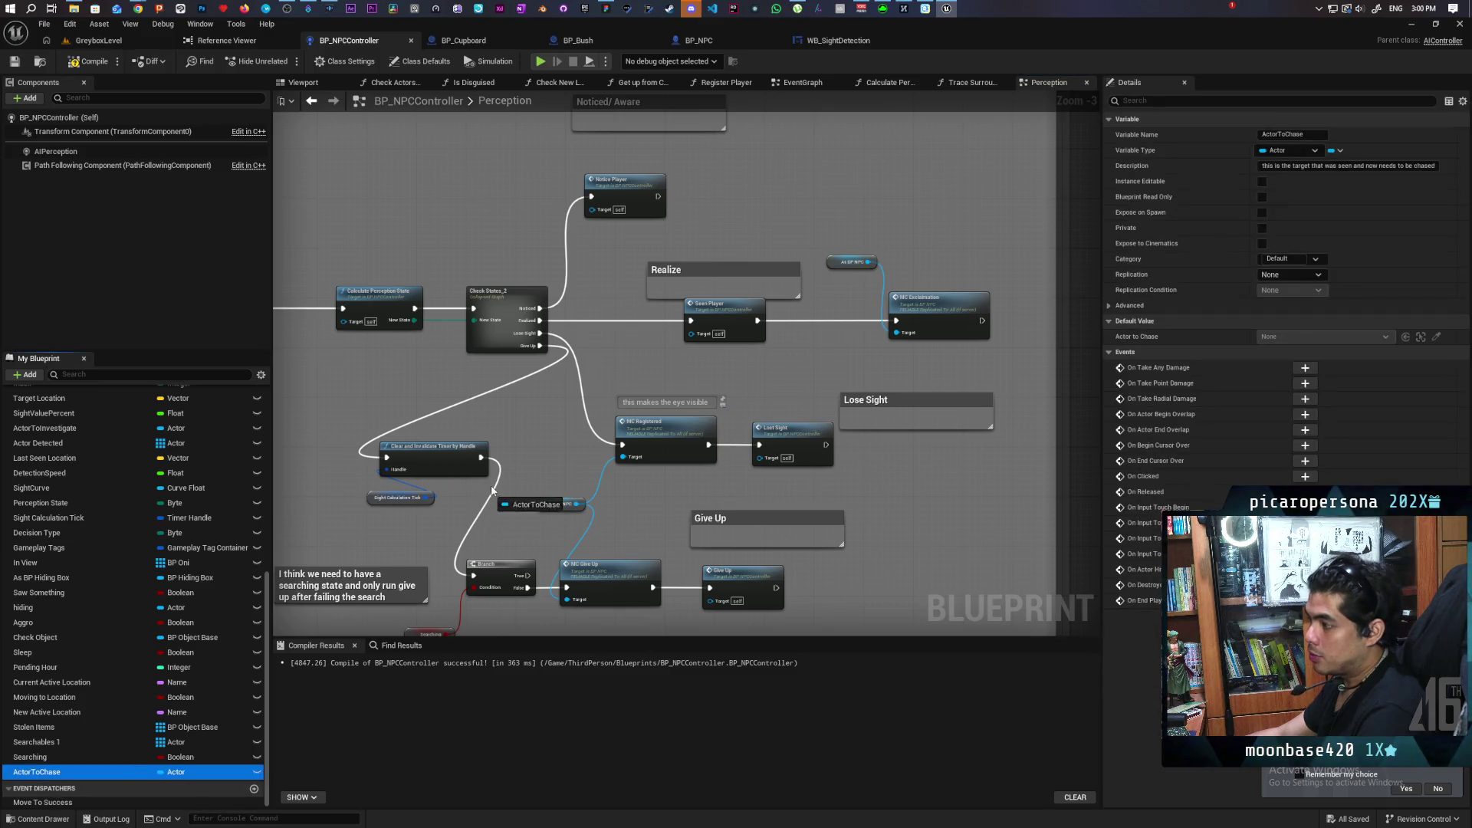
pyautogui.moveTo(540, 443); pyautogui.dragTo(546, 435)
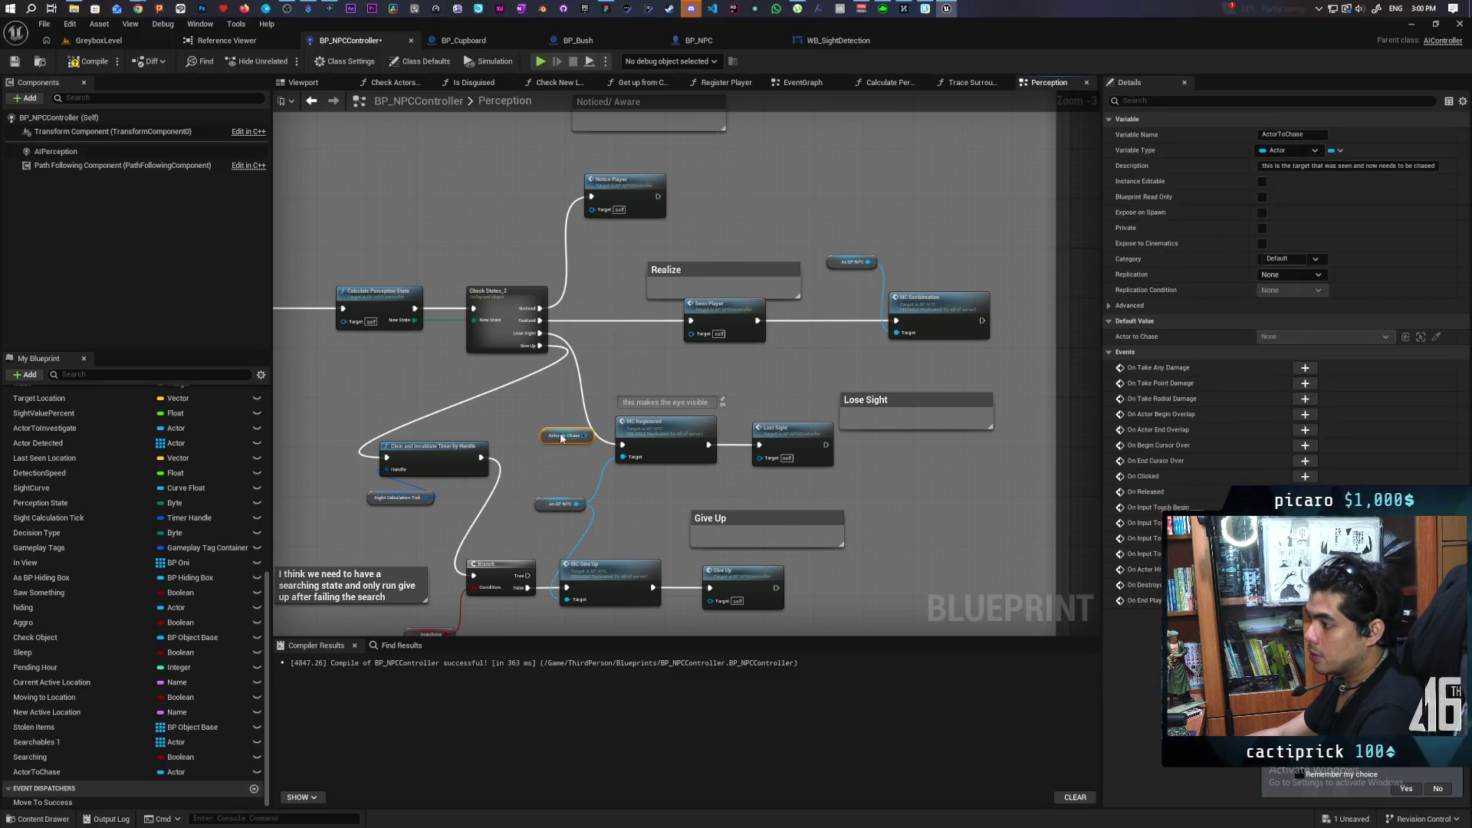
pyautogui.rightClick(565, 437)
pyautogui.click(583, 549)
pyautogui.scroll(3, 562, 434)
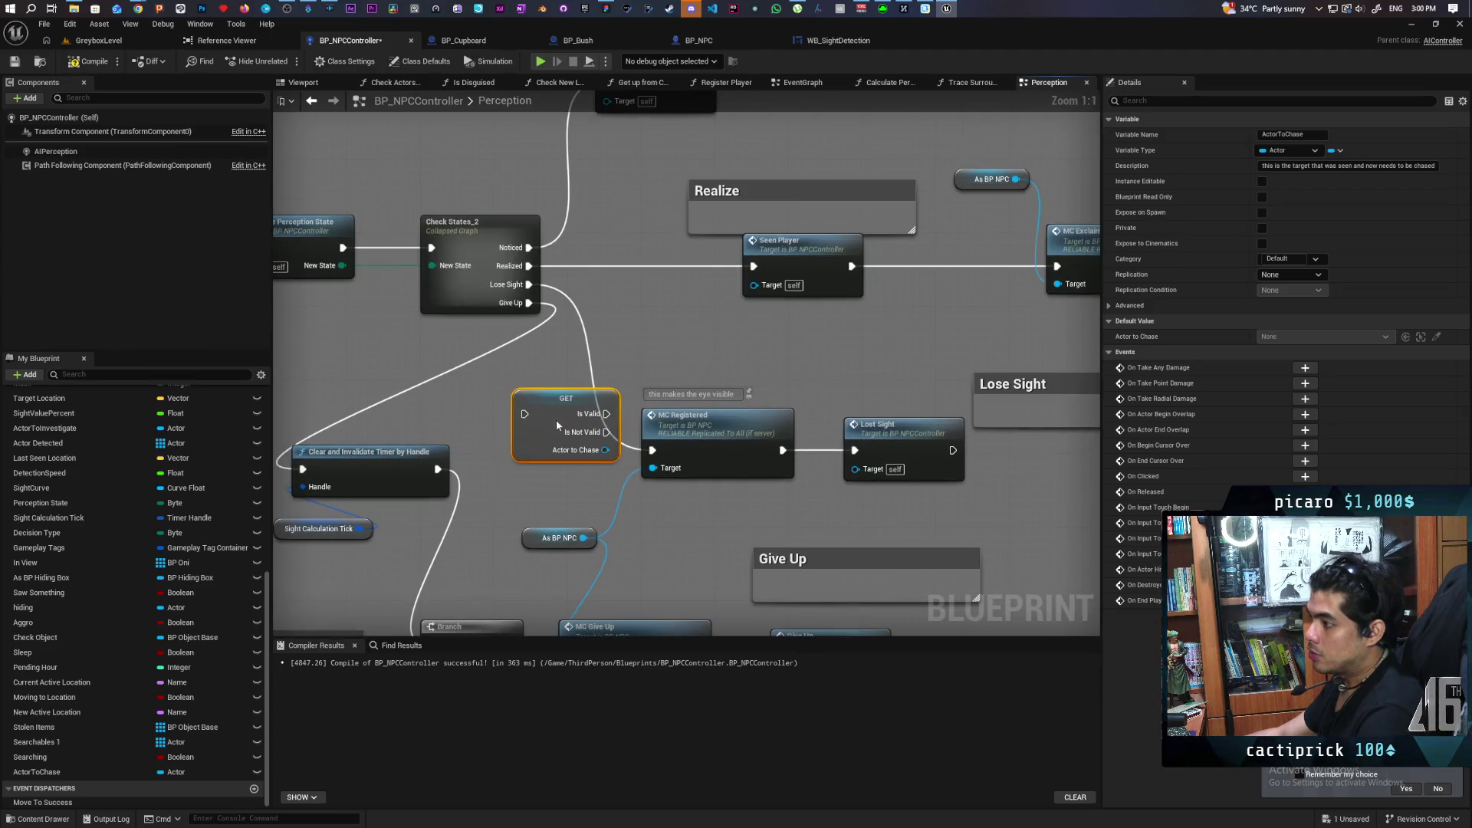
pyautogui.moveTo(653, 450)
pyautogui.mouseDown()
pyautogui.moveTo(524, 414)
pyautogui.moveTo(653, 450)
pyautogui.mouseUp()
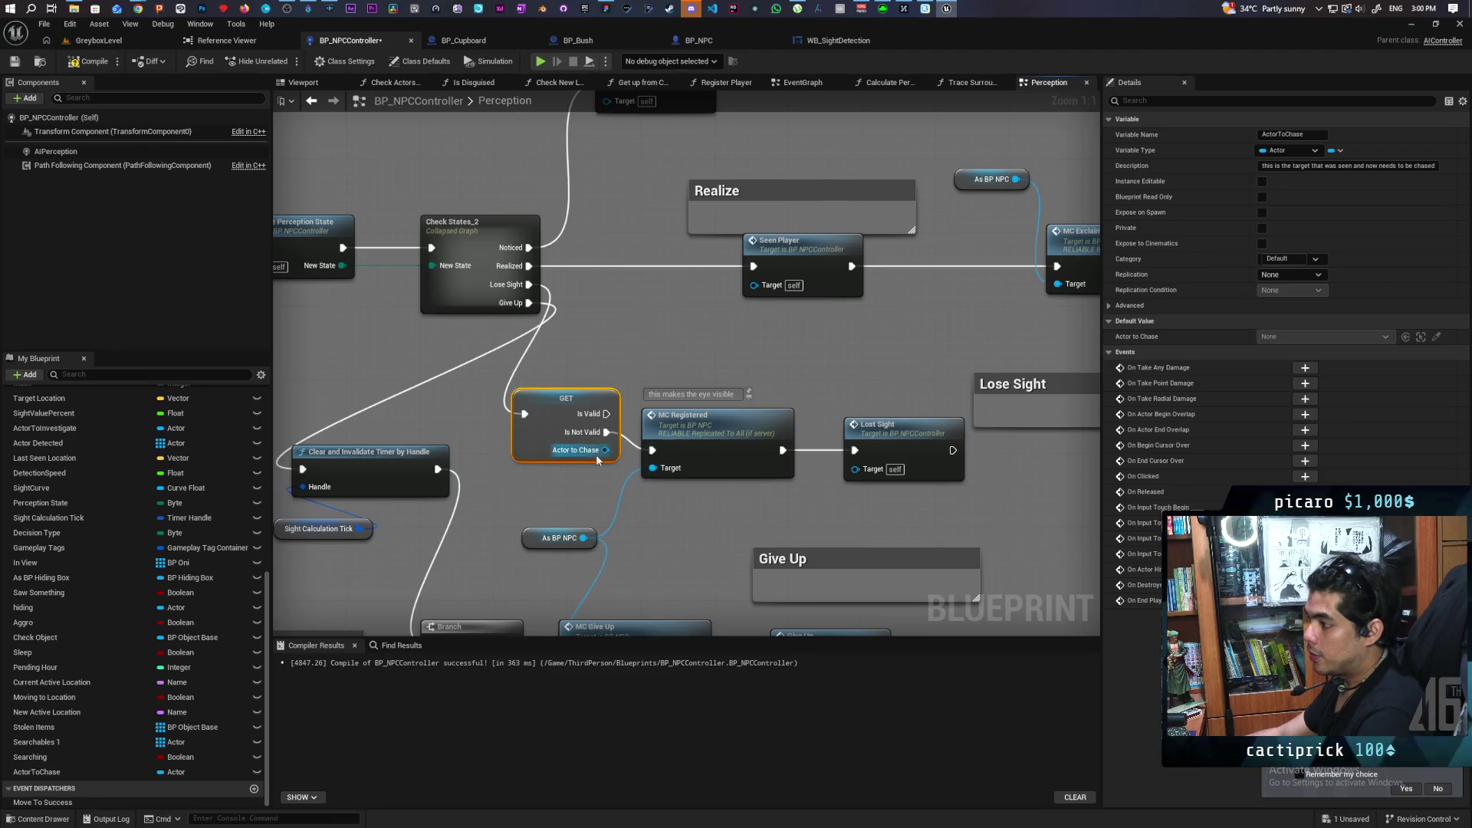
pyautogui.moveTo(543, 429); pyautogui.dragTo(524, 446)
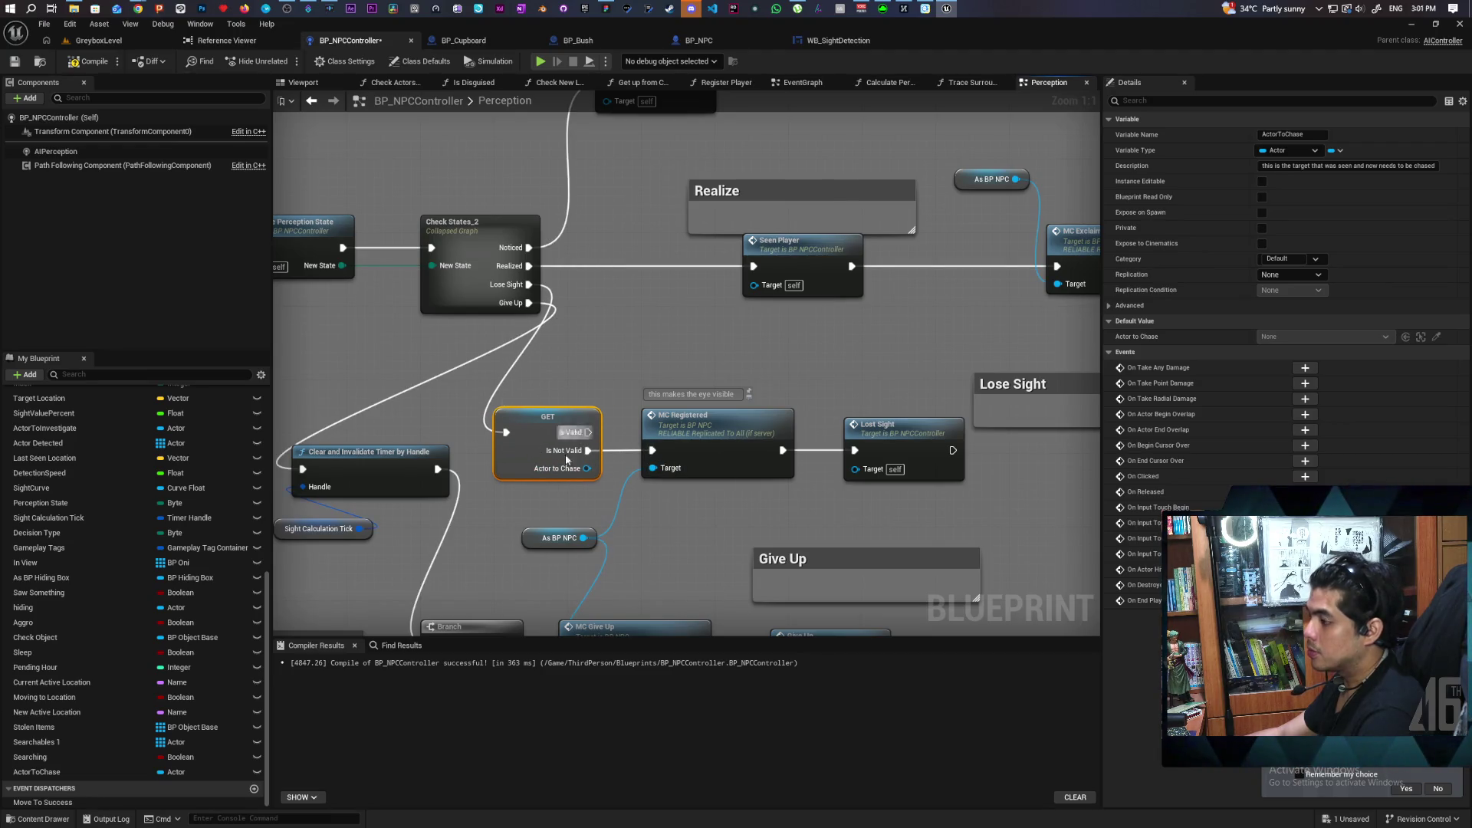
pyautogui.moveTo(724, 342)
pyautogui.mouseDown()
pyautogui.moveTo(661, 360)
pyautogui.moveTo(666, 384)
pyautogui.moveTo(658, 347)
pyautogui.mouseUp()
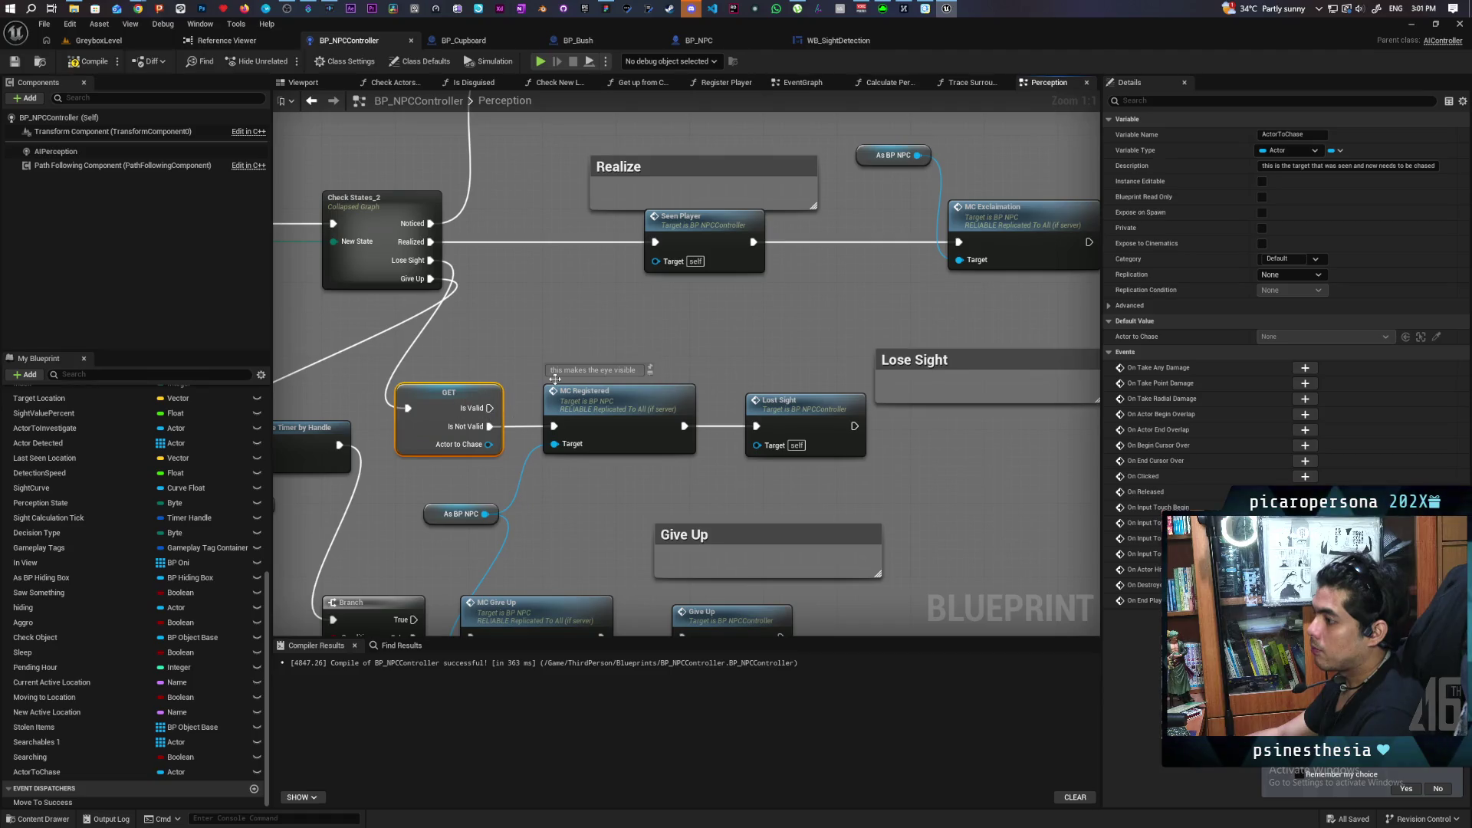
pyautogui.scroll(-3, 610, 336)
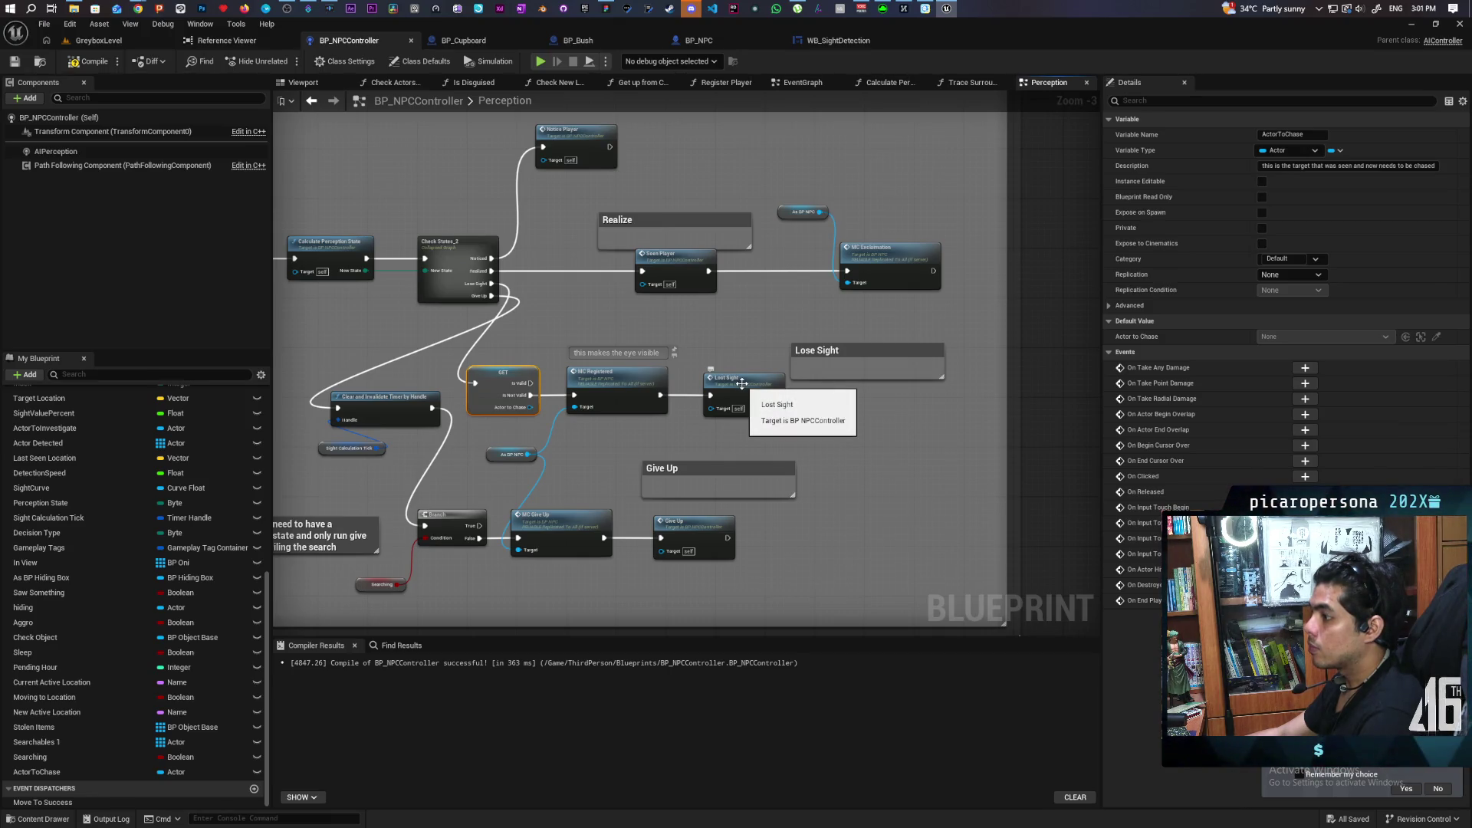
# Go to the Lost Sight event and reconnect Lose Sight directly to MC Registered.
pyautogui.doubleClick(742, 383)
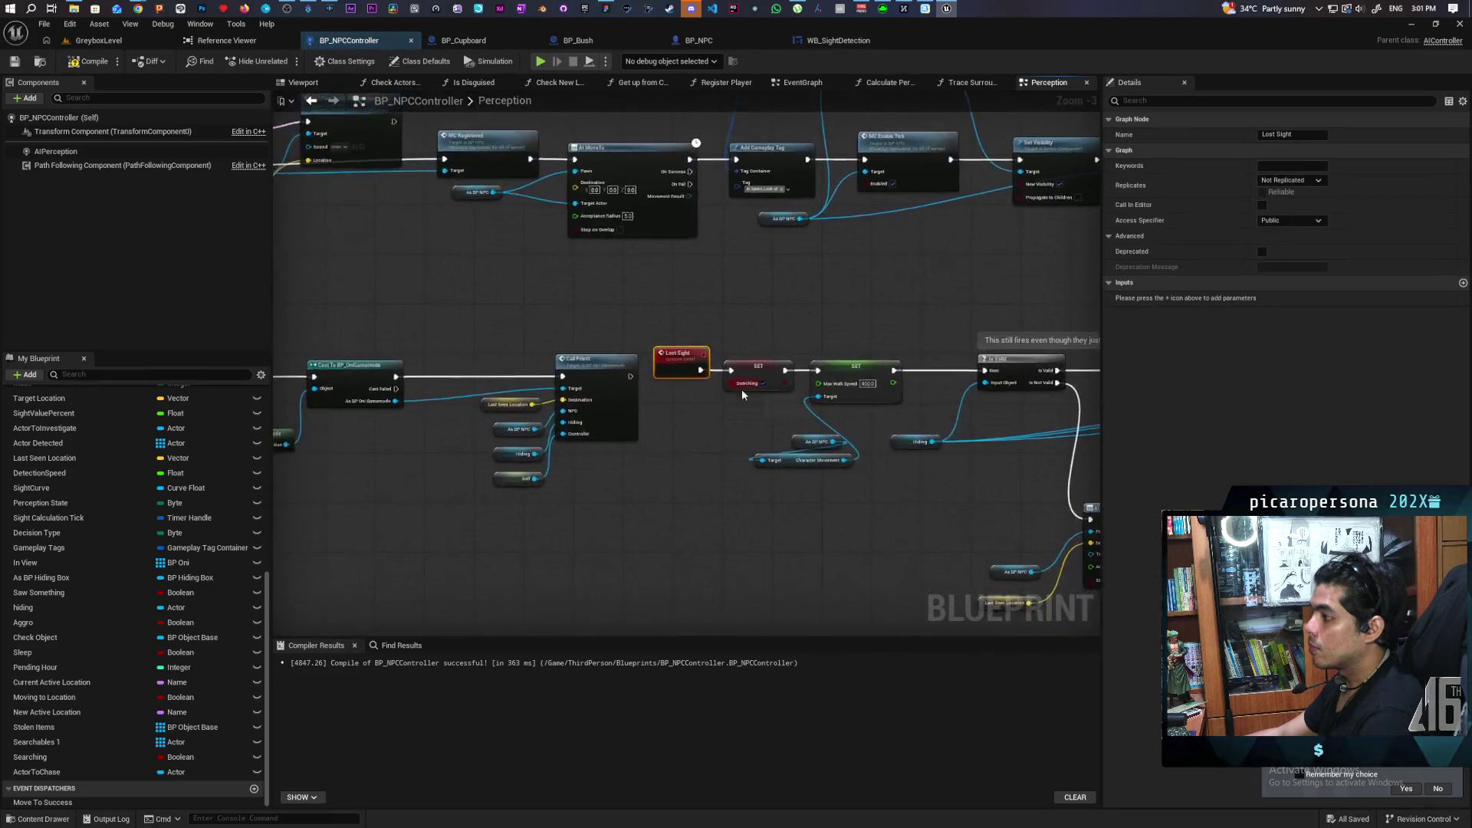
pyautogui.moveTo(565, 477)
pyautogui.mouseDown()
pyautogui.moveTo(539, 469)
pyautogui.moveTo(828, 444)
pyautogui.moveTo(364, 420)
pyautogui.moveTo(627, 405)
pyautogui.mouseUp()
pyautogui.scroll(-6, 625, 407)
pyautogui.scroll(6, 647, 434)
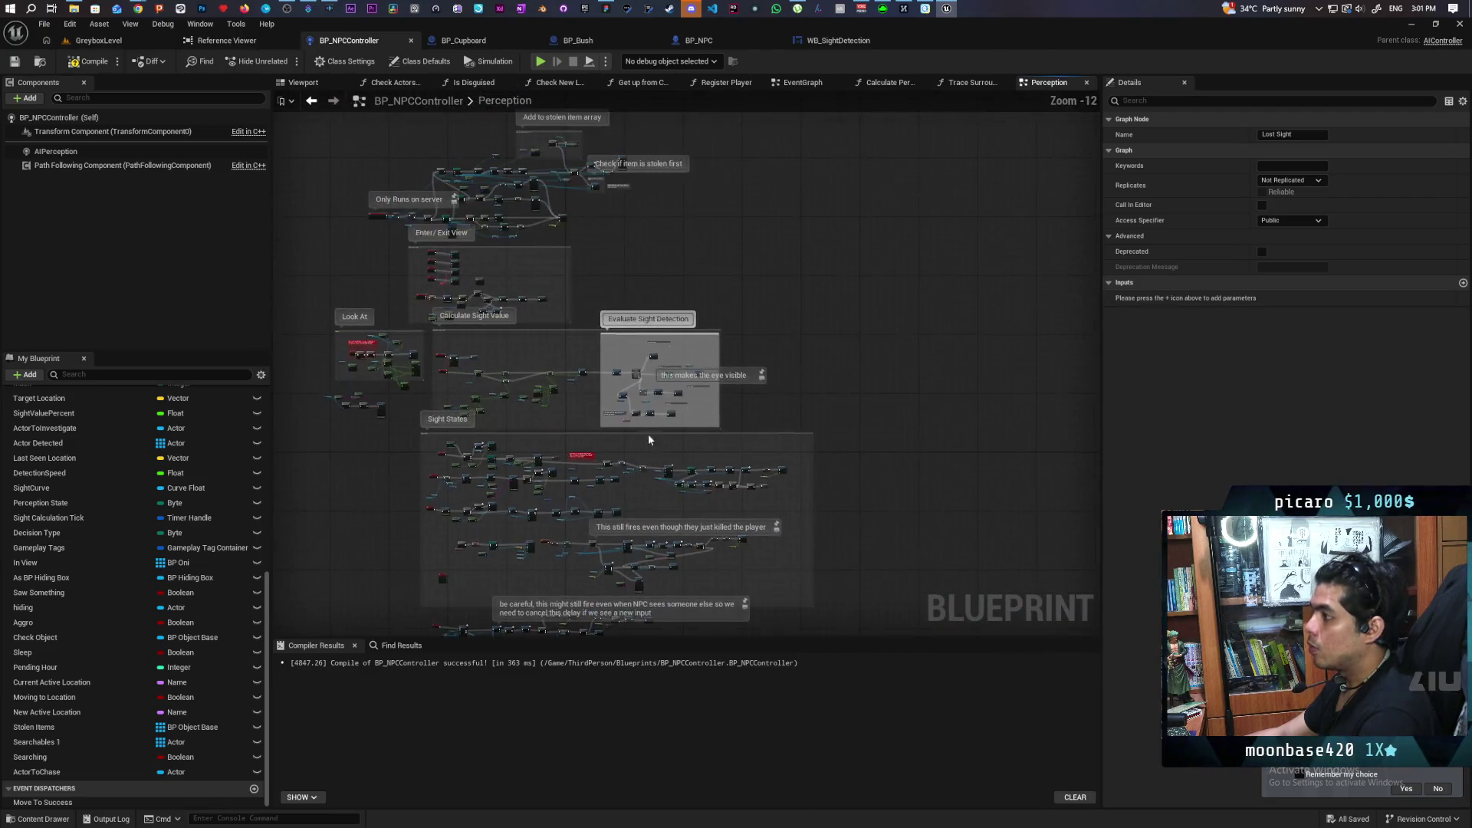
pyautogui.moveTo(585, 232); pyautogui.dragTo(707, 397)
# Copy the validated ActorToChase GET and paste a duplicate into the Lost Sight area.
pyautogui.click(601, 374)
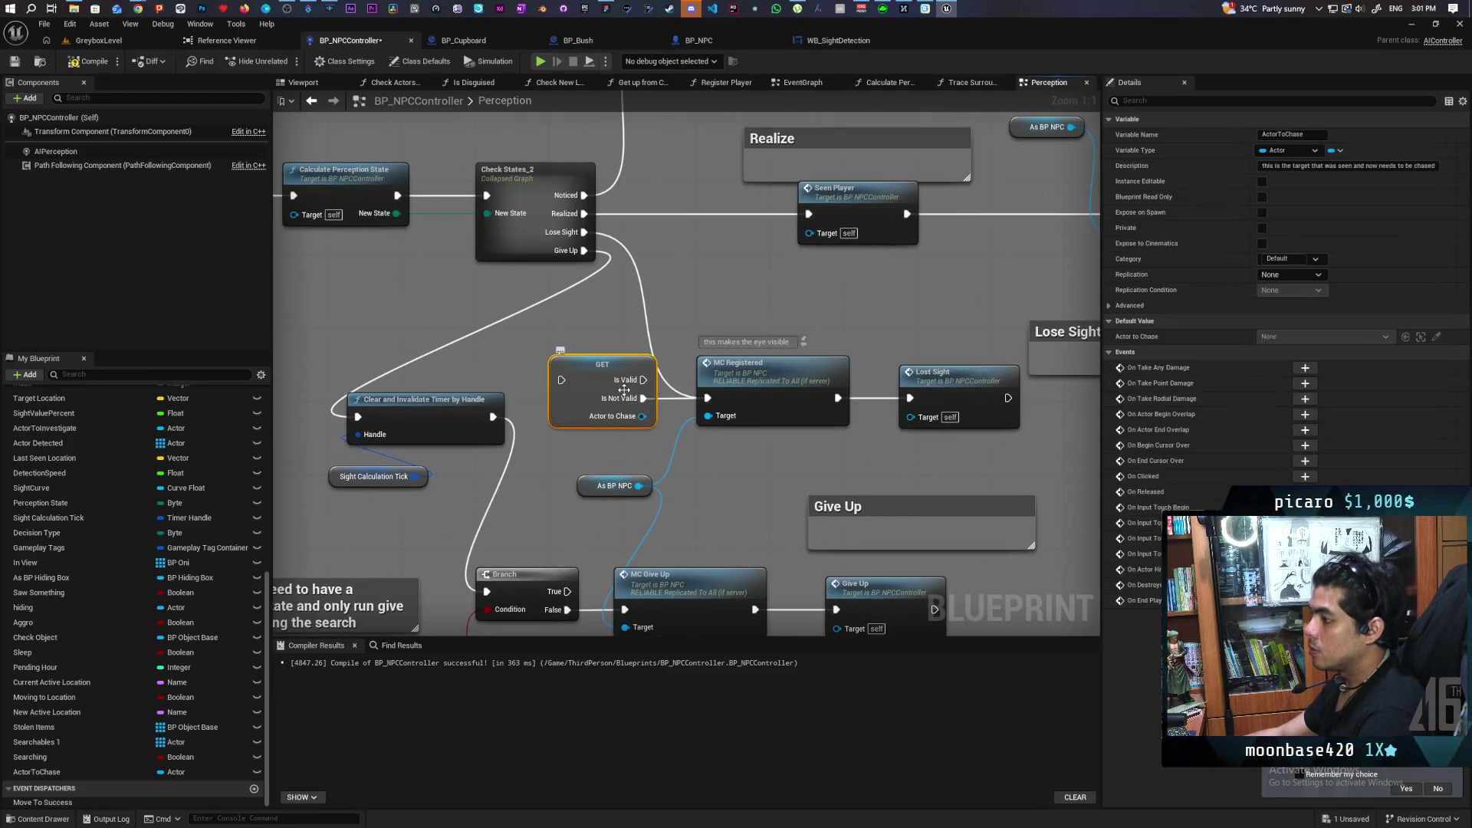
pyautogui.scroll(-4, 638, 384)
pyautogui.scroll(2, 691, 259)
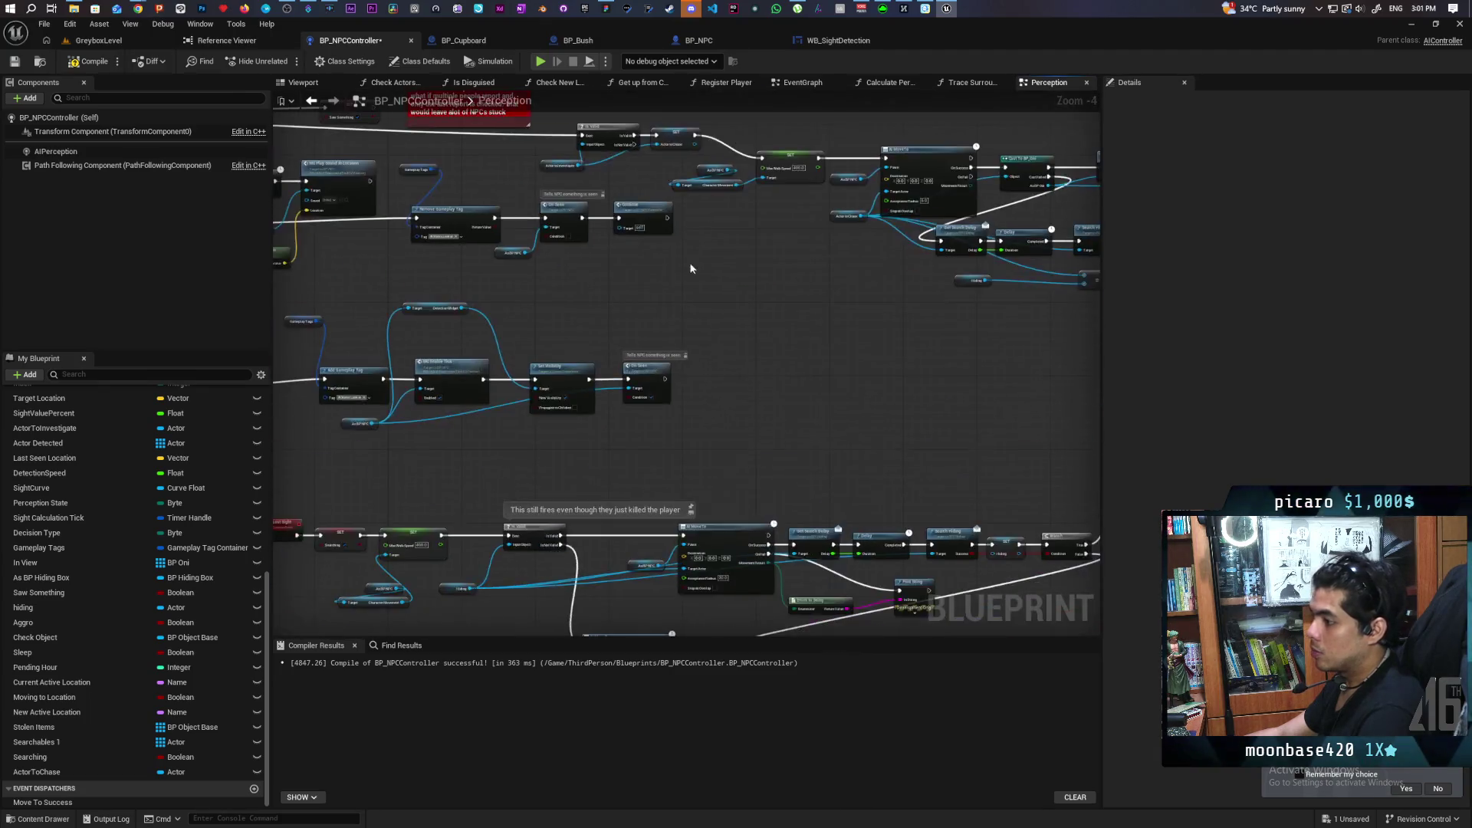
pyautogui.scroll(-2, 558, 540)
pyautogui.scroll(4, 608, 358)
pyautogui.click(608, 357)
pyautogui.scroll(-6, 608, 357)
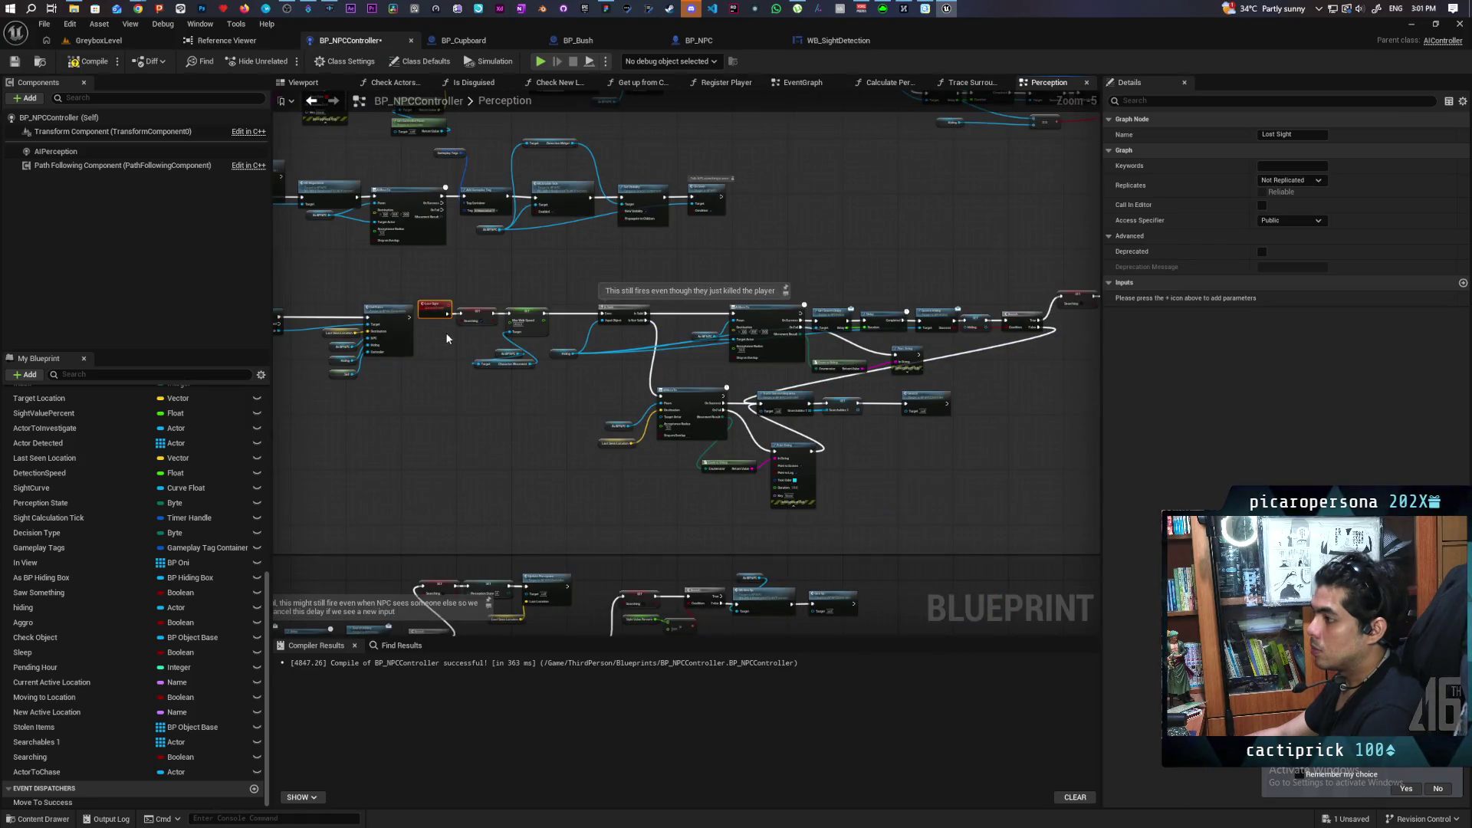
pyautogui.scroll(3, 443, 337)
pyautogui.click(441, 447)
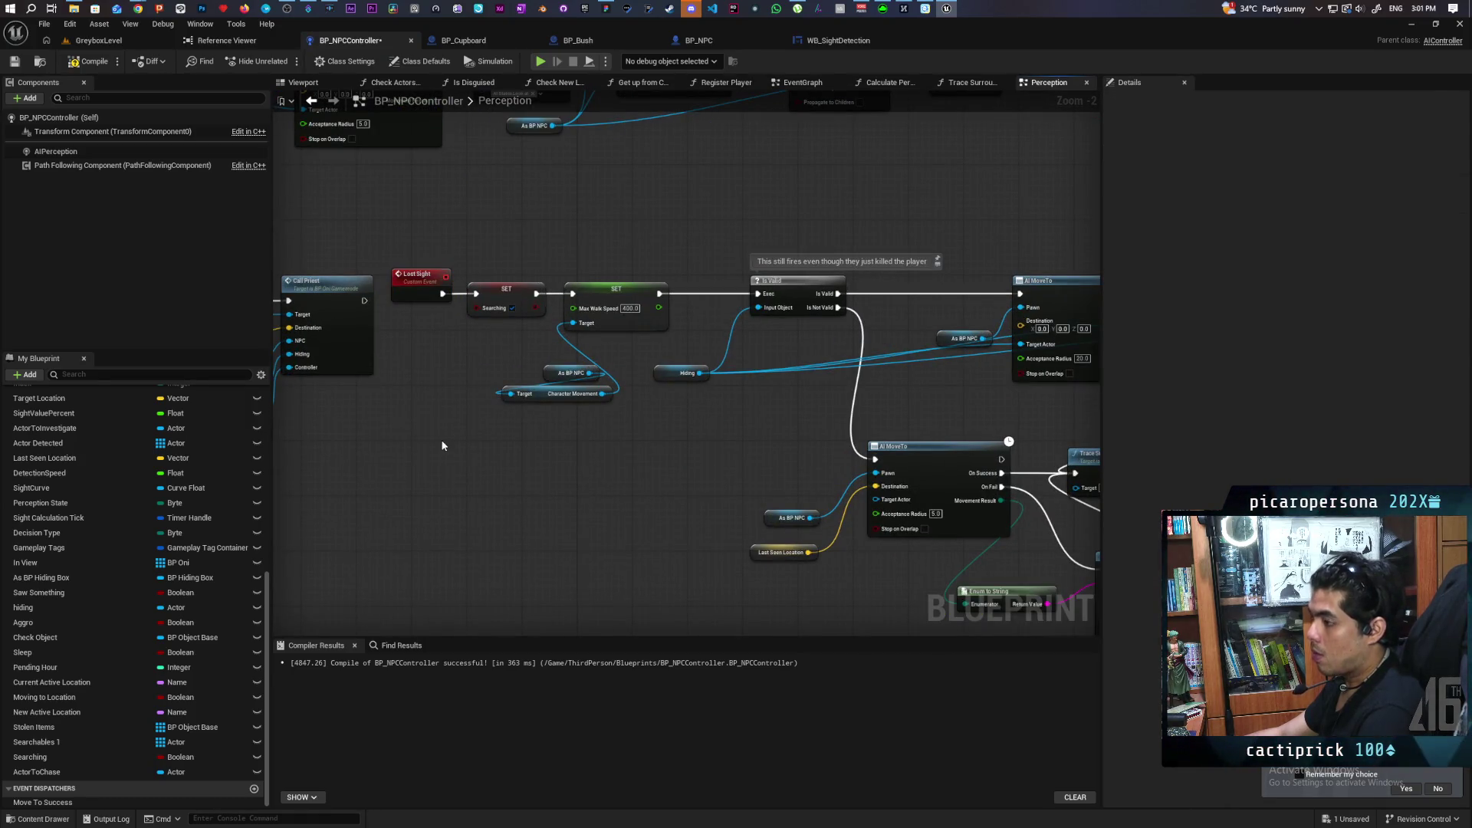
pyautogui.hotkey('ctrl', 'v')
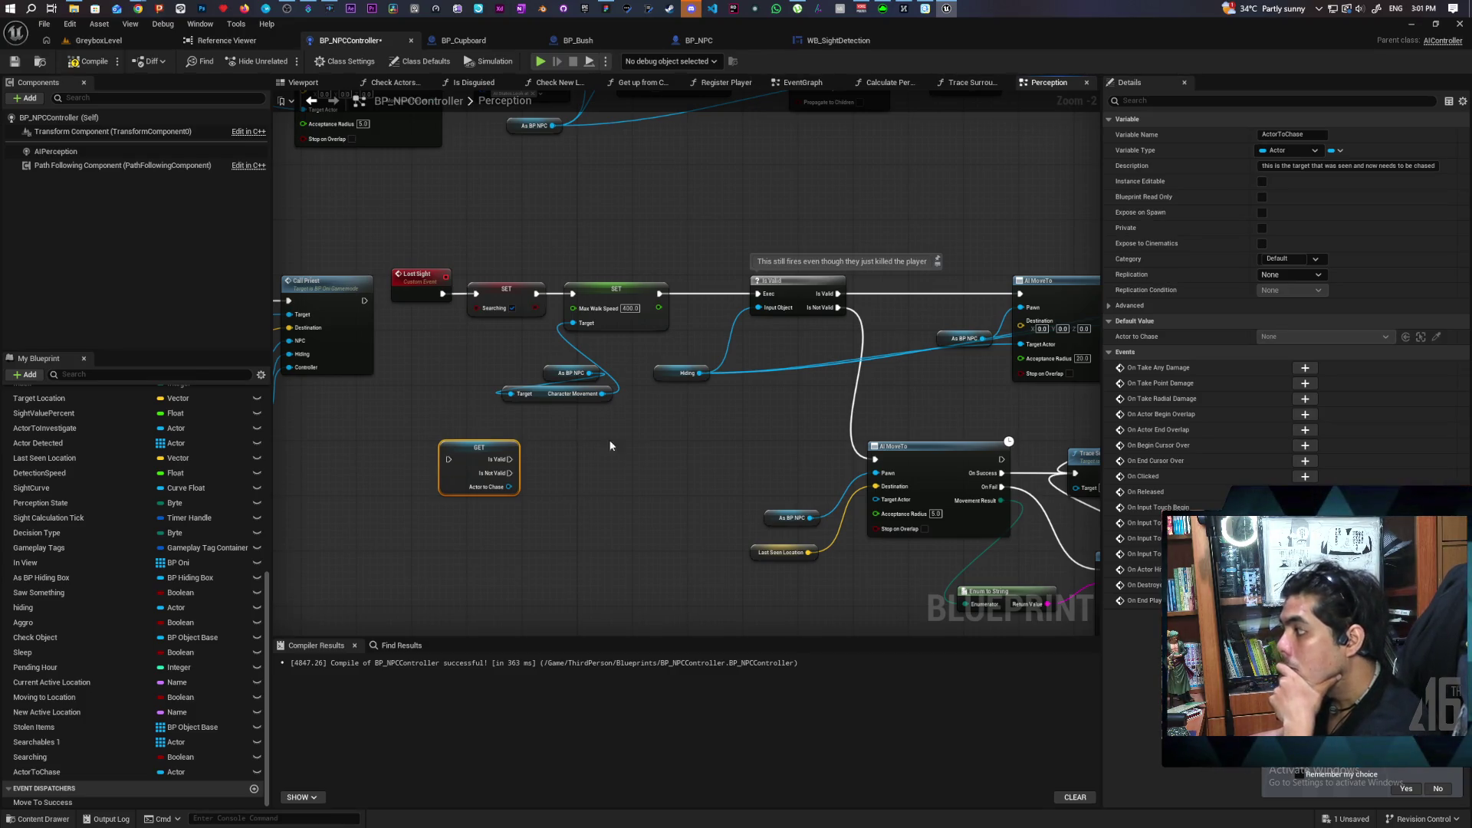
# Move the pasted ActorToChase check up and left toward the Lost Sight event.
pyautogui.moveTo(657, 452)
pyautogui.mouseDown()
pyautogui.moveTo(532, 511)
pyautogui.moveTo(730, 462)
pyautogui.moveTo(655, 460)
pyautogui.mouseUp()
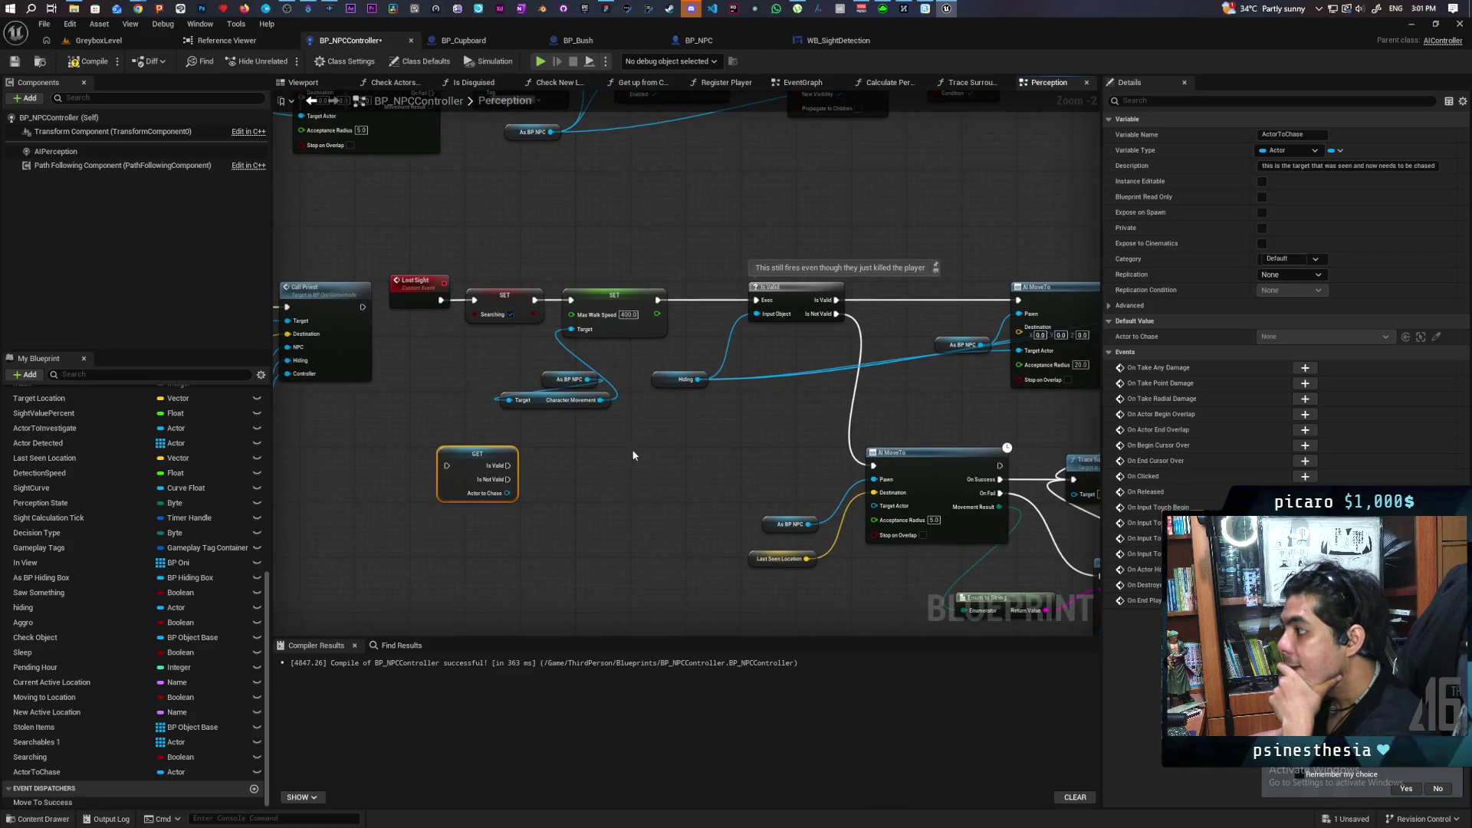
pyautogui.scroll(2, 467, 407)
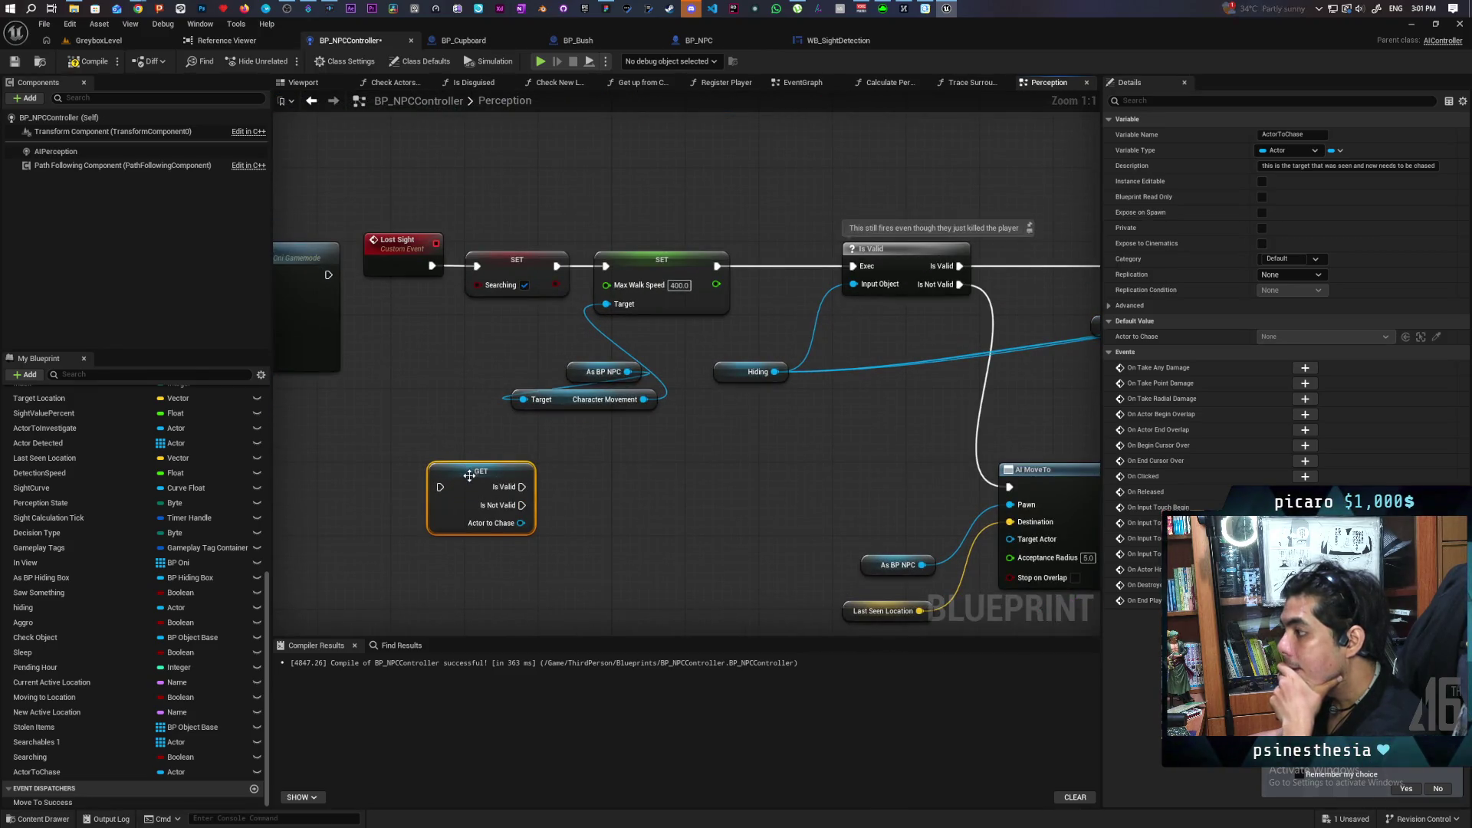
pyautogui.moveTo(469, 475)
pyautogui.mouseDown()
pyautogui.moveTo(442, 383)
pyautogui.moveTo(453, 358)
pyautogui.moveTo(432, 365)
pyautogui.moveTo(644, 392)
pyautogui.mouseUp()
pyautogui.scroll(-6, 444, 374)
pyautogui.scroll(-1, 443, 374)
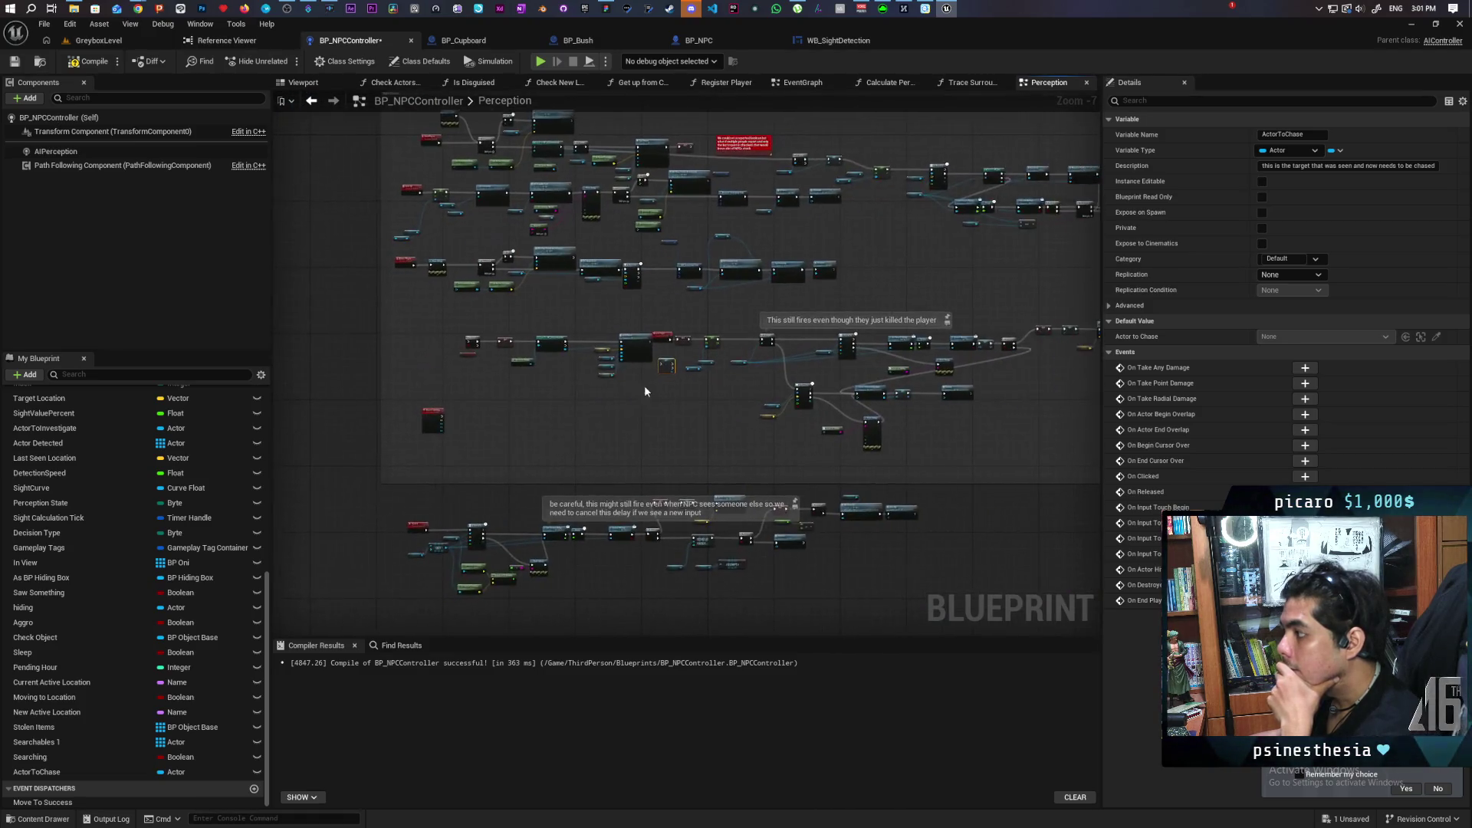
pyautogui.scroll(3, 565, 393)
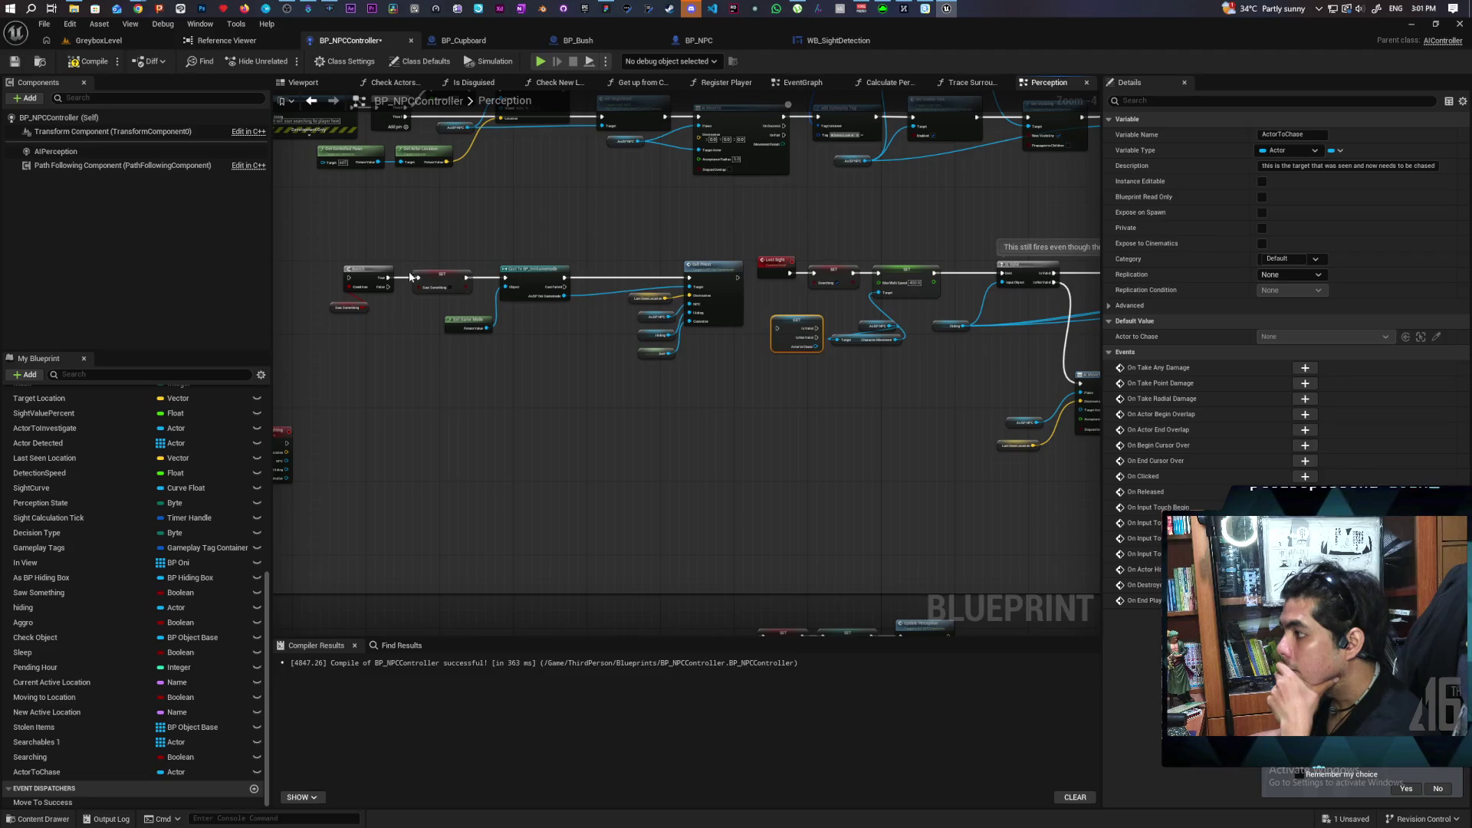
pyautogui.moveTo(410, 277); pyautogui.dragTo(519, 257)
# Shift the Branch, Cast and Report Sighting nodes down and move Lost Sight far left.
pyautogui.moveTo(433, 236); pyautogui.dragTo(822, 334)
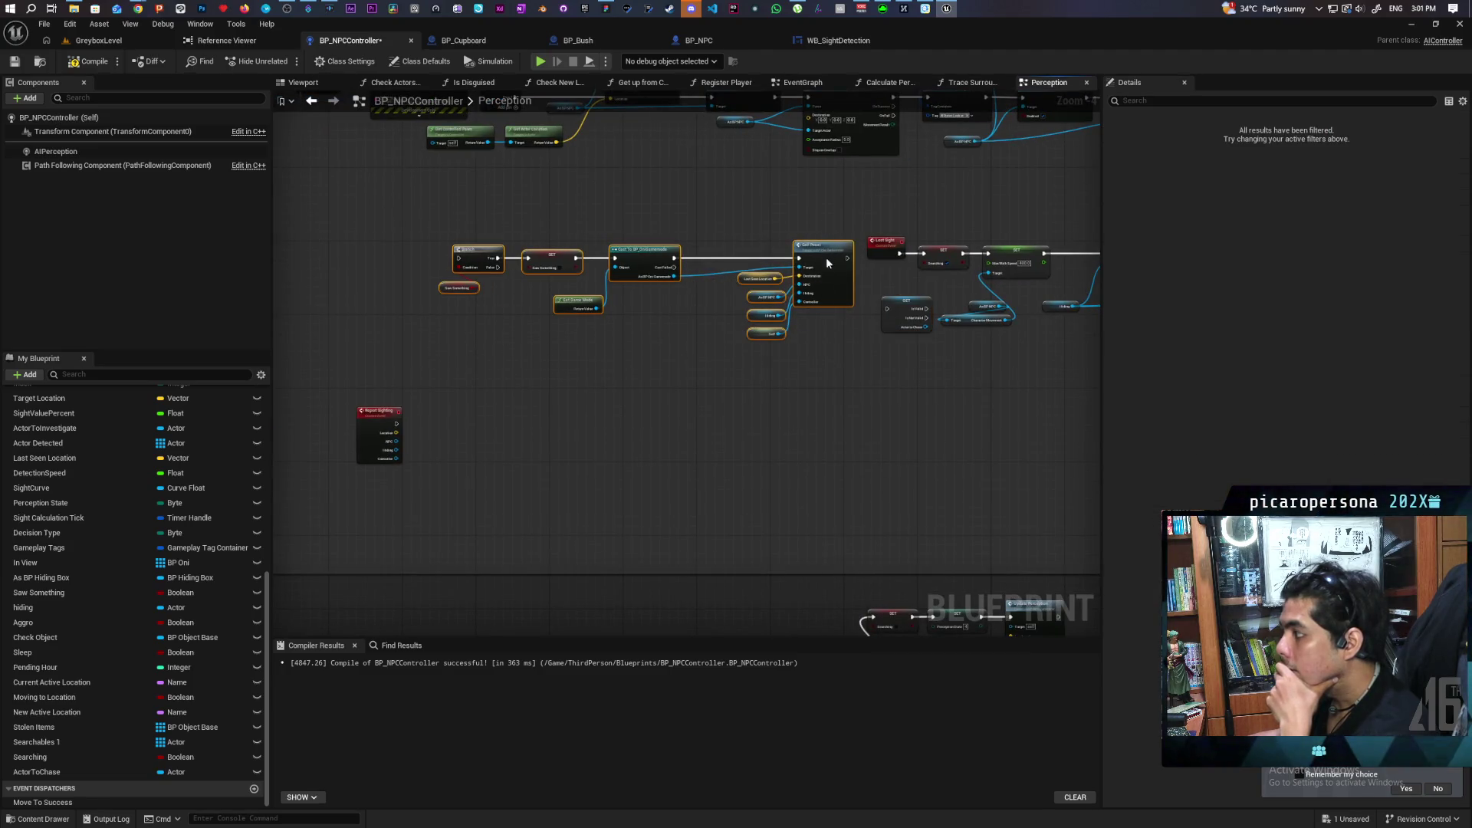
pyautogui.moveTo(826, 256)
pyautogui.mouseDown()
pyautogui.moveTo(776, 435)
pyautogui.moveTo(805, 457)
pyautogui.mouseUp()
pyautogui.click(407, 468)
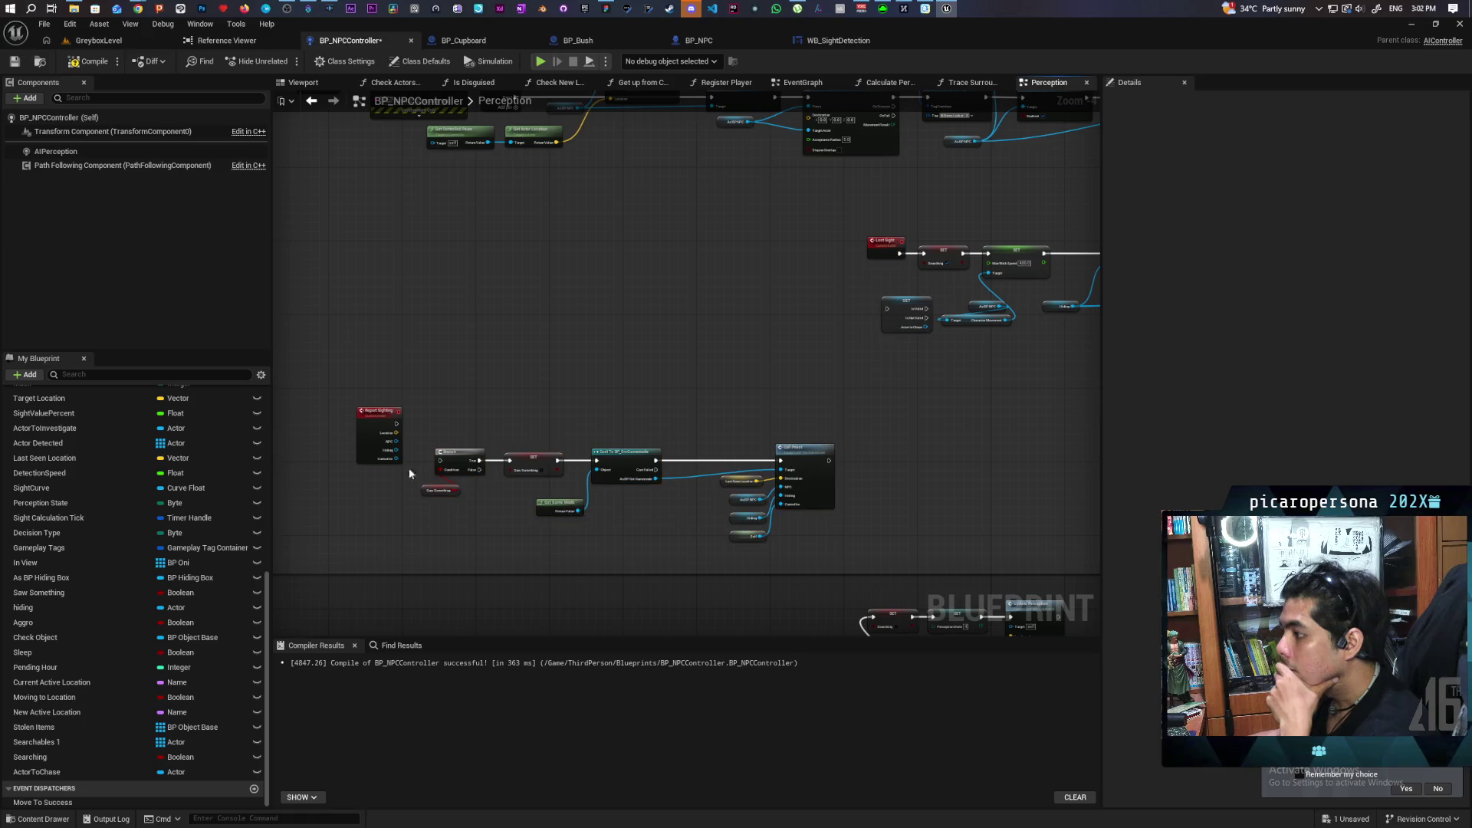
pyautogui.moveTo(371, 426); pyautogui.dragTo(375, 484)
pyautogui.click(607, 366)
pyautogui.moveTo(607, 366); pyautogui.dragTo(565, 451)
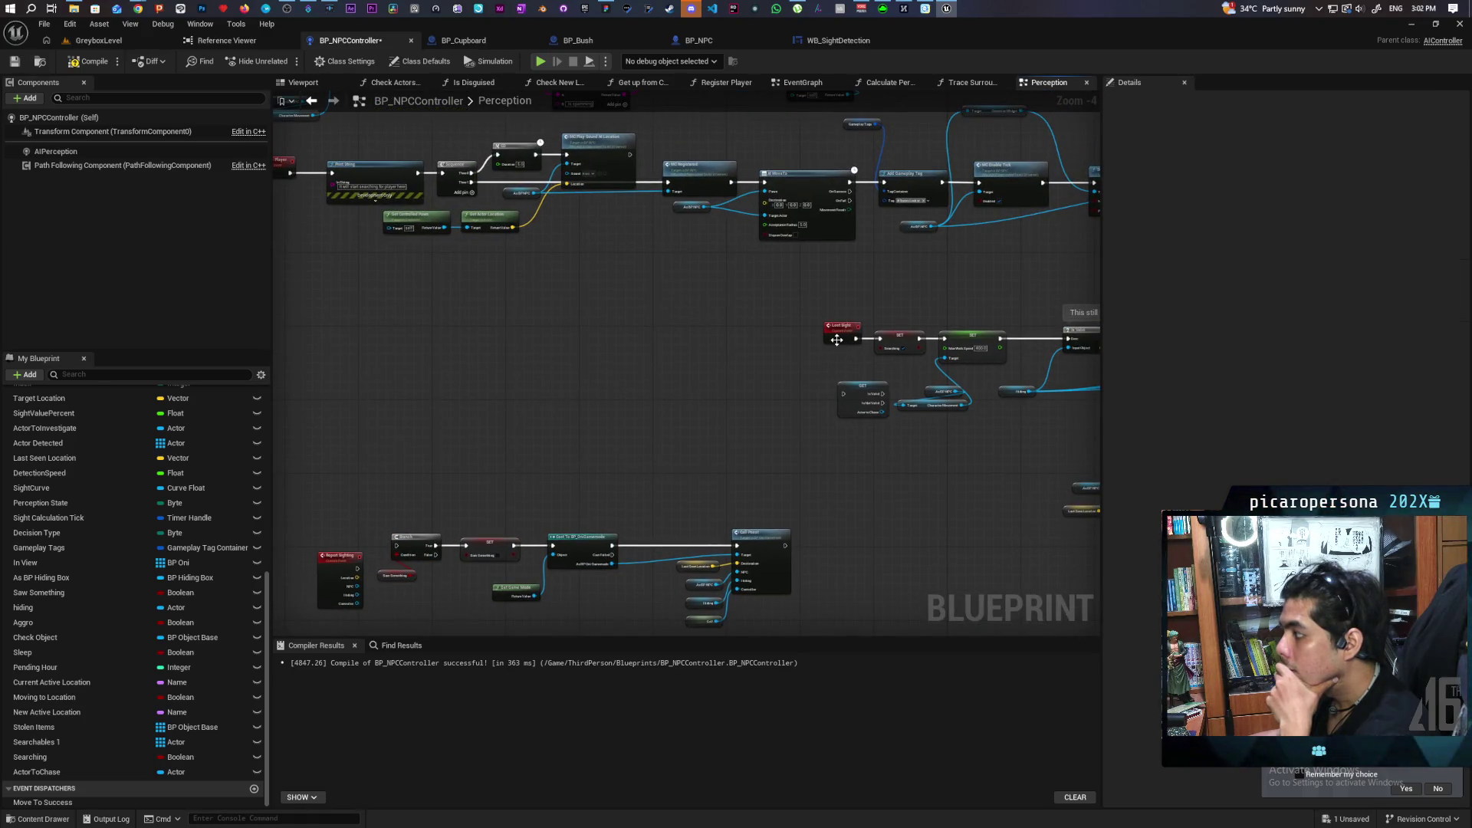
pyautogui.moveTo(837, 340); pyautogui.dragTo(312, 339)
pyautogui.click(841, 384)
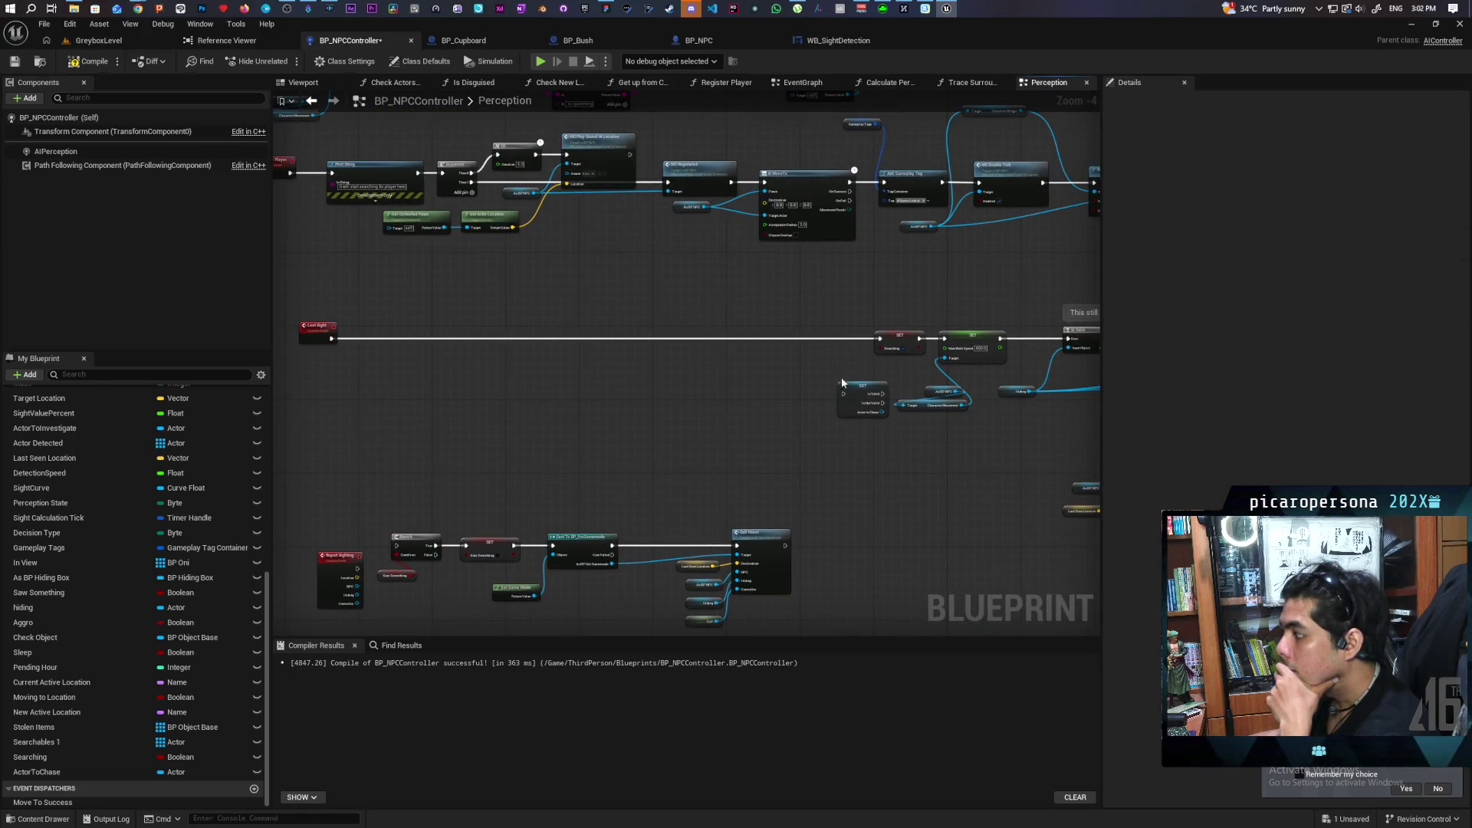
# Place the ActorToChase check after Lost Sight, wire Is Not Valid onward, and save.
pyautogui.click(858, 415)
pyautogui.moveTo(858, 415)
pyautogui.mouseDown()
pyautogui.moveTo(373, 366)
pyautogui.moveTo(616, 368)
pyautogui.moveTo(578, 393)
pyautogui.moveTo(538, 331)
pyautogui.mouseUp()
pyautogui.scroll(4, 383, 320)
pyautogui.moveTo(434, 338)
pyautogui.mouseDown()
pyautogui.moveTo(496, 346)
pyautogui.moveTo(475, 355)
pyautogui.mouseUp()
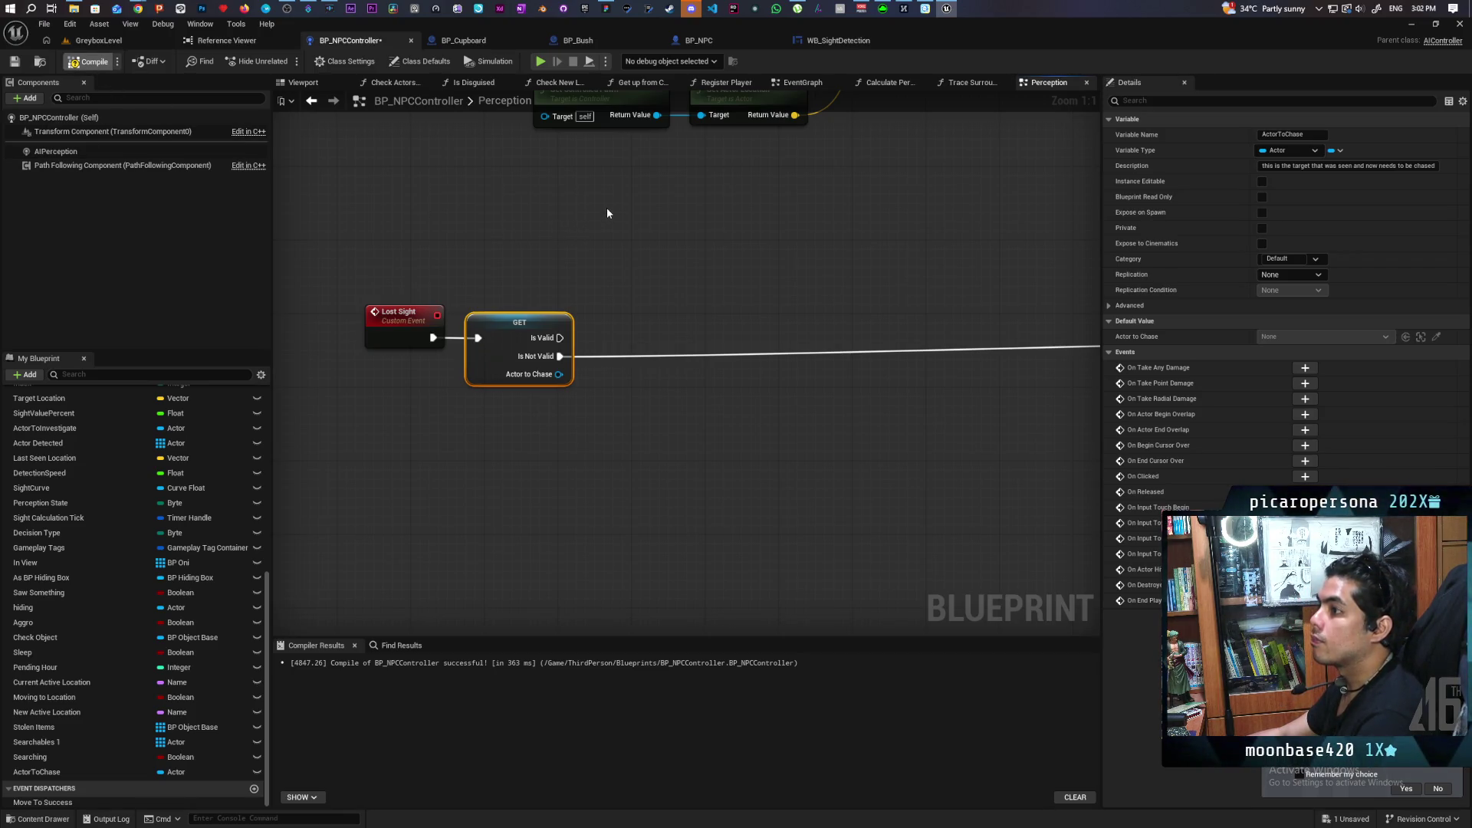
pyautogui.hotkey('ctrl', 's')
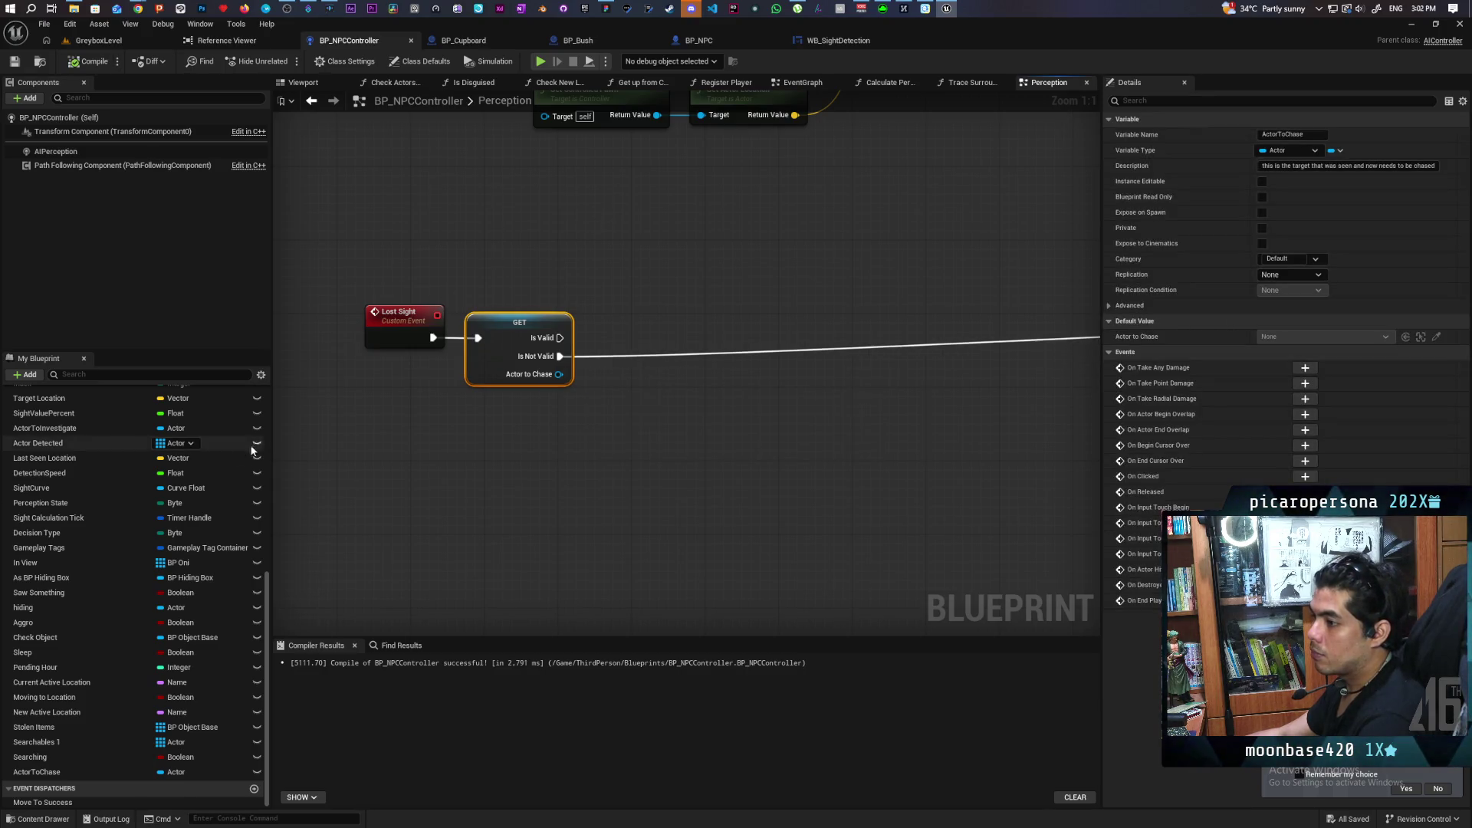
pyautogui.scroll(1, 98, 472)
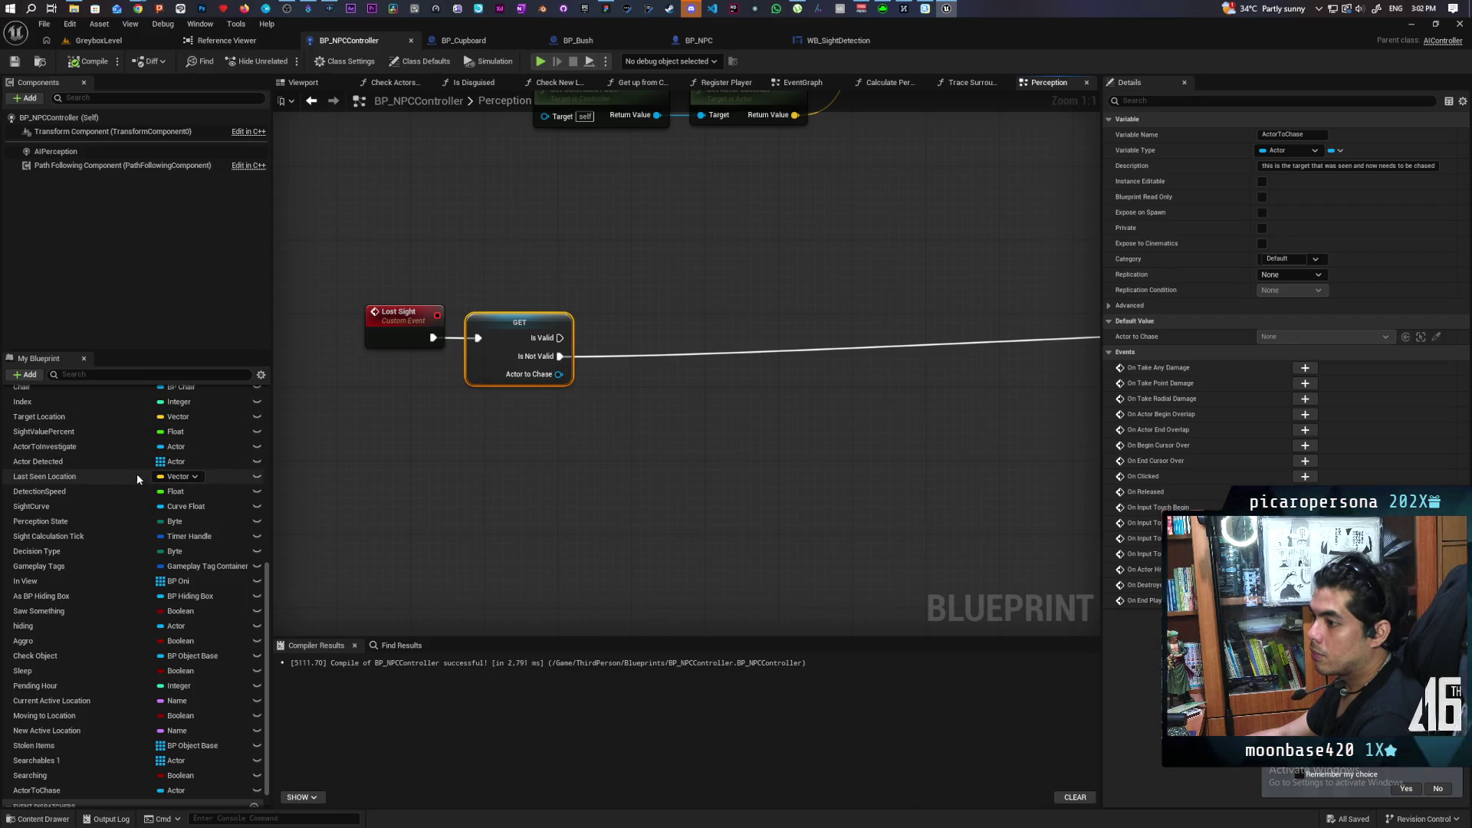
pyautogui.moveTo(137, 477)
pyautogui.mouseDown()
pyautogui.moveTo(644, 472)
pyautogui.moveTo(484, 429)
pyautogui.mouseUp()
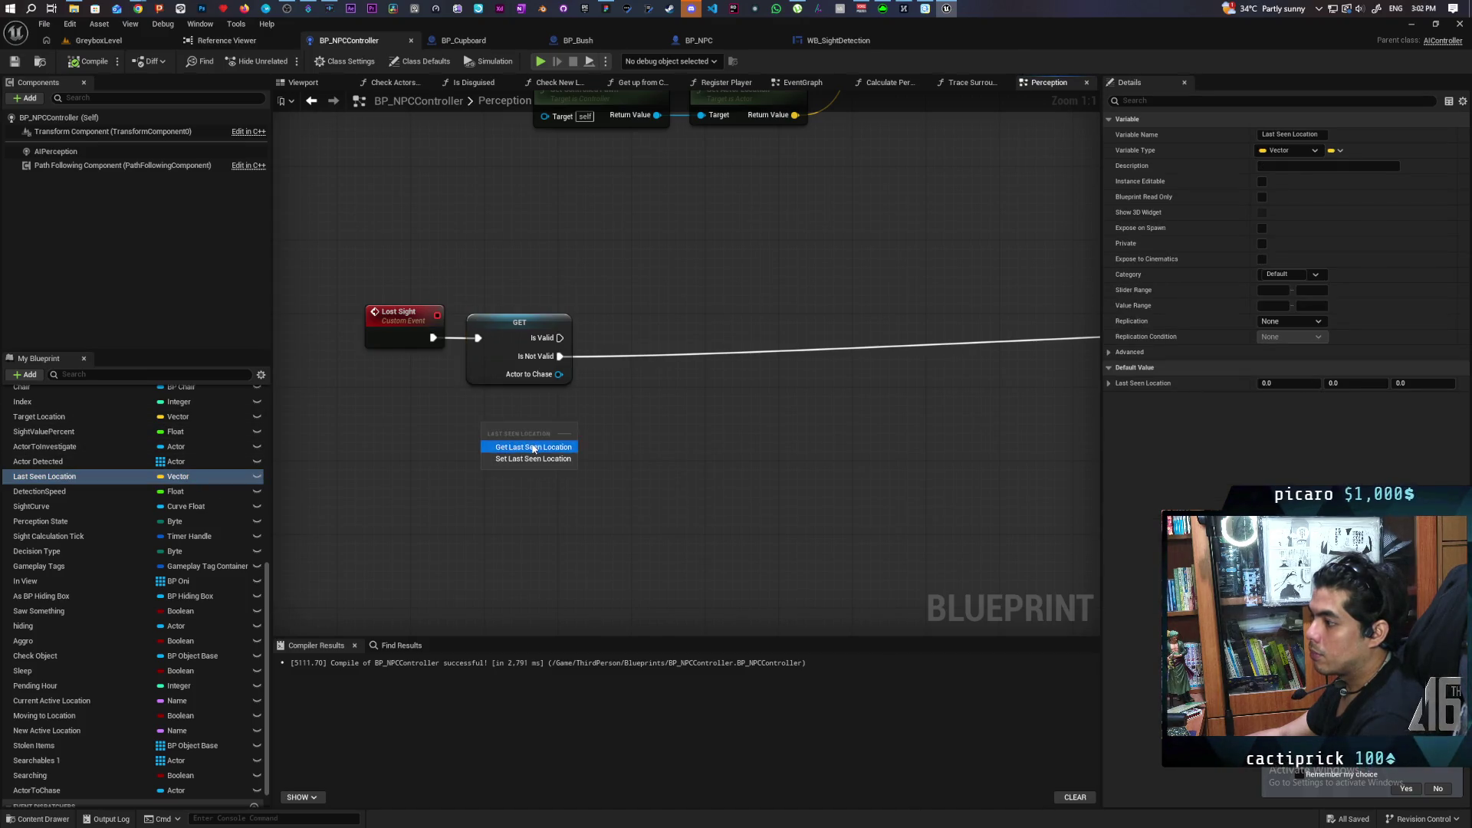
# Place a Last Seen Location getter below the ActorToChase check, then review the AI MoveTo chain.
pyautogui.click(534, 447)
pyautogui.scroll(-4, 623, 453)
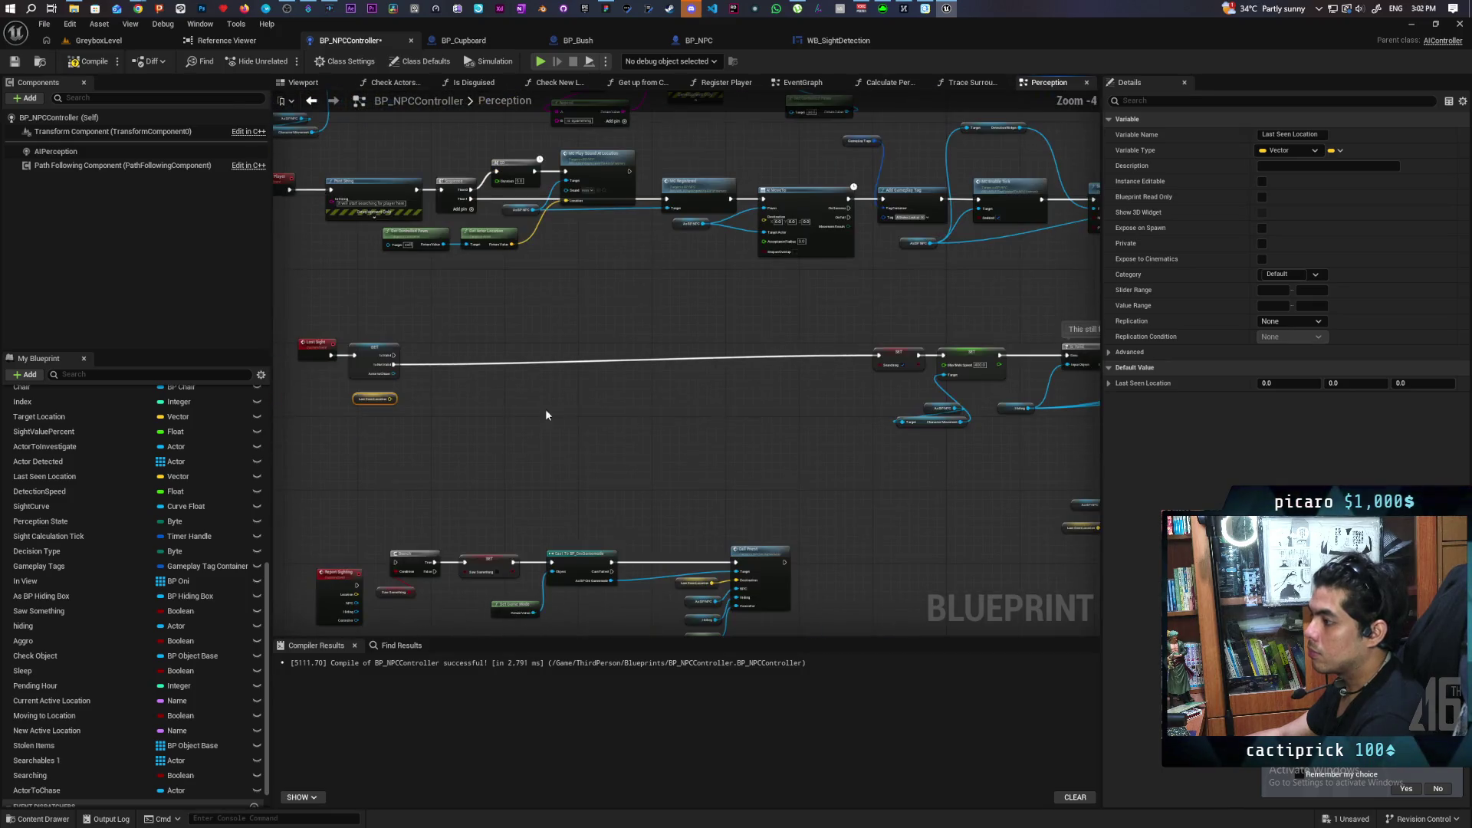
pyautogui.moveTo(546, 415); pyautogui.dragTo(582, 412)
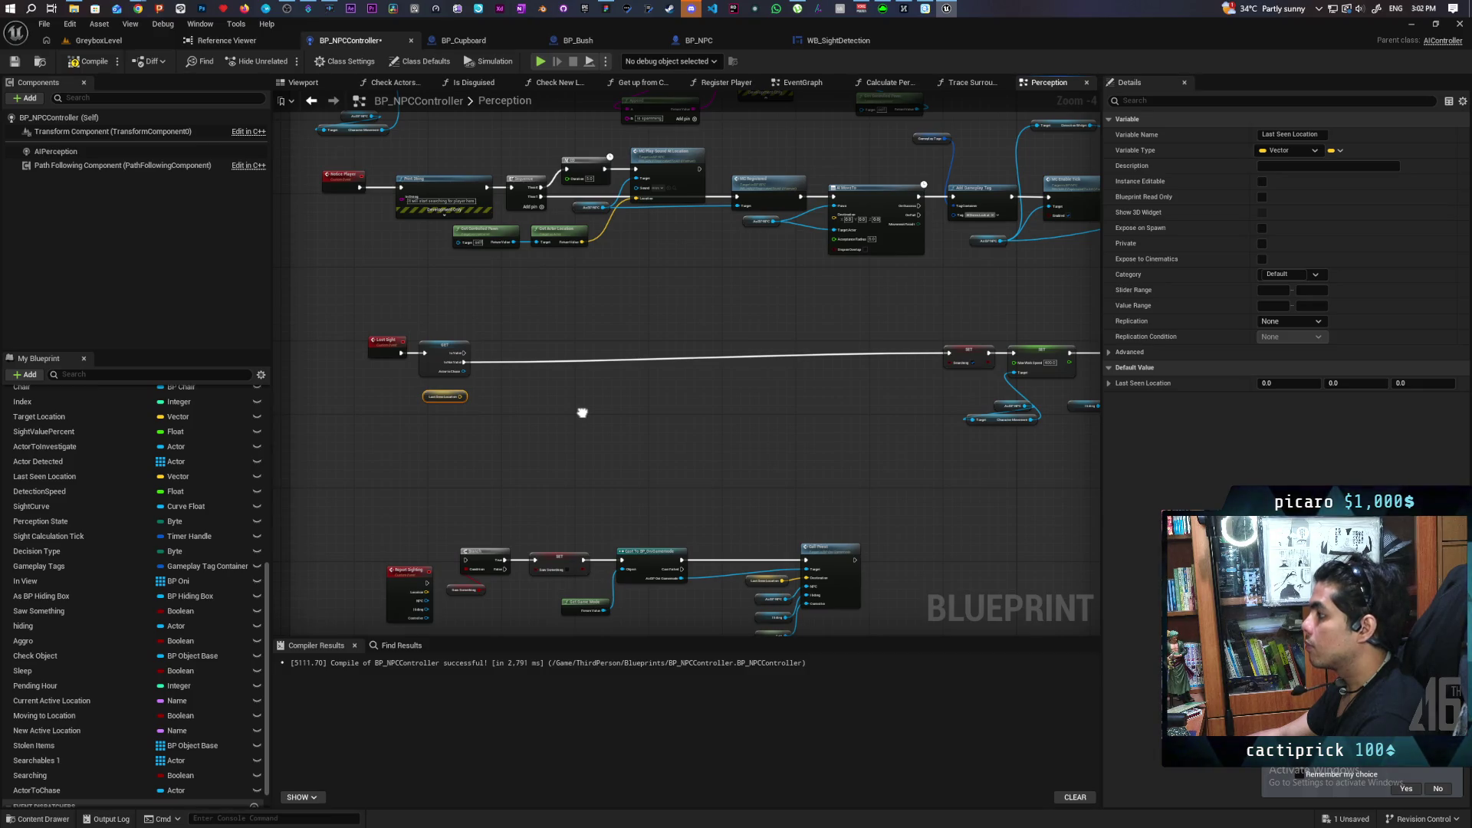
pyautogui.moveTo(582, 412)
pyautogui.mouseDown()
pyautogui.moveTo(702, 452)
pyautogui.moveTo(472, 453)
pyautogui.mouseUp()
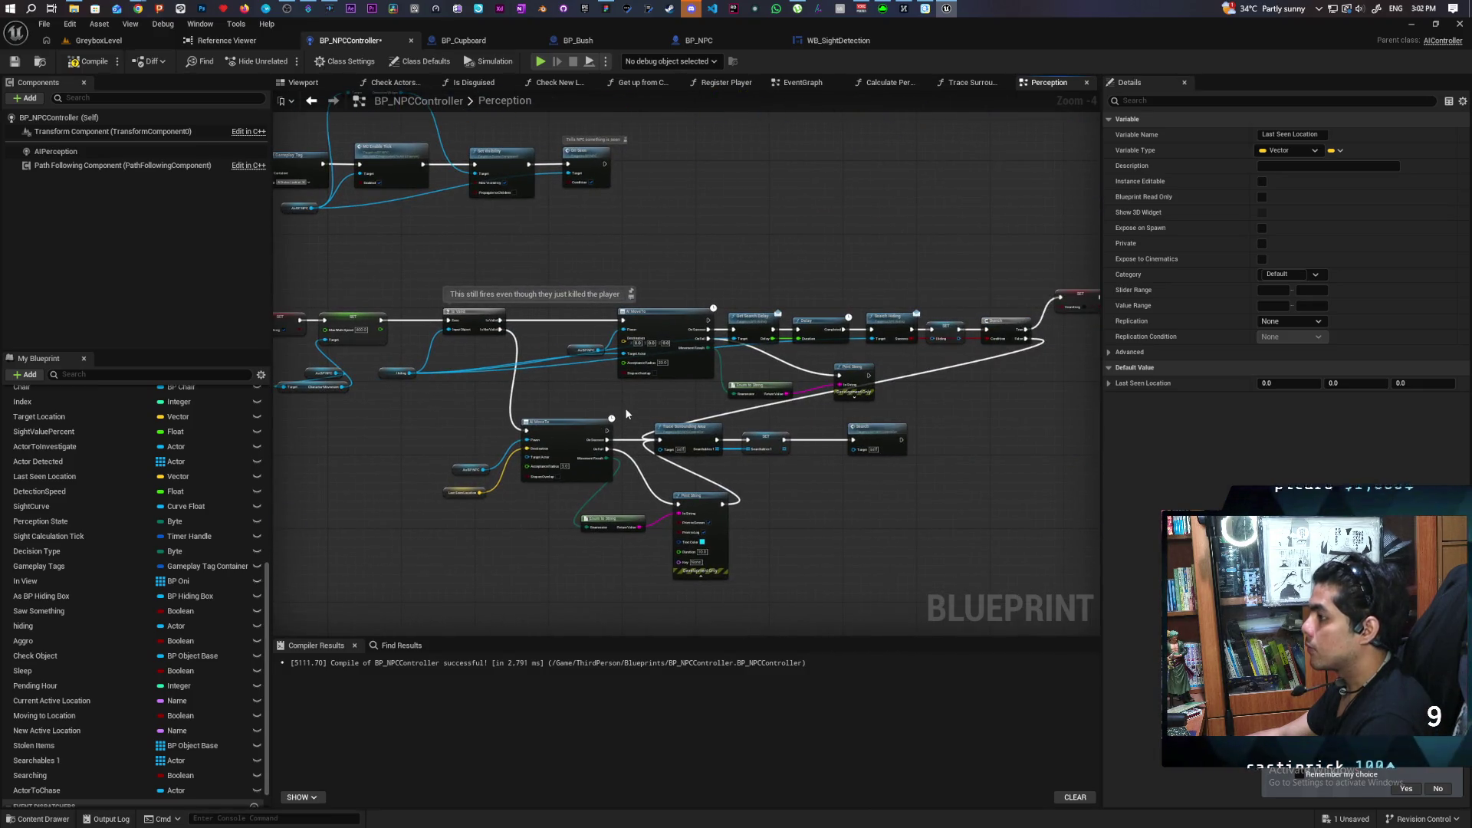
pyautogui.scroll(3, 628, 414)
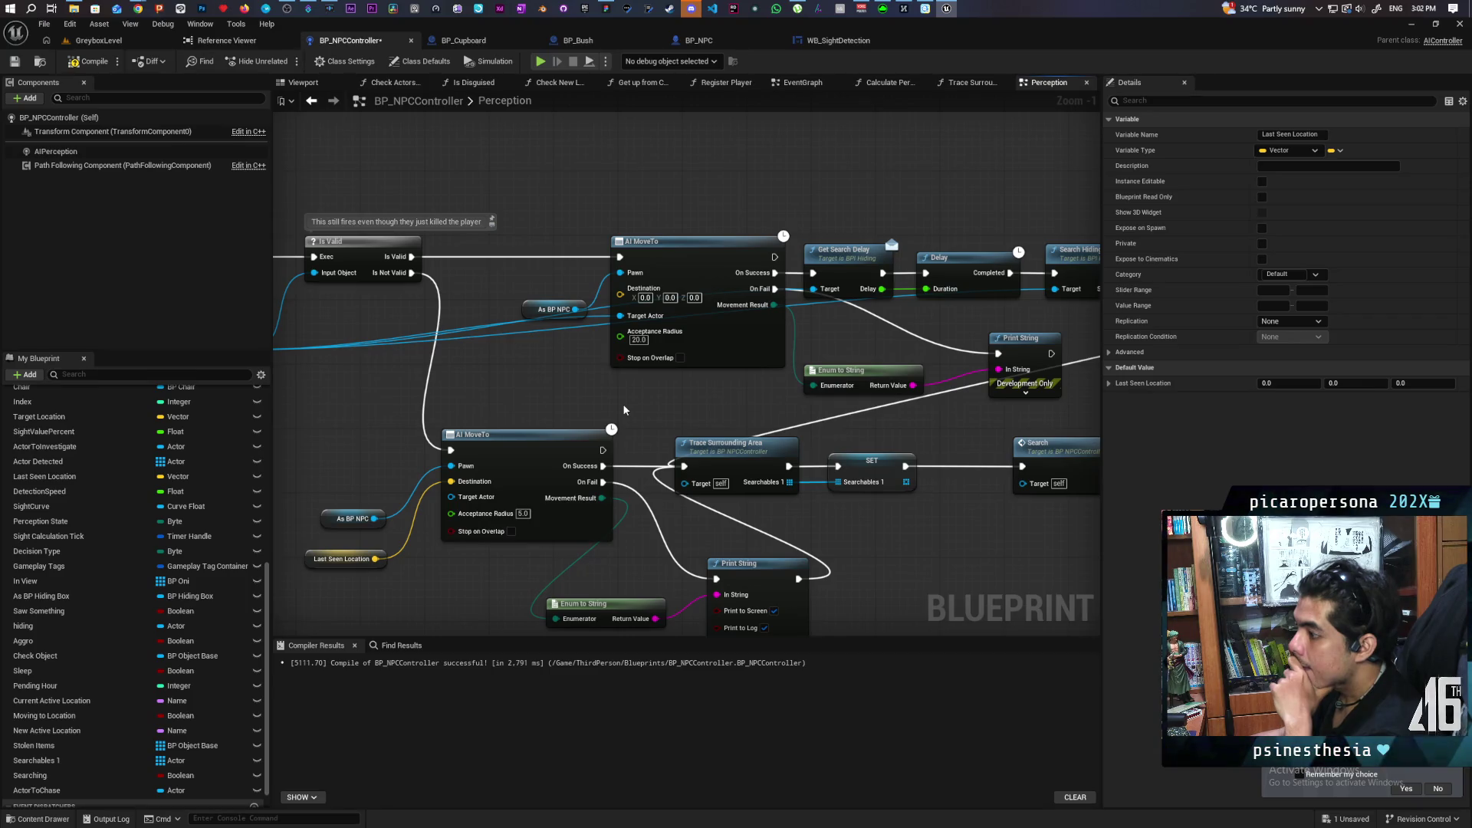
pyautogui.scroll(-4, 622, 404)
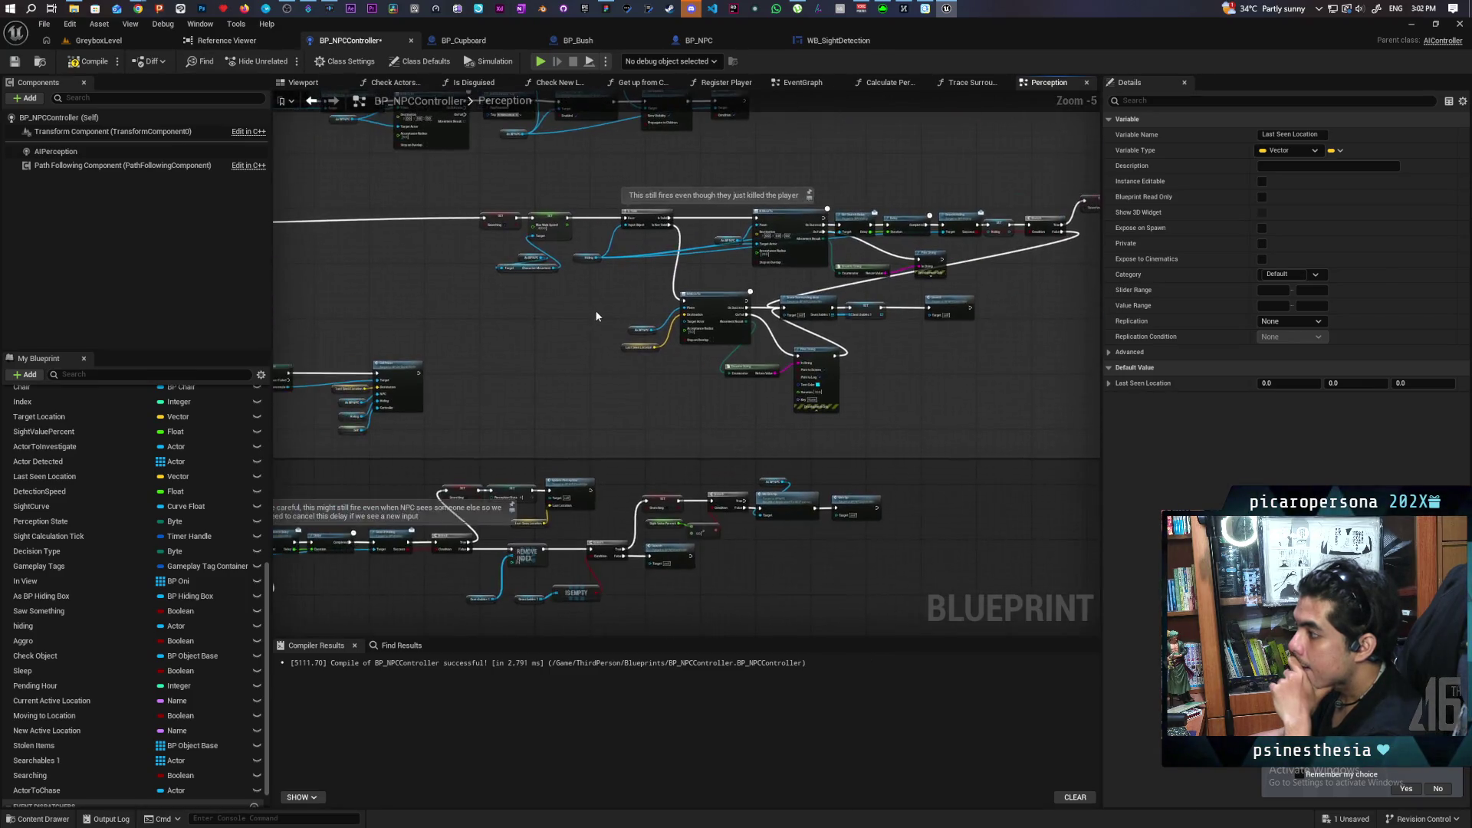
pyautogui.scroll(4, 596, 315)
pyautogui.scroll(-2, 643, 395)
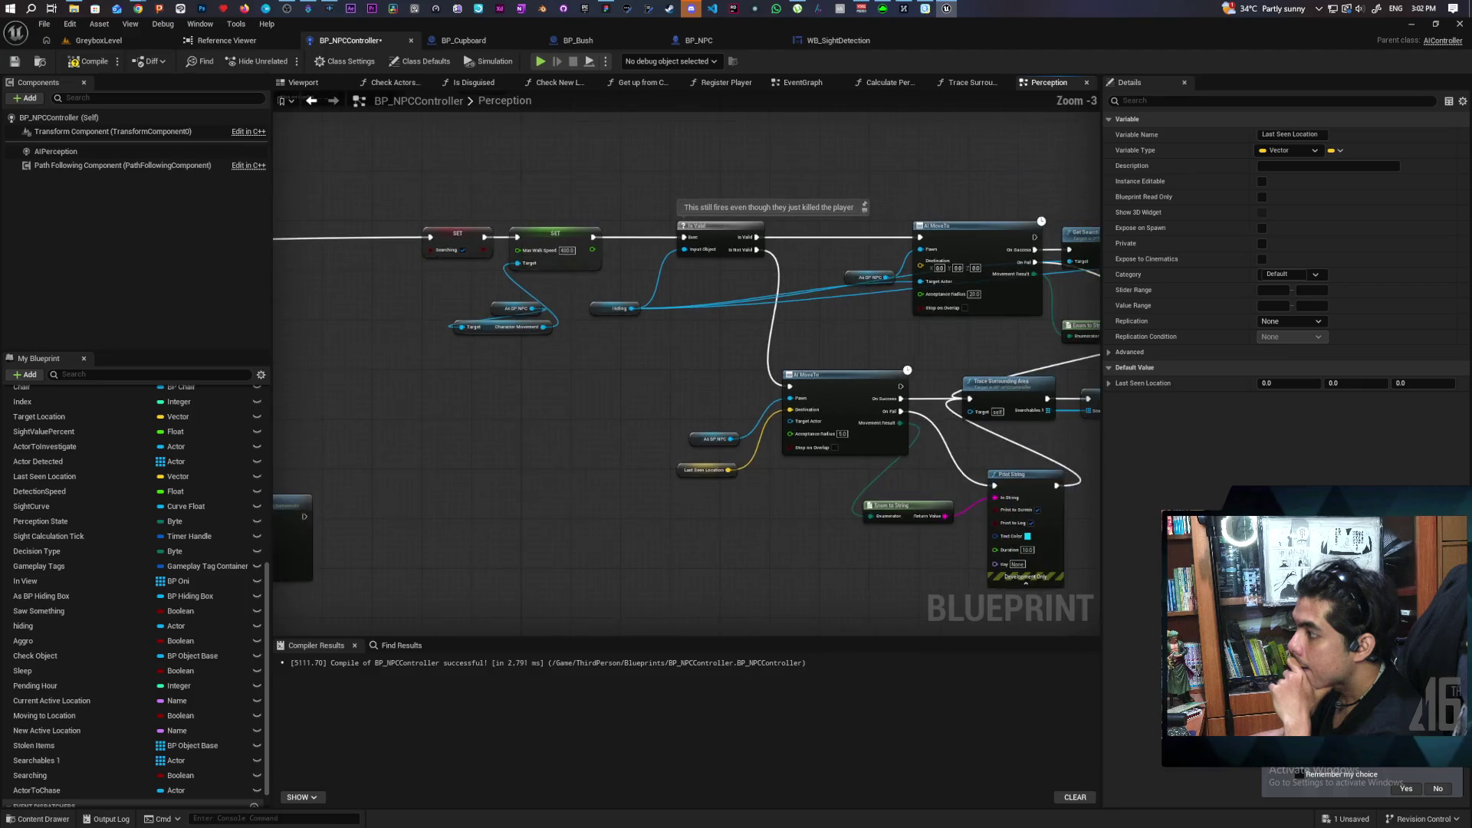
pyautogui.moveTo(657, 371)
pyautogui.mouseDown()
pyautogui.moveTo(979, 342)
pyautogui.moveTo(605, 361)
pyautogui.moveTo(1040, 386)
pyautogui.moveTo(746, 381)
pyautogui.moveTo(769, 385)
pyautogui.moveTo(1081, 384)
pyautogui.mouseUp()
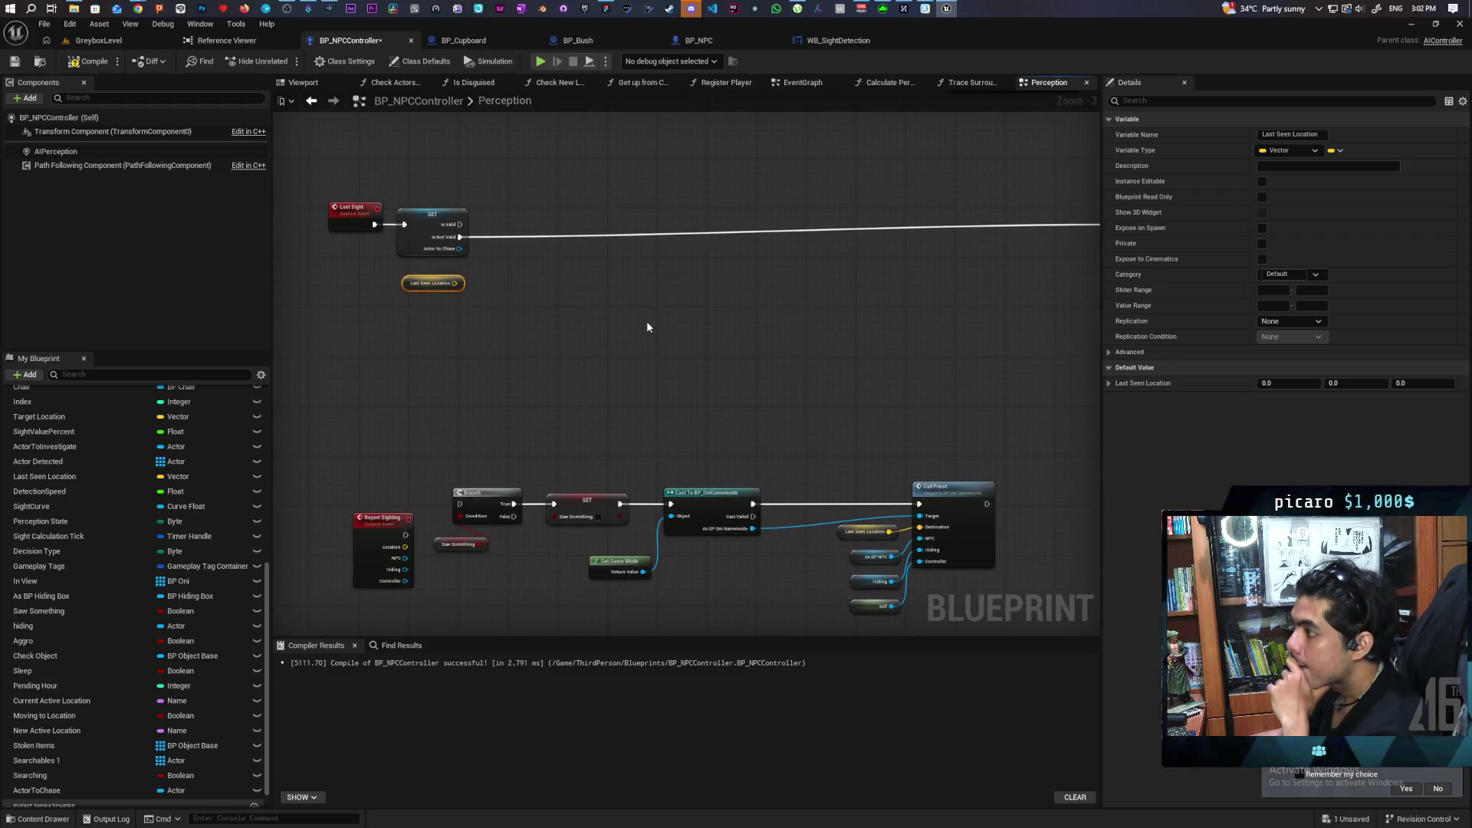
pyautogui.moveTo(716, 313)
pyautogui.mouseDown()
pyautogui.moveTo(509, 319)
pyautogui.moveTo(802, 317)
pyautogui.moveTo(749, 352)
pyautogui.moveTo(565, 355)
pyautogui.moveTo(687, 348)
pyautogui.moveTo(668, 348)
pyautogui.mouseUp()
pyautogui.scroll(3, 668, 348)
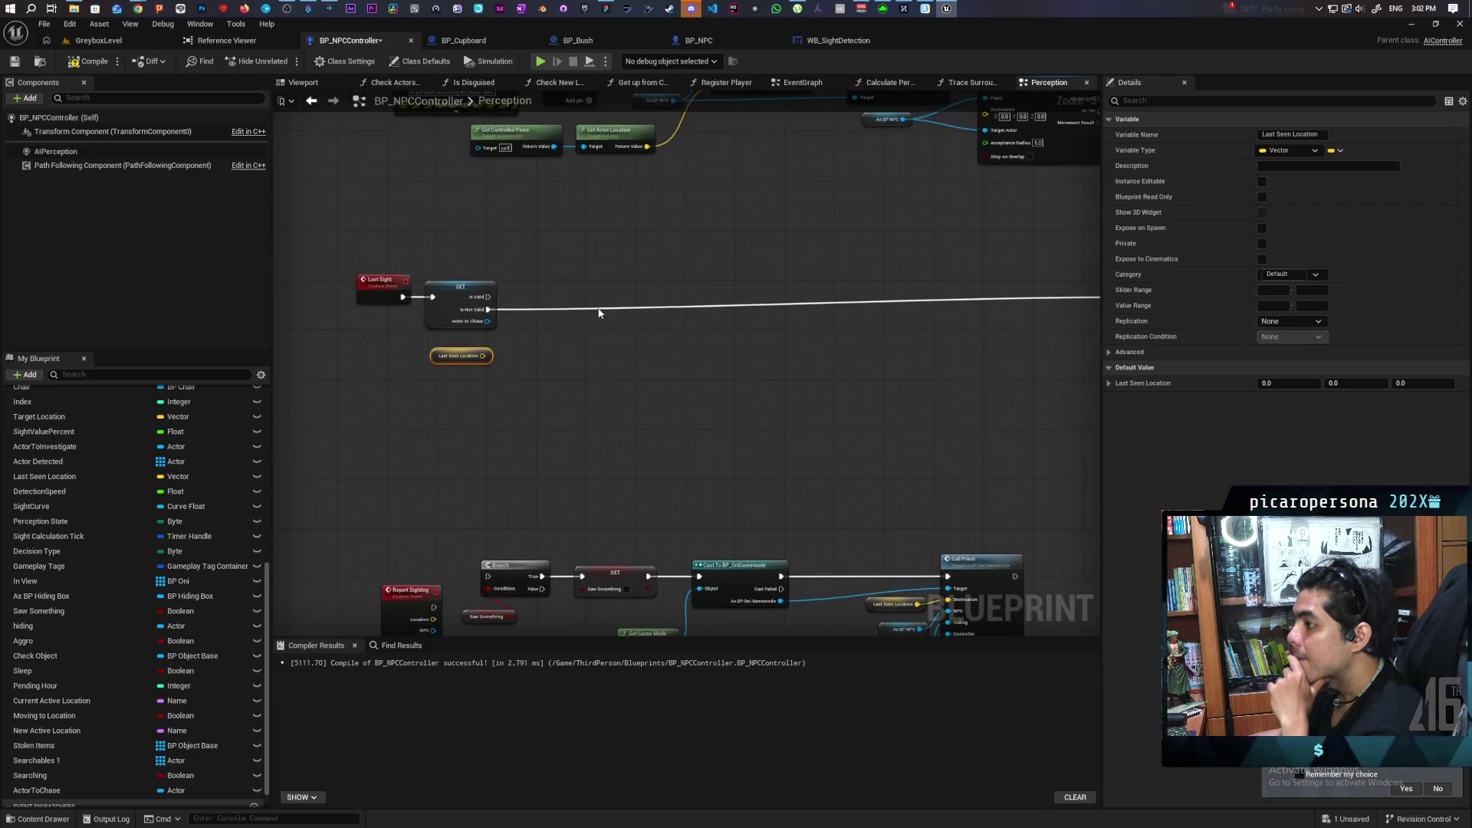
# Comment the Lost Sight GET node 'should already be running if valid' and compile.
pyautogui.click(378, 282)
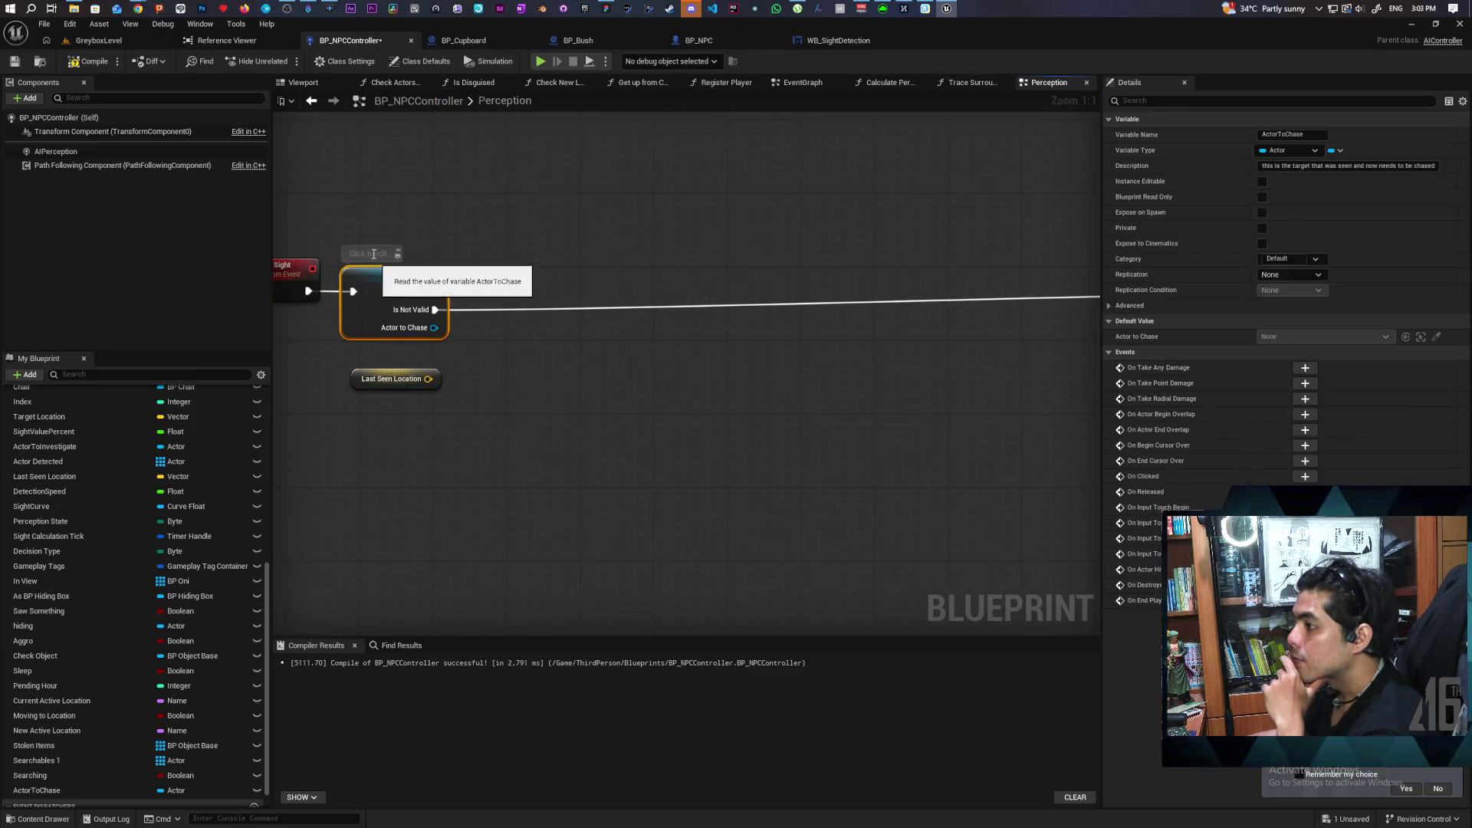
pyautogui.write('should')
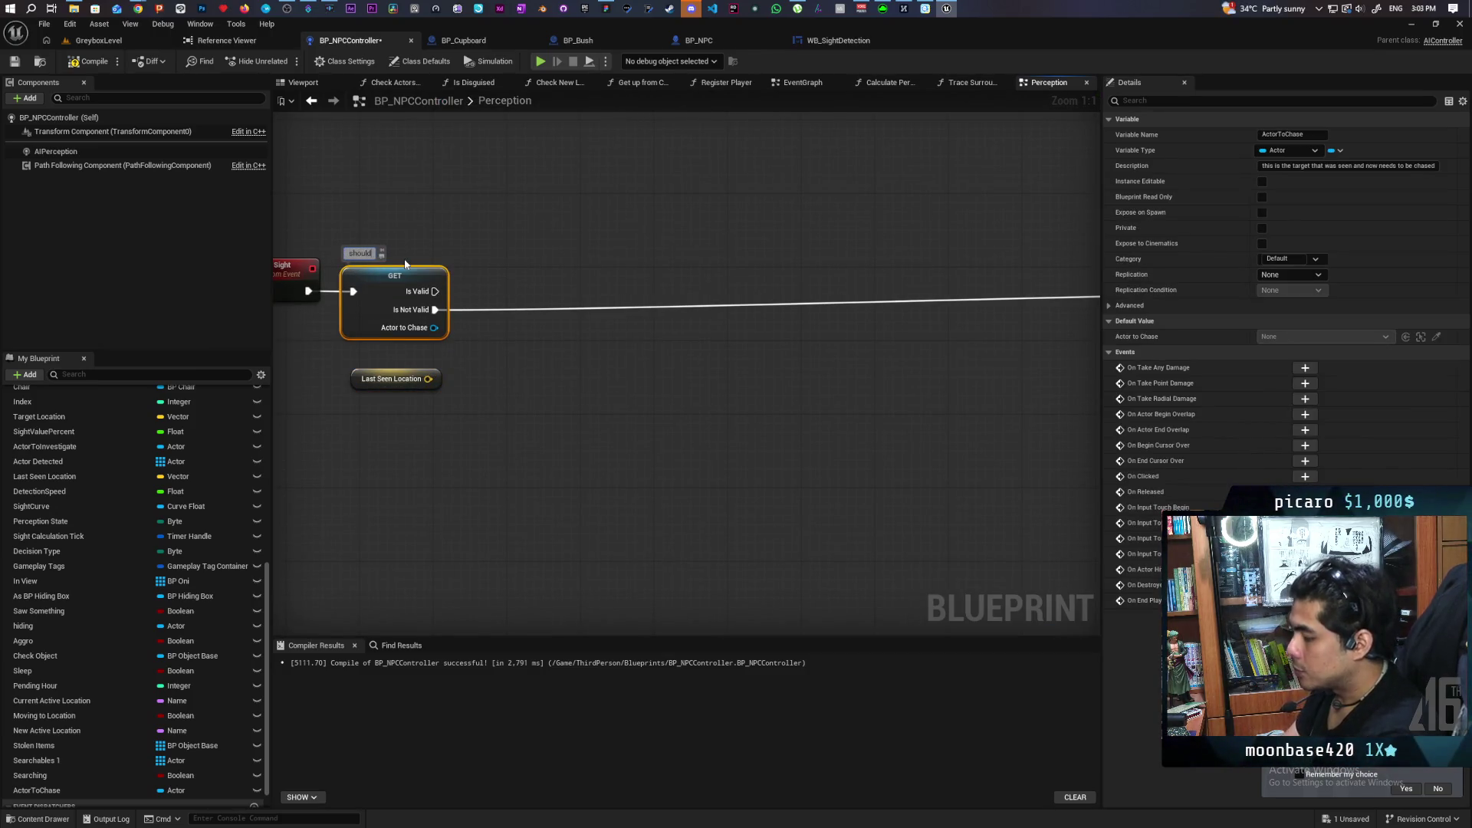
pyautogui.write(' already be running if valid')
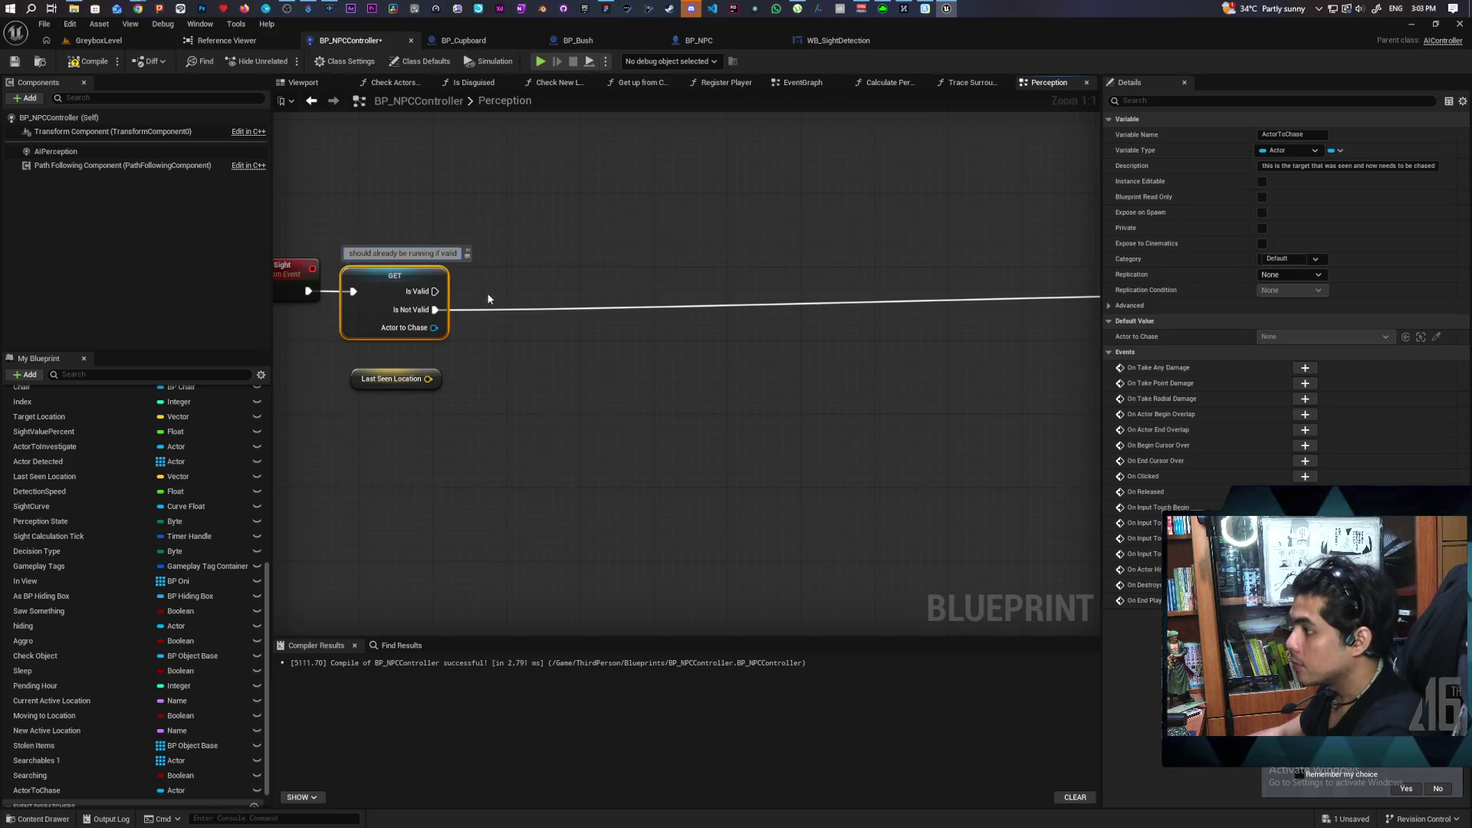
pyautogui.click(697, 389)
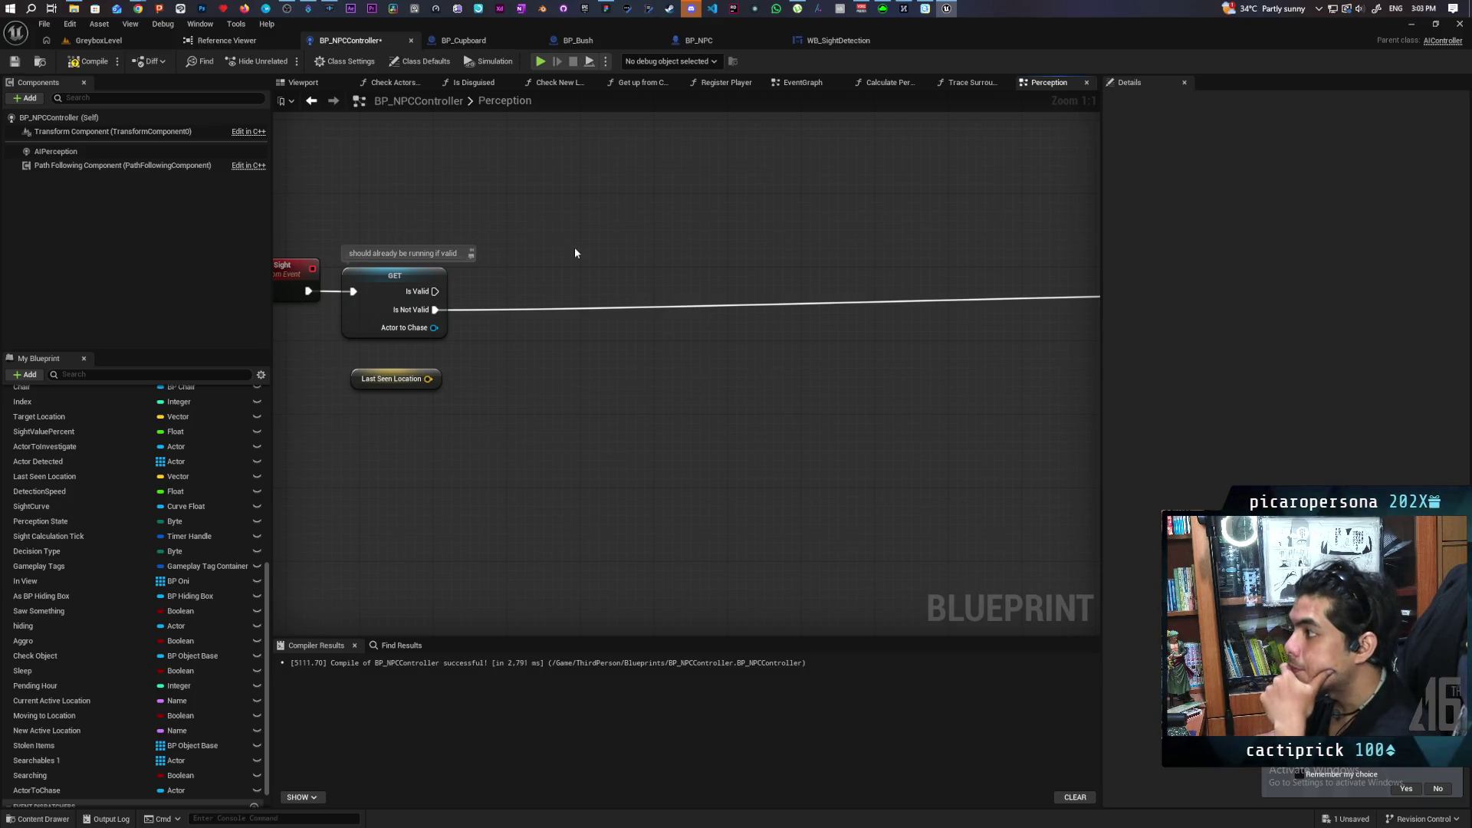
pyautogui.click(13, 66)
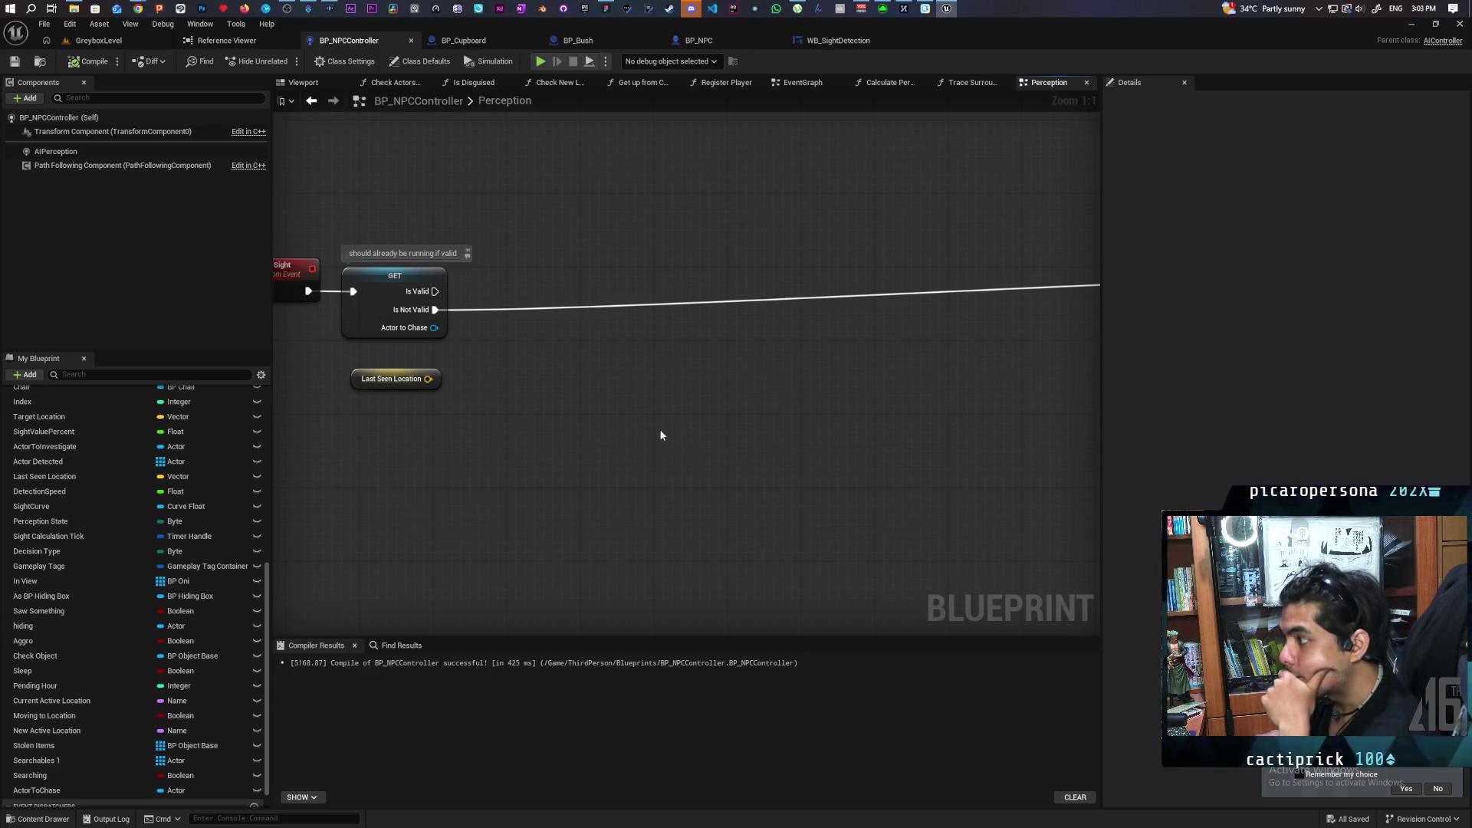
pyautogui.scroll(-4, 659, 429)
# Select the lower AI MoveTo chain and wire the validated GET into its Last Seen Location AI MoveTo.
pyautogui.moveTo(872, 447); pyautogui.dragTo(464, 380)
pyautogui.scroll(3, 463, 383)
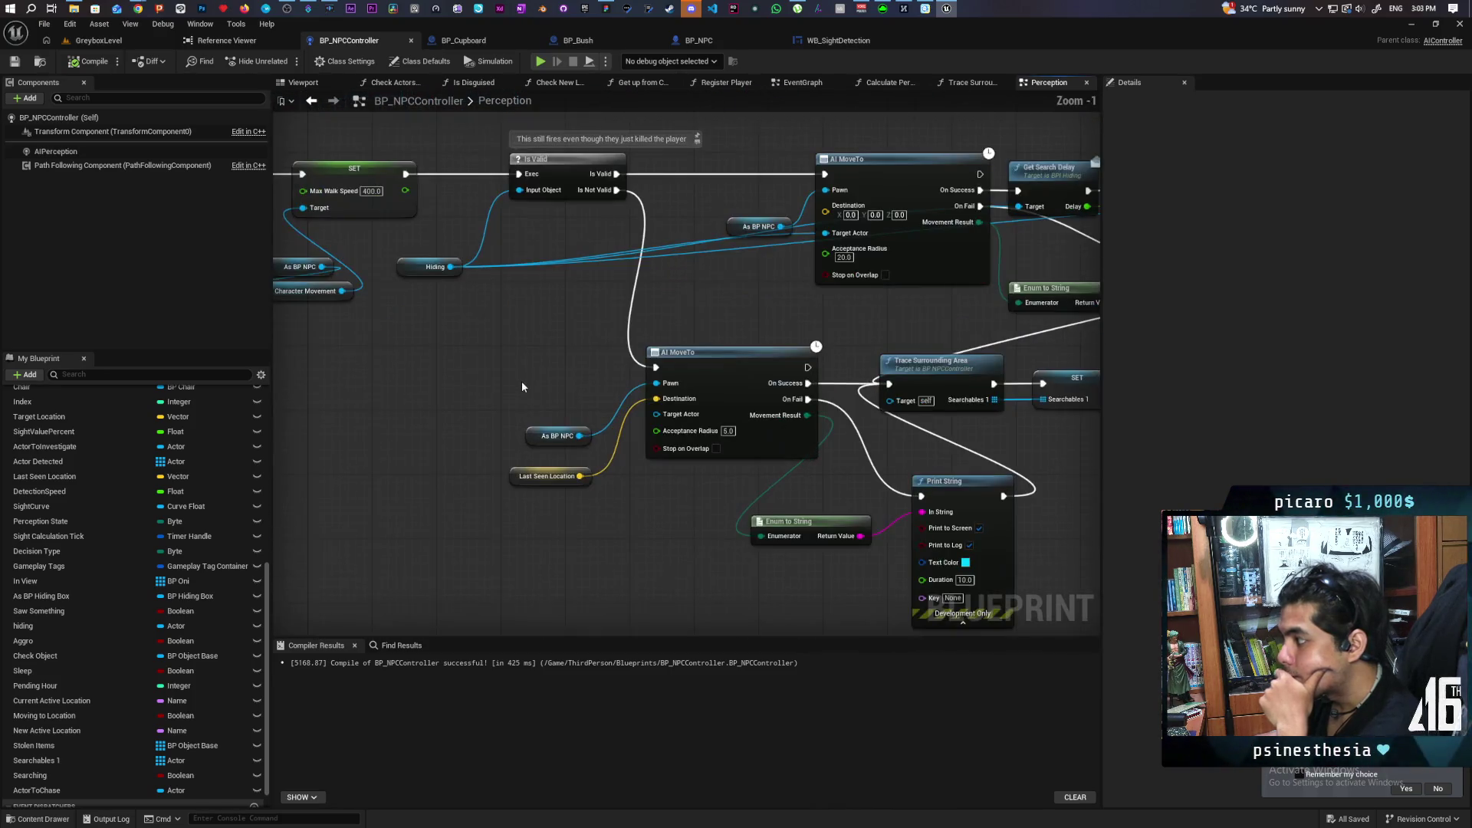
pyautogui.scroll(-2, 523, 386)
pyautogui.moveTo(422, 346)
pyautogui.mouseDown()
pyautogui.moveTo(881, 470)
pyautogui.moveTo(1072, 455)
pyautogui.moveTo(997, 418)
pyautogui.moveTo(558, 476)
pyautogui.mouseUp()
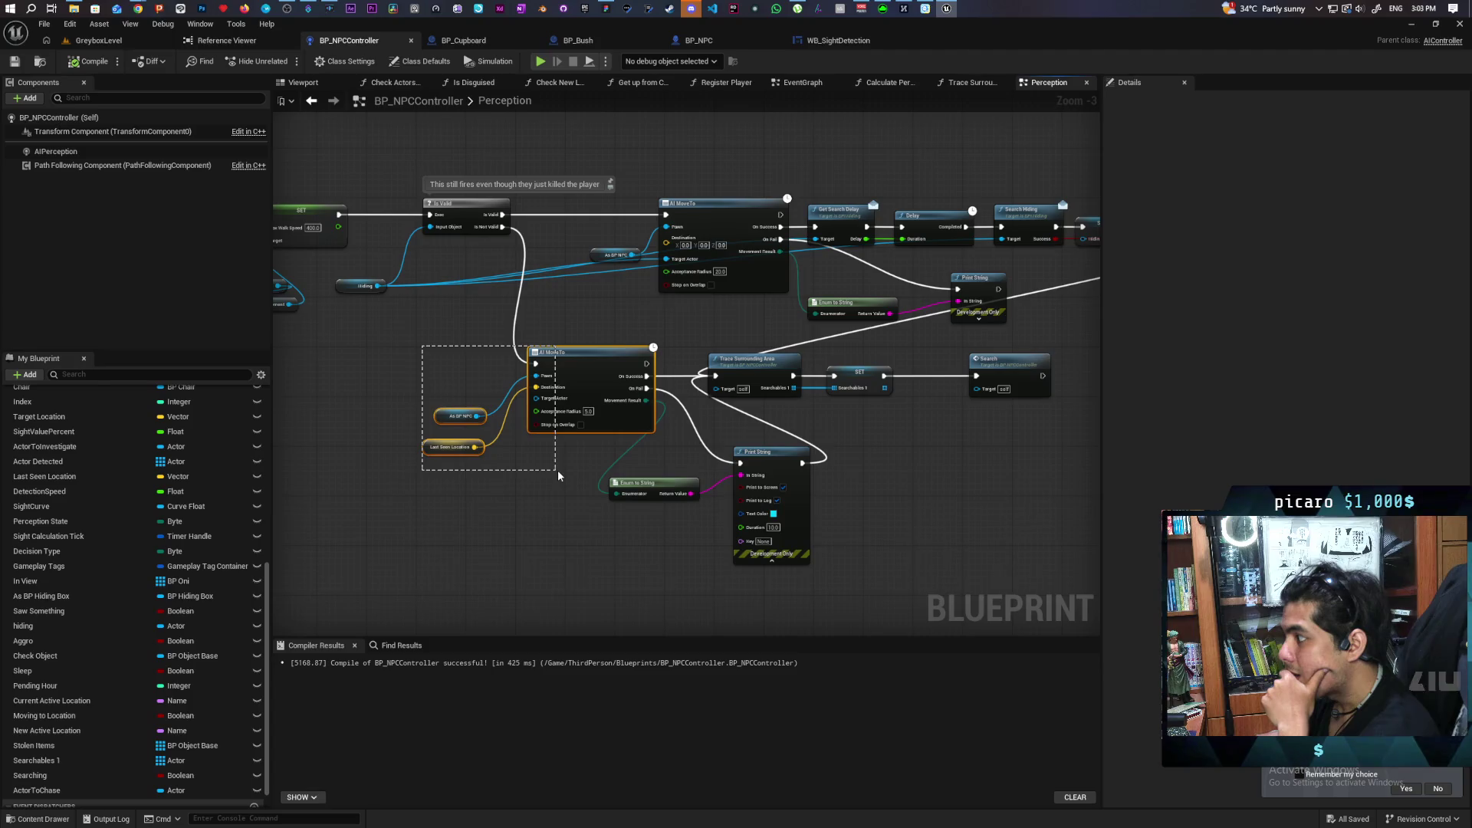
pyautogui.moveTo(558, 471); pyautogui.dragTo(558, 471)
pyautogui.scroll(-4, 490, 481)
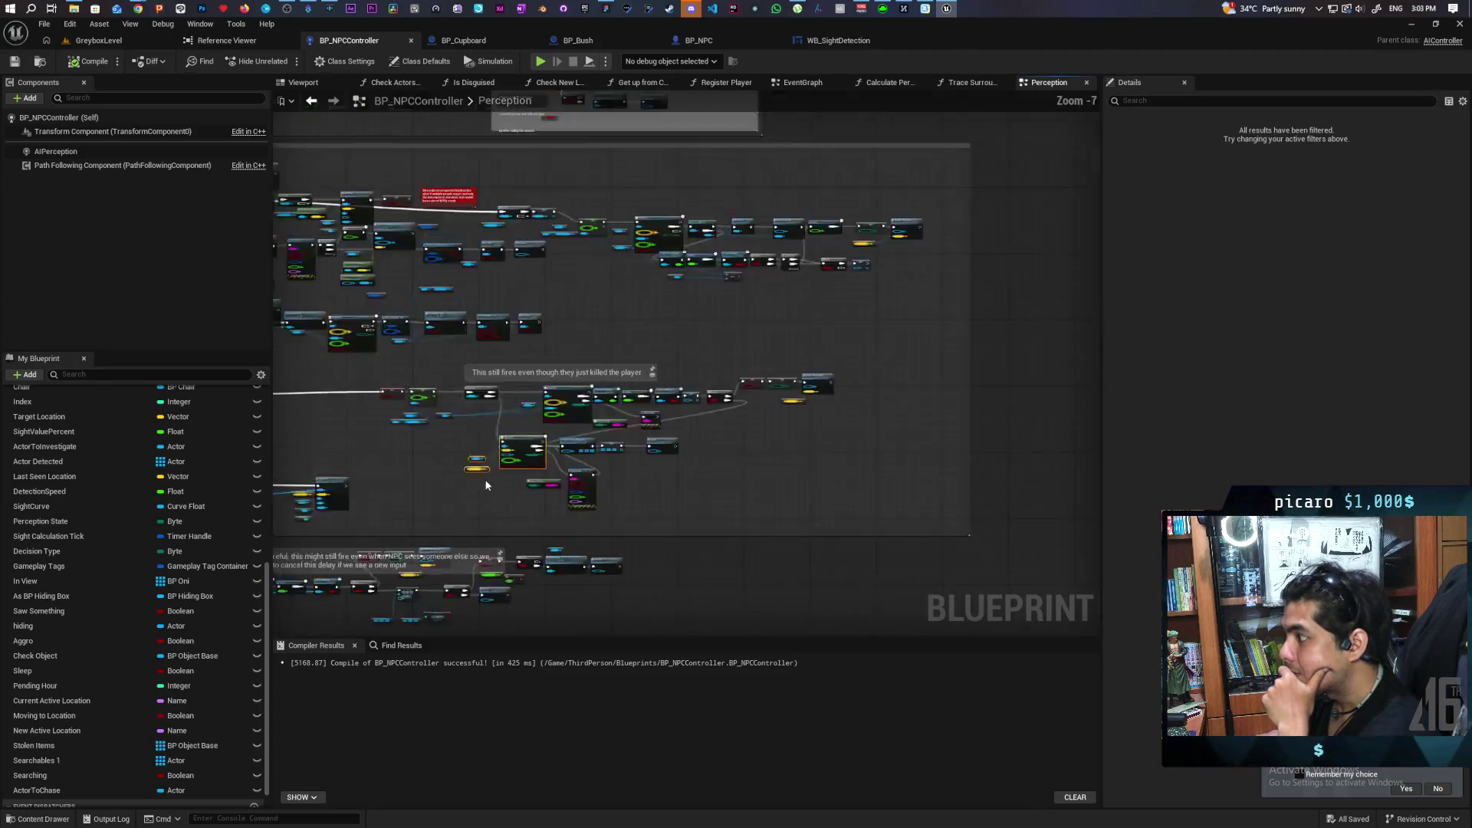
pyautogui.scroll(-1, 750, 454)
pyautogui.scroll(3, 622, 431)
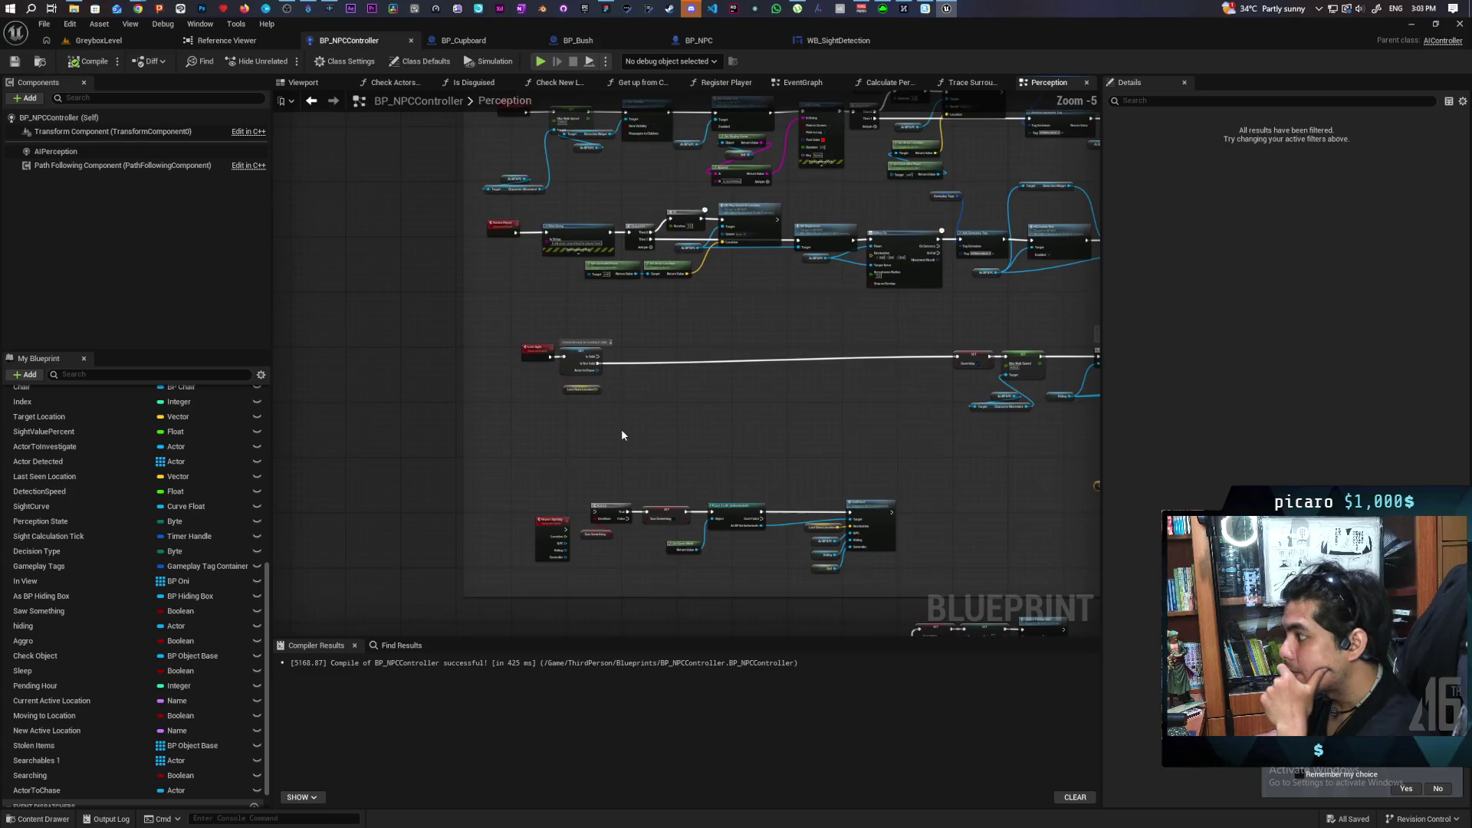
pyautogui.moveTo(619, 430)
pyautogui.mouseDown()
pyautogui.moveTo(547, 452)
pyautogui.moveTo(577, 445)
pyautogui.moveTo(401, 430)
pyautogui.moveTo(382, 348)
pyautogui.moveTo(739, 424)
pyautogui.moveTo(1075, 421)
pyautogui.mouseUp()
pyautogui.scroll(1, 547, 451)
pyautogui.scroll(1, 486, 451)
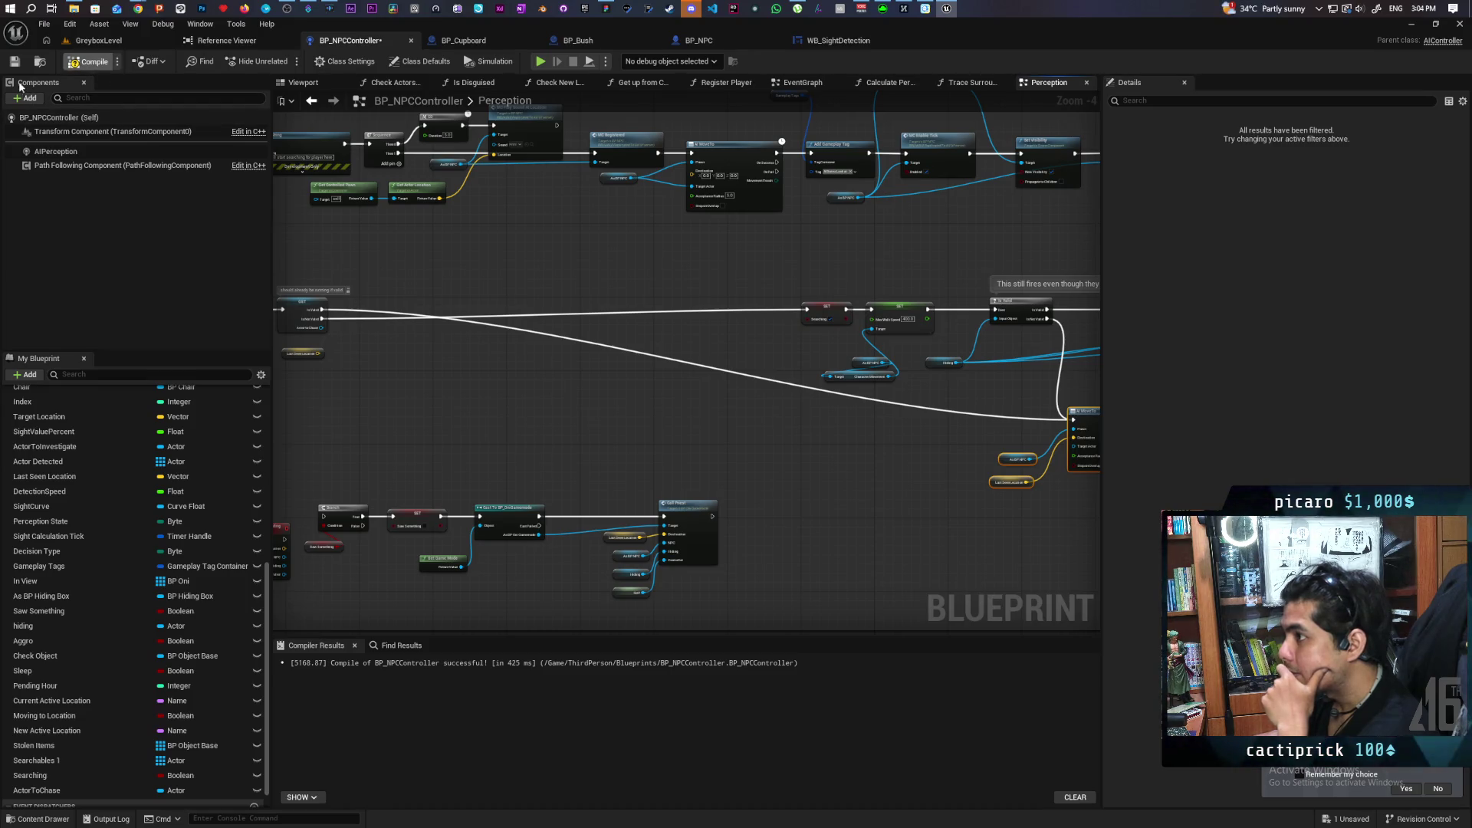
# Move Lost Sight and its GET beside the SET/AI MoveTo chain, then compile and save.
pyautogui.moveTo(408, 367); pyautogui.dragTo(483, 396)
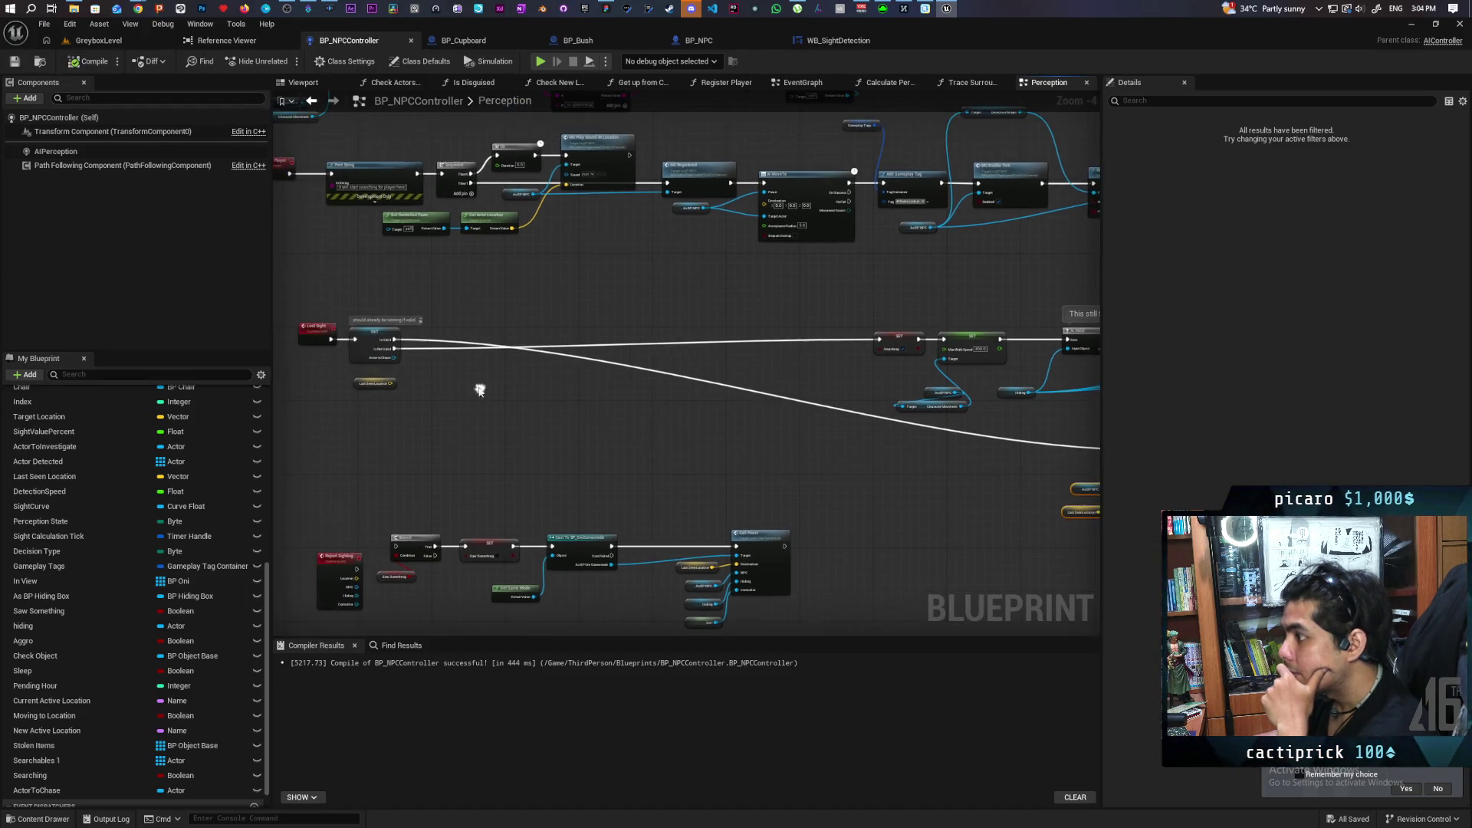
pyautogui.moveTo(367, 357); pyautogui.dragTo(781, 452)
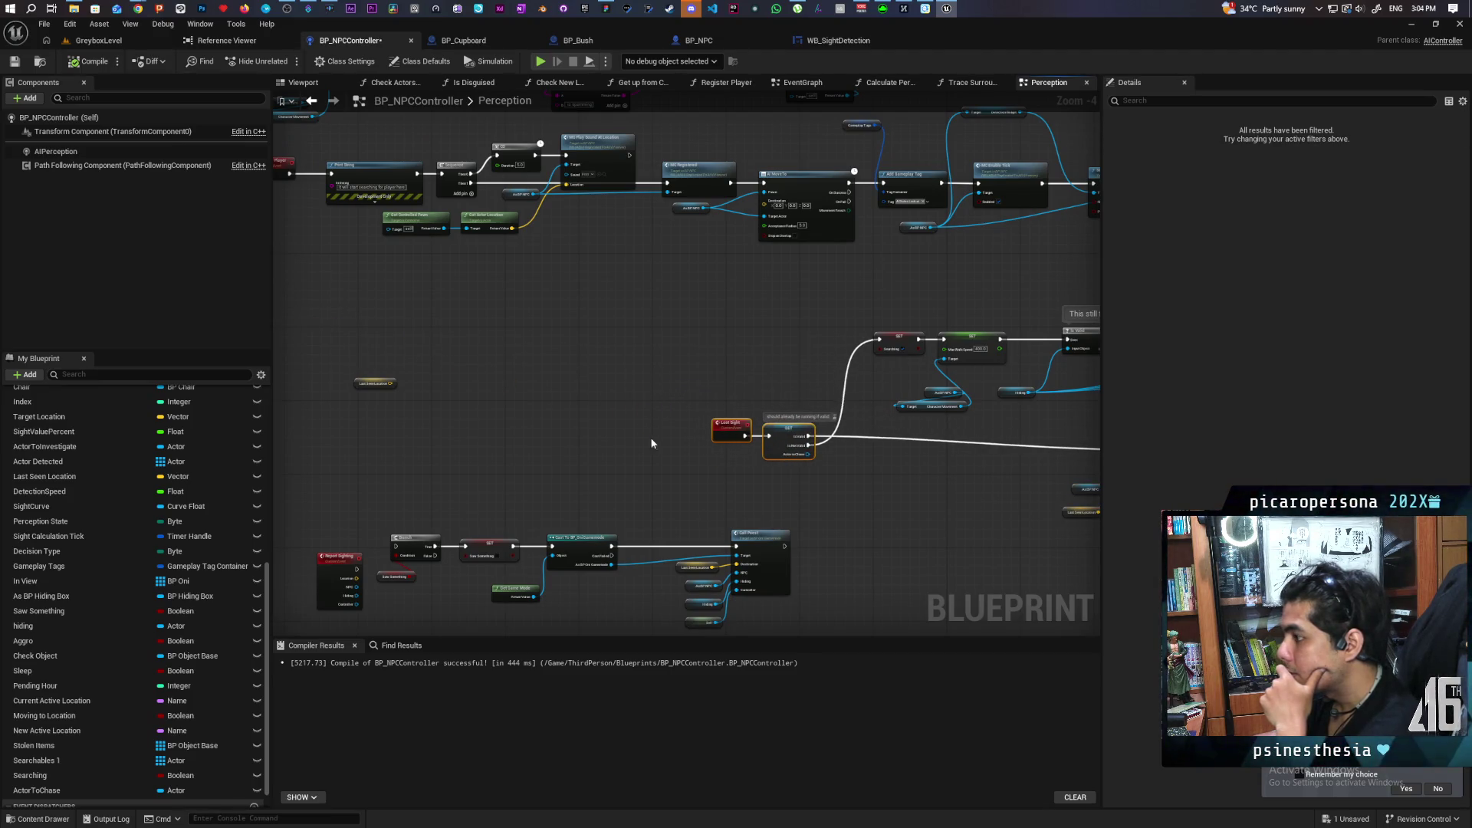
pyautogui.click(373, 377)
pyautogui.click(448, 405)
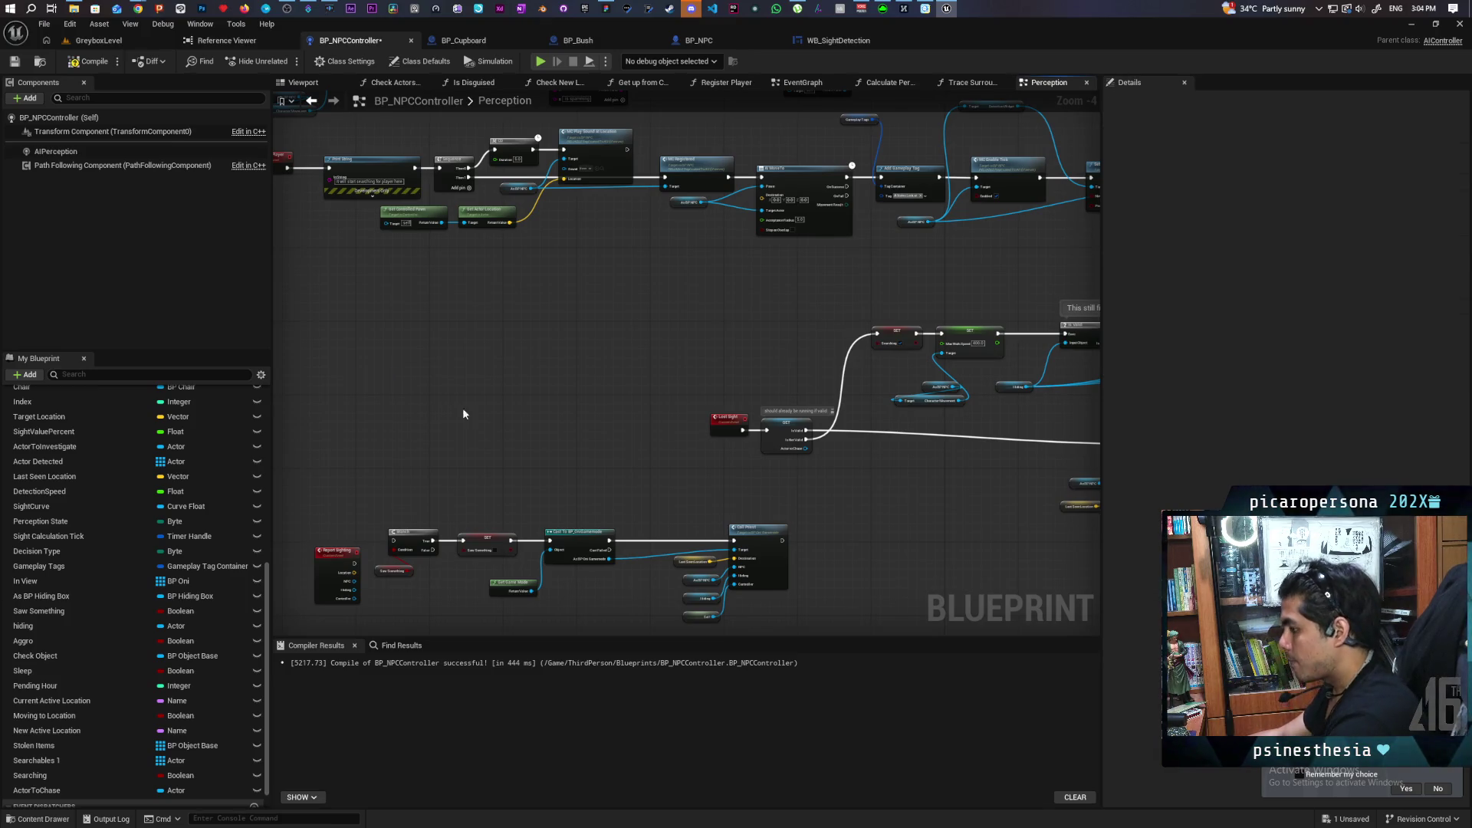
pyautogui.scroll(5, 462, 408)
pyautogui.scroll(-2, 381, 323)
pyautogui.moveTo(414, 345)
pyautogui.mouseDown()
pyautogui.moveTo(585, 371)
pyautogui.moveTo(506, 394)
pyautogui.moveTo(467, 435)
pyautogui.moveTo(552, 412)
pyautogui.moveTo(531, 464)
pyautogui.mouseUp()
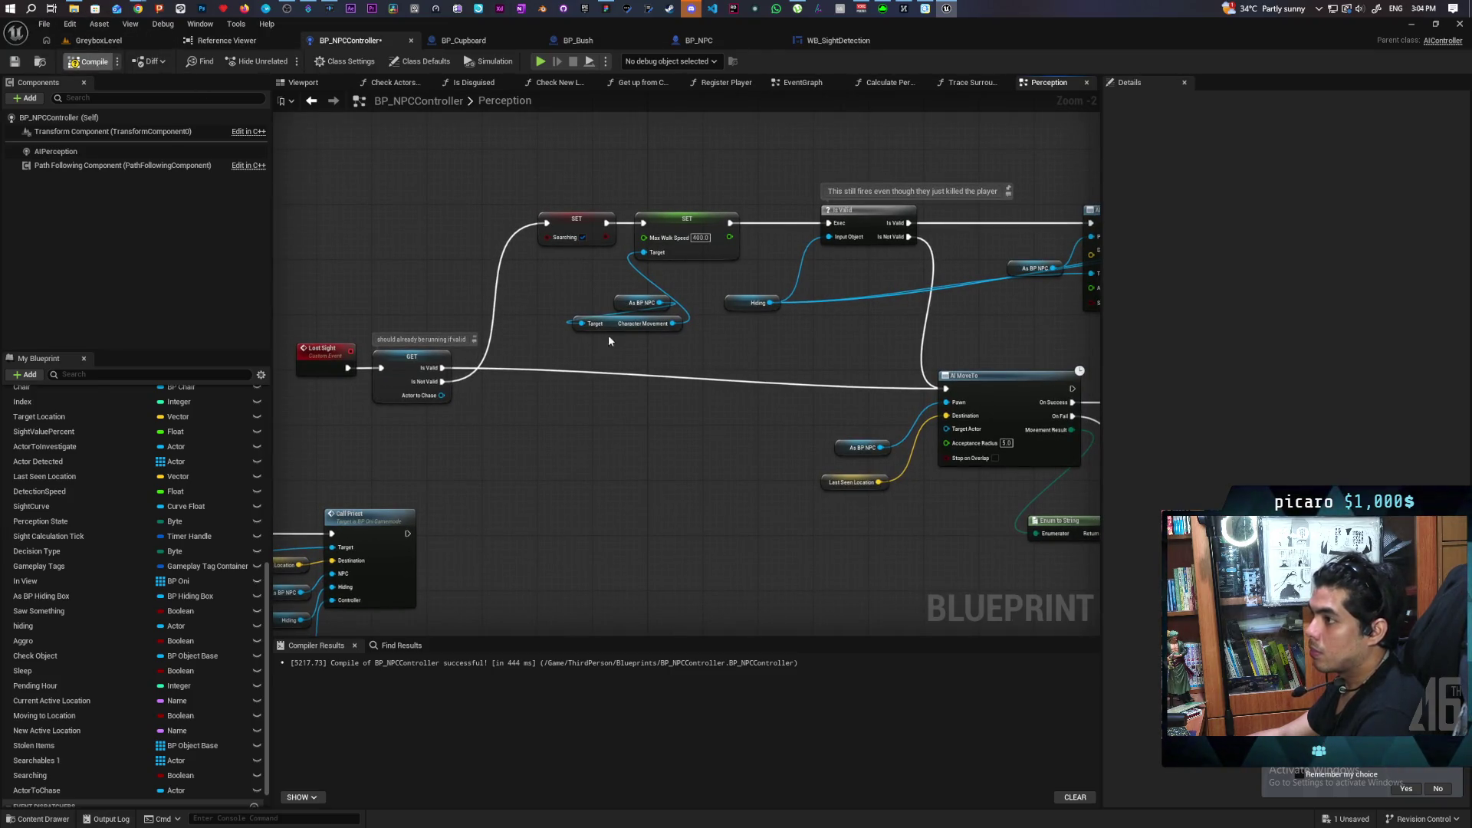
pyautogui.hotkey('ctrl', 's')
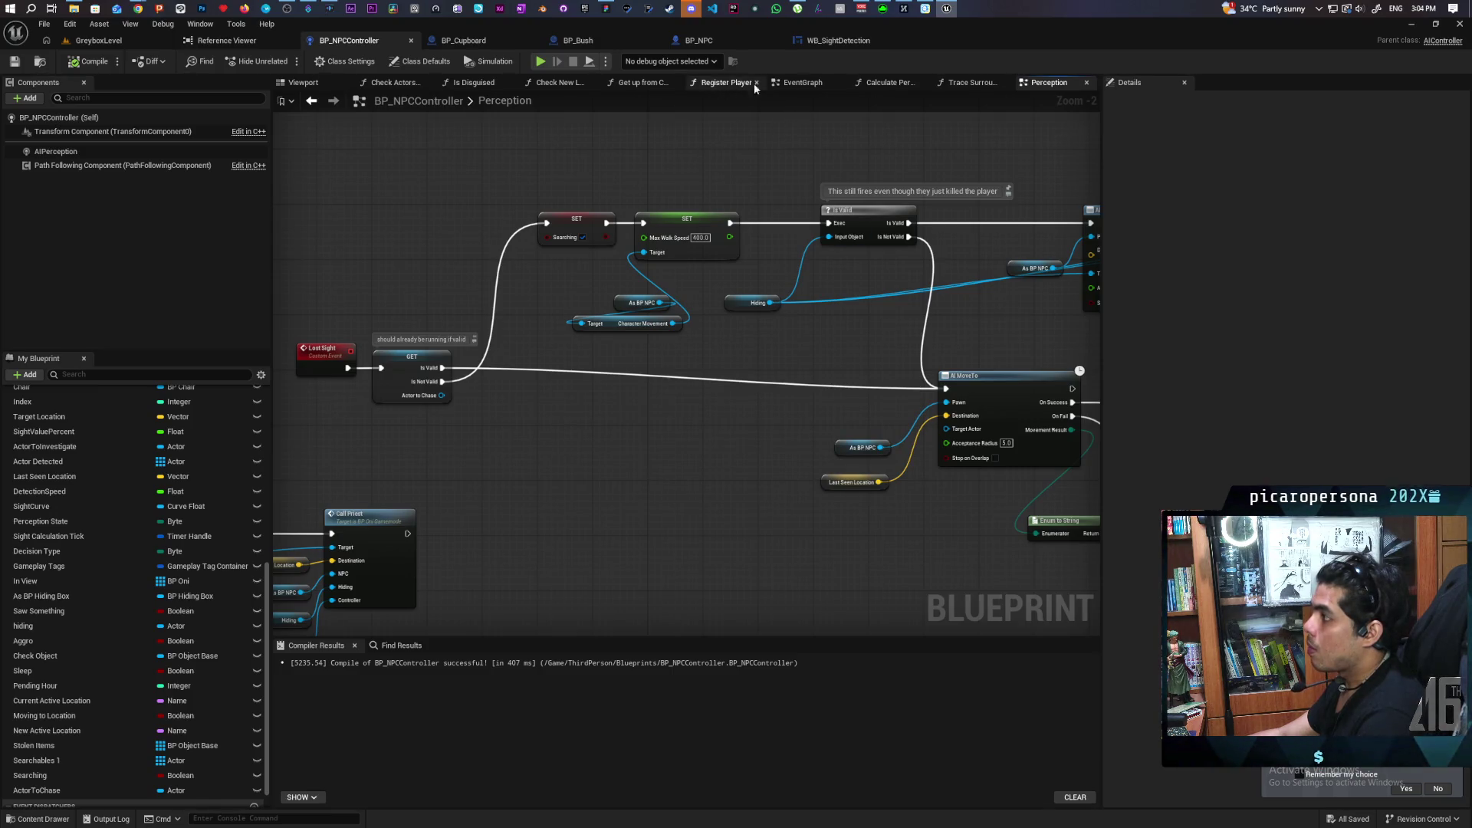
# Tidy the EventGraph by moving the Gameplay Tags and Has Tag nodes up closer.
pyautogui.click(807, 84)
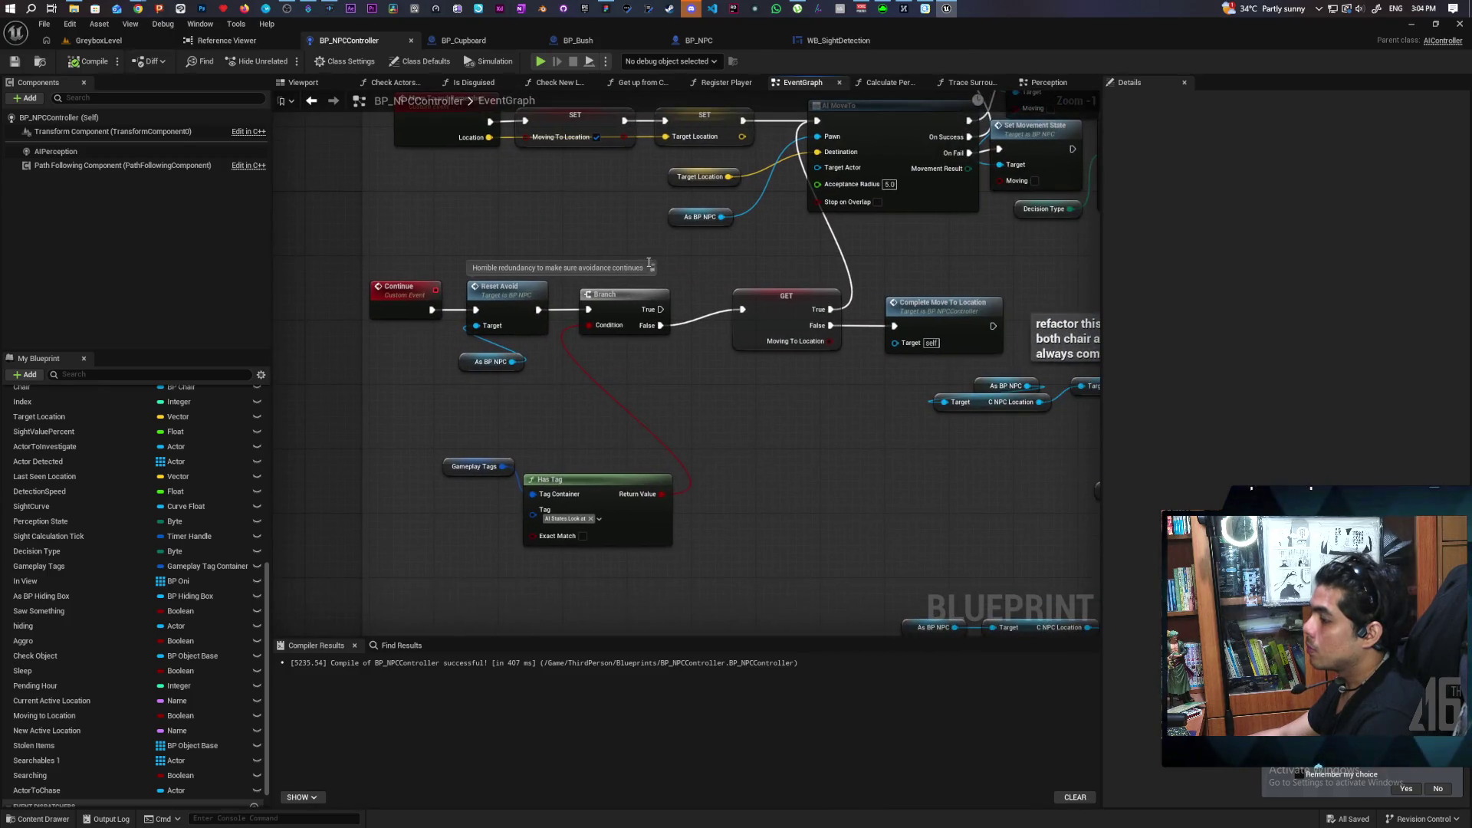
pyautogui.moveTo(491, 391); pyautogui.dragTo(534, 299)
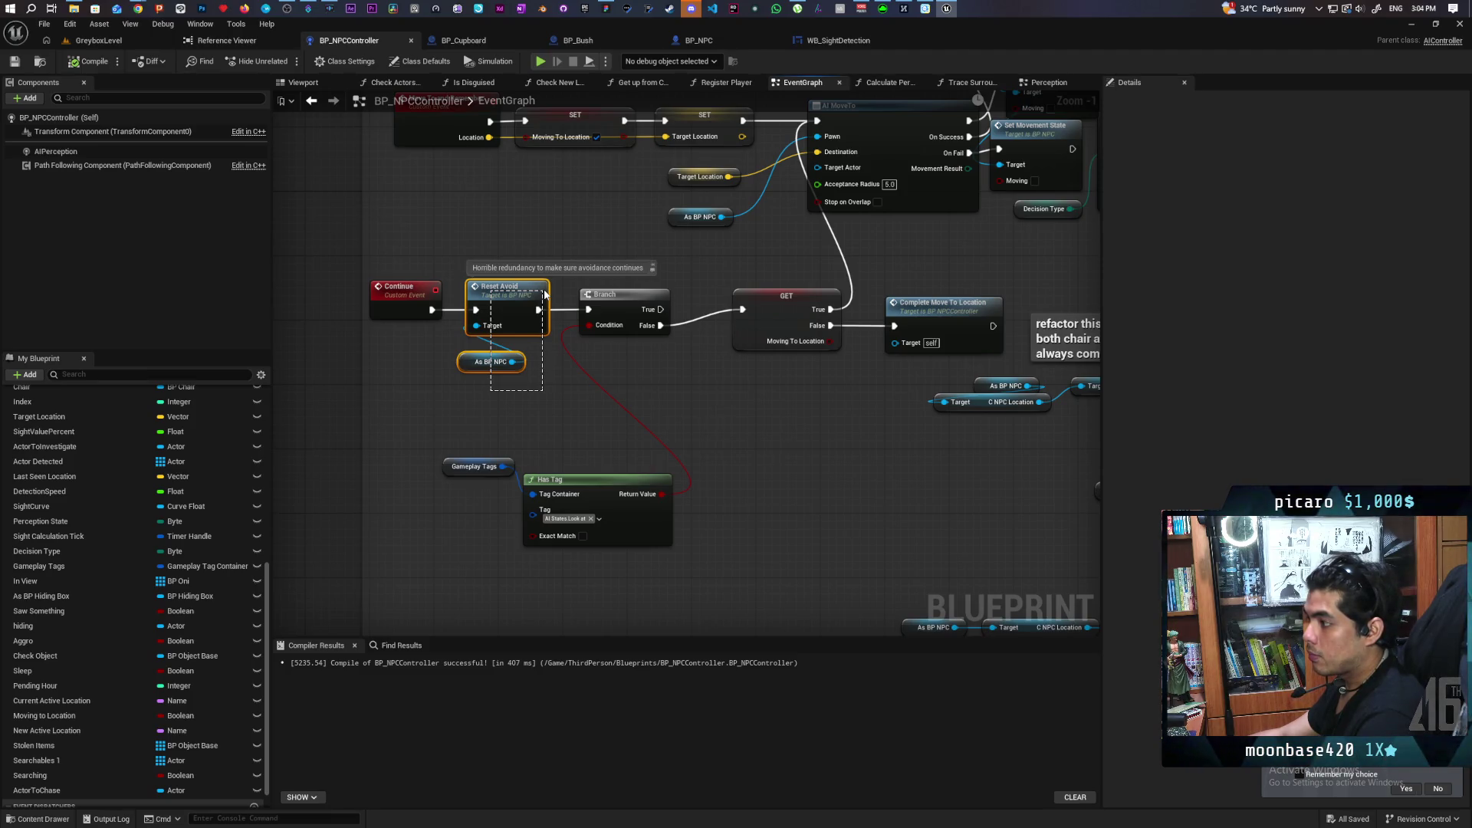
pyautogui.moveTo(545, 294); pyautogui.dragTo(545, 293)
pyautogui.moveTo(514, 435)
pyautogui.mouseDown()
pyautogui.moveTo(583, 502)
pyautogui.moveTo(547, 447)
pyautogui.moveTo(550, 408)
pyautogui.mouseUp()
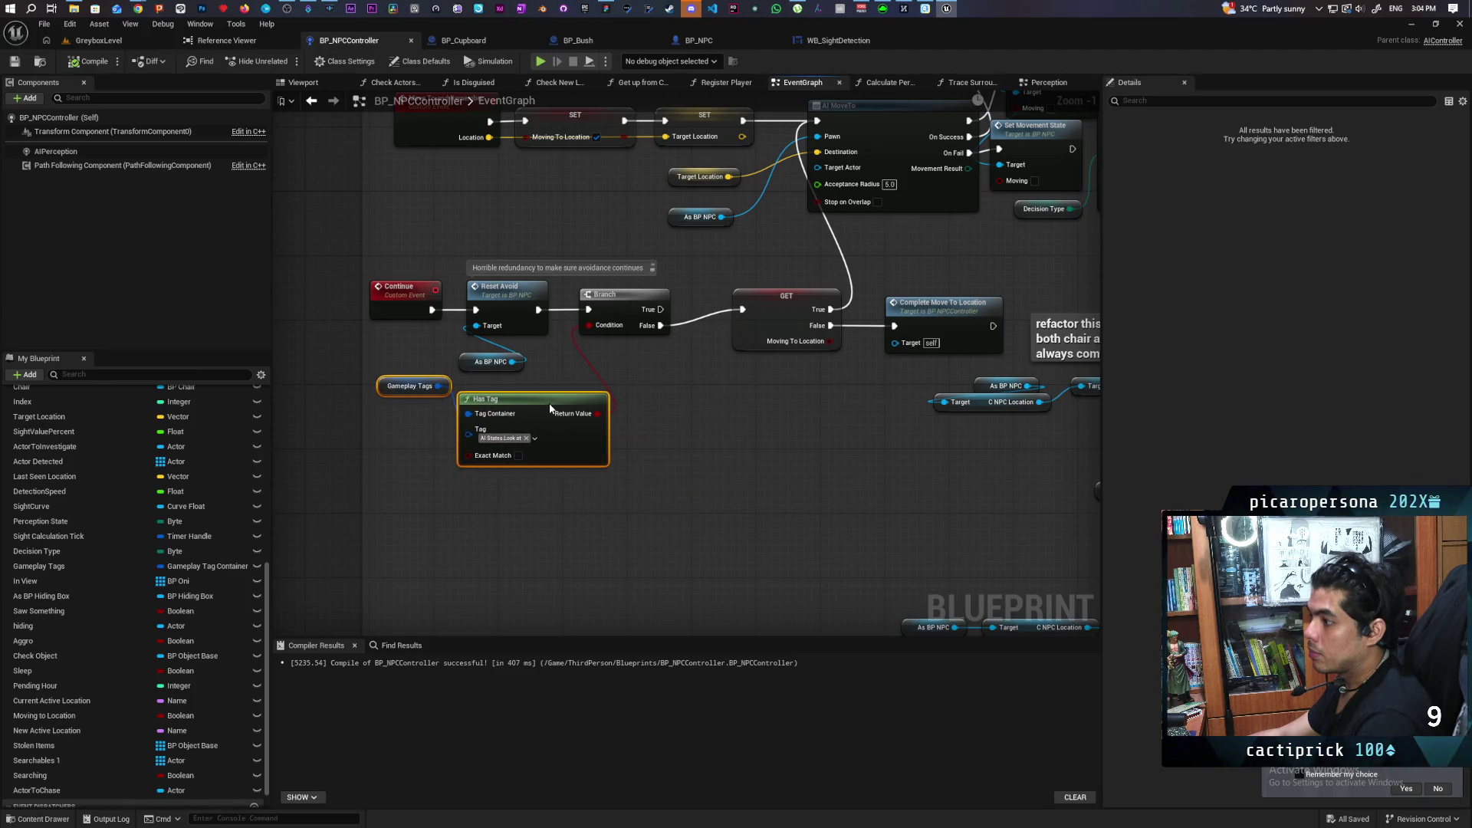
pyautogui.click(688, 459)
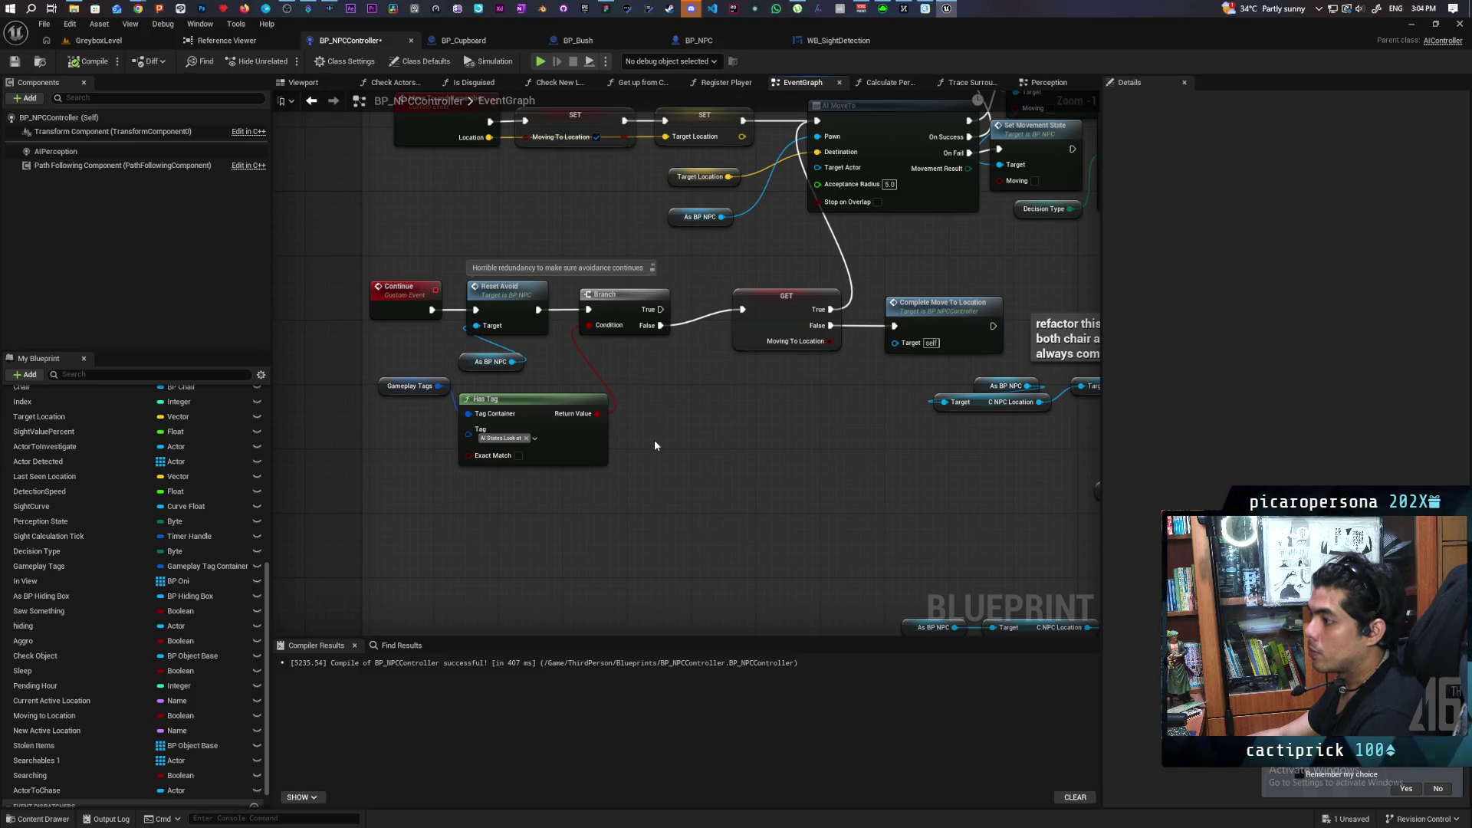
pyautogui.moveTo(652, 439)
pyautogui.mouseDown()
pyautogui.moveTo(618, 506)
pyautogui.moveTo(654, 529)
pyautogui.moveTo(682, 511)
pyautogui.mouseUp()
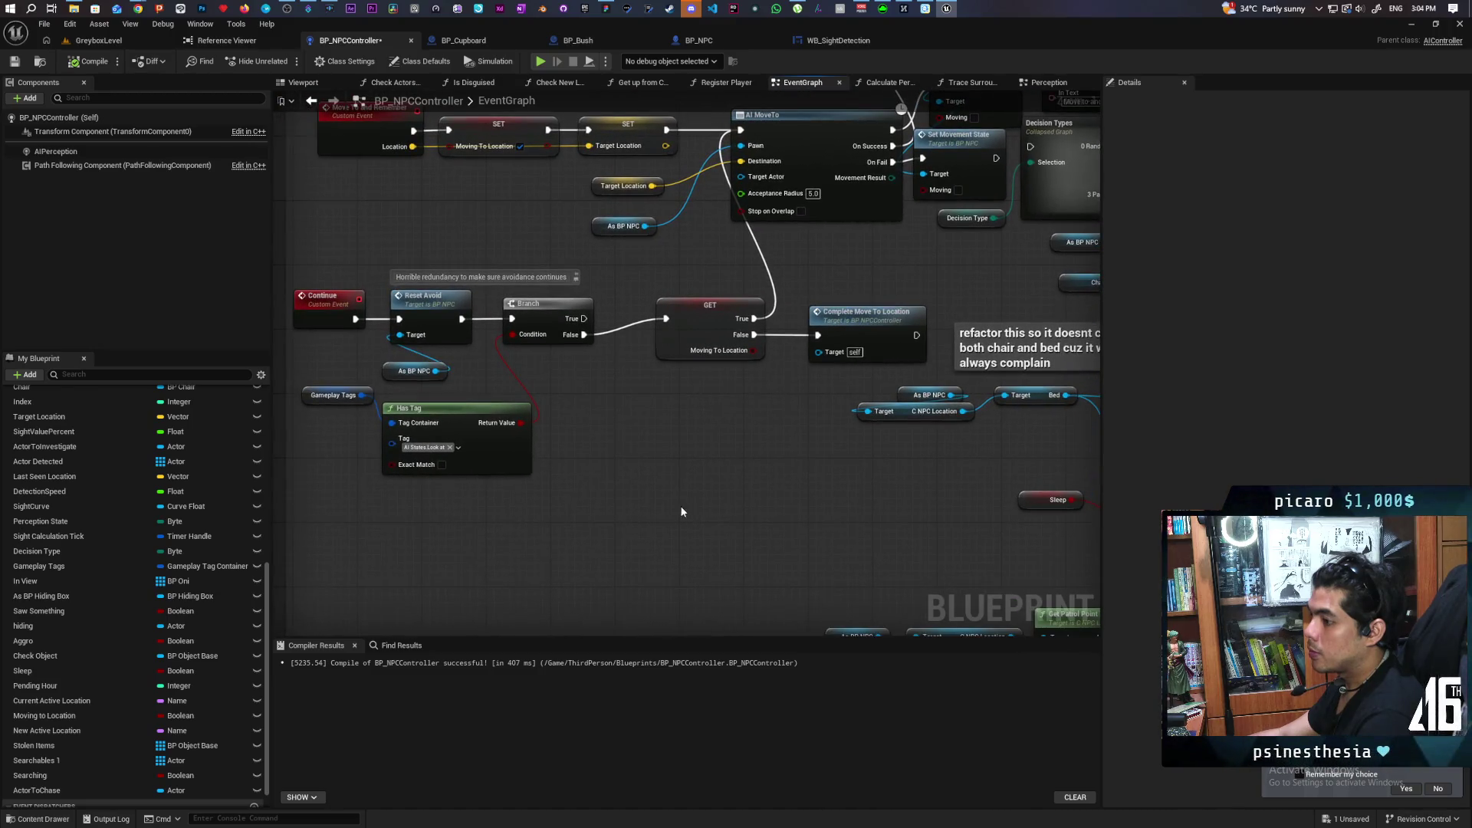
# Add a validated get for ActorToChase and wire Branch True into it.
pyautogui.moveTo(62, 788)
pyautogui.mouseDown()
pyautogui.moveTo(195, 751)
pyautogui.moveTo(462, 536)
pyautogui.mouseUp()
pyautogui.click(491, 561)
pyautogui.rightClick(487, 544)
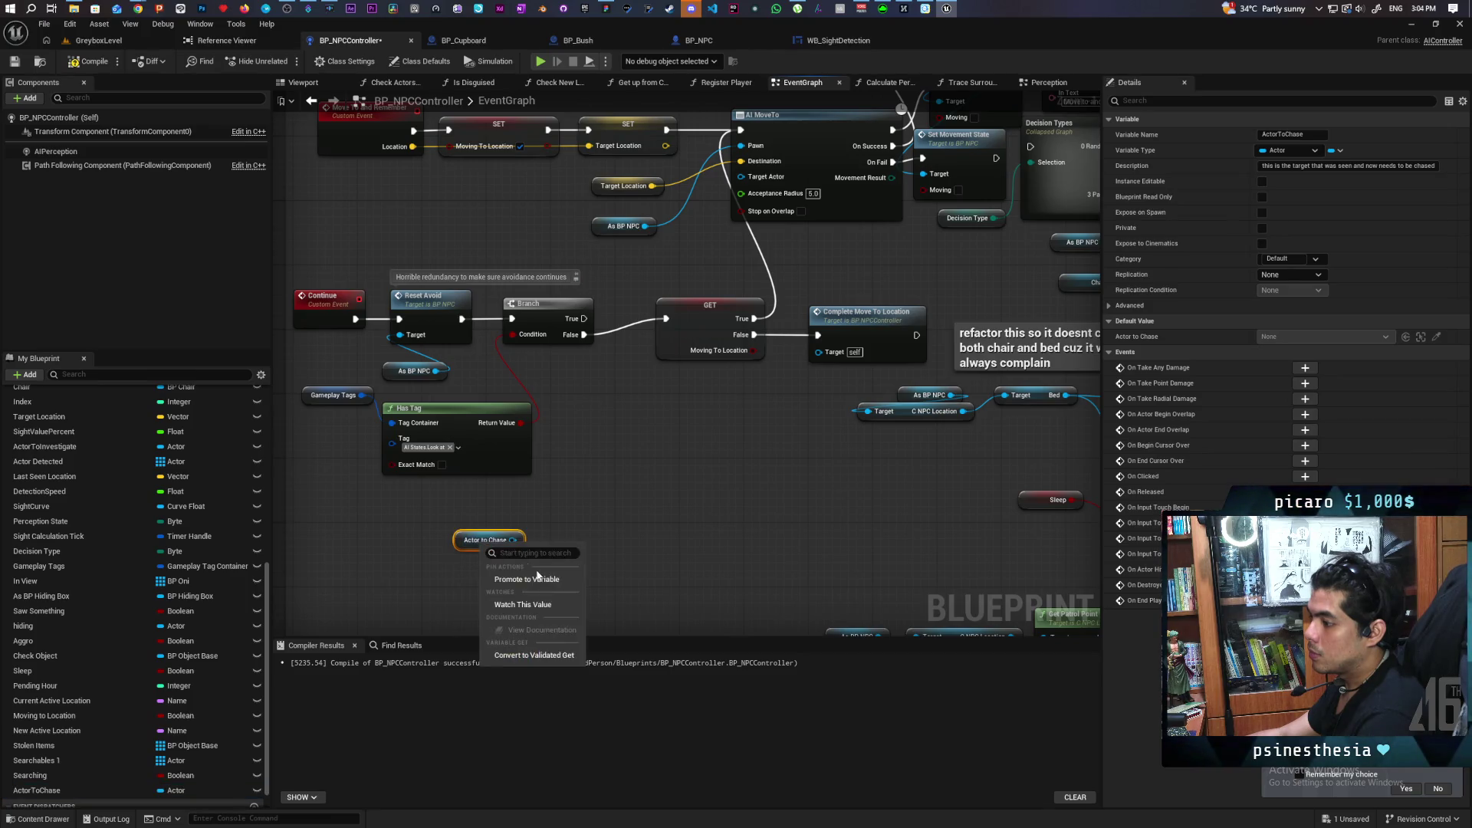
pyautogui.click(537, 657)
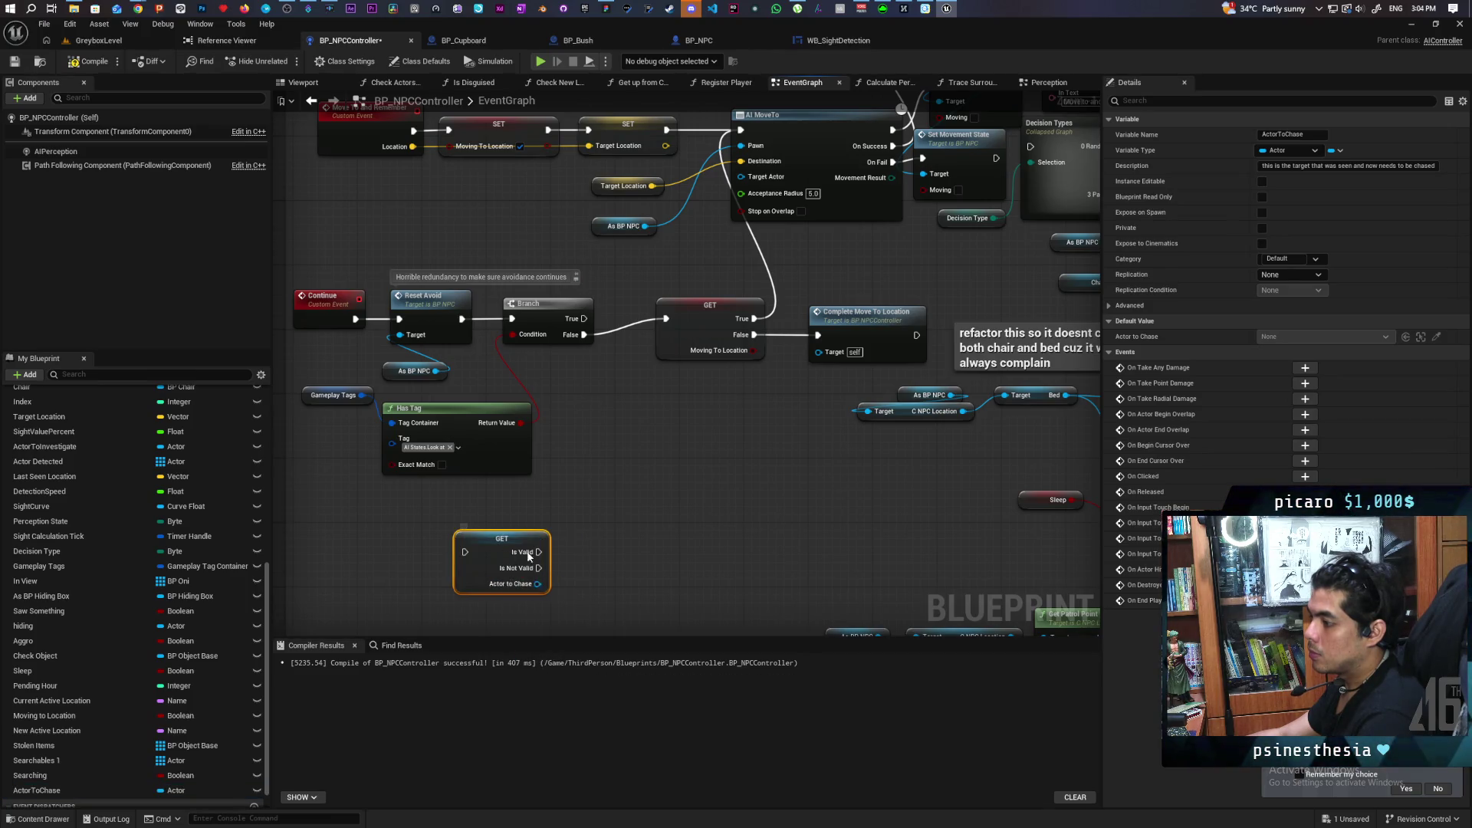
pyautogui.moveTo(497, 555); pyautogui.dragTo(565, 556)
pyautogui.click(581, 472)
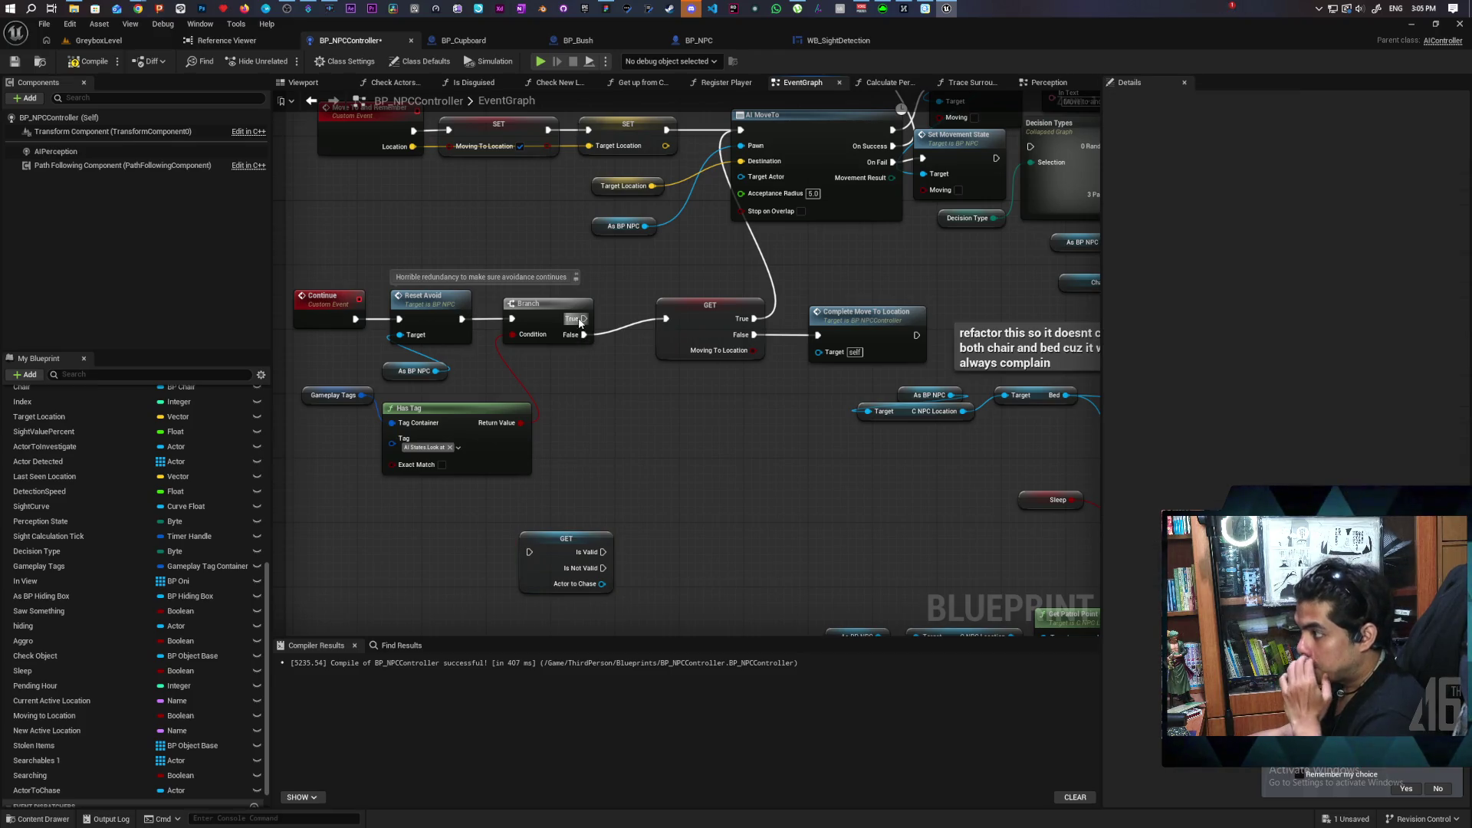
pyautogui.moveTo(584, 318)
pyautogui.mouseDown()
pyautogui.moveTo(510, 498)
pyautogui.moveTo(530, 553)
pyautogui.moveTo(412, 552)
pyautogui.moveTo(466, 550)
pyautogui.moveTo(447, 547)
pyautogui.mouseUp()
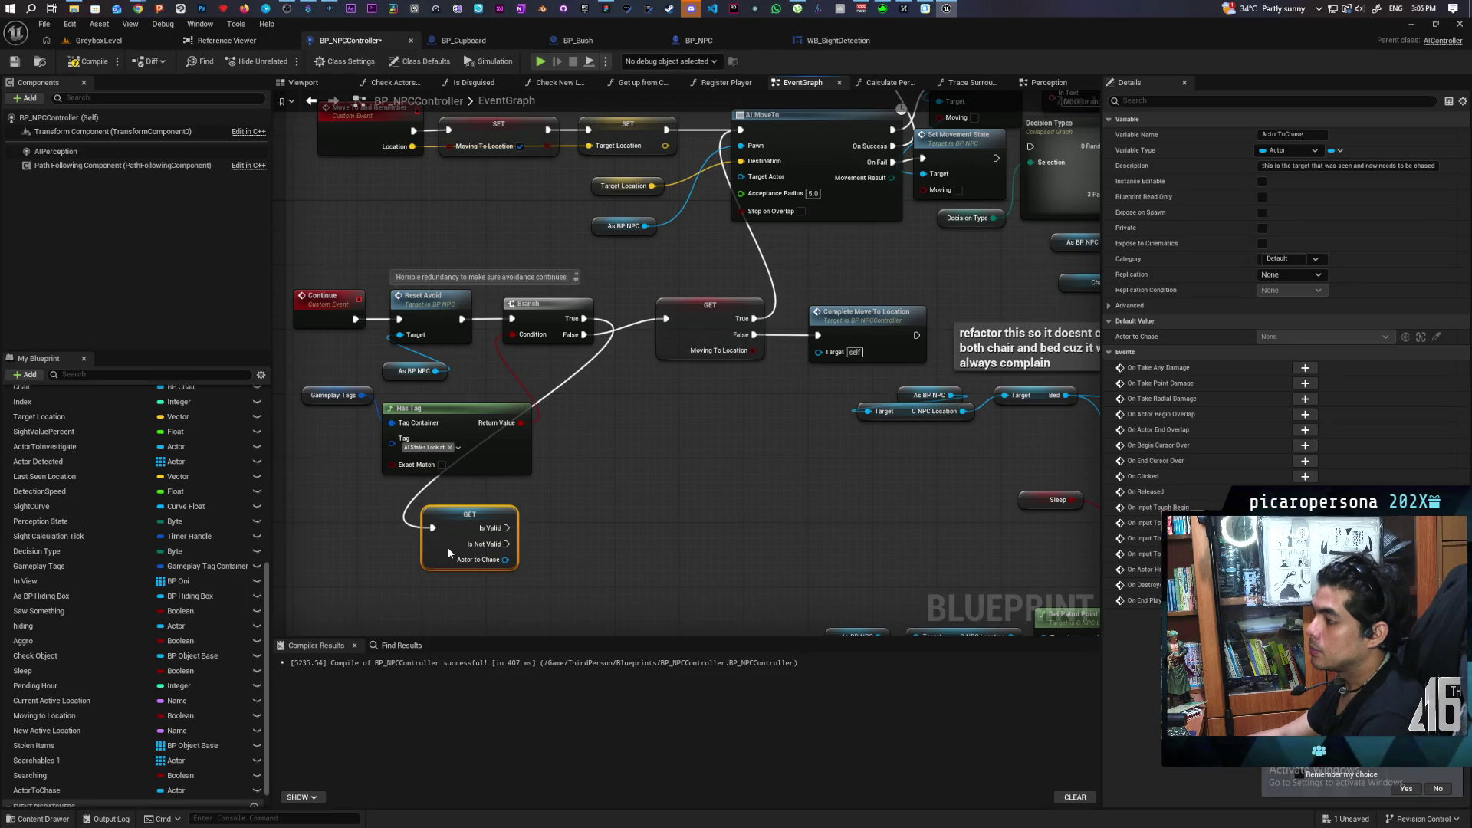
pyautogui.moveTo(447, 547); pyautogui.dragTo(442, 552)
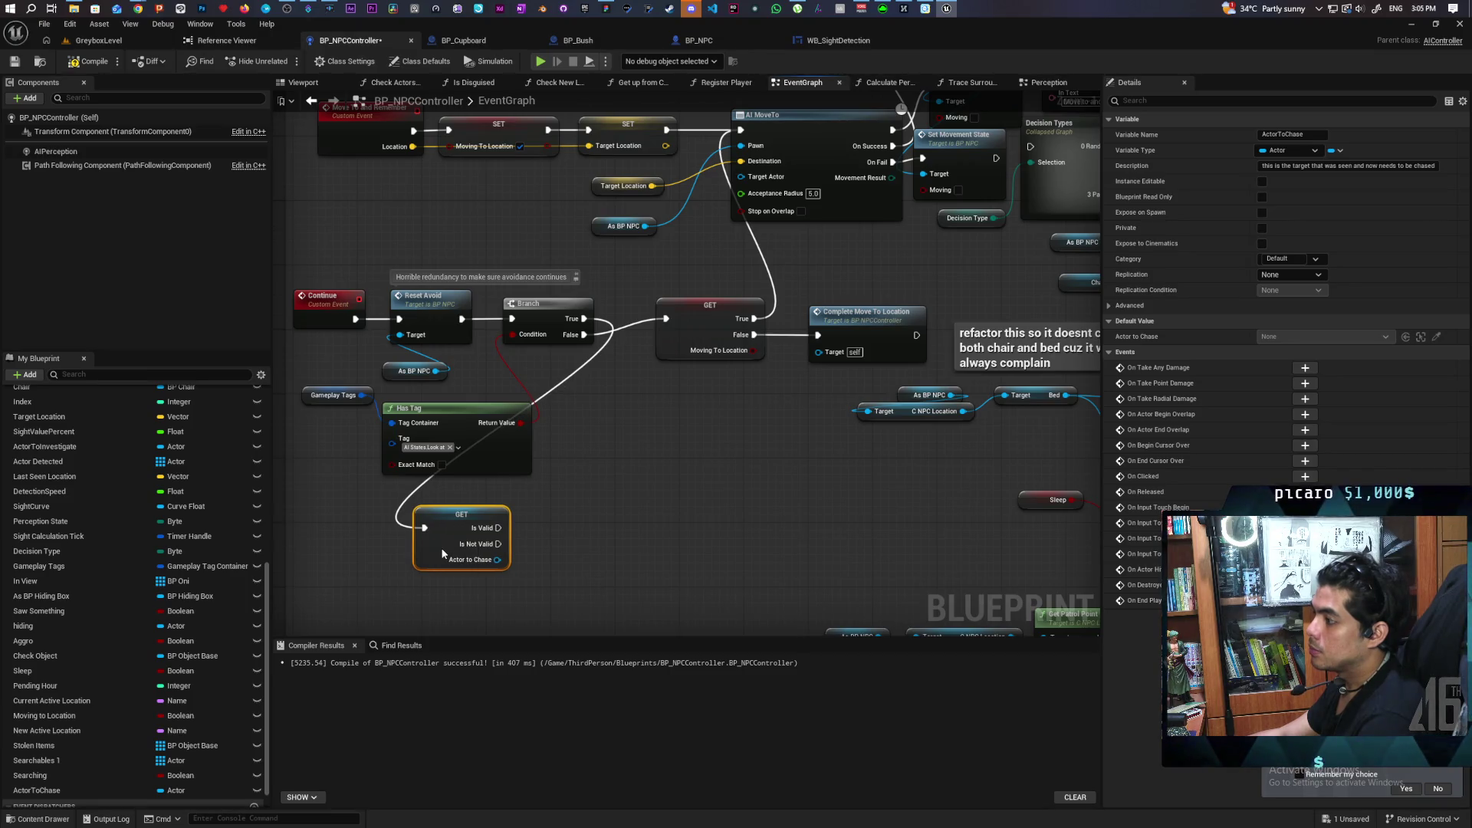
# Call Lost Sight from the Is Valid pin and save the blueprint.
pyautogui.rightClick(561, 535)
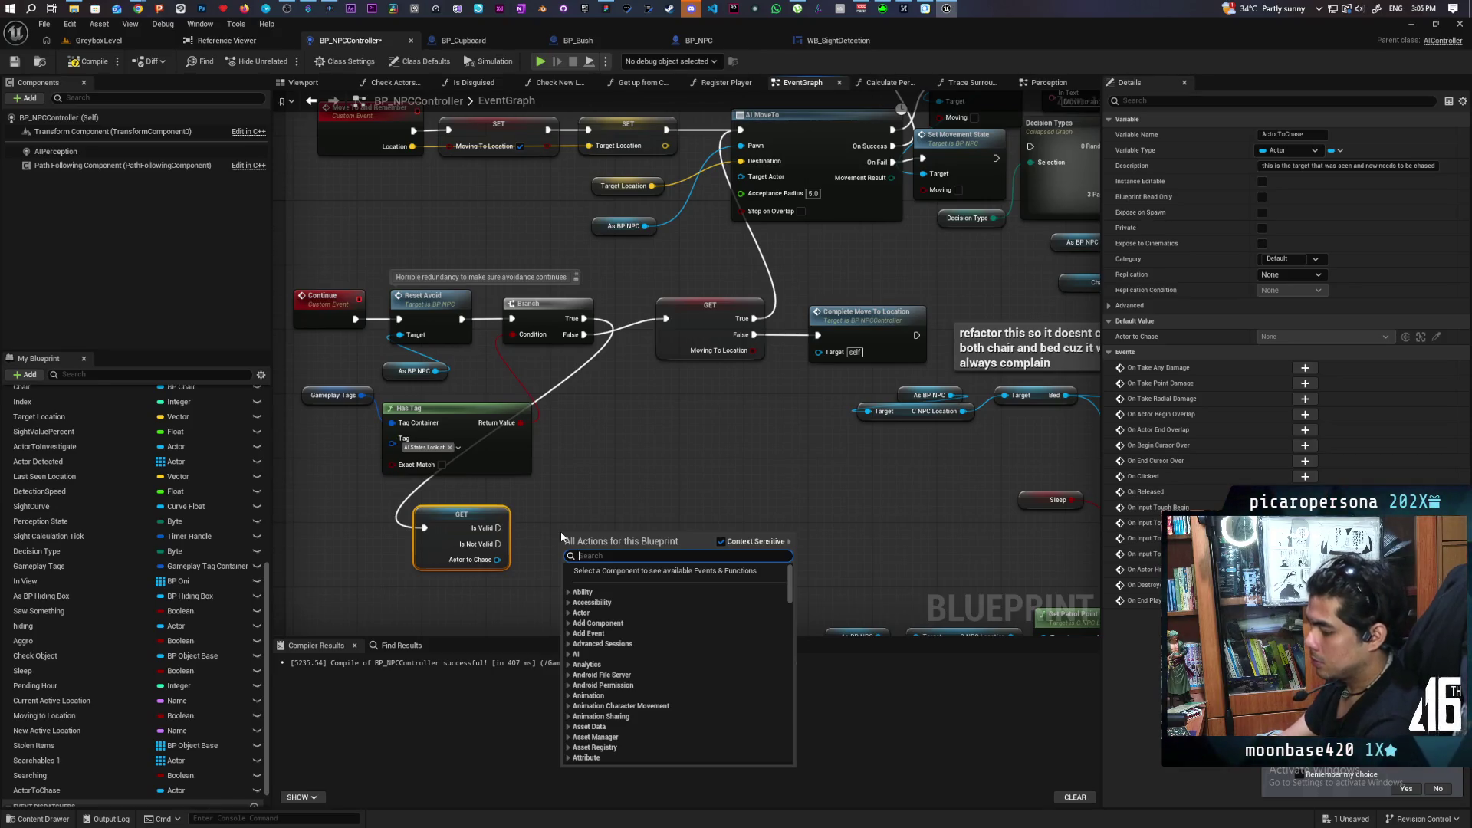
pyautogui.write('lost sigh')
pyautogui.click(604, 581)
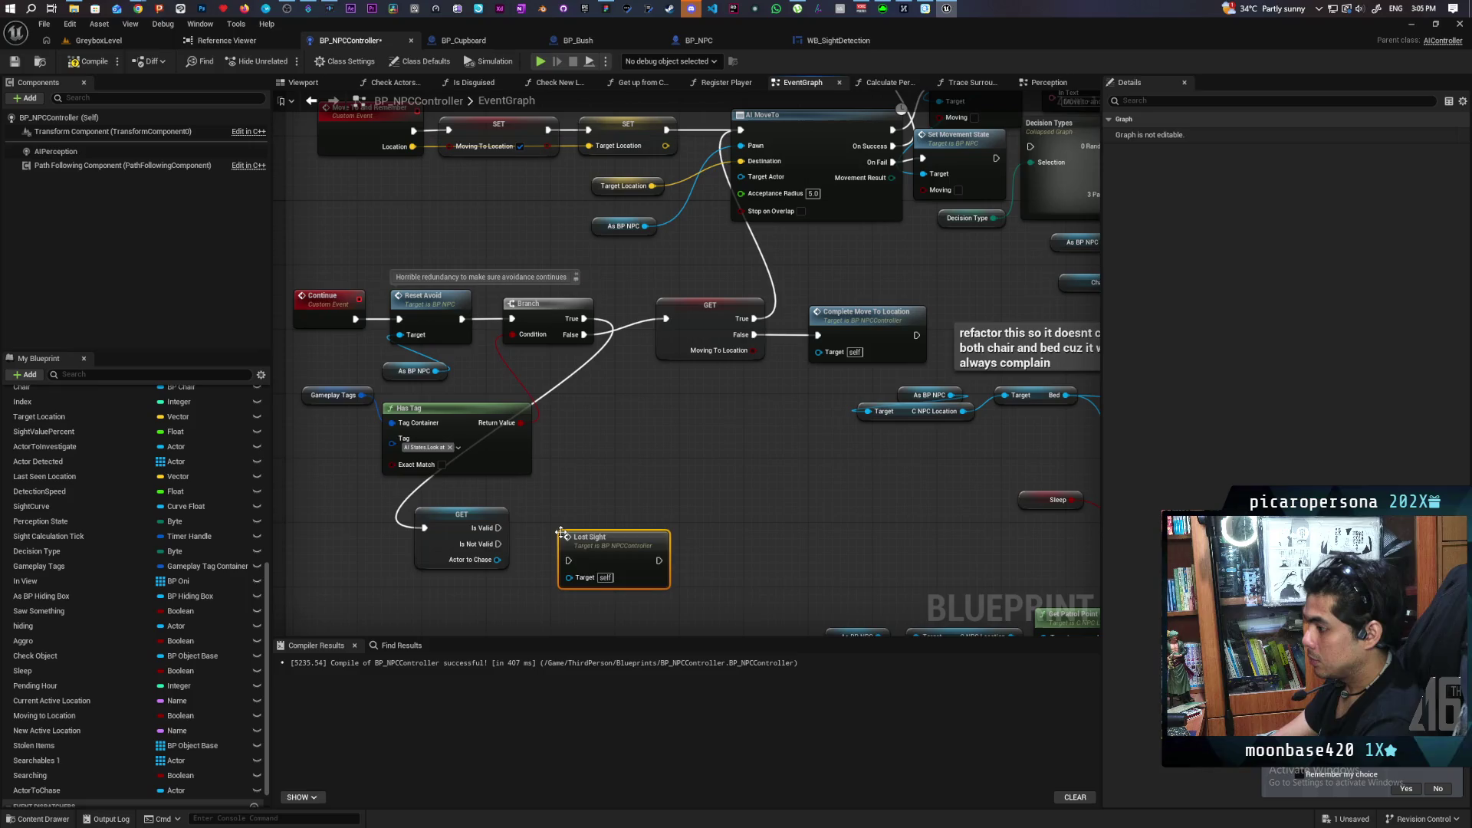
pyautogui.moveTo(592, 564)
pyautogui.mouseDown()
pyautogui.moveTo(569, 531)
pyautogui.moveTo(498, 535)
pyautogui.moveTo(555, 533)
pyautogui.mouseUp()
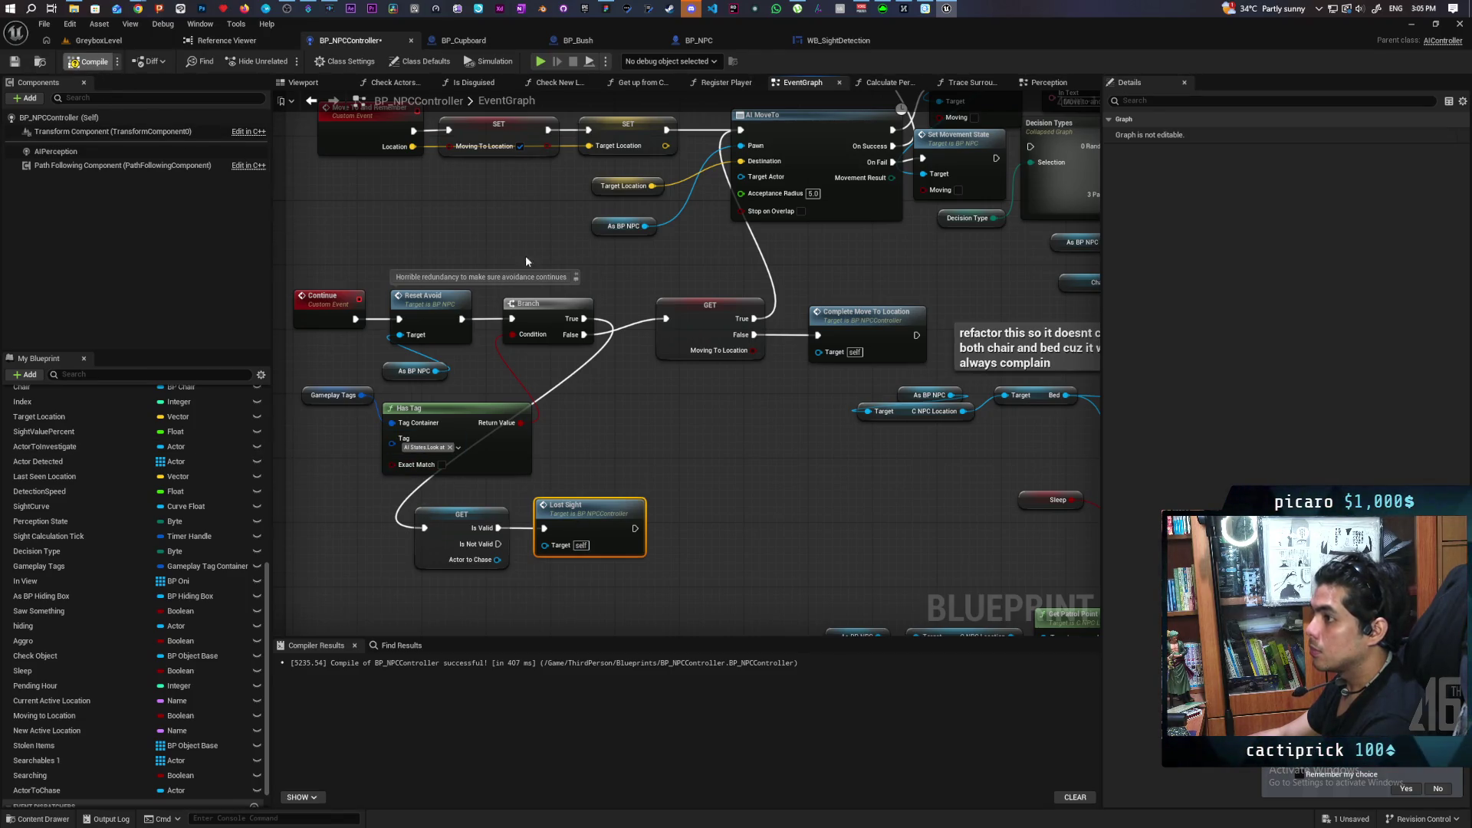
pyautogui.hotkey('ctrl', 's')
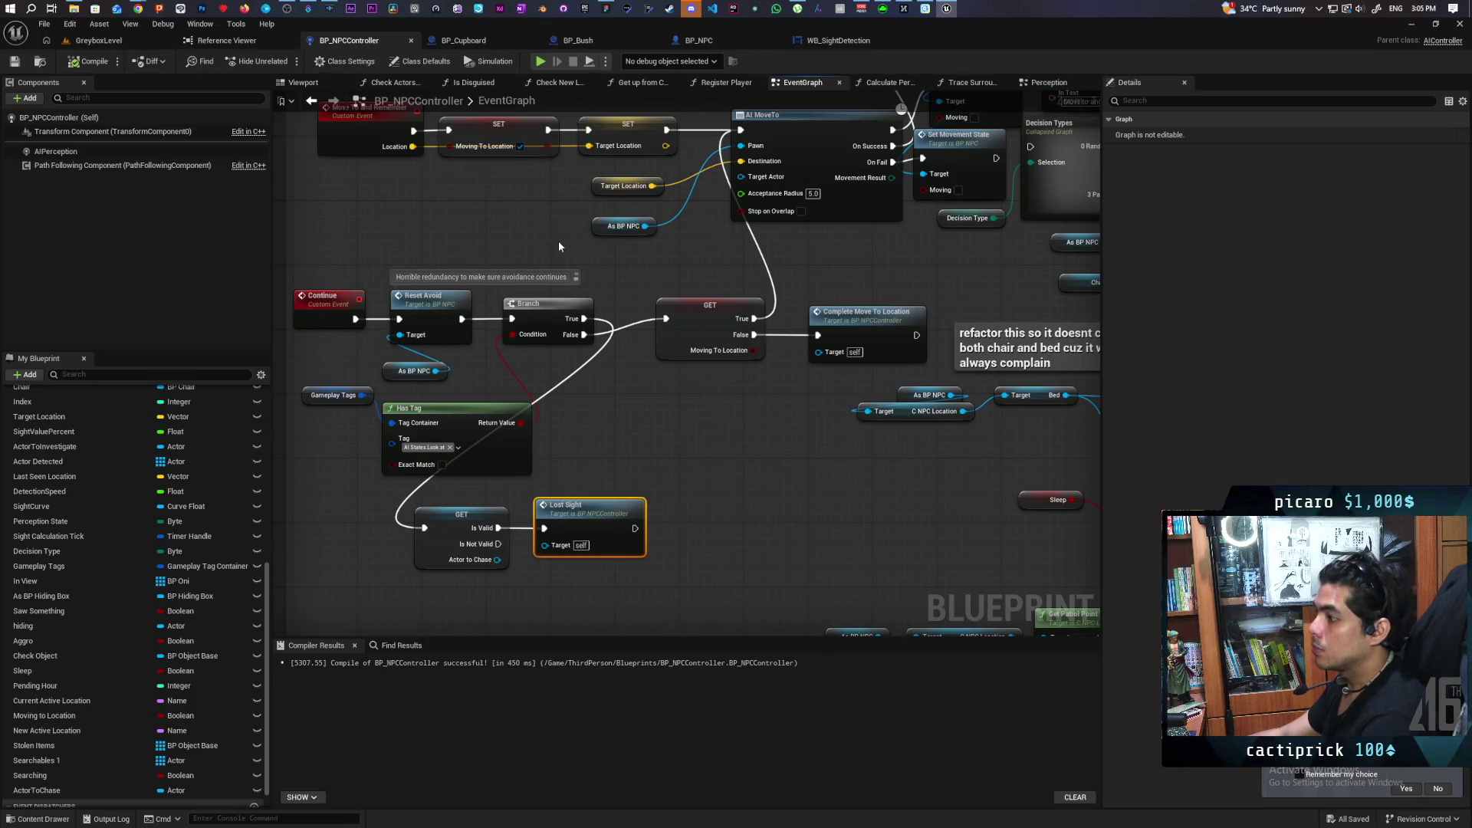
# Play-test GreyboxLevel by walking the character around the bushes, field and platform, then stop.
pyautogui.click(98, 41)
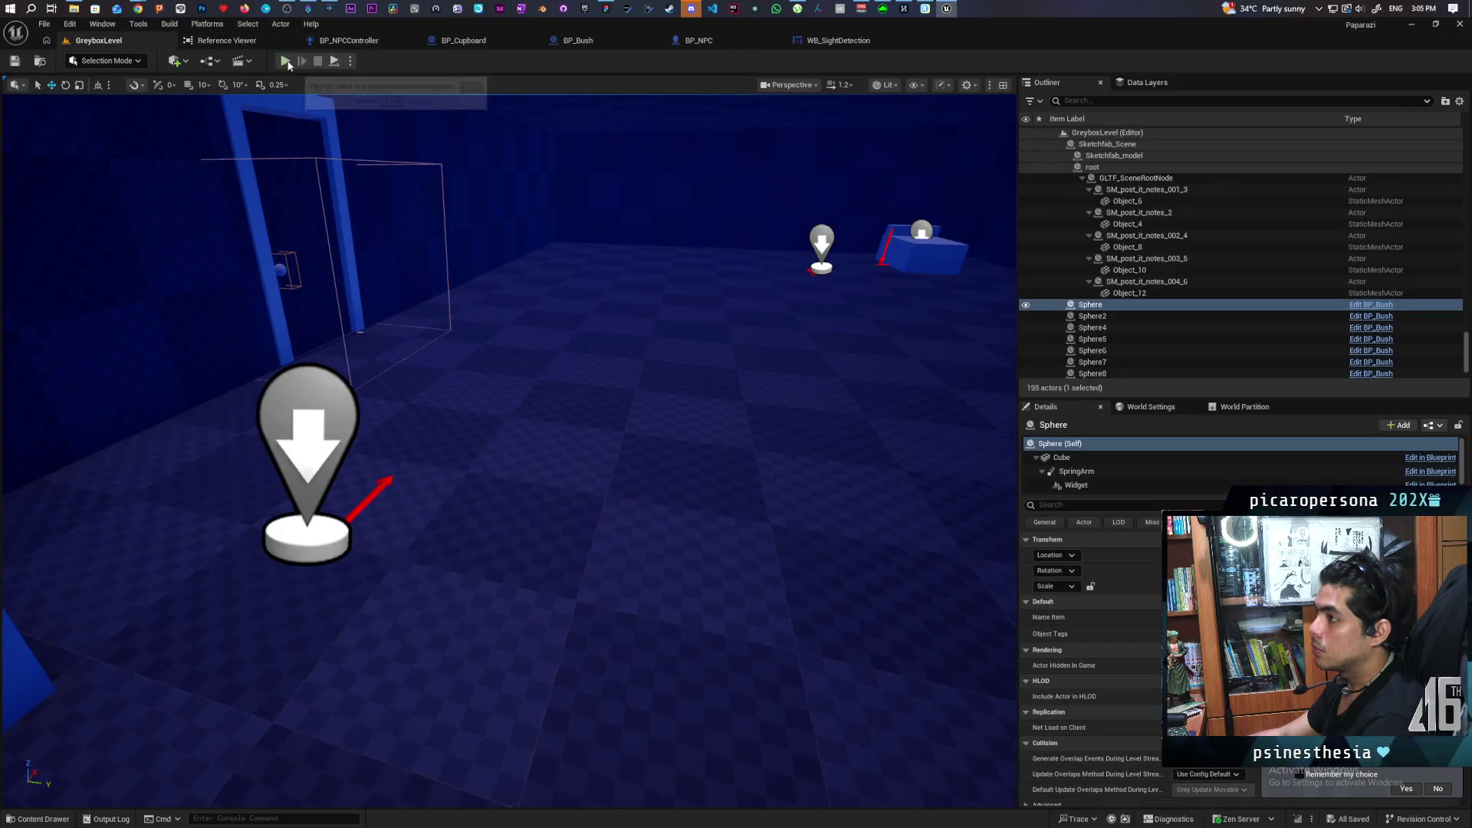
pyautogui.click(284, 60)
pyautogui.press('w')
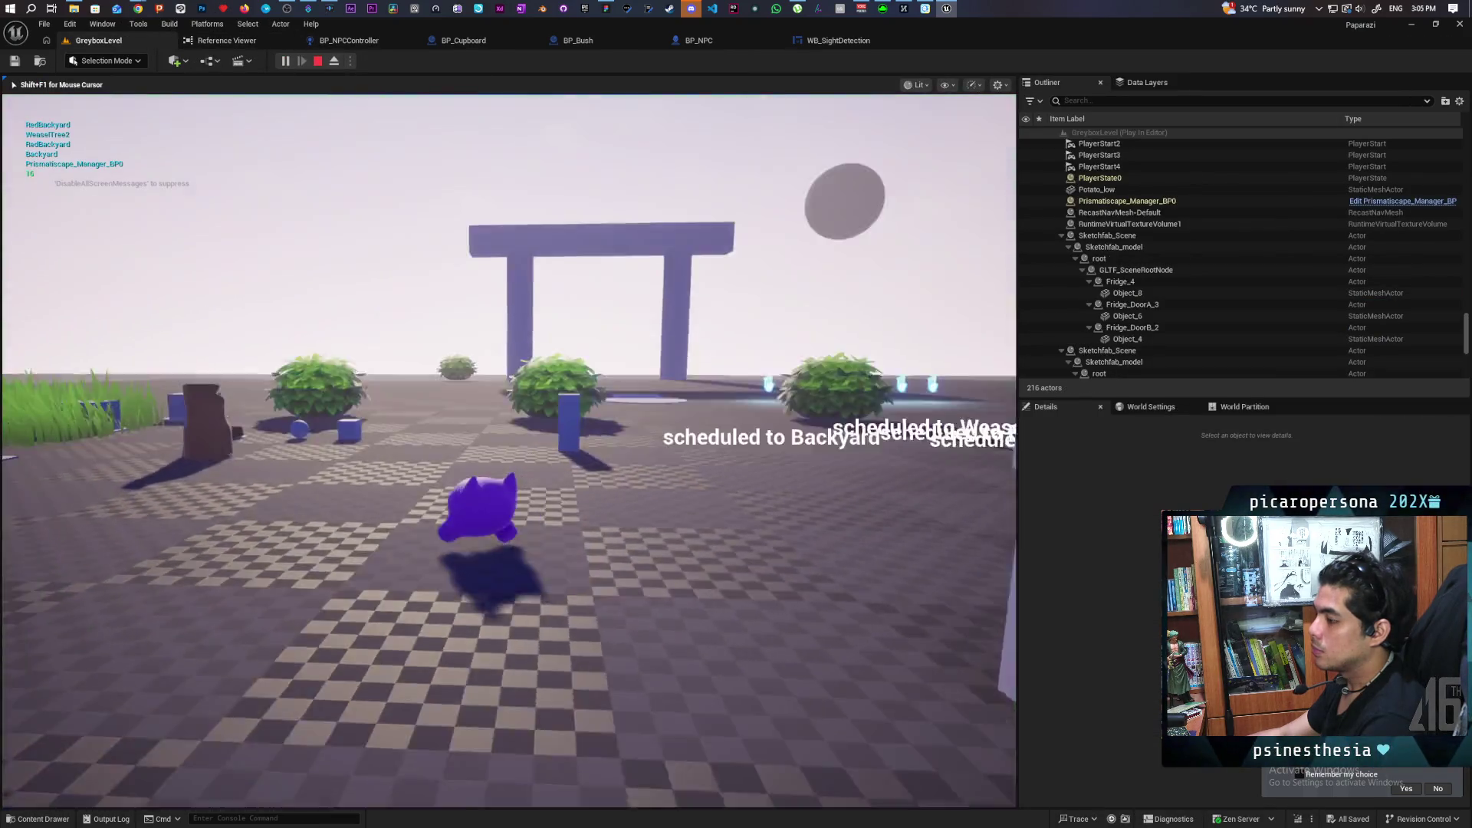
pyautogui.press('w')
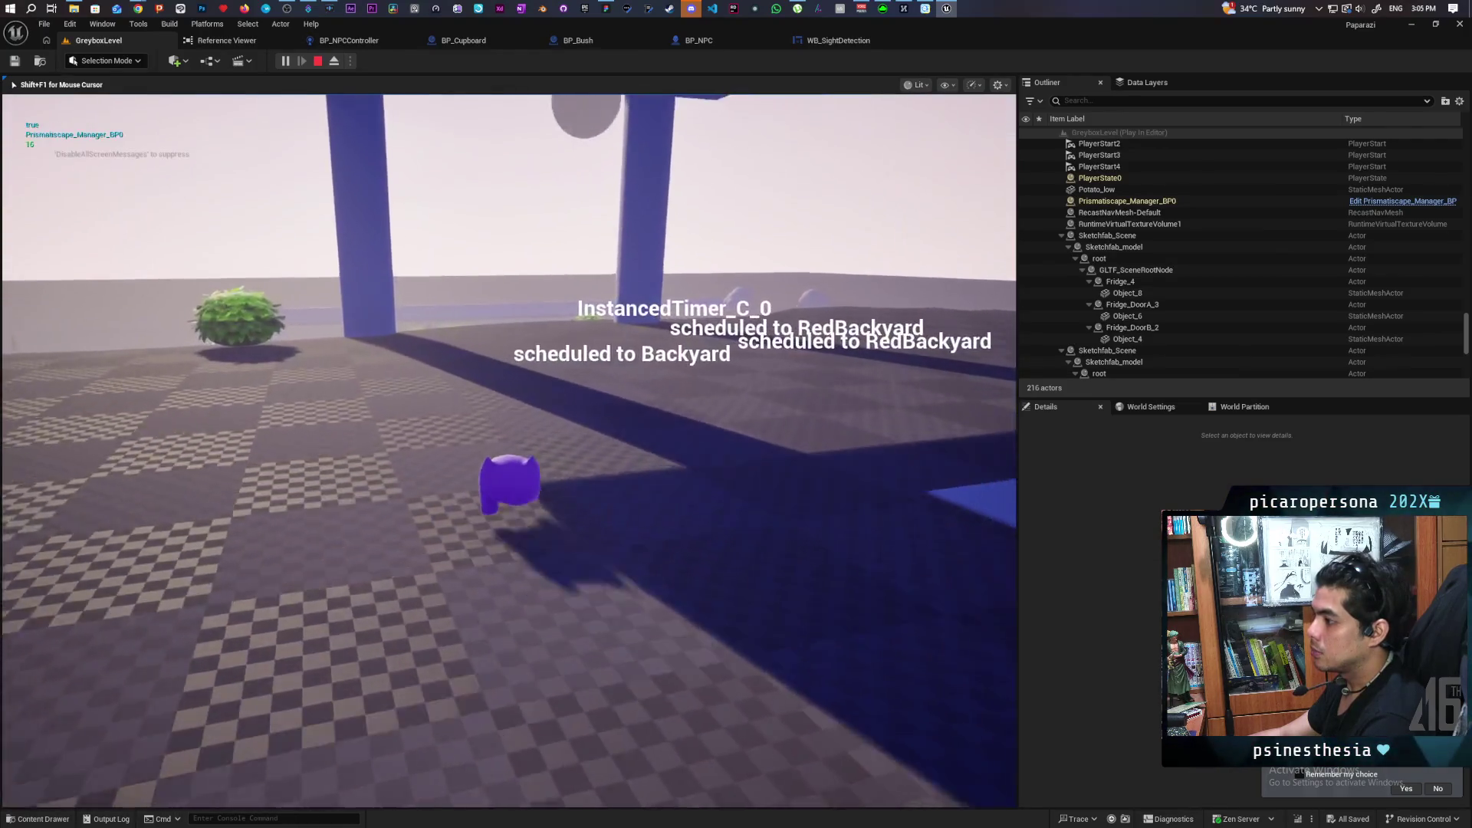
pyautogui.press('w')
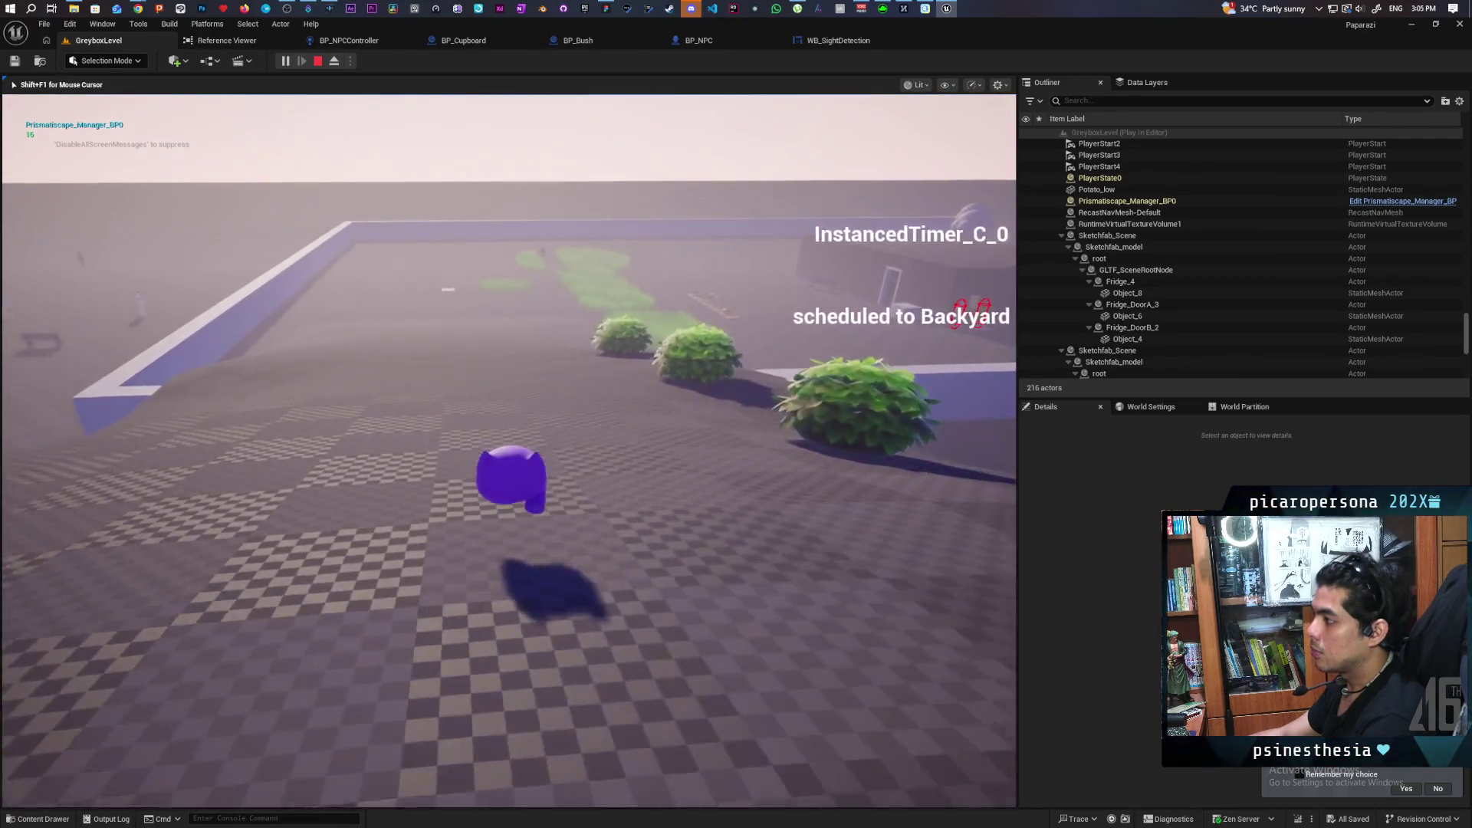
pyautogui.press('w')
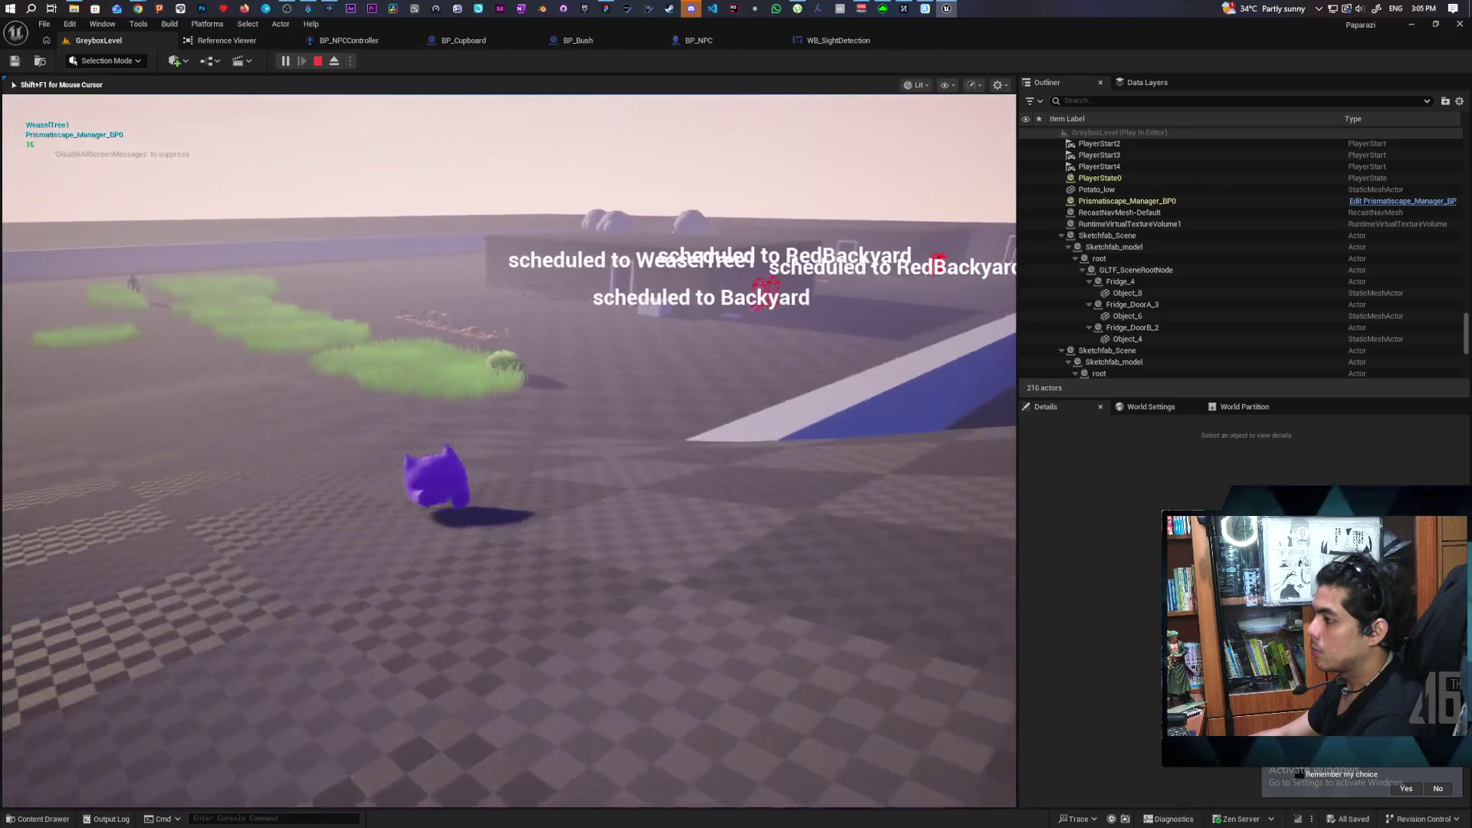
pyautogui.press('w')
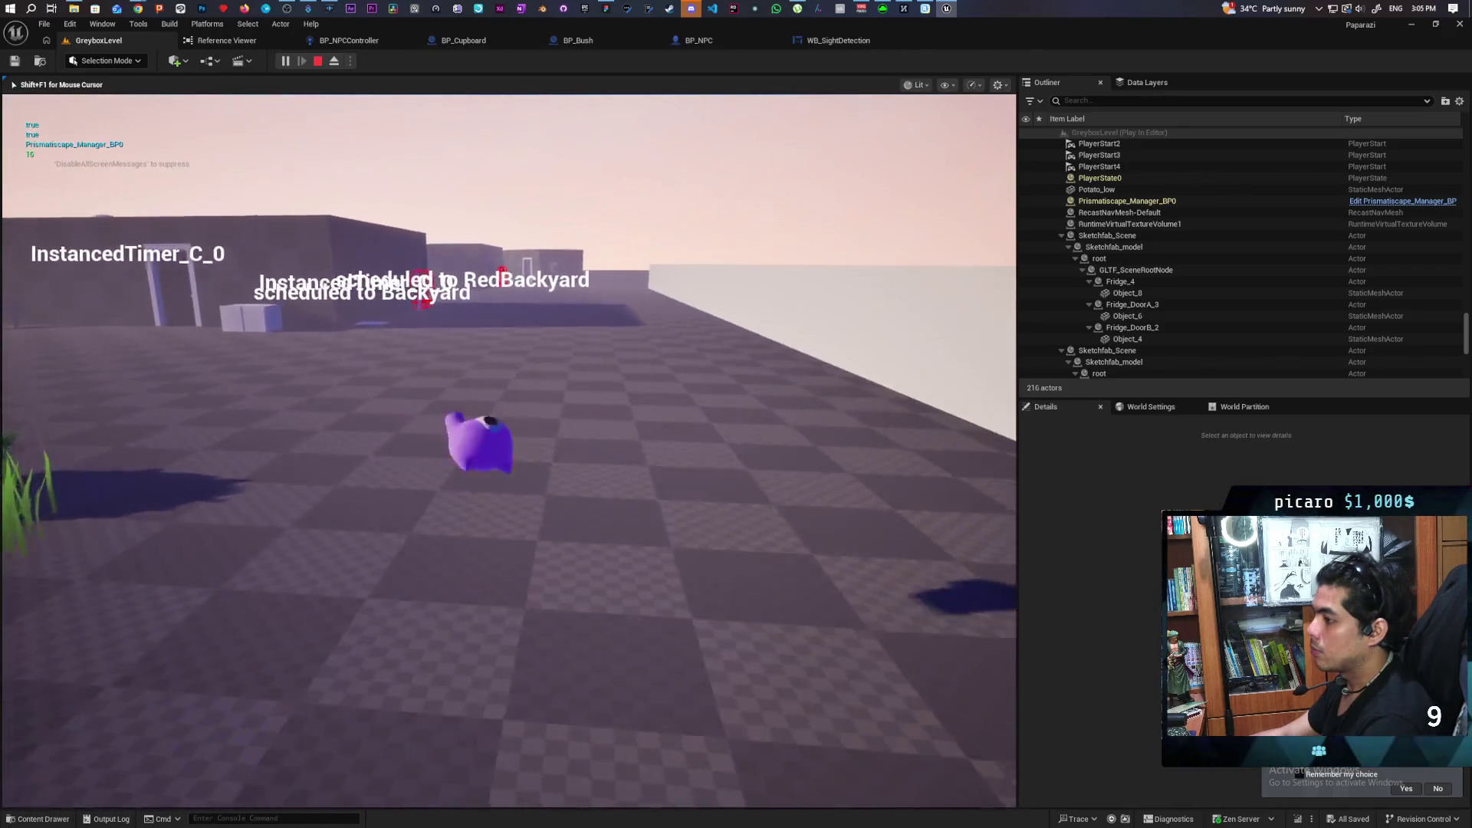
pyautogui.press('w')
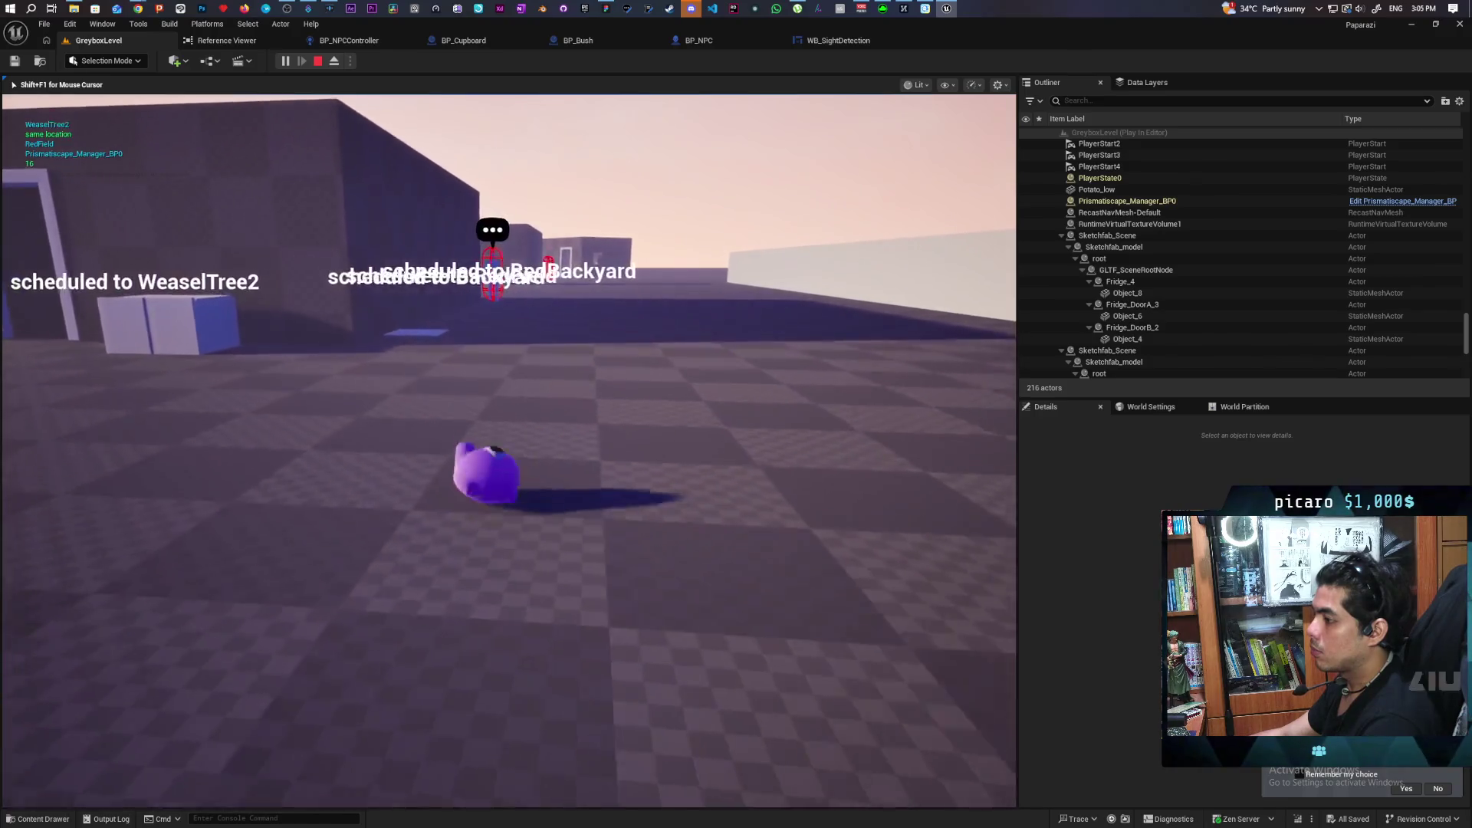
pyautogui.press('w')
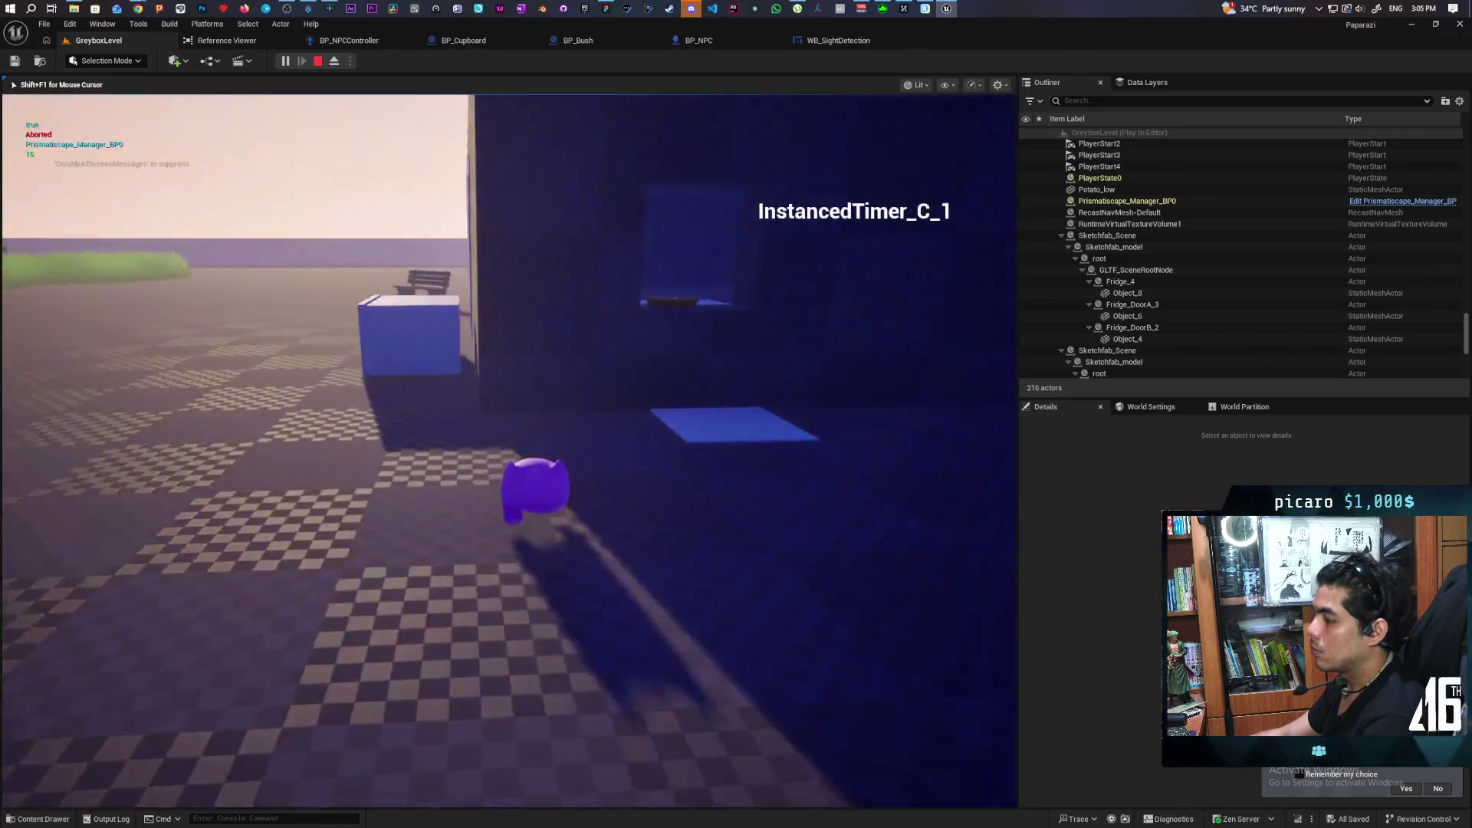
pyautogui.press('w')
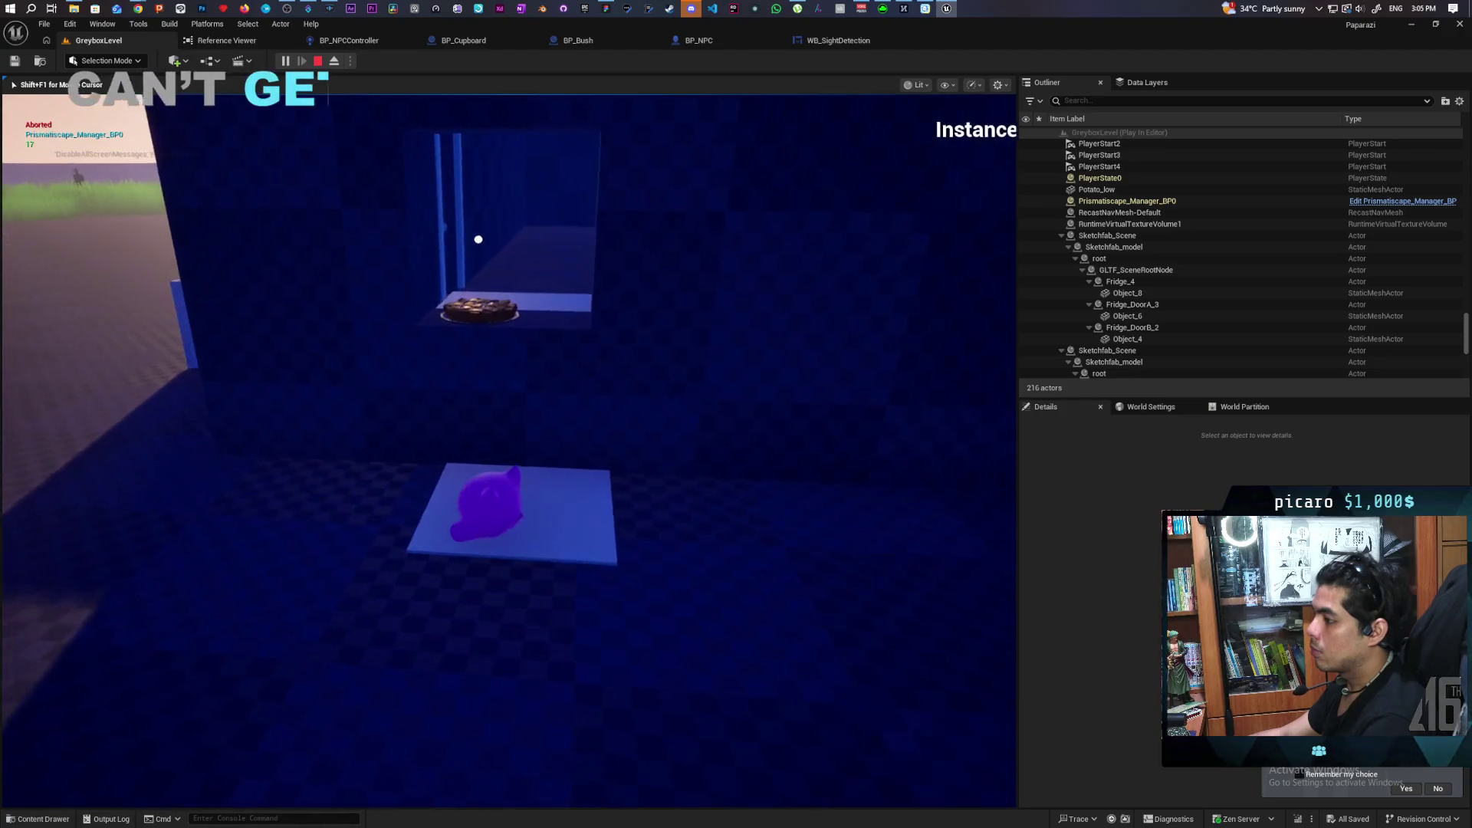
pyautogui.press('s')
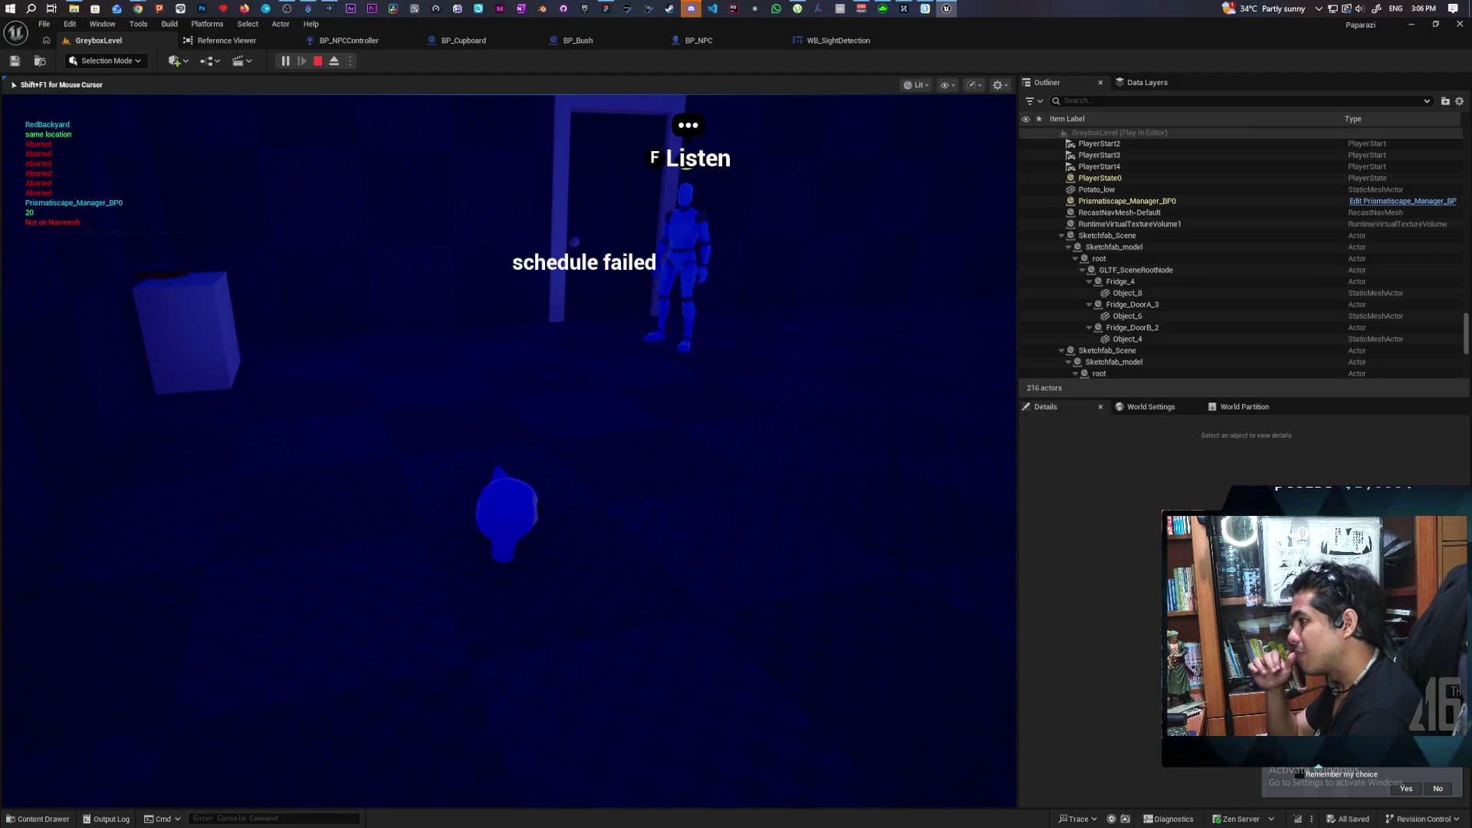
pyautogui.press('Escape')
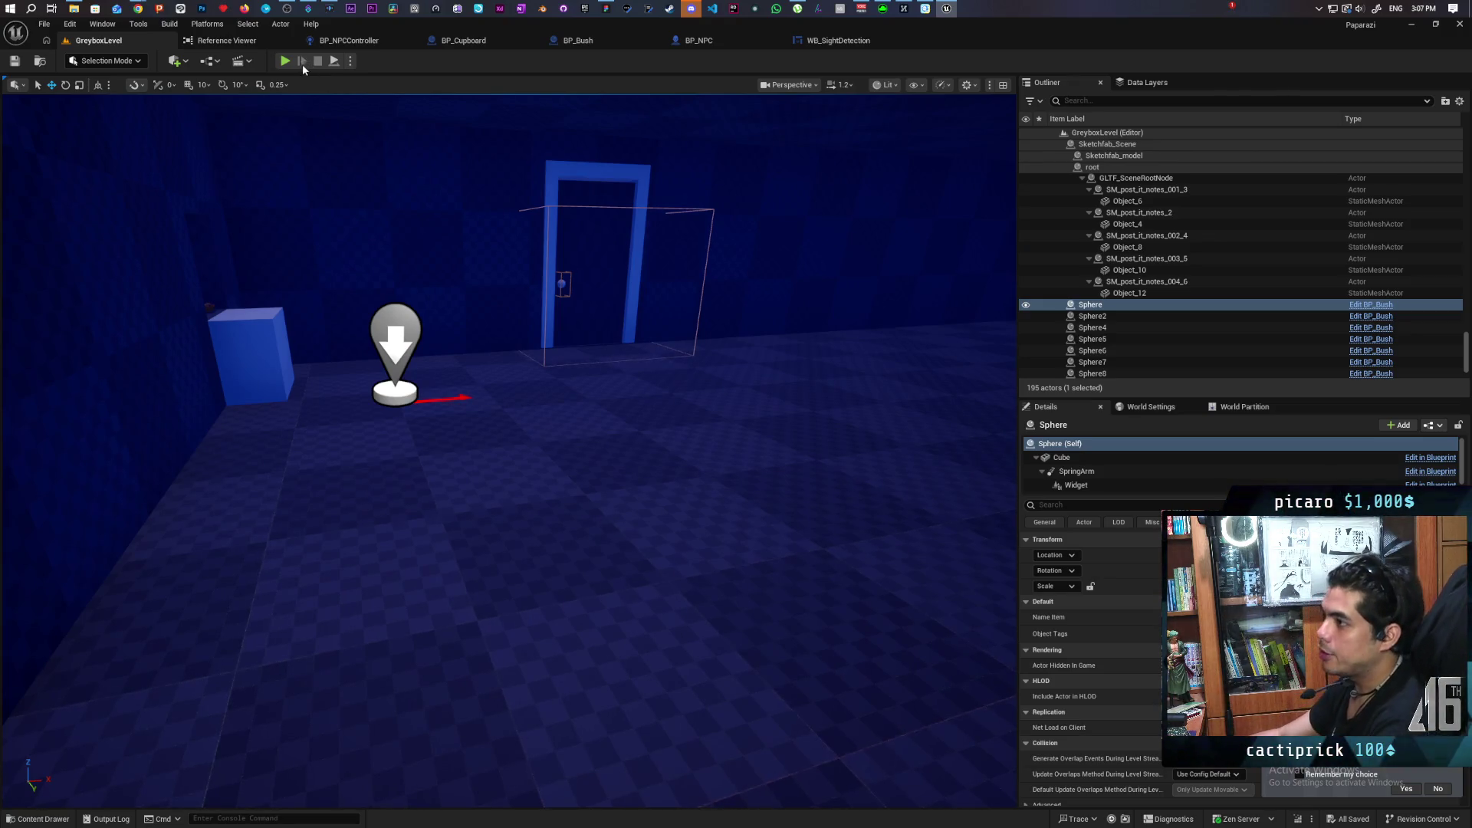
# Start another GreyboxLevel play test and walk up to the NPC and away again.
pyautogui.click(285, 60)
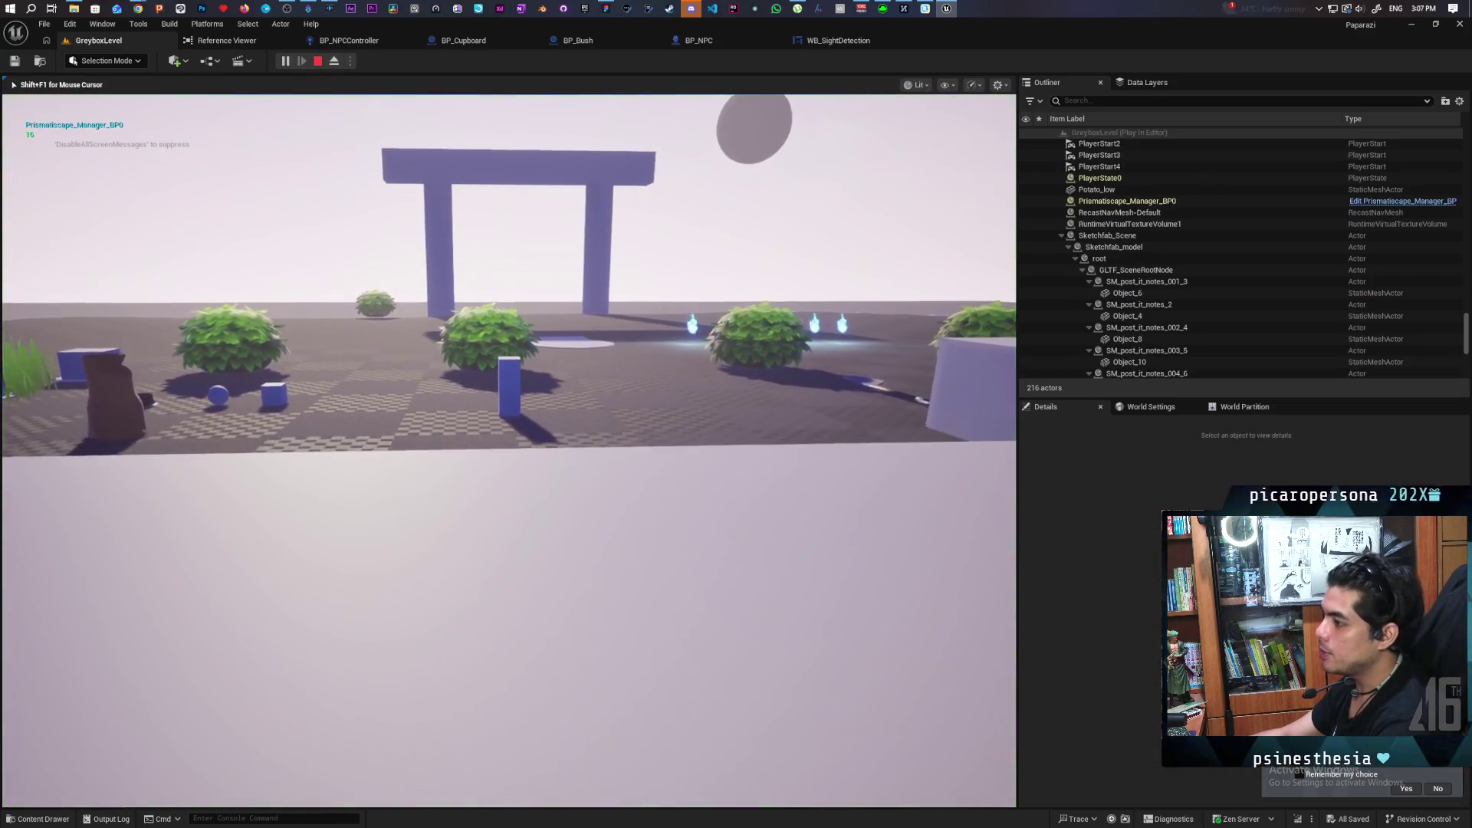
pyautogui.press('w')
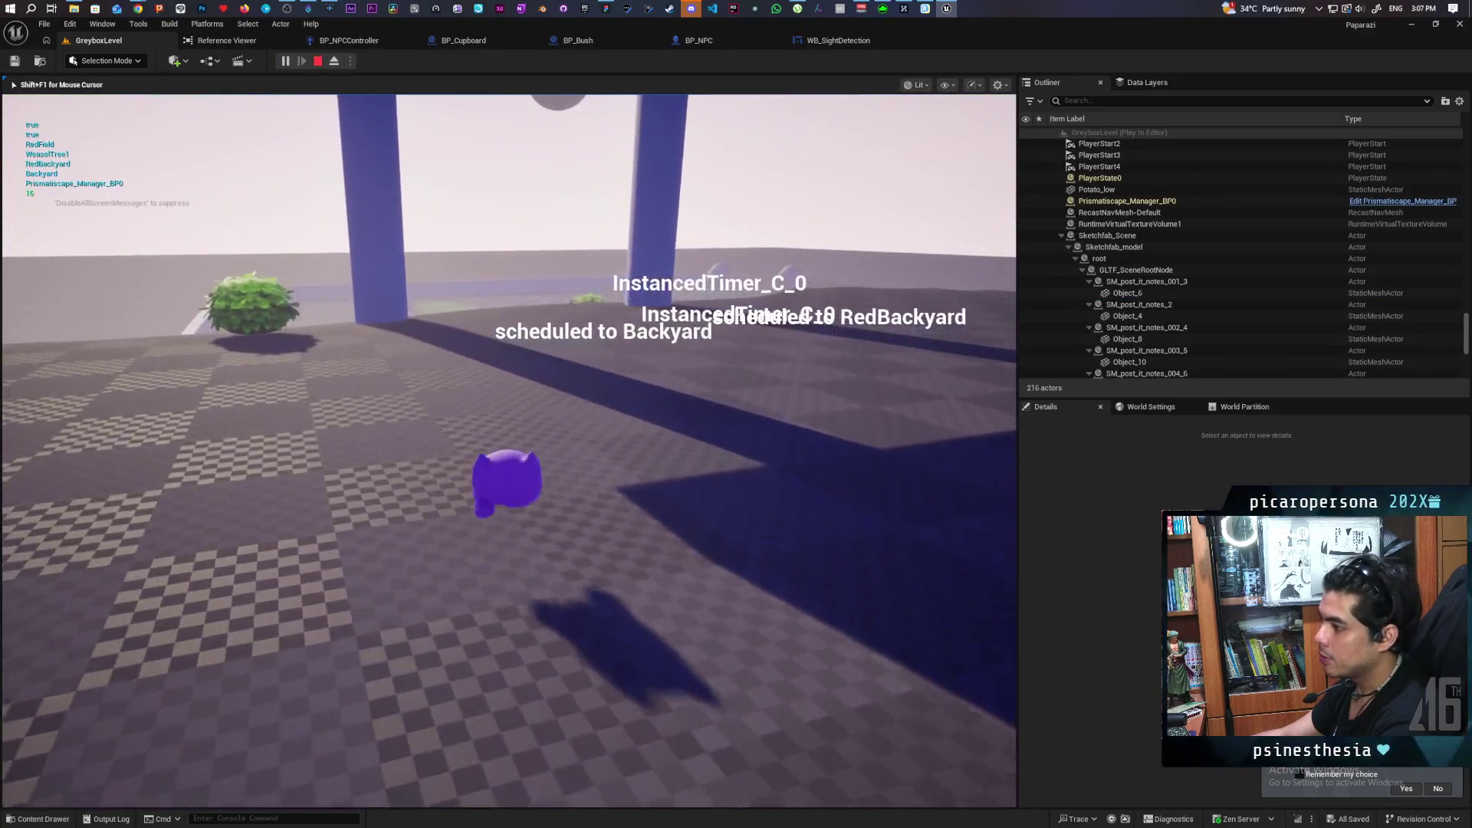
pyautogui.press('w')
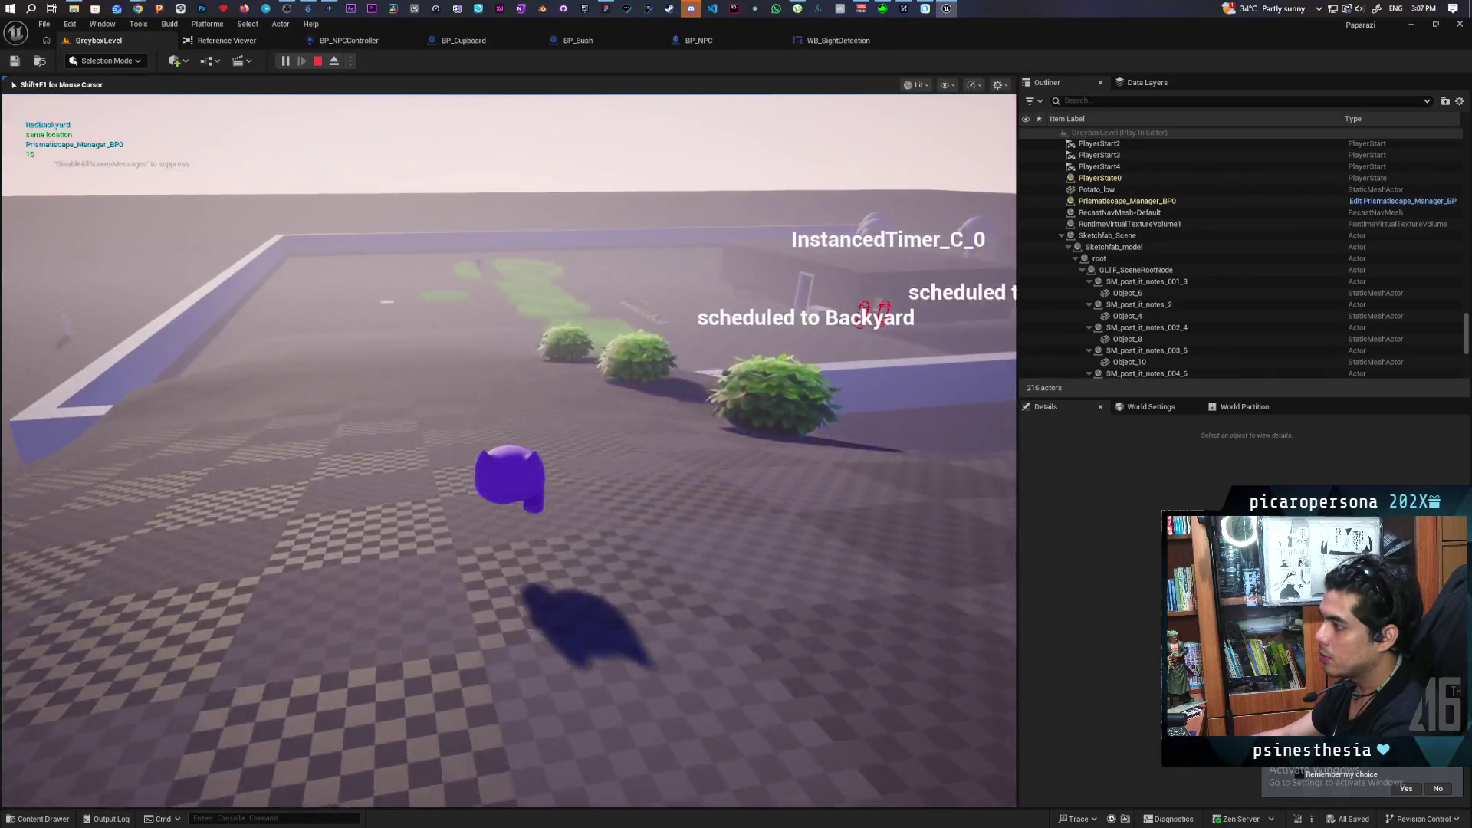
pyautogui.press('w')
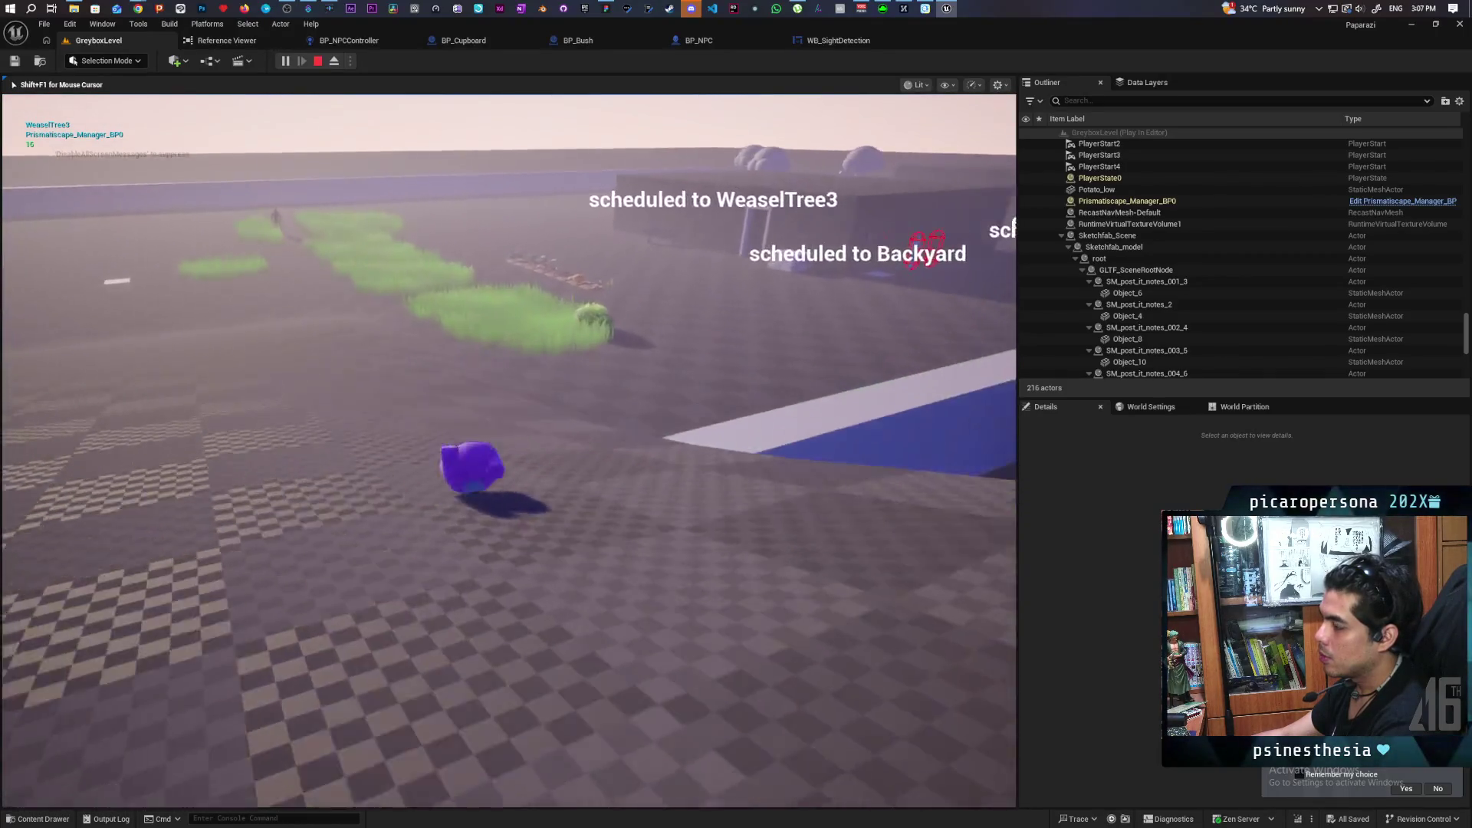
pyautogui.press('w')
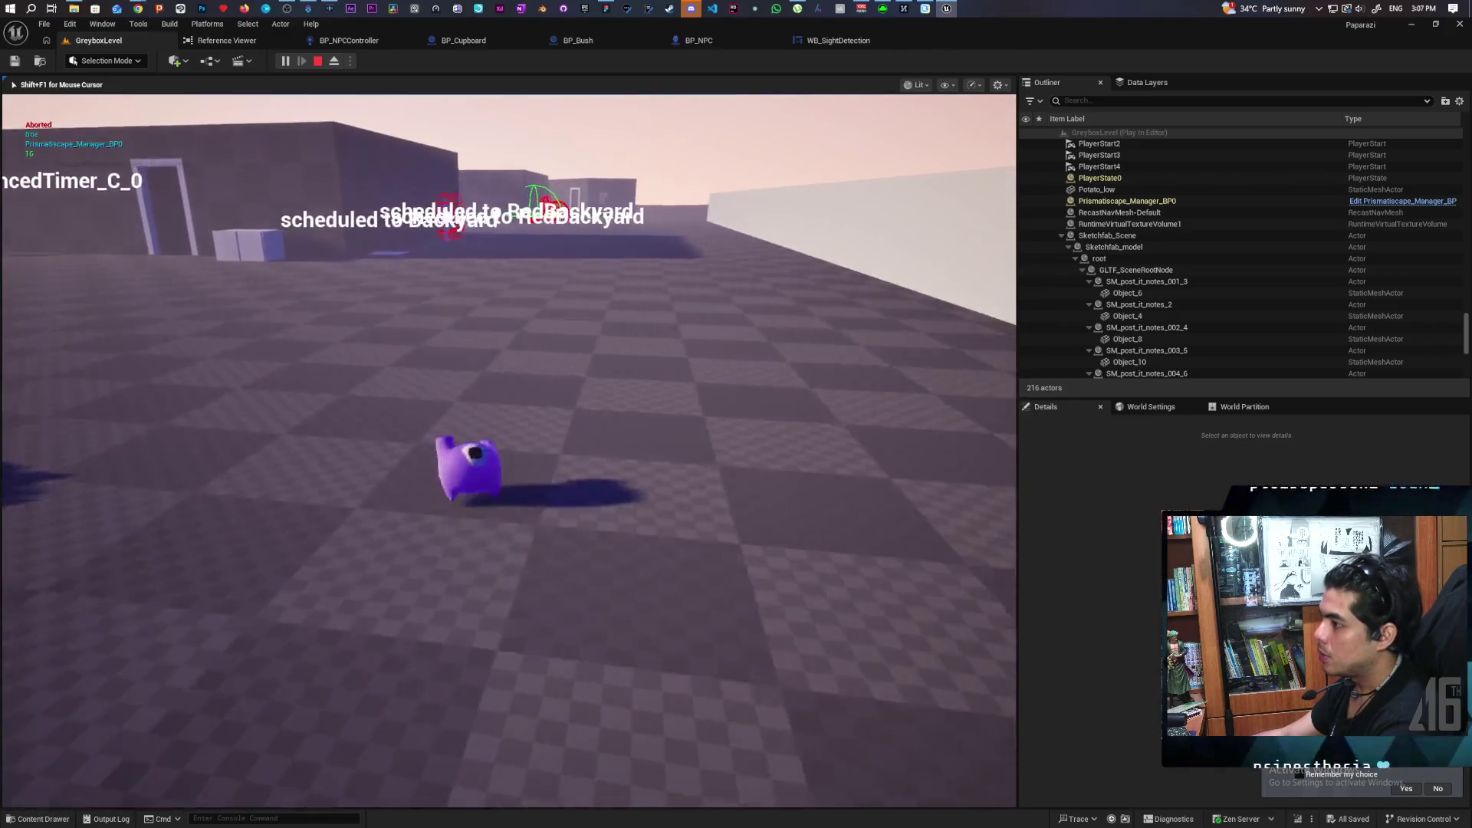
pyautogui.press('w')
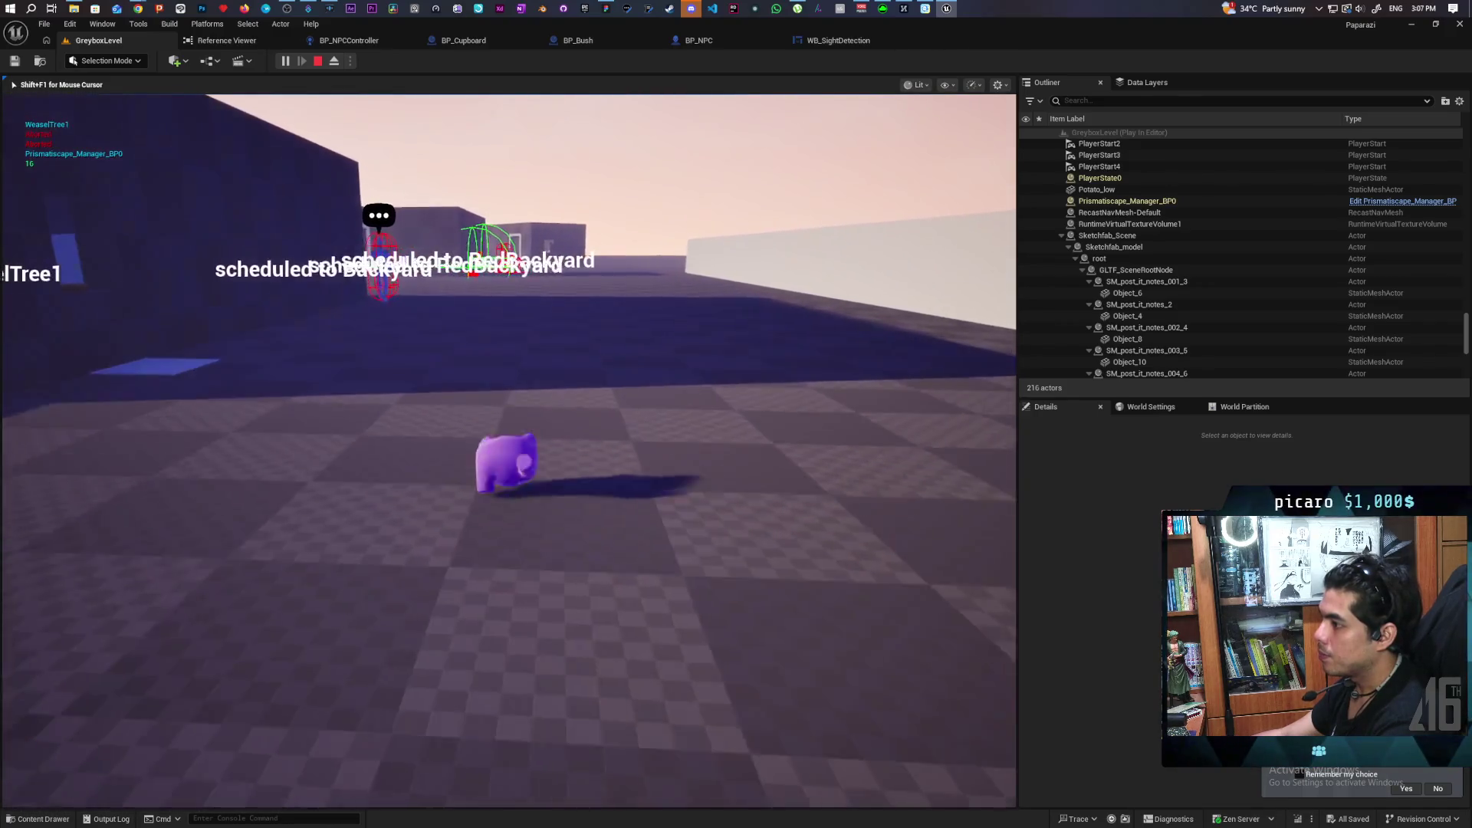
pyautogui.press('w')
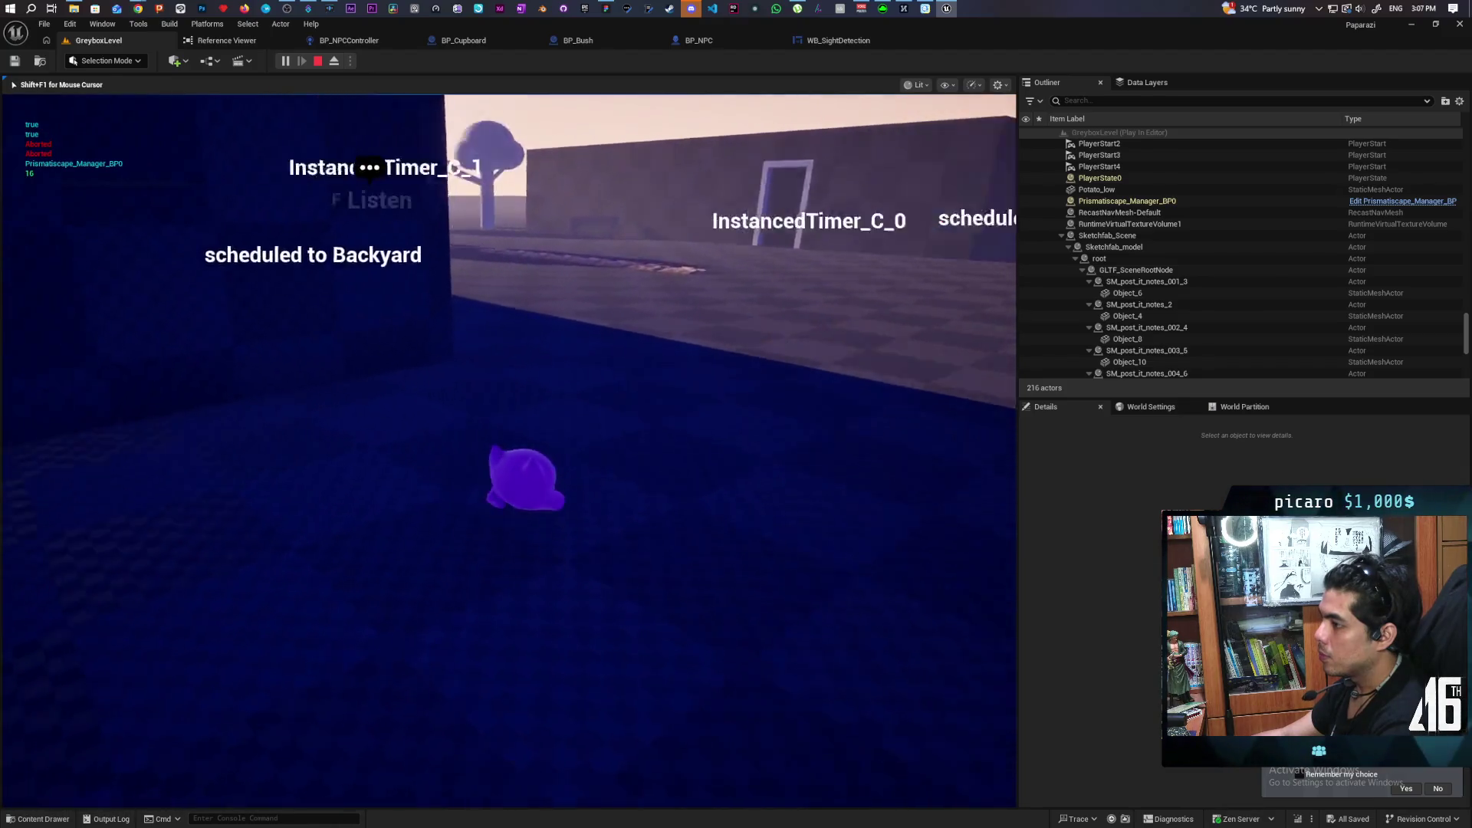
pyautogui.press('a')
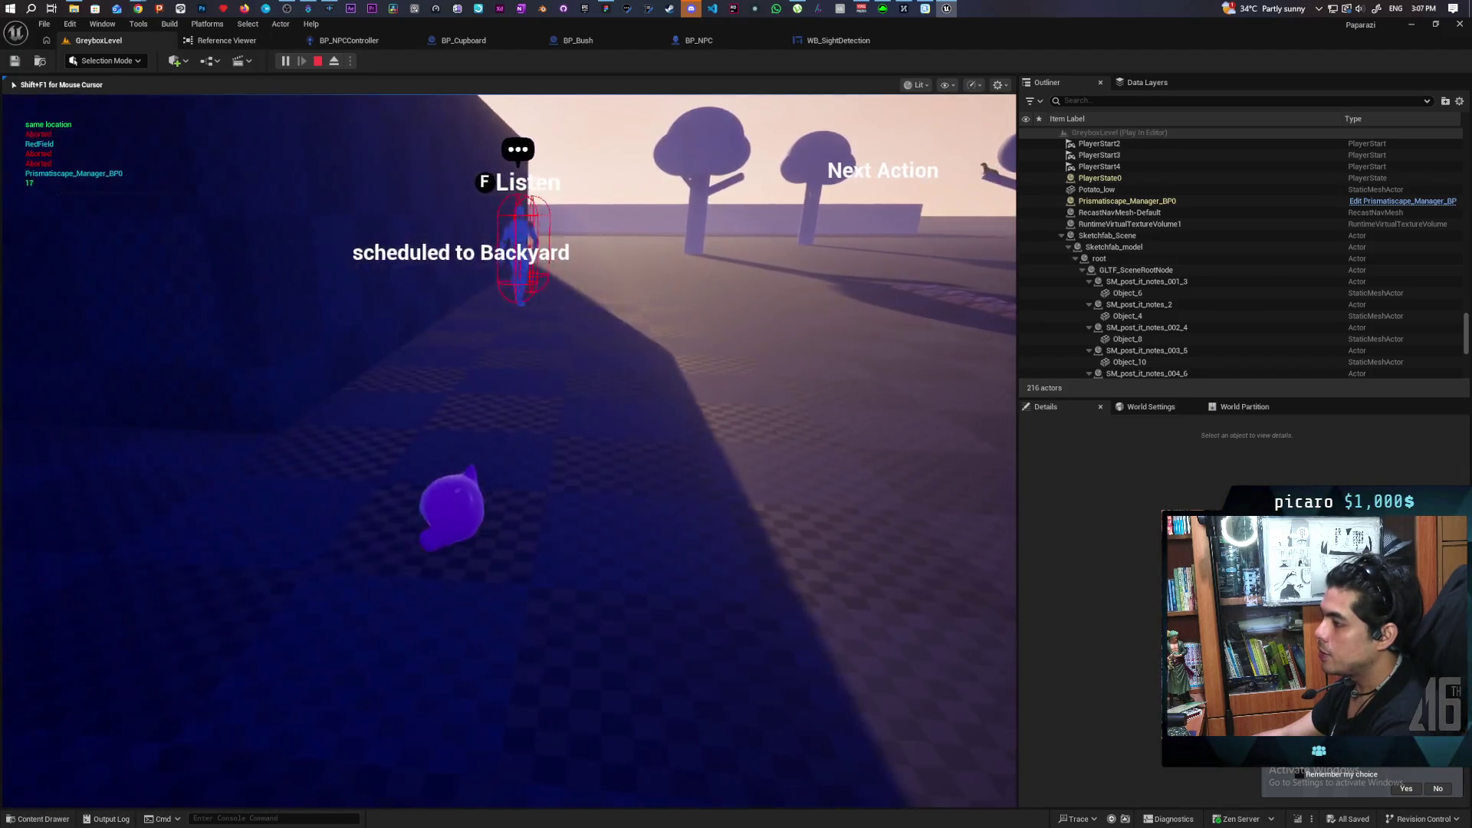
pyautogui.press('w')
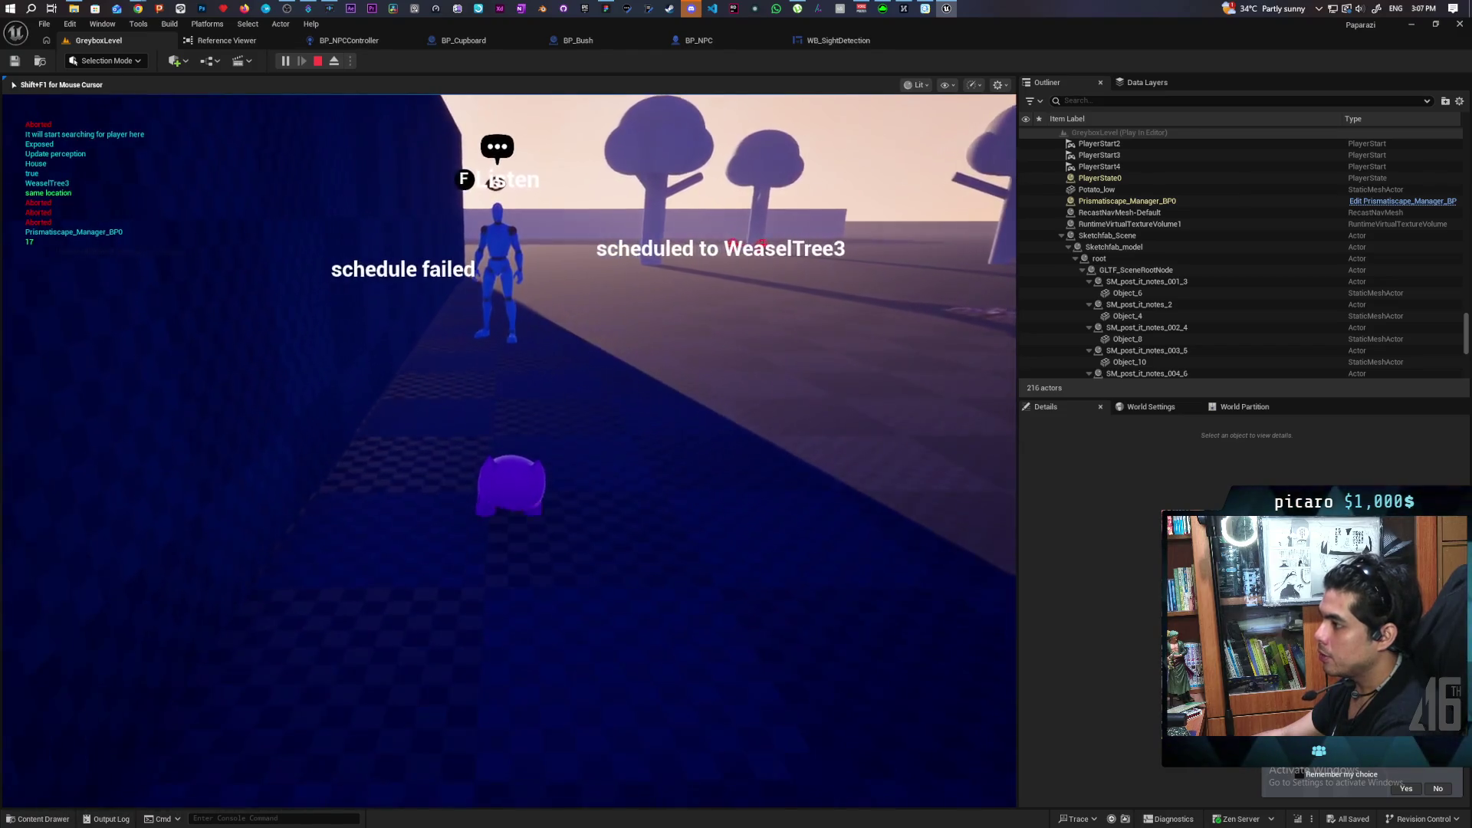
pyautogui.press('w')
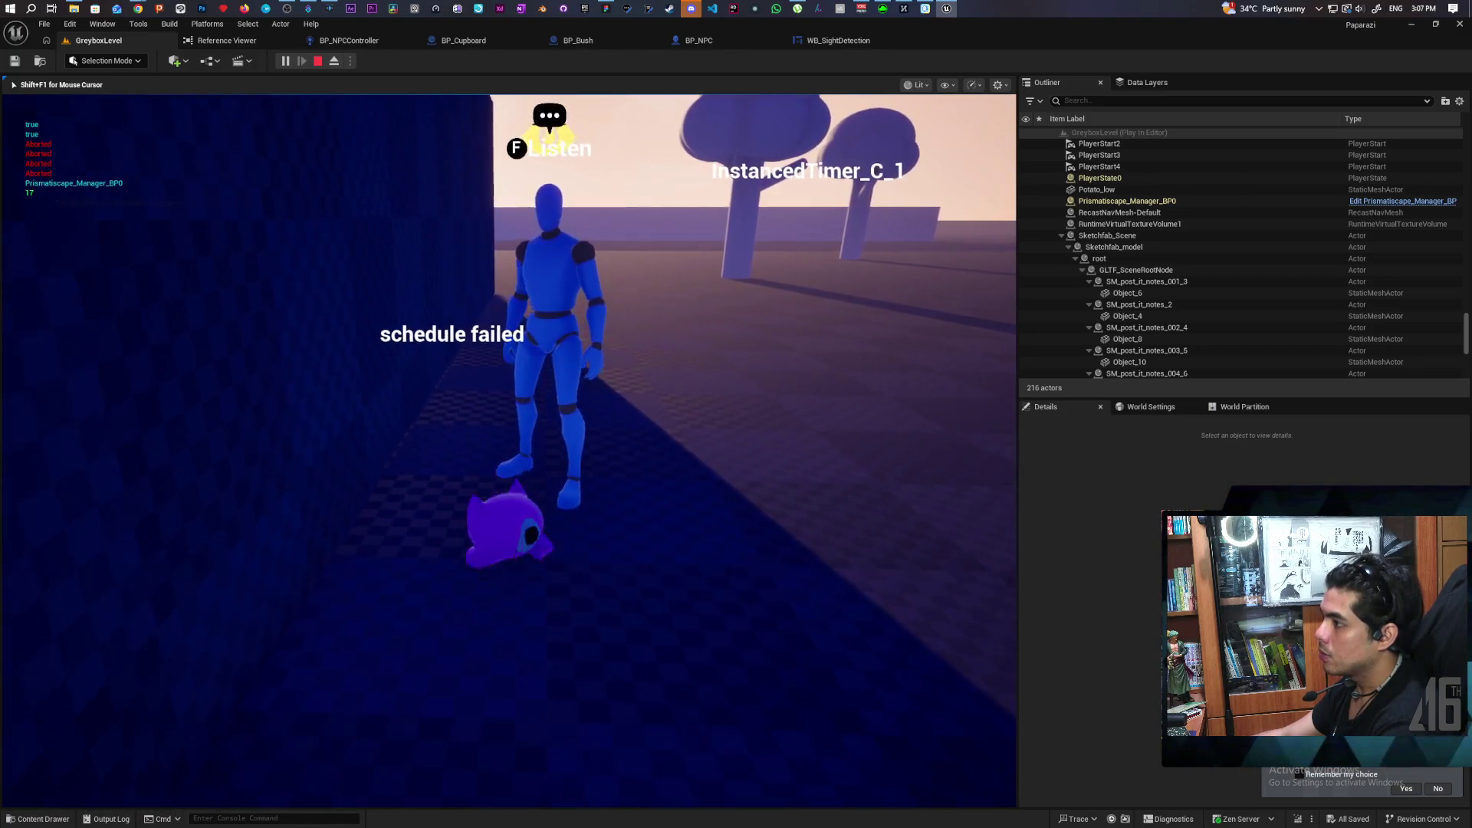
pyautogui.press('s')
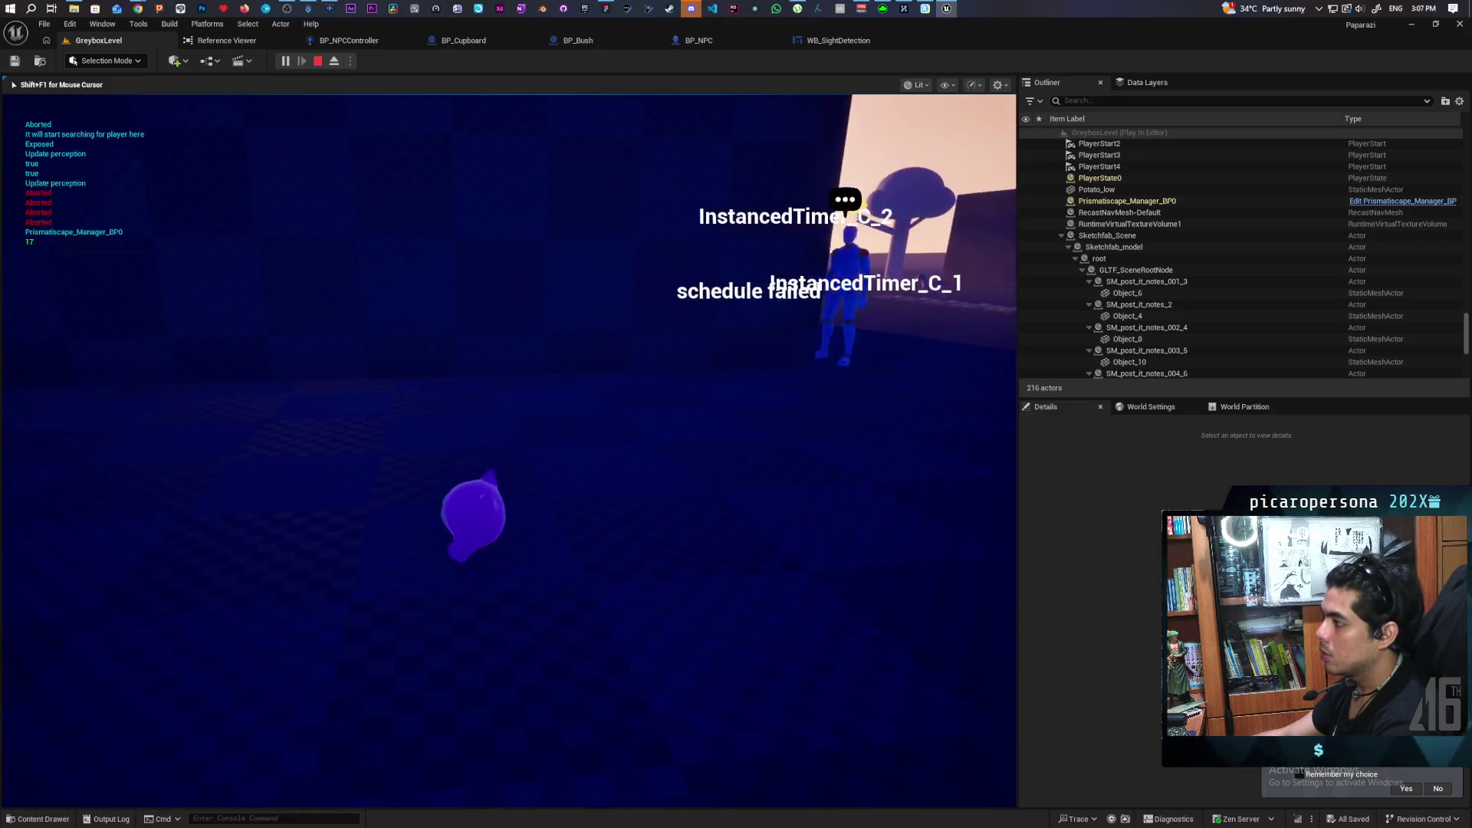
pyautogui.press('w')
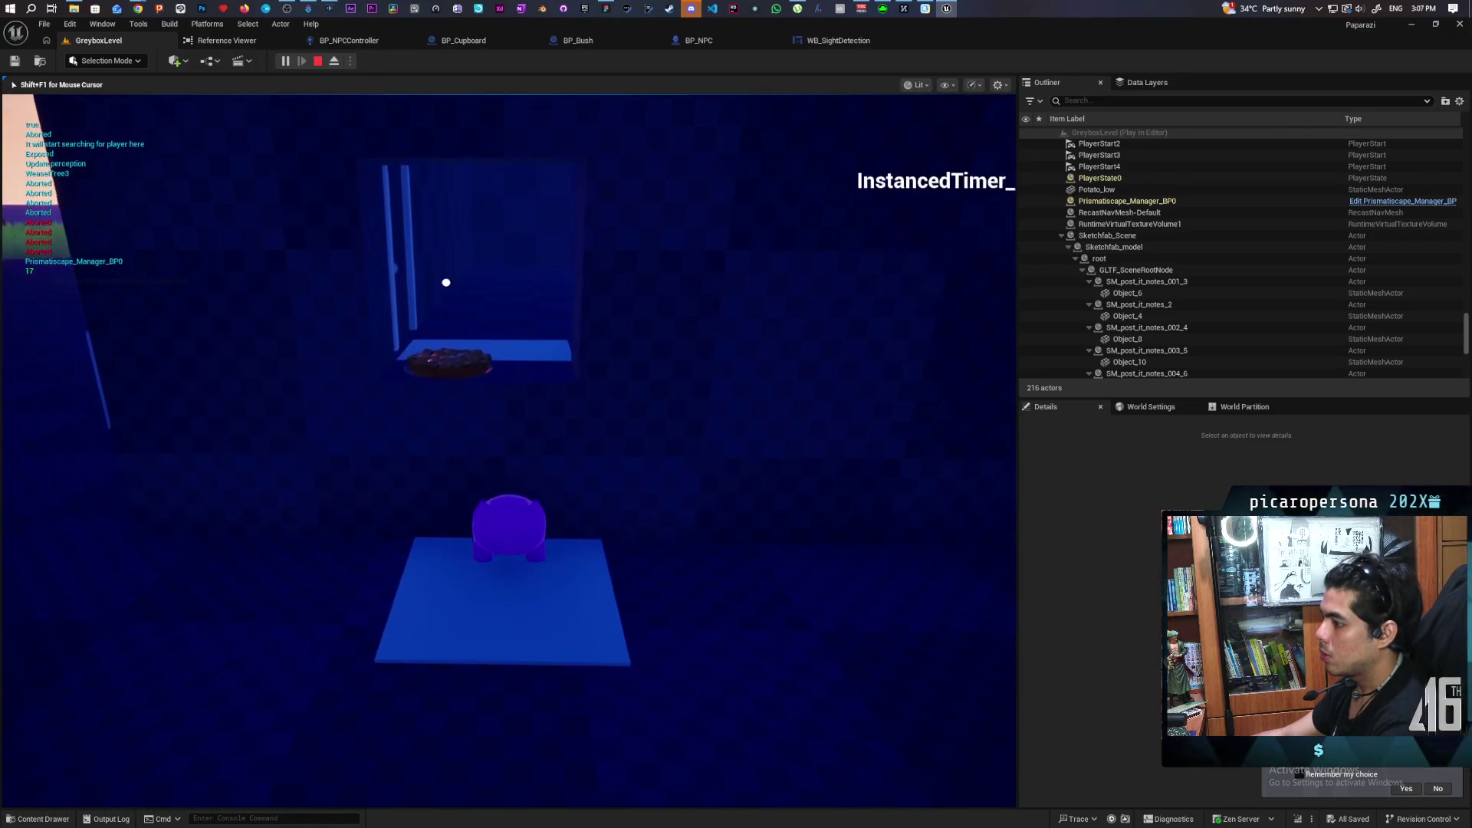
pyautogui.press('w')
# Move past the NPC across the platforms, end the play test, and view BP_NPC's EventGraph.
pyautogui.press('w')
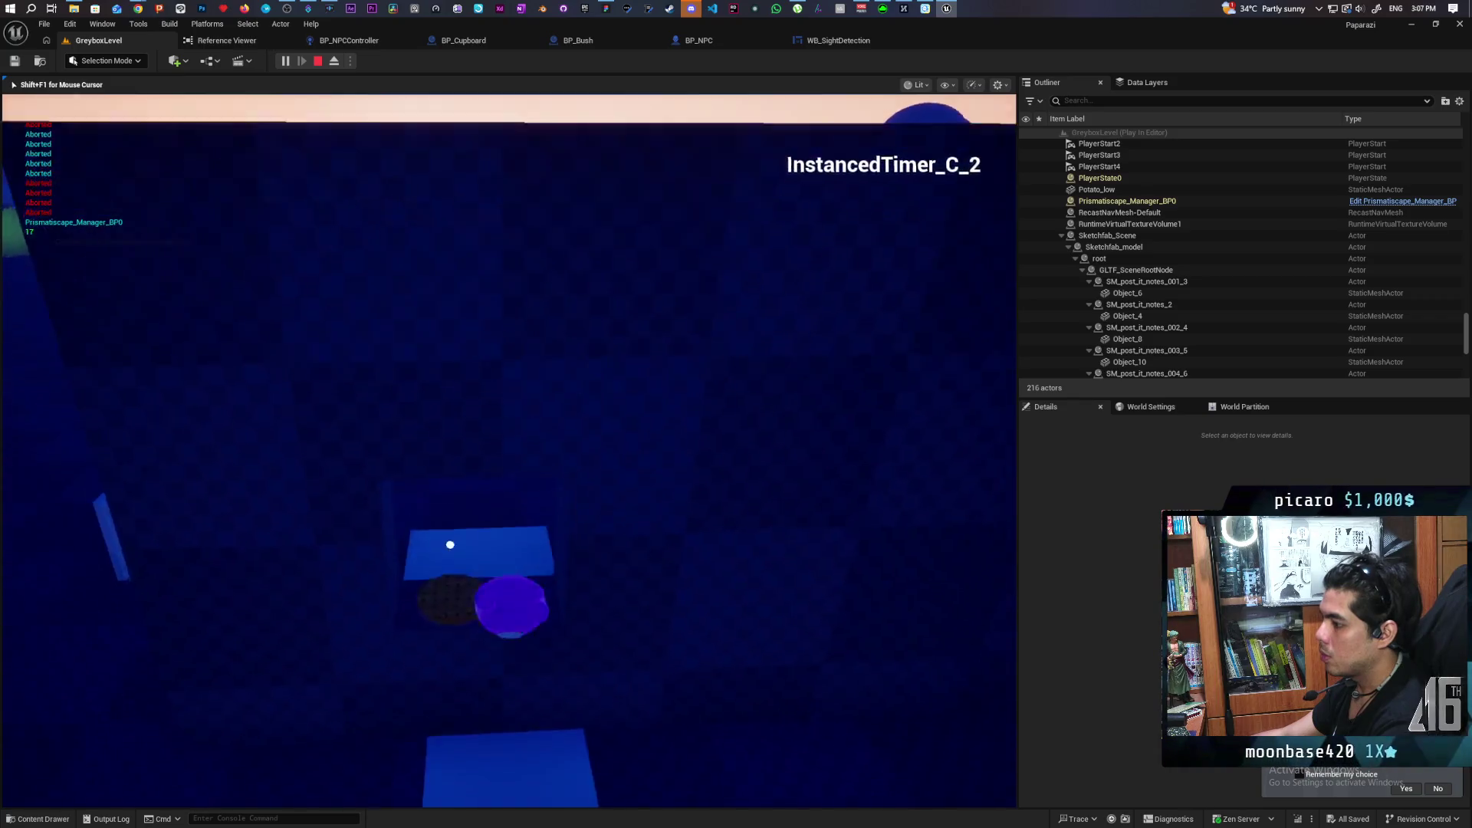
pyautogui.press('w')
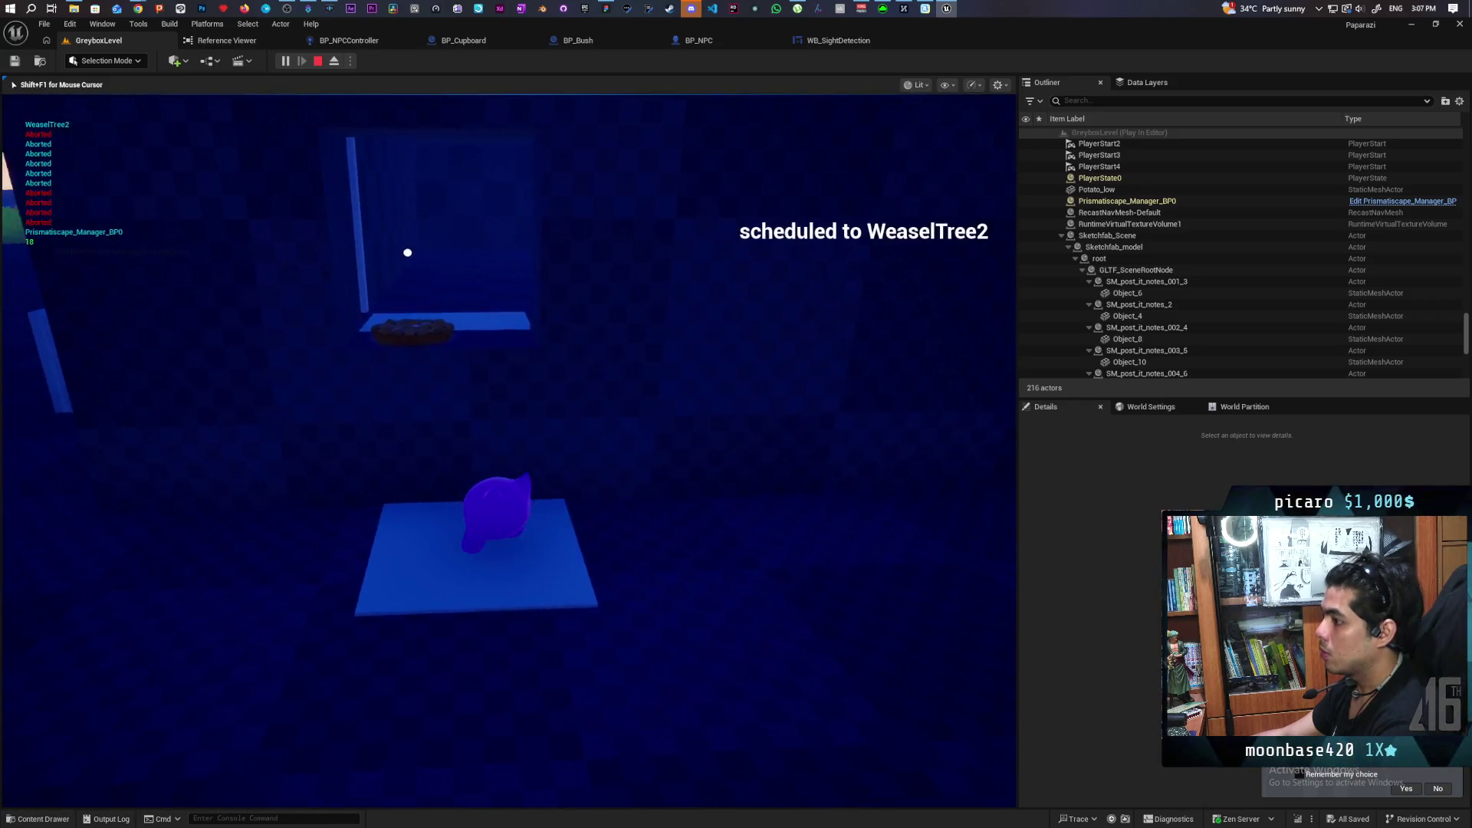
pyautogui.press('w')
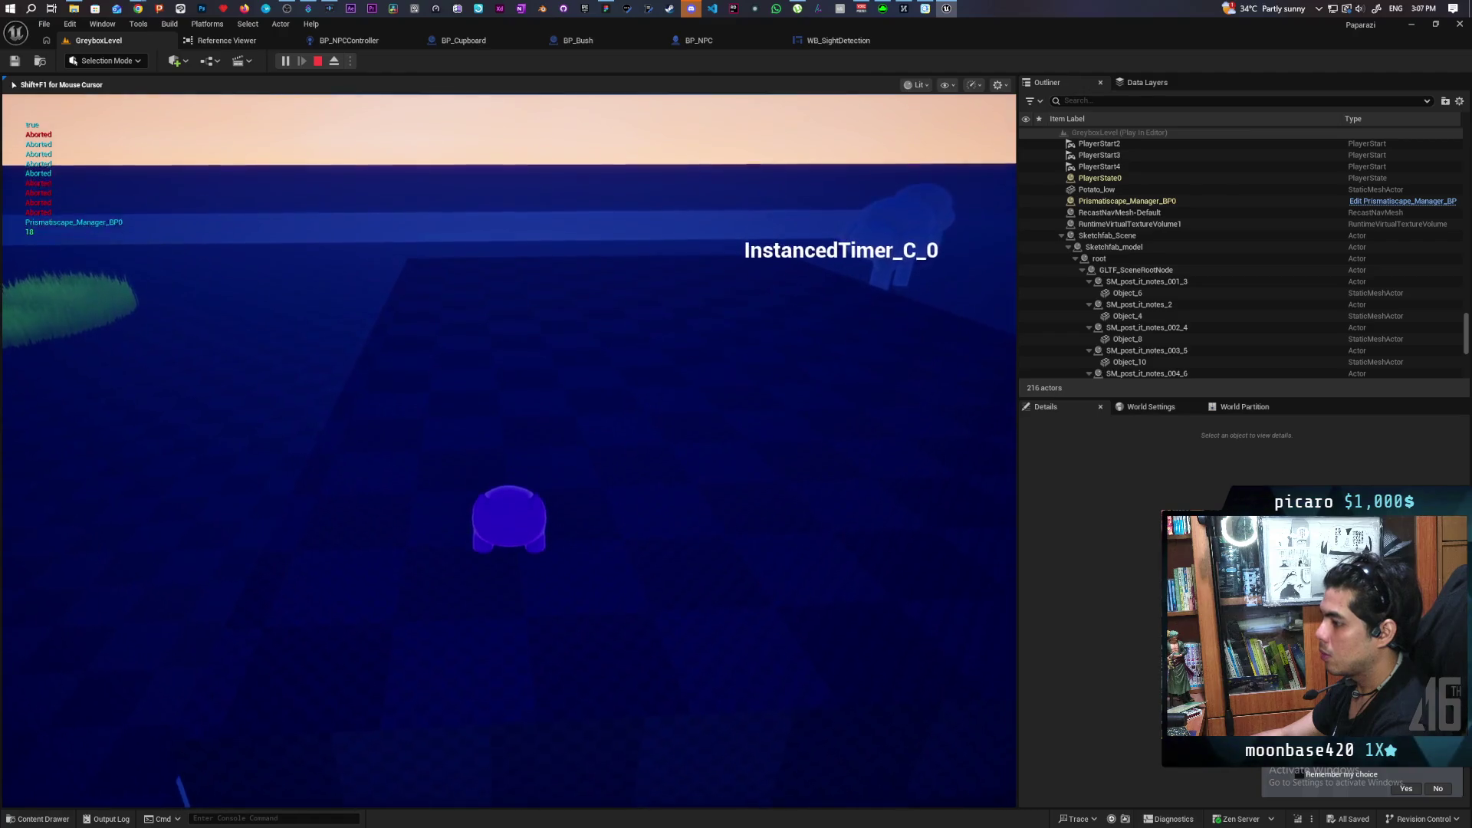
pyautogui.press('w')
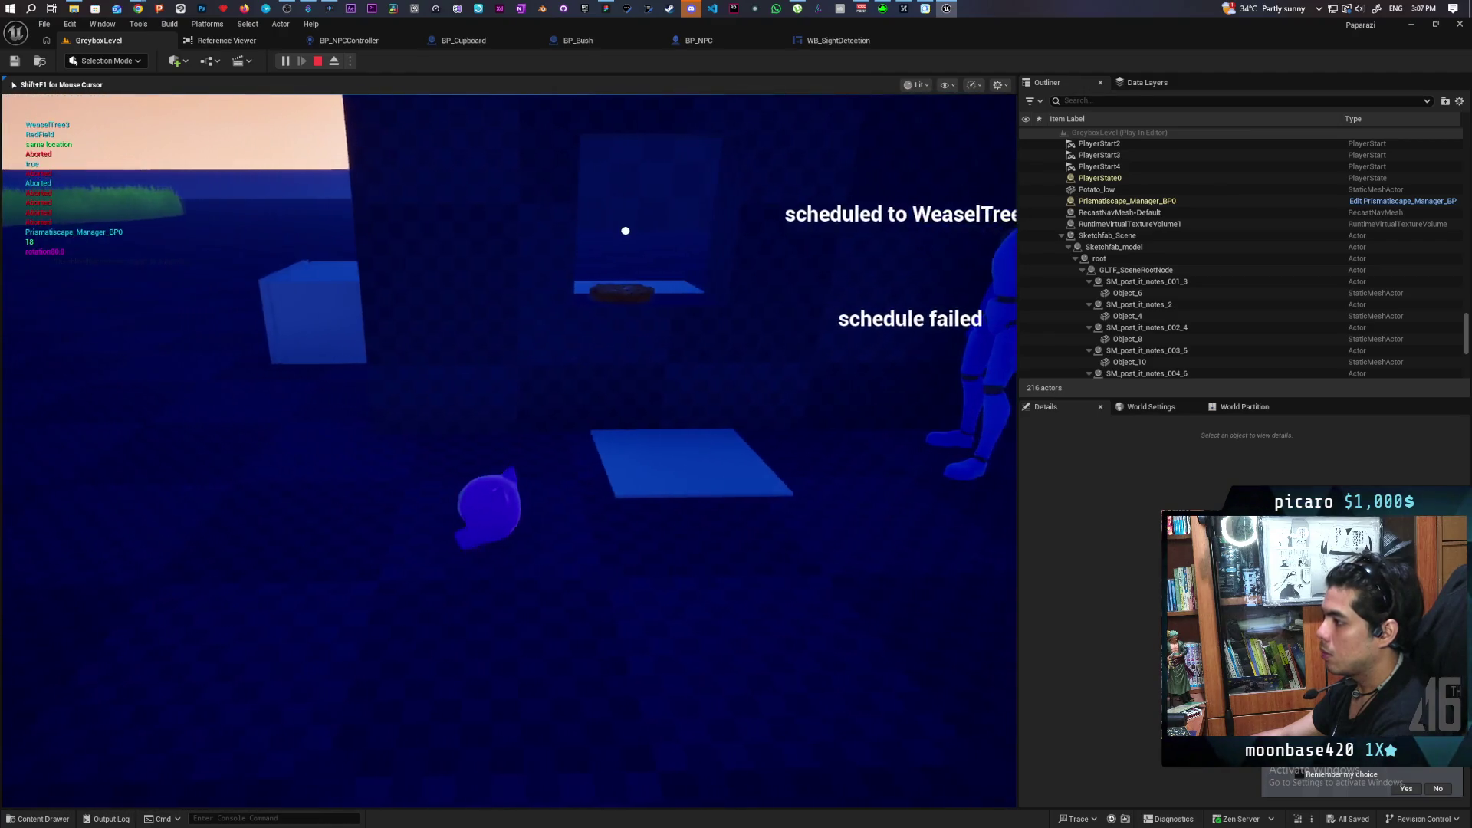
pyautogui.press('w')
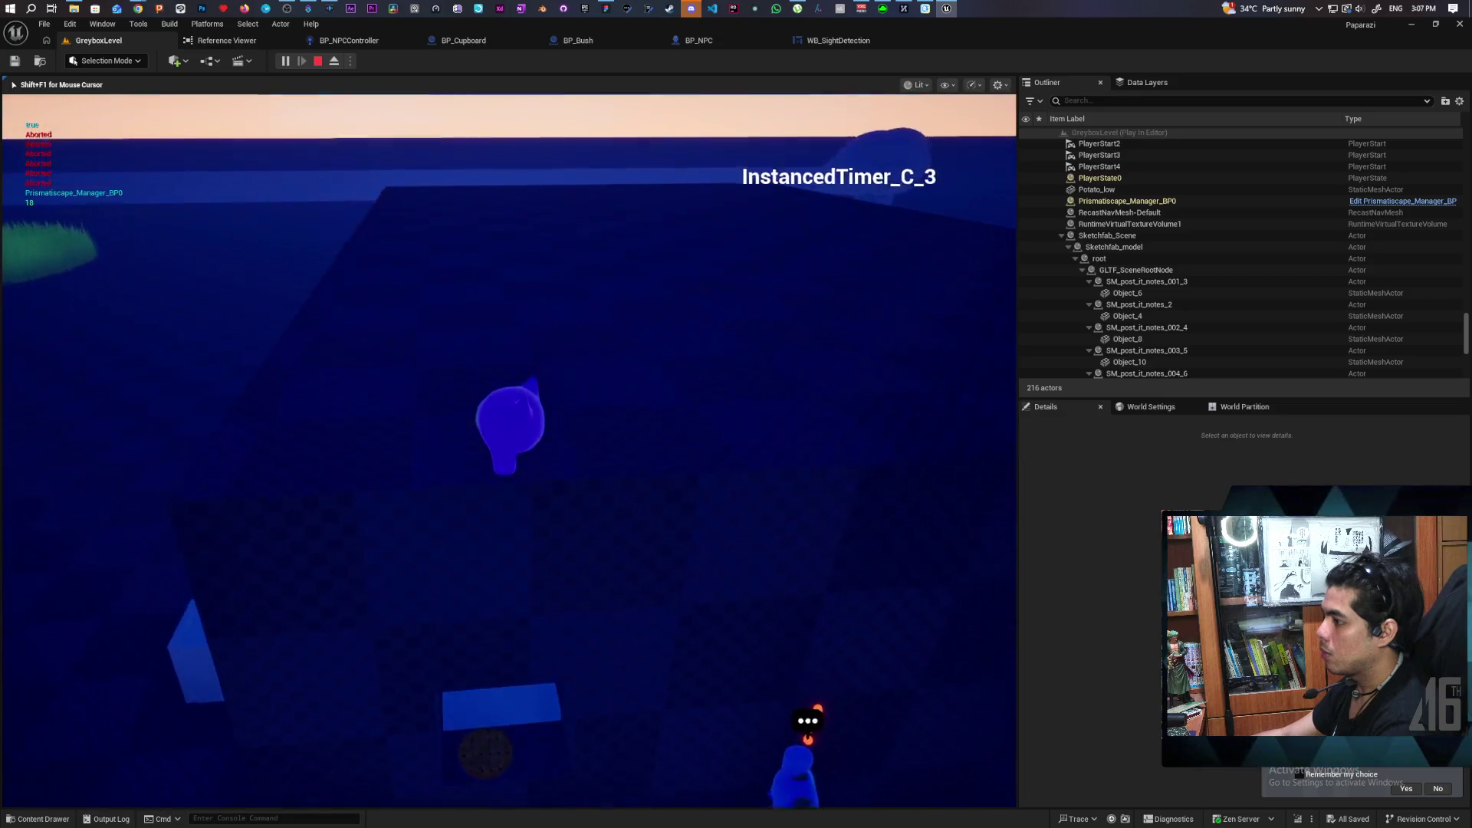
pyautogui.press('w')
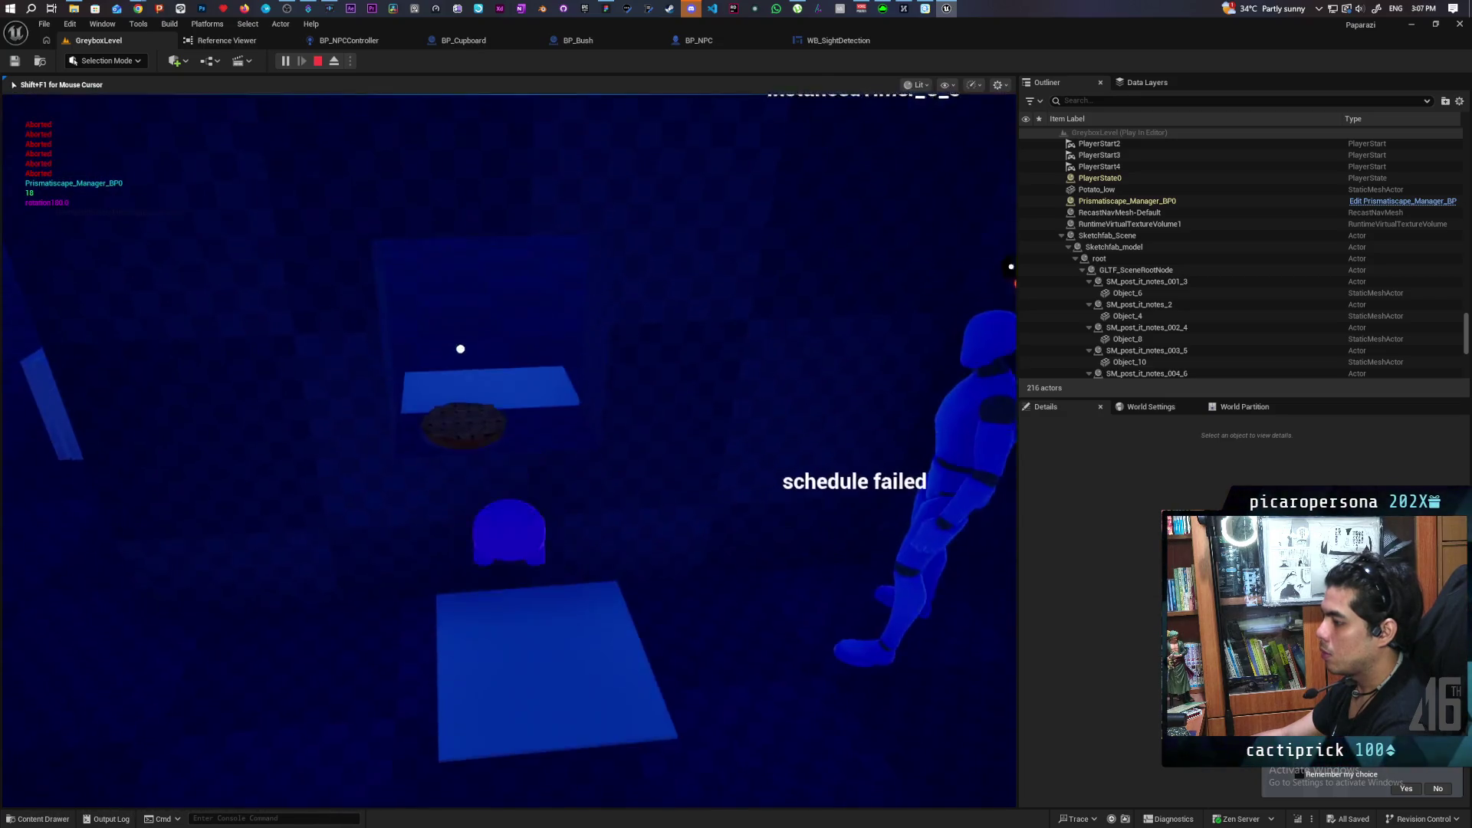
pyautogui.press('w')
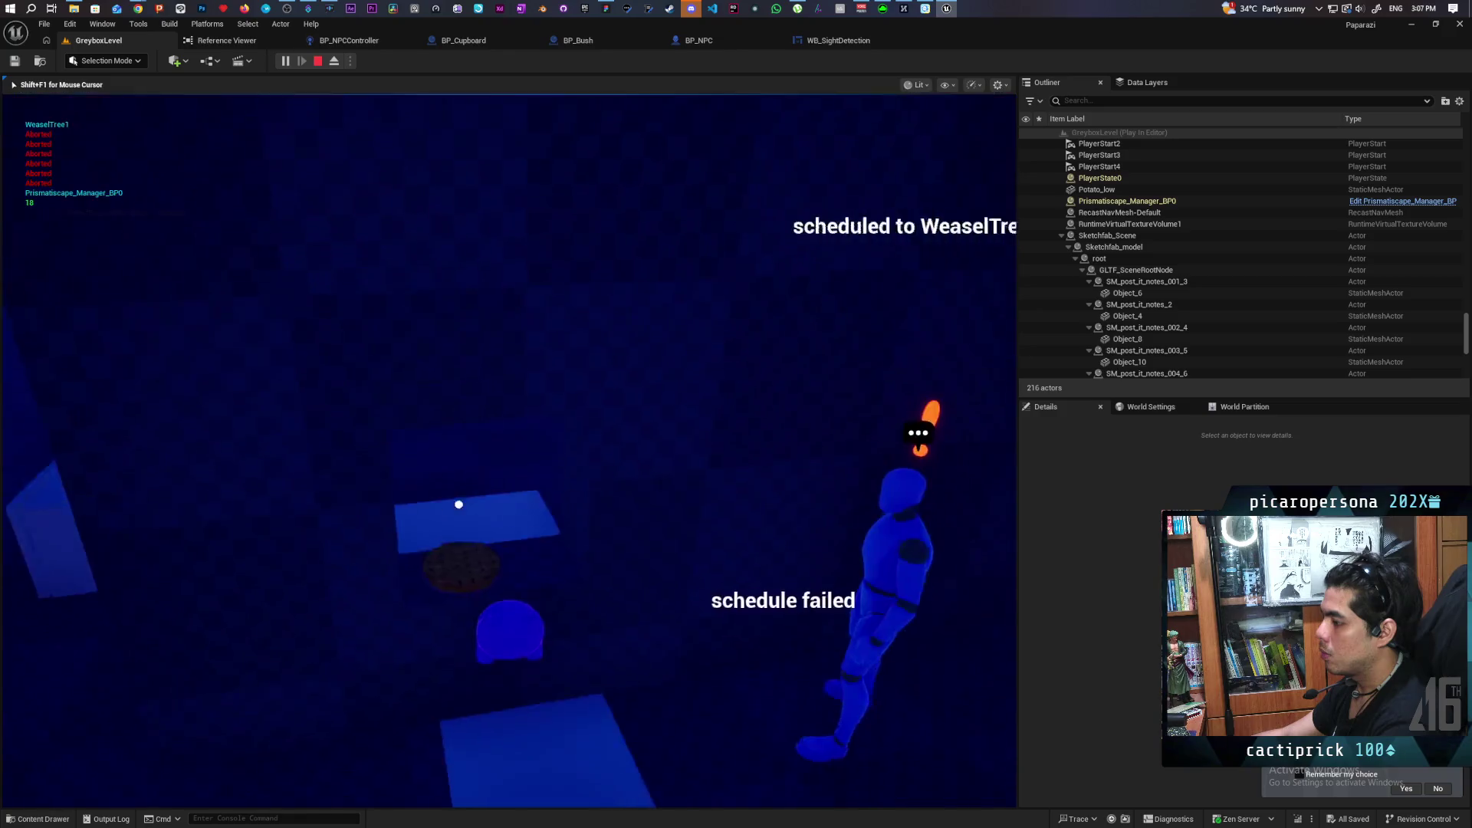
pyautogui.press('w')
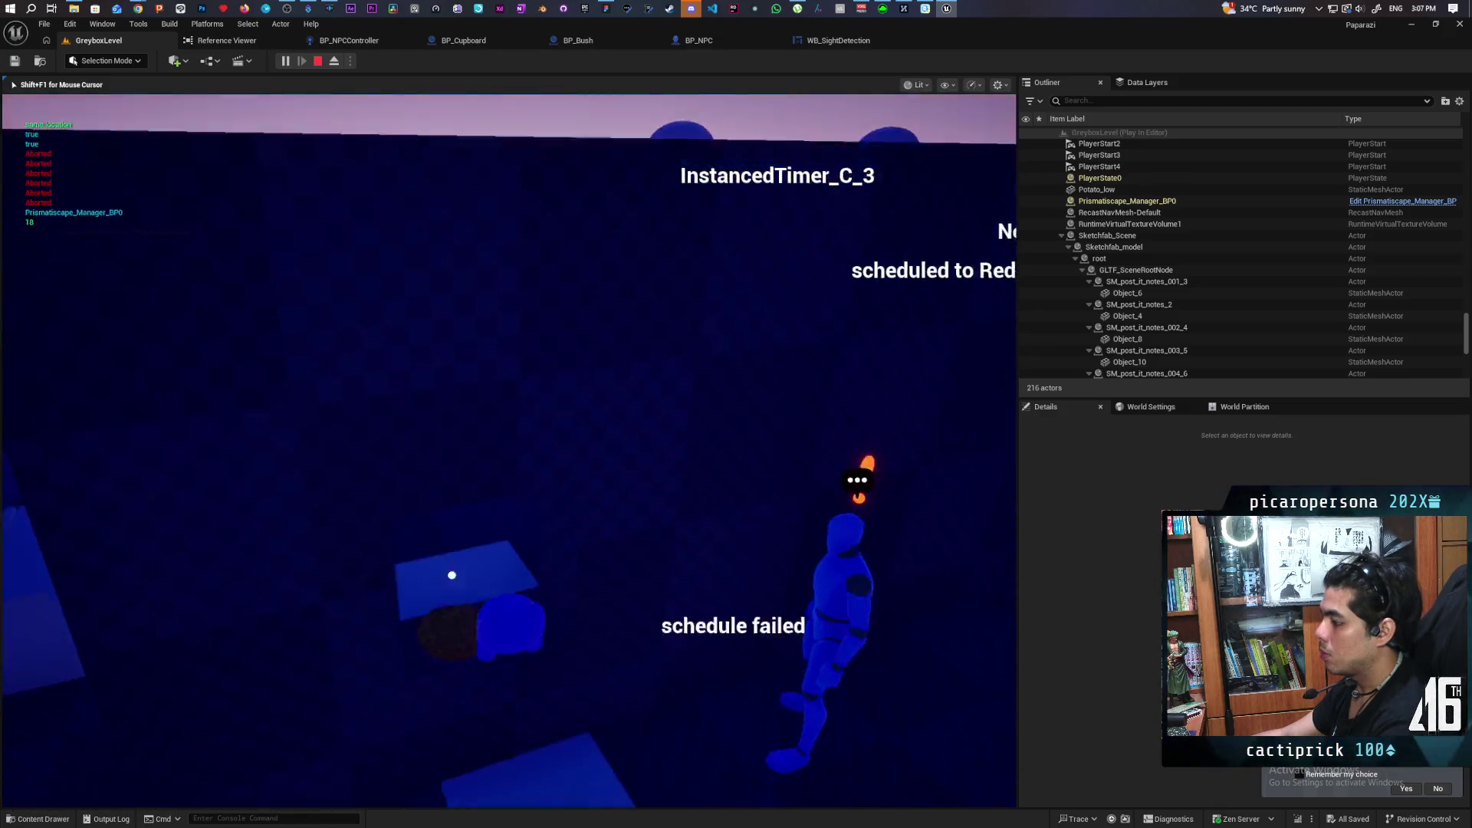
pyautogui.press('w')
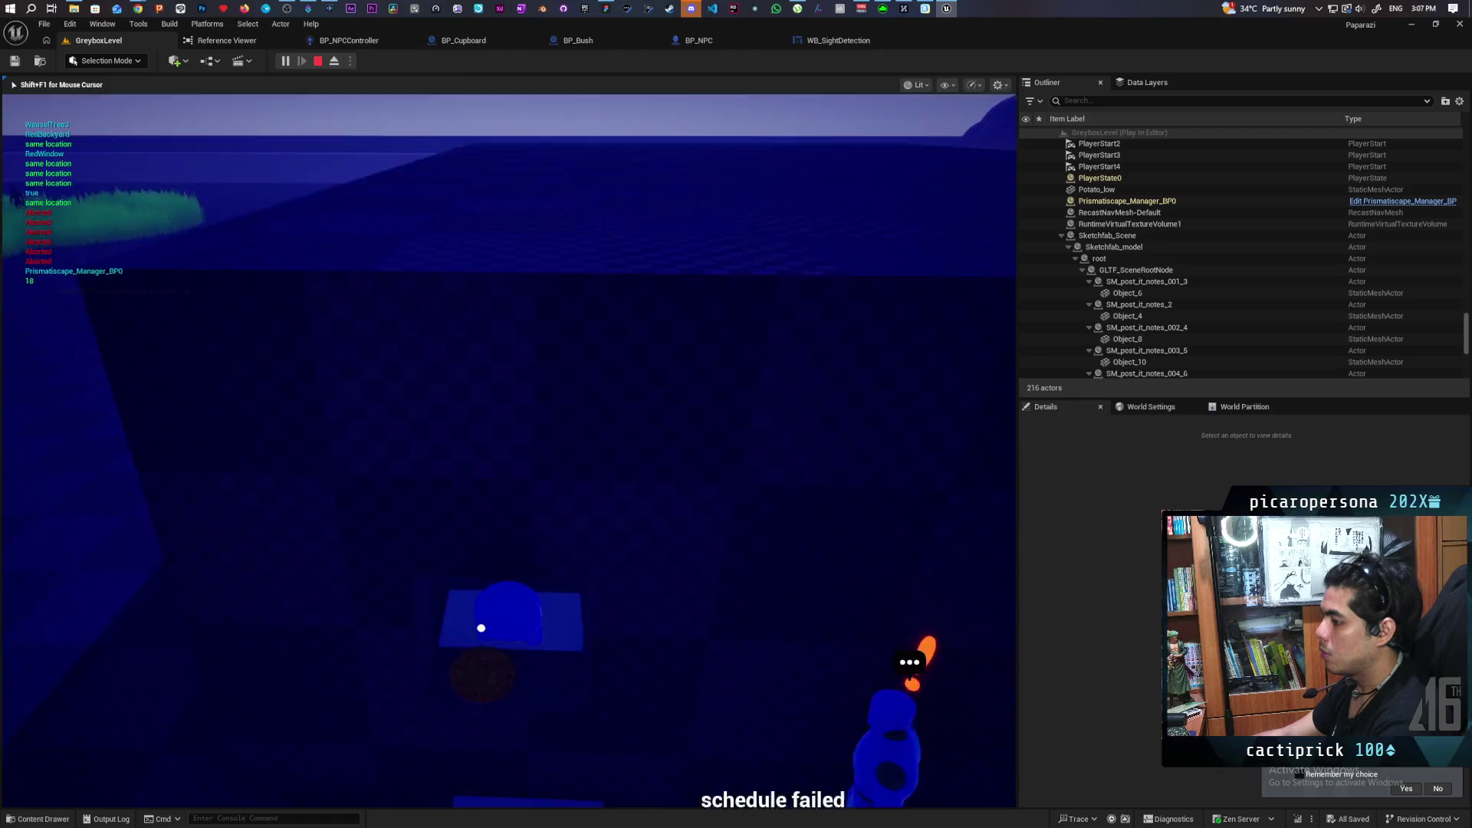
pyautogui.press('w')
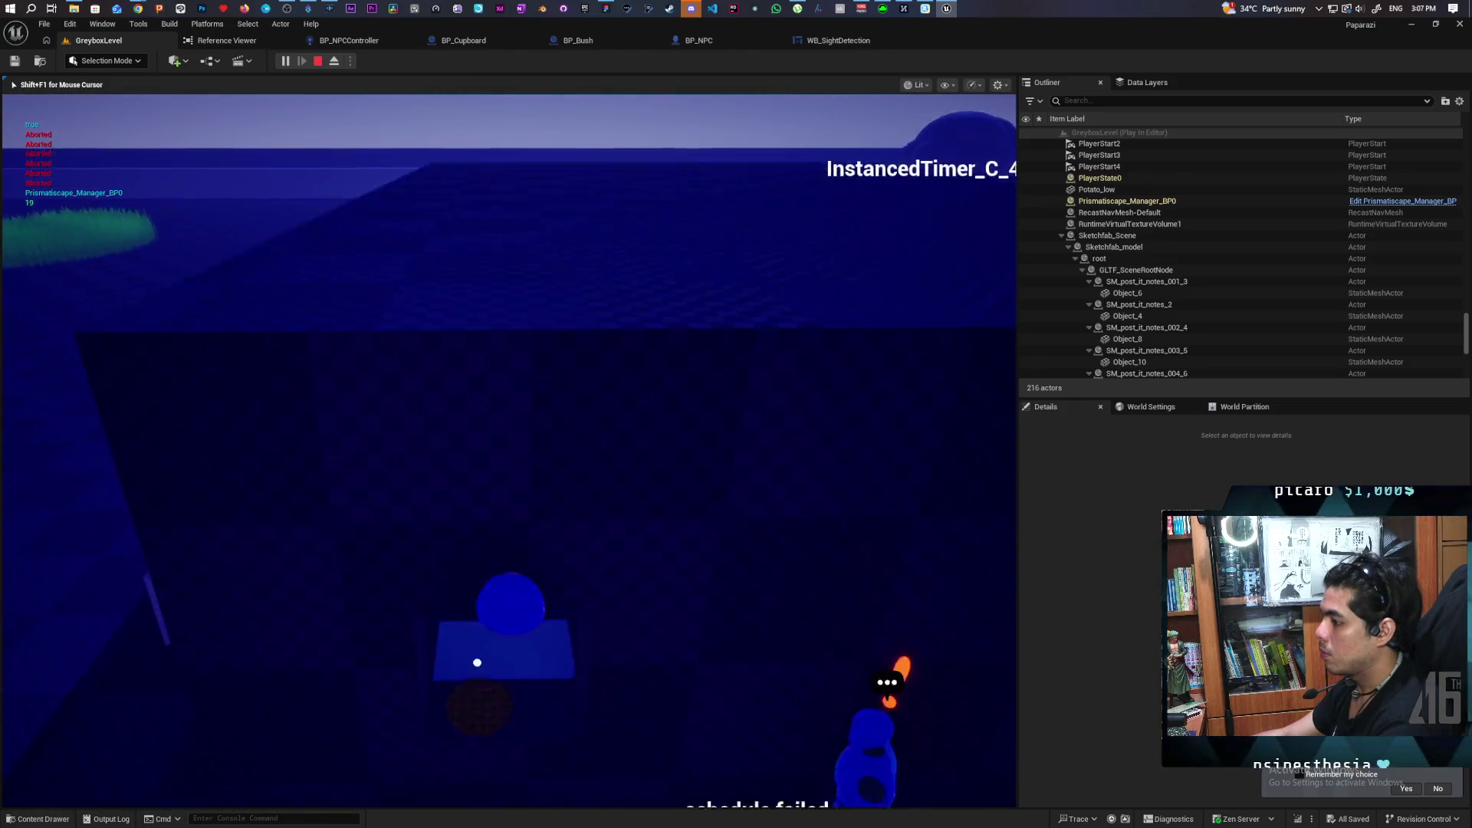
pyautogui.press('w')
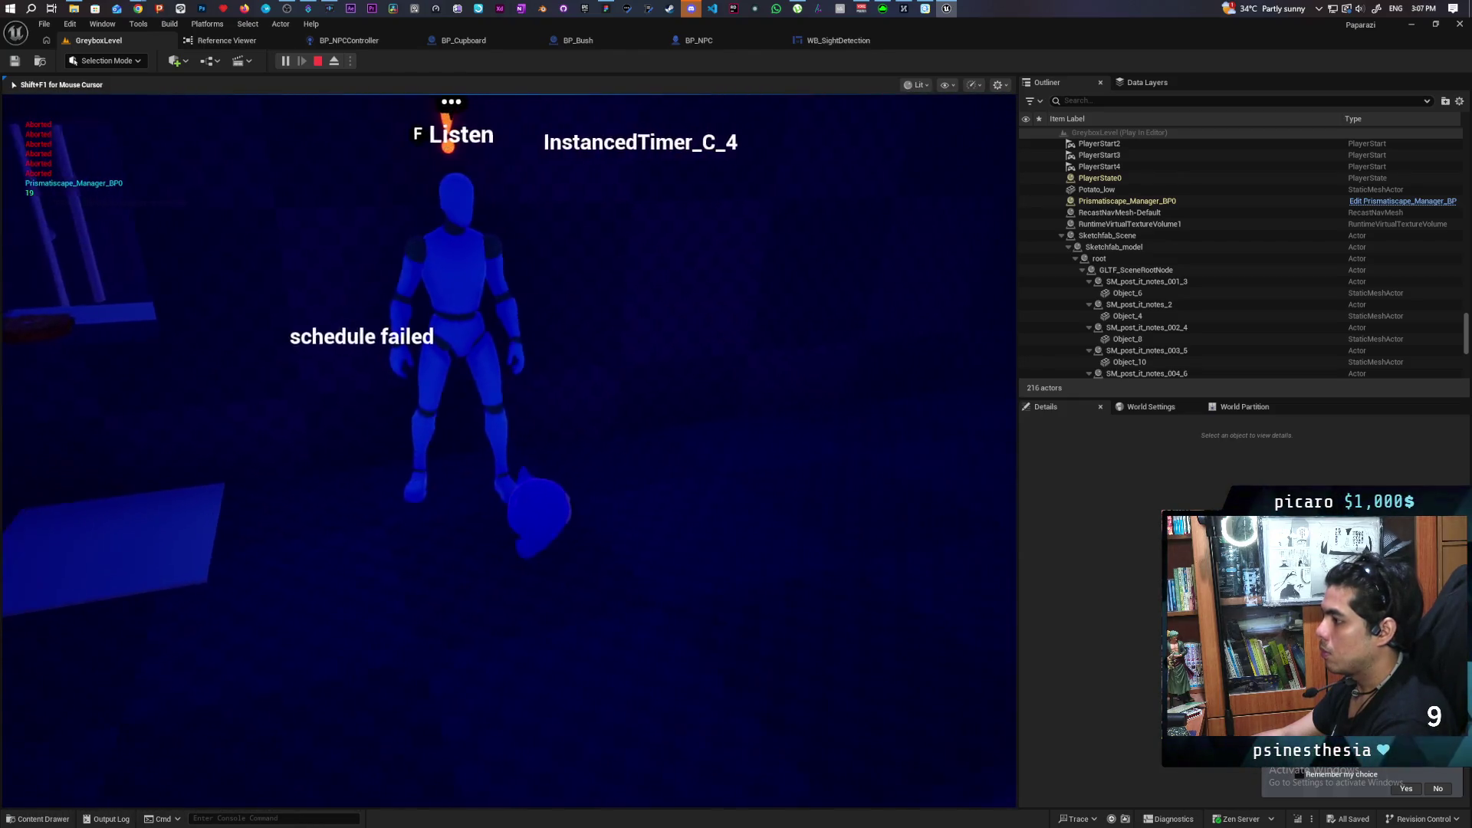
pyautogui.press('Escape')
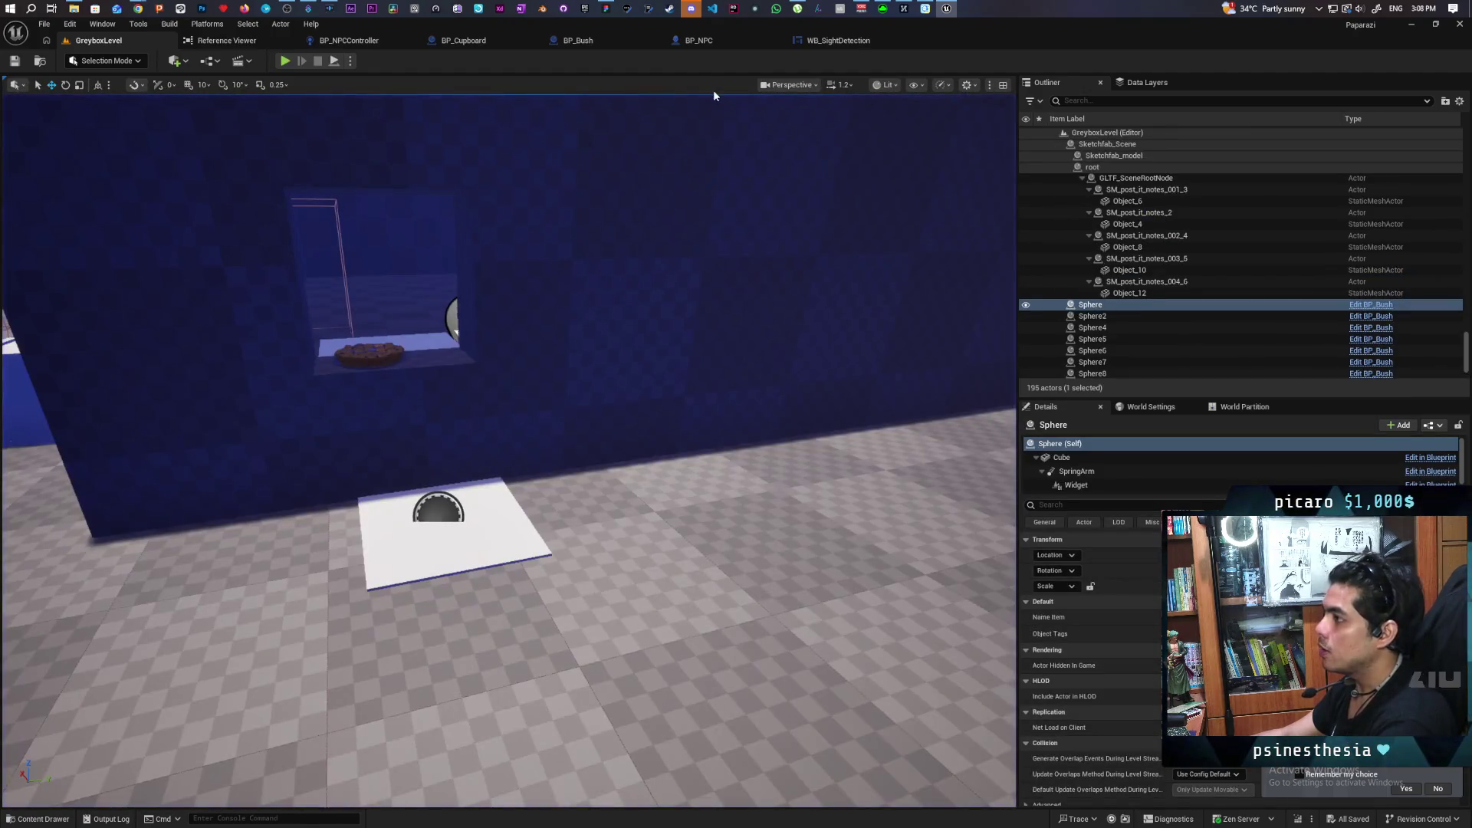
pyautogui.click(696, 40)
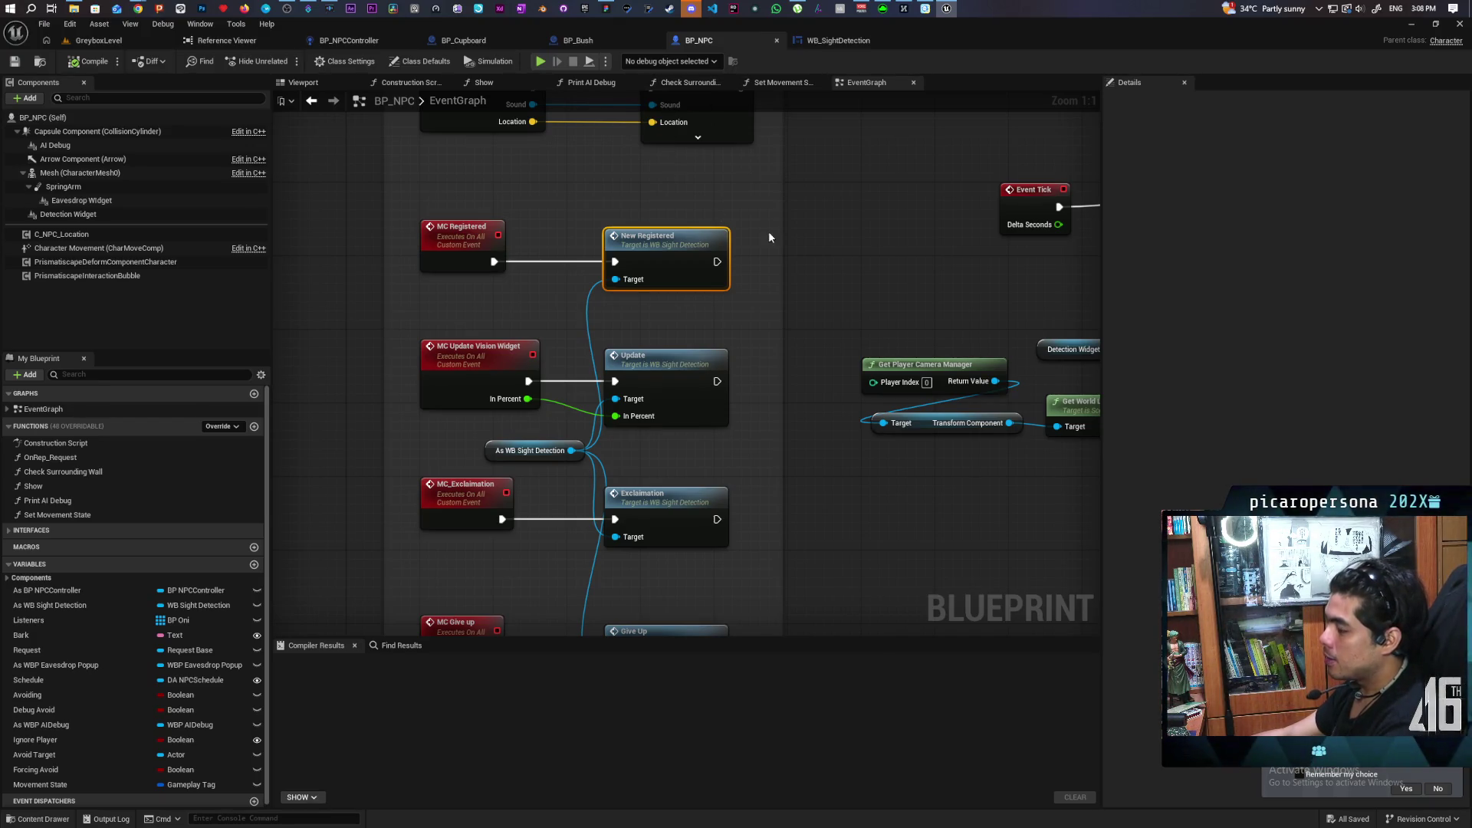
pyautogui.scroll(-1, 793, 192)
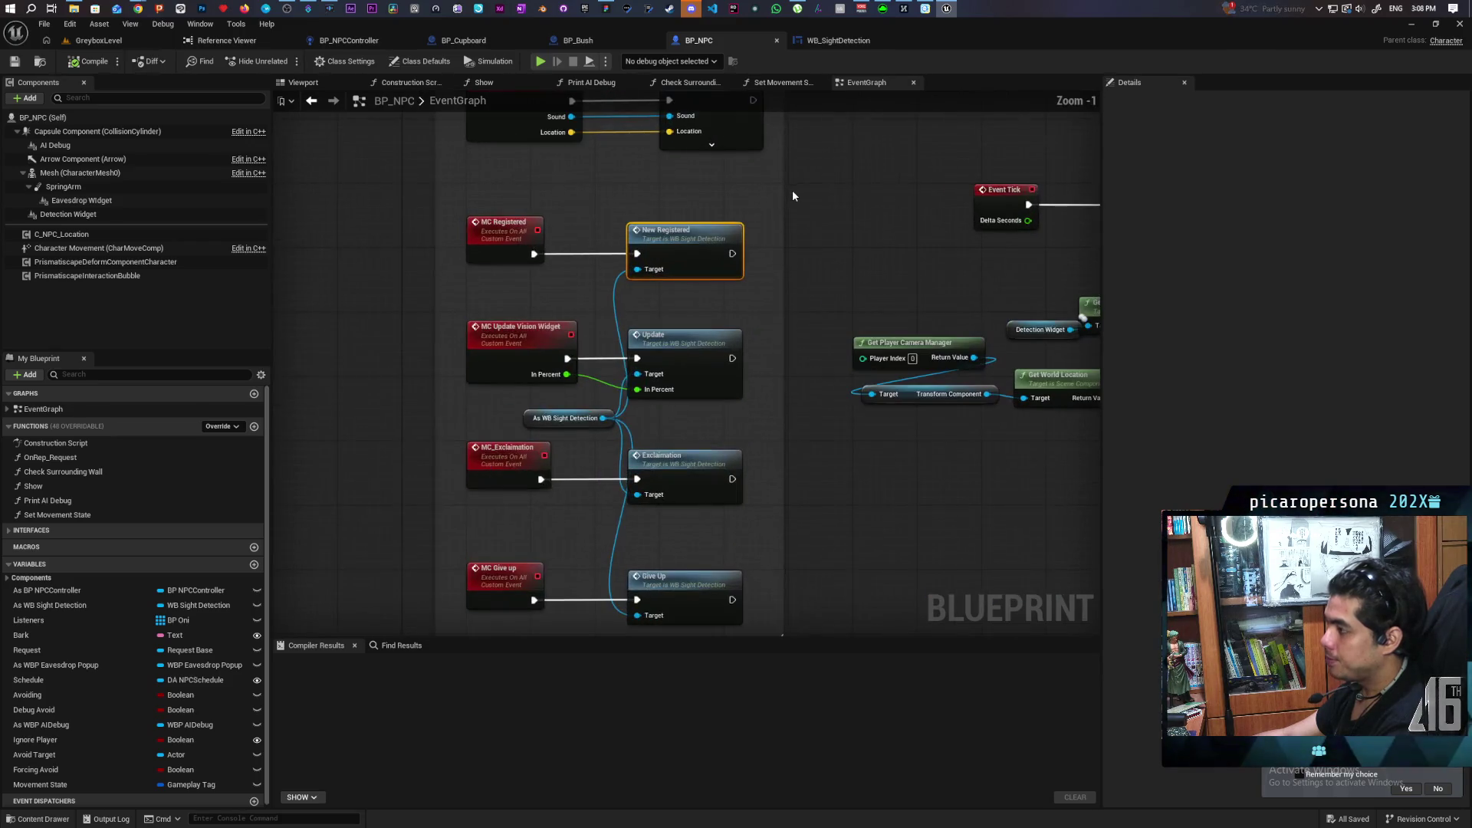
# In BP_NPCController, pan and zoom to inspect the Is Valid check feeding Lost Sight.
pyautogui.click(335, 43)
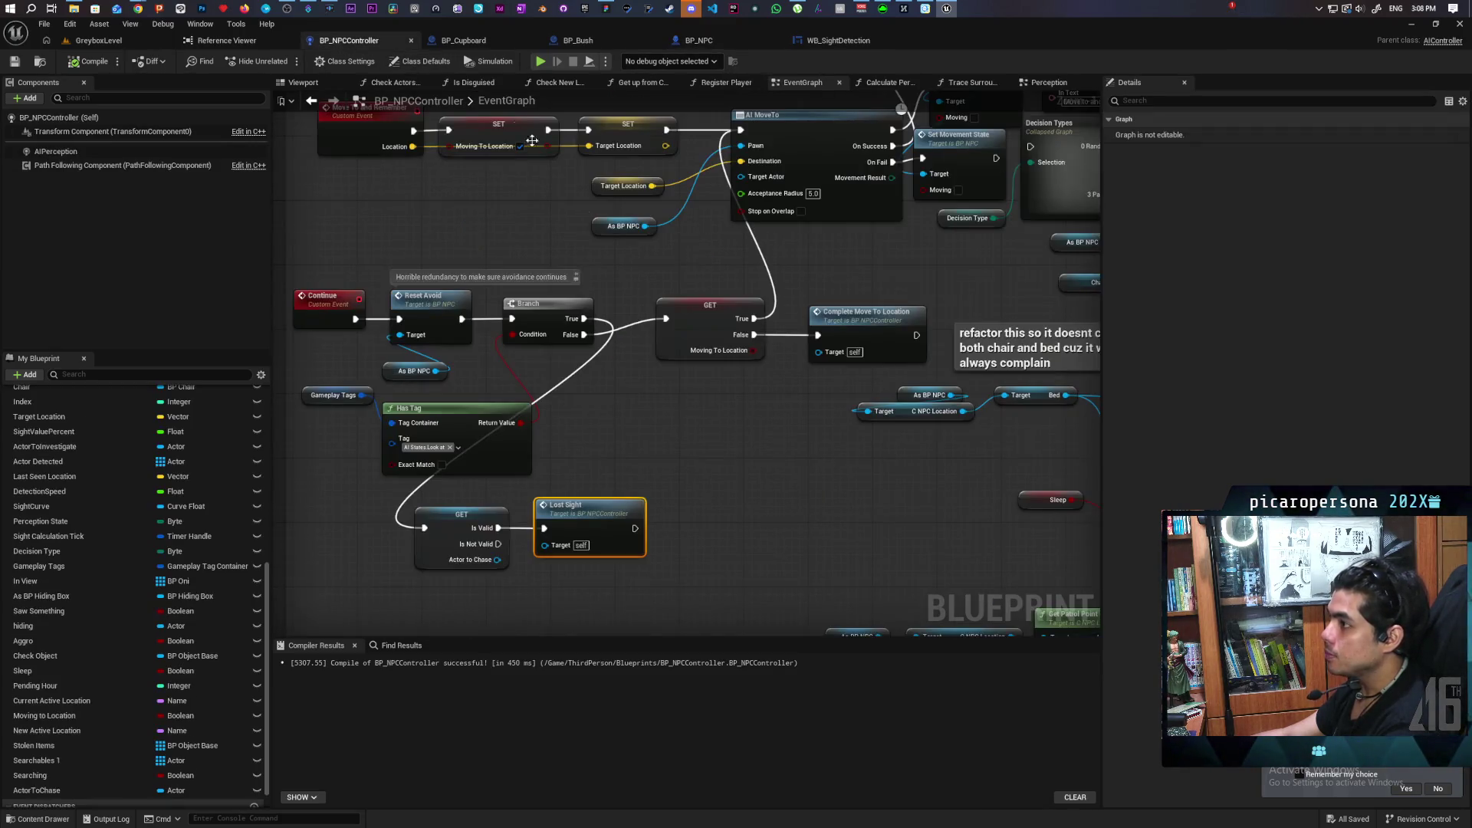
pyautogui.scroll(-5, 669, 273)
pyautogui.scroll(4, 636, 325)
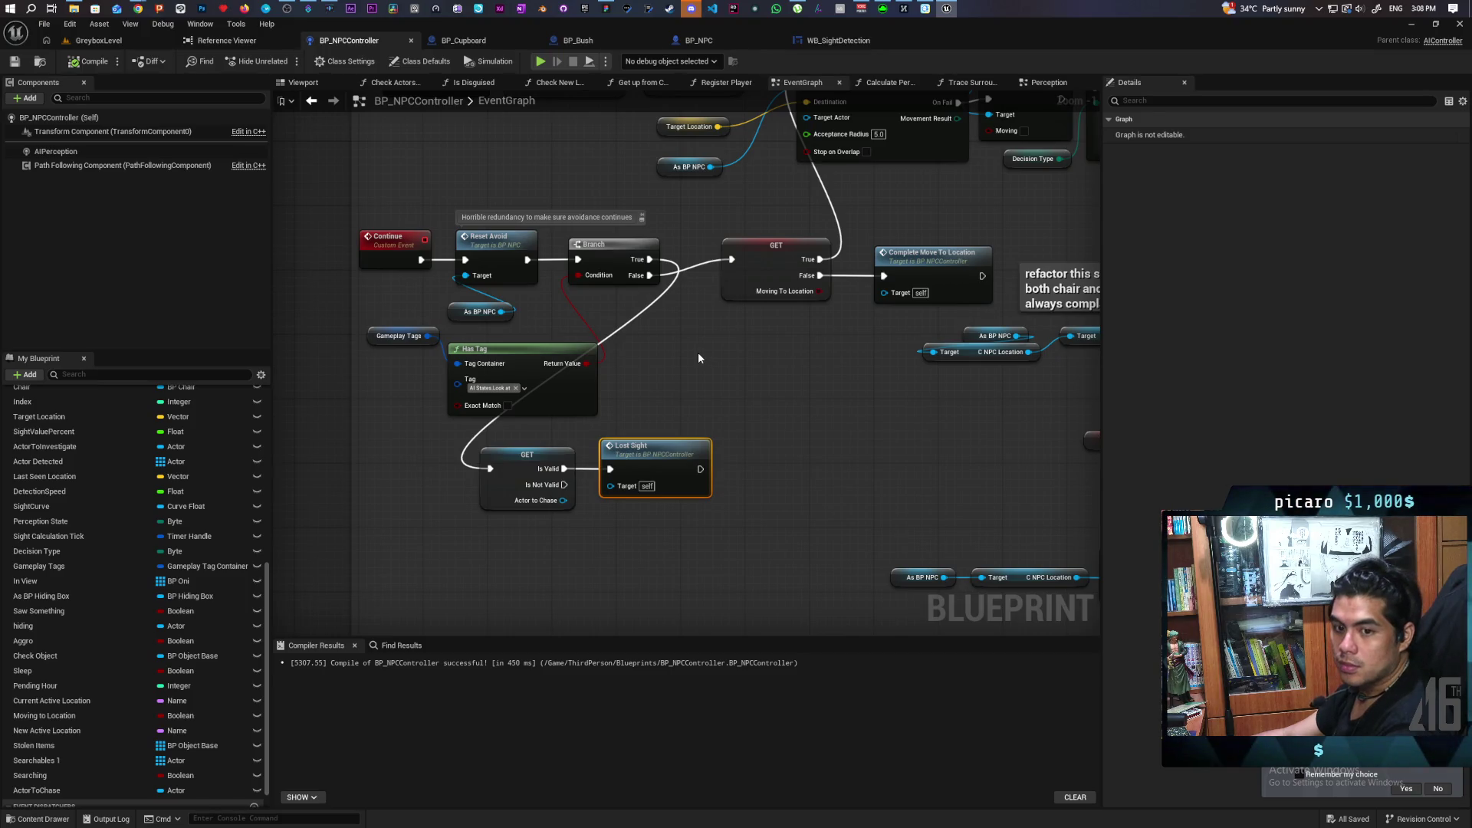
pyautogui.scroll(-5, 698, 347)
pyautogui.scroll(1, 698, 346)
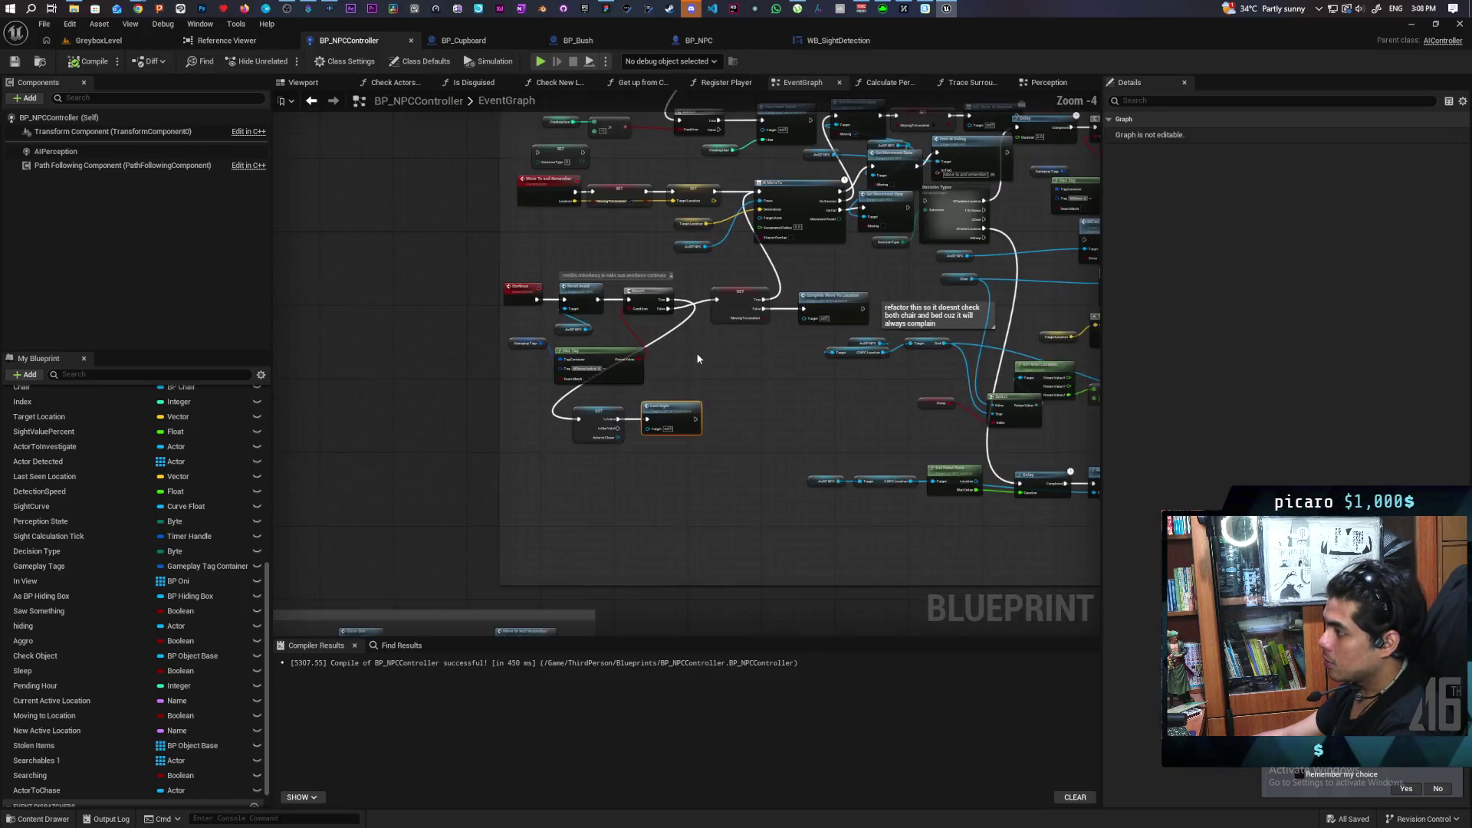
pyautogui.scroll(-2, 696, 352)
pyautogui.scroll(1, 696, 353)
pyautogui.moveTo(714, 360)
pyautogui.mouseDown()
pyautogui.moveTo(525, 420)
pyautogui.moveTo(623, 424)
pyautogui.mouseUp()
pyautogui.scroll(3, 646, 395)
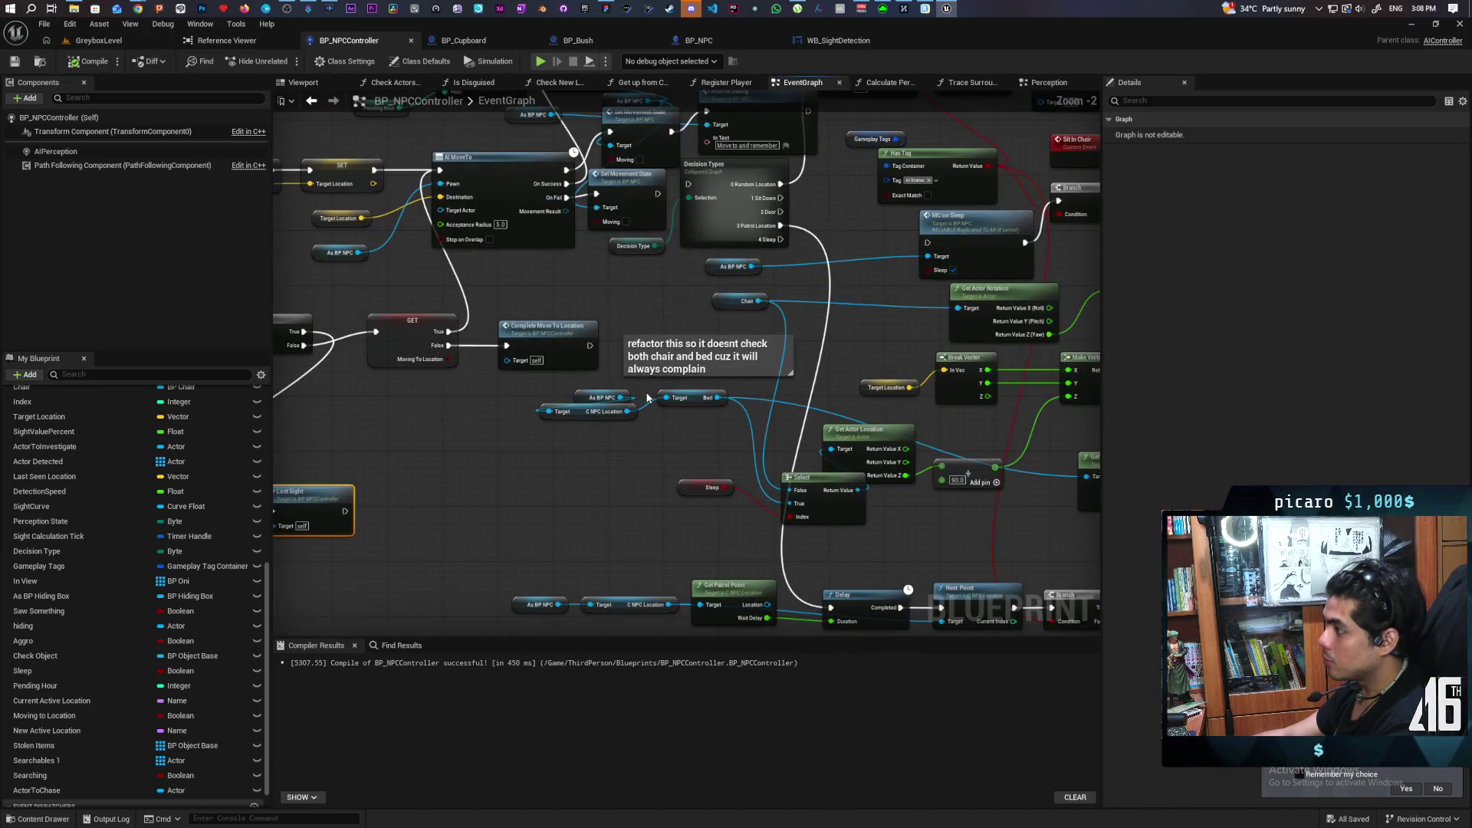
pyautogui.scroll(-3, 562, 462)
pyautogui.scroll(2, 595, 469)
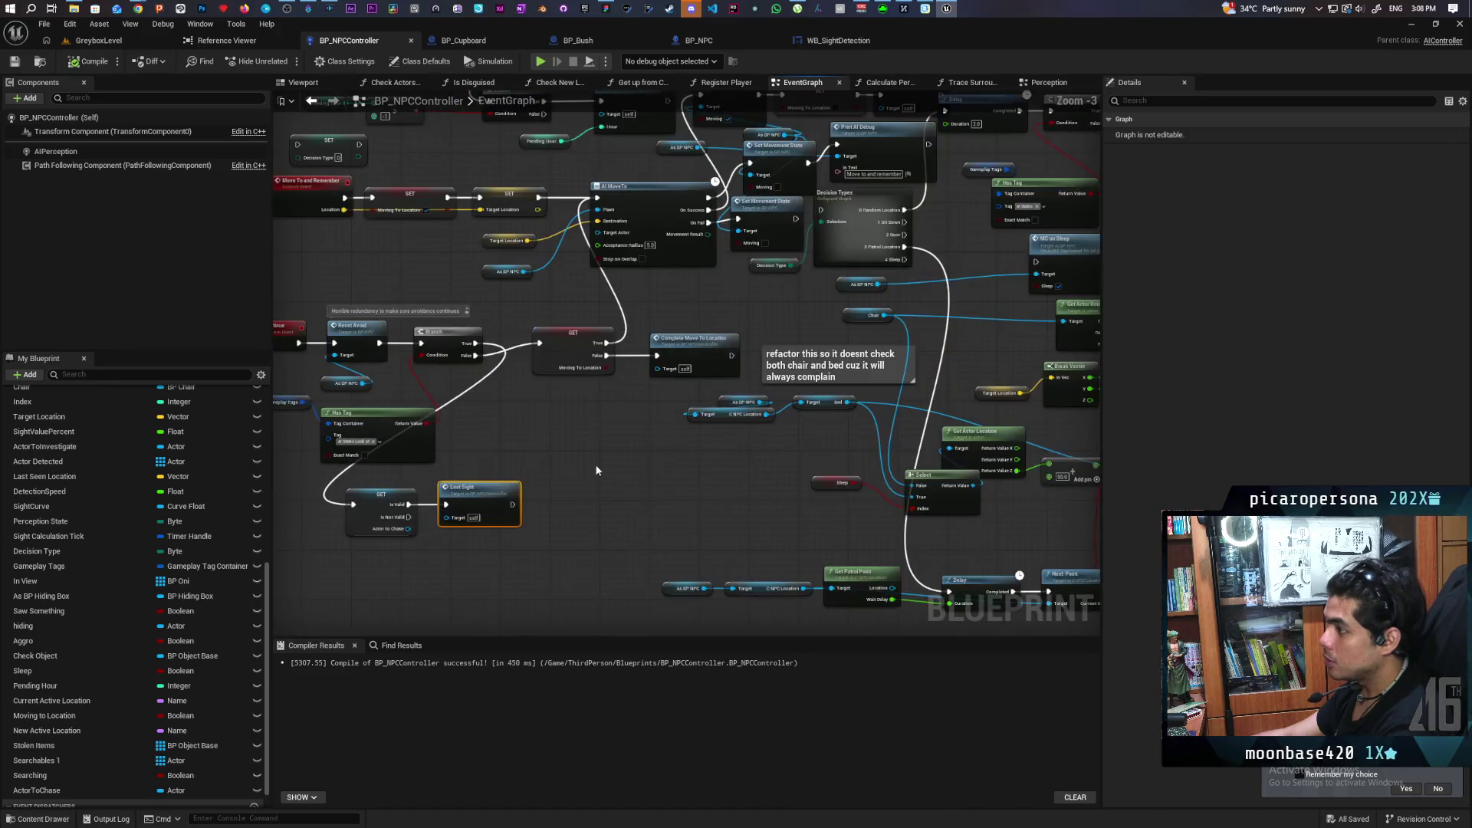
pyautogui.moveTo(595, 460)
pyautogui.mouseDown()
pyautogui.moveTo(740, 442)
pyautogui.moveTo(655, 509)
pyautogui.moveTo(695, 473)
pyautogui.moveTo(588, 474)
pyautogui.mouseUp()
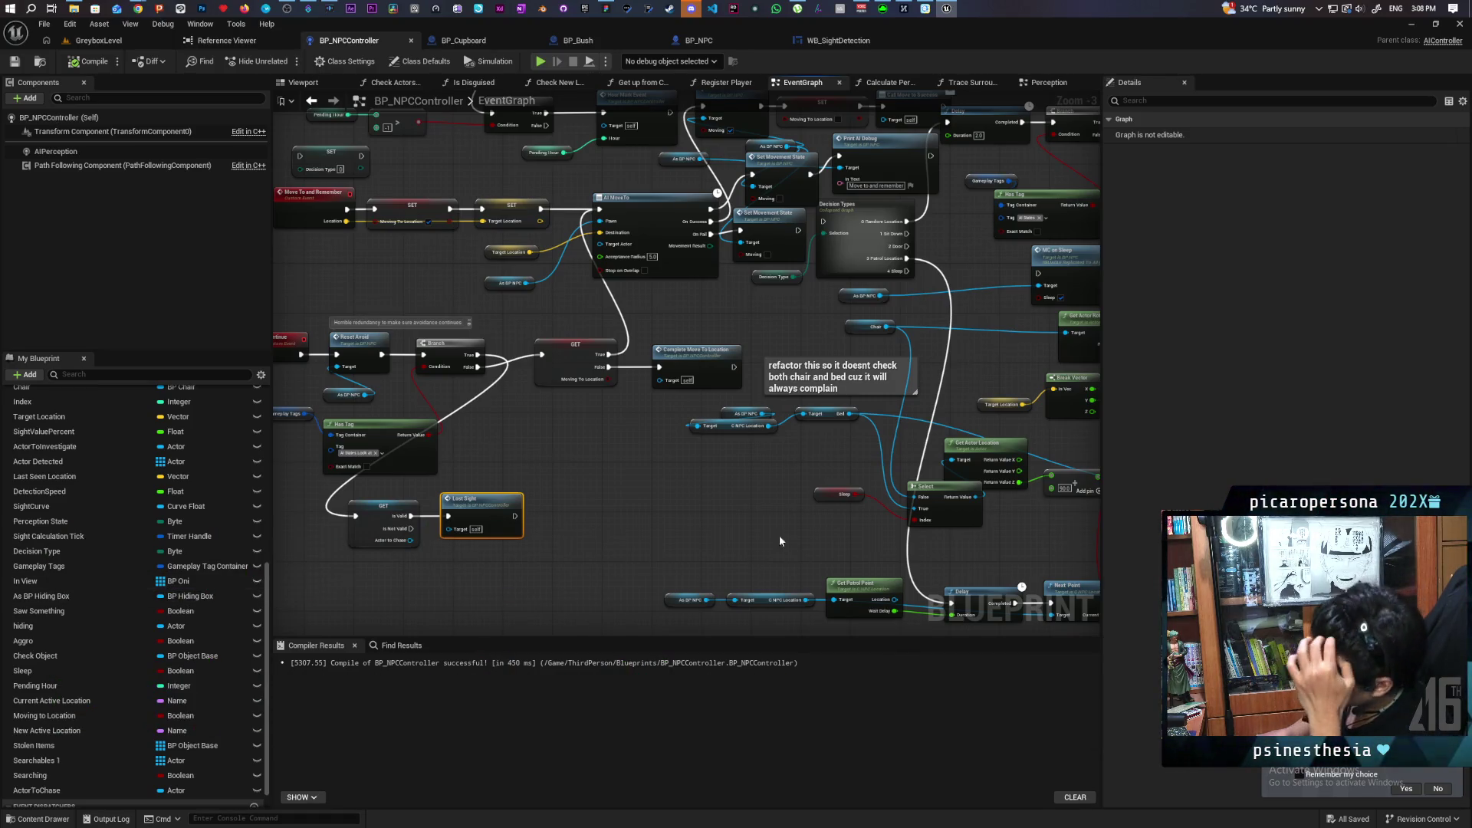
pyautogui.moveTo(887, 210)
pyautogui.mouseDown()
pyautogui.moveTo(1025, 245)
pyautogui.moveTo(876, 256)
pyautogui.moveTo(800, 308)
pyautogui.moveTo(597, 196)
pyautogui.moveTo(811, 179)
pyautogui.moveTo(790, 328)
pyautogui.moveTo(853, 354)
pyautogui.moveTo(796, 296)
pyautogui.moveTo(638, 387)
pyautogui.mouseUp()
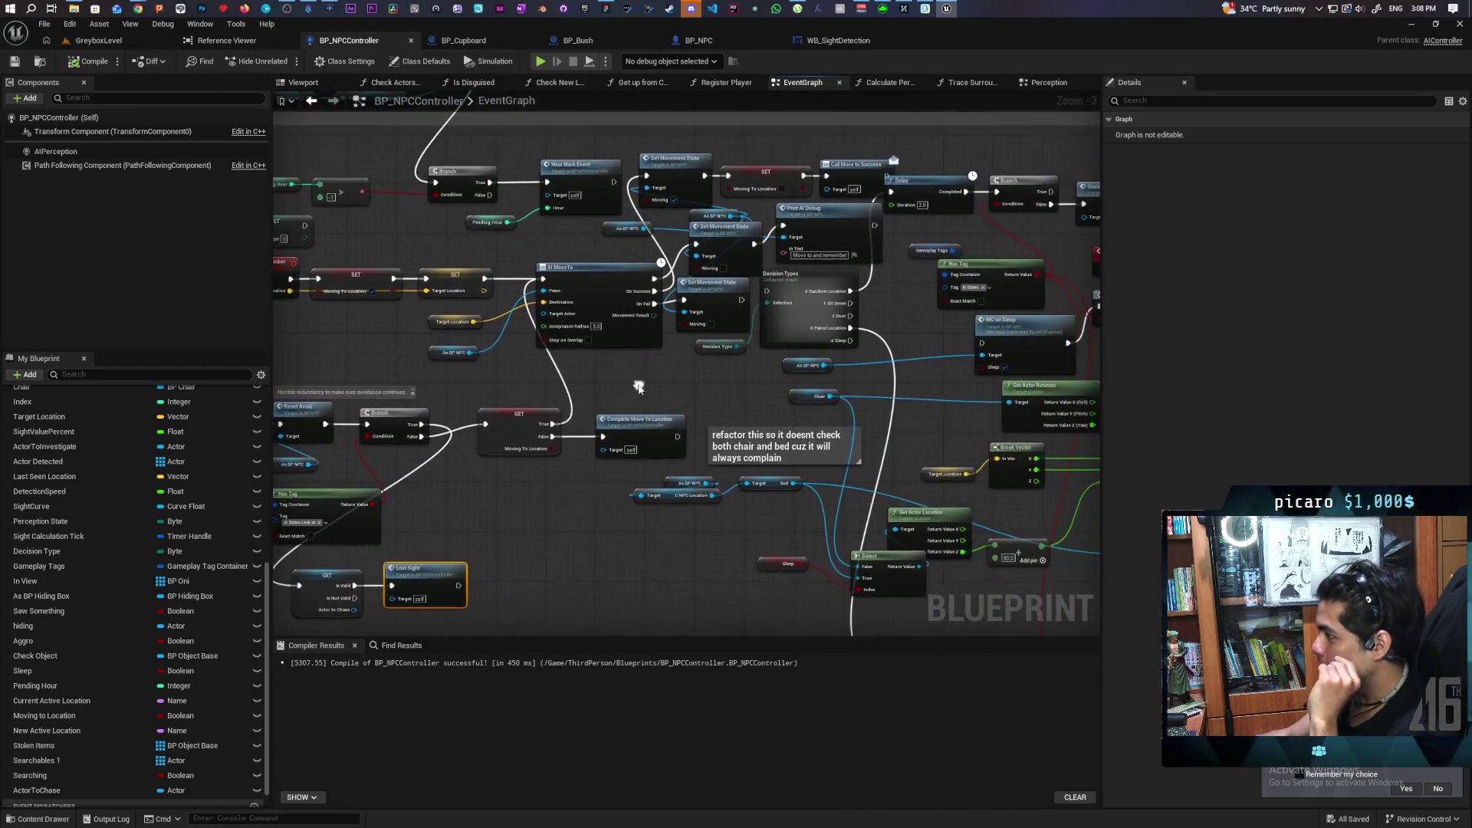
pyautogui.moveTo(823, 339)
pyautogui.mouseDown()
pyautogui.moveTo(888, 343)
pyautogui.moveTo(994, 297)
pyautogui.moveTo(1047, 317)
pyautogui.mouseUp()
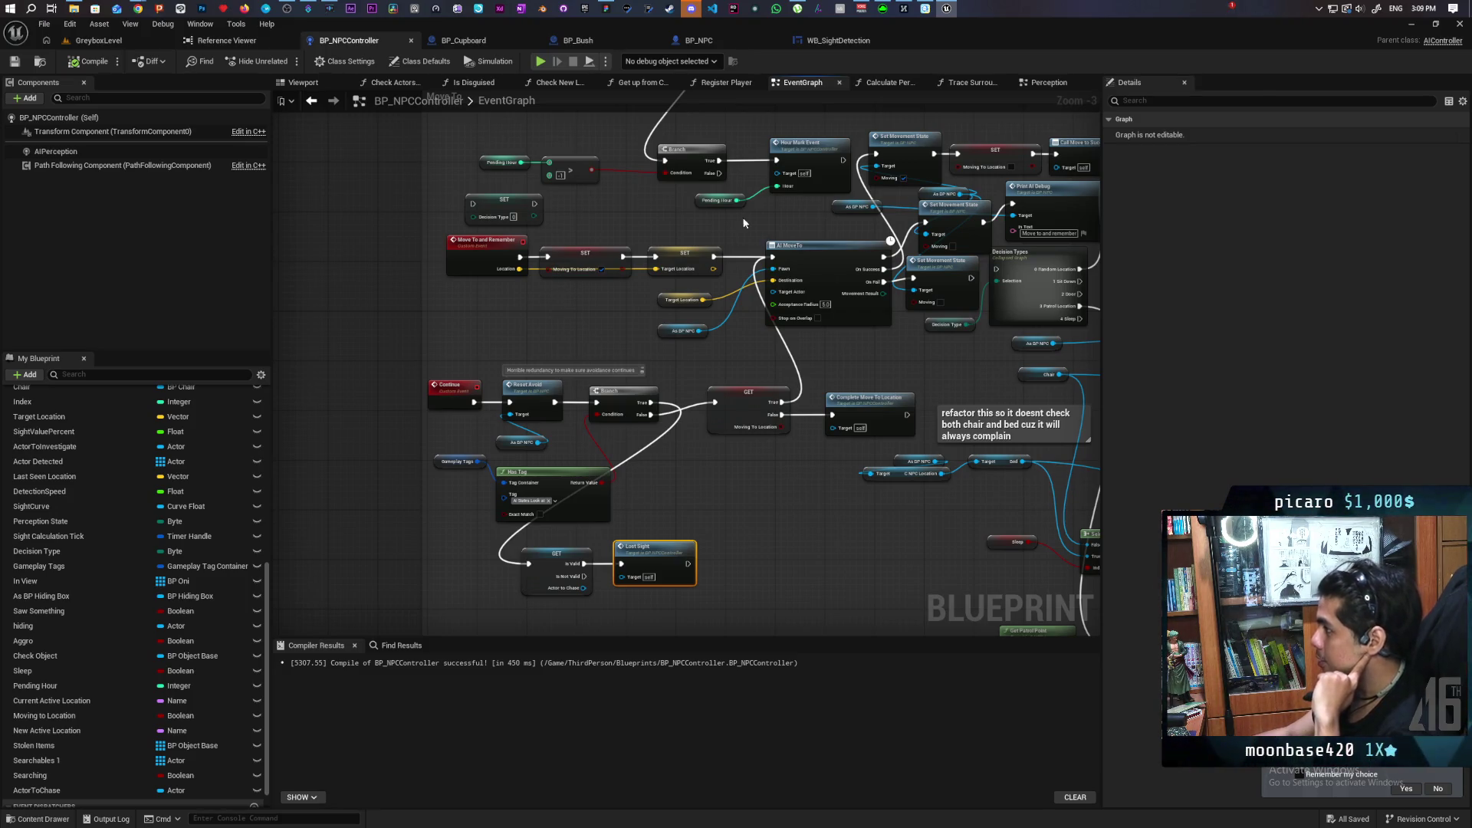
pyautogui.scroll(-9, 591, 316)
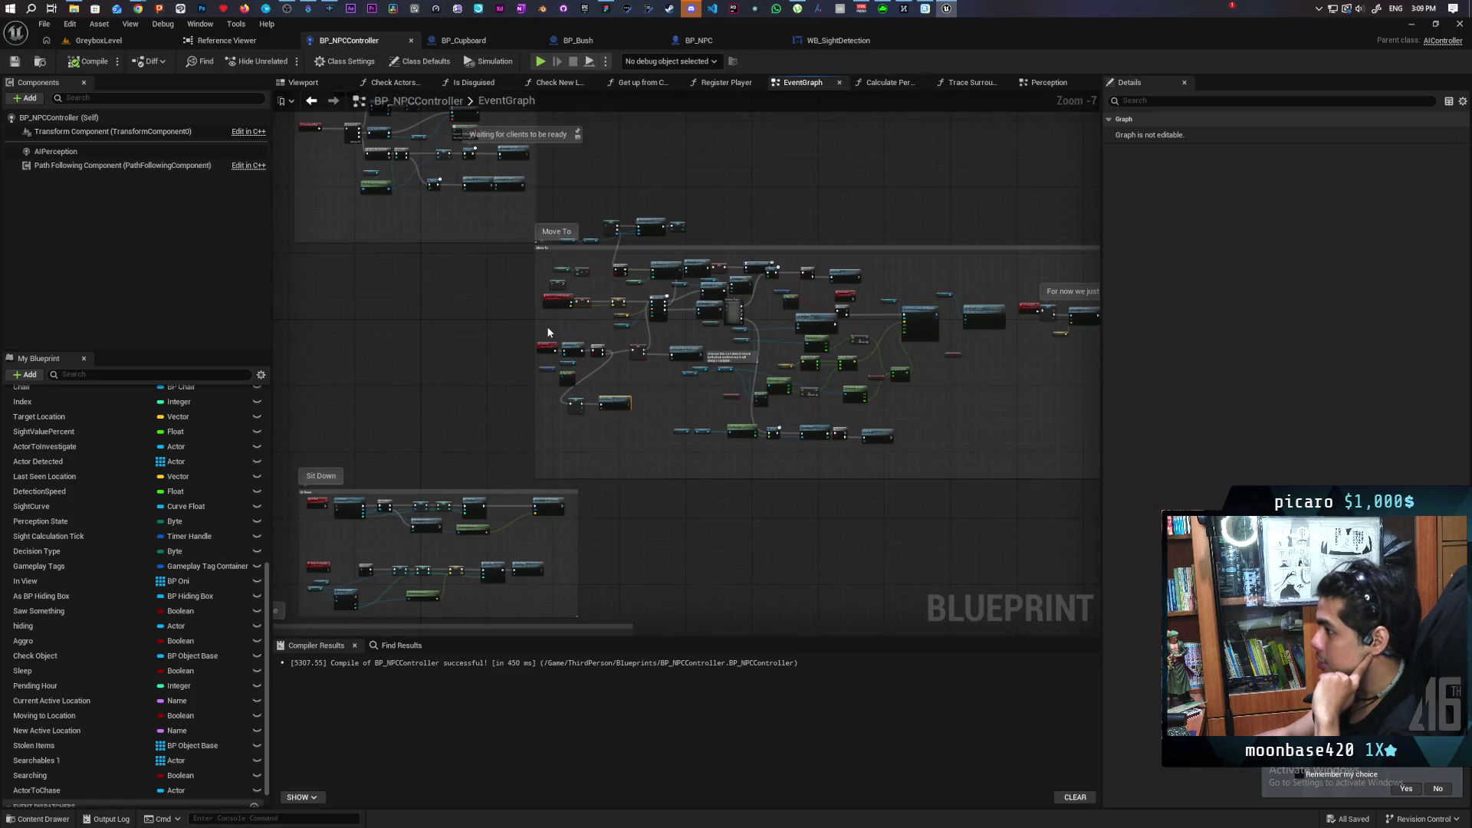
pyautogui.scroll(2, 546, 326)
pyautogui.scroll(4, 547, 332)
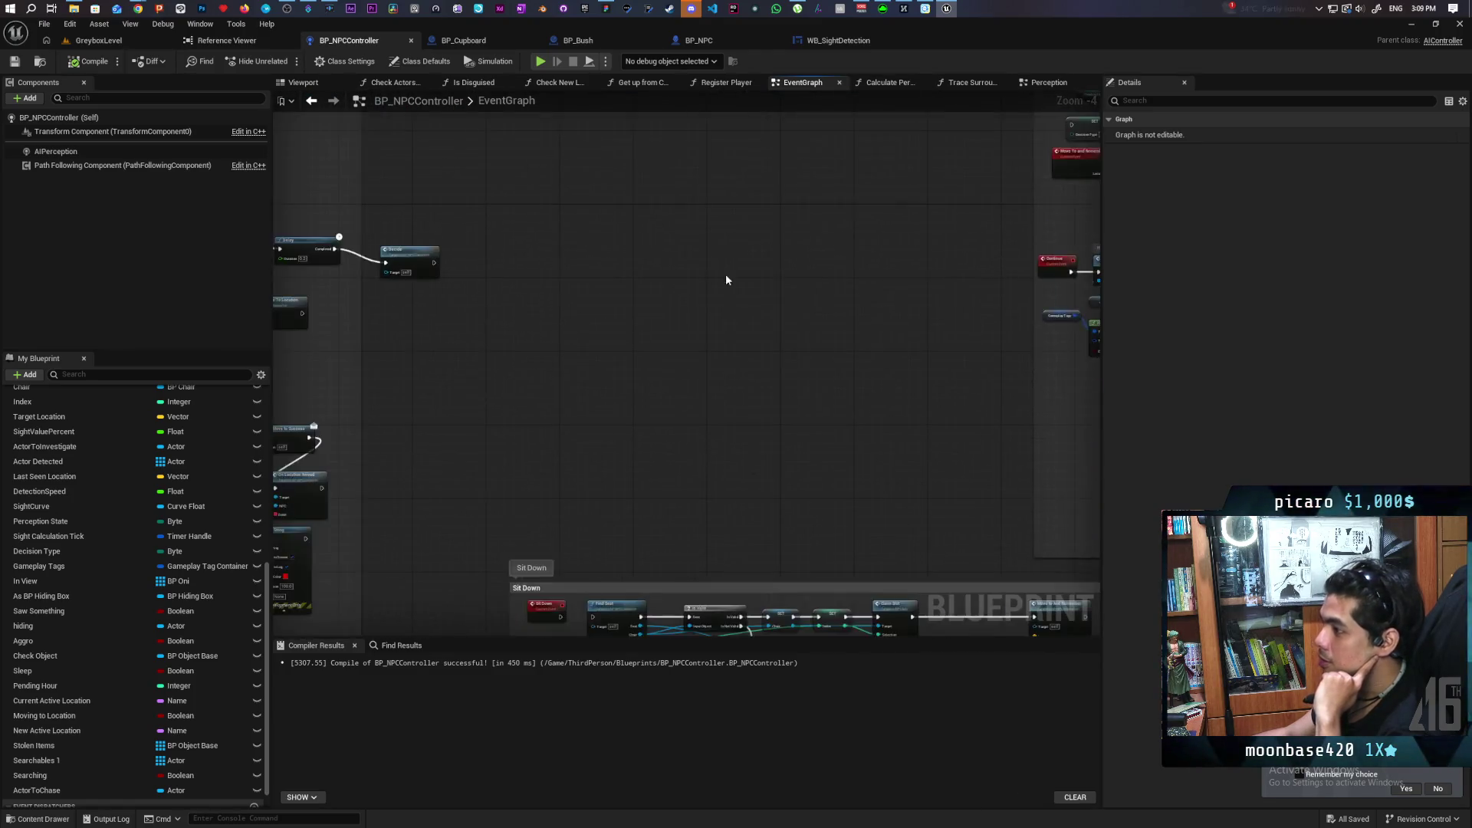
pyautogui.scroll(-4, 943, 264)
pyautogui.moveTo(726, 279)
pyautogui.mouseDown()
pyautogui.moveTo(943, 264)
pyautogui.moveTo(917, 319)
pyautogui.moveTo(756, 338)
pyautogui.moveTo(462, 331)
pyautogui.moveTo(322, 307)
pyautogui.mouseUp()
pyautogui.scroll(6, 544, 353)
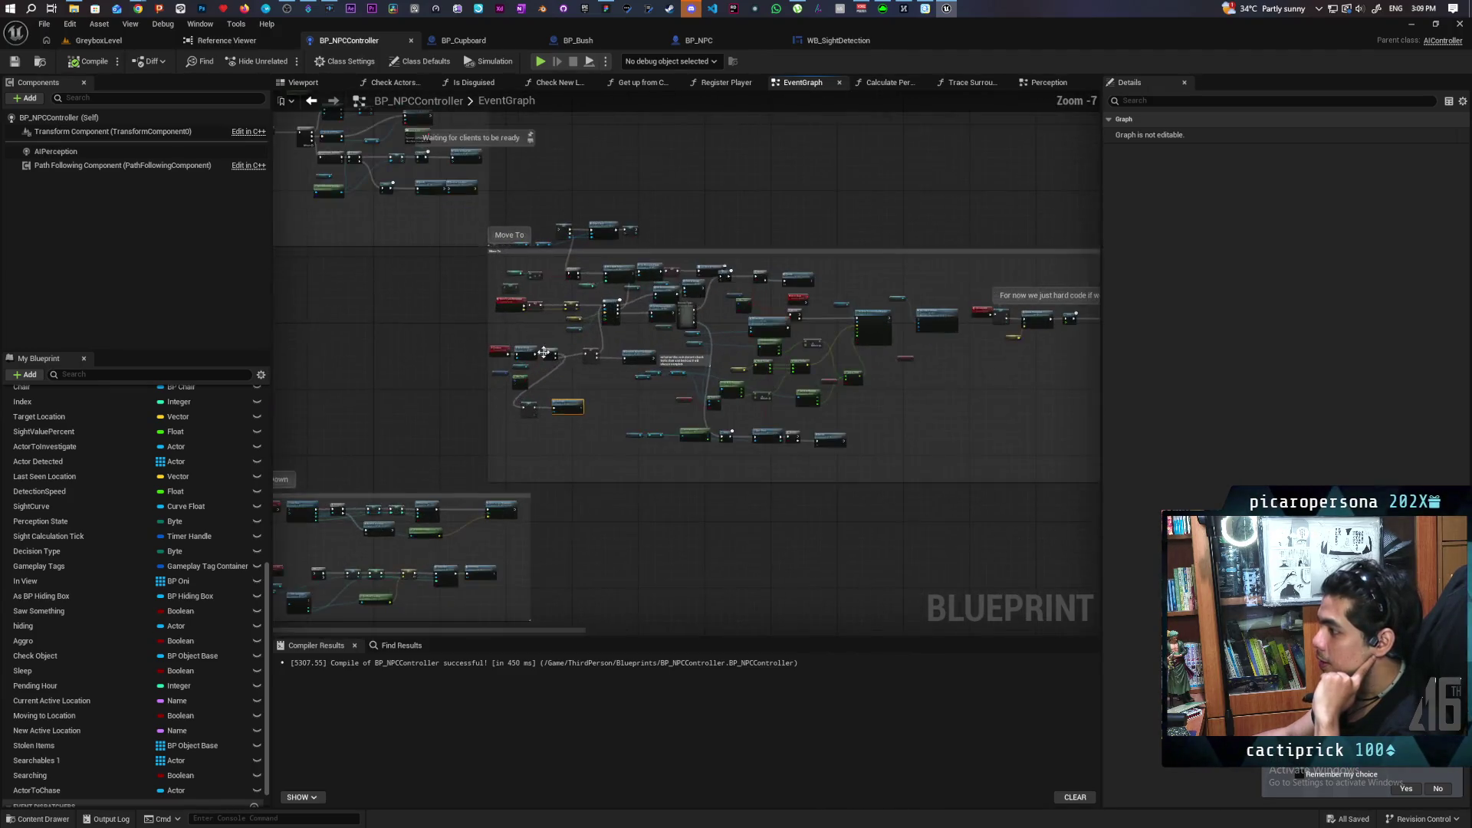
pyautogui.scroll(3, 544, 353)
pyautogui.moveTo(562, 292); pyautogui.dragTo(567, 265)
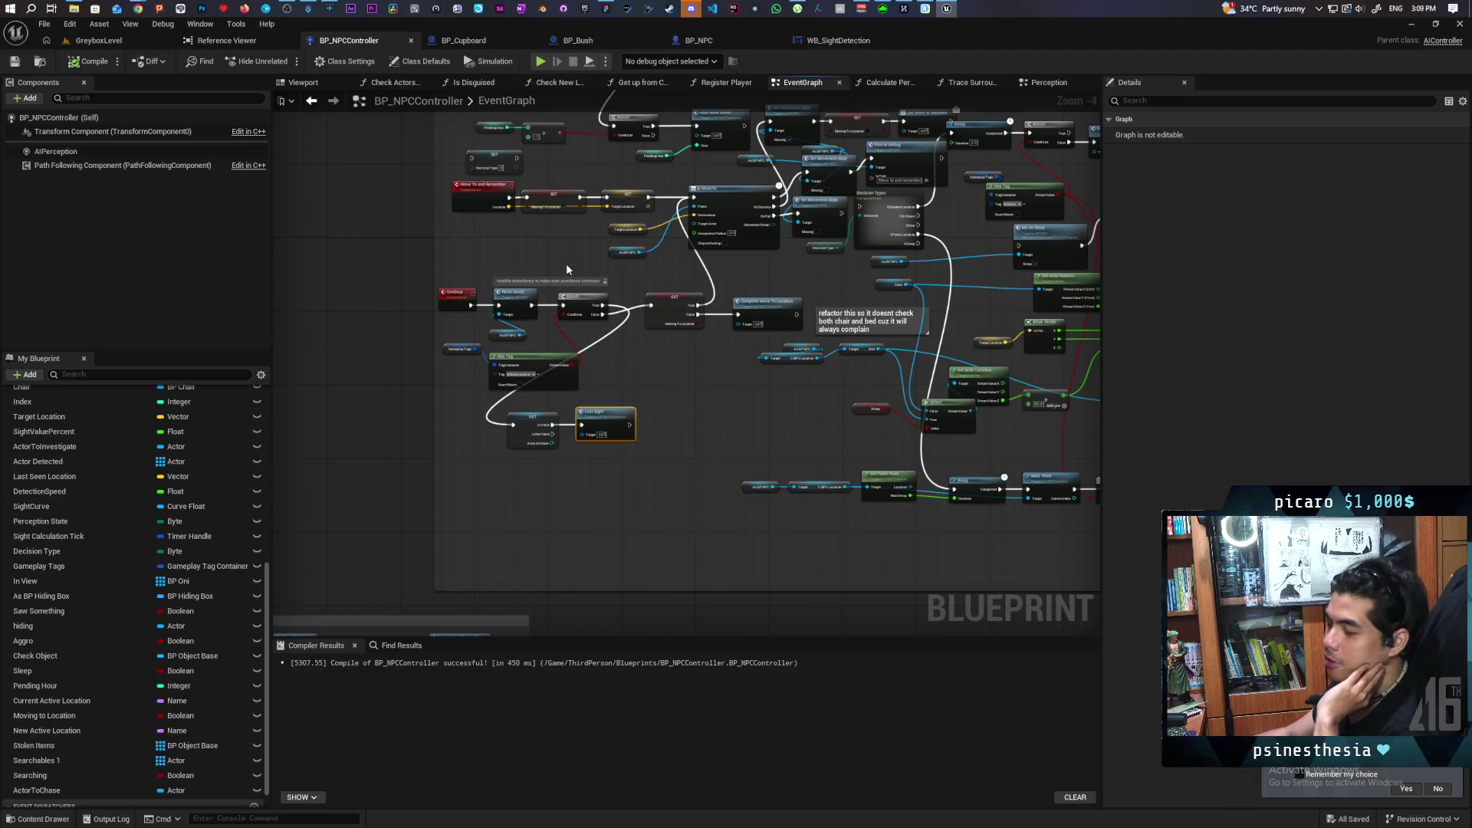
pyautogui.moveTo(652, 271); pyautogui.dragTo(650, 353)
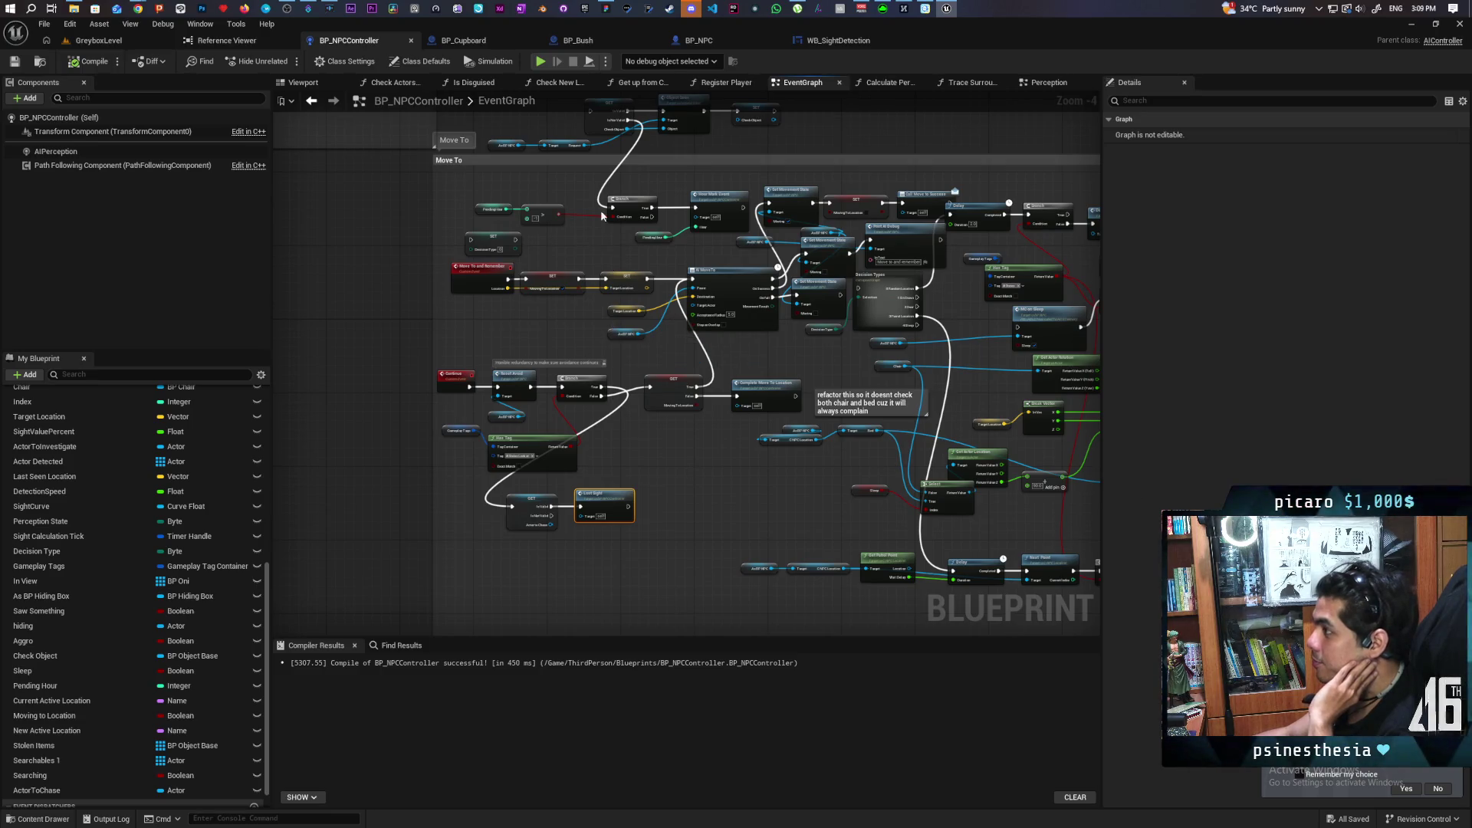
pyautogui.moveTo(611, 12)
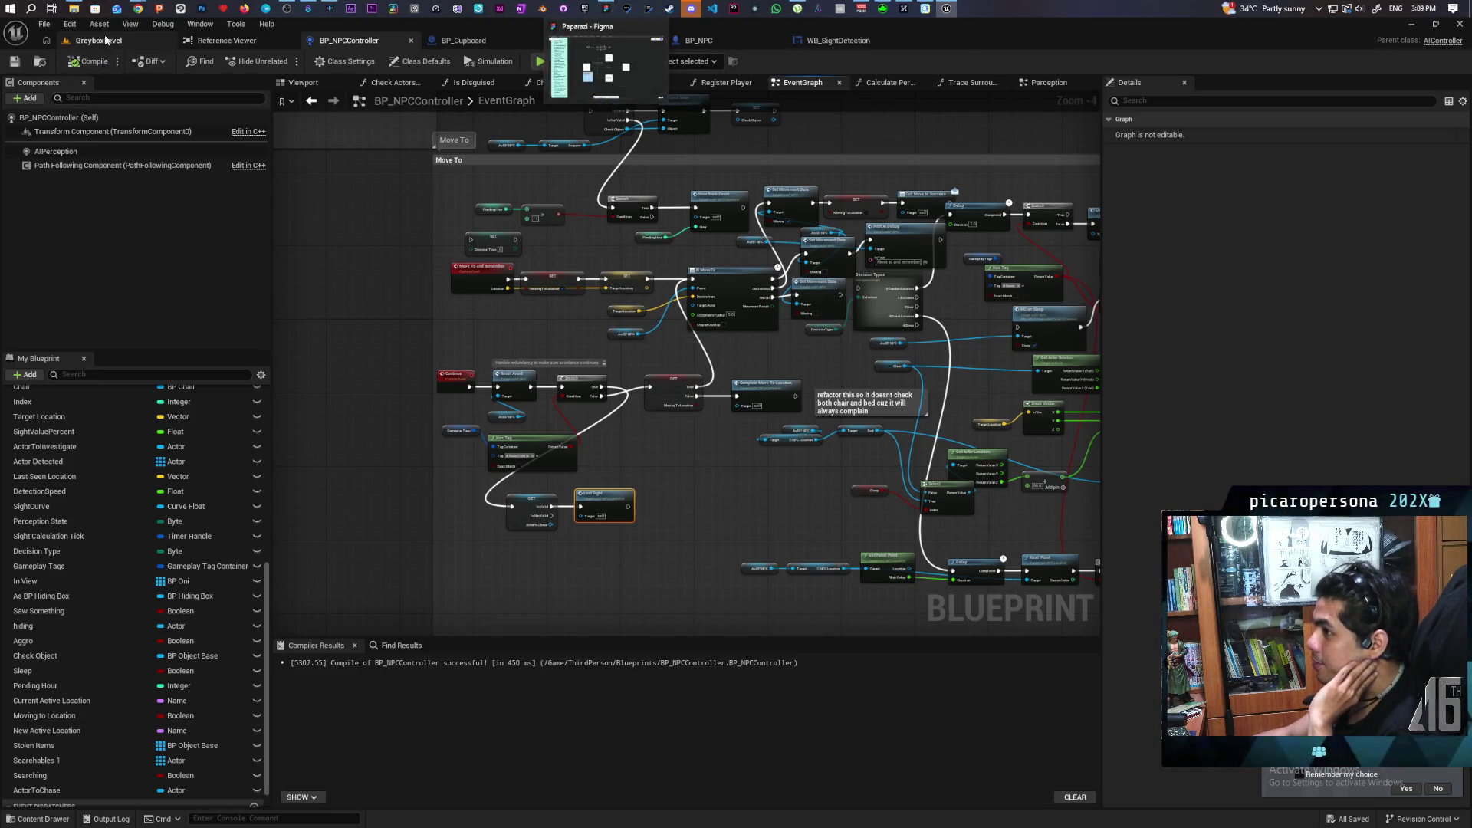
# Look through the GreyboxLevel, WB_SightDetection, BP_Bush and BP_Cupboard tabs, ending zoomed on BP_NPCController's Lost Sight.
pyautogui.click(606, 62)
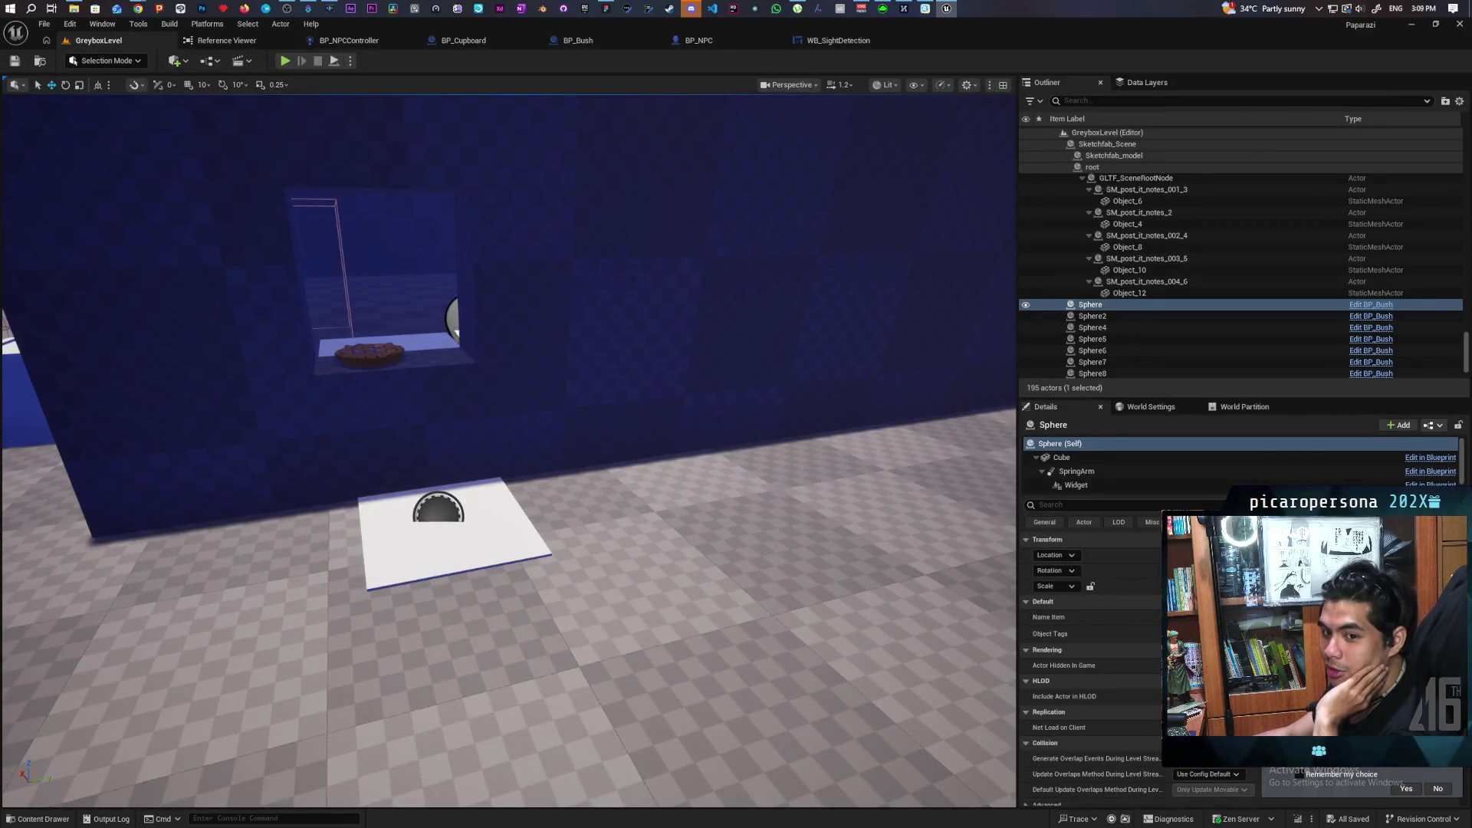
pyautogui.moveTo(509, 451)
pyautogui.mouseDown()
pyautogui.moveTo(490, 537)
pyautogui.moveTo(468, 560)
pyautogui.moveTo(452, 552)
pyautogui.moveTo(475, 582)
pyautogui.moveTo(445, 567)
pyautogui.moveTo(429, 629)
pyautogui.mouseUp()
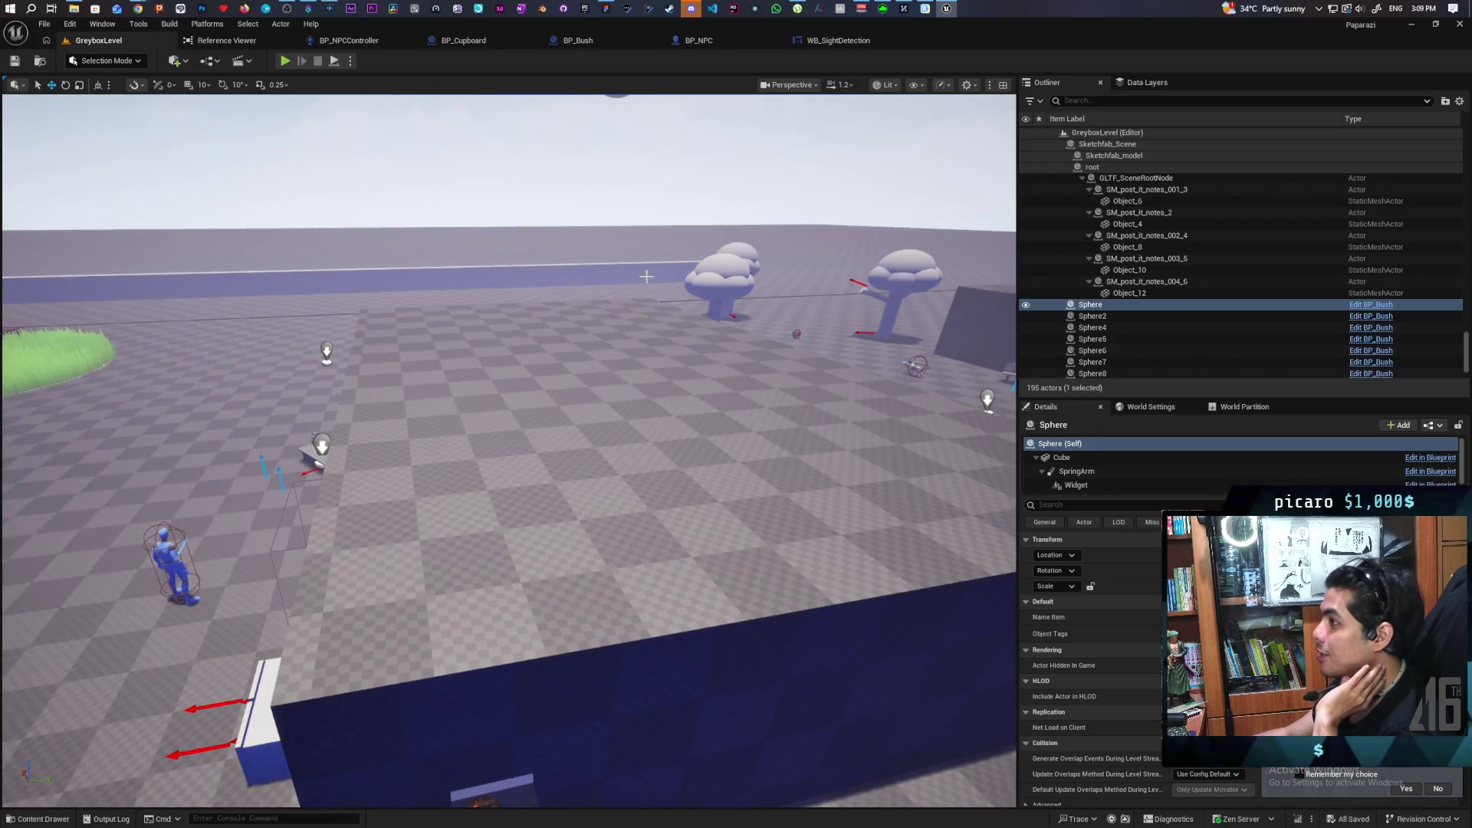
pyautogui.click(833, 42)
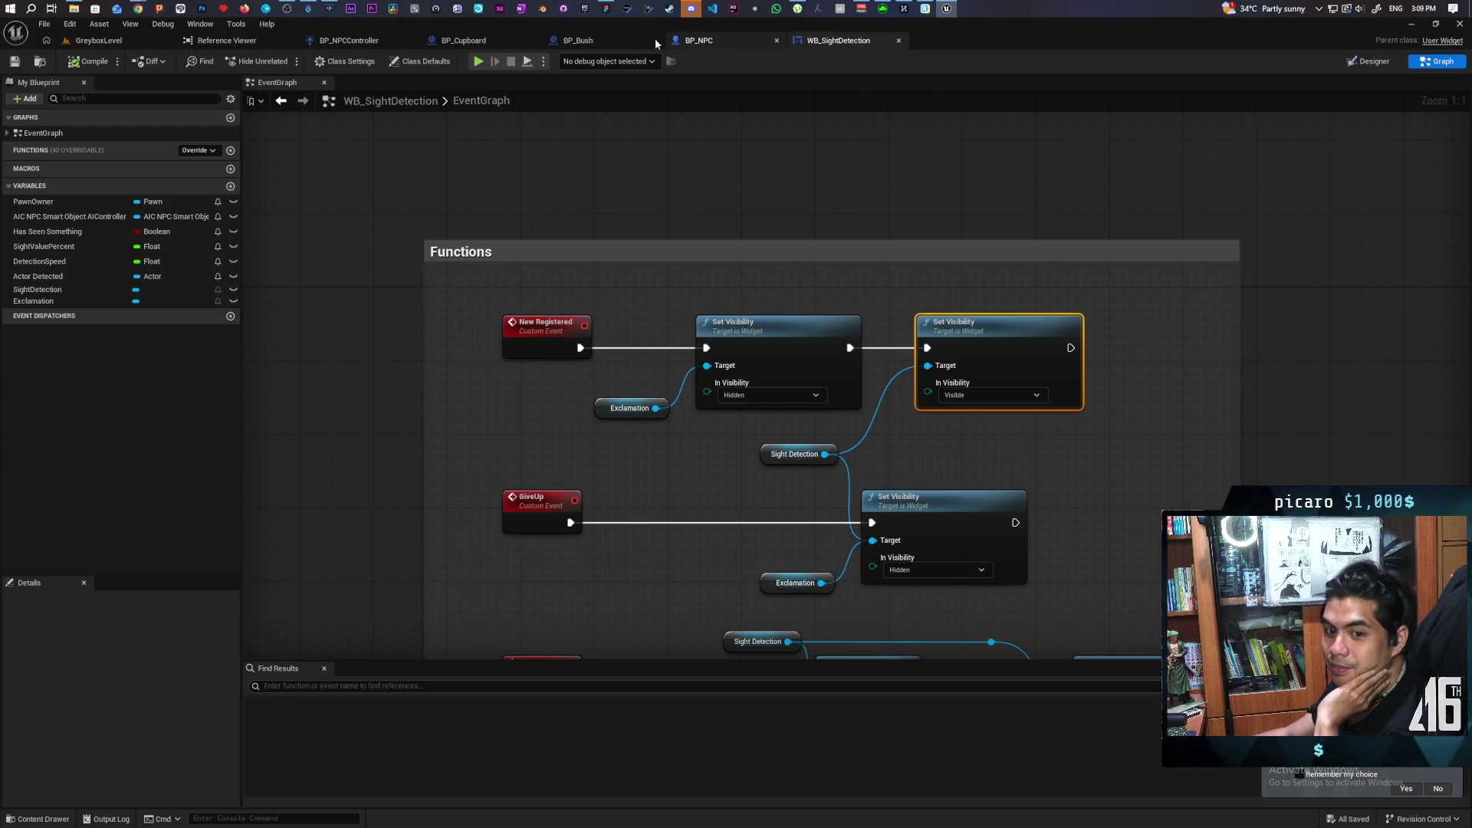
pyautogui.click(610, 44)
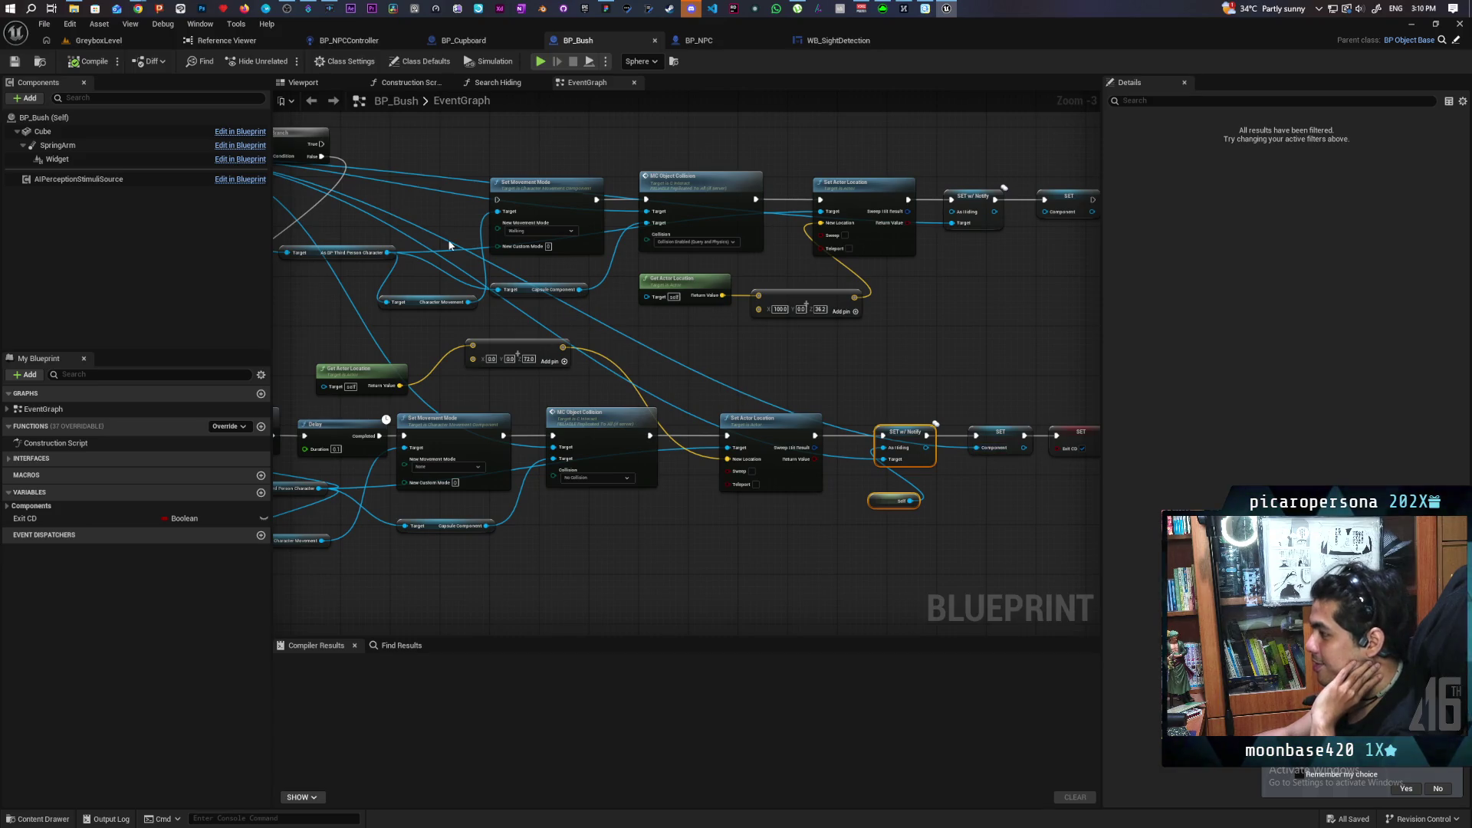
pyautogui.click(106, 42)
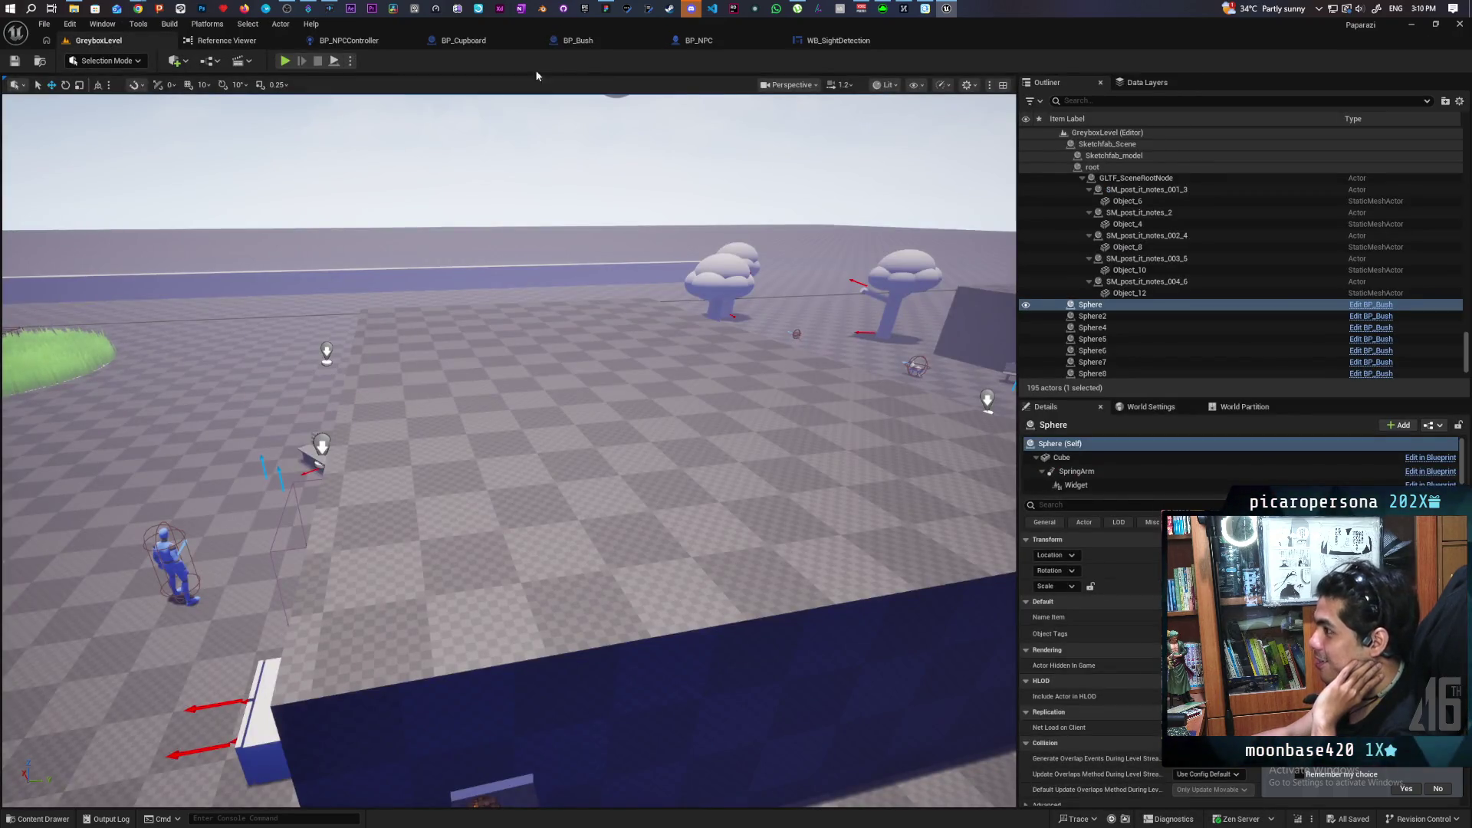
pyautogui.click(464, 39)
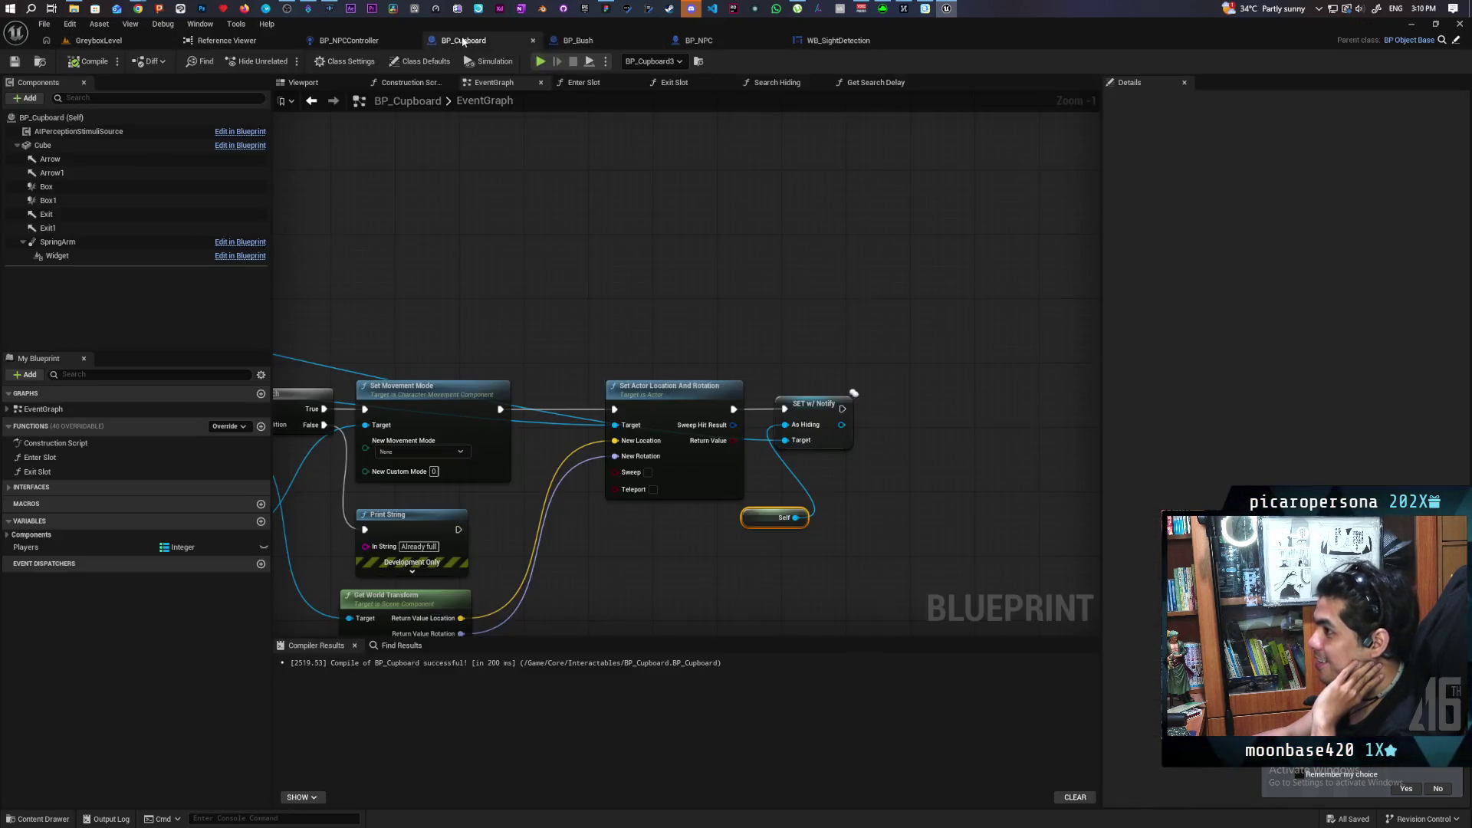
pyautogui.click(366, 36)
pyautogui.scroll(5, 604, 413)
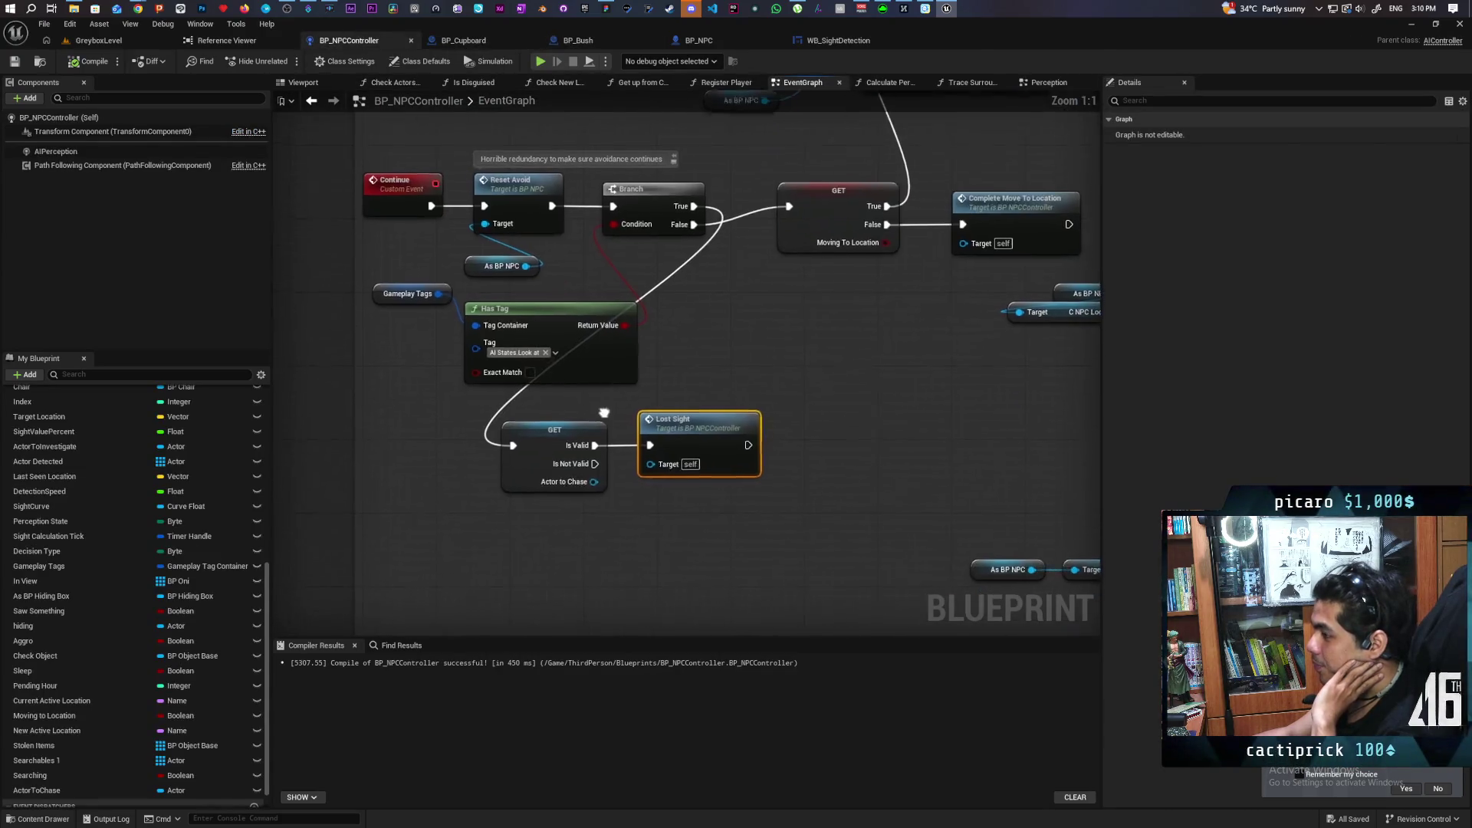
# Move the selected GET and Lost Sight nodes together to sit below Has Tag.
pyautogui.keyDown('shift'); pyautogui.click(582, 429); pyautogui.keyUp('shift')
pyautogui.moveTo(566, 424)
pyautogui.mouseDown()
pyautogui.moveTo(750, 386)
pyautogui.moveTo(701, 322)
pyautogui.moveTo(748, 317)
pyautogui.mouseUp()
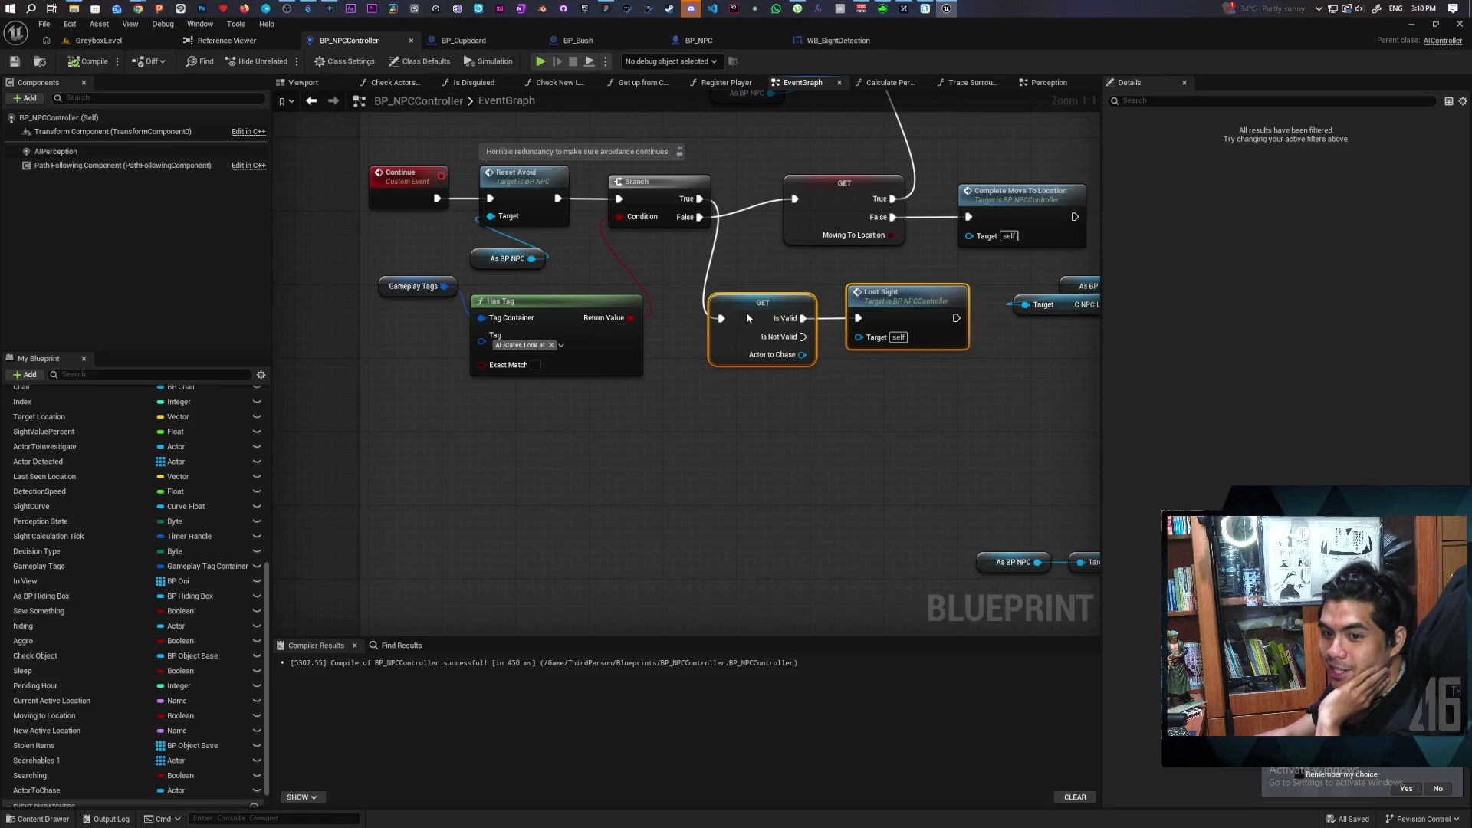
pyautogui.moveTo(747, 315)
pyautogui.mouseDown()
pyautogui.moveTo(590, 410)
pyautogui.moveTo(476, 441)
pyautogui.moveTo(508, 435)
pyautogui.mouseUp()
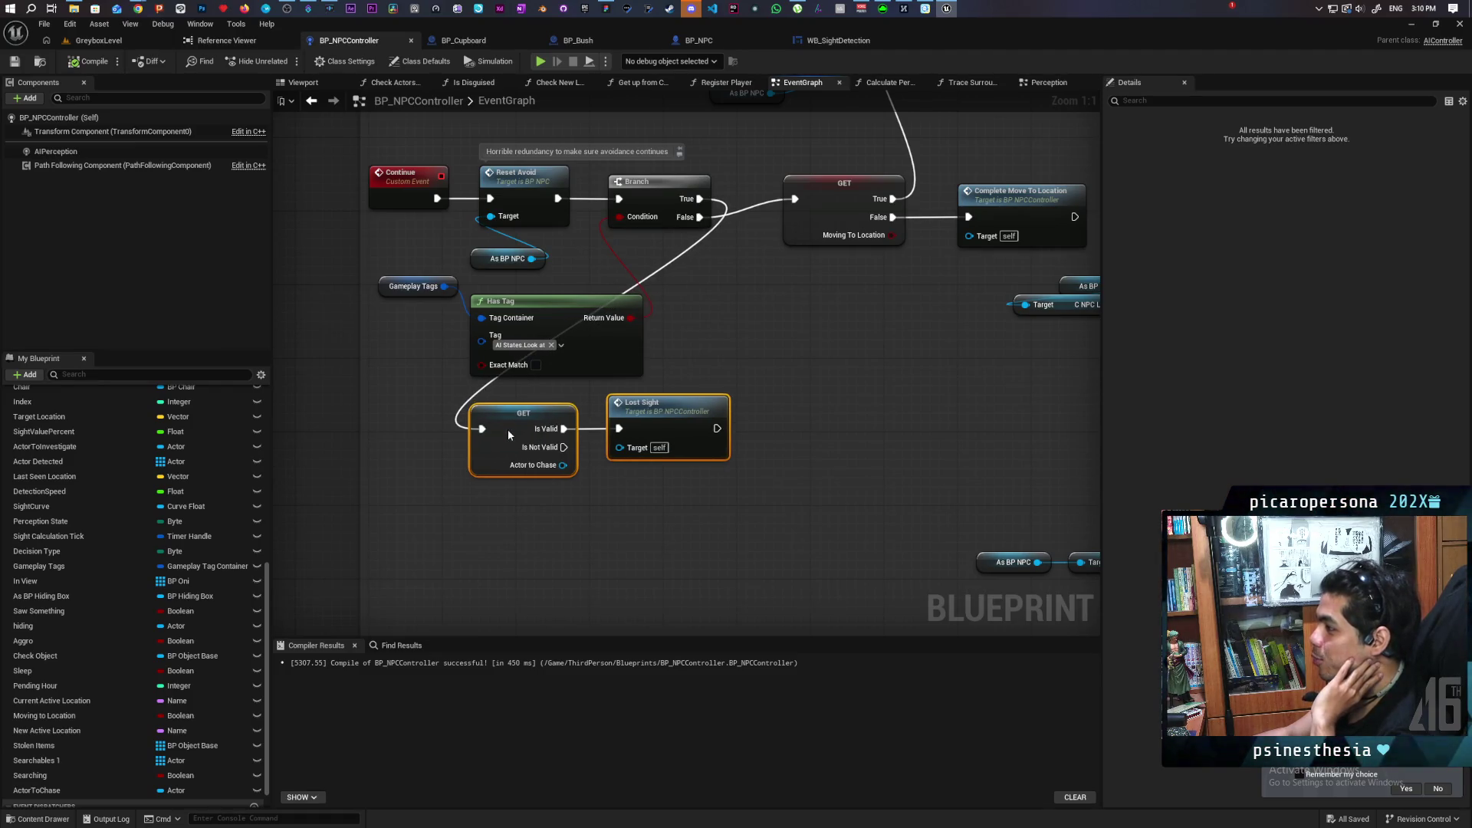
pyautogui.click(588, 548)
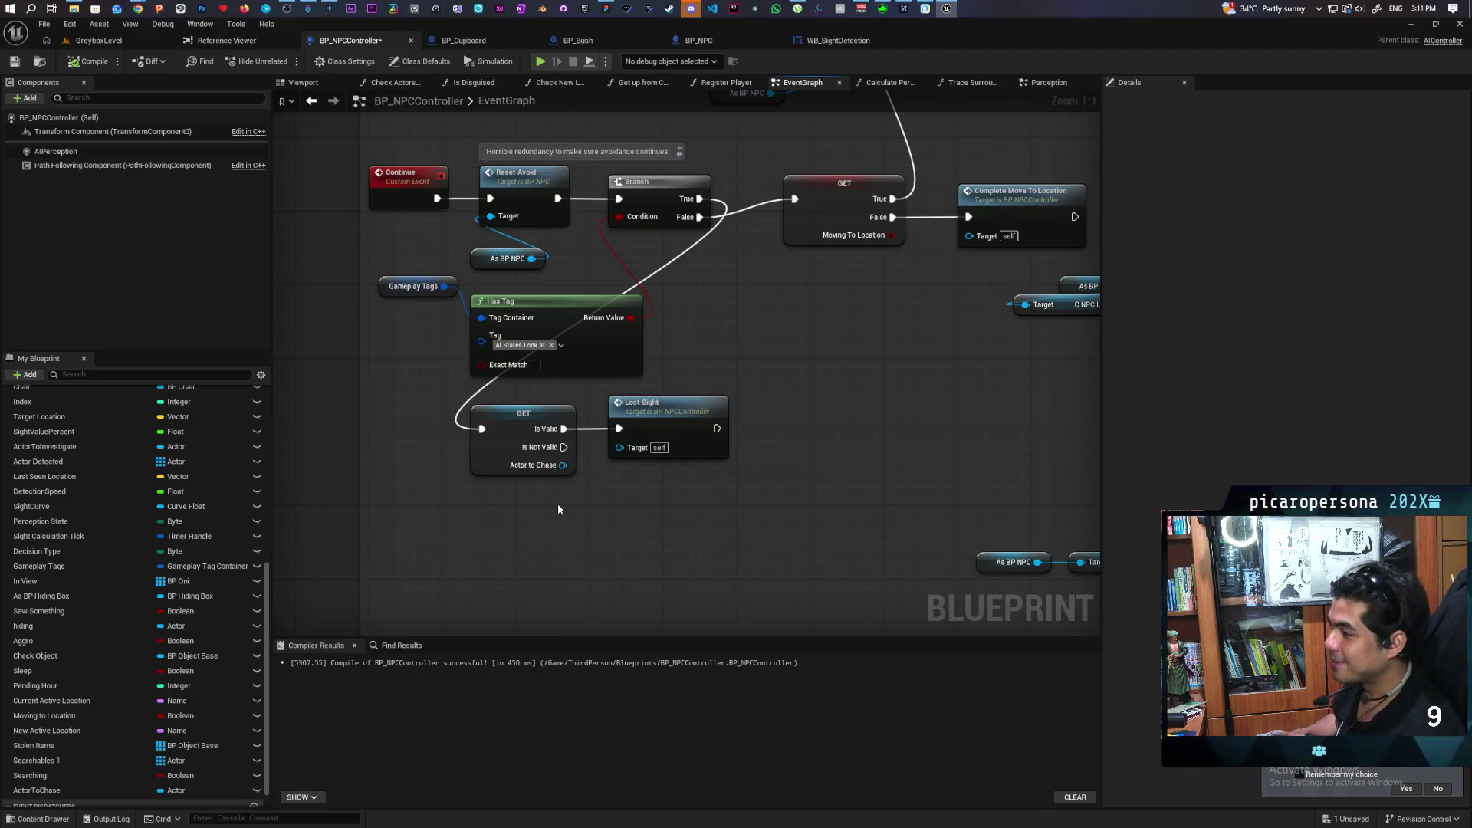
# Save BP_NPCController, then frame the large dark blue box in the GreyboxLevel viewport.
pyautogui.click(14, 62)
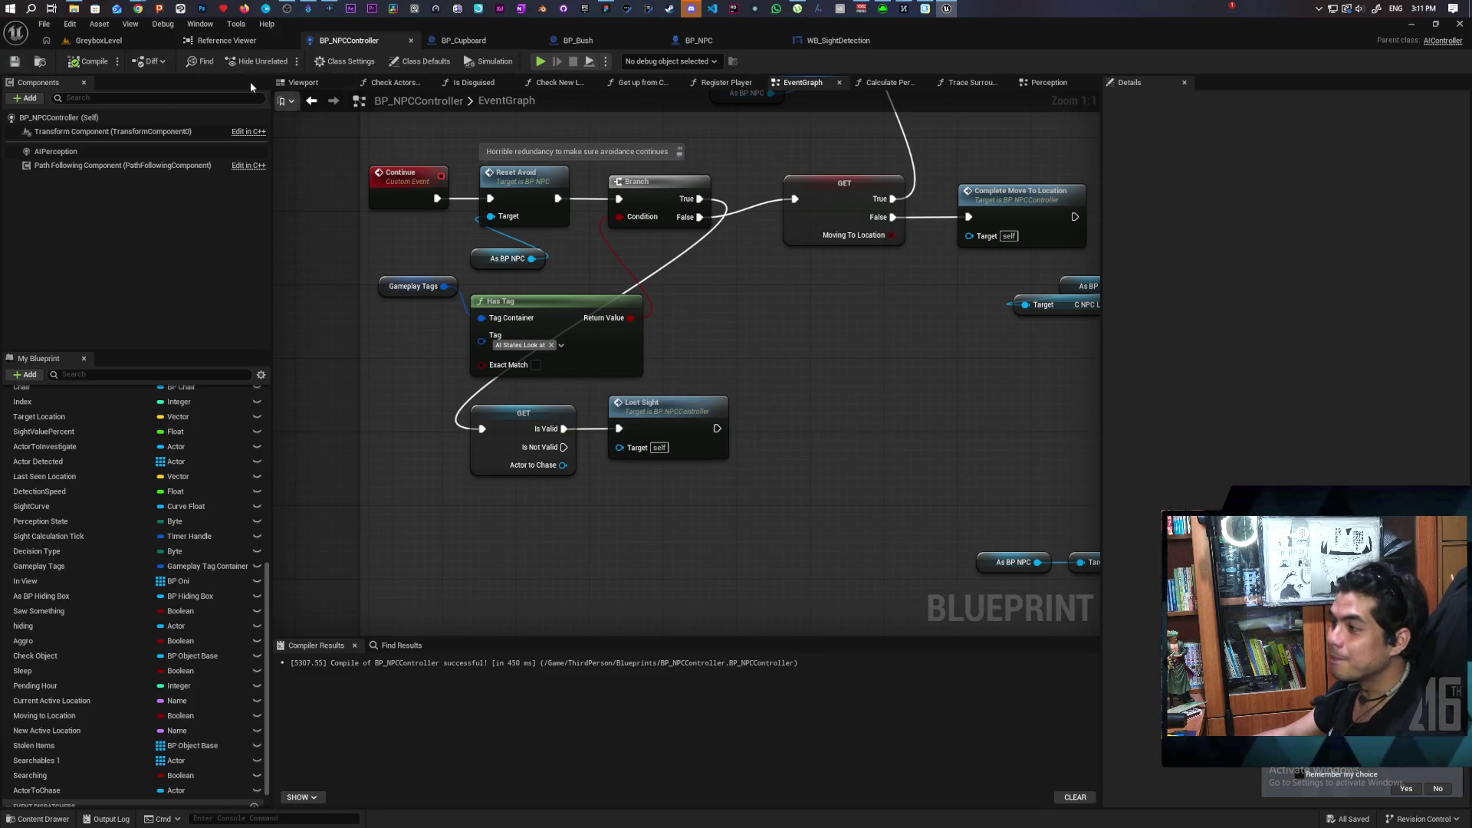
pyautogui.click(98, 40)
pyautogui.moveTo(751, 212)
pyautogui.mouseDown()
pyautogui.moveTo(736, 230)
pyautogui.moveTo(721, 222)
pyautogui.moveTo(762, 370)
pyautogui.mouseUp()
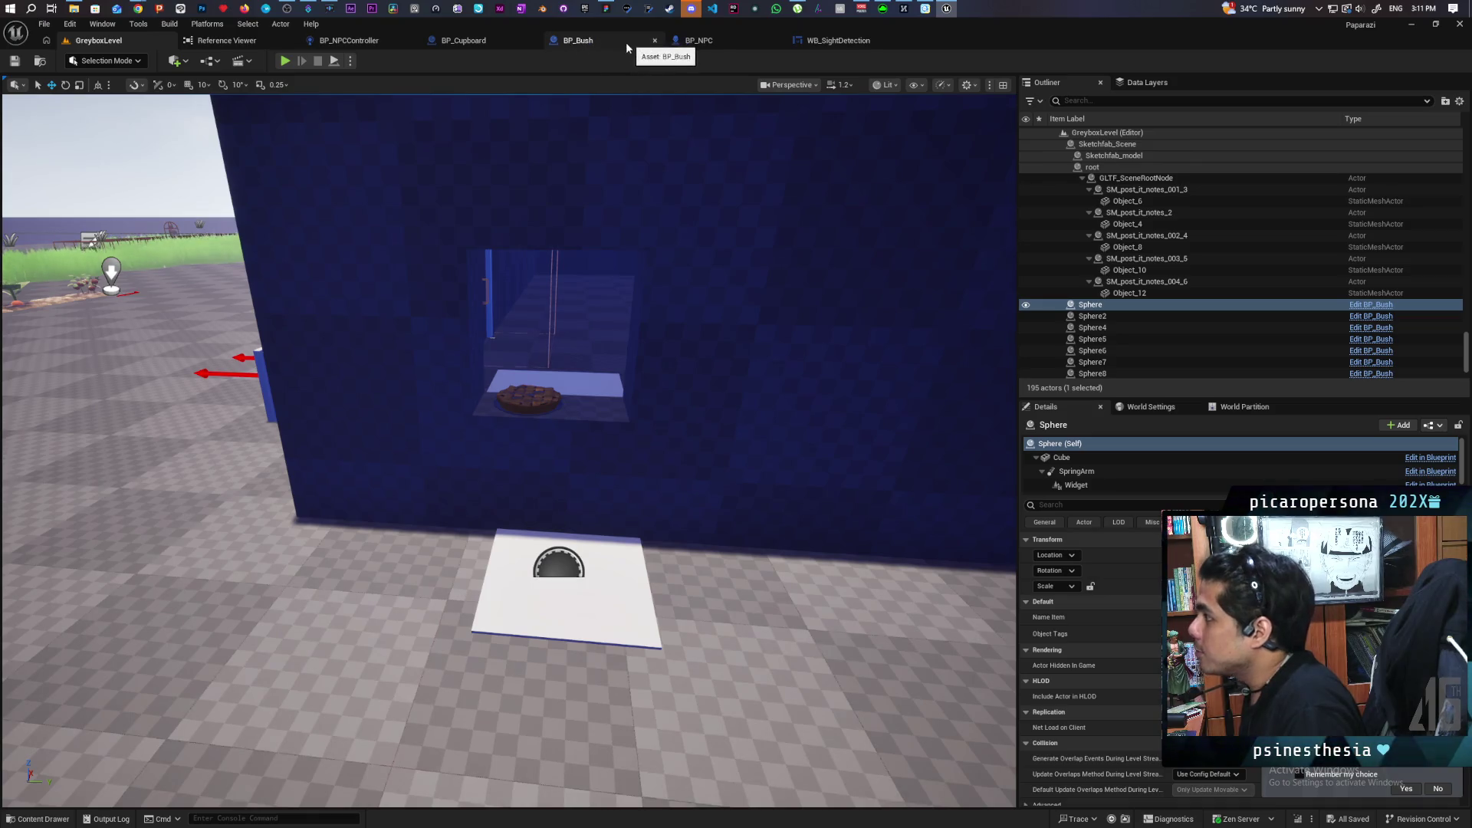
# Maximize VS Code and open the recent jai\test folder.
pyautogui.click(719, 11)
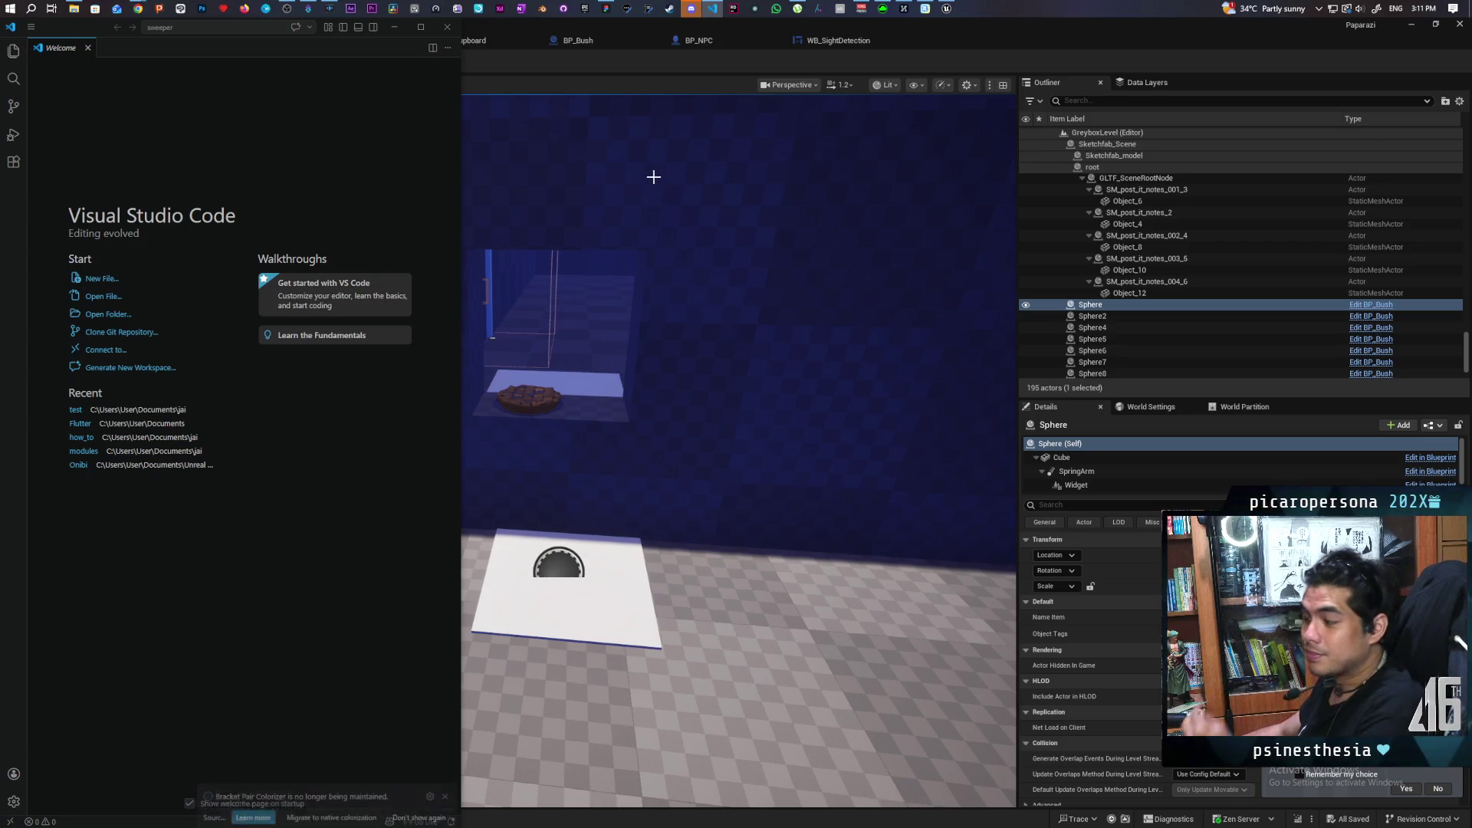
pyautogui.moveTo(78, 27); pyautogui.dragTo(477, 39)
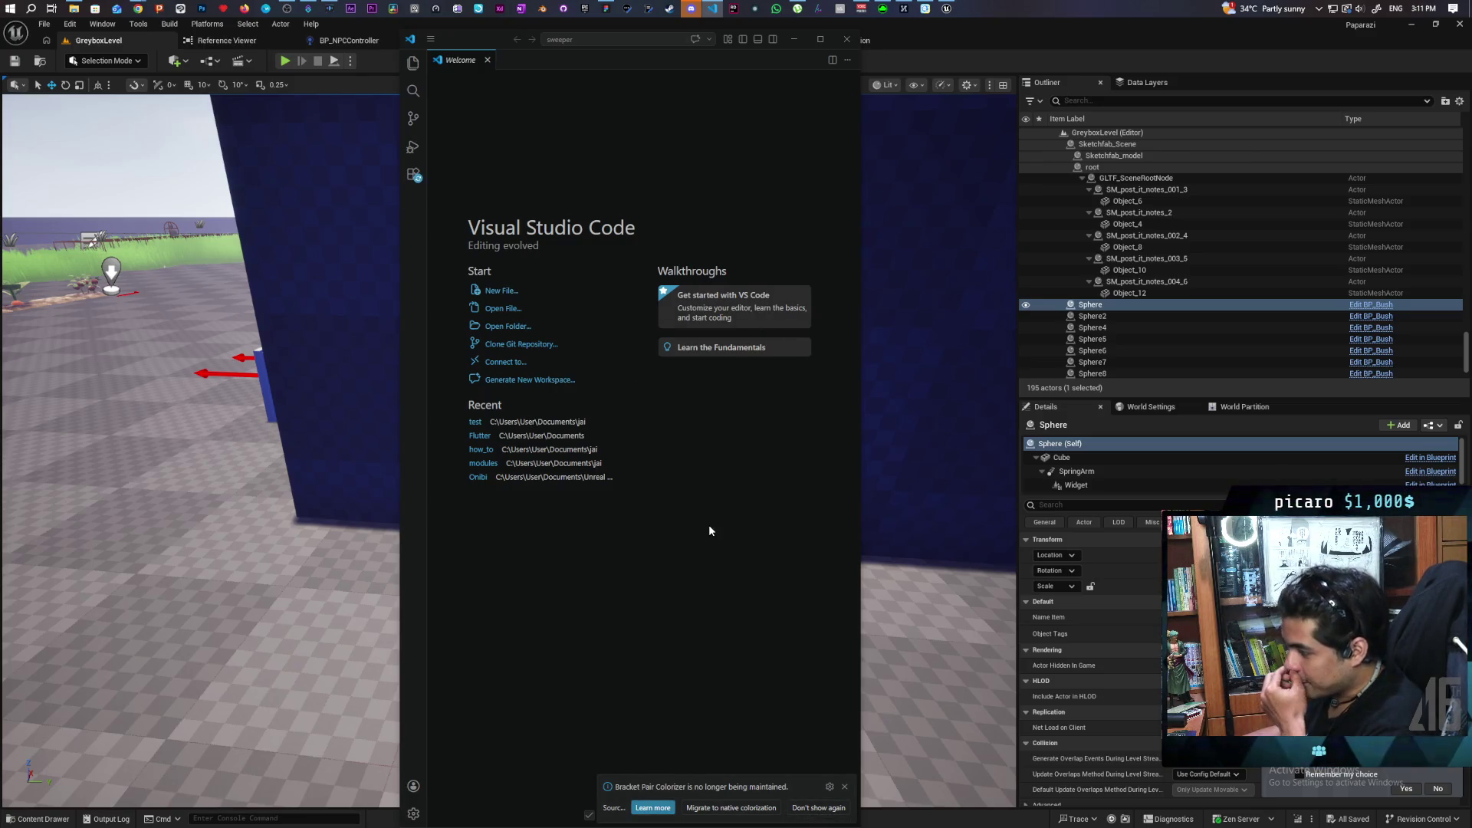
pyautogui.doubleClick(482, 35)
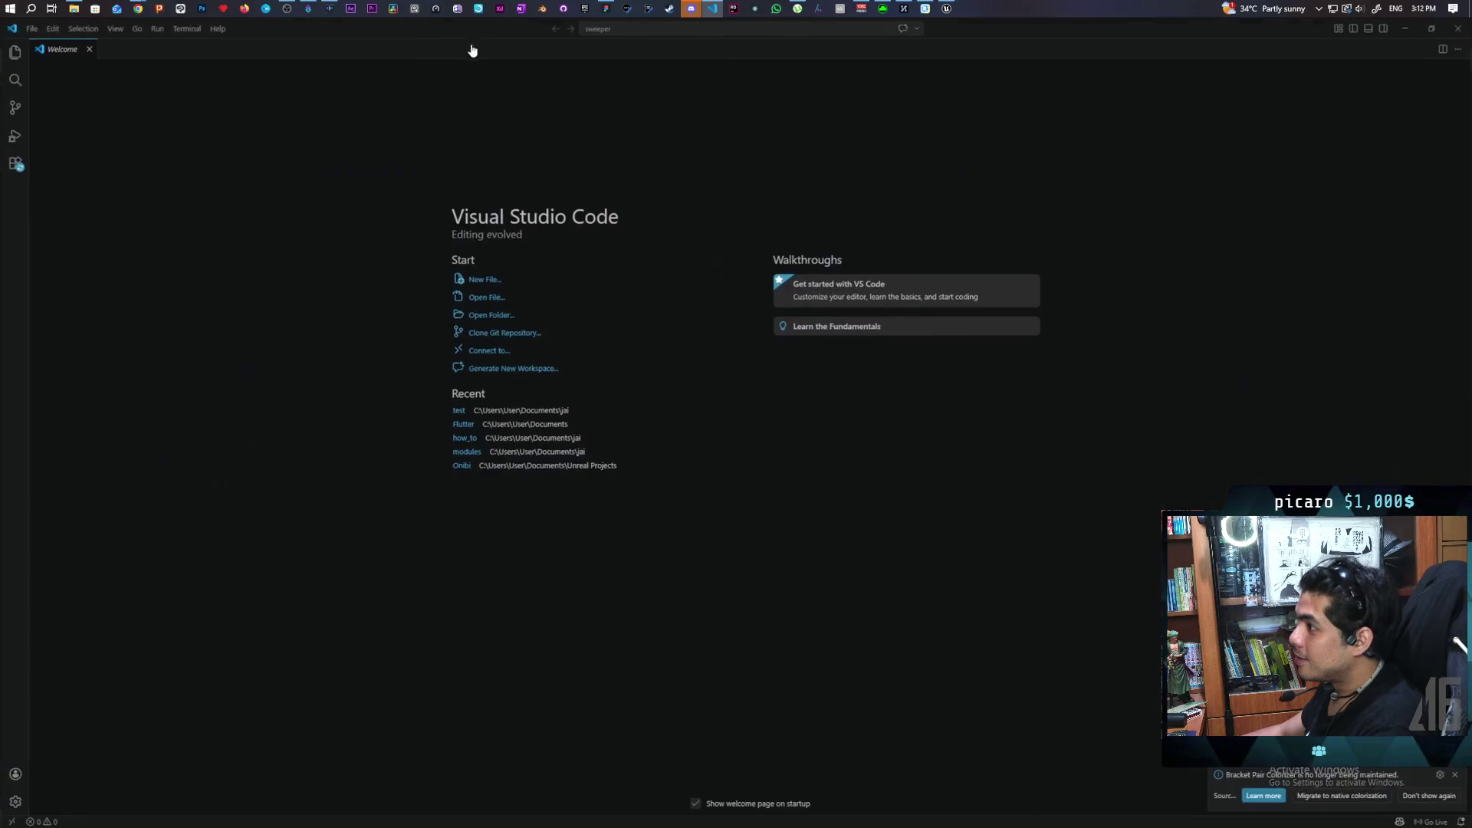
pyautogui.click(39, 29)
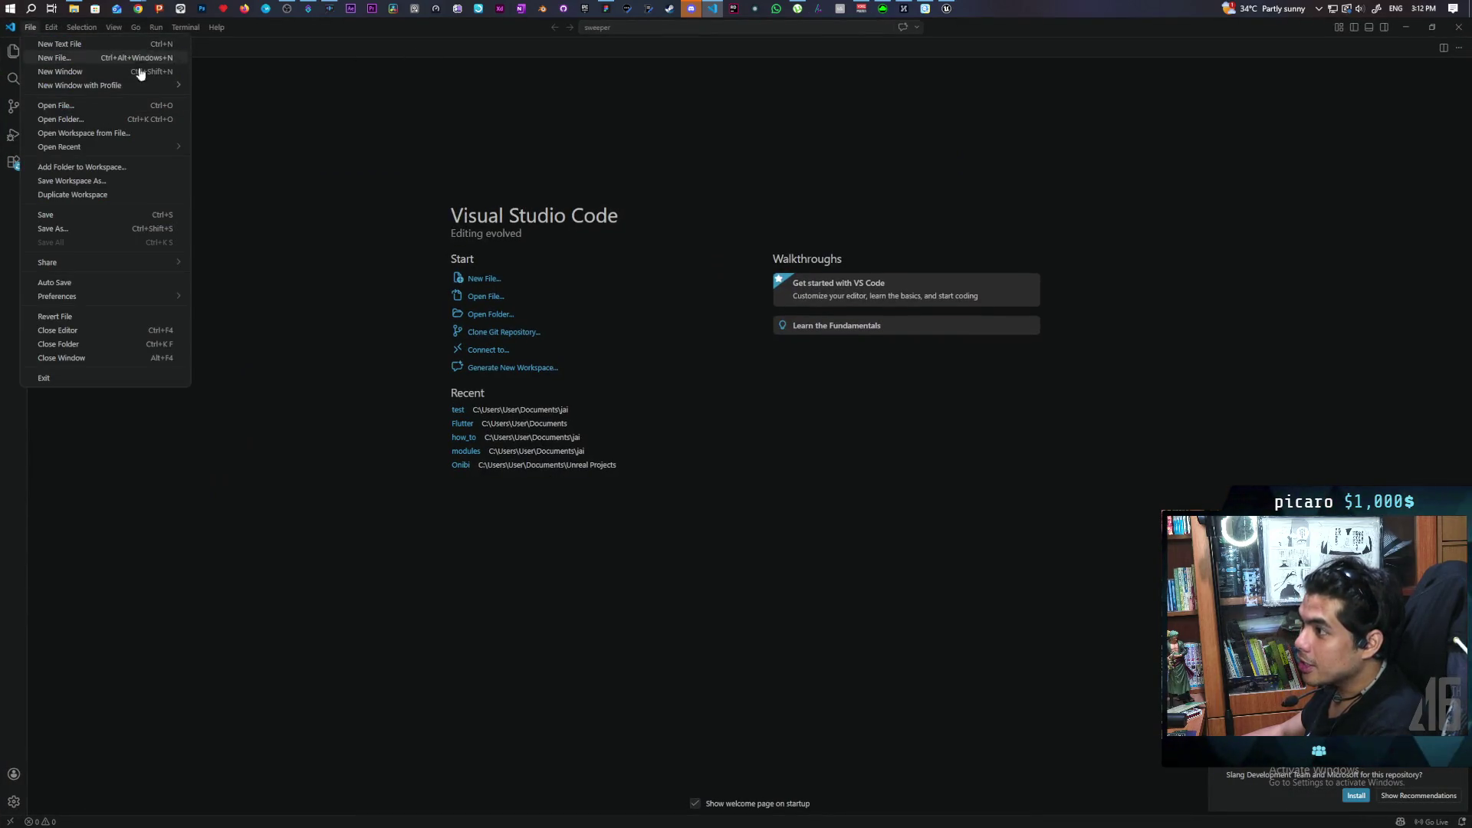
pyautogui.moveTo(154, 91)
pyautogui.moveTo(148, 153)
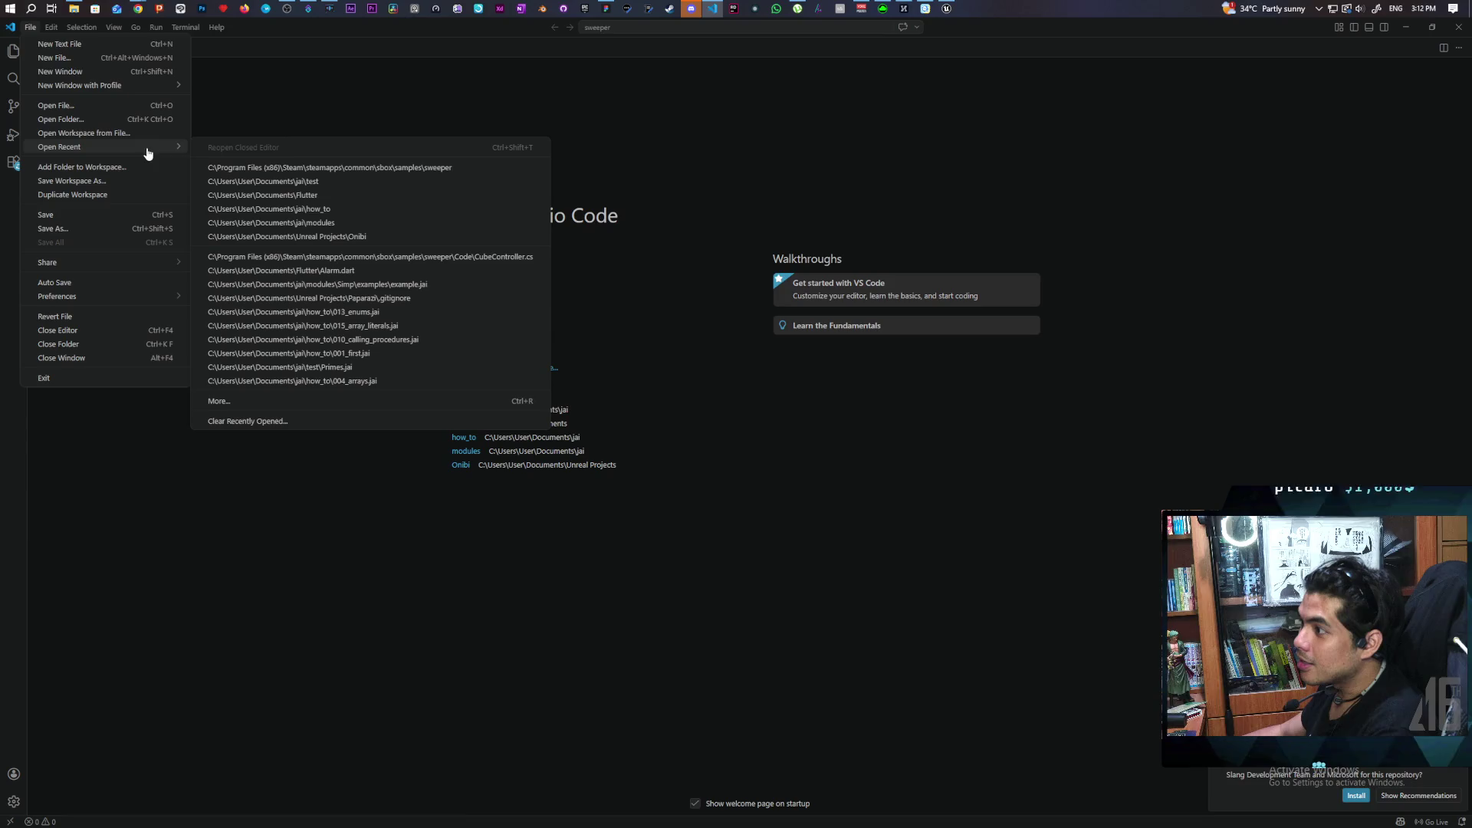
pyautogui.click(391, 182)
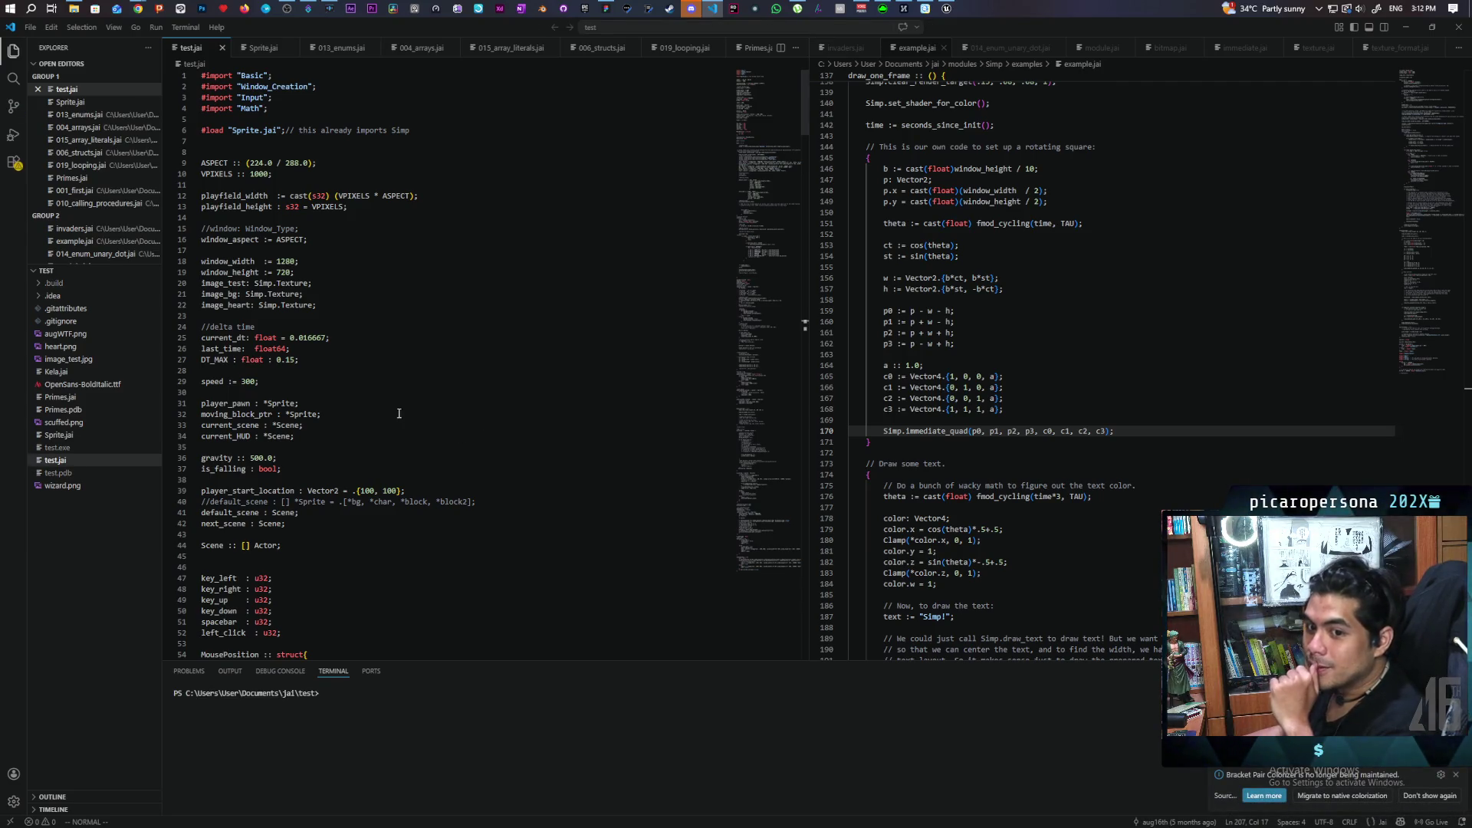
# Rerun the previous terminal command to build and run test.jai.
pyautogui.click(446, 584)
pyautogui.press('k')
pyautogui.press('k')
pyautogui.press('k')
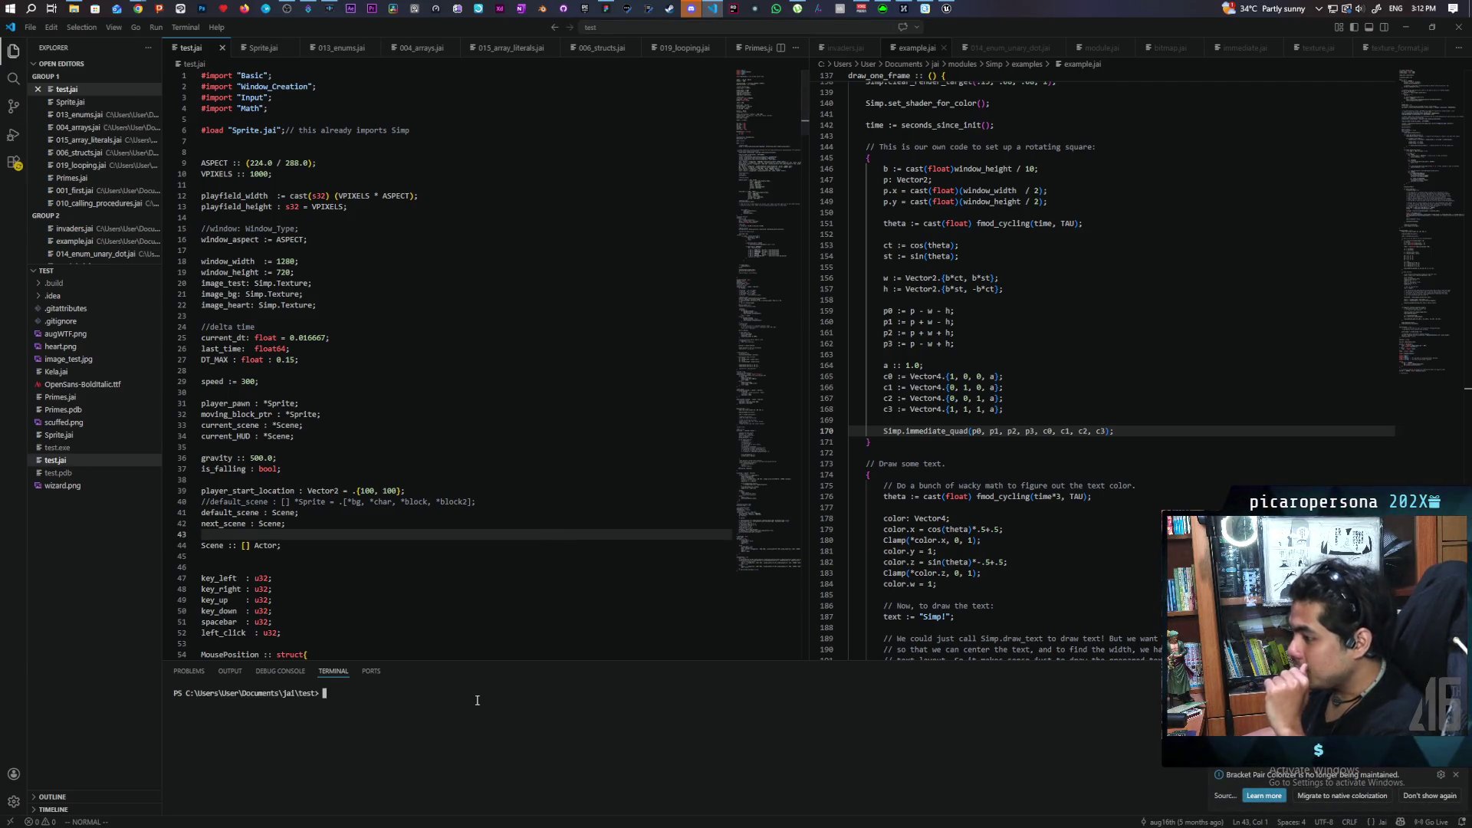
pyautogui.press('Up')
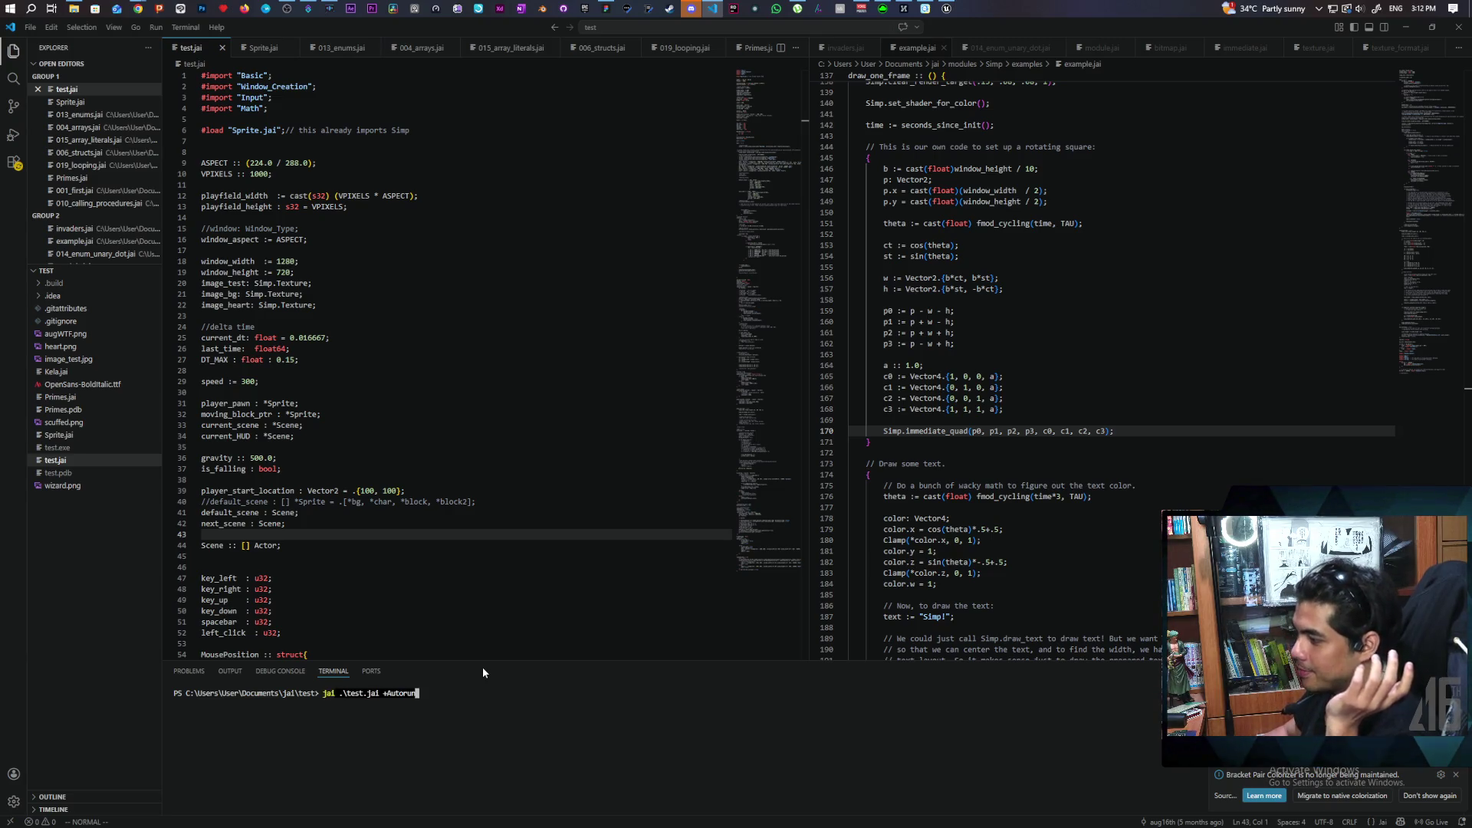
pyautogui.press('Return')
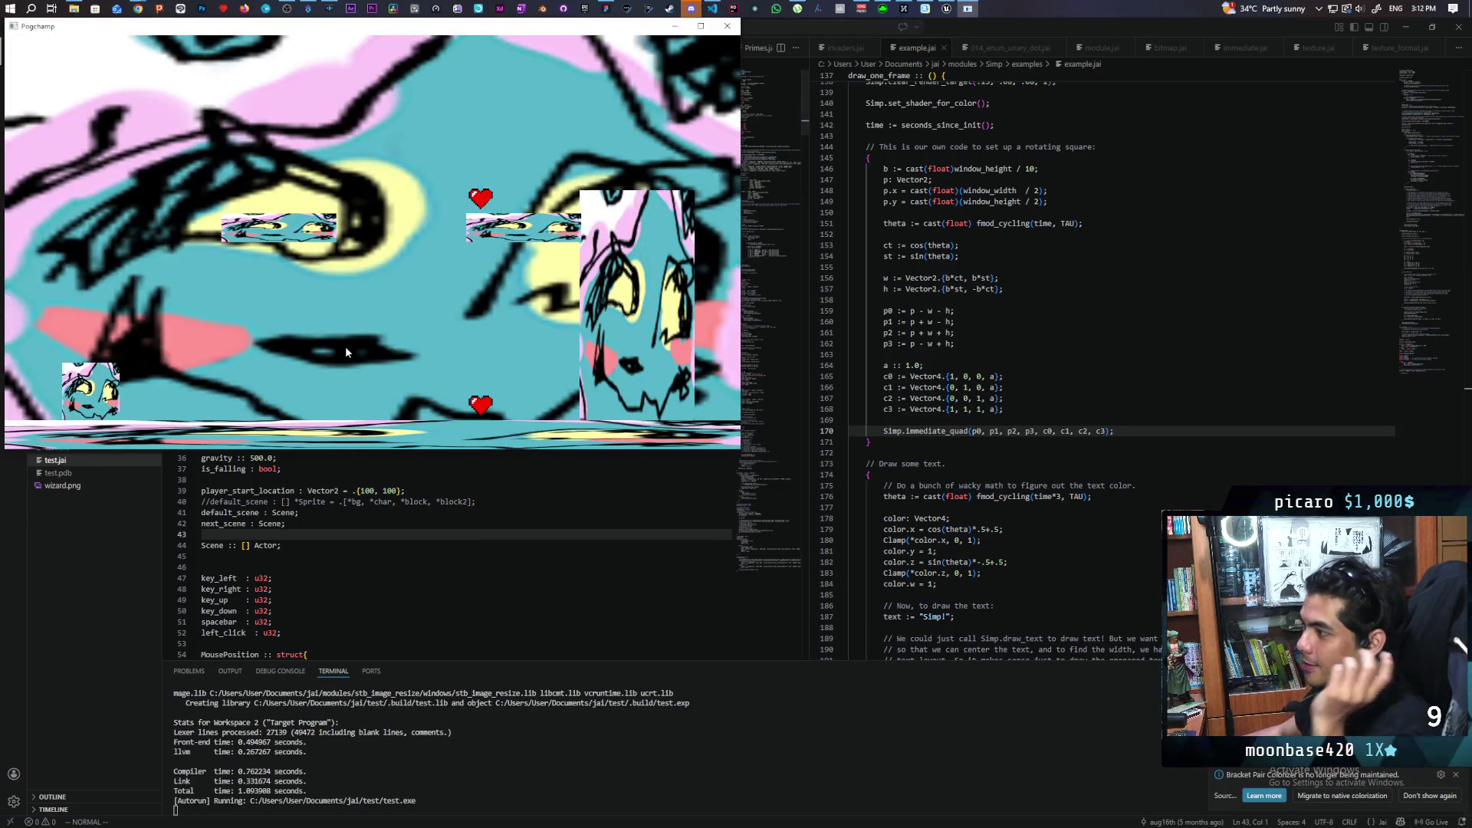
# Jump around the first level collecting hearts, then continue onto the next level's platforms.
pyautogui.press('space')
pyautogui.press('Right')
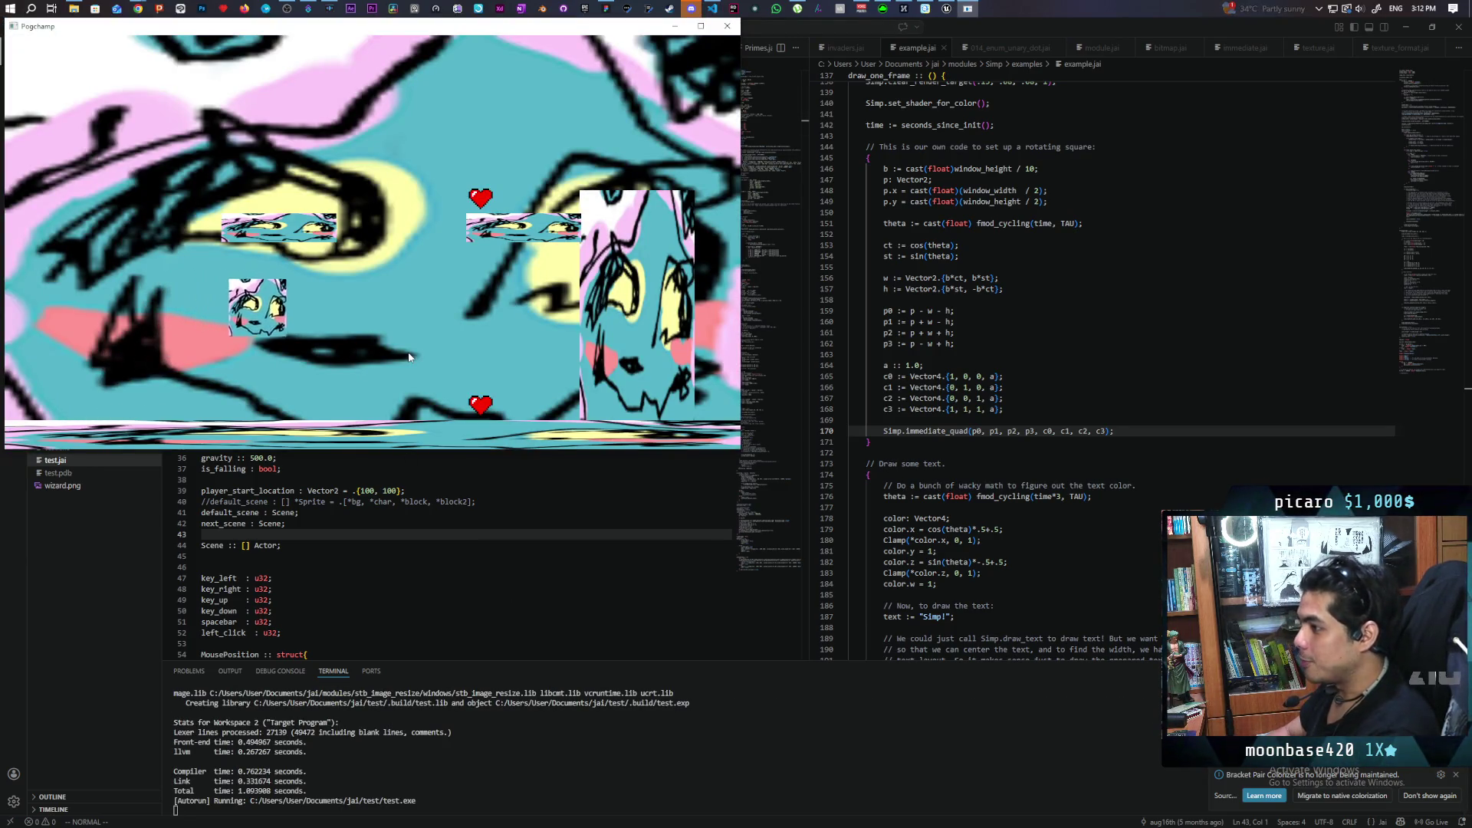
pyautogui.press('space')
pyautogui.press('Left')
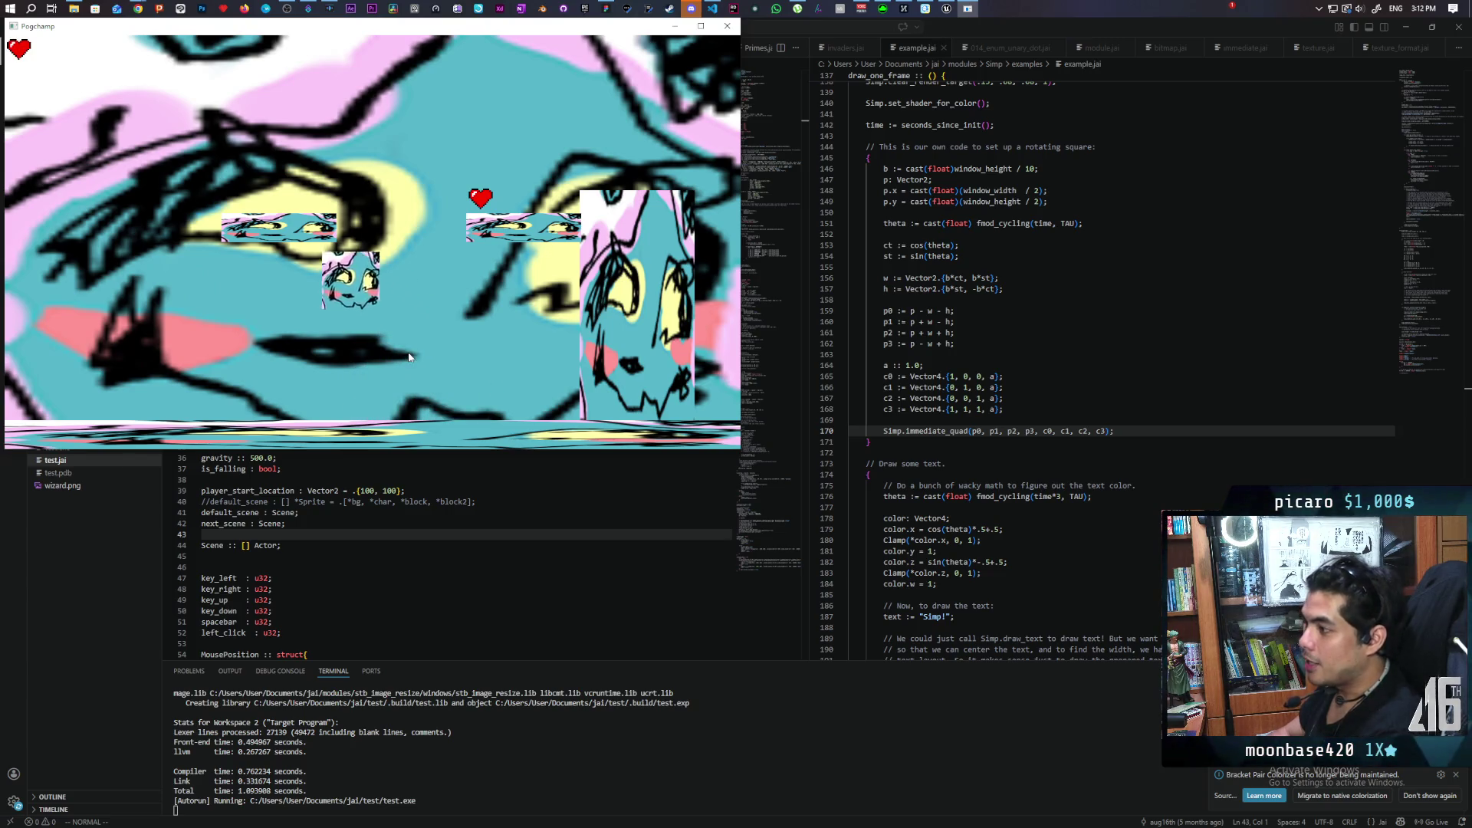
pyautogui.press('space')
pyautogui.press('Right')
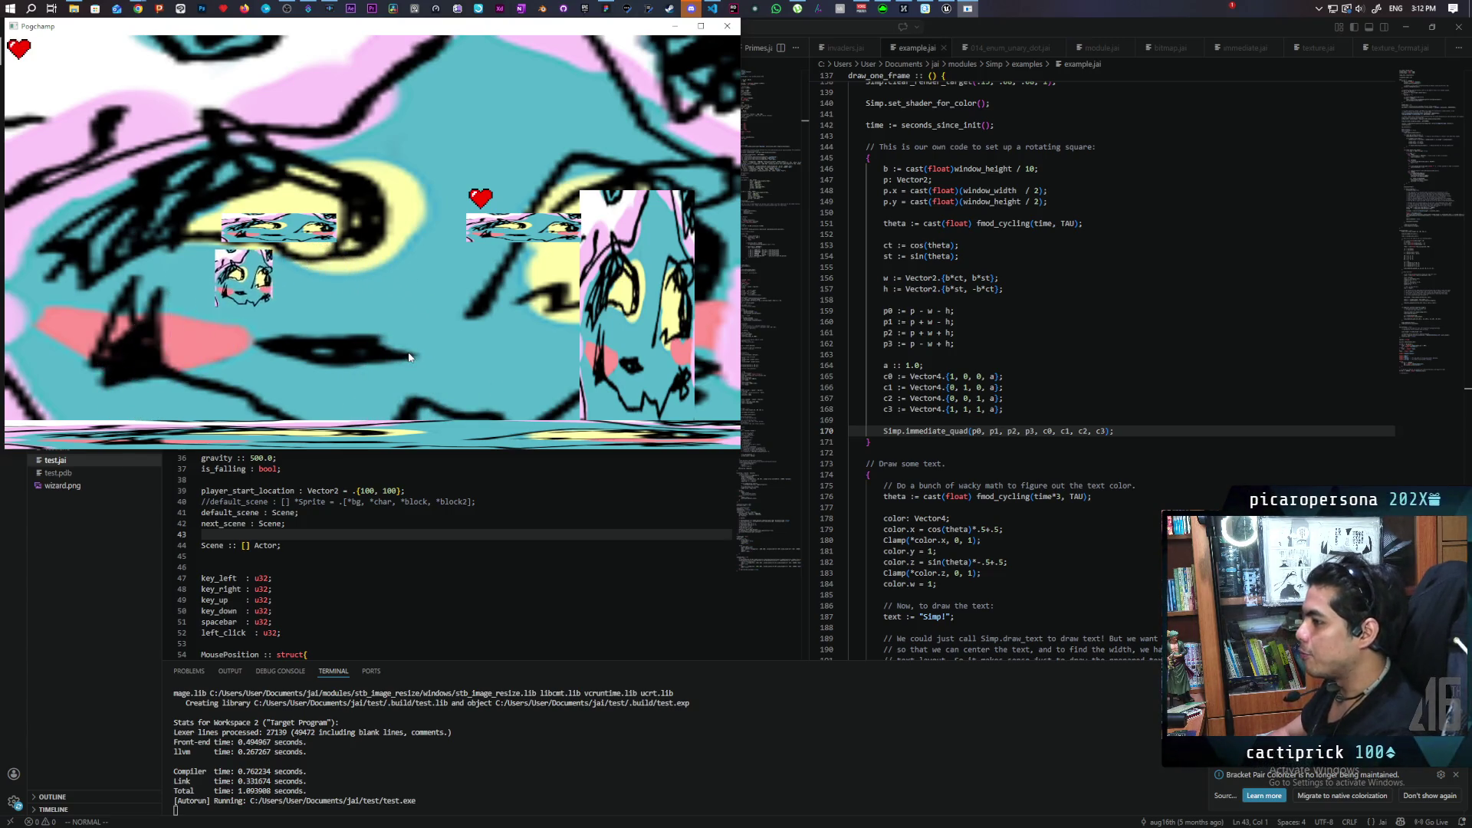
pyautogui.press('space')
pyautogui.press('Left')
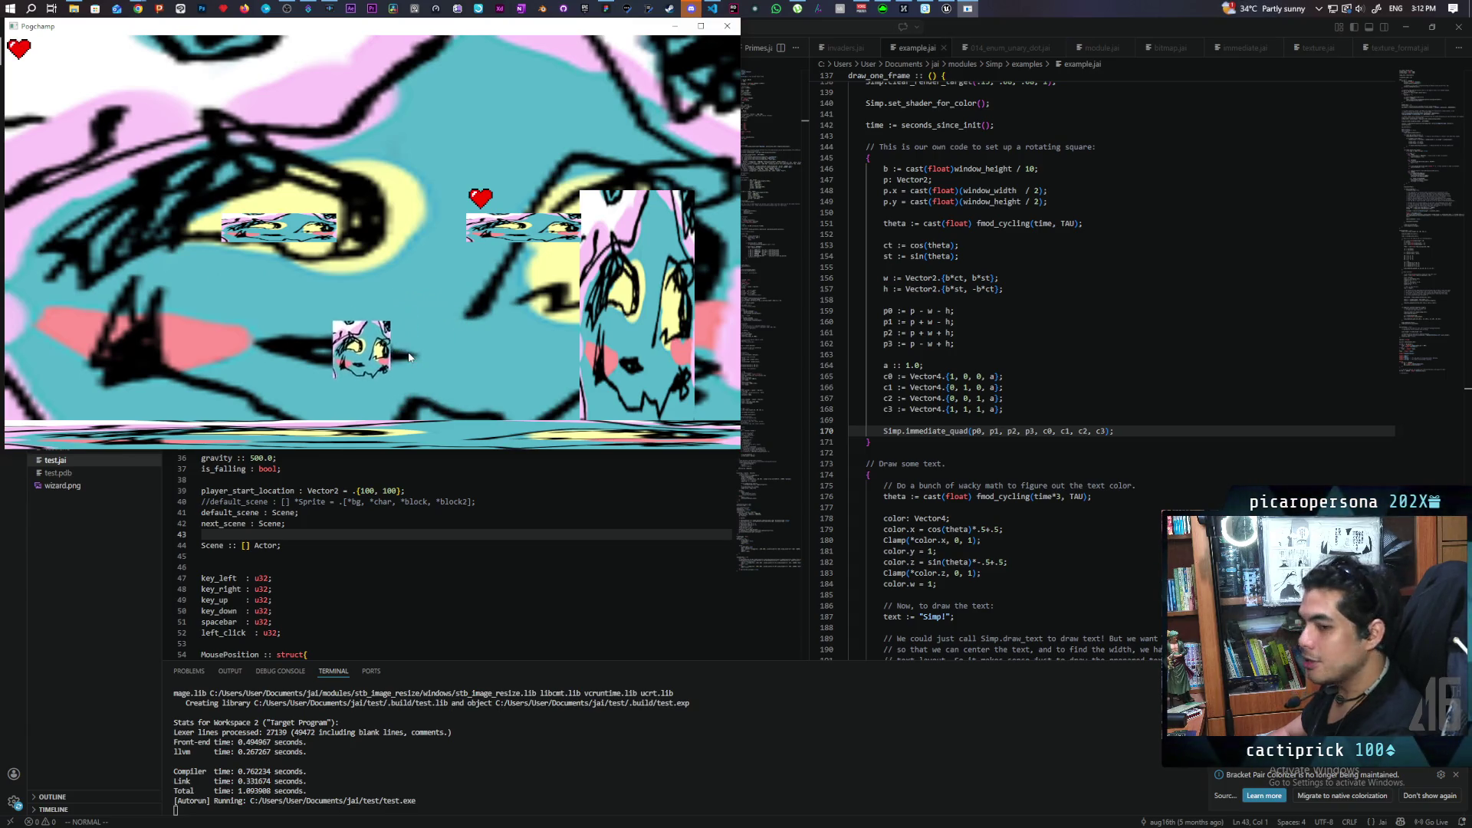
pyautogui.press('Right')
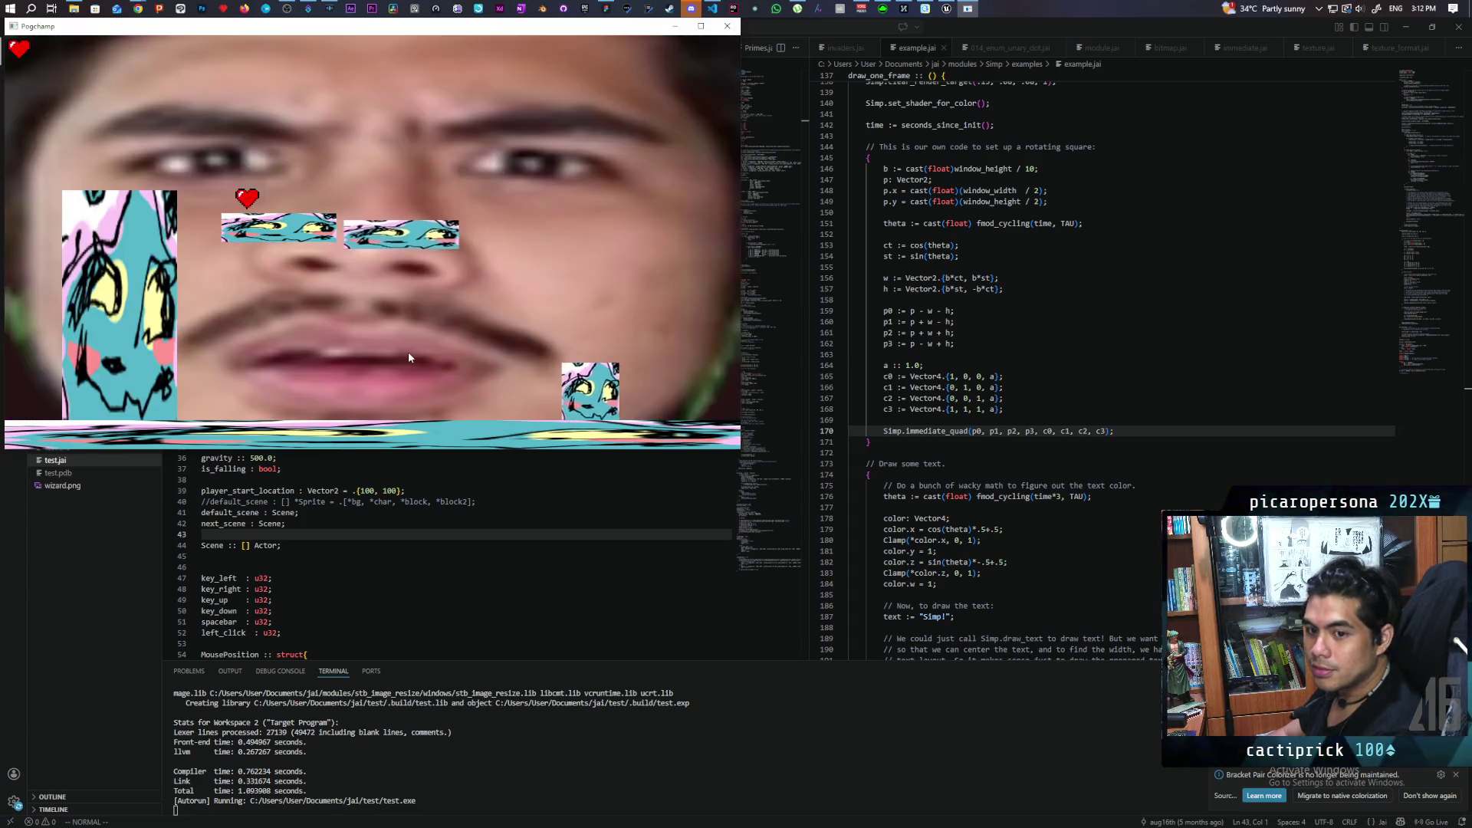
pyautogui.press('Left')
pyautogui.press('space')
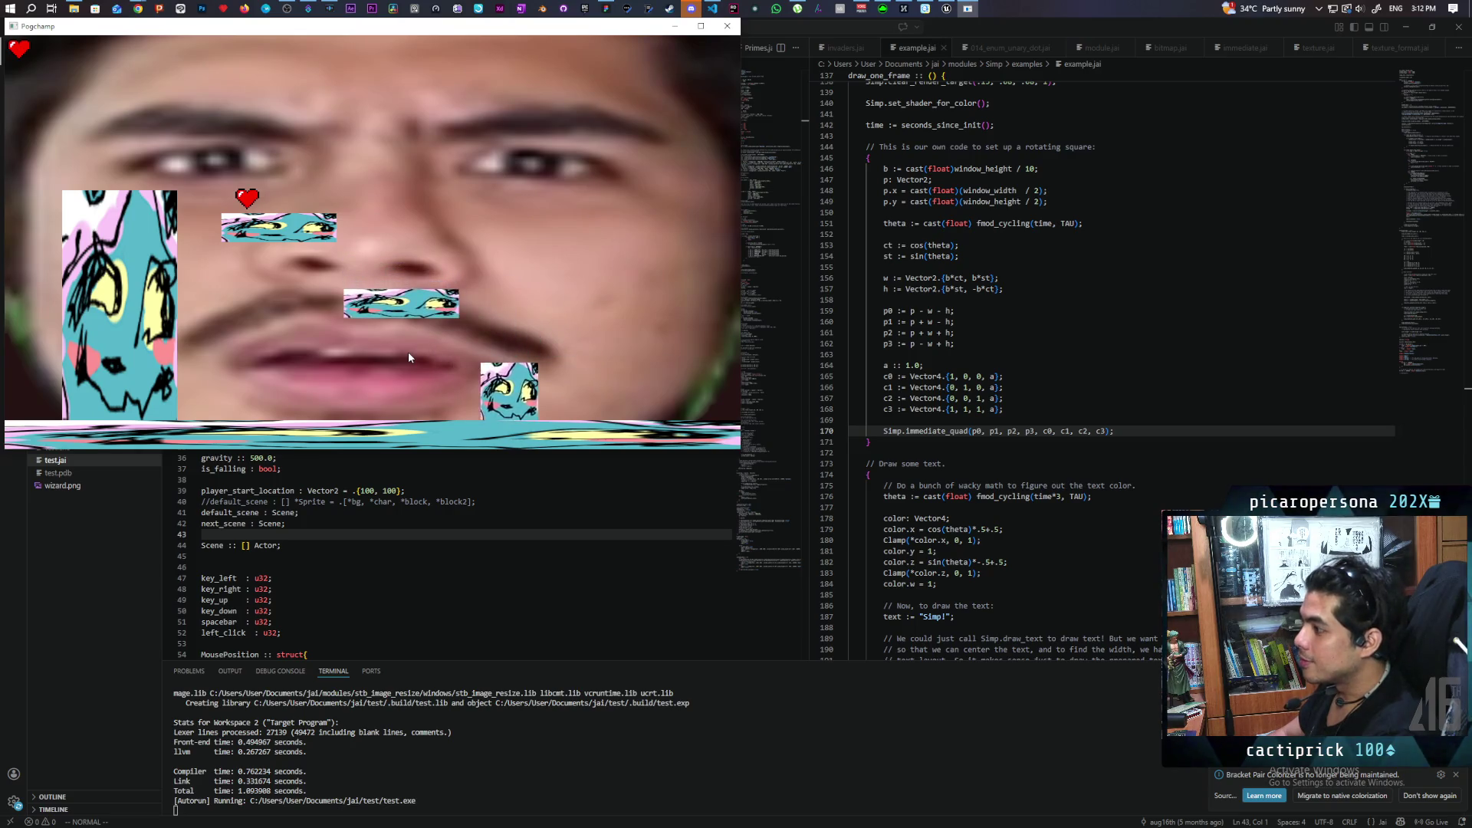
pyautogui.press('space')
pyautogui.press('Left')
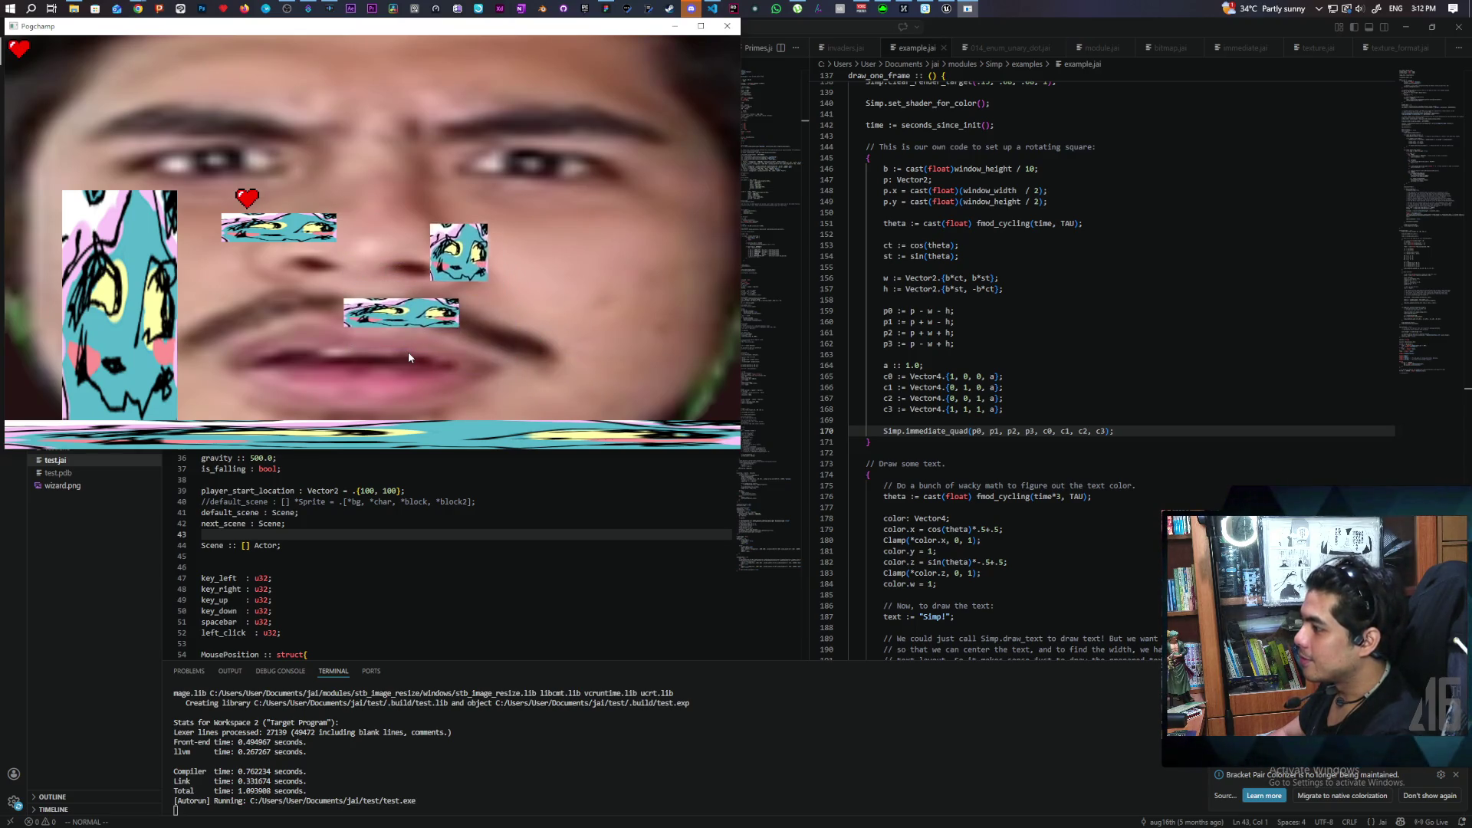
pyautogui.press('Left')
pyautogui.press('space')
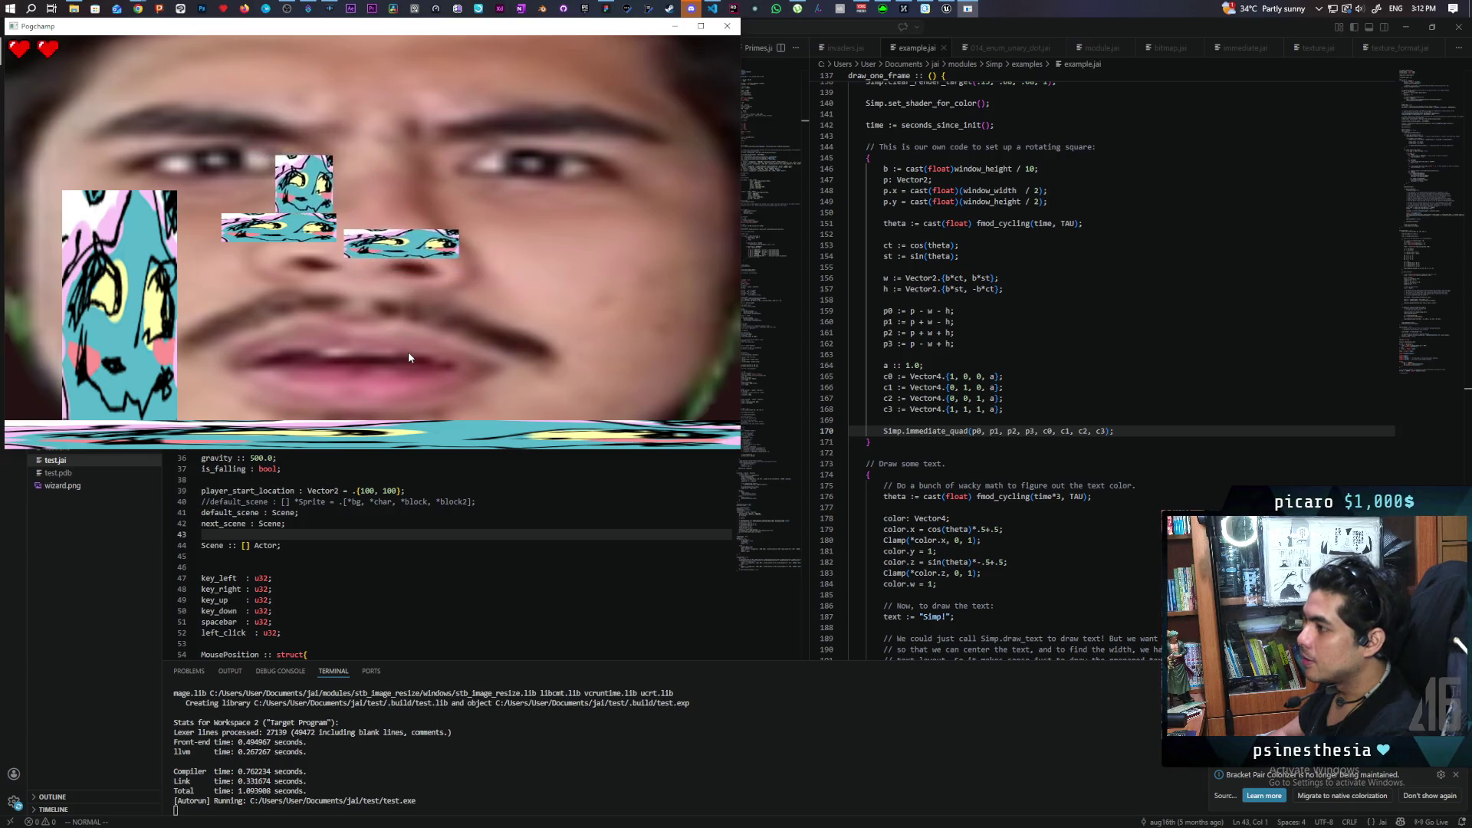
pyautogui.press('Right')
pyautogui.press('space')
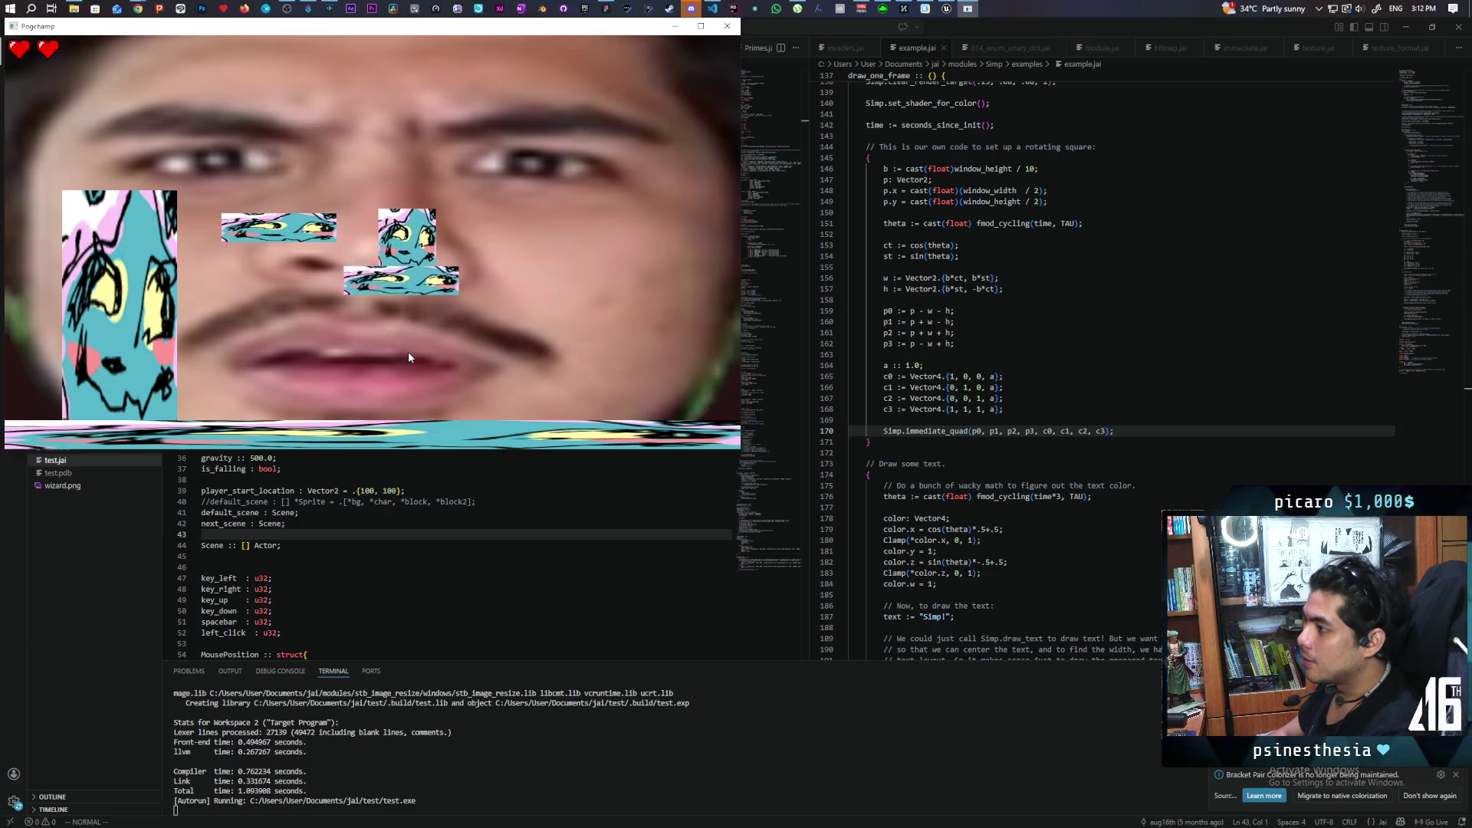
pyautogui.press('space')
pyautogui.press('Left')
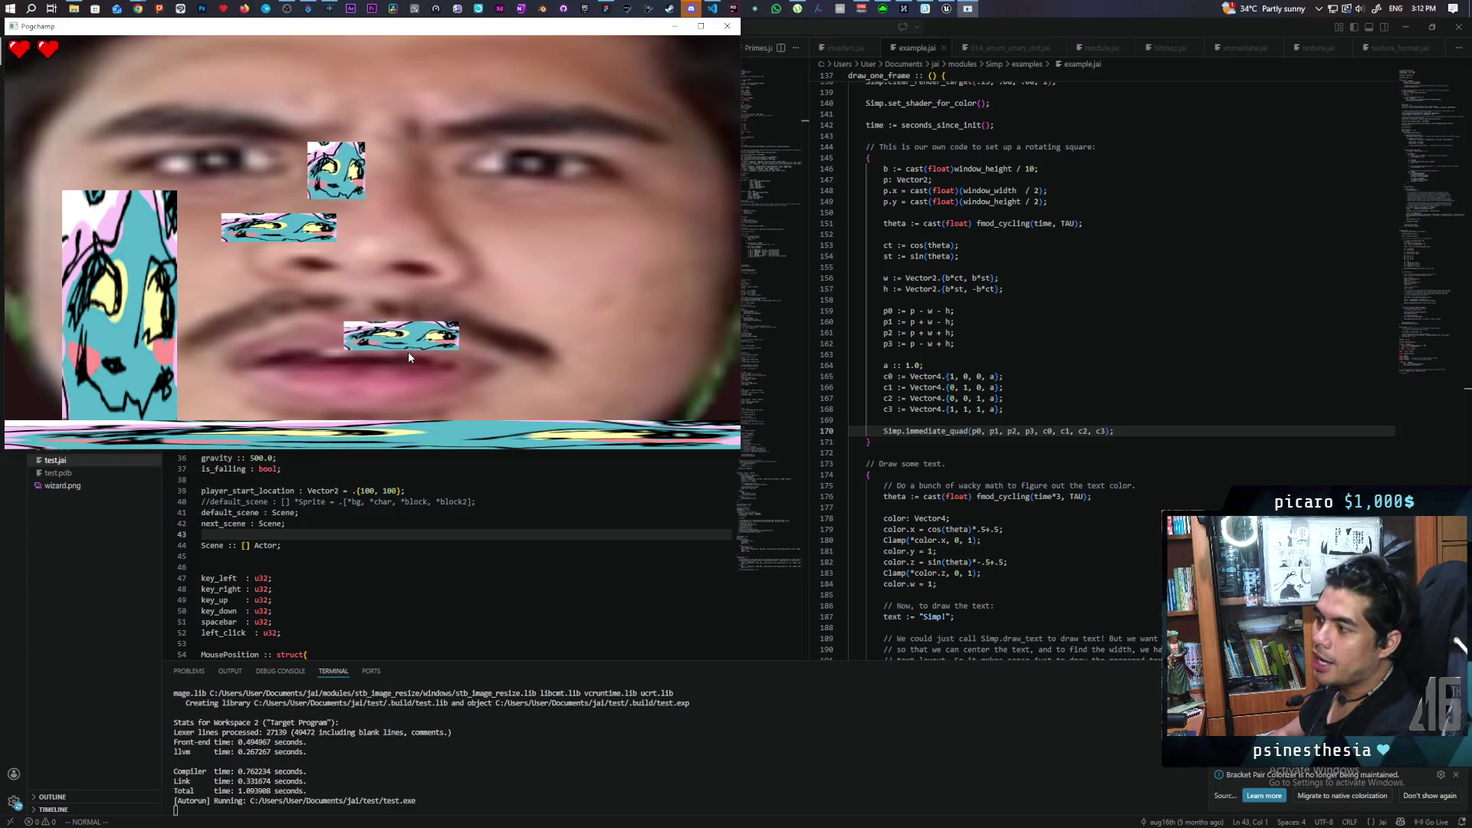
pyautogui.press('Left')
pyautogui.press('space')
pyautogui.press('Right')
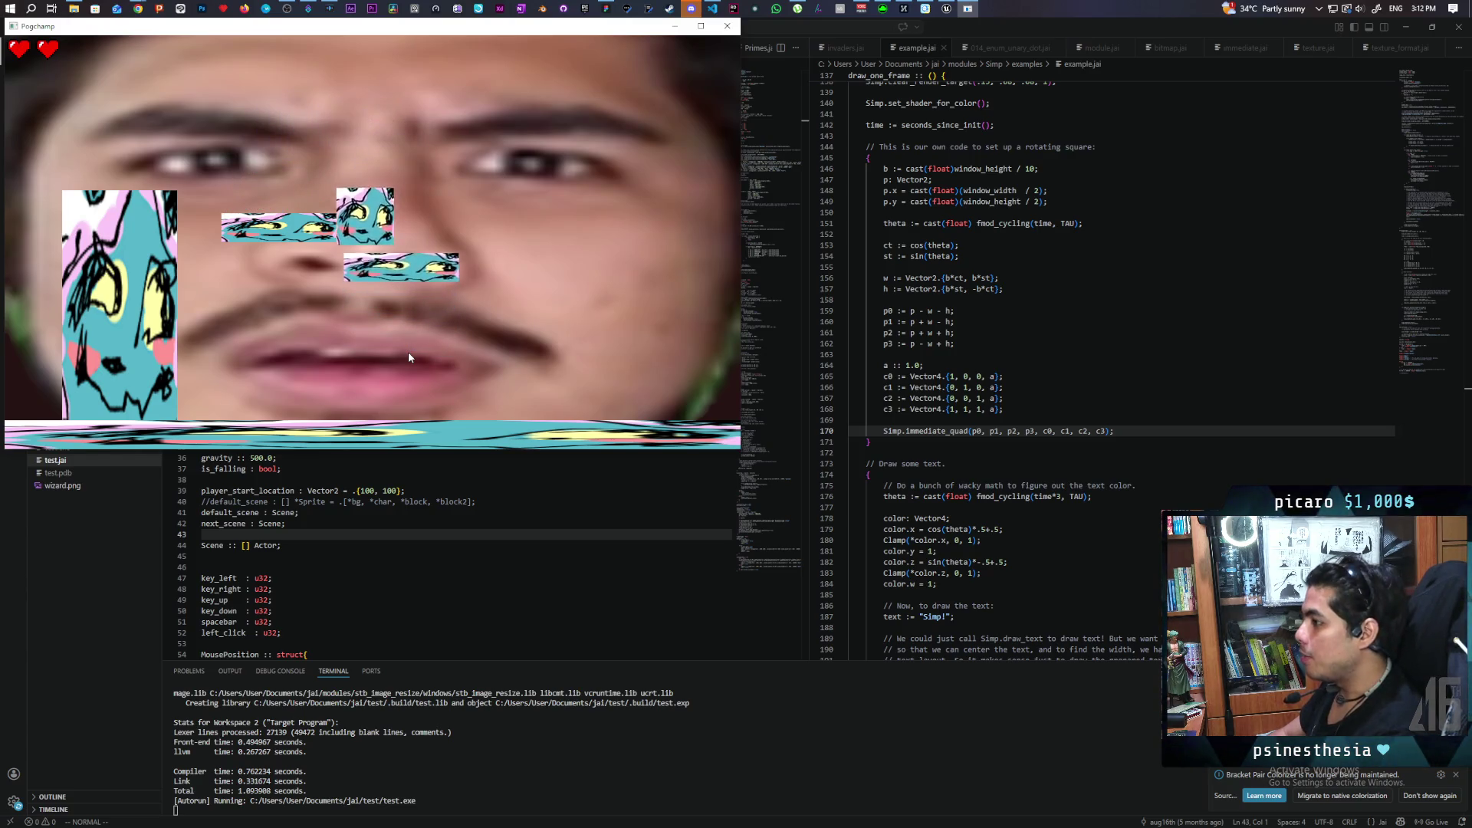
pyautogui.press('Right')
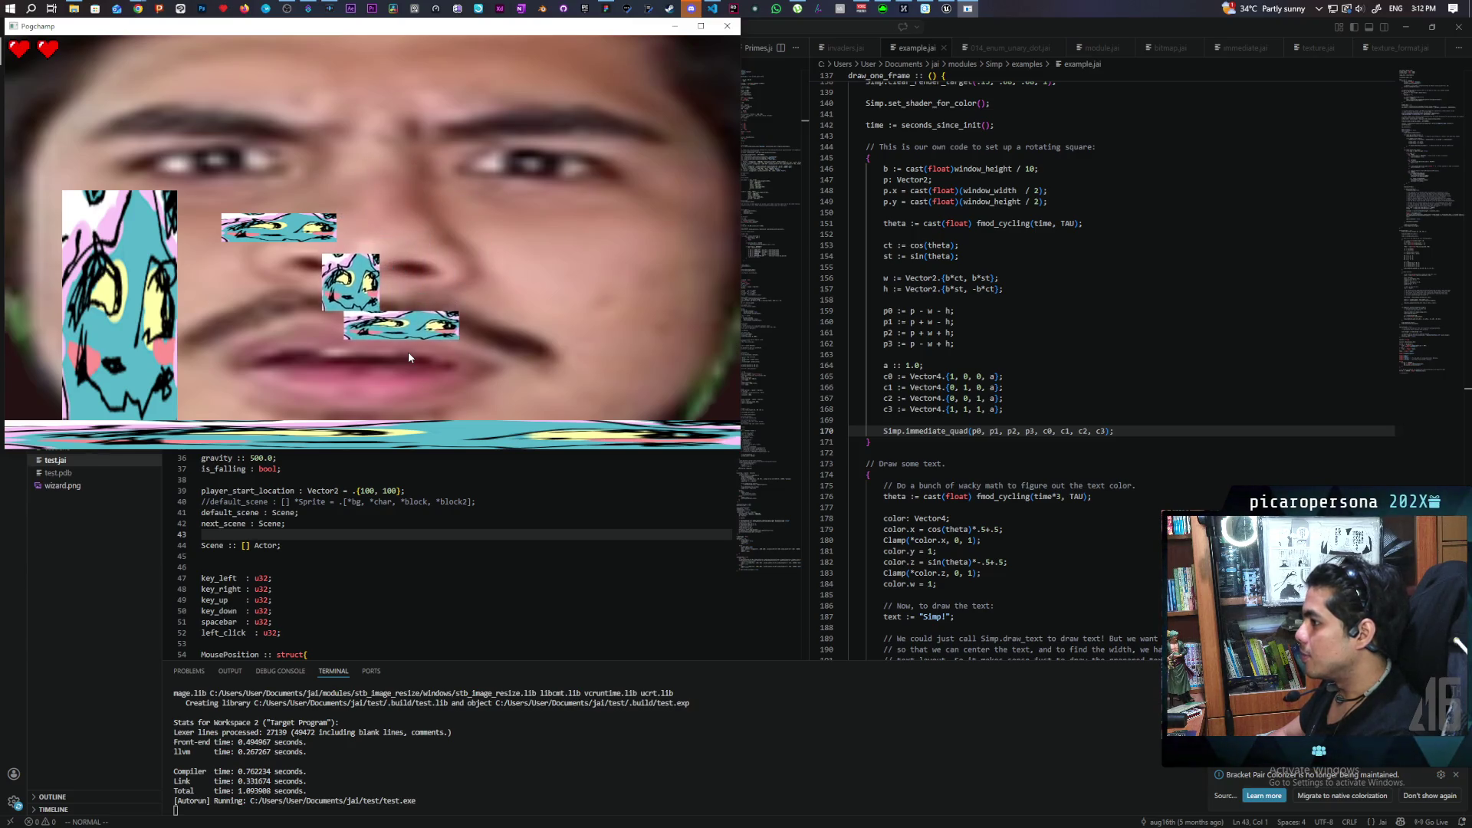
# Hop the character between the rising and sinking blocks until it rides the lower one.
pyautogui.press('space')
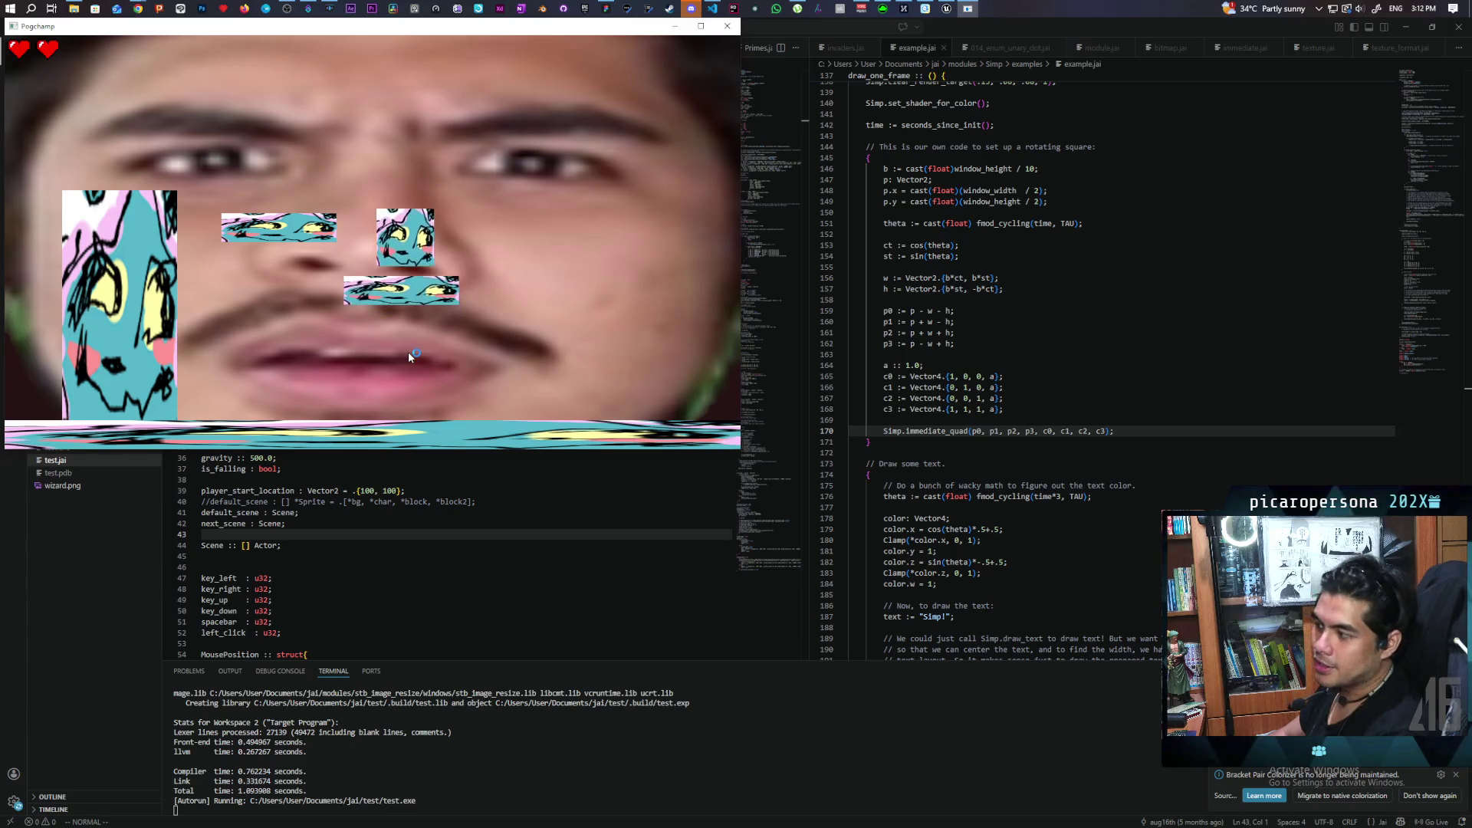
pyautogui.press('space')
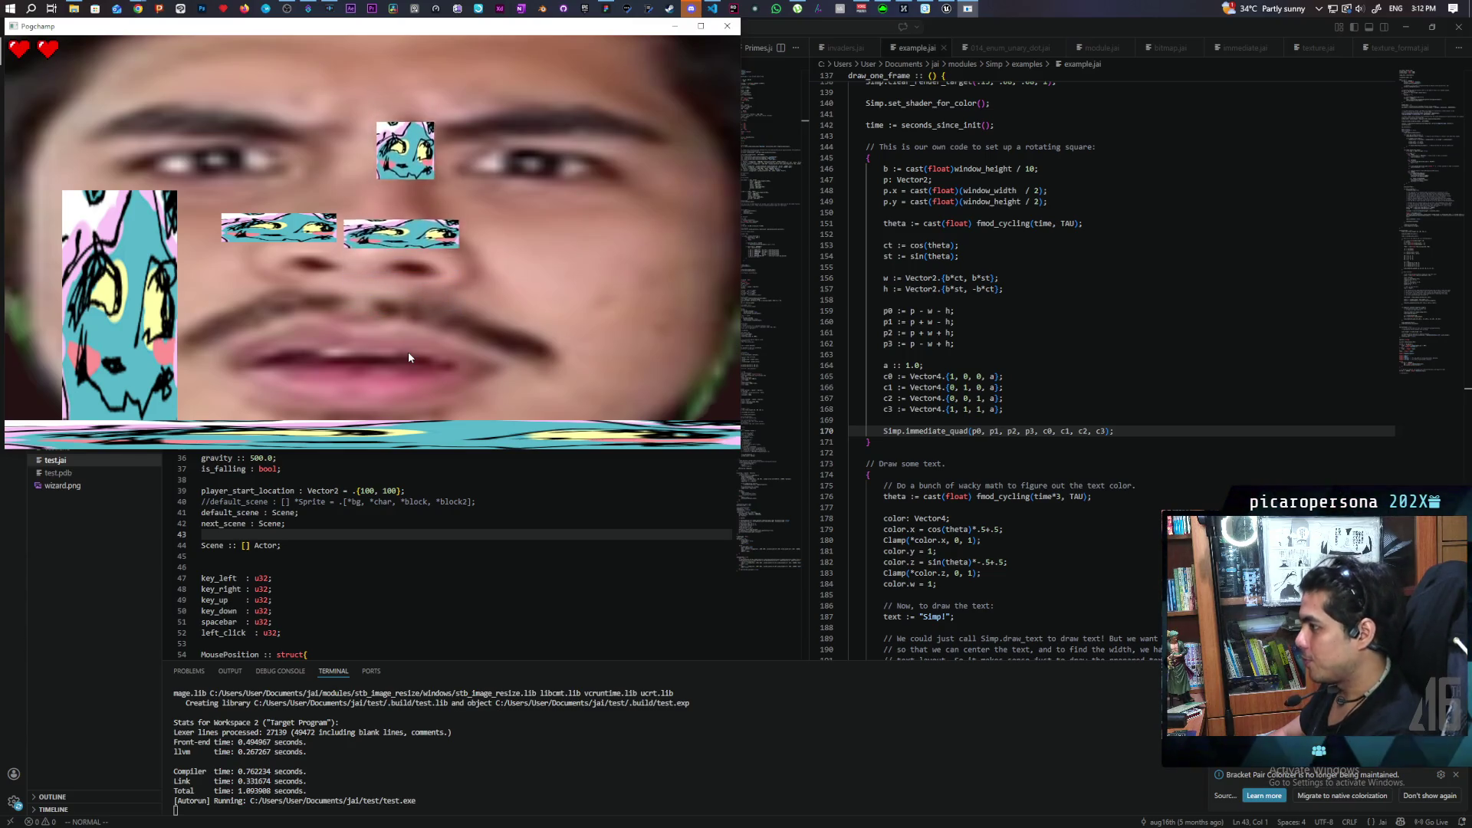
pyautogui.press('Left')
pyautogui.press('Right')
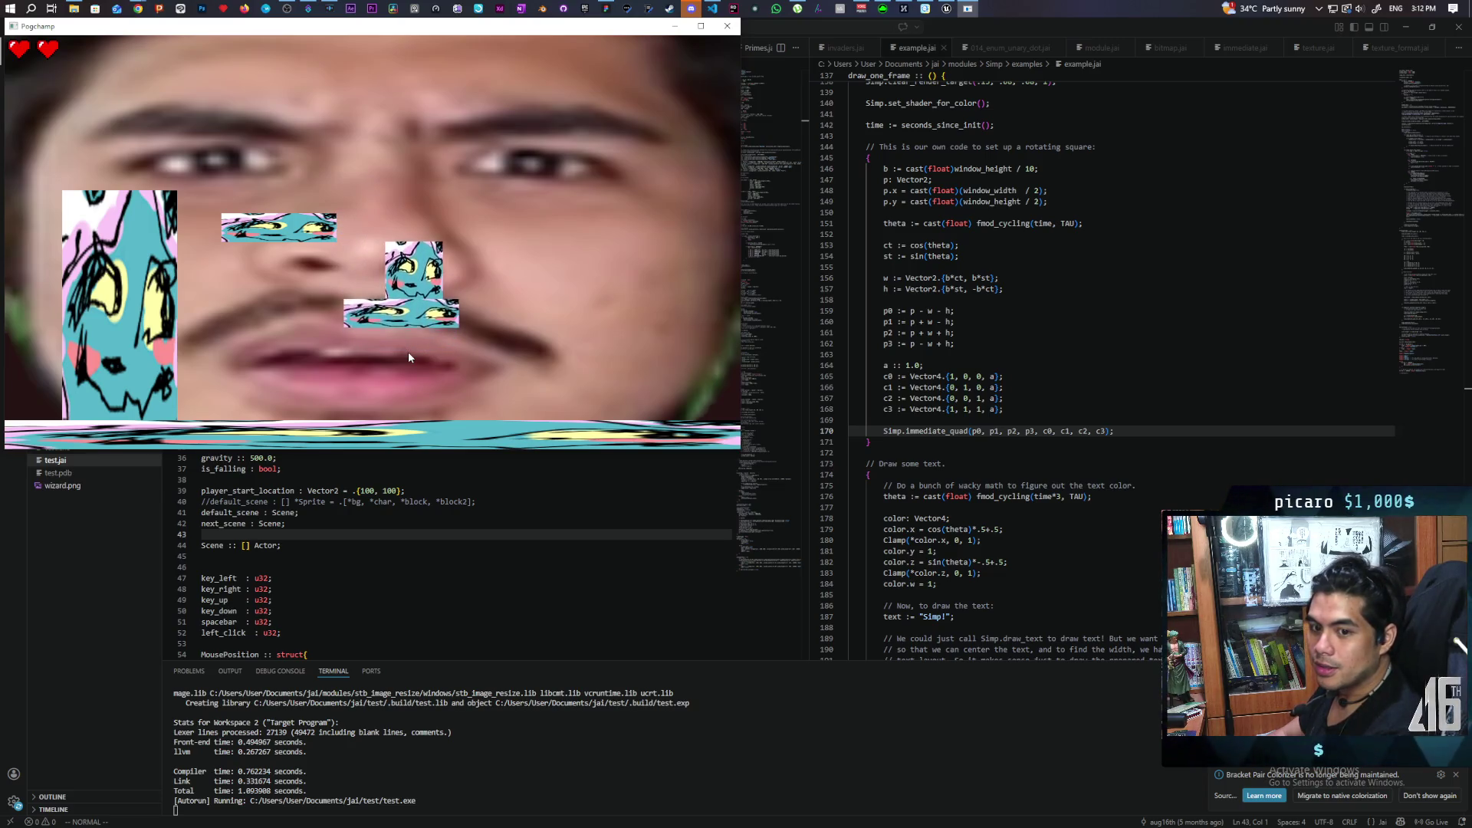
pyautogui.press('Right')
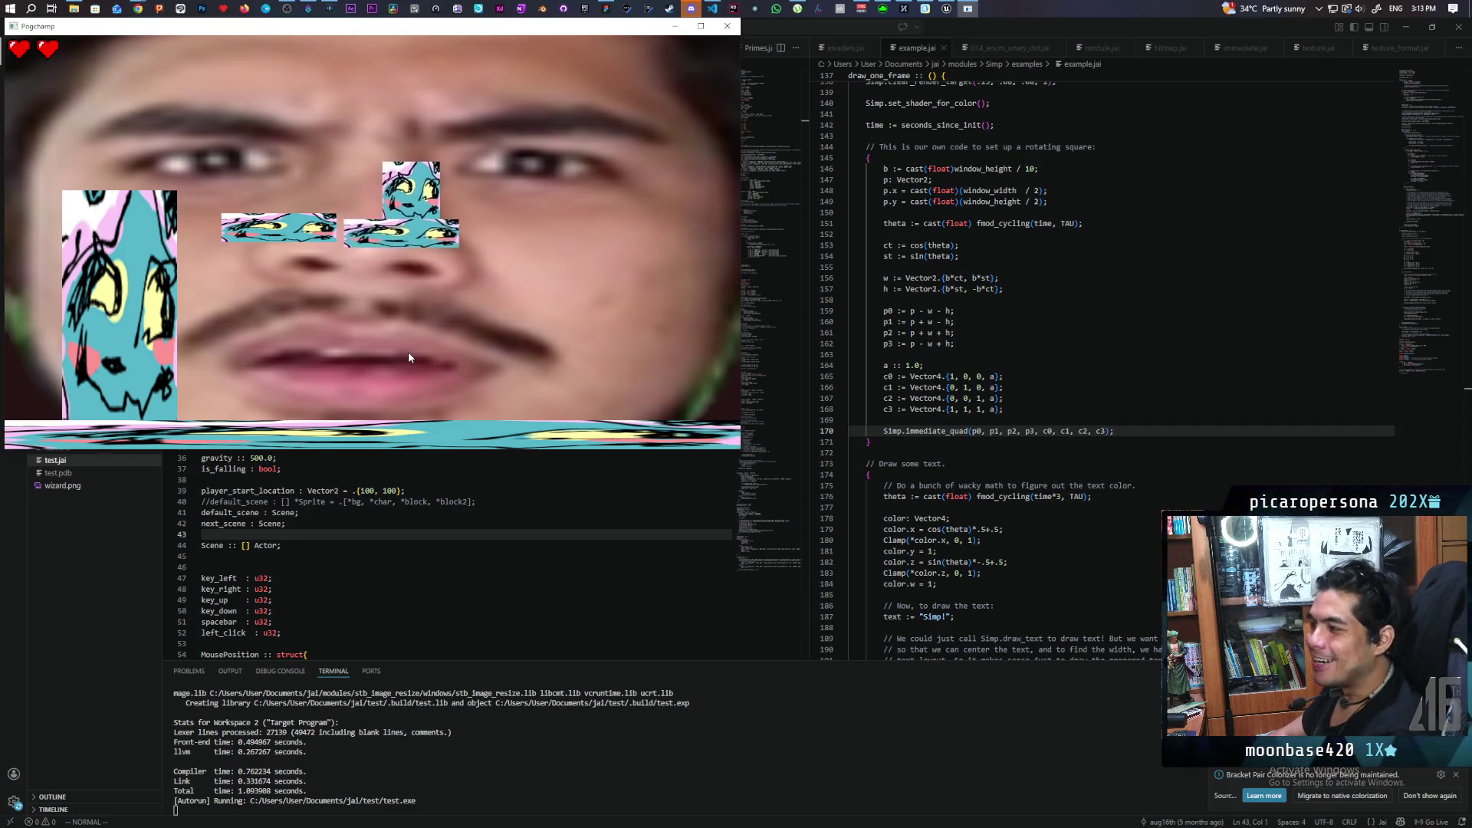
pyautogui.press('space')
pyautogui.press('Left')
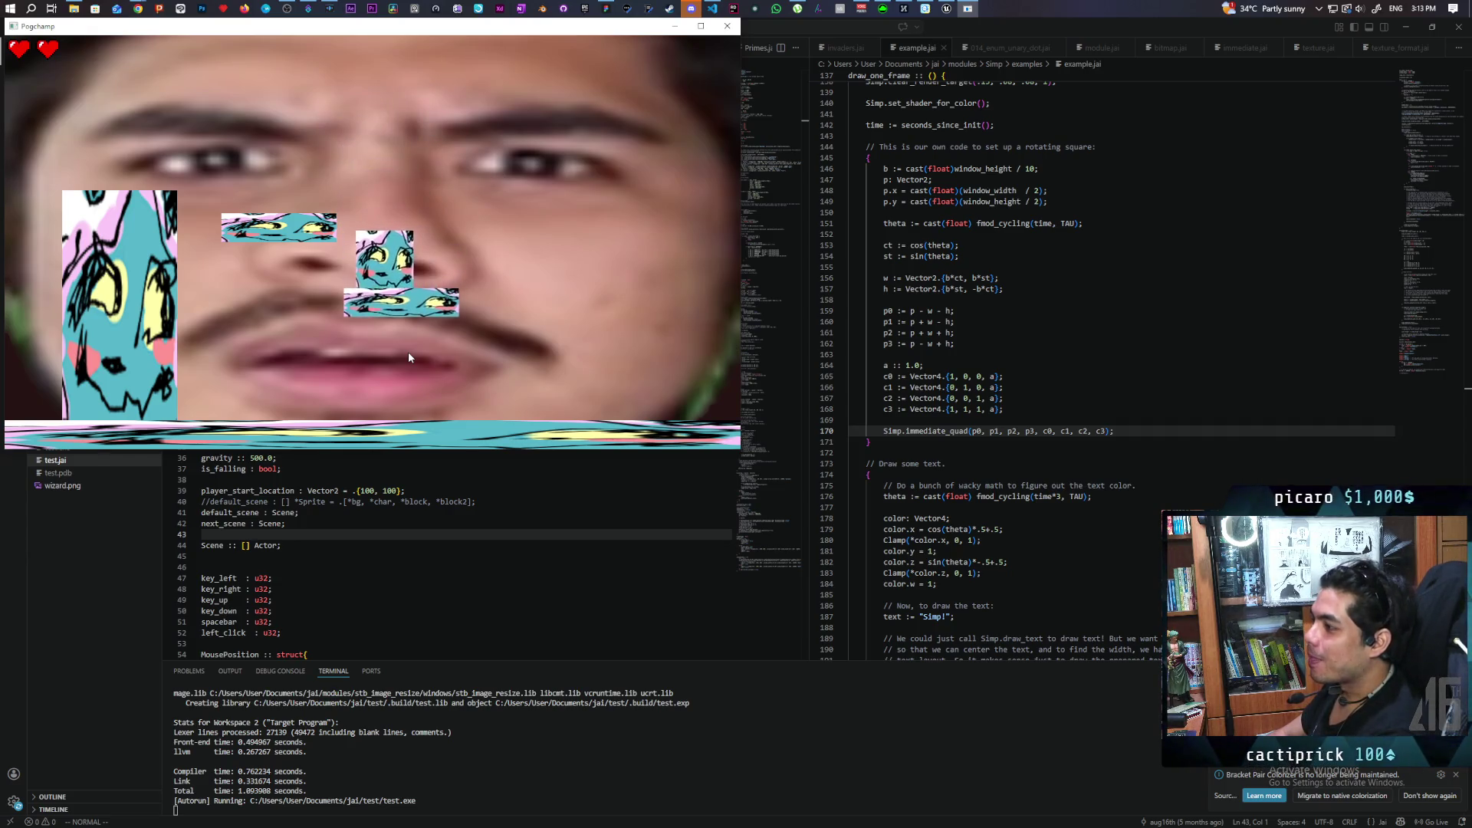
pyautogui.press('Right')
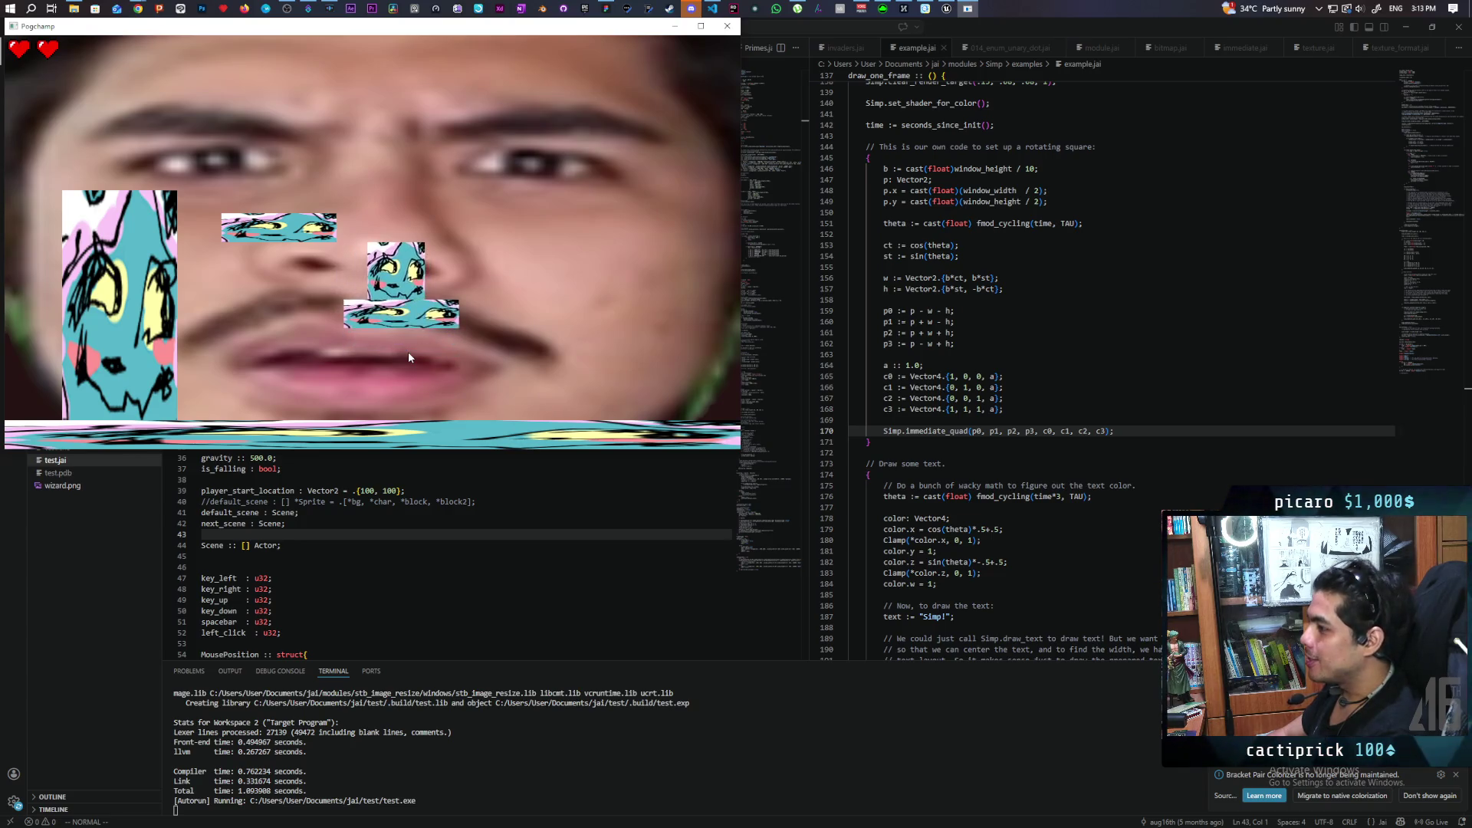
pyautogui.press('Left')
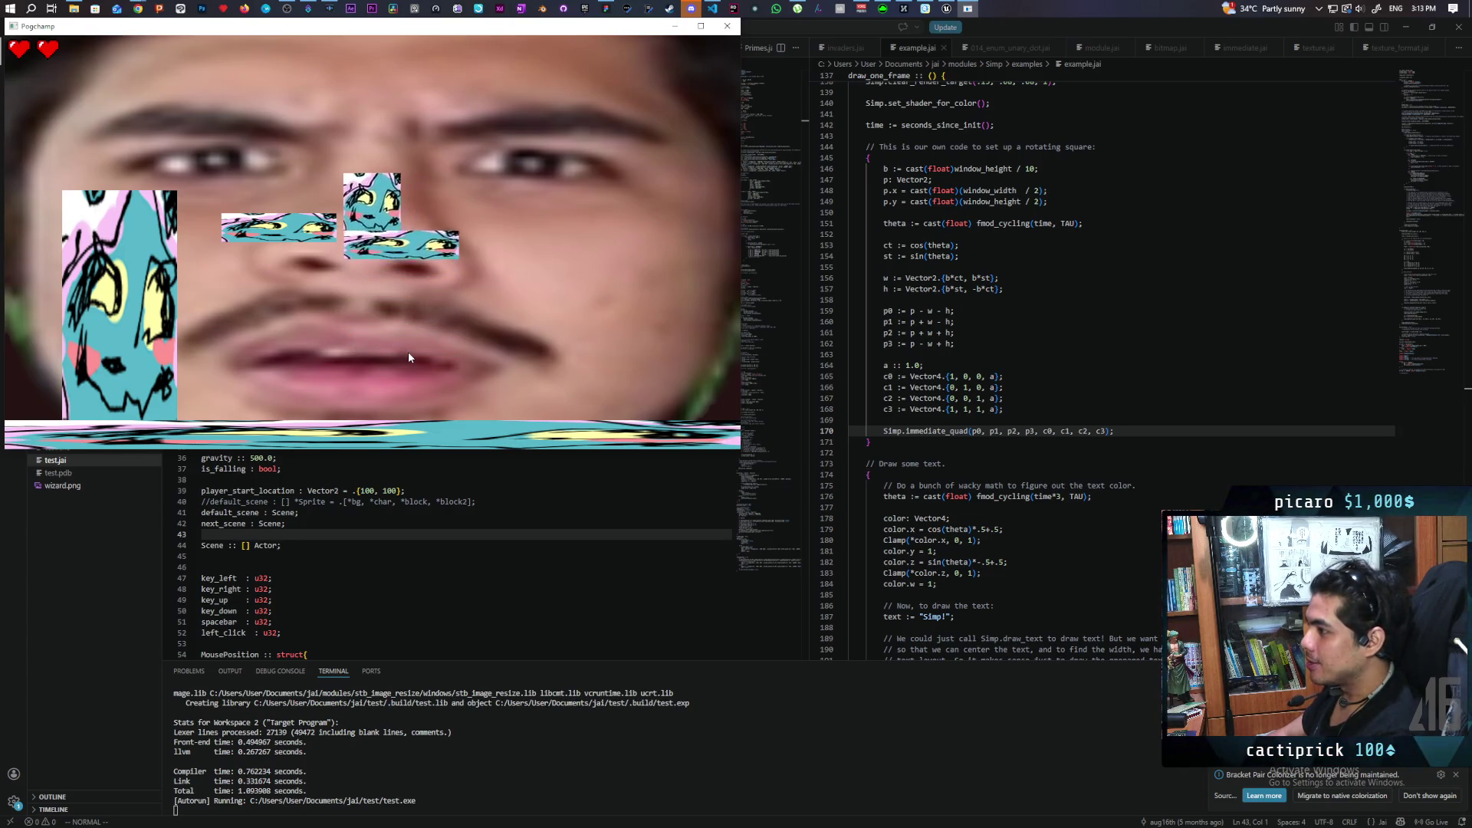
pyautogui.press('Right')
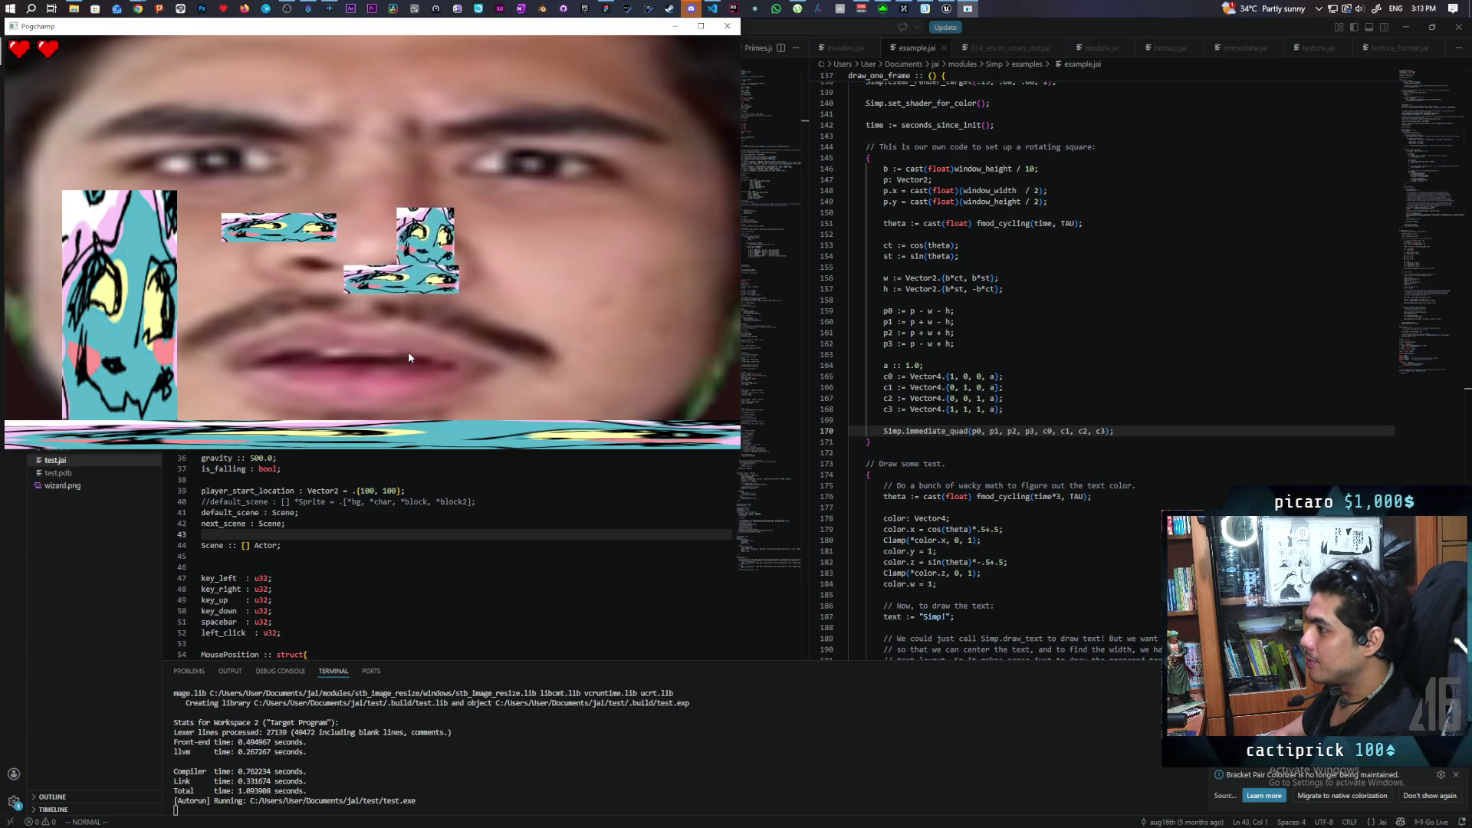
pyautogui.press('Left')
pyautogui.press('space')
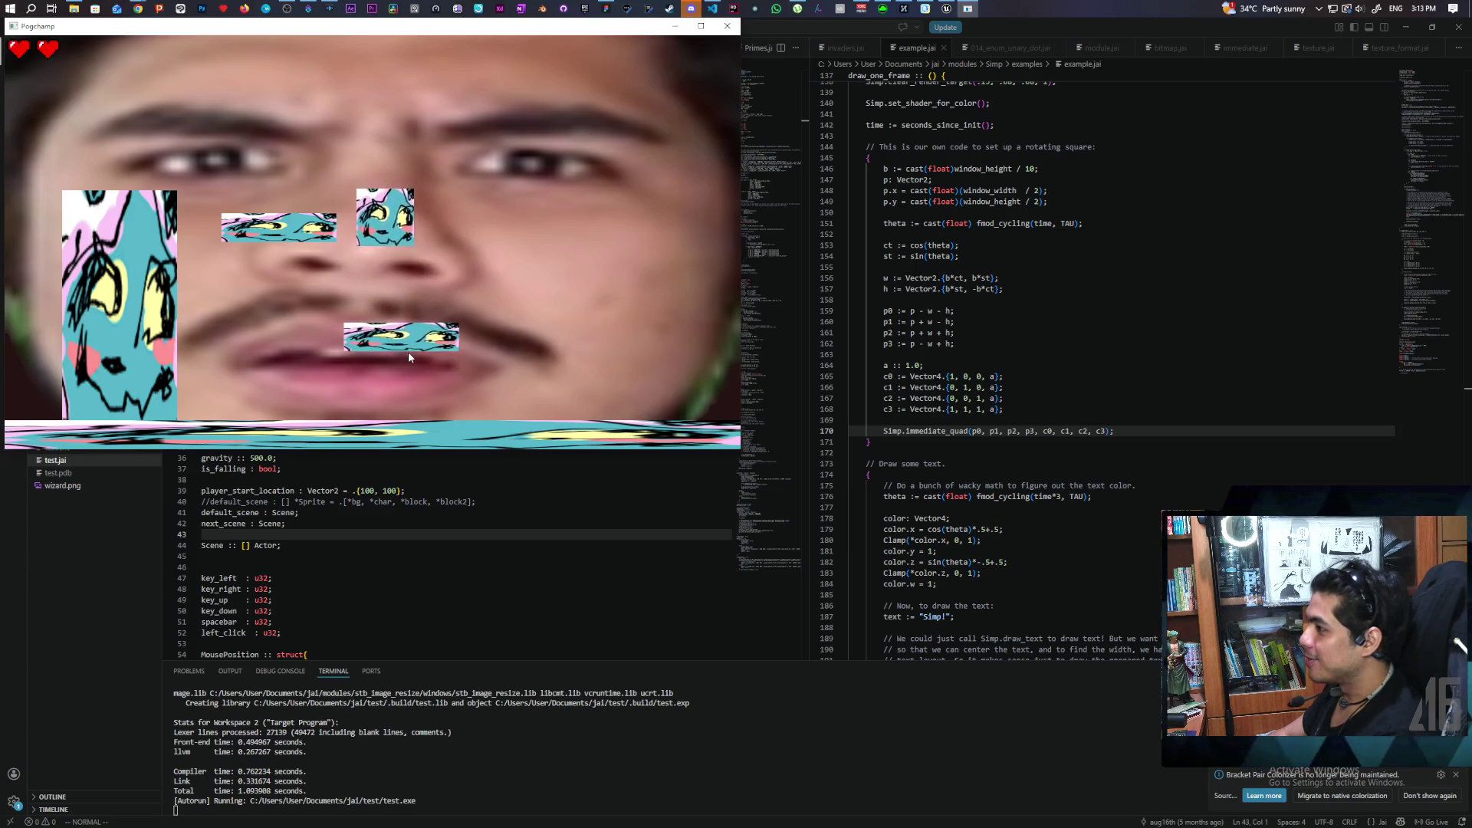
pyautogui.press('space')
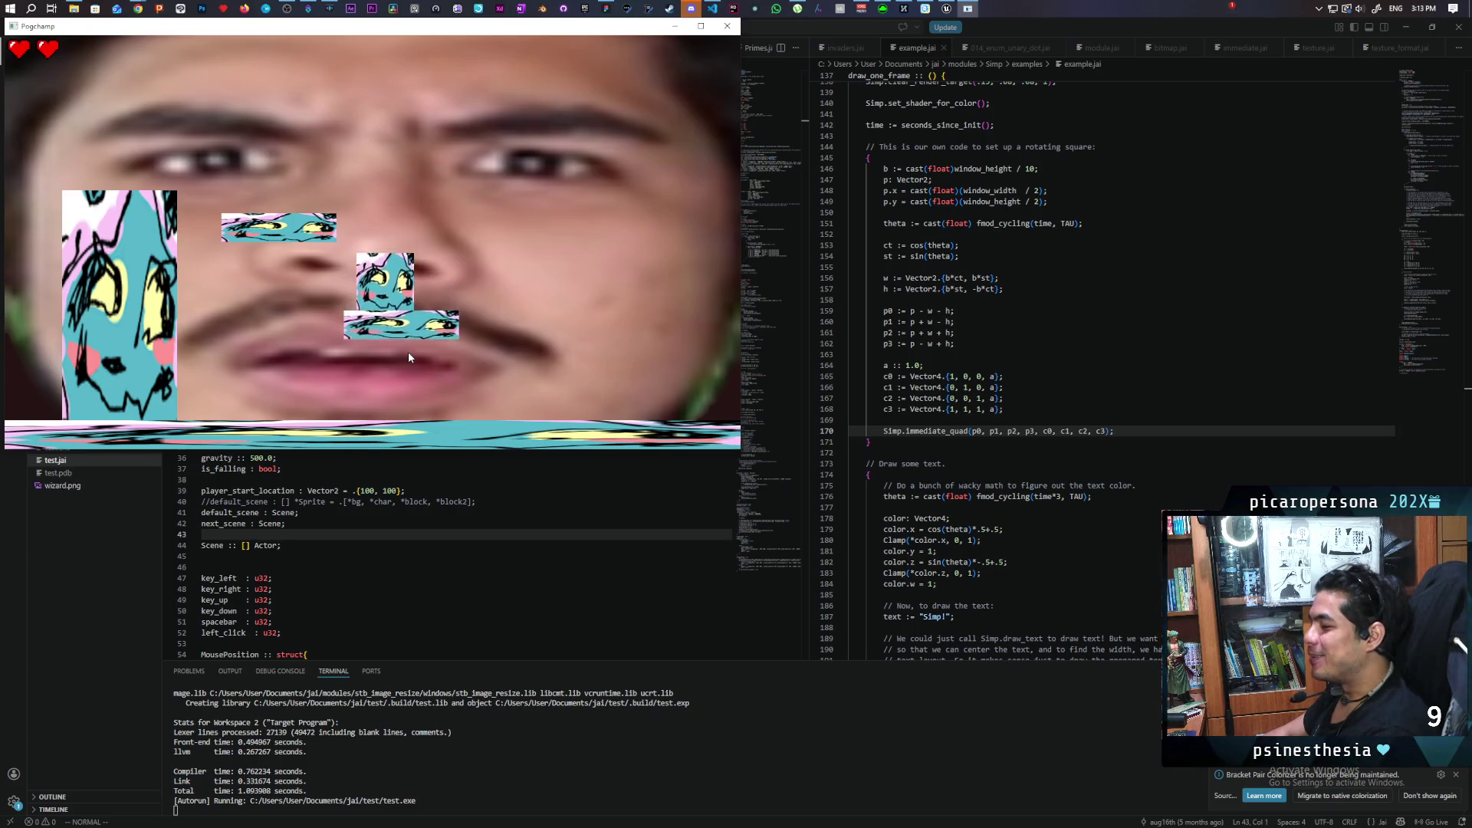
pyautogui.press('space')
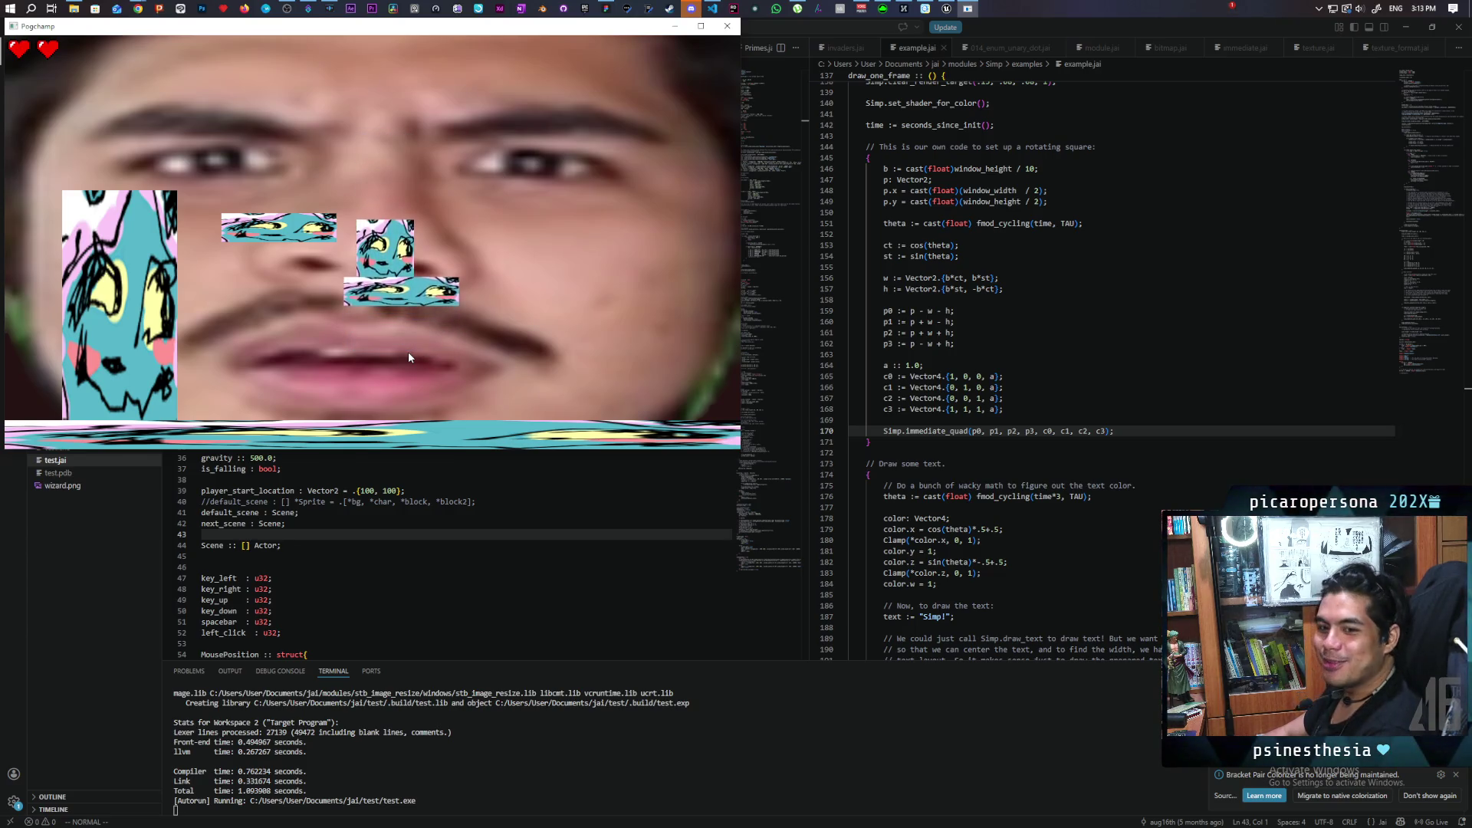
pyautogui.press('space')
pyautogui.press('Right')
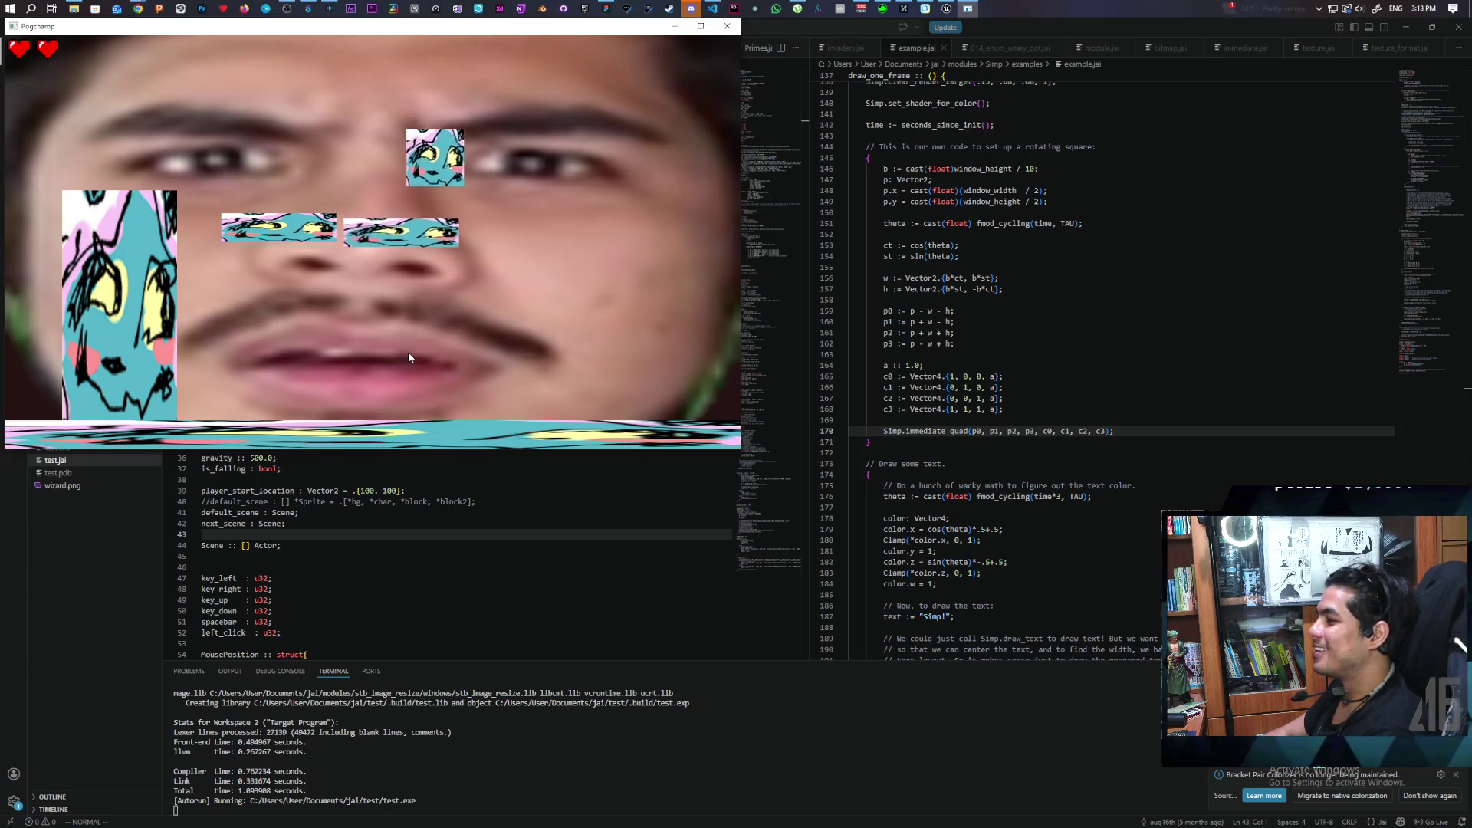
pyautogui.press('Left')
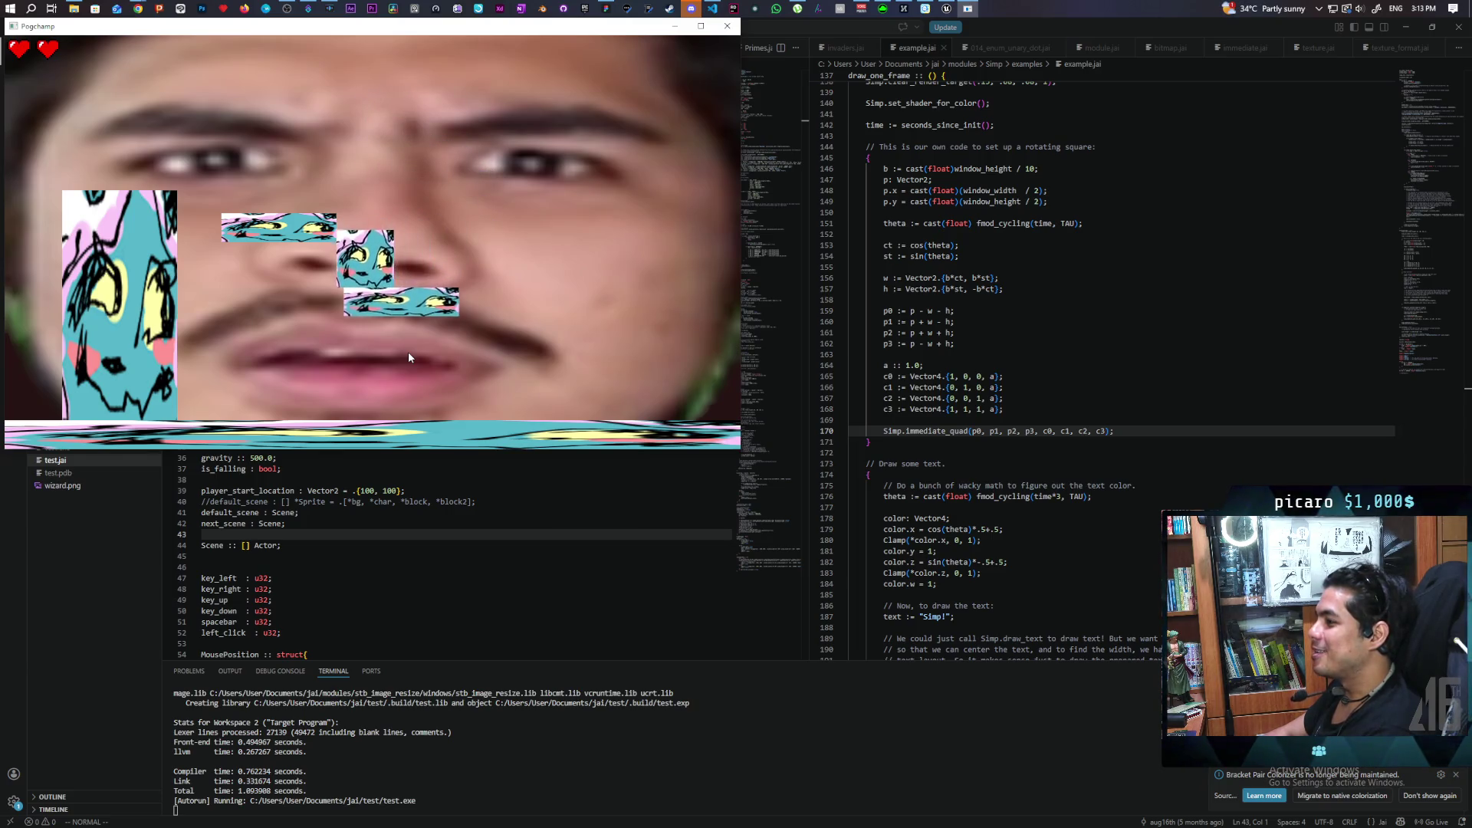
pyautogui.press('Right')
# Ride the moving blocks, jumping and steering the character up to the upper block's right end.
pyautogui.press('space')
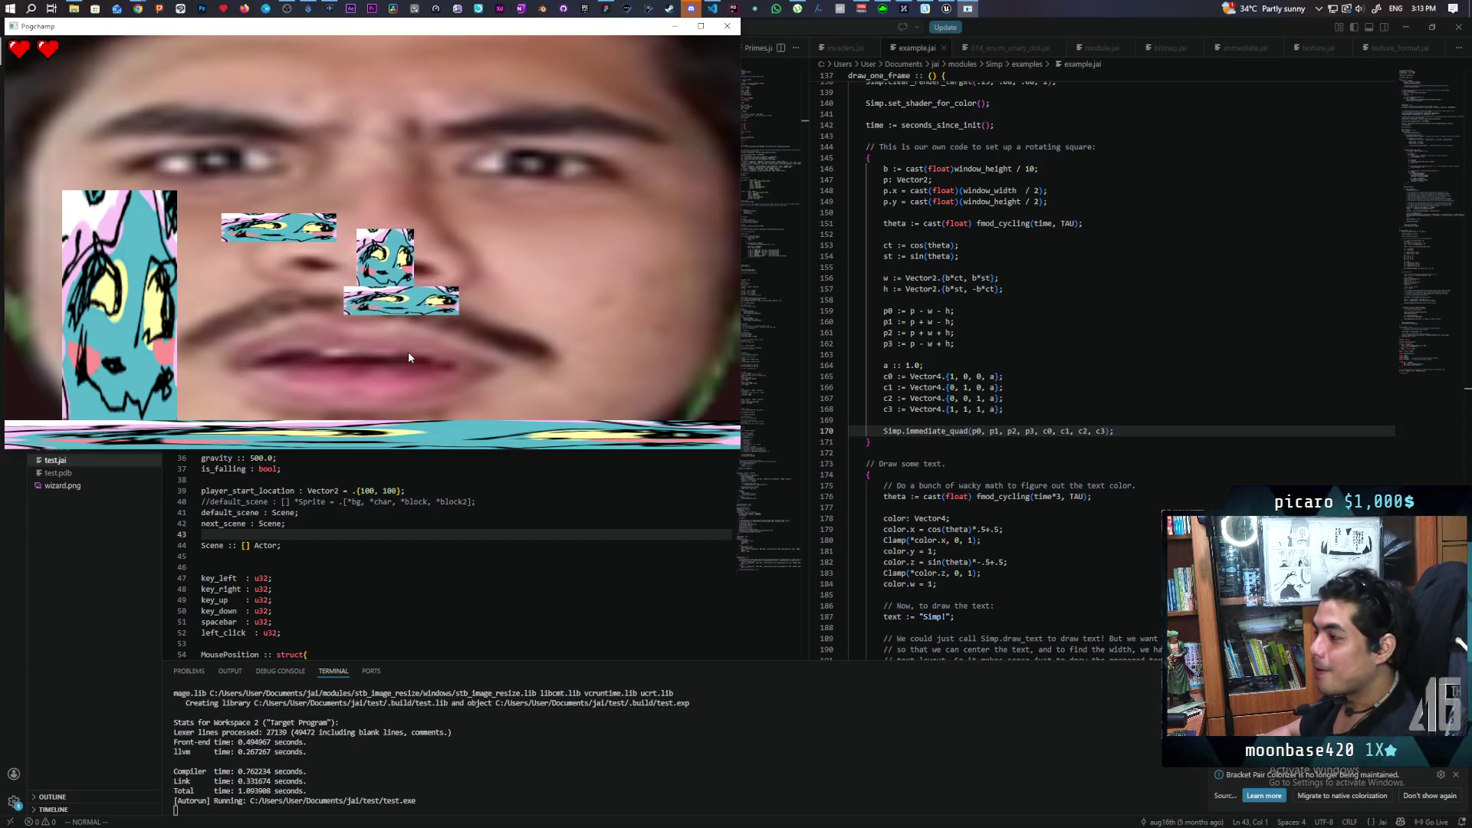
pyautogui.press('Left')
pyautogui.press('Right')
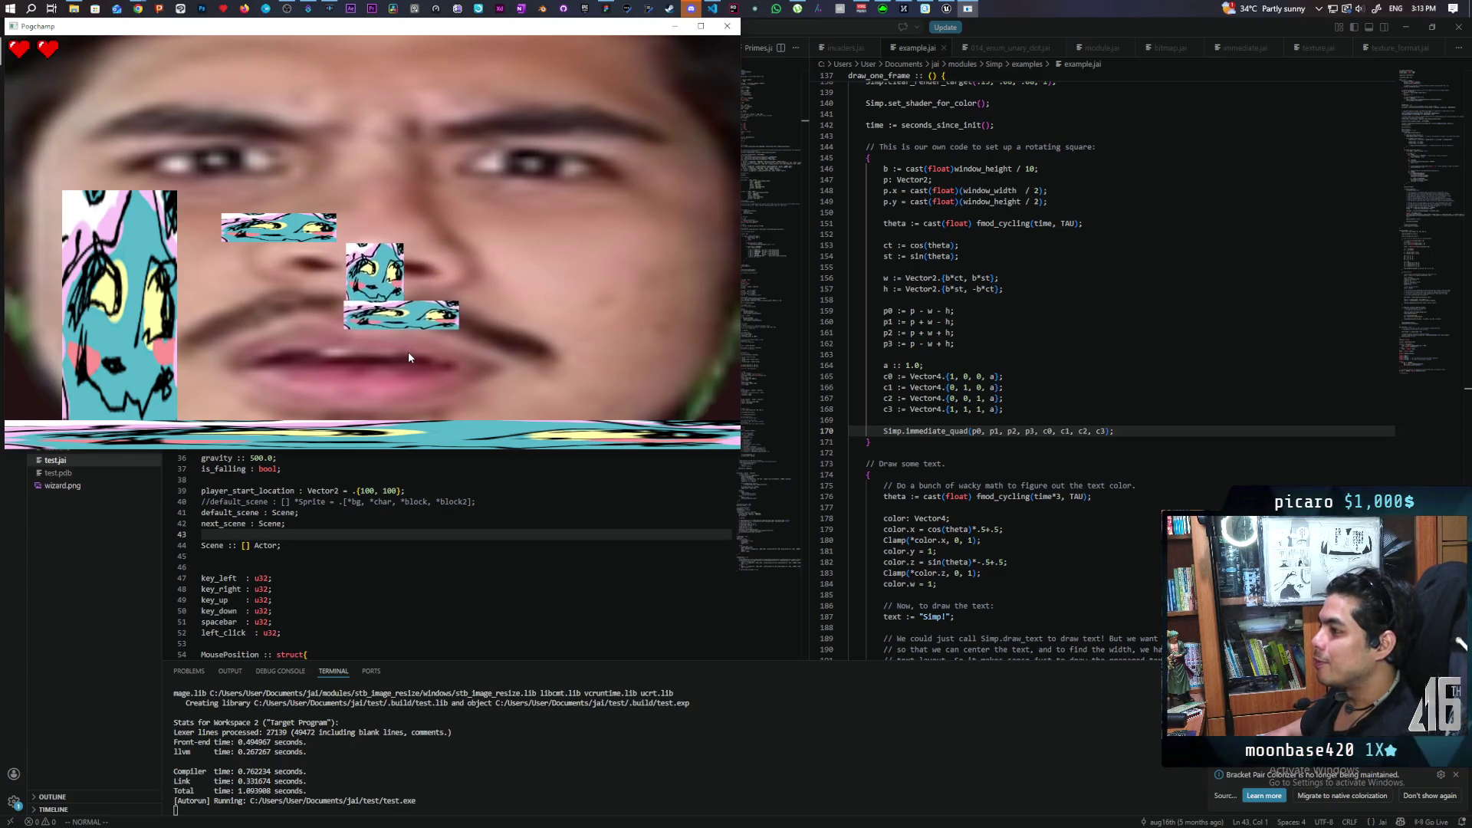
pyautogui.press('Left')
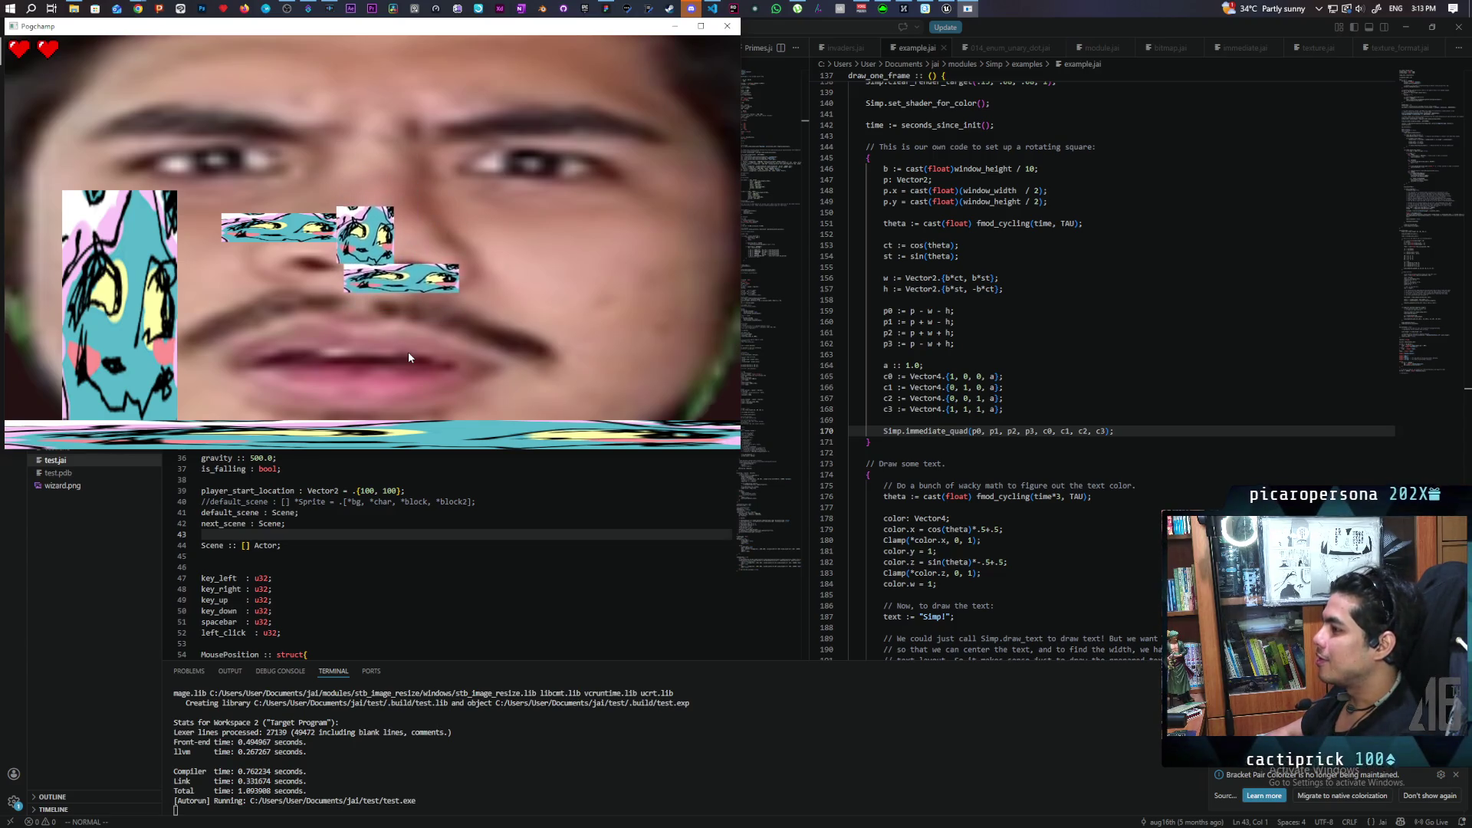
pyautogui.press('space')
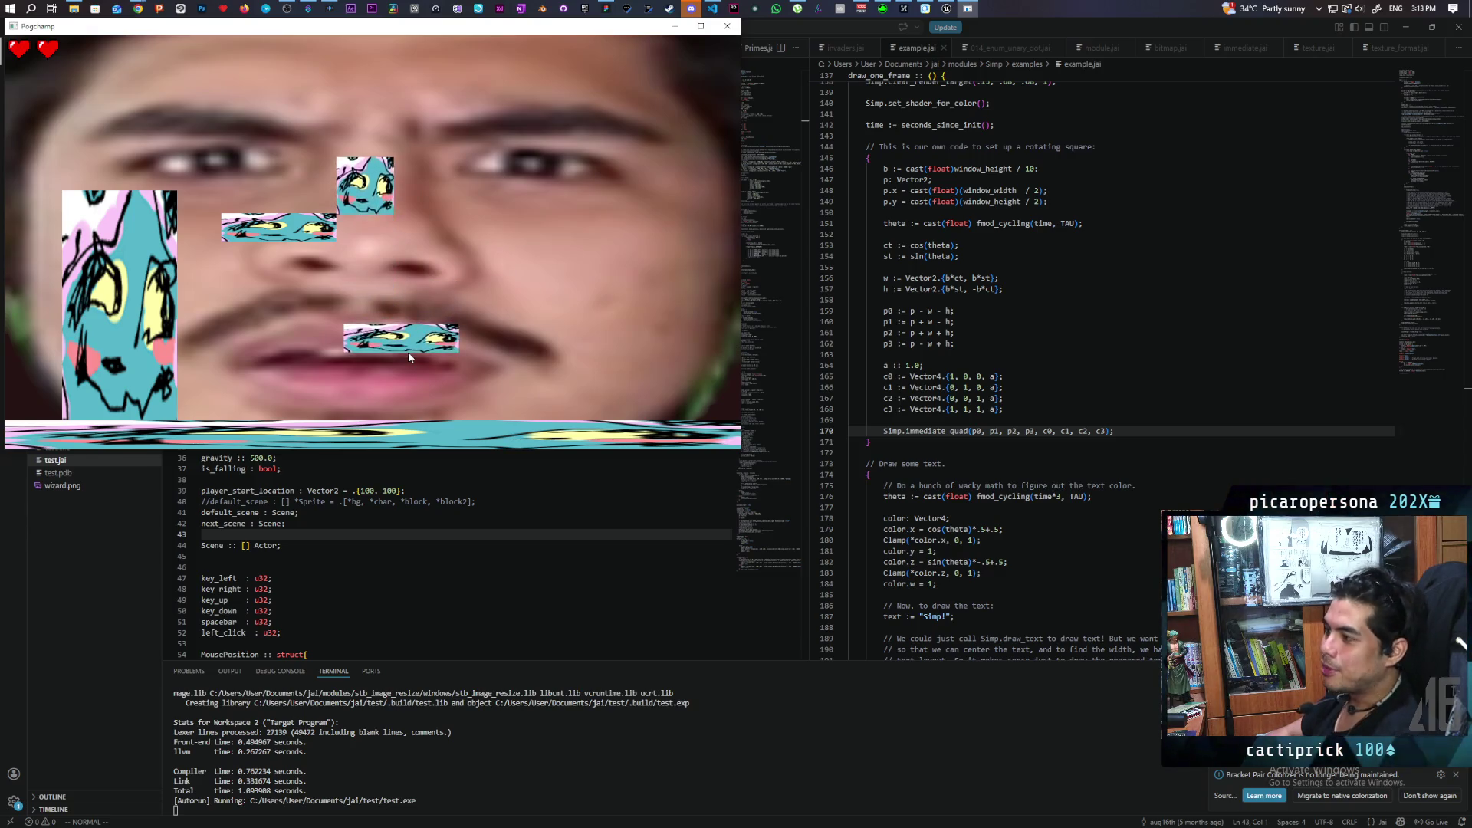
pyautogui.press('Right')
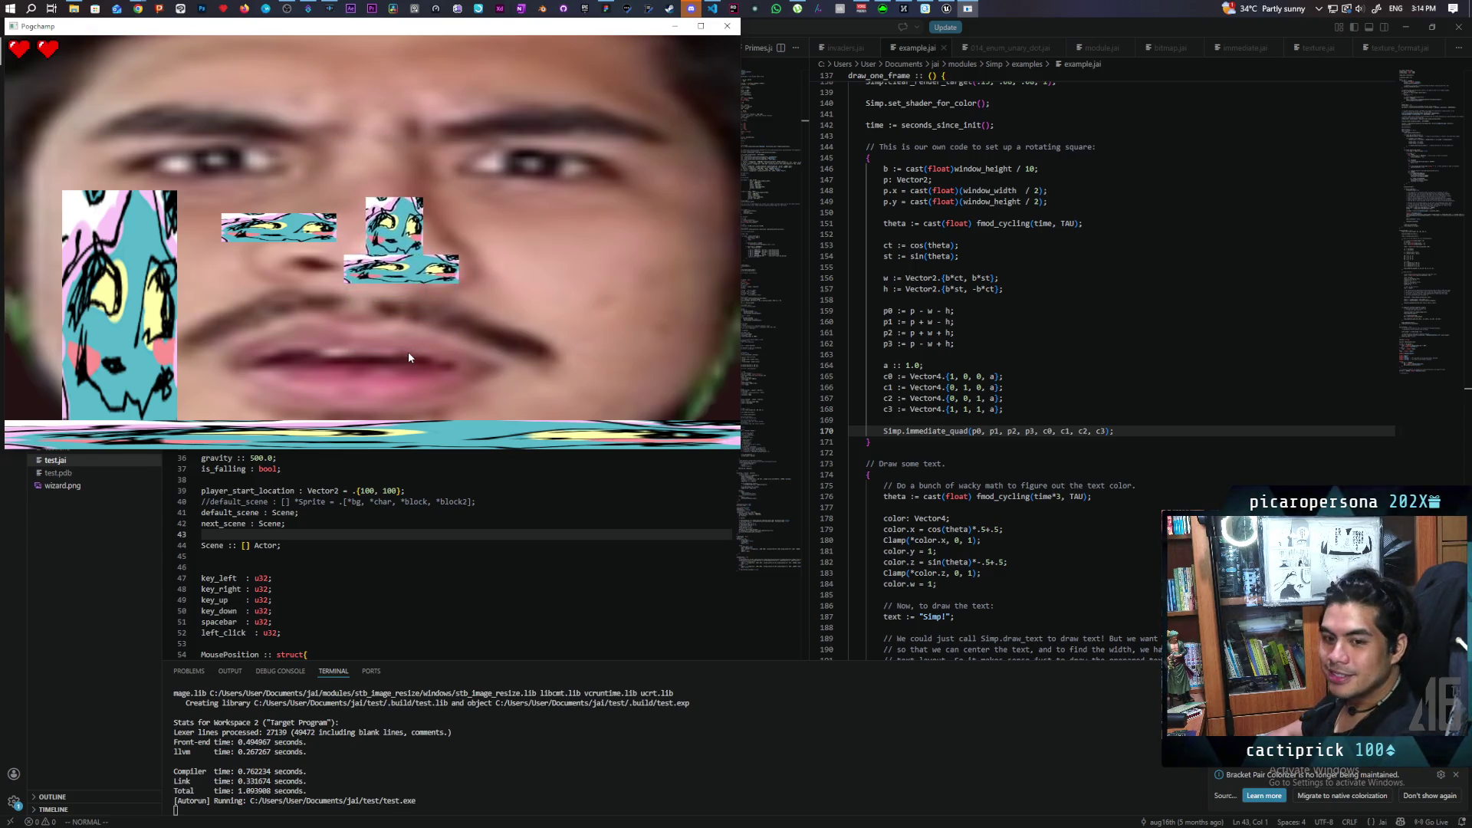
pyautogui.press('Left')
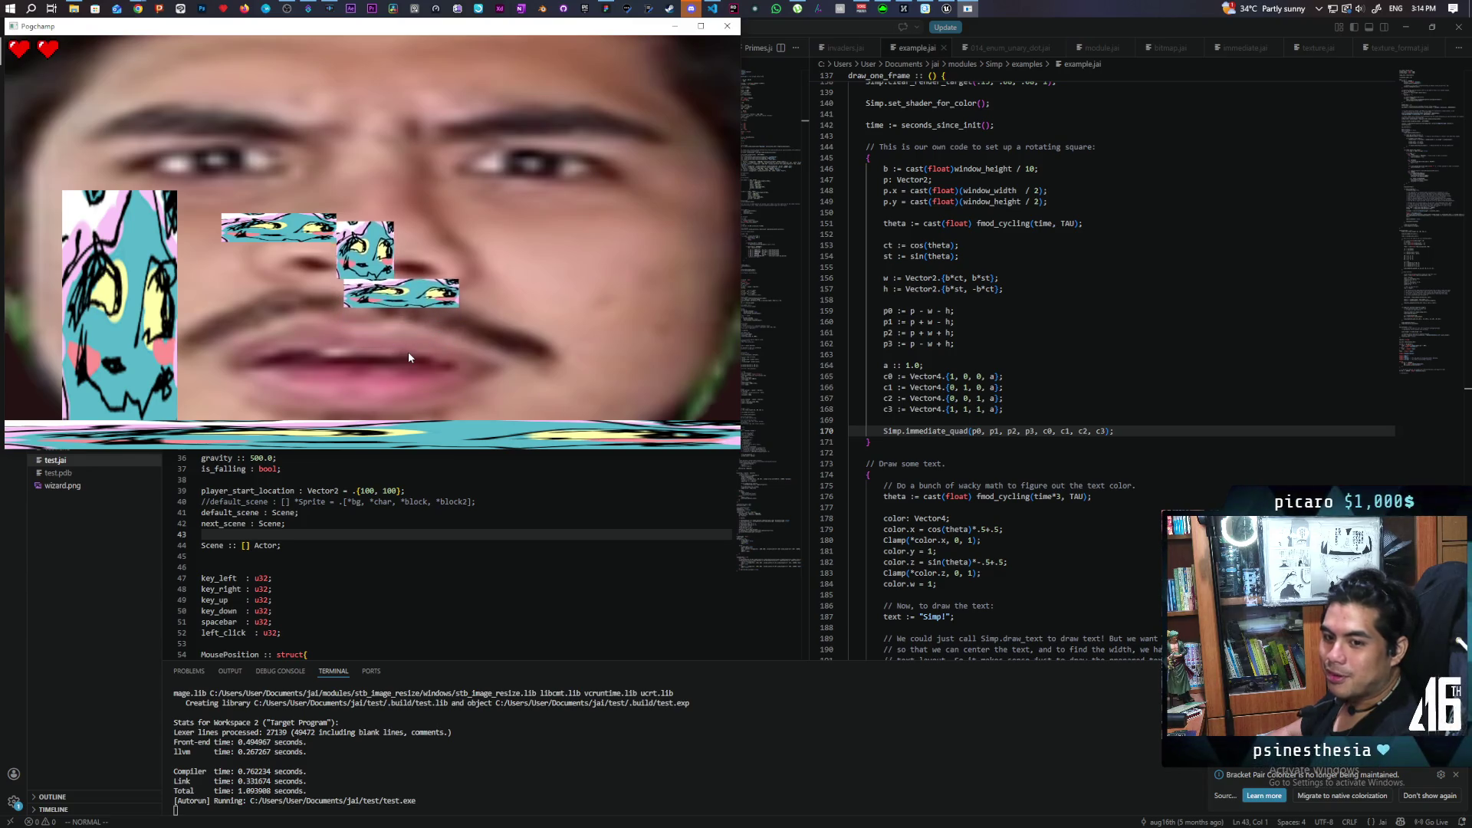
pyautogui.press('space')
pyautogui.press('Right')
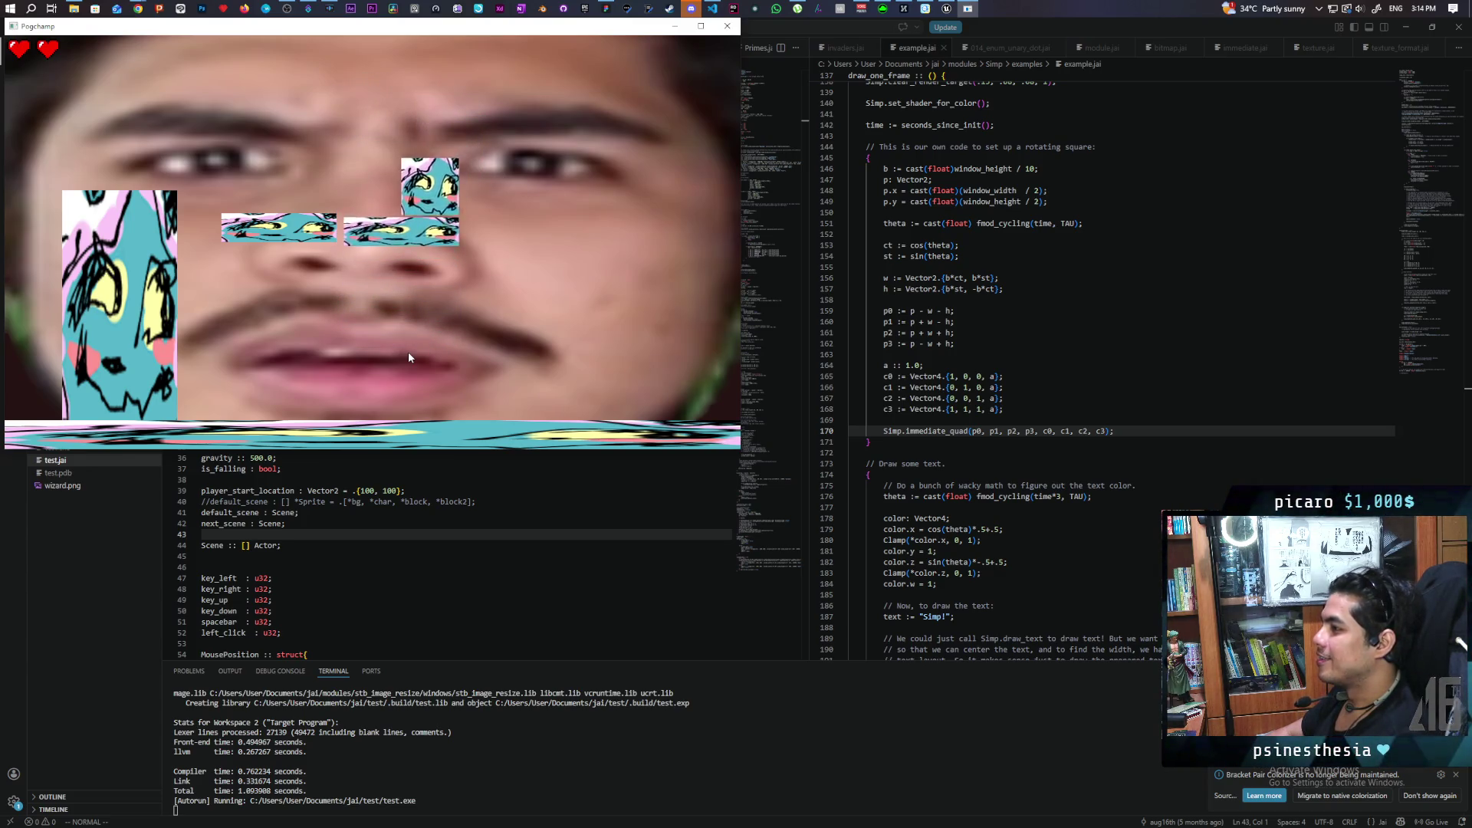
# Drop onto the lower block, then jump left off it into the wizard scene.
pyautogui.press('space')
pyautogui.press('Left')
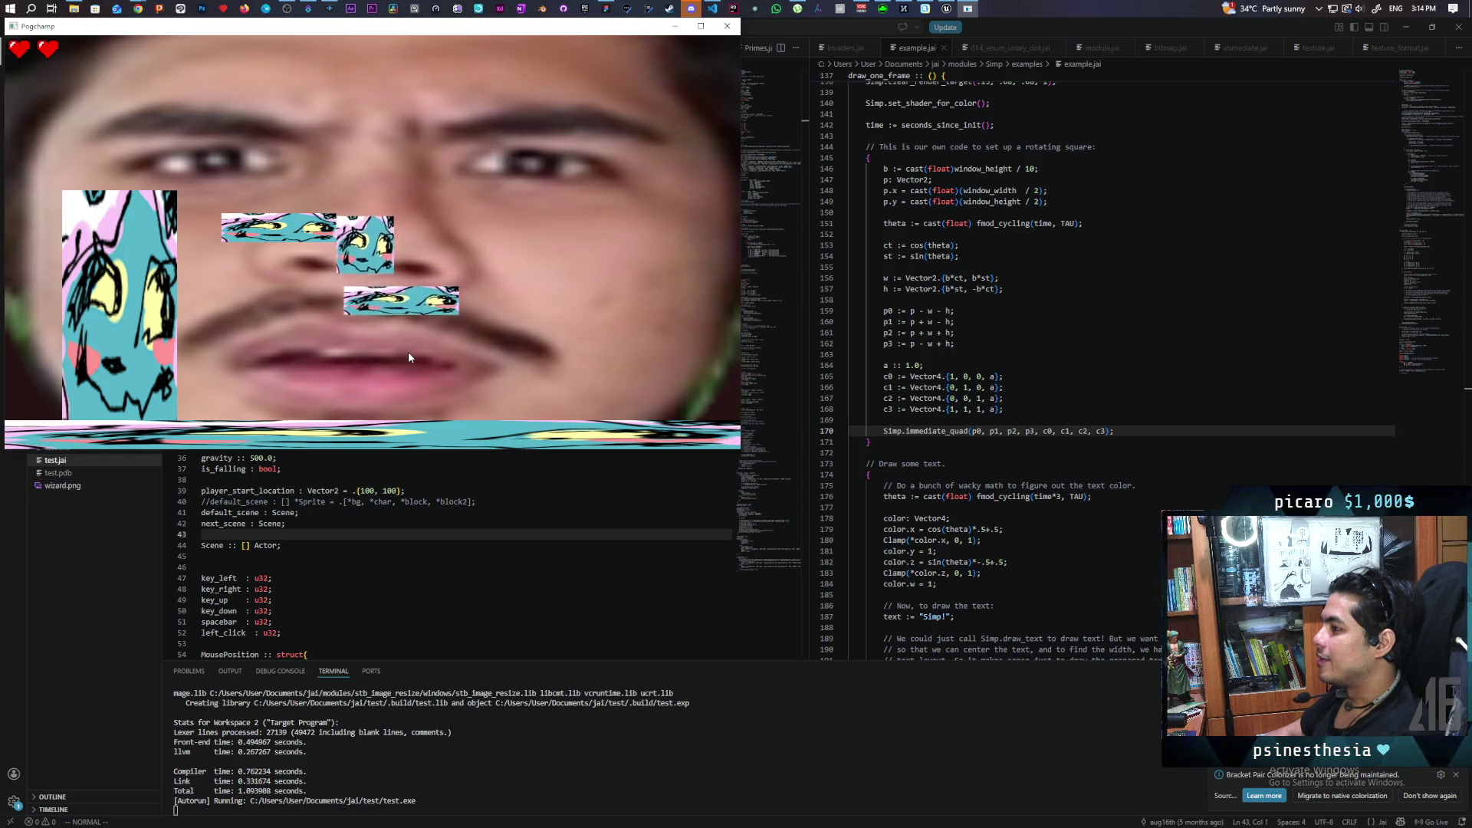
pyautogui.press('Right')
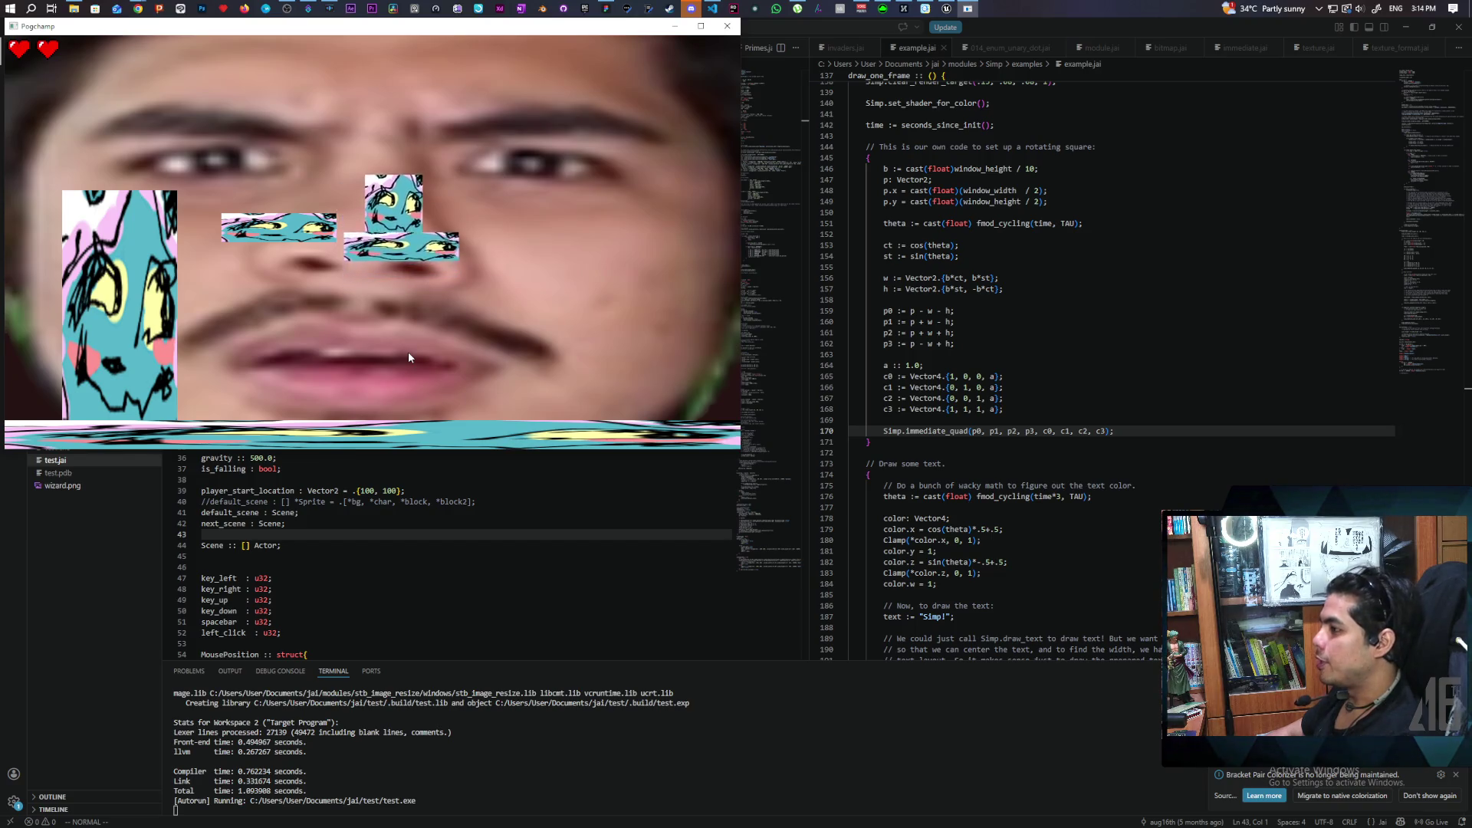
pyautogui.press('Left')
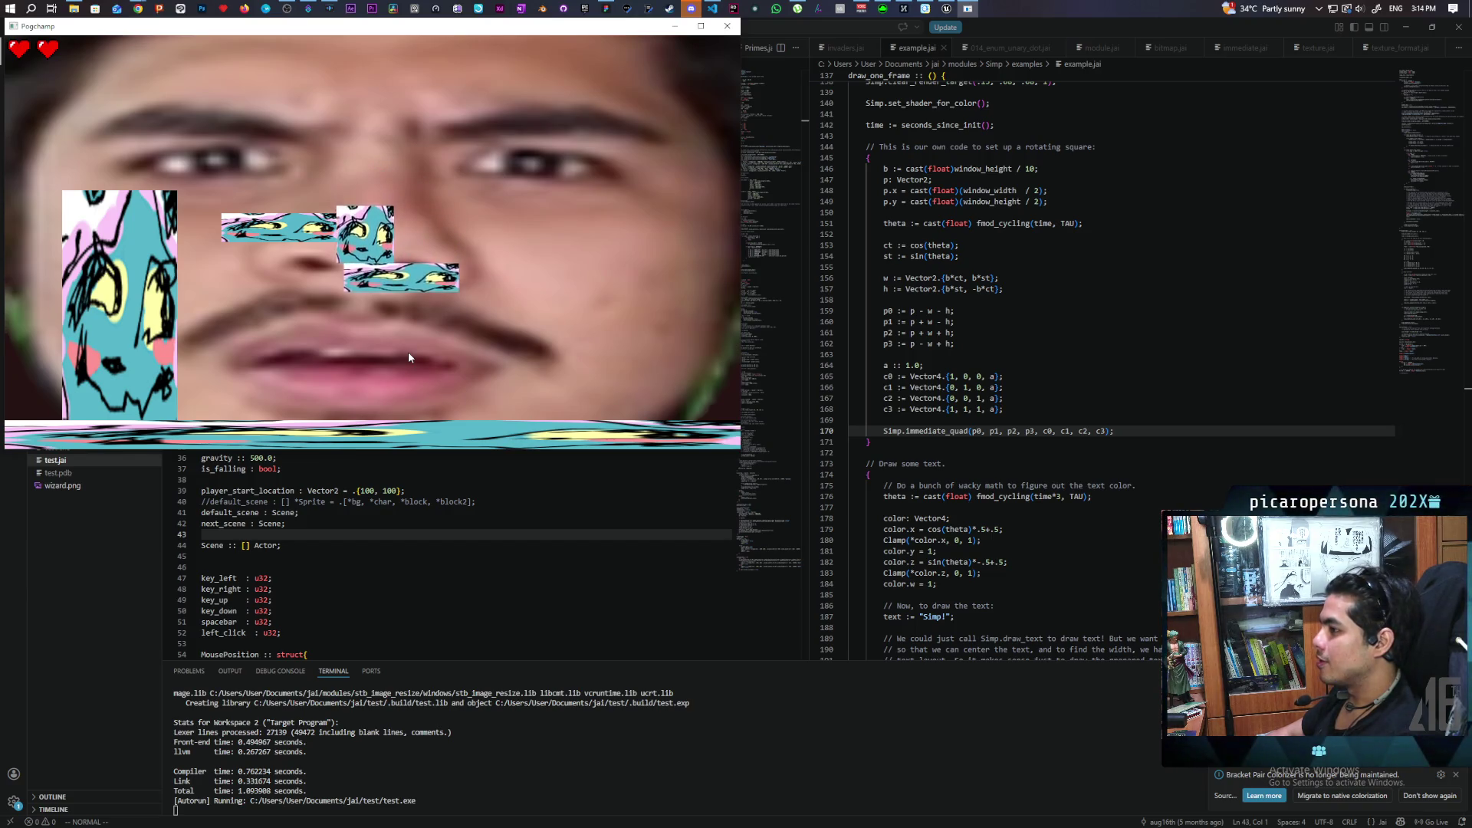
pyautogui.press('Right')
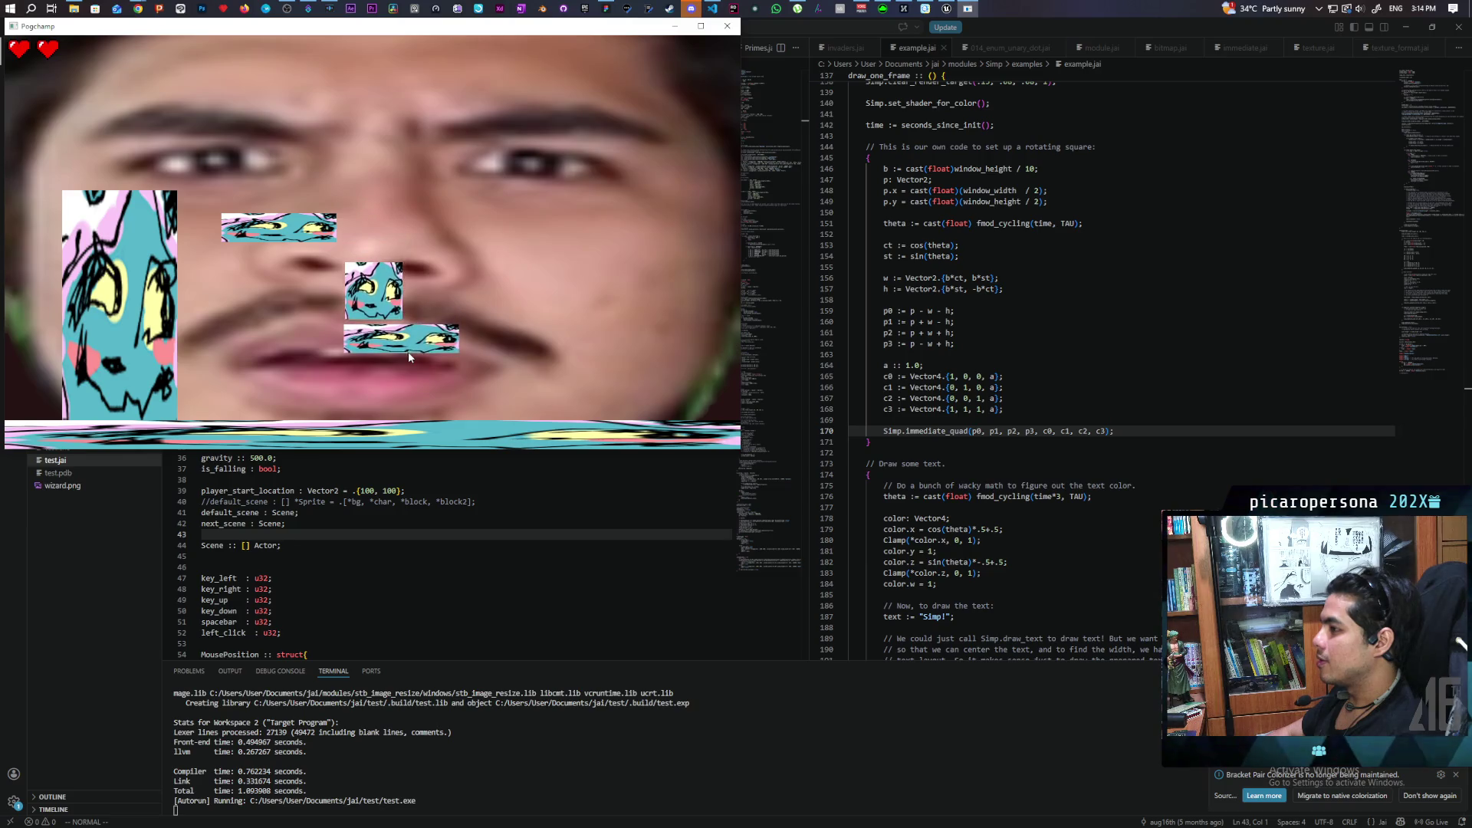
pyautogui.press('space')
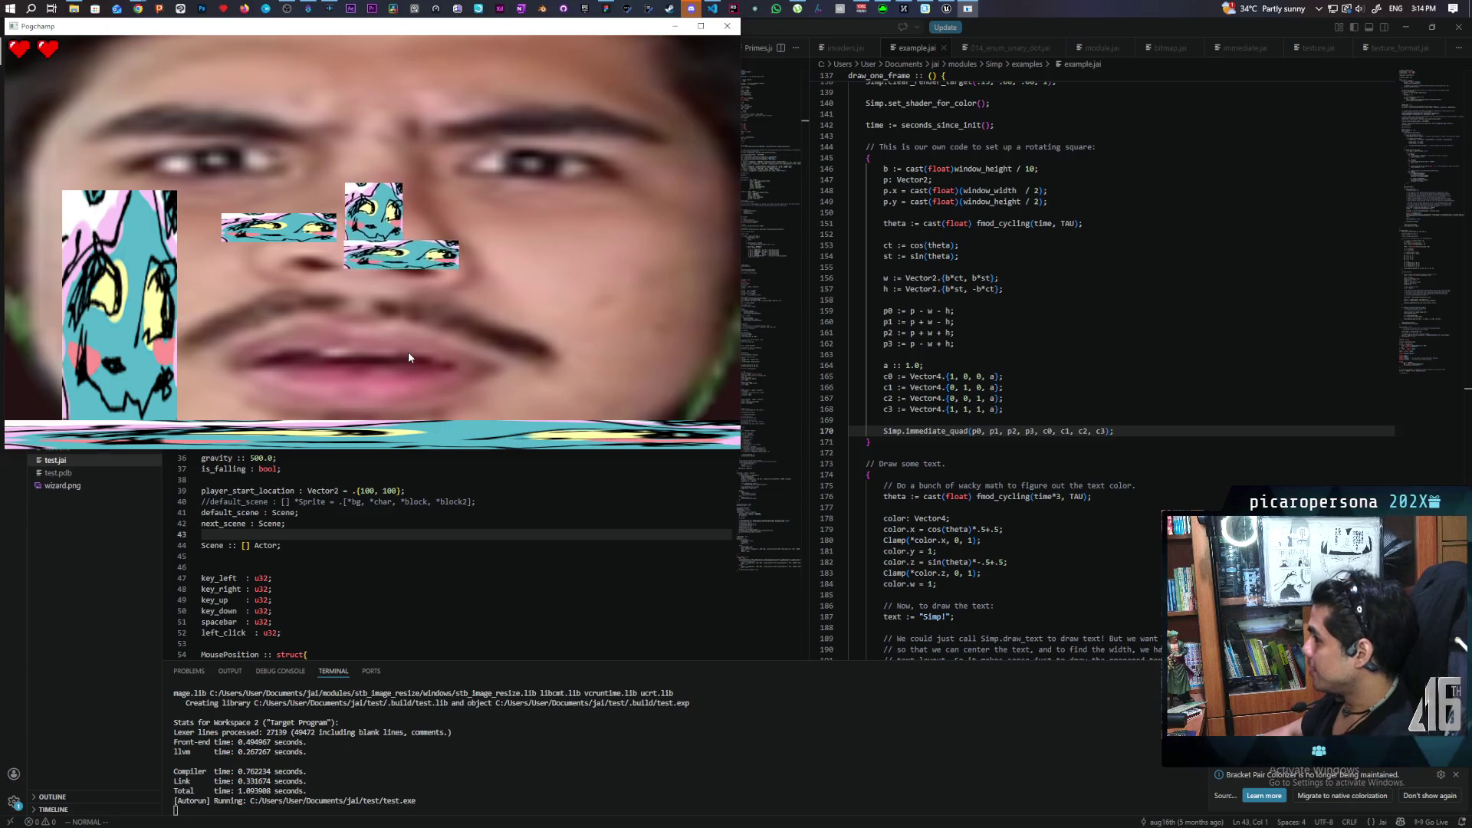
pyautogui.press('space')
pyautogui.press('Left')
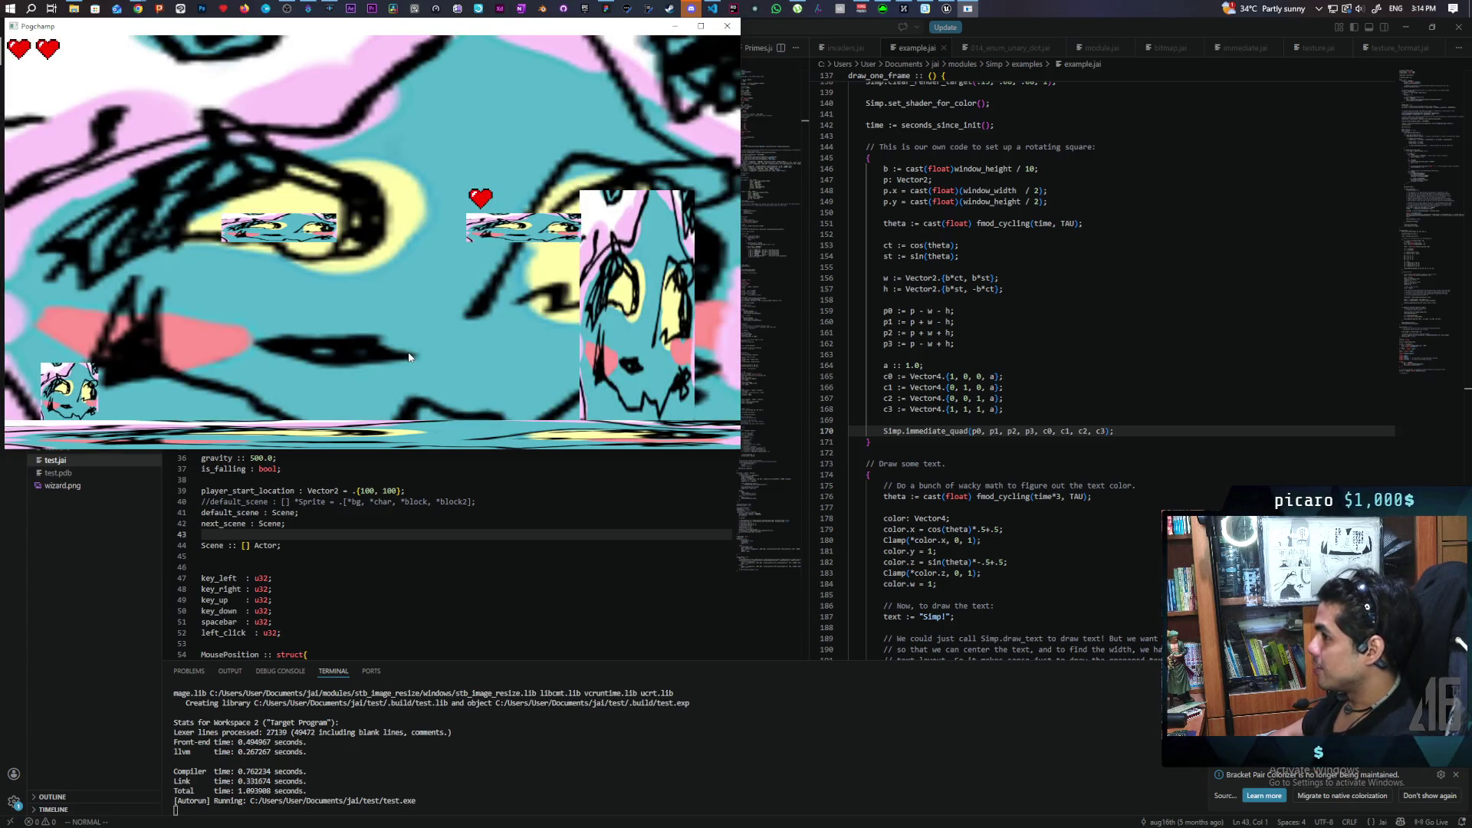
# Quit the Jai test game and return to the Unreal Editor's GreyboxLevel.
pyautogui.press('Escape')
pyautogui.click(374, 254)
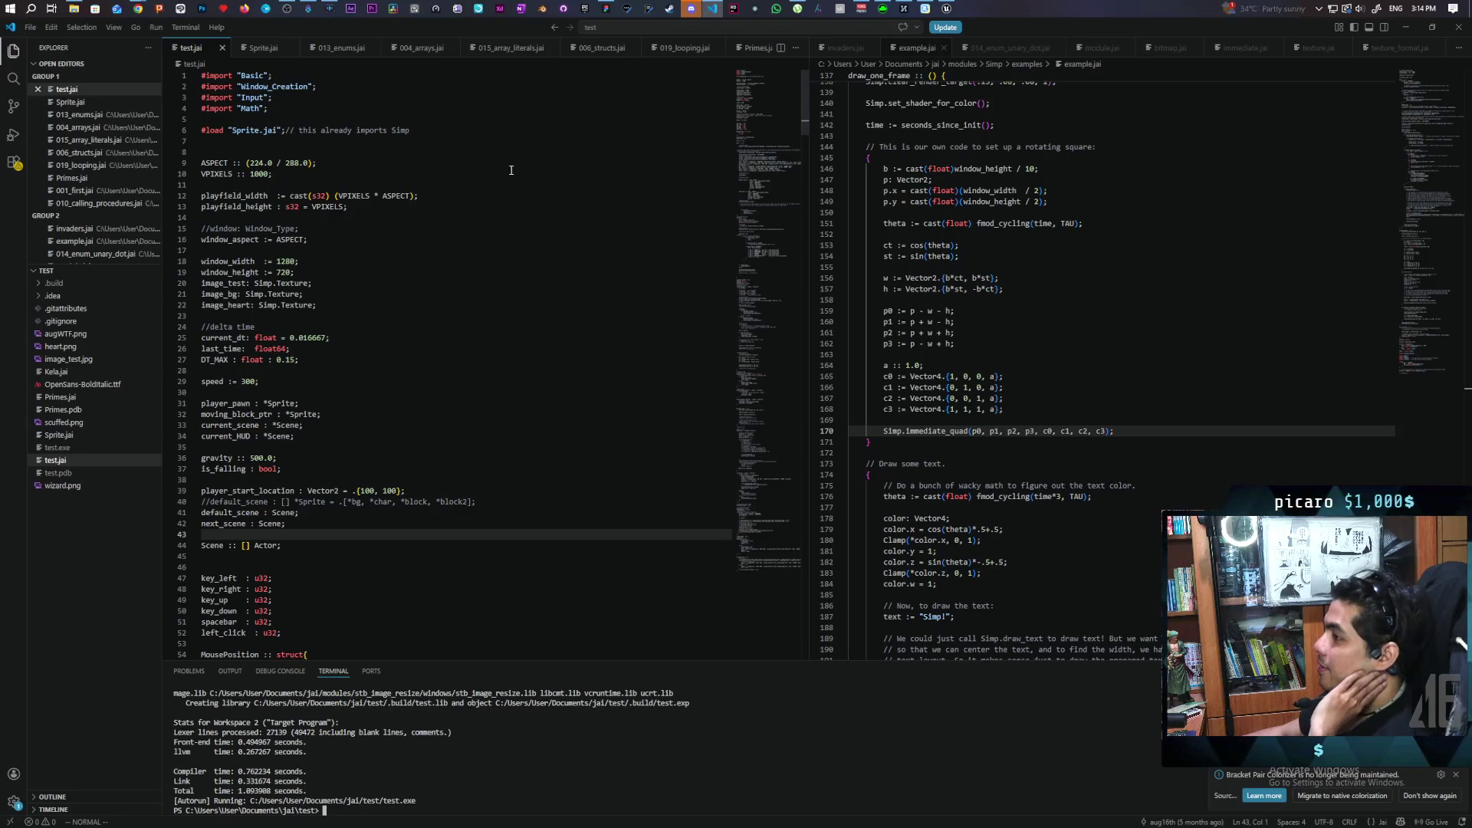
pyautogui.hotkey('alt', 'Tab')
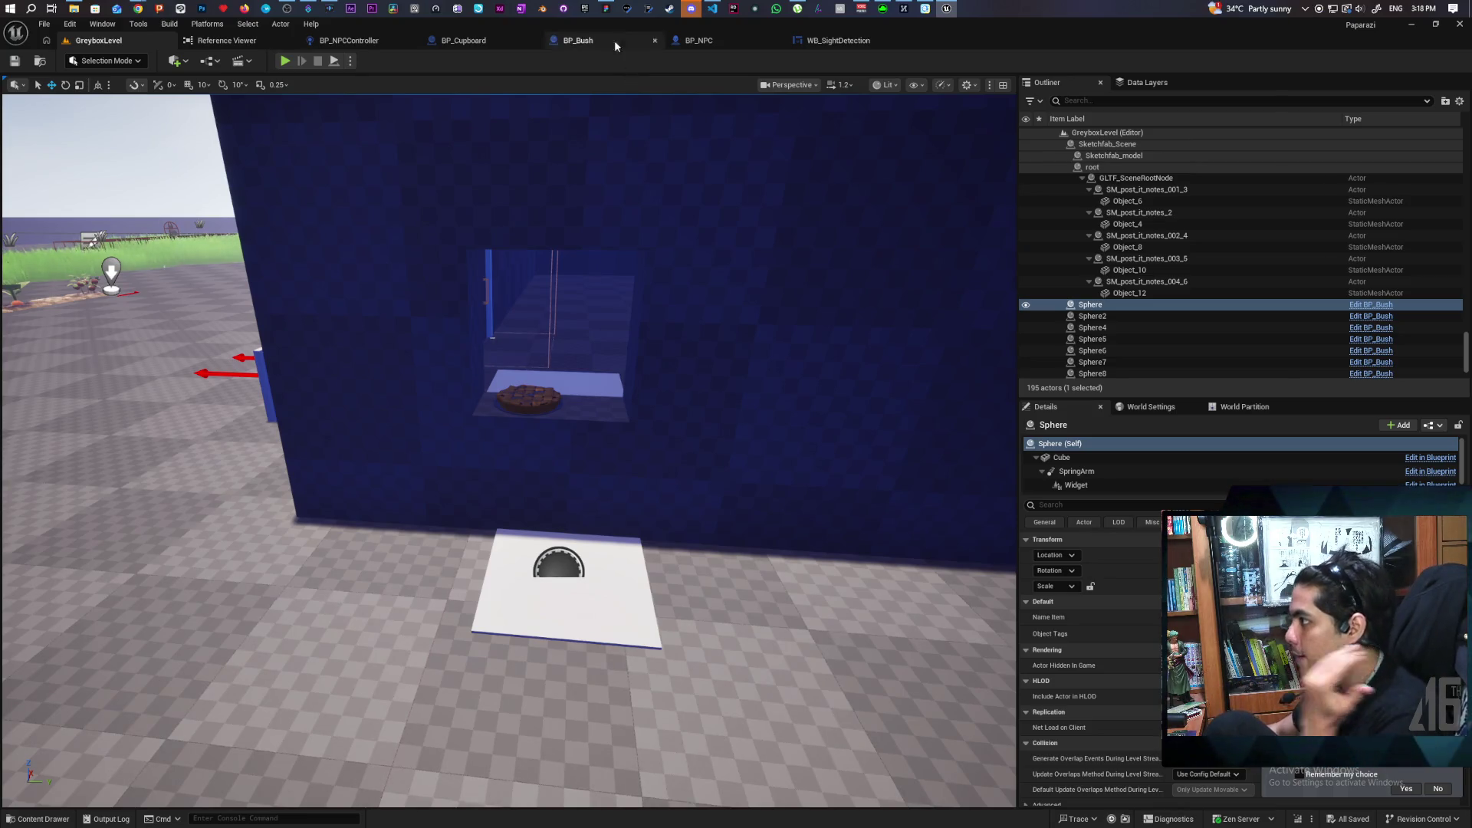
# Bring the tldraw Paparazzi whiteboard with the lost-sight flowchart to the front.
pyautogui.click(606, 10)
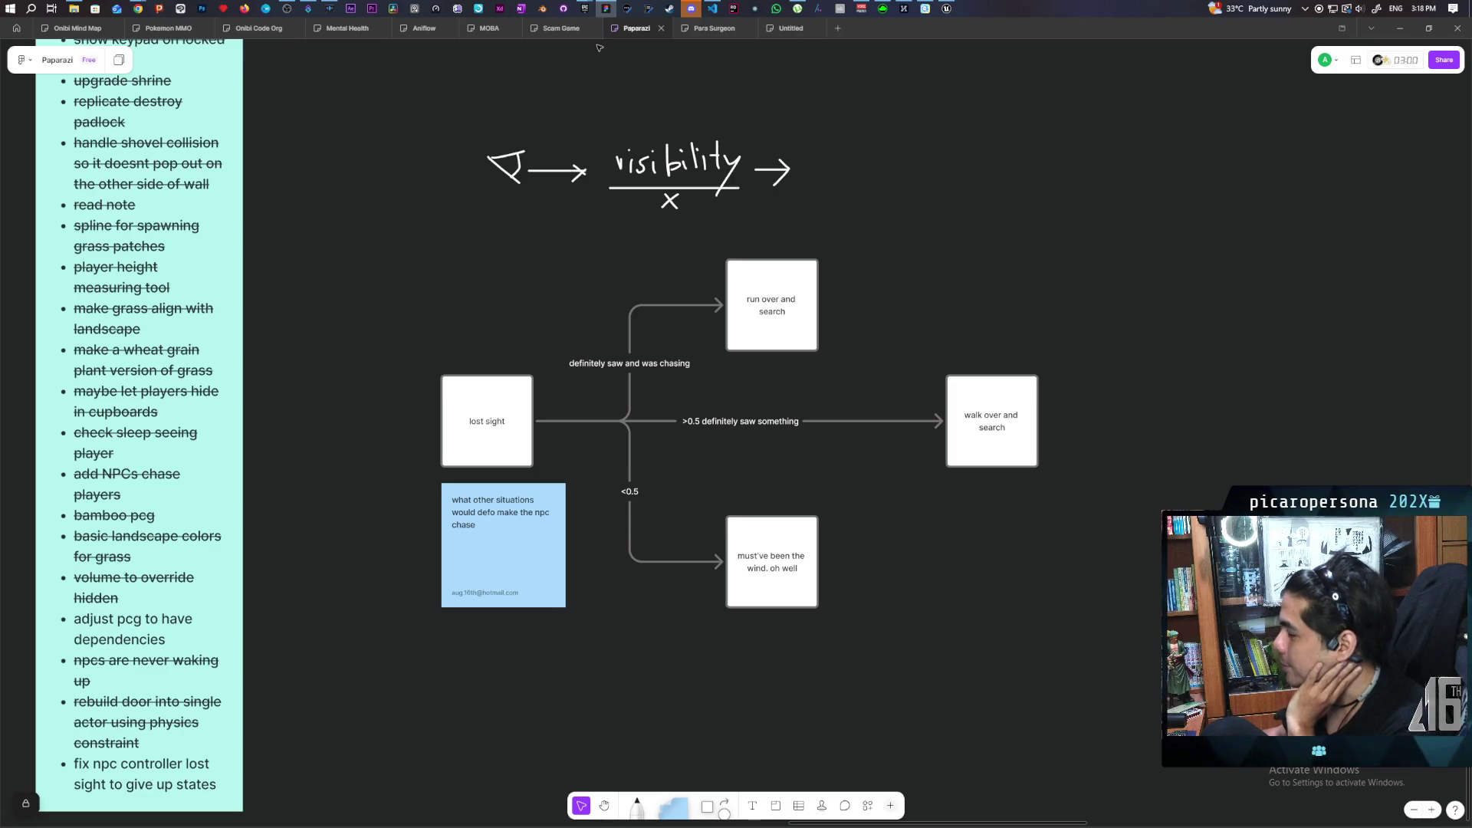
# Switch from the tldraw board back to the Unreal Engine GreyboxLevel editor.
pyautogui.hotkey('alt', 'Tab')
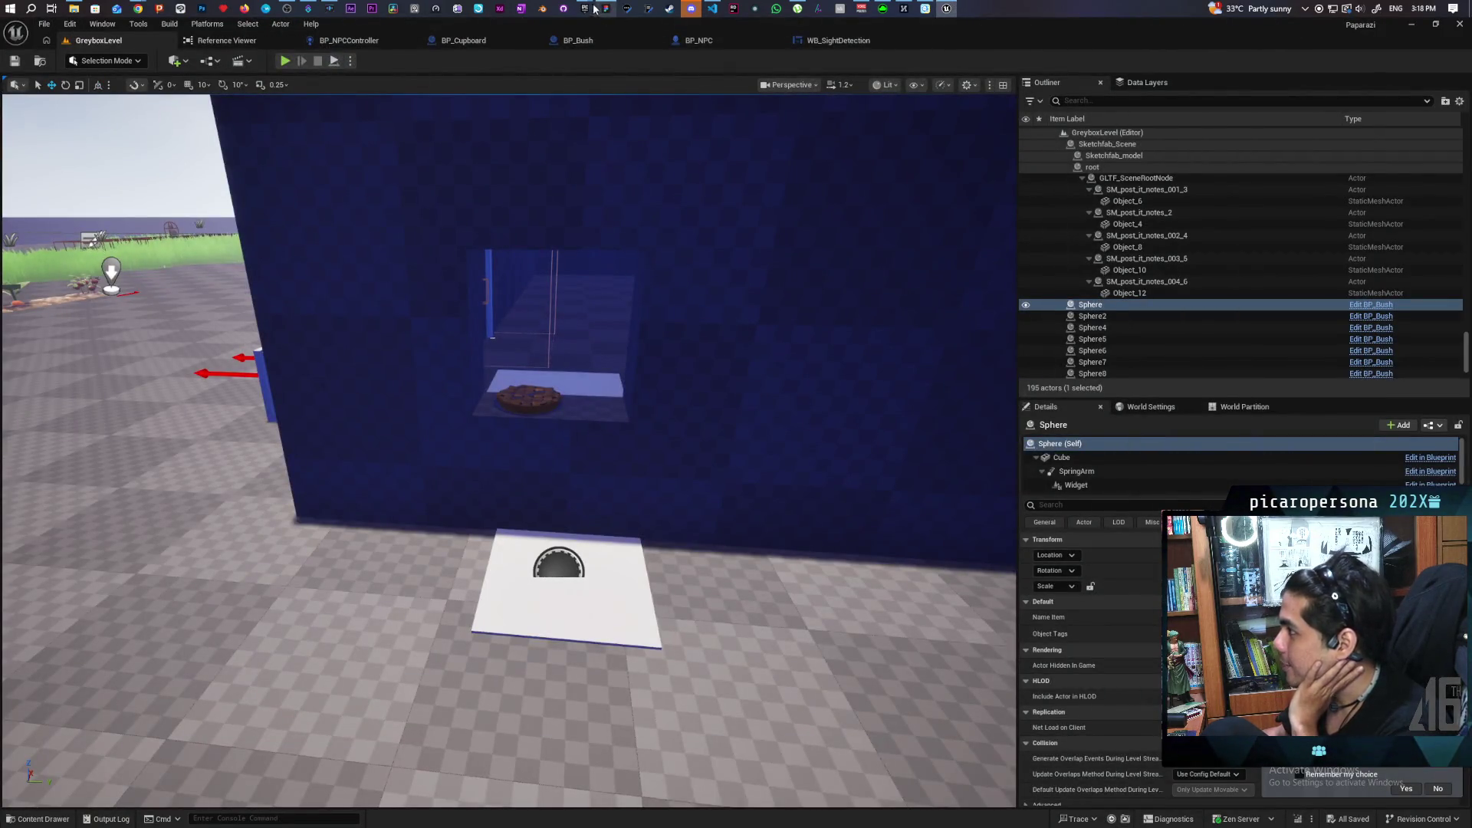
# Launch the Onibi project from the Epic Games Launcher's My Projects library.
pyautogui.click(584, 9)
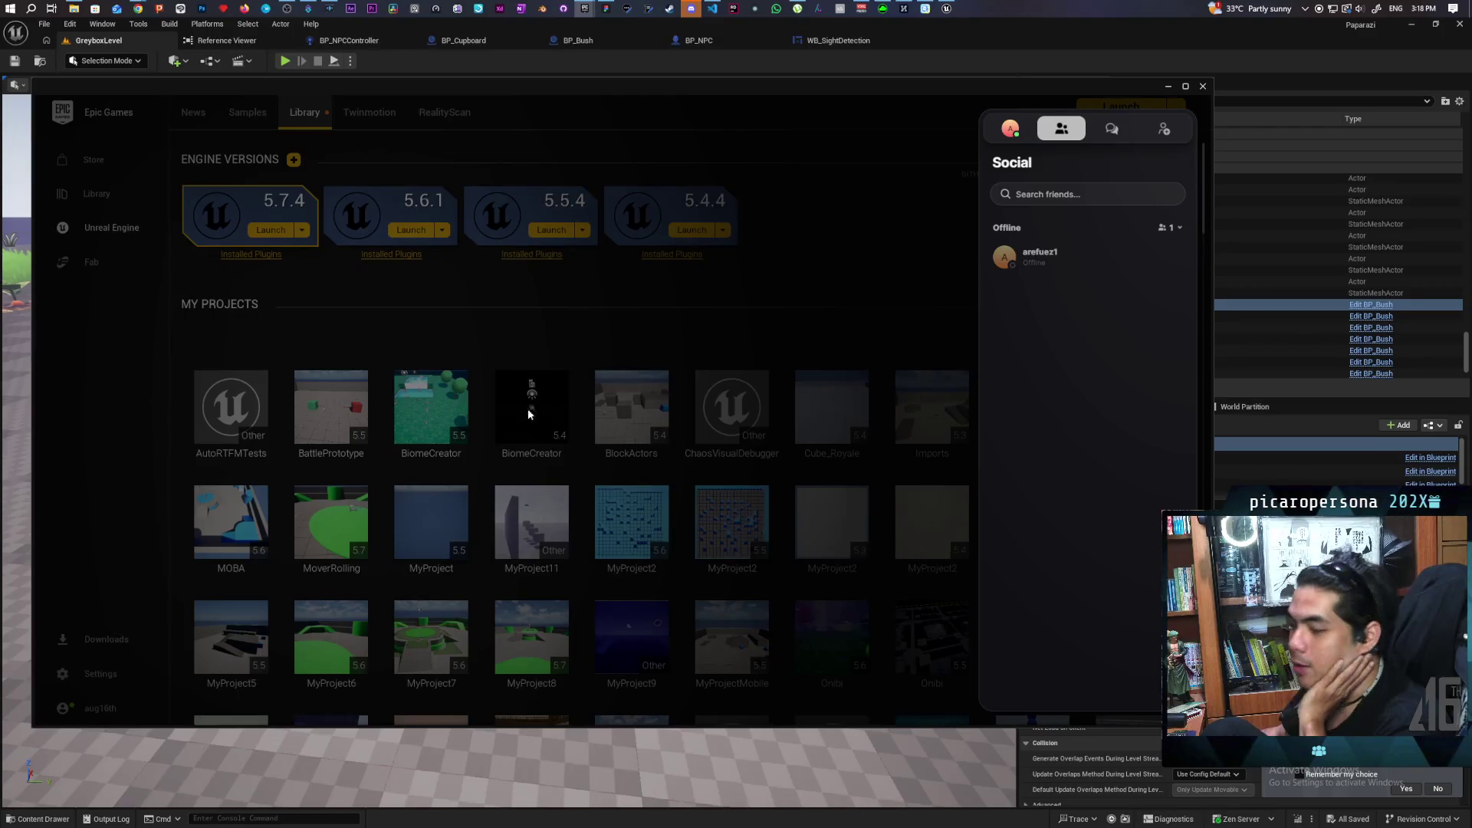
pyautogui.click(545, 340)
pyautogui.scroll(-3, 554, 358)
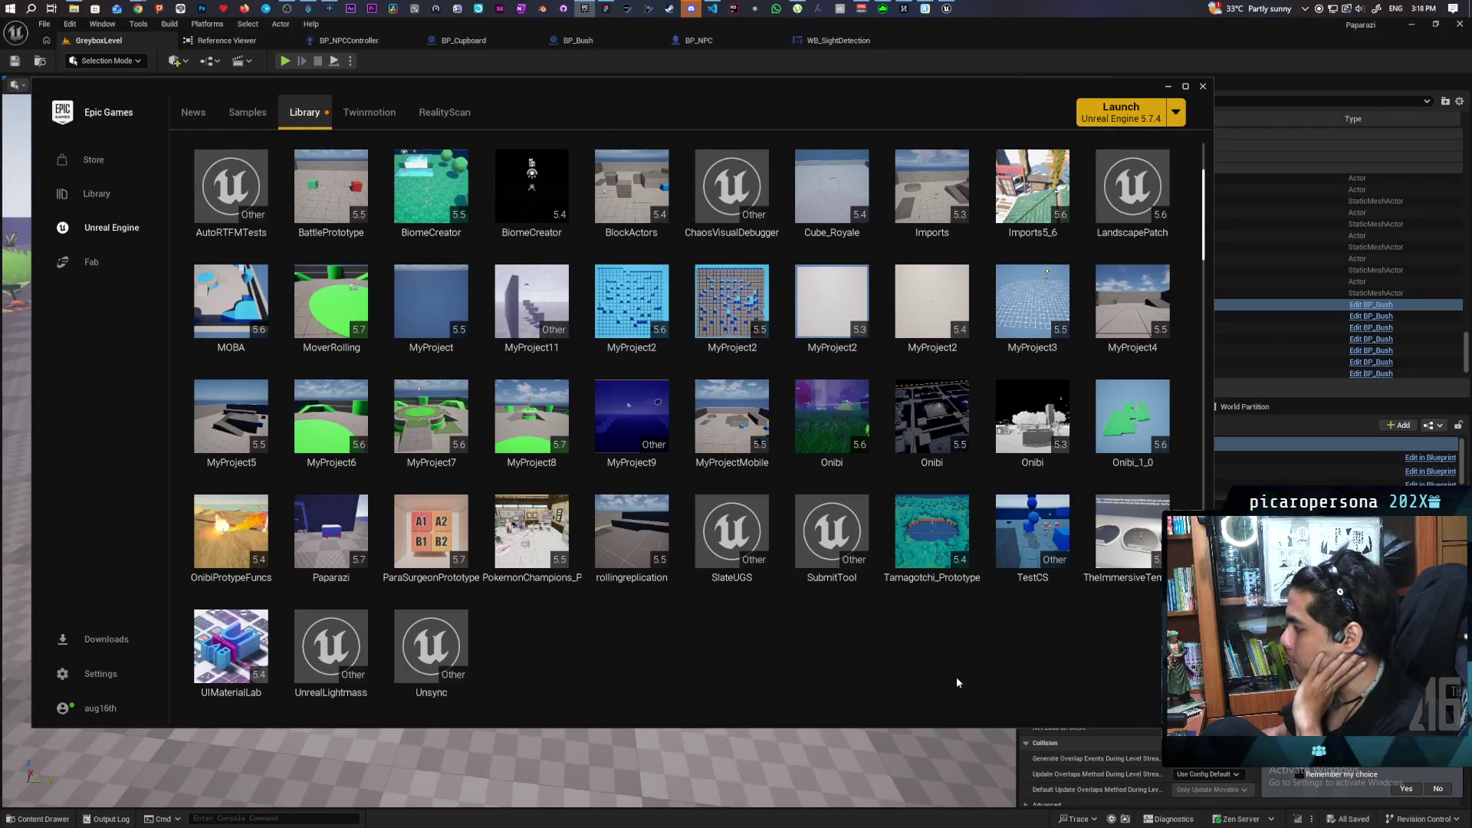
pyautogui.doubleClick(813, 405)
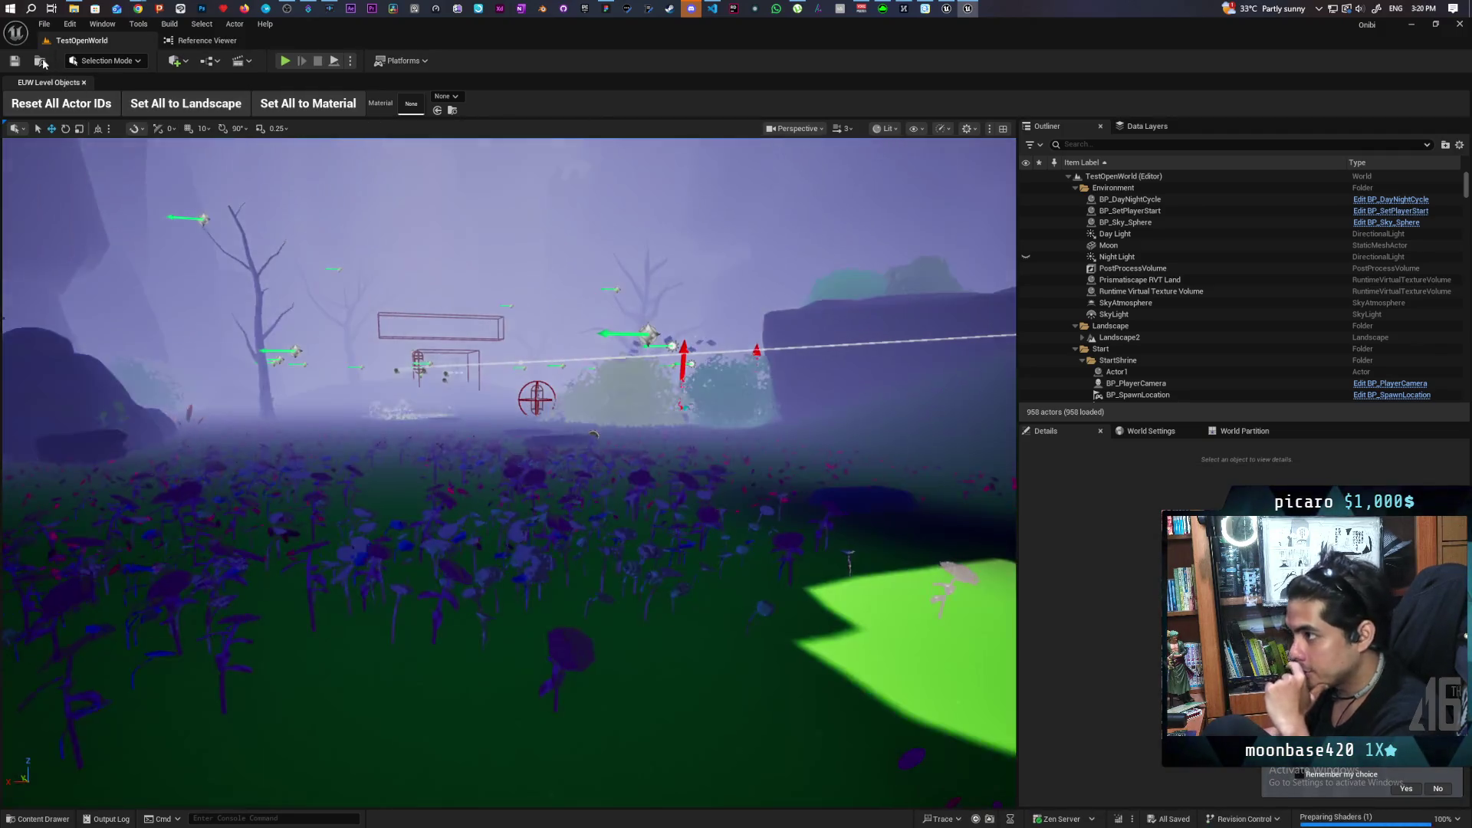
pyautogui.hotkey('ctrl', 'space')
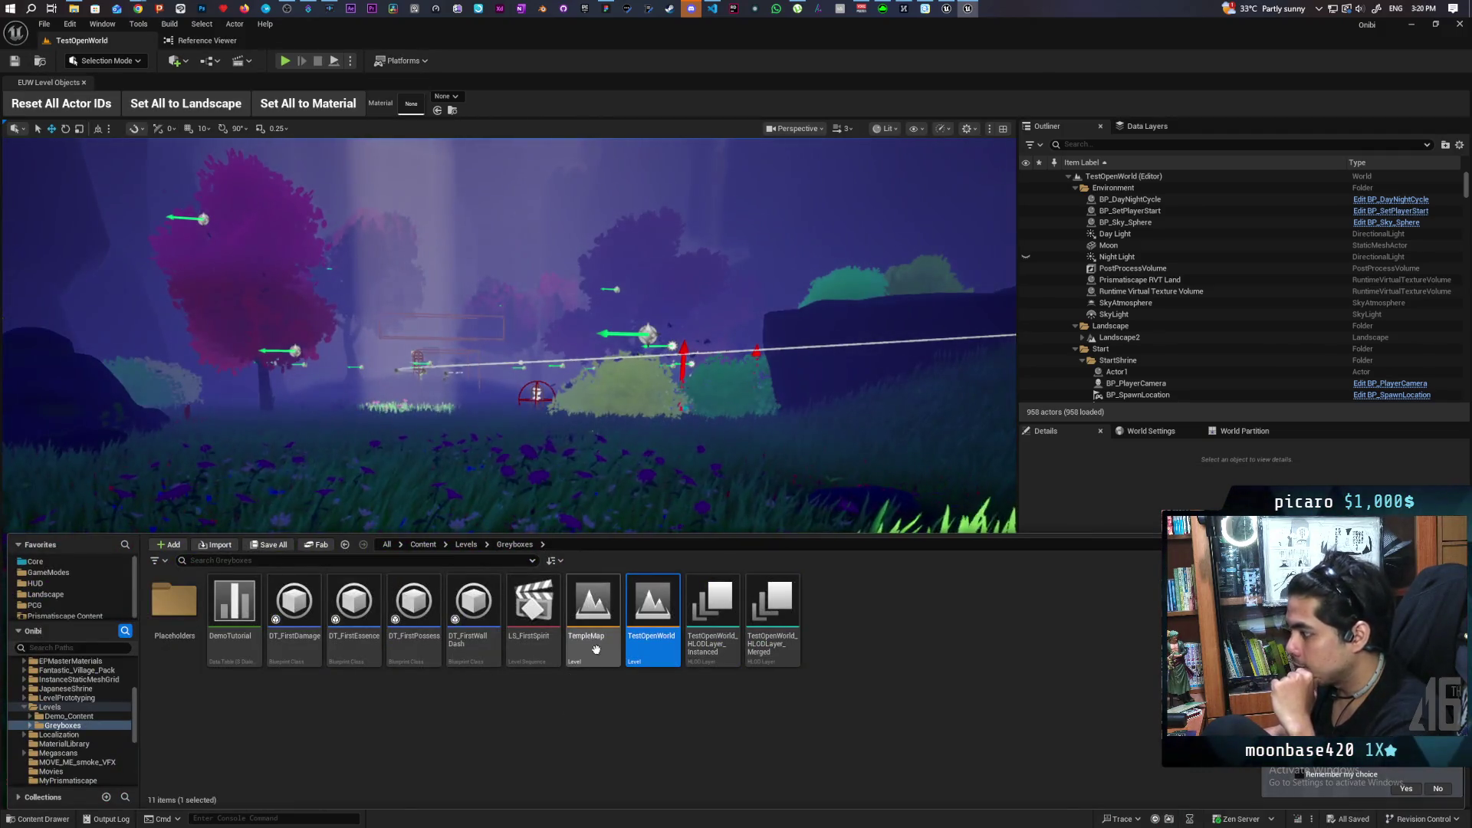
# Load TestLevel from Content > Levels, look around it, and start a Play-in-Editor session.
pyautogui.click(467, 544)
pyautogui.click(853, 608)
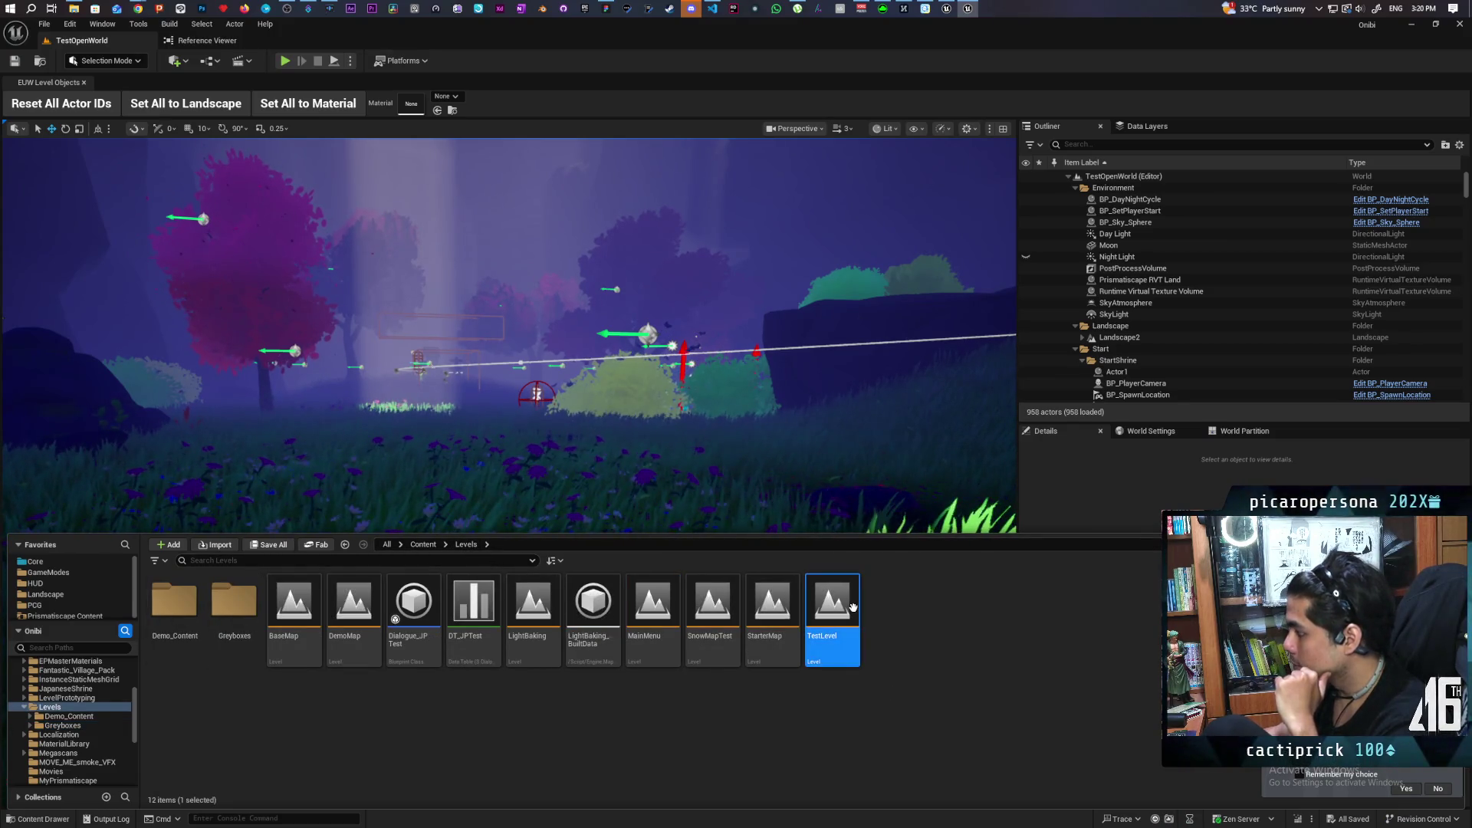
pyautogui.doubleClick(853, 607)
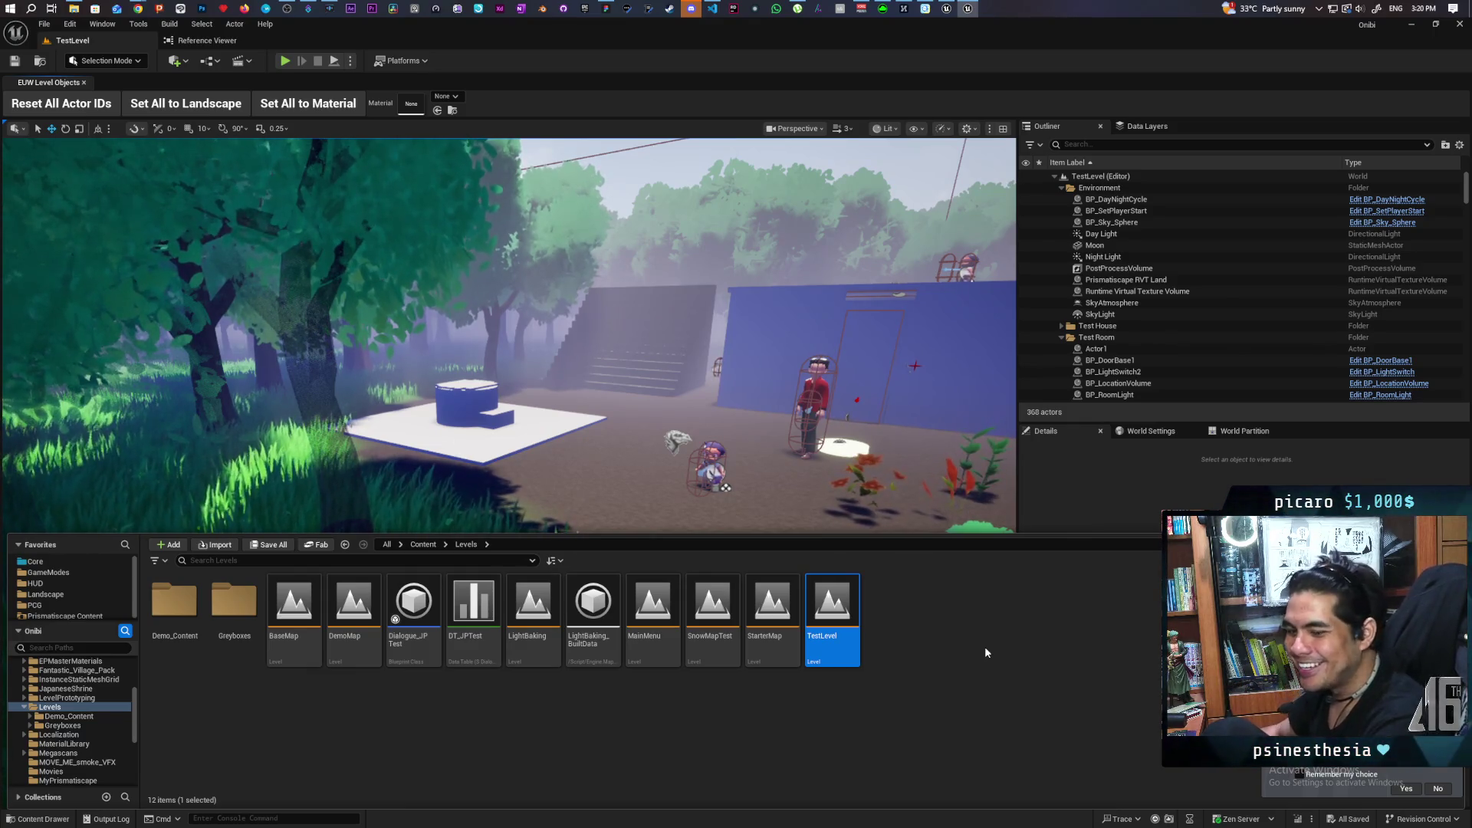
pyautogui.moveTo(691, 425); pyautogui.dragTo(652, 430)
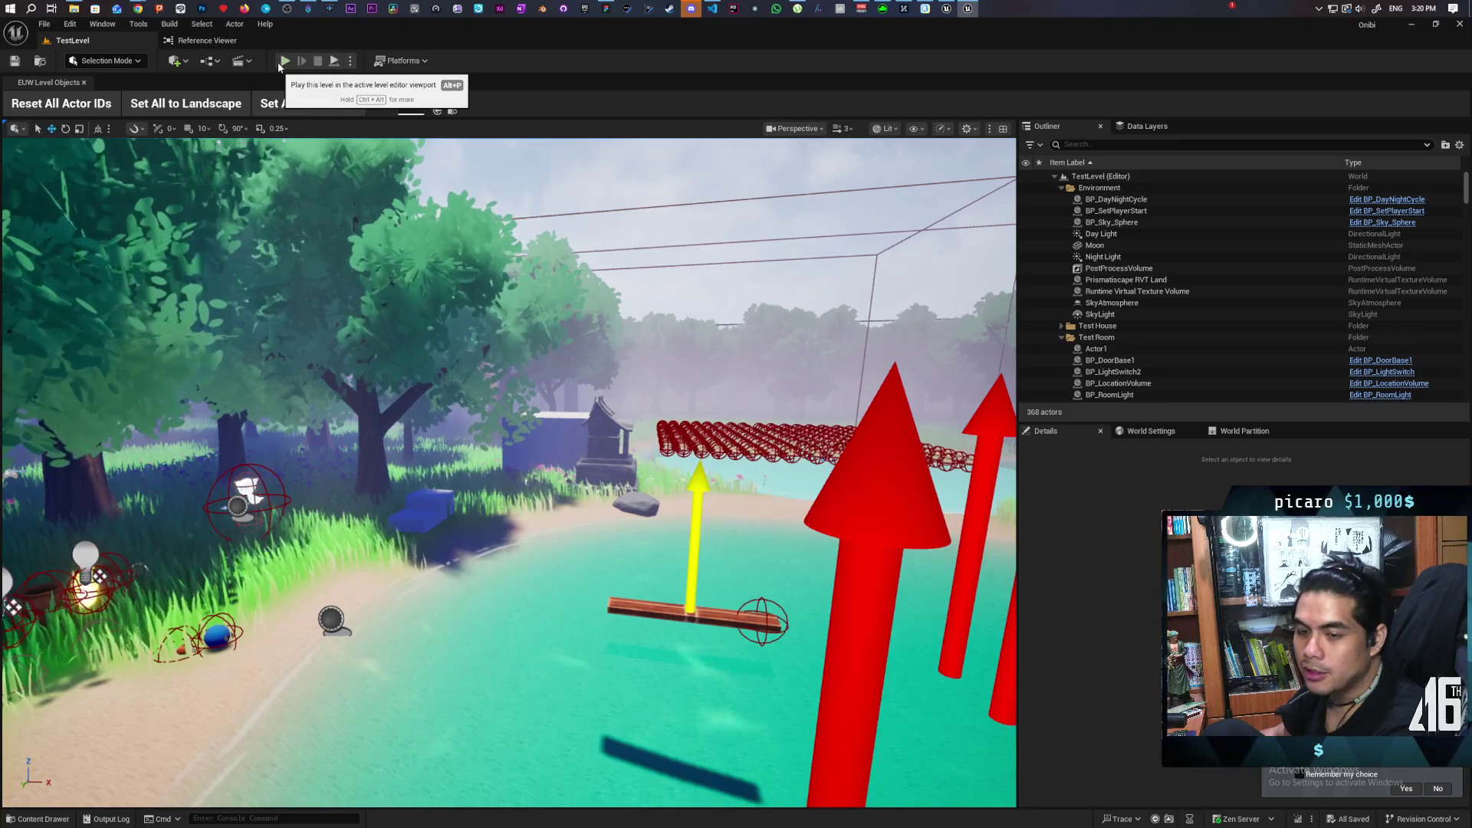
pyautogui.click(286, 63)
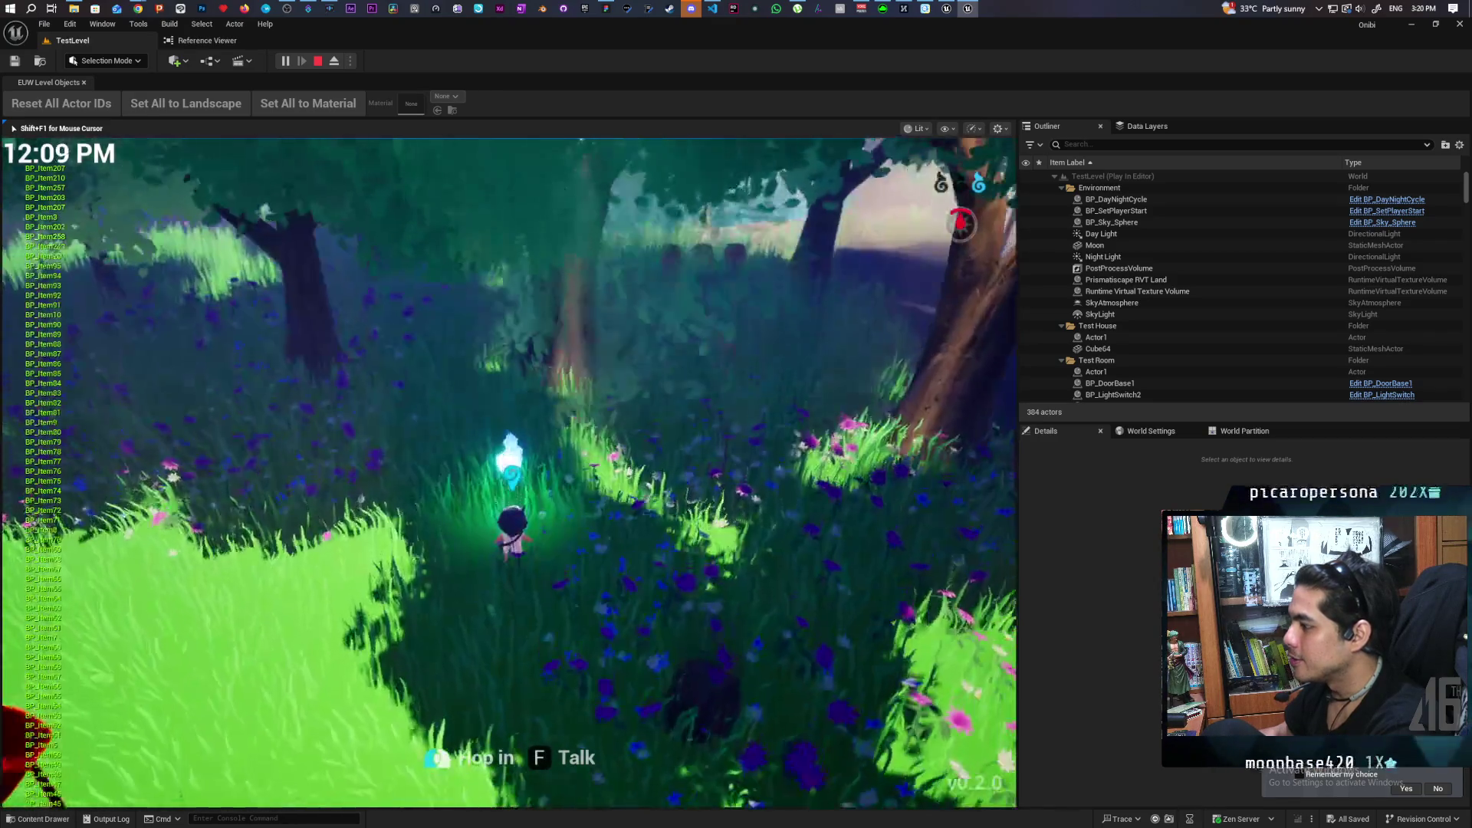
# Walk the character up the forest path and wade into the rubber duck pond.
pyautogui.press('w')
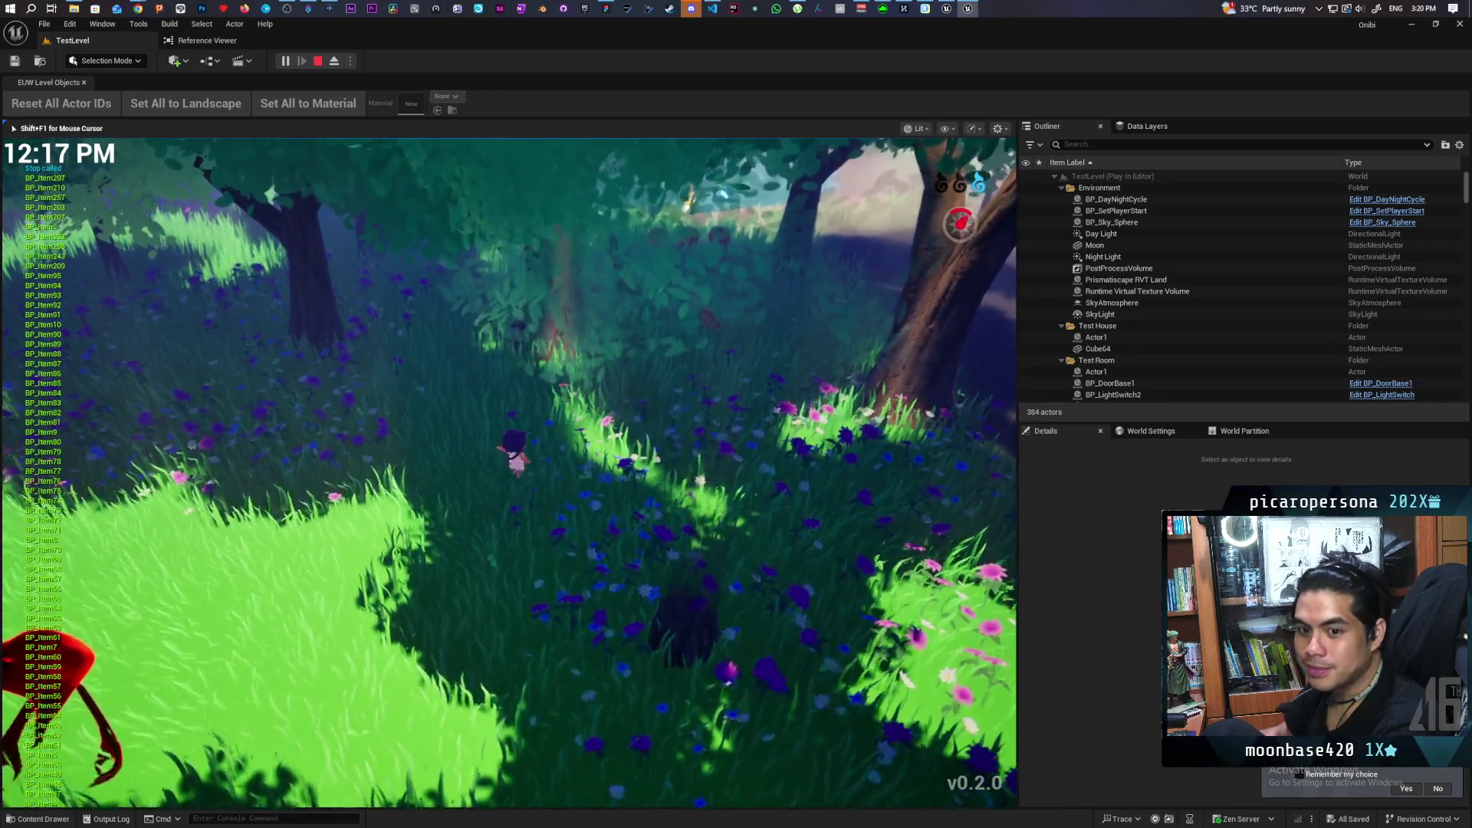
pyautogui.press('w')
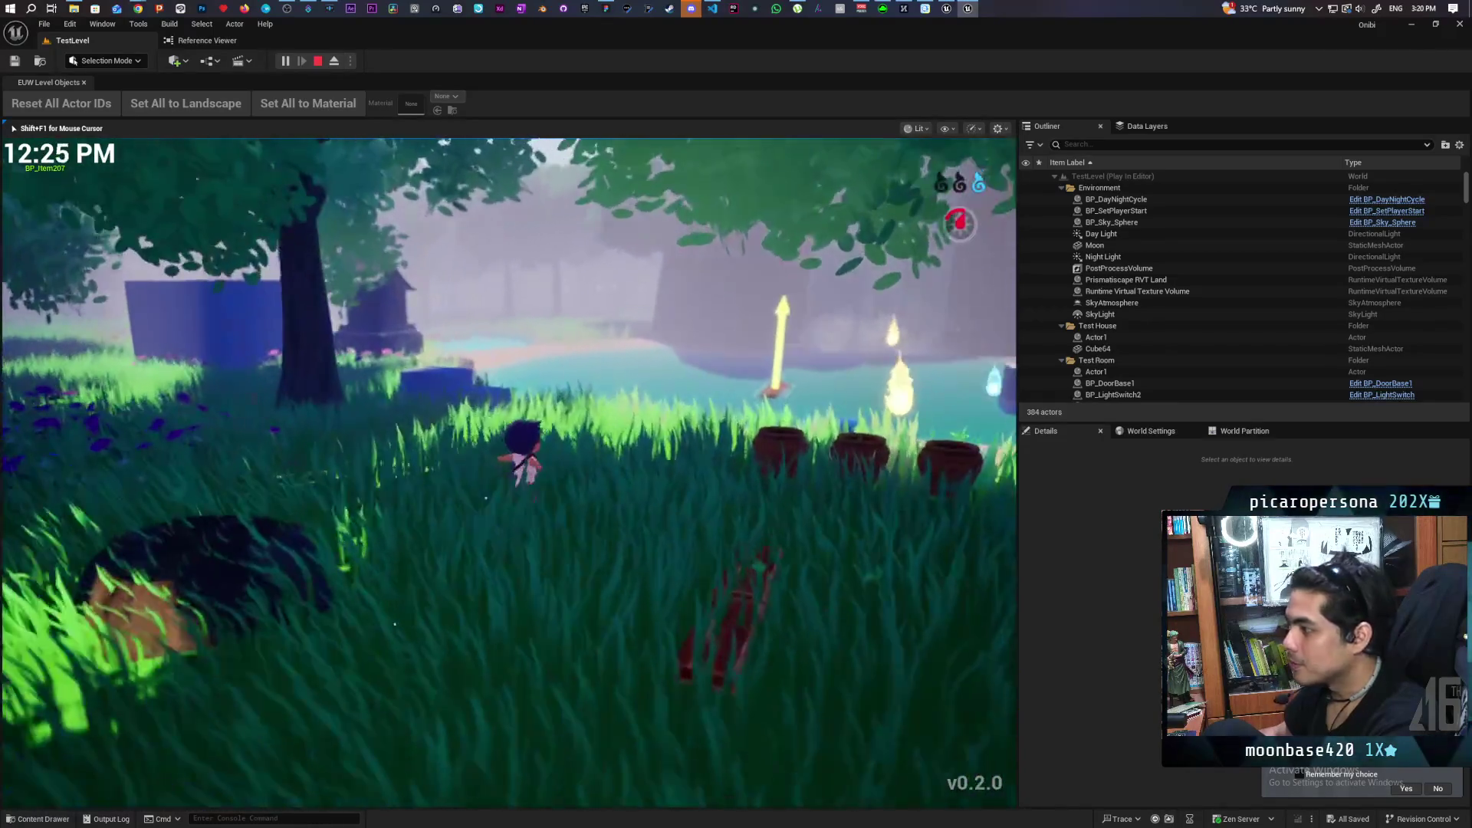
pyautogui.press('w')
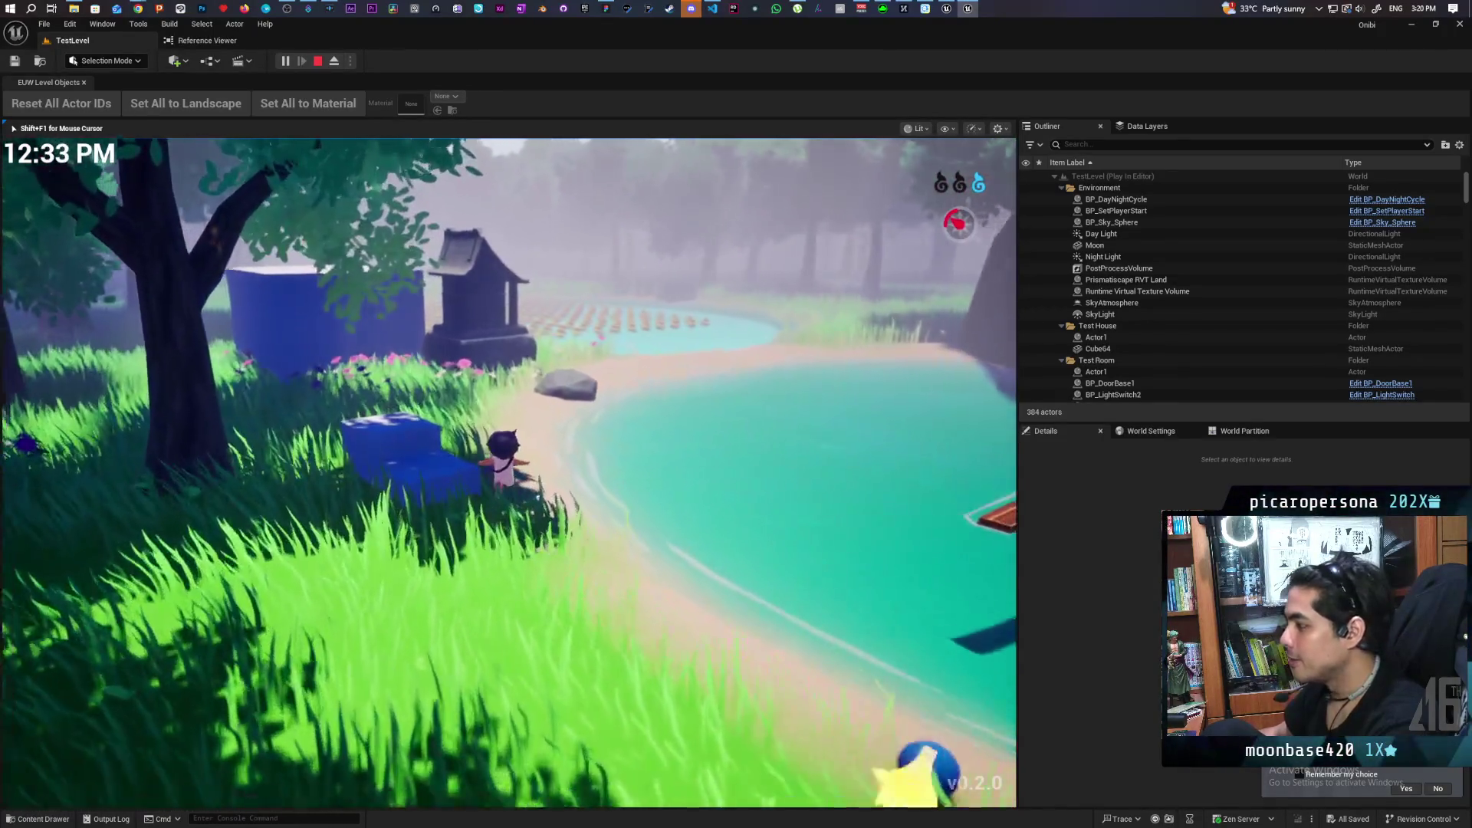
pyautogui.press('w')
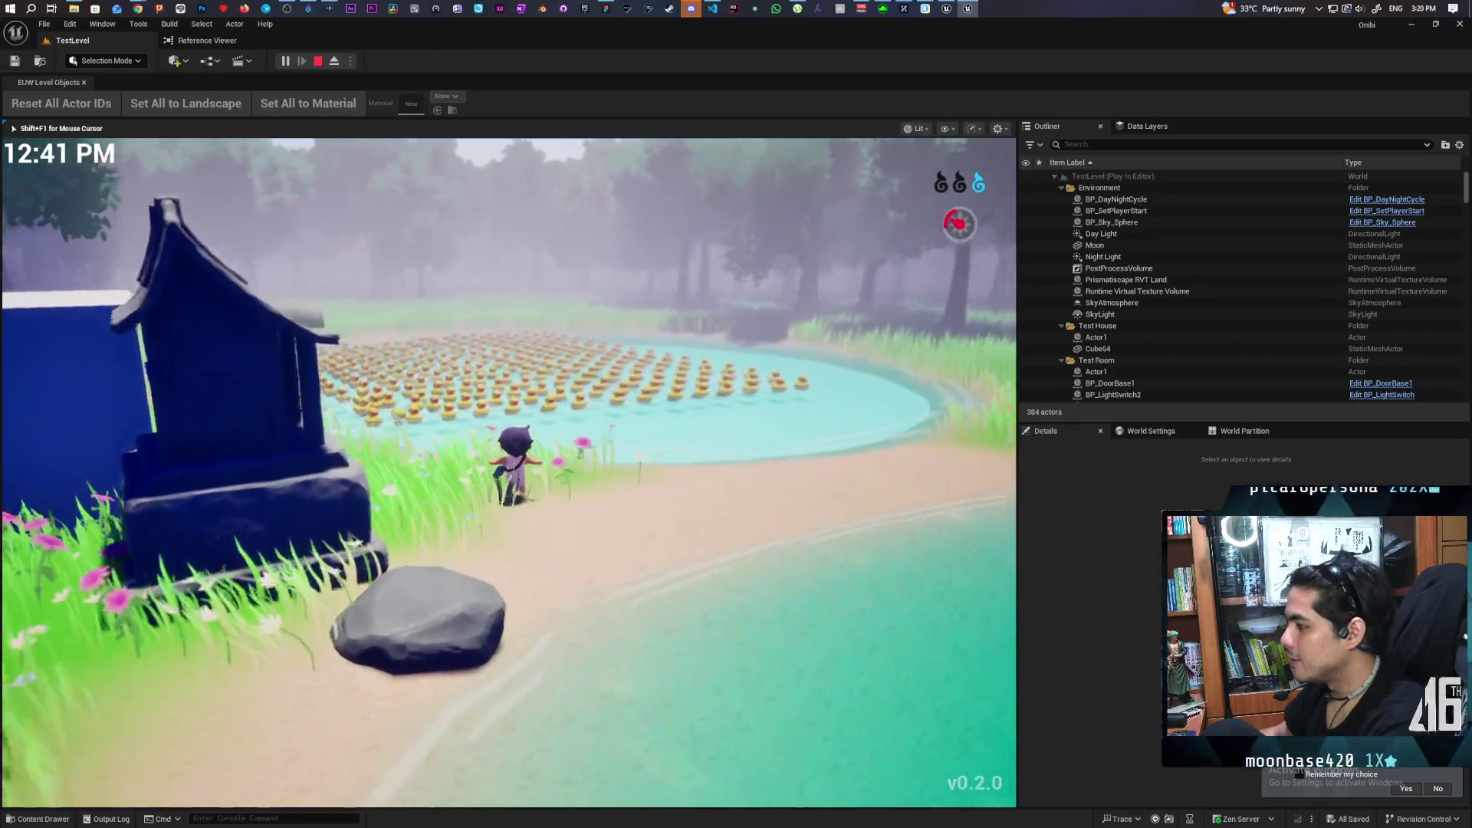
pyautogui.press('w')
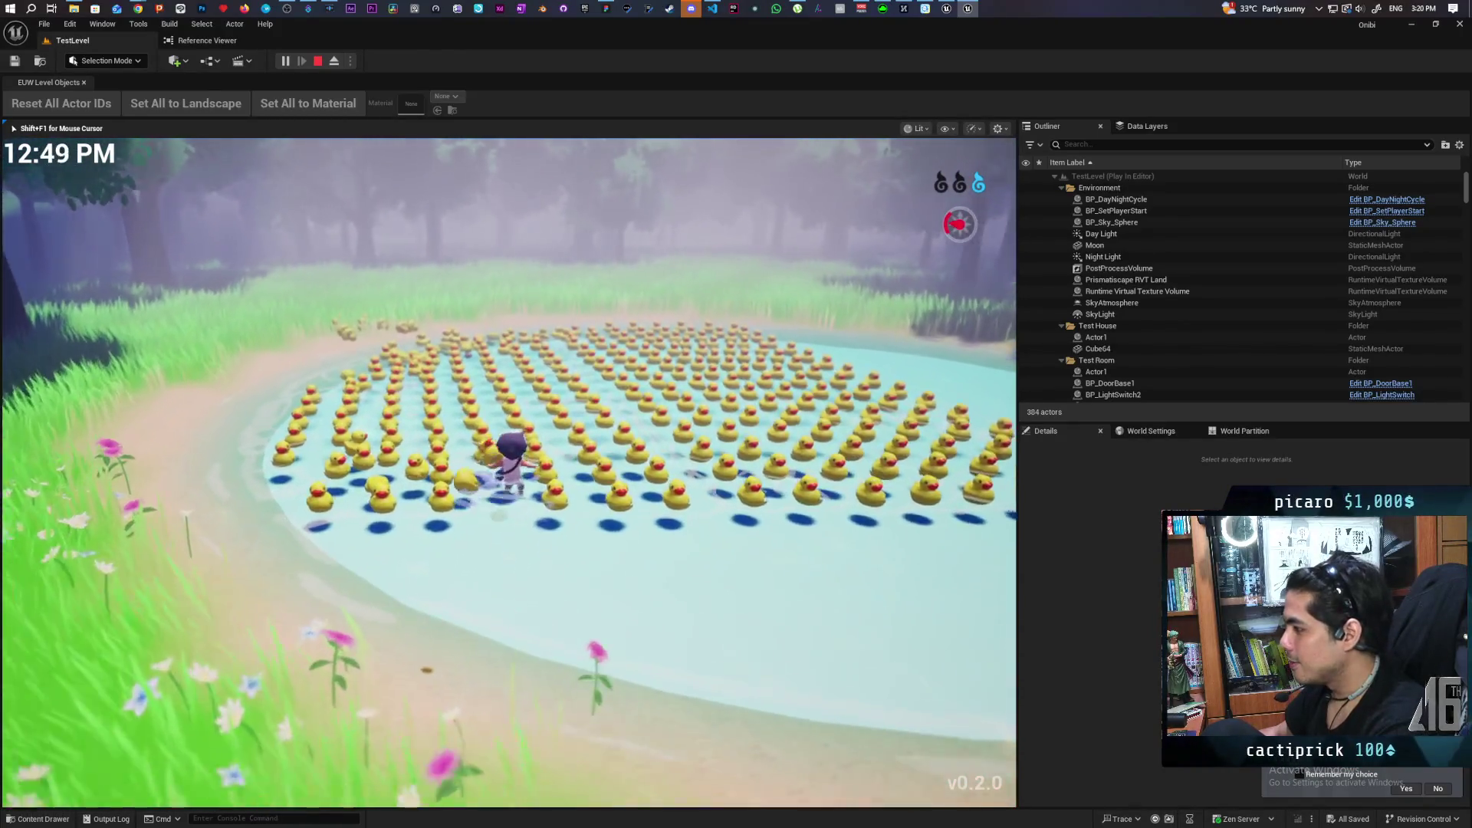
pyautogui.press('w')
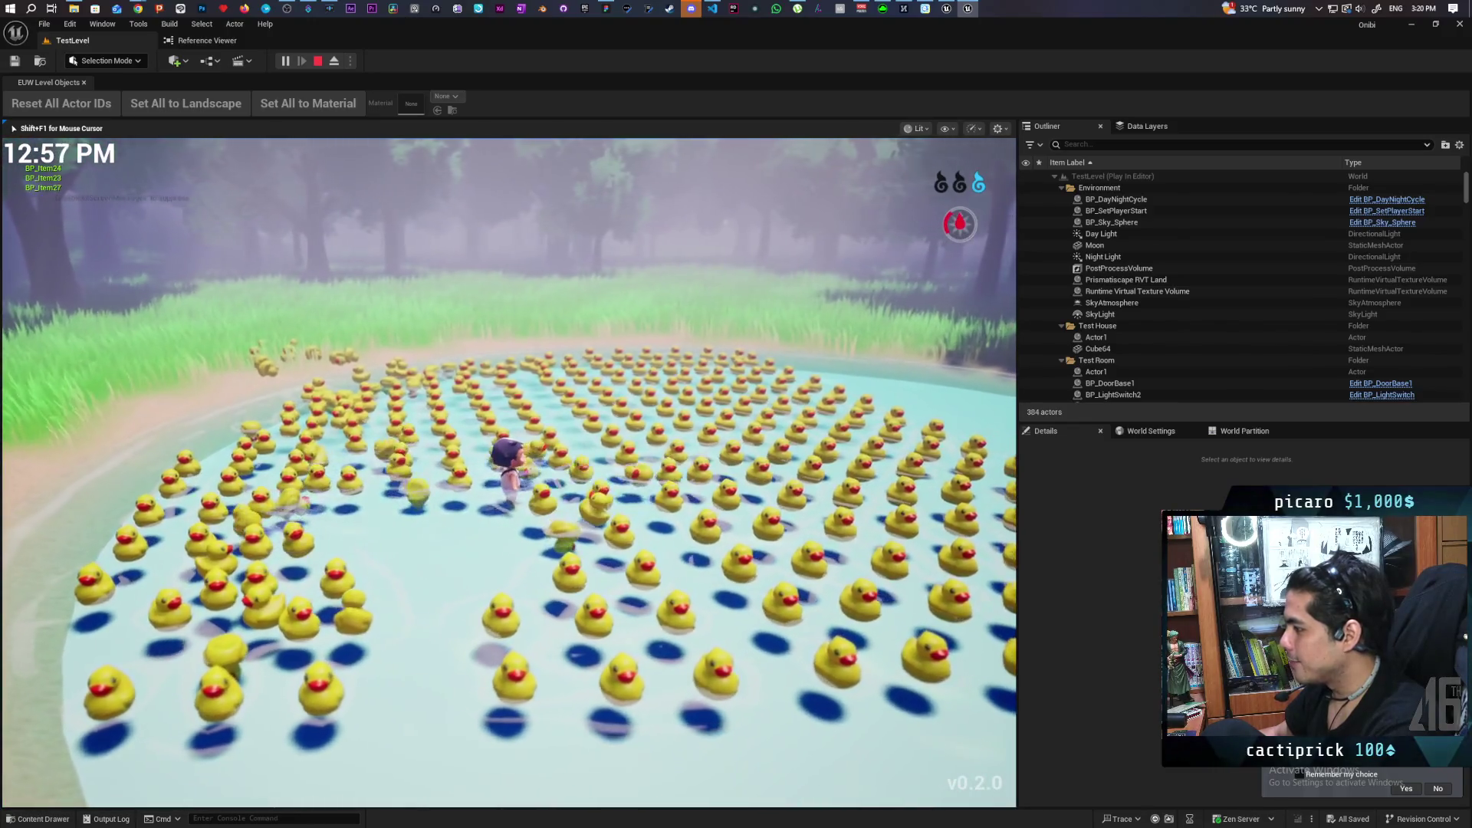
# Turn the character around and edge it forward through the crowd of ducks.
pyautogui.press('s')
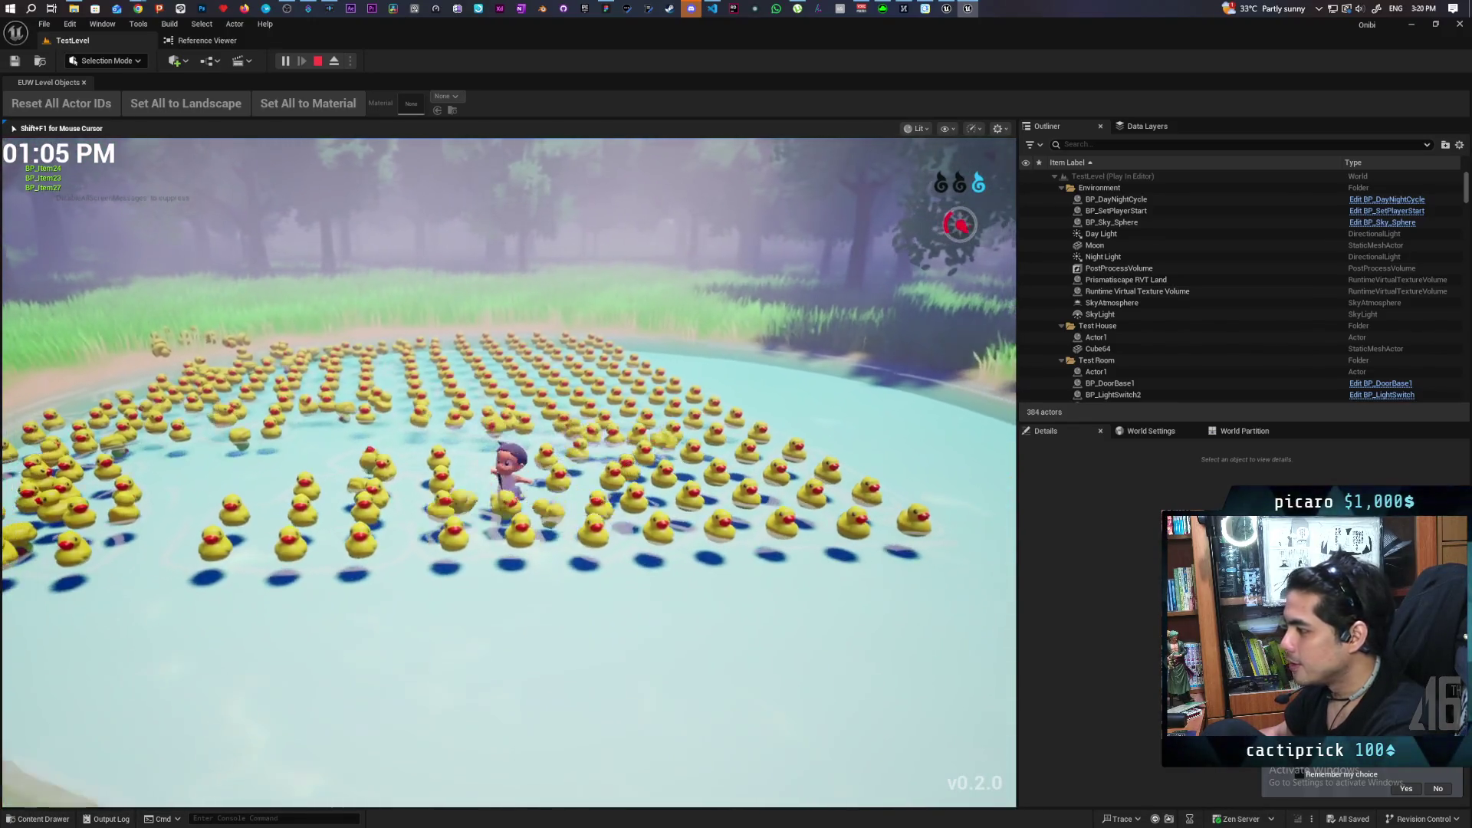
pyautogui.press('w')
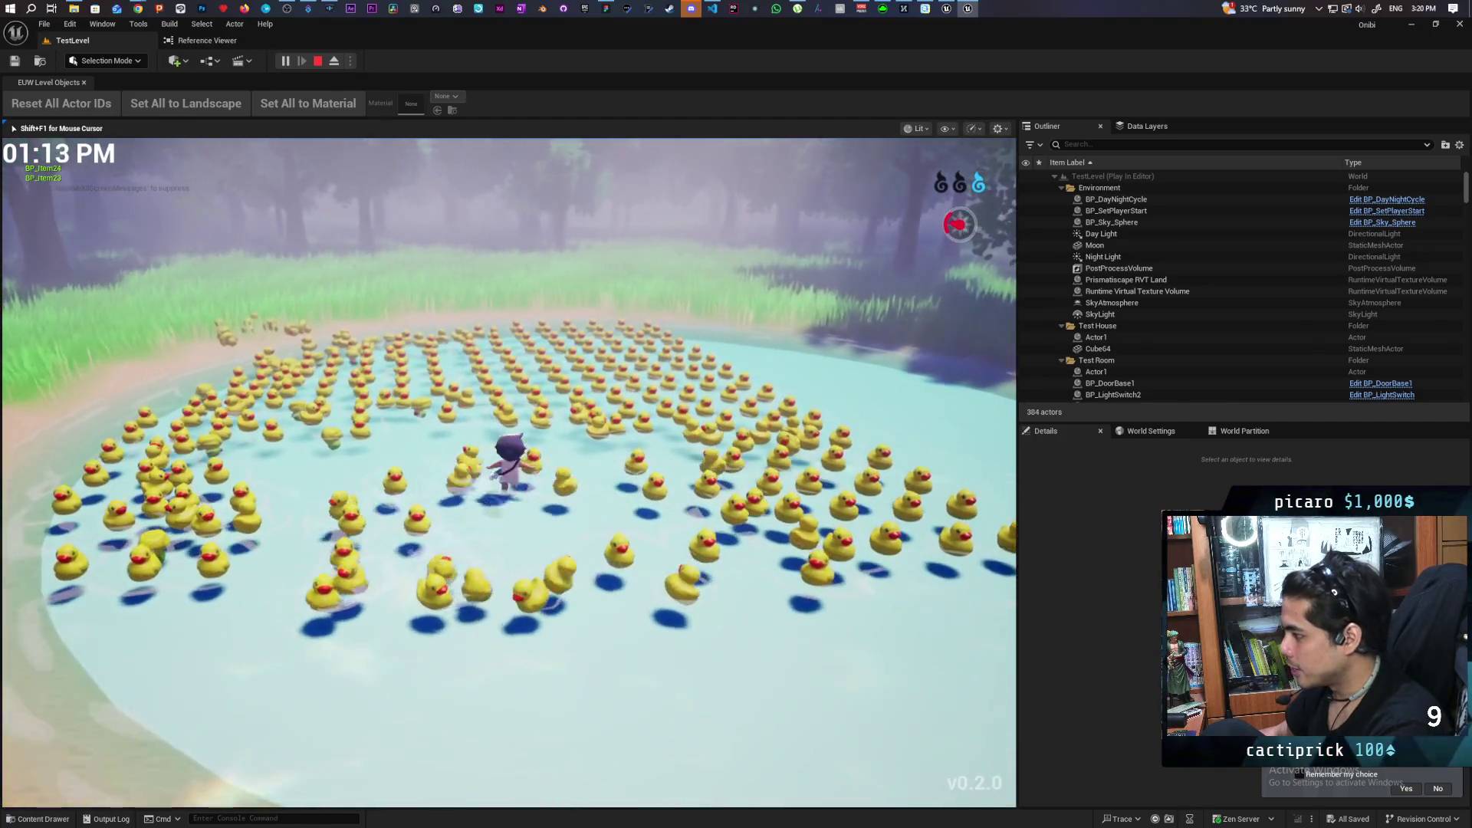
pyautogui.press('w')
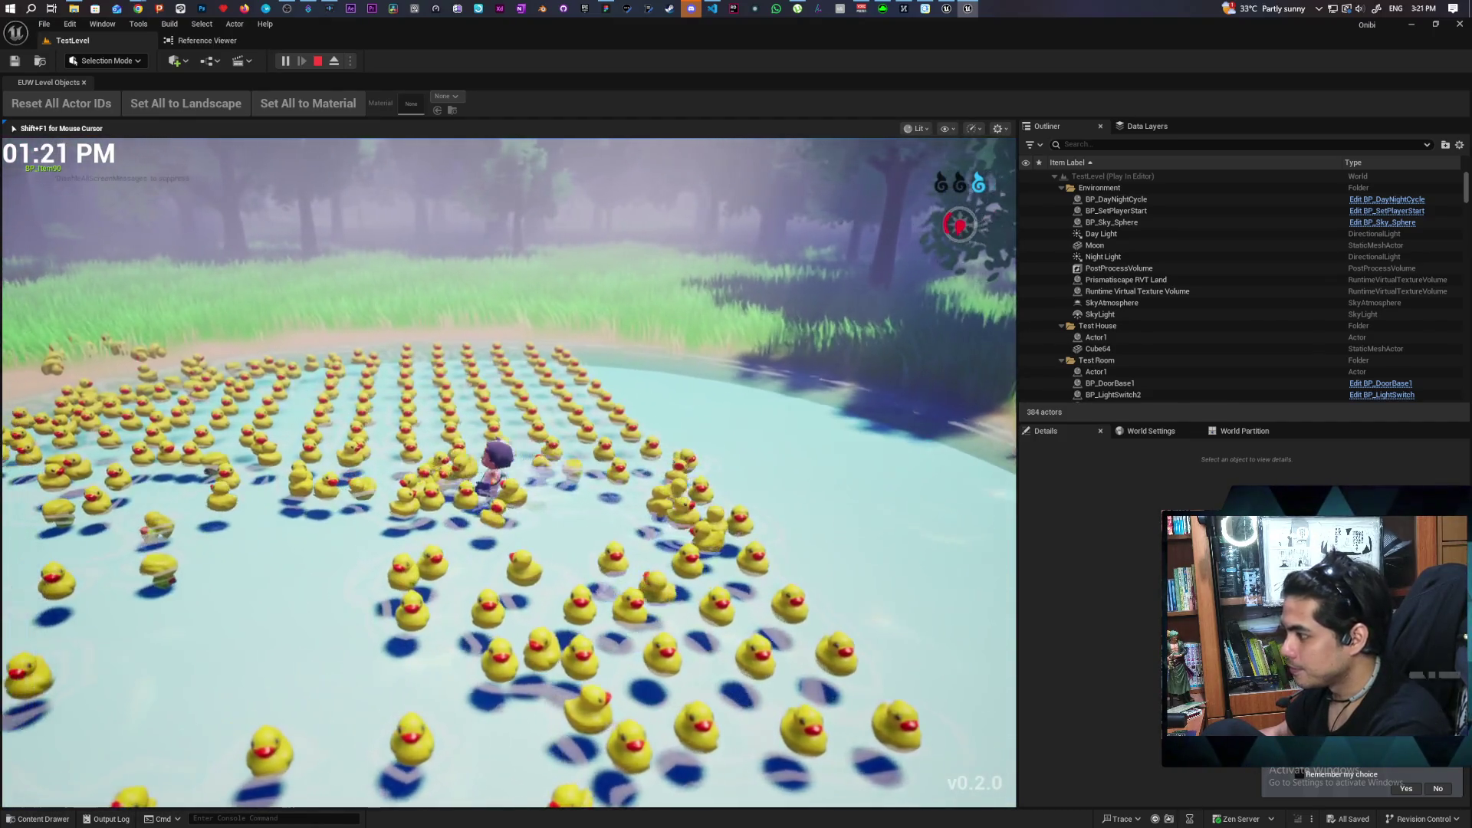
pyautogui.press('s')
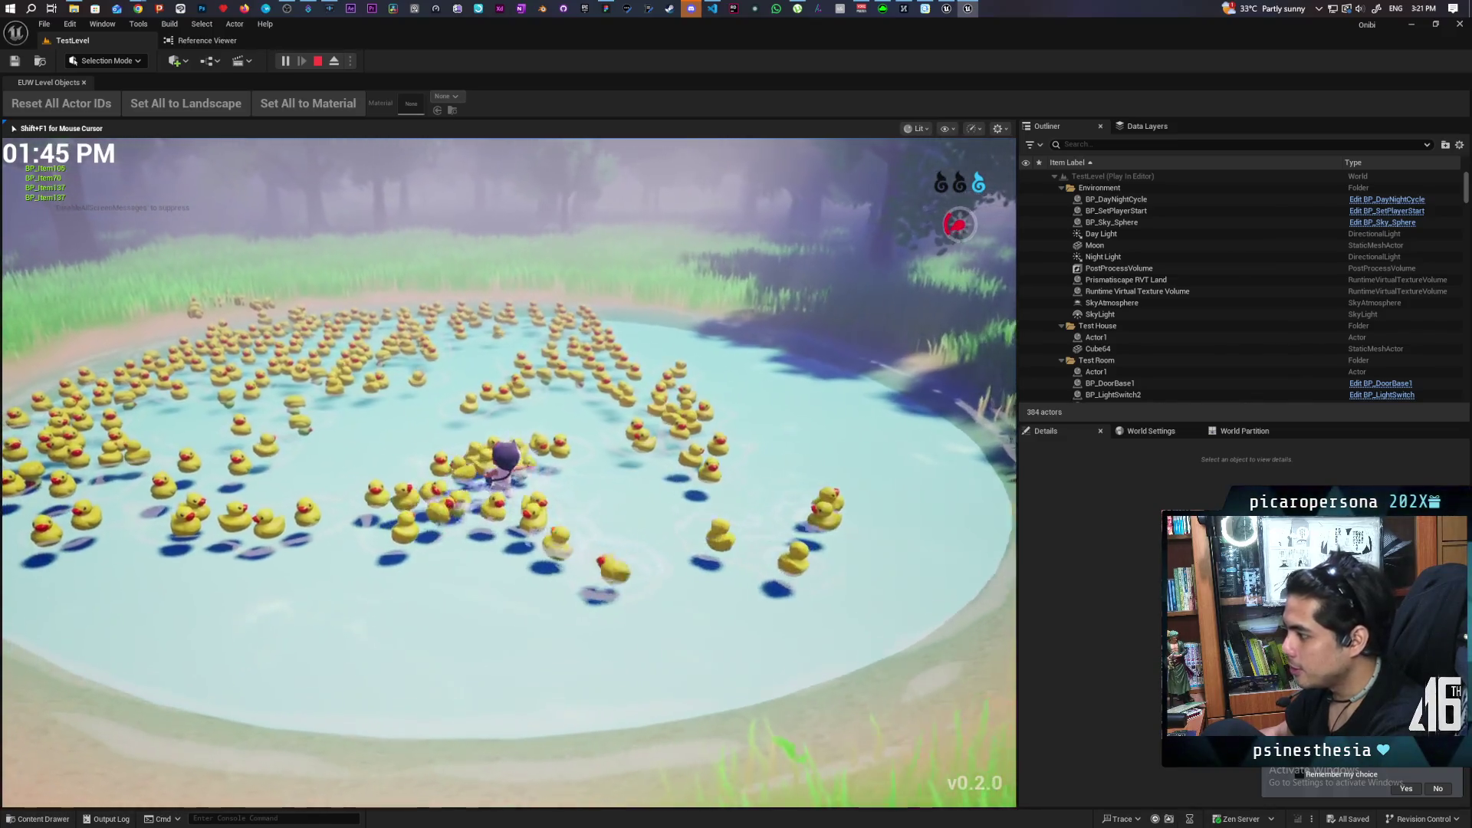
pyautogui.press('d')
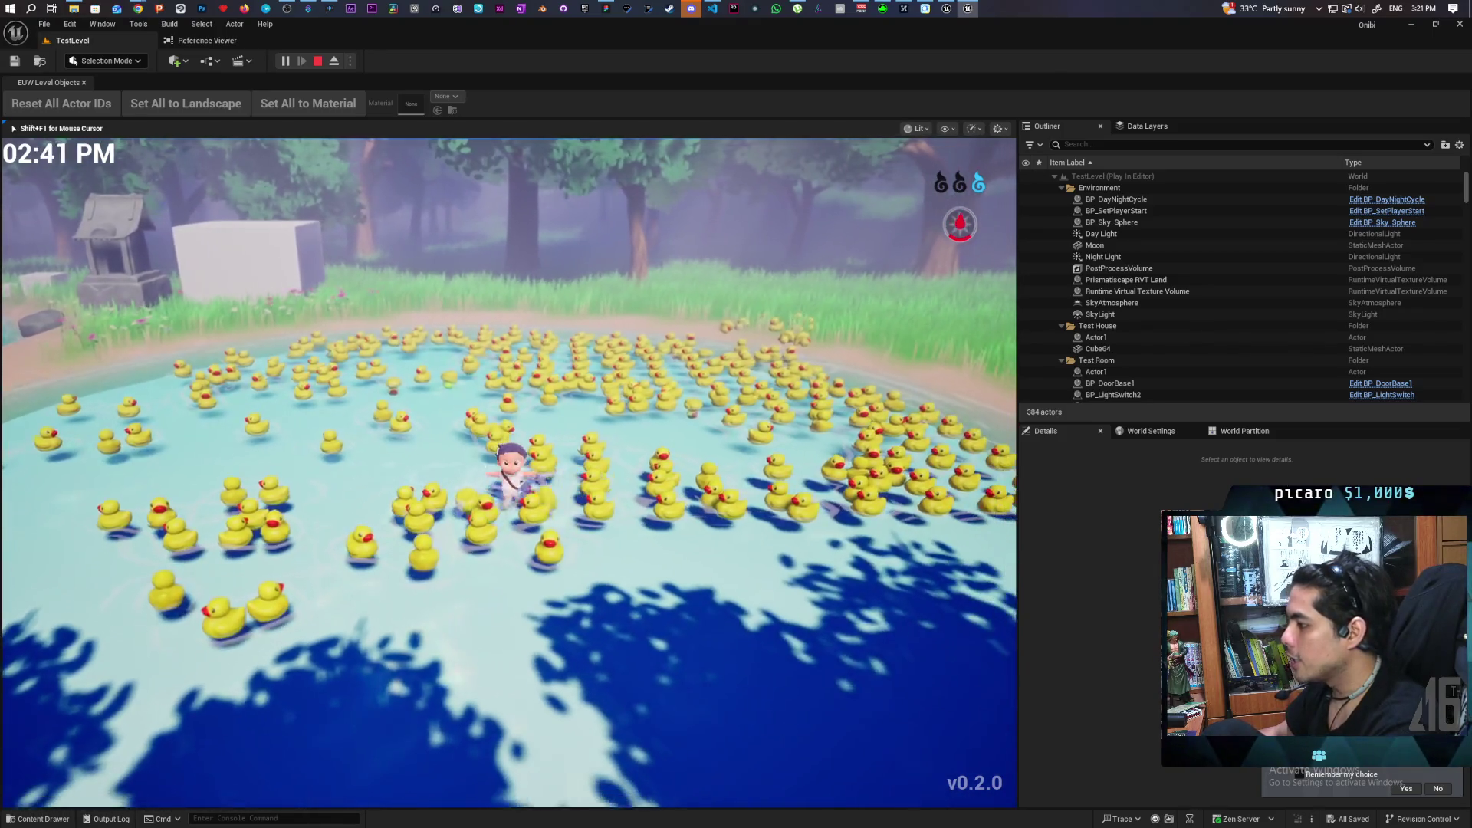
pyautogui.press('w')
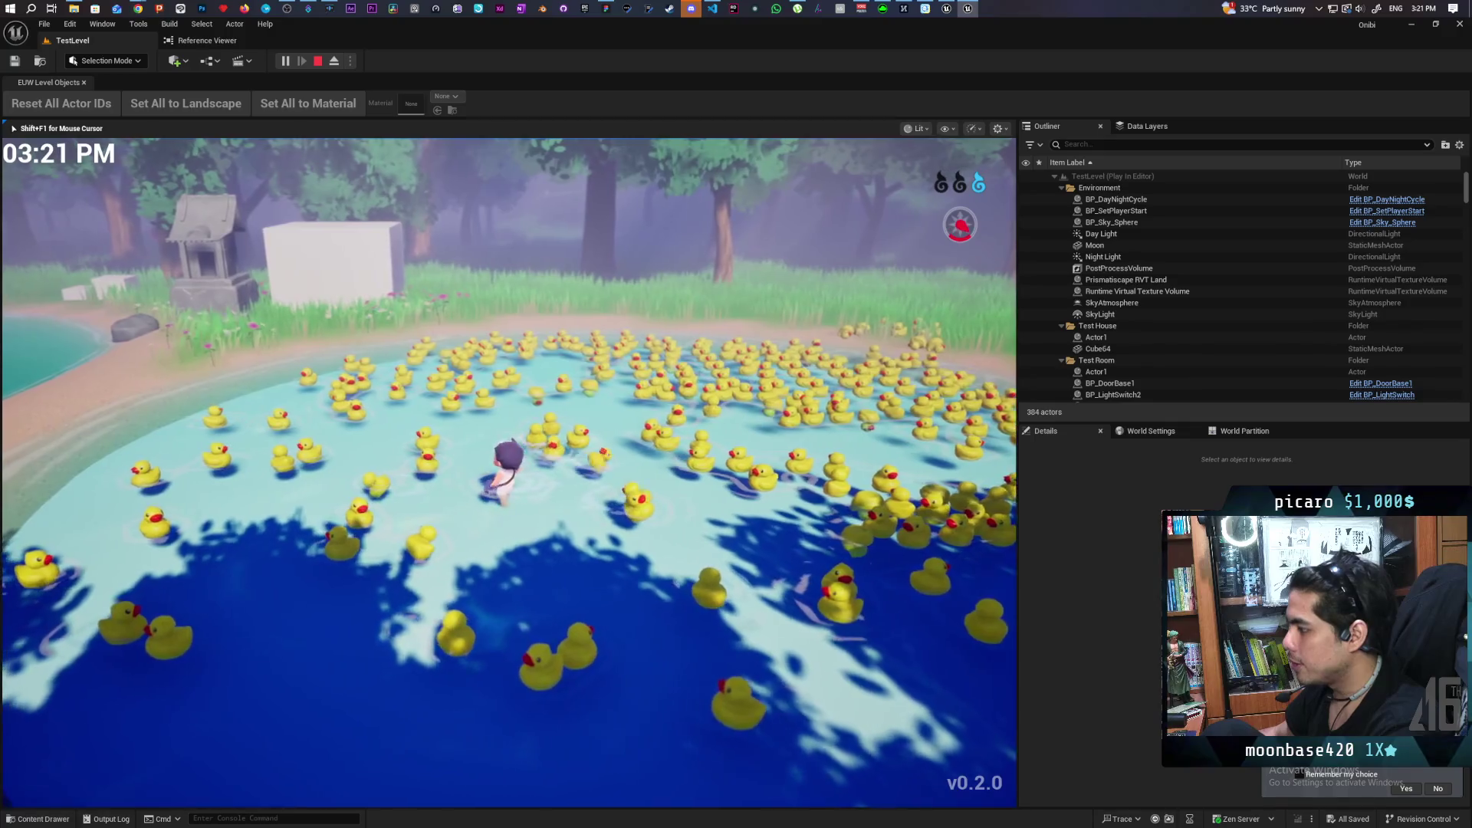
pyautogui.press('w')
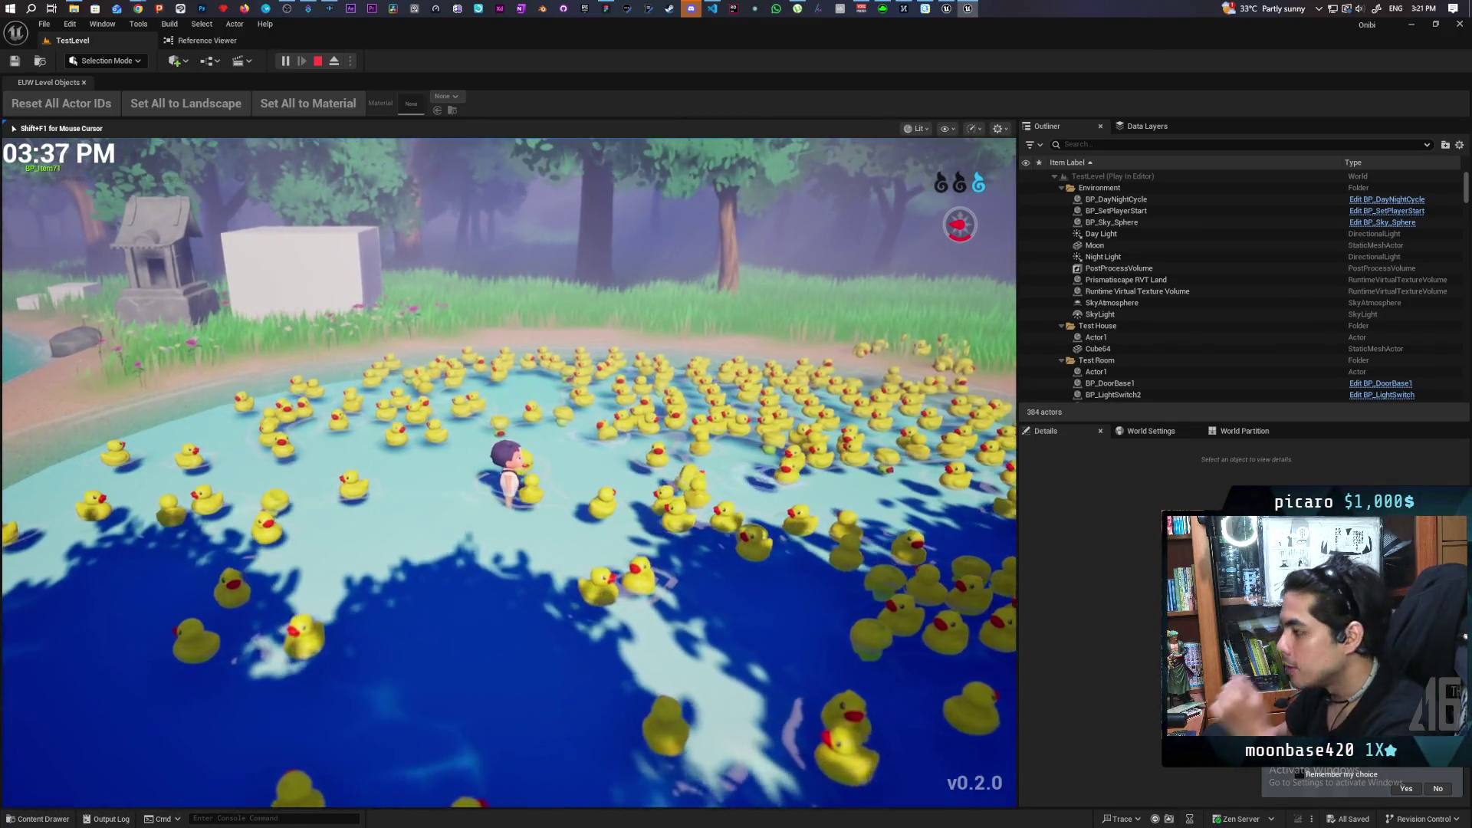
# Walk the character out of the pond past the shrine, then back toward the water.
pyautogui.press('a')
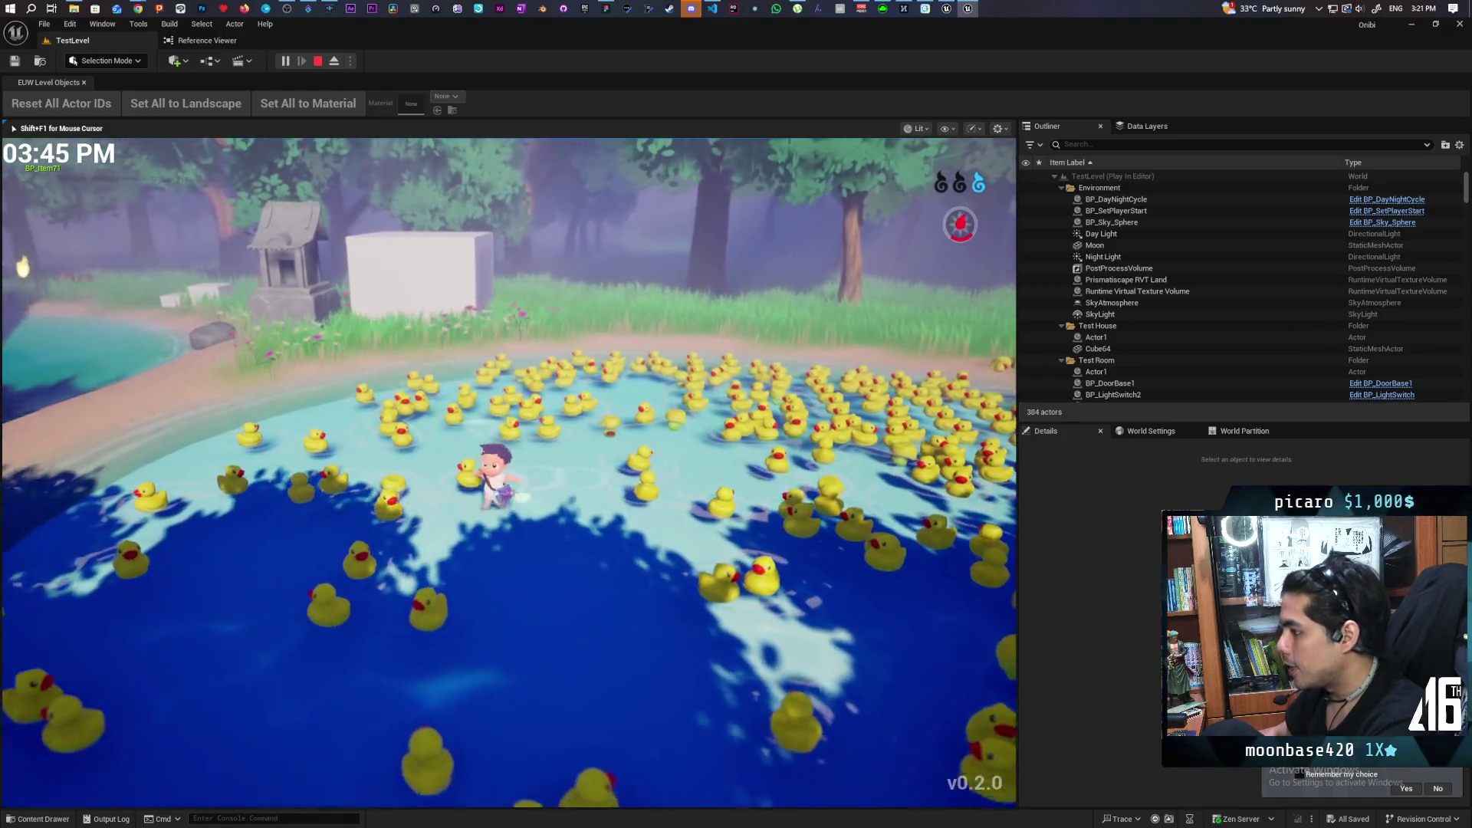
pyautogui.press('a')
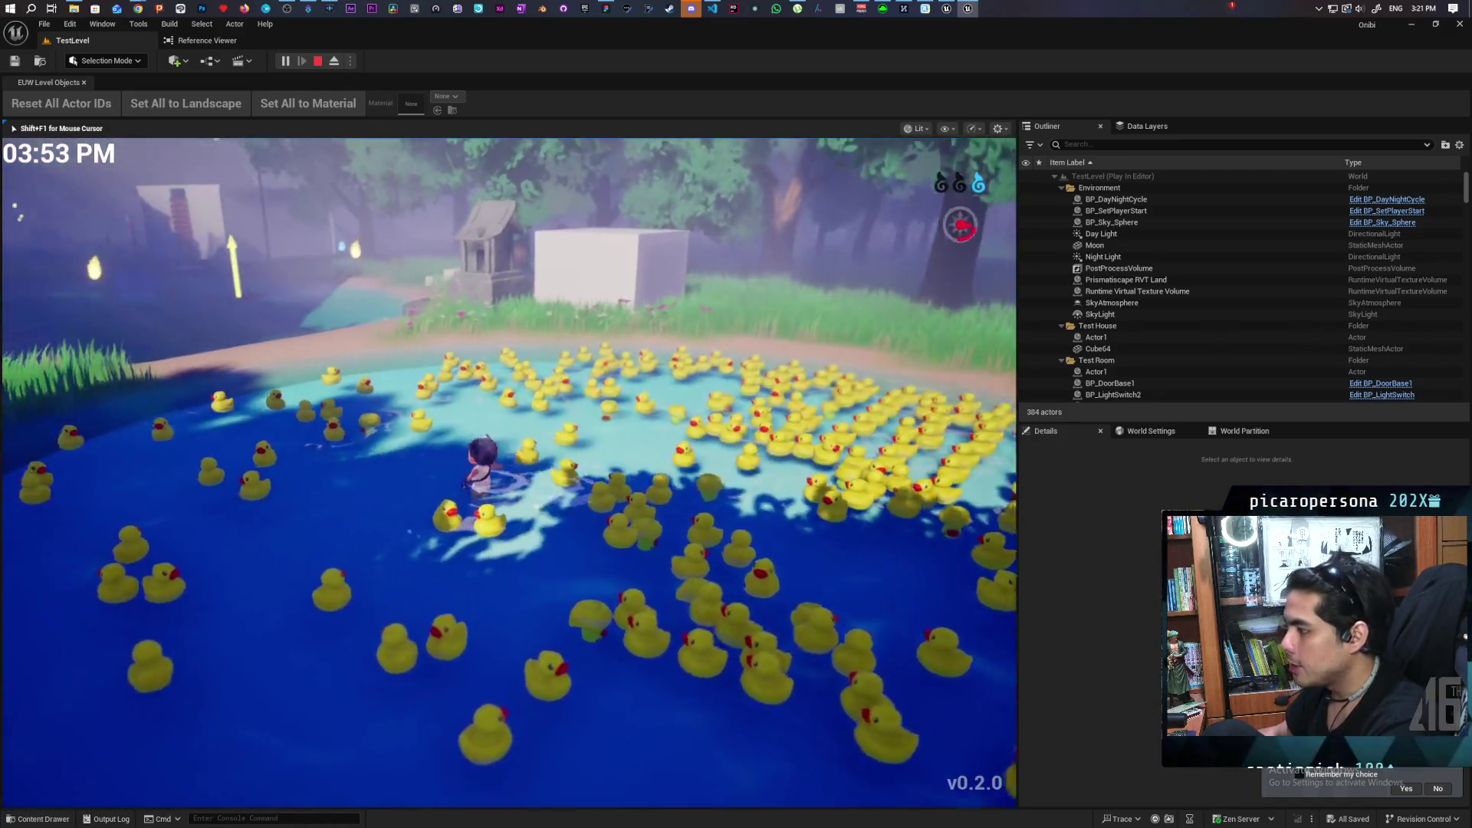
pyautogui.press('w')
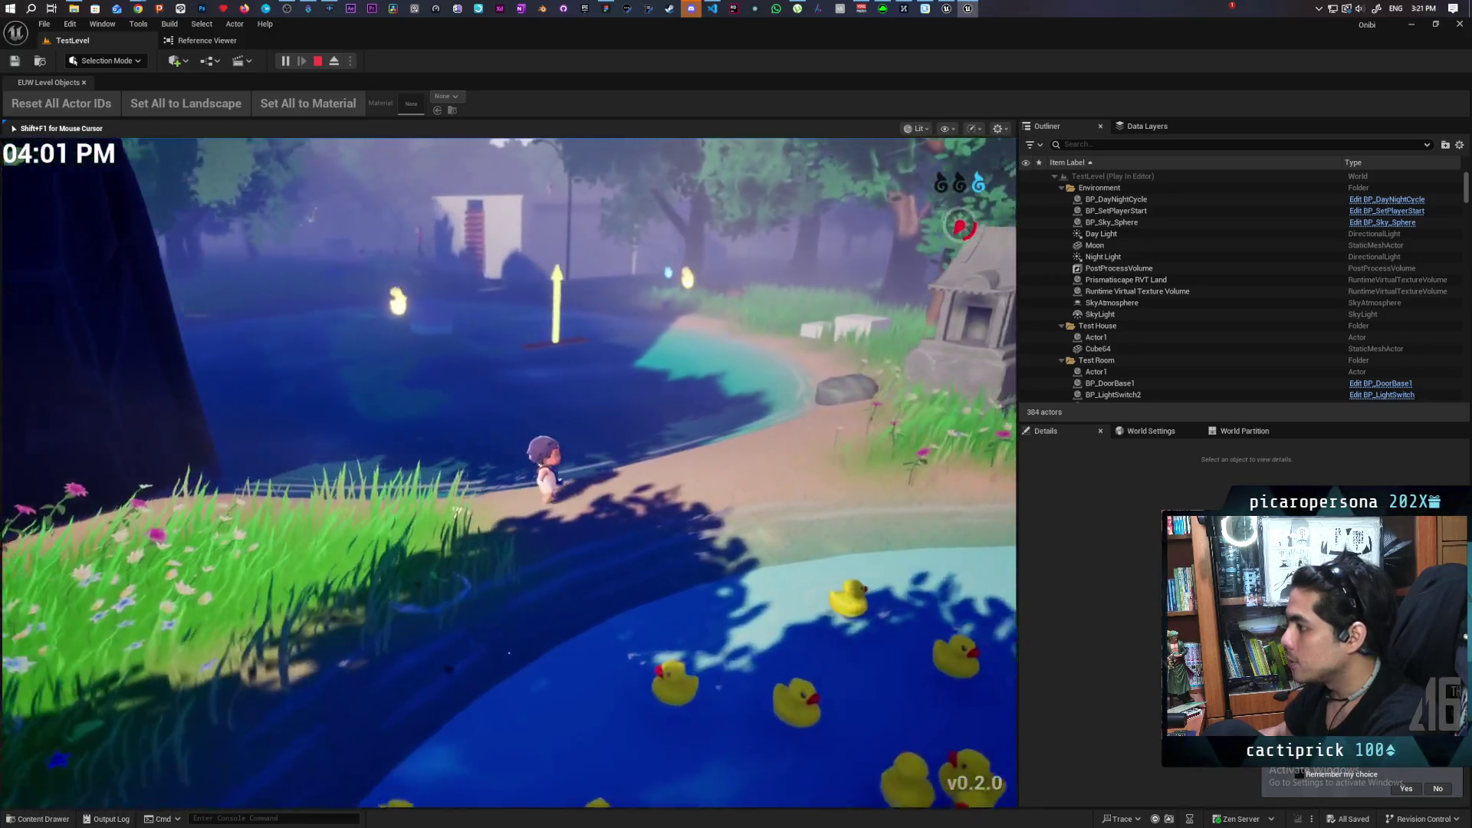
pyautogui.press('w')
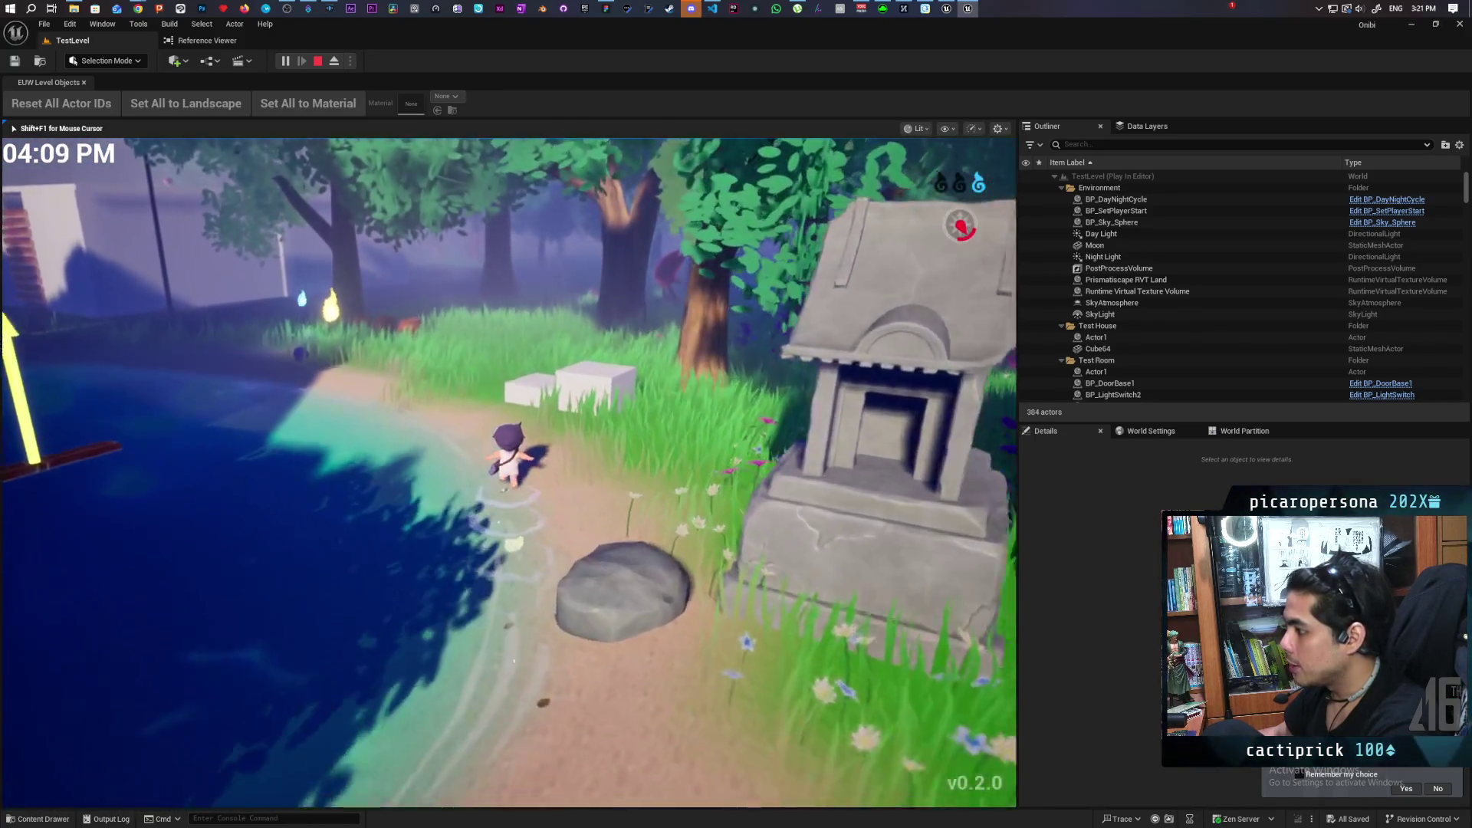
pyautogui.press('w')
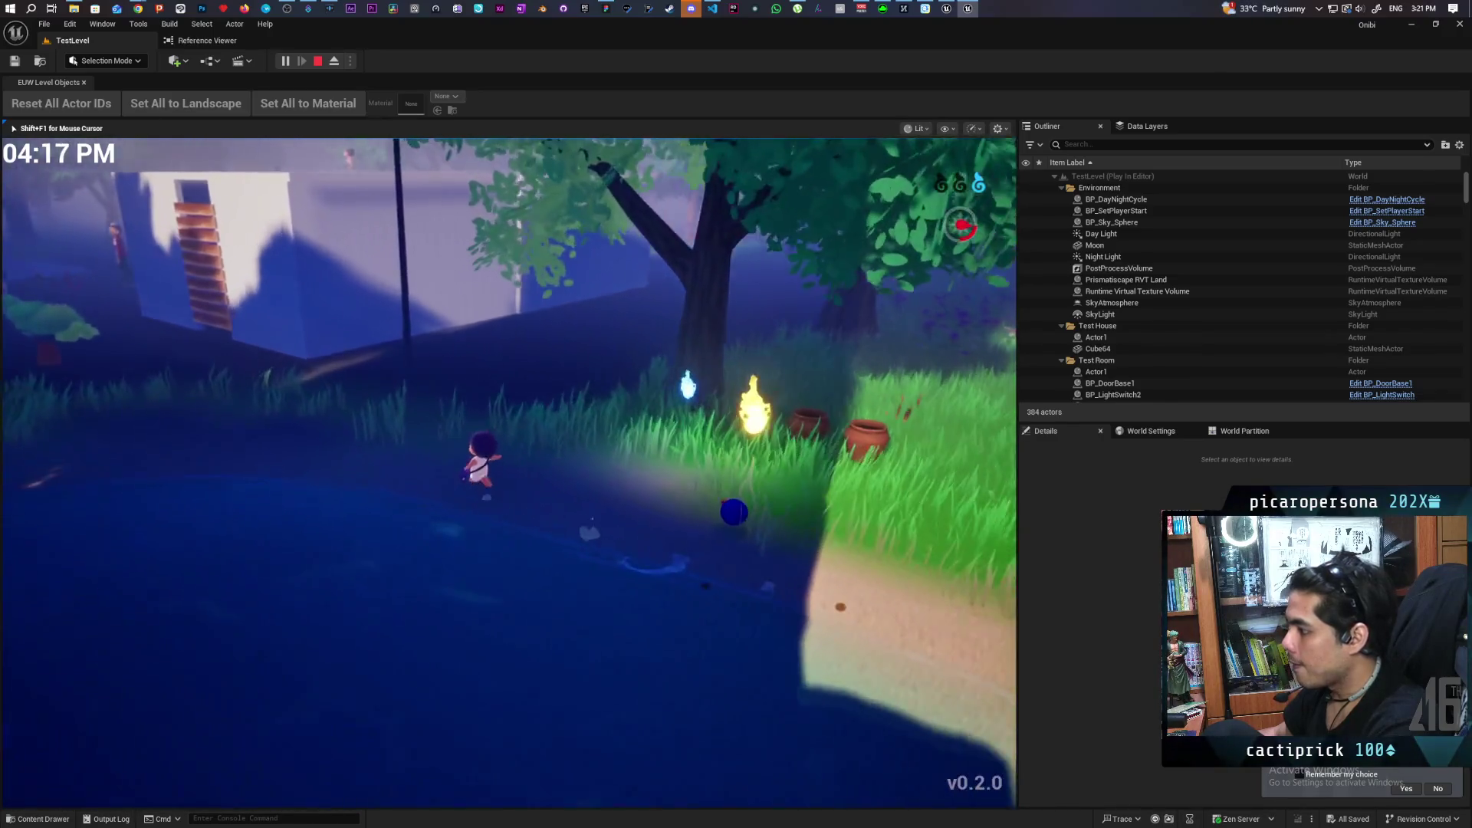
pyautogui.press('s')
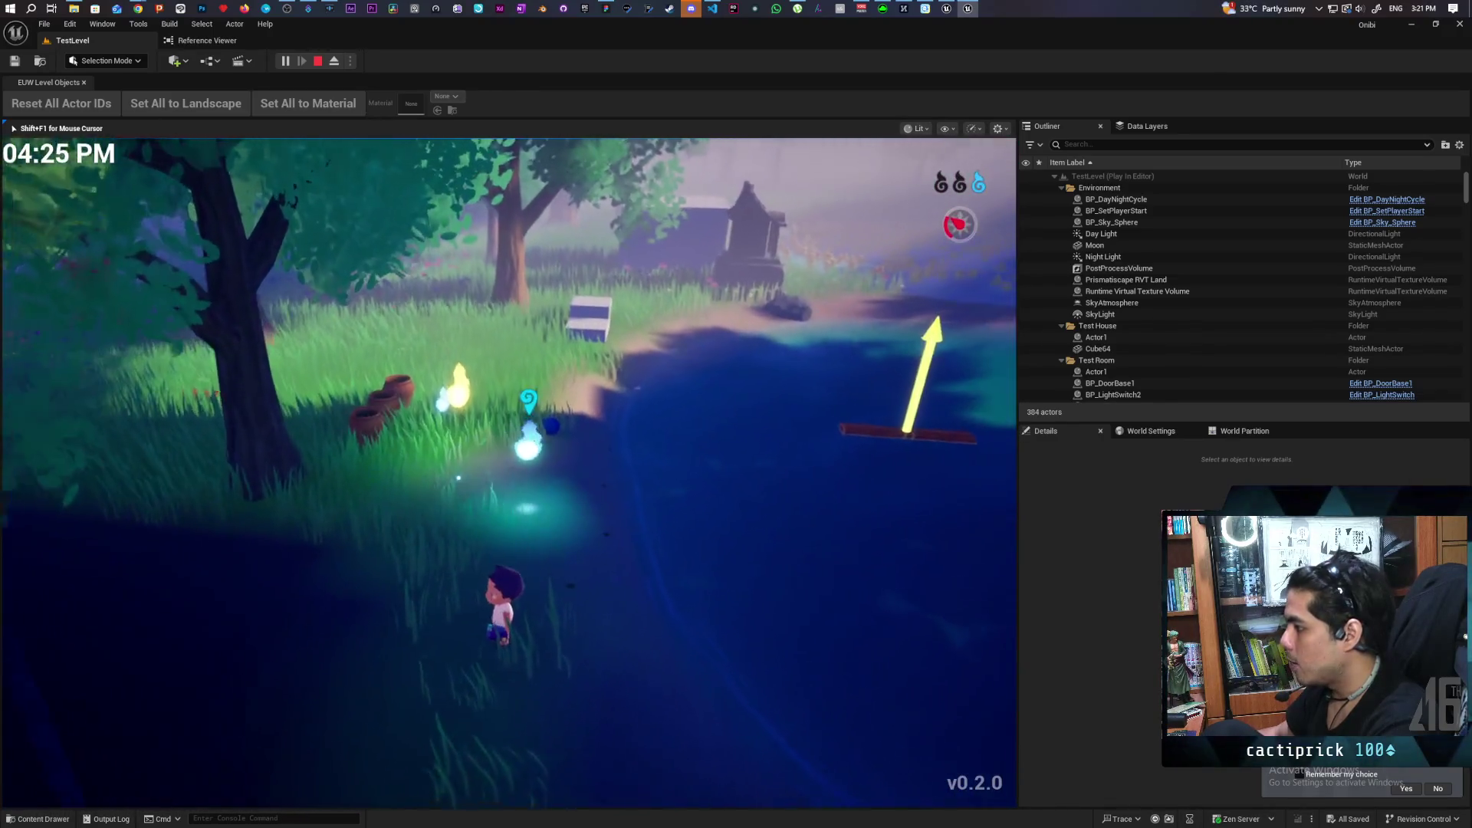
pyautogui.press('s')
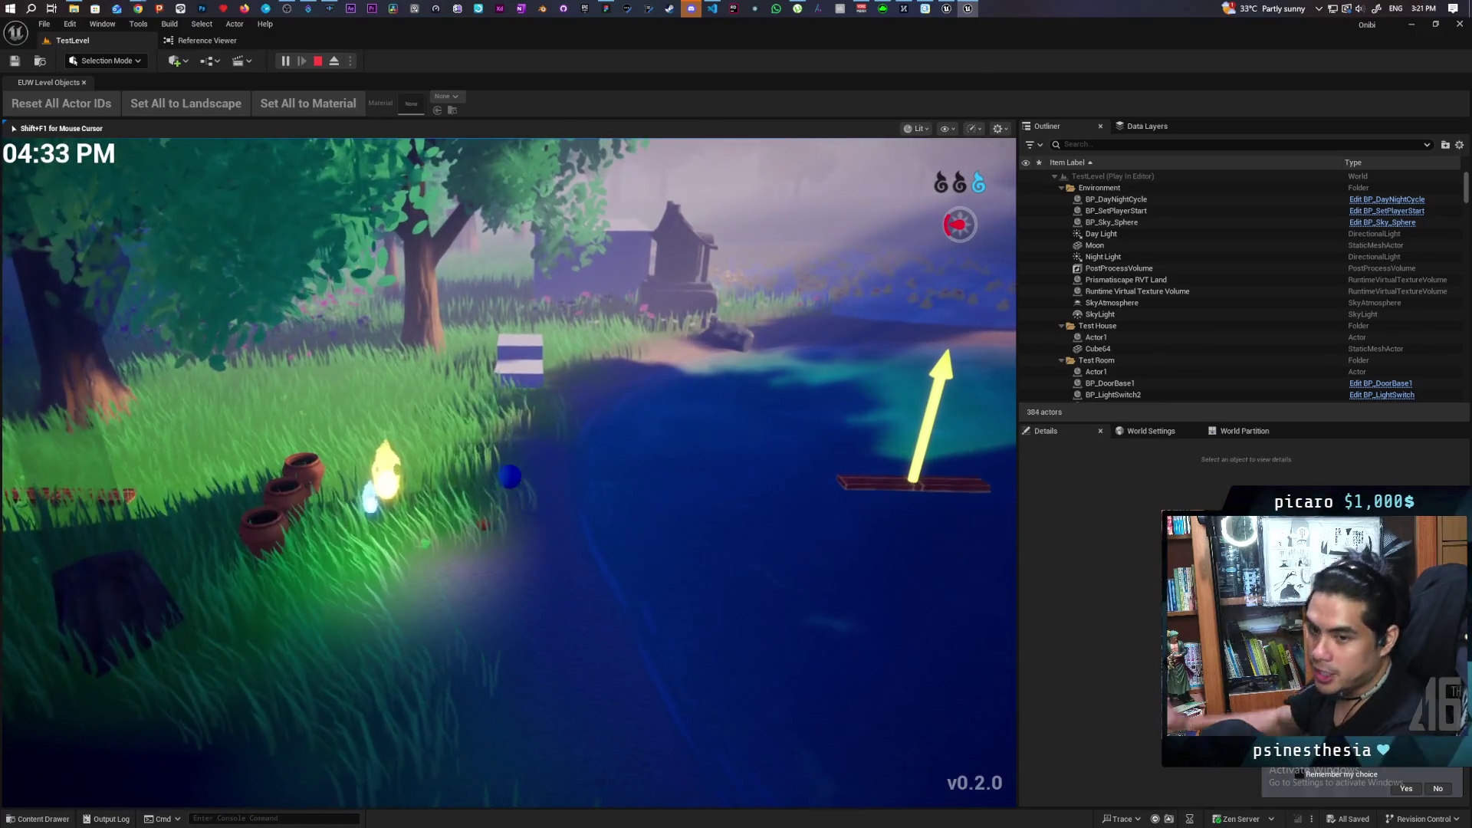
# Move the wisp across the pond past the raft and turn back to face it.
pyautogui.press('w')
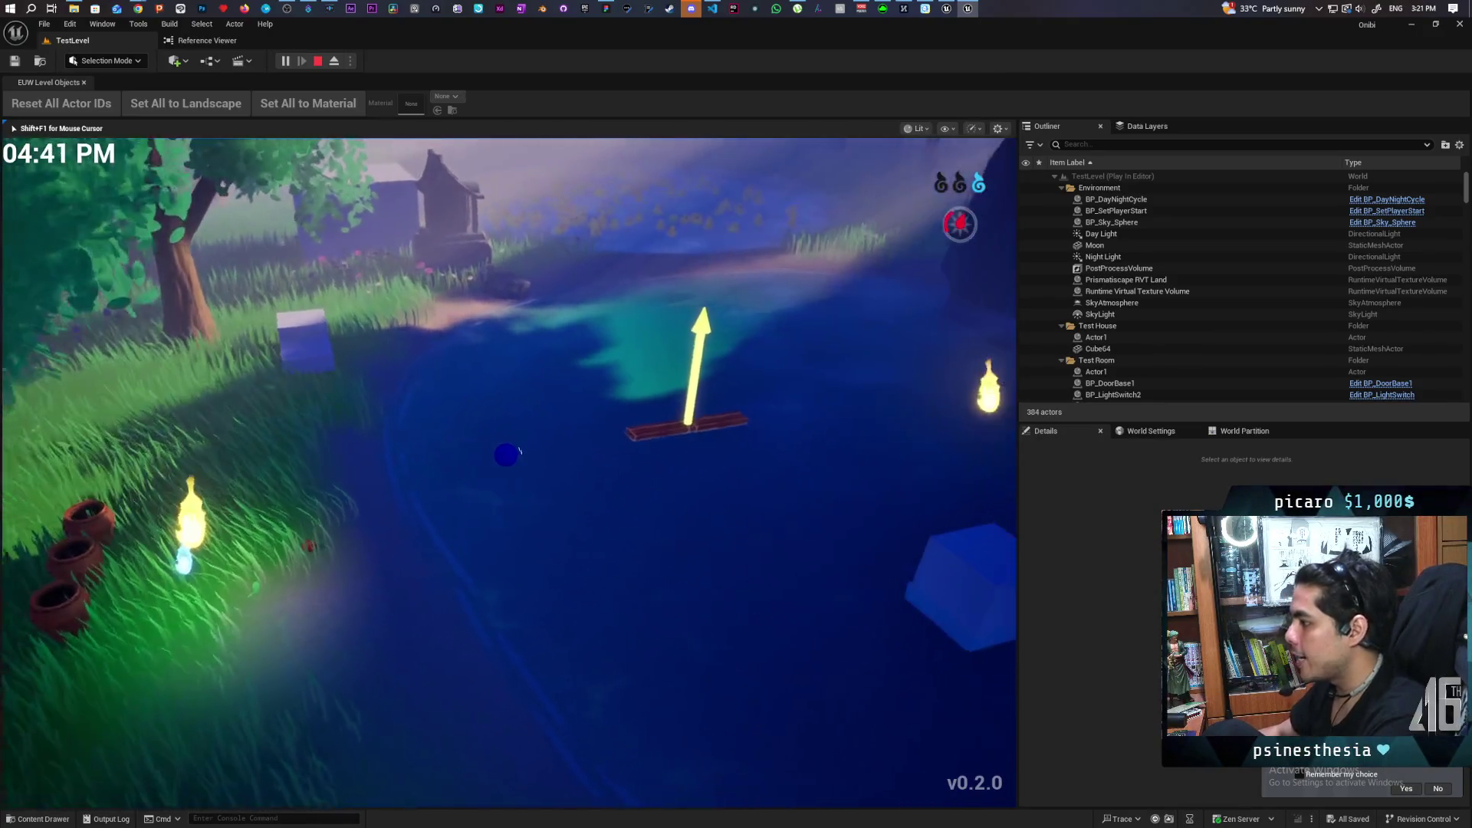
pyautogui.press('w')
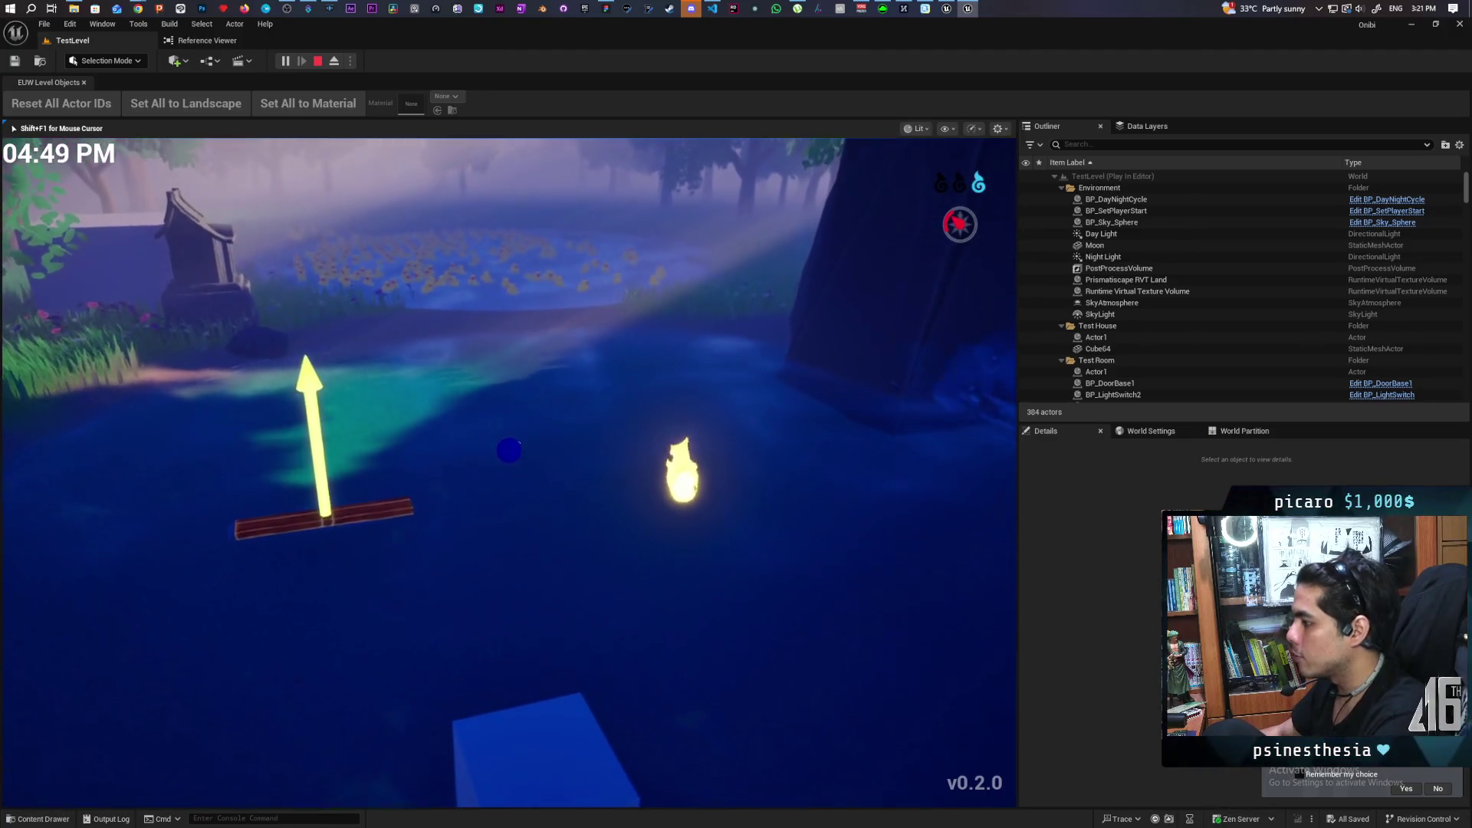
pyautogui.press('s')
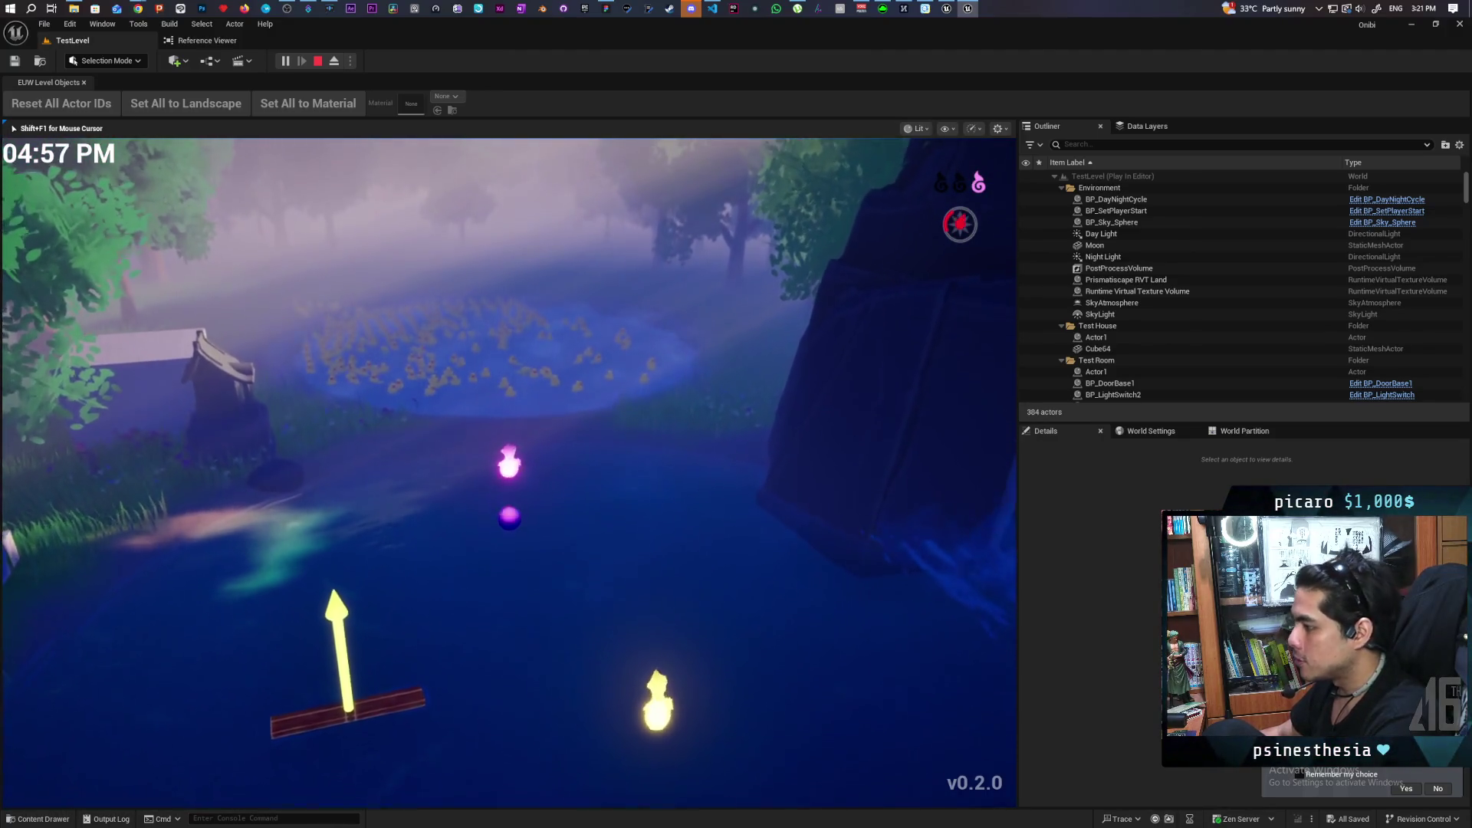
pyautogui.press('w')
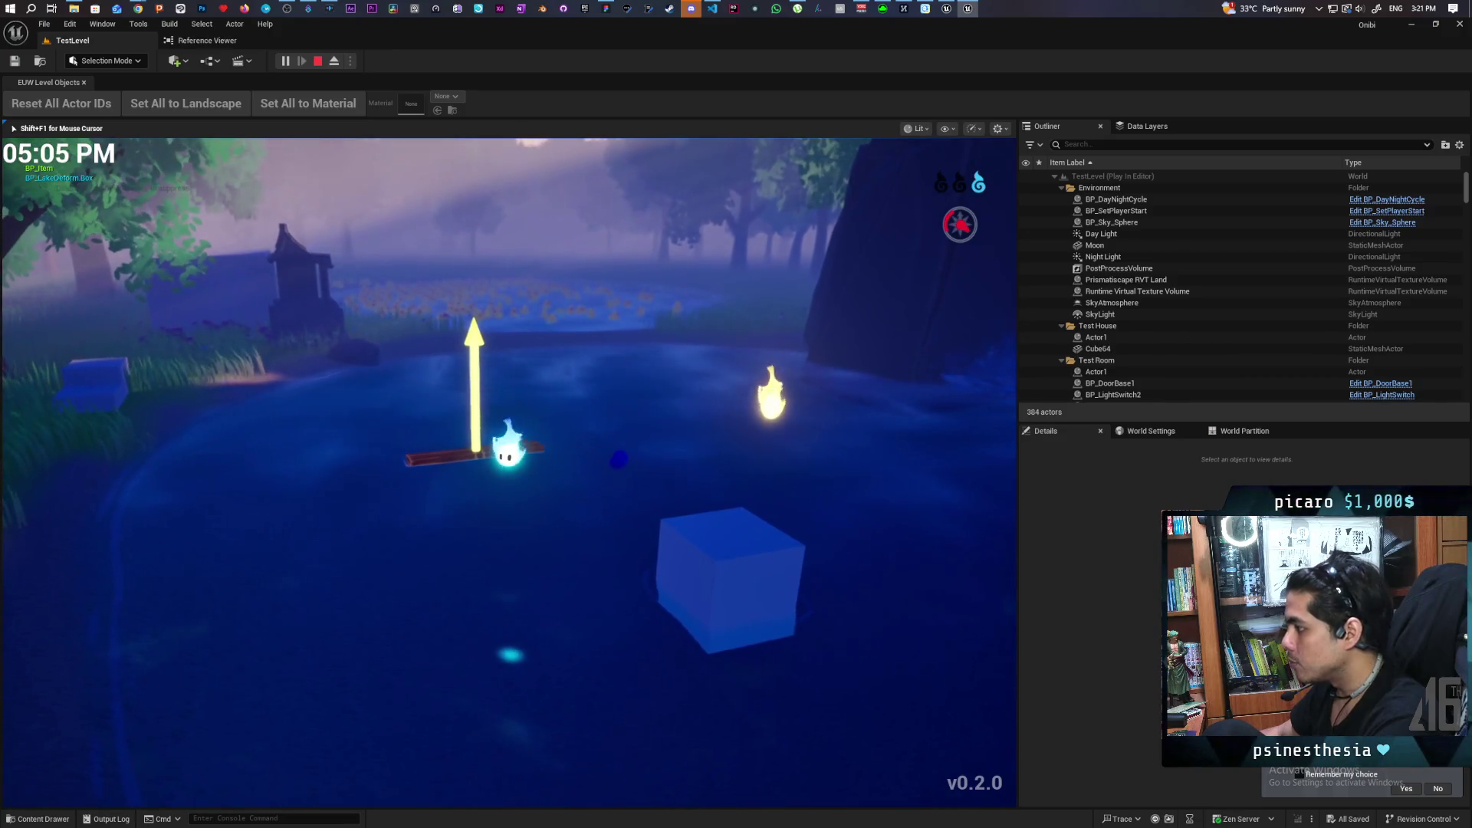
pyautogui.press('w')
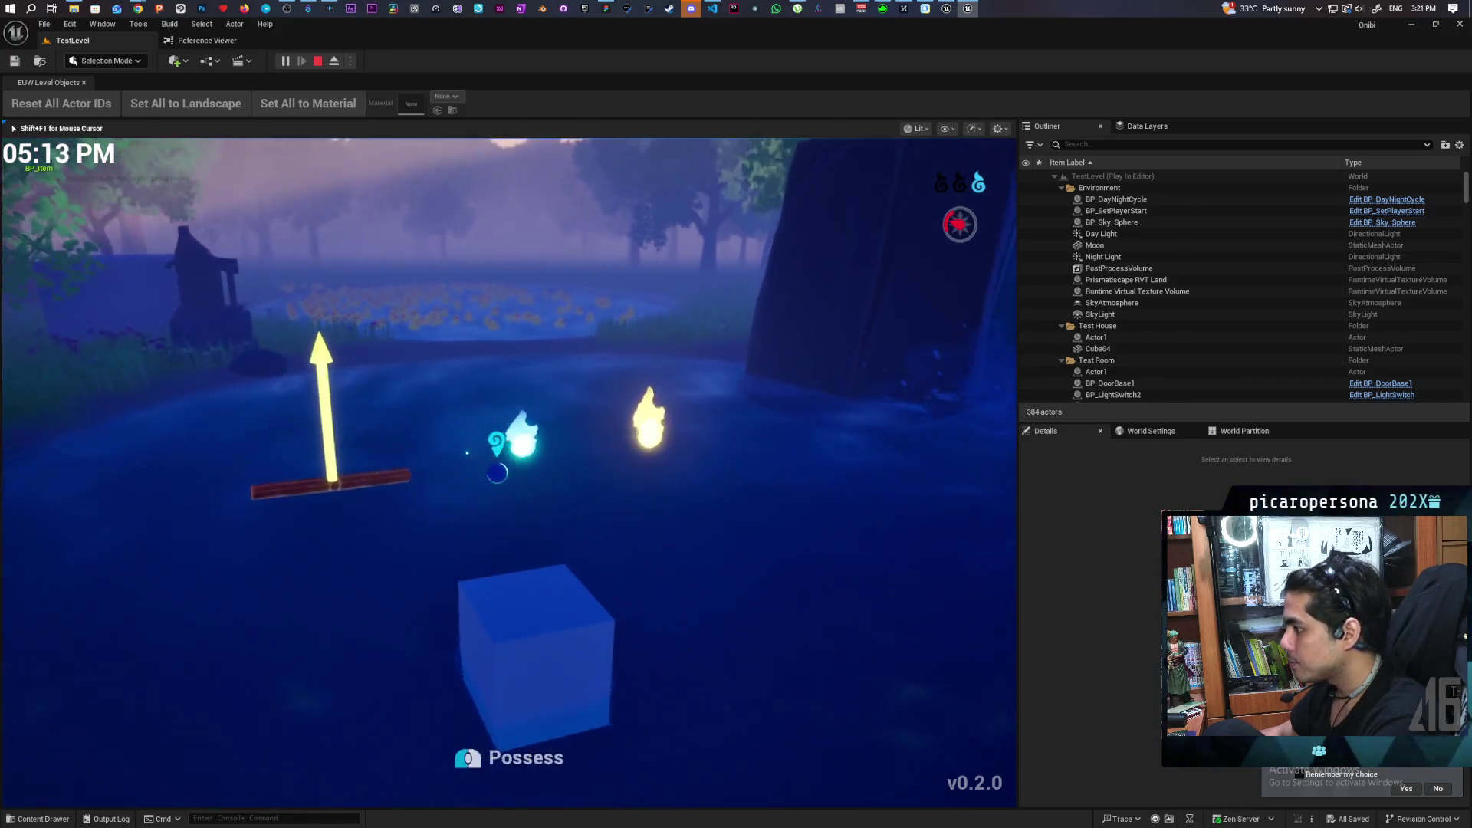
pyautogui.press('w')
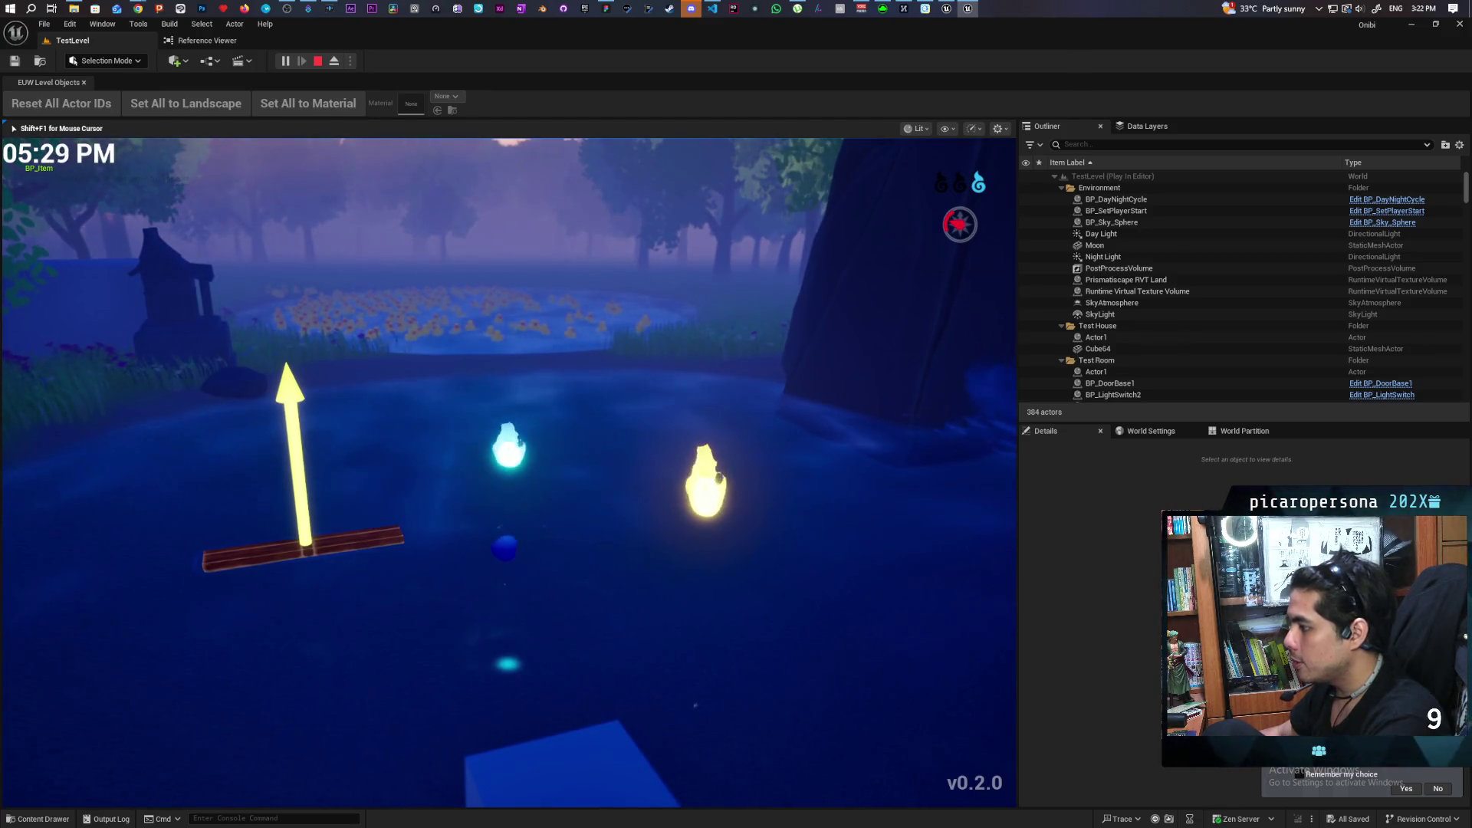
pyautogui.press('a')
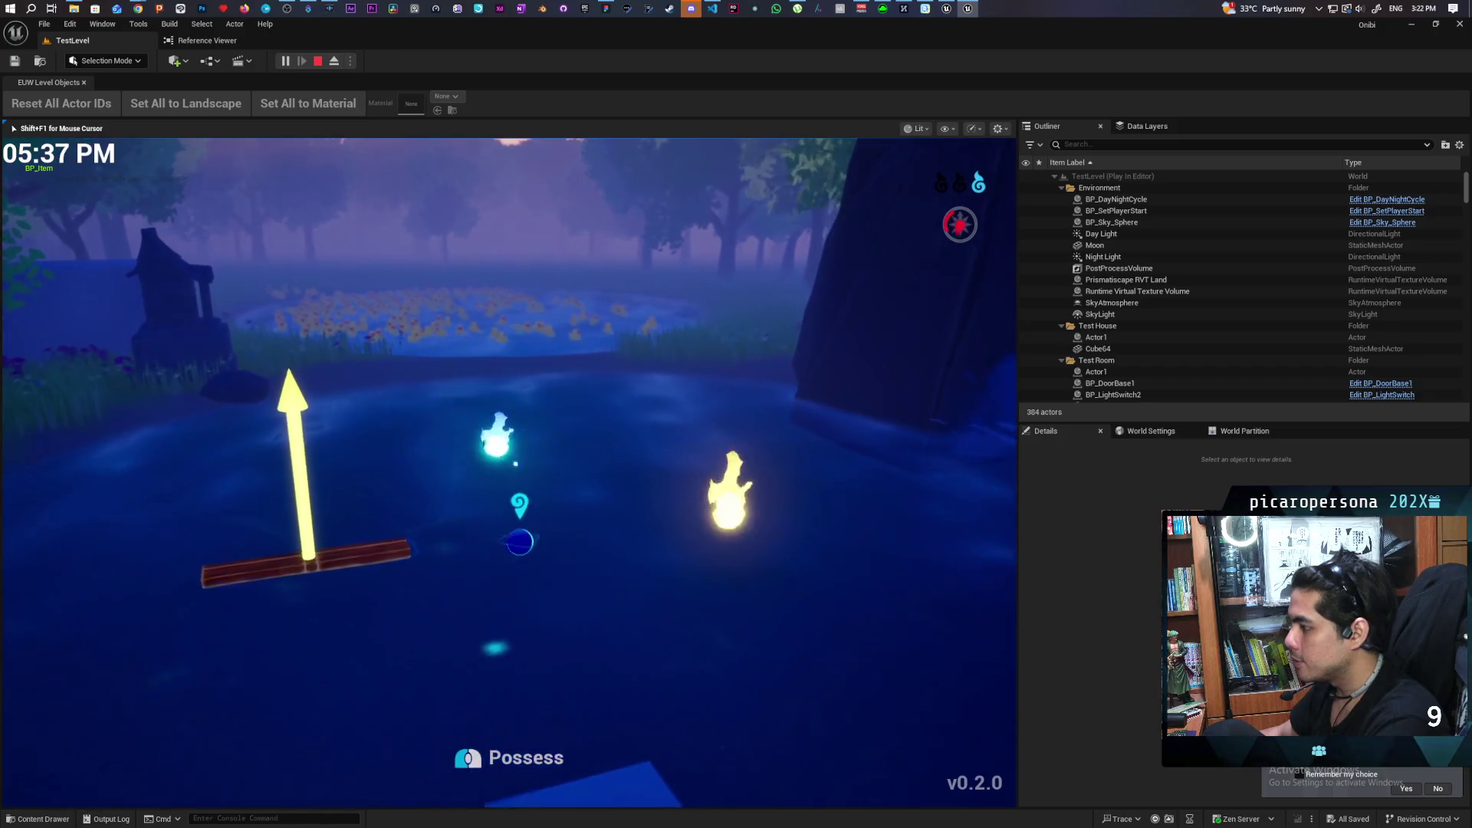
# Possess the raft with the wisp using E, steer it across the pond, and stop the play-test.
pyautogui.press('e')
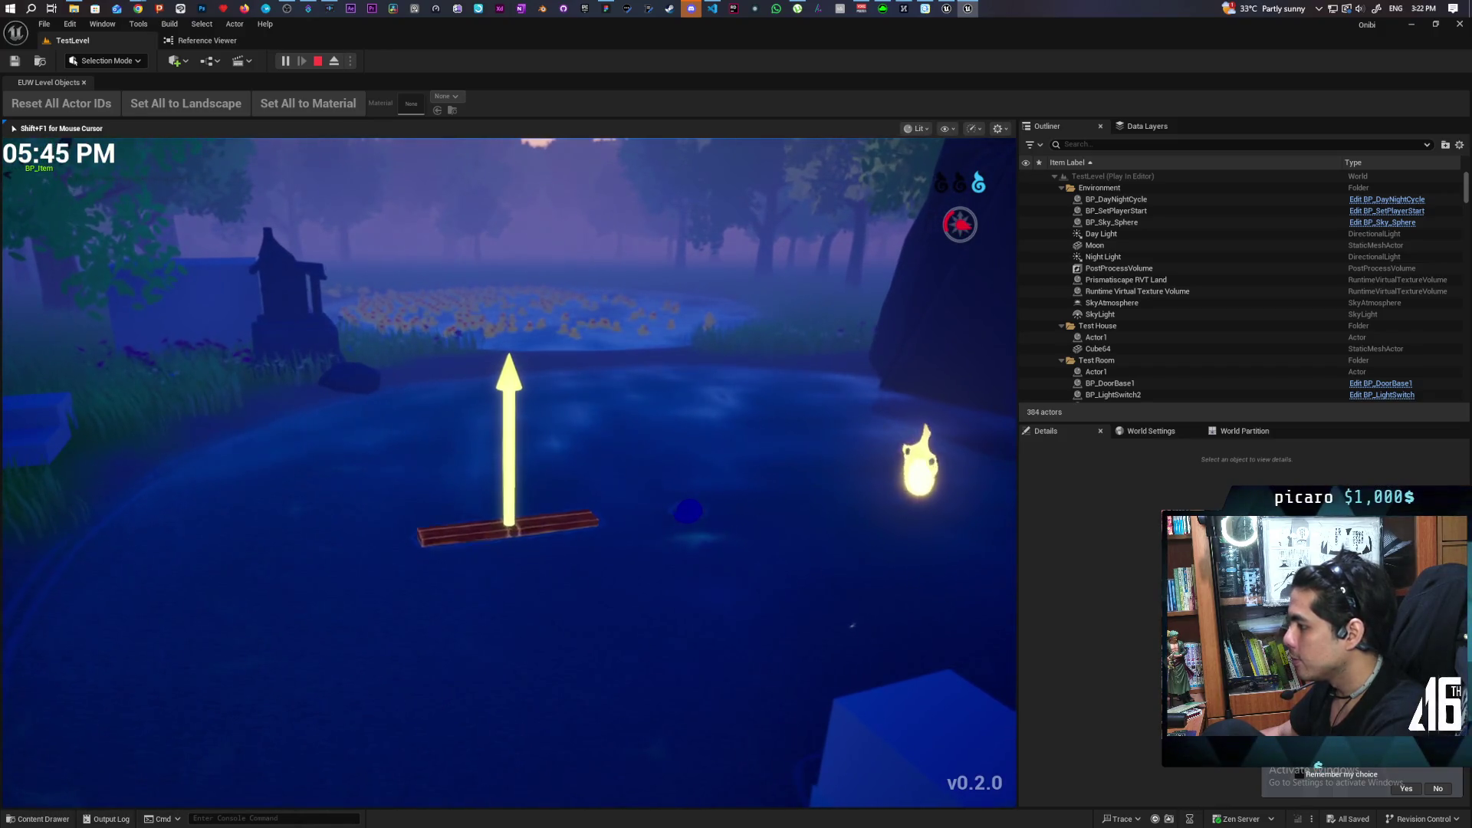
pyautogui.press('e')
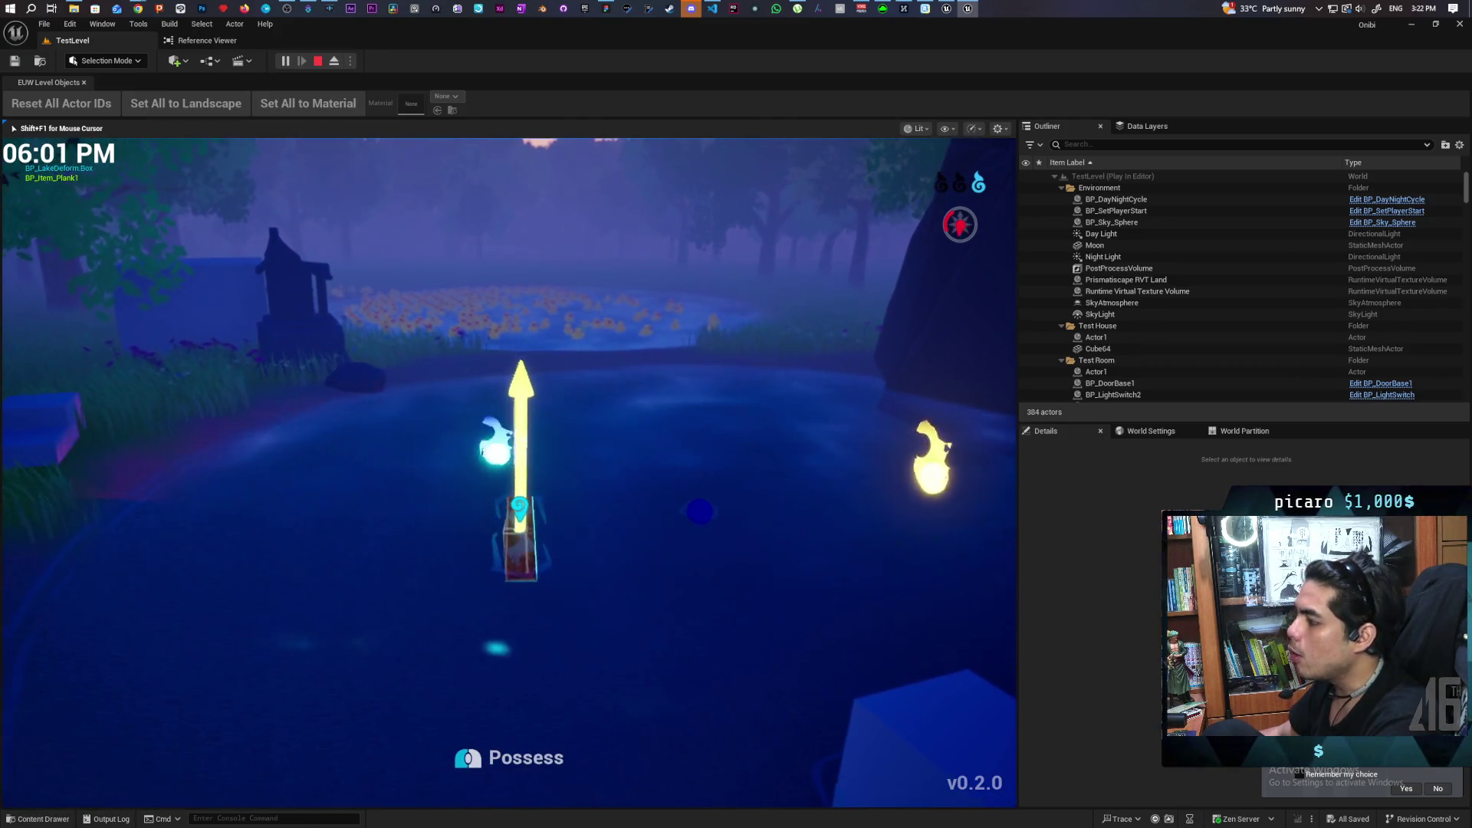
pyautogui.press('w')
pyautogui.press('a')
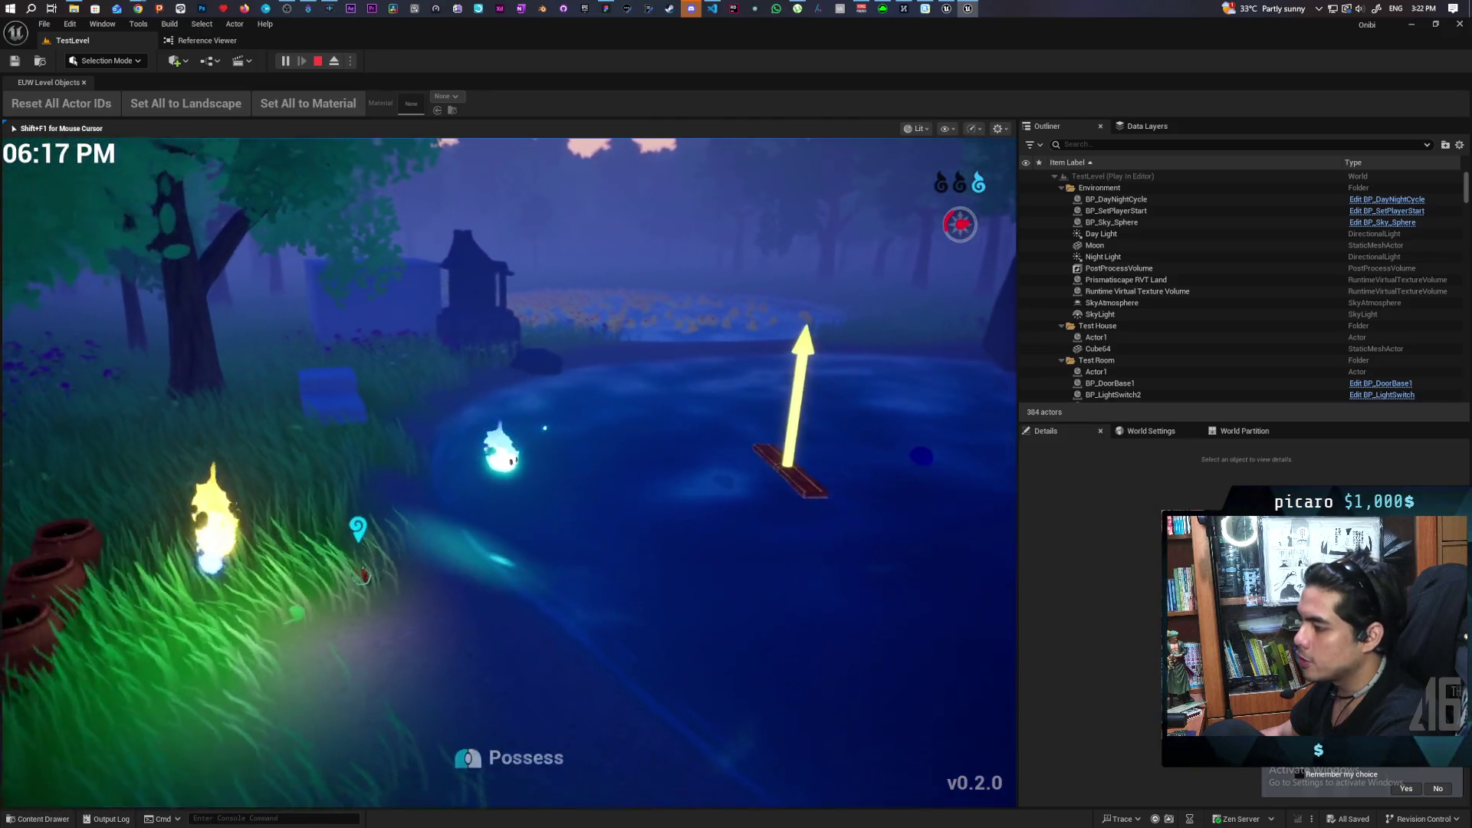
pyautogui.press('e')
pyautogui.press('e')
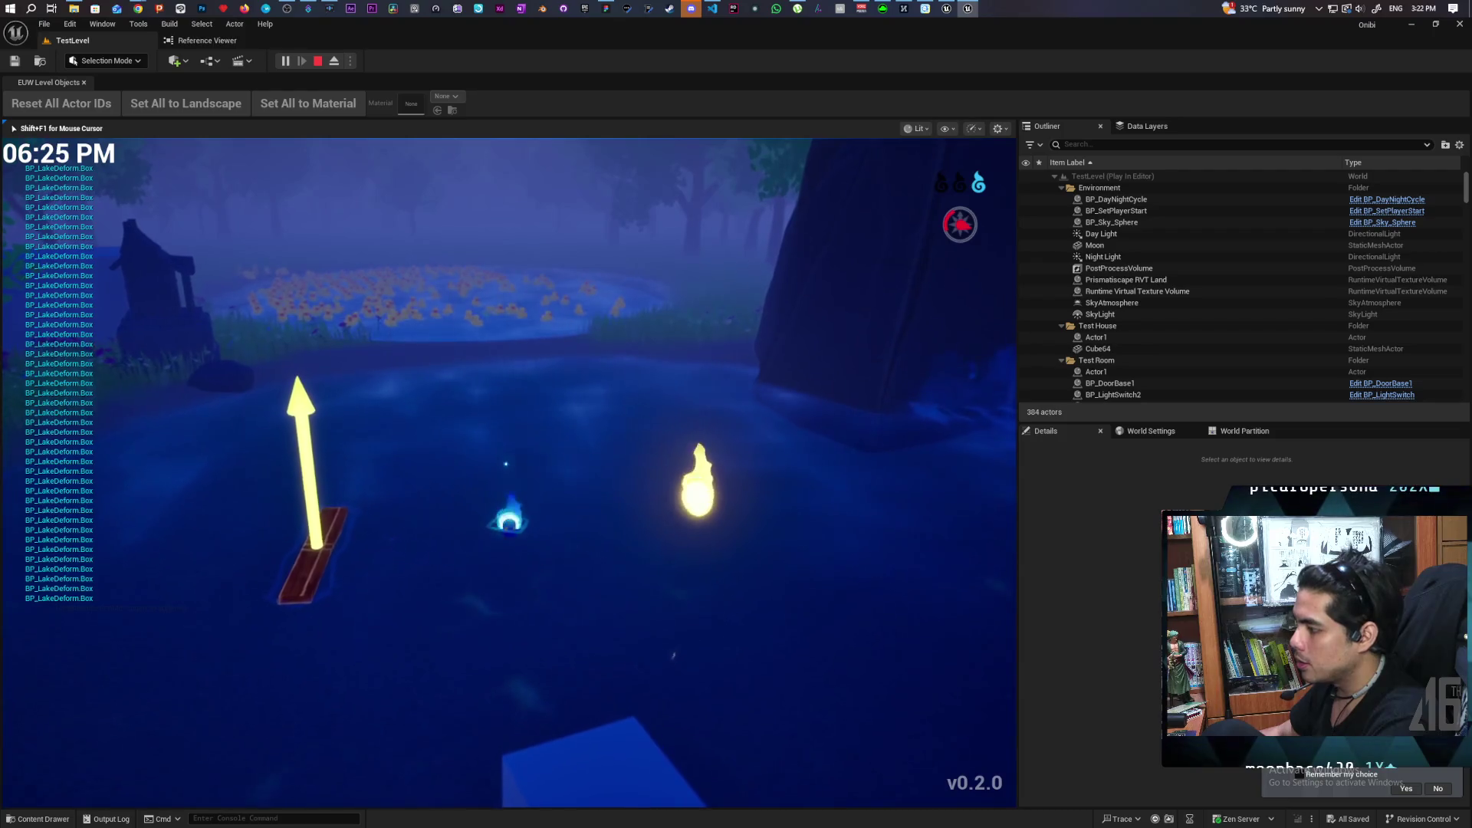
pyautogui.press('d')
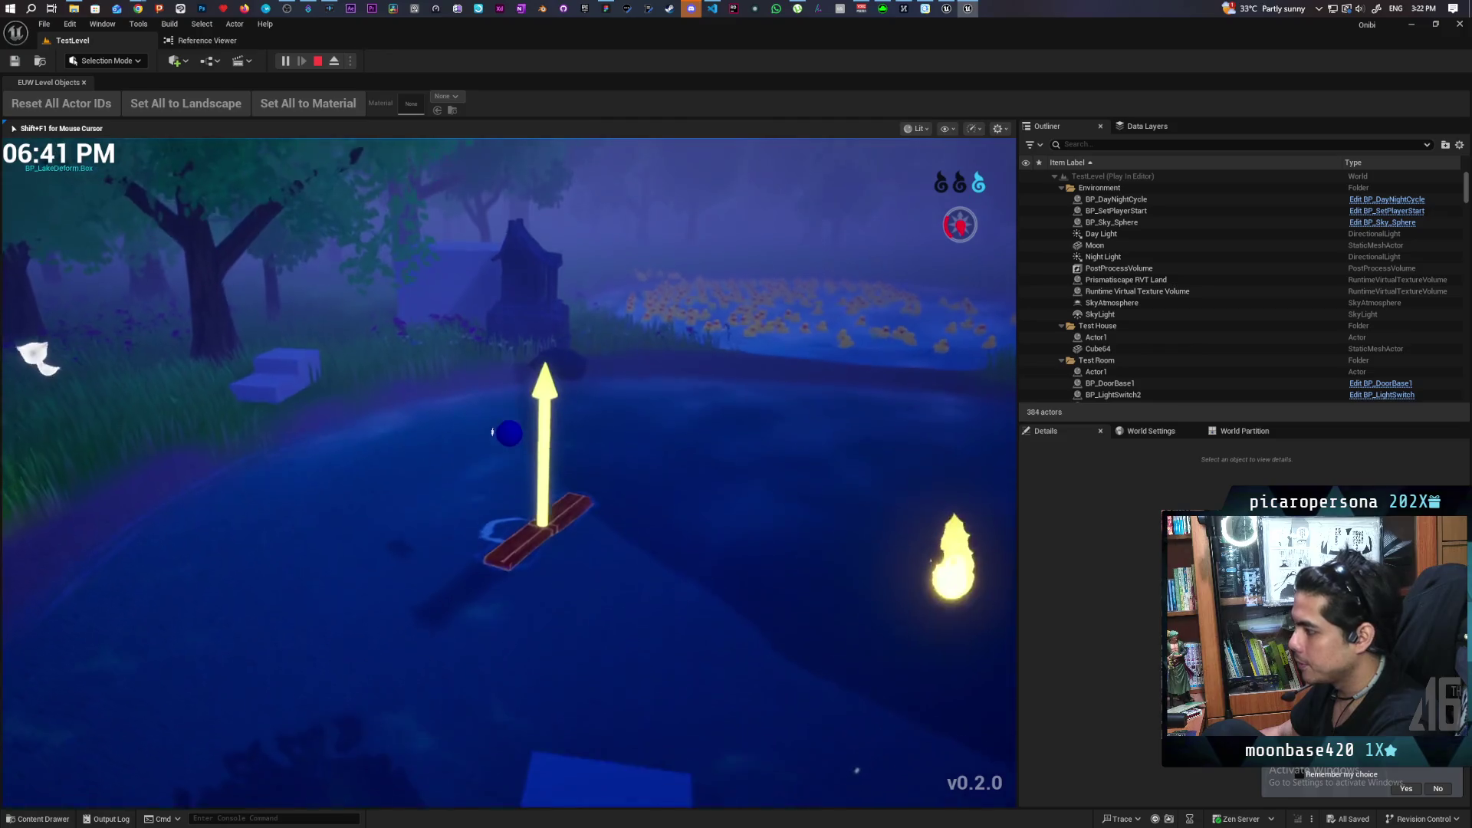
pyautogui.press('e')
pyautogui.press('a')
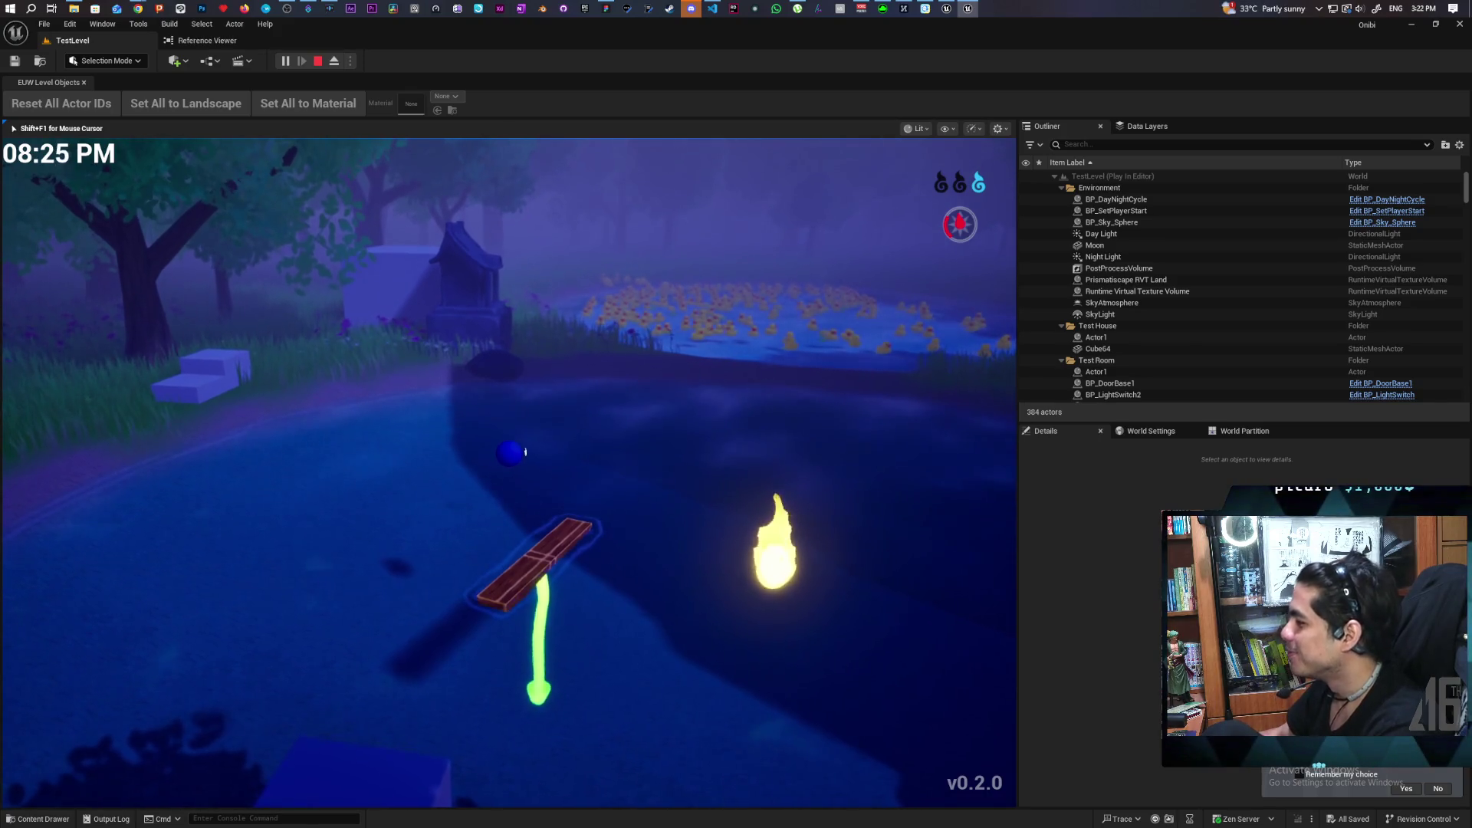
pyautogui.press('Escape')
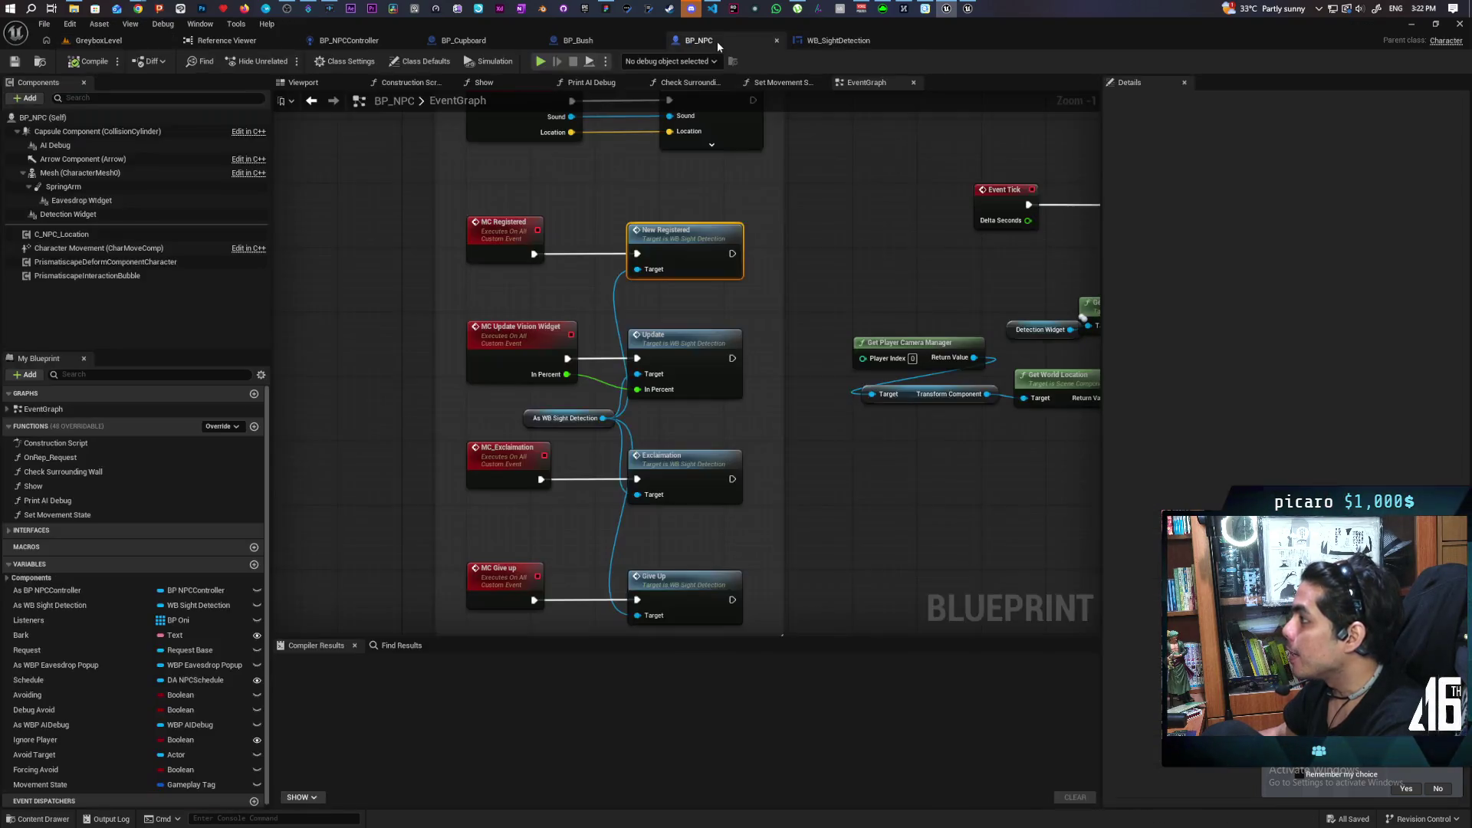
# Look over the BP_NPC EventGraph's Detection Replication group, then switch to the flowchart board.
pyautogui.click(715, 42)
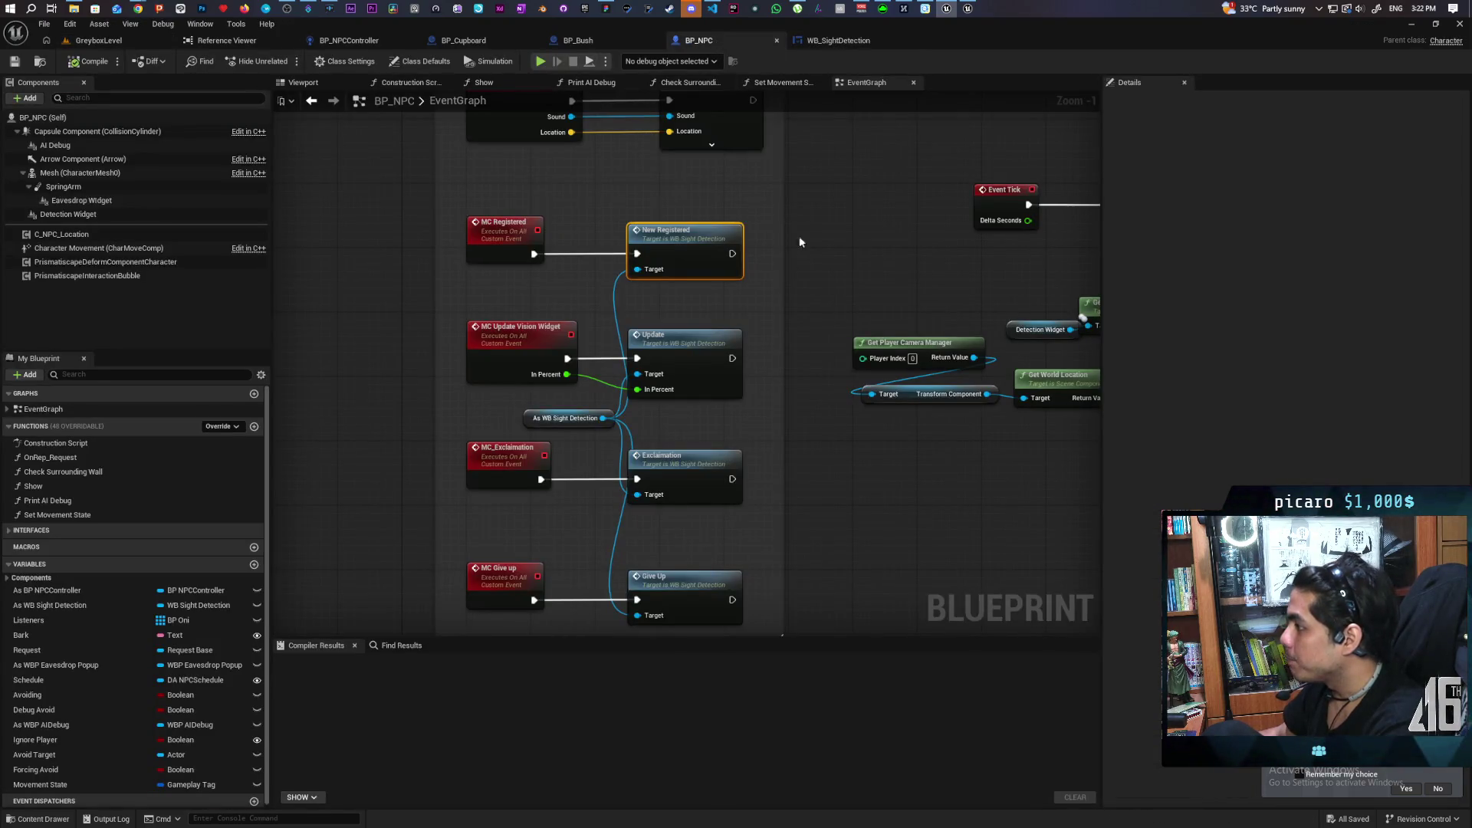
pyautogui.scroll(-4, 794, 206)
pyautogui.scroll(2, 793, 250)
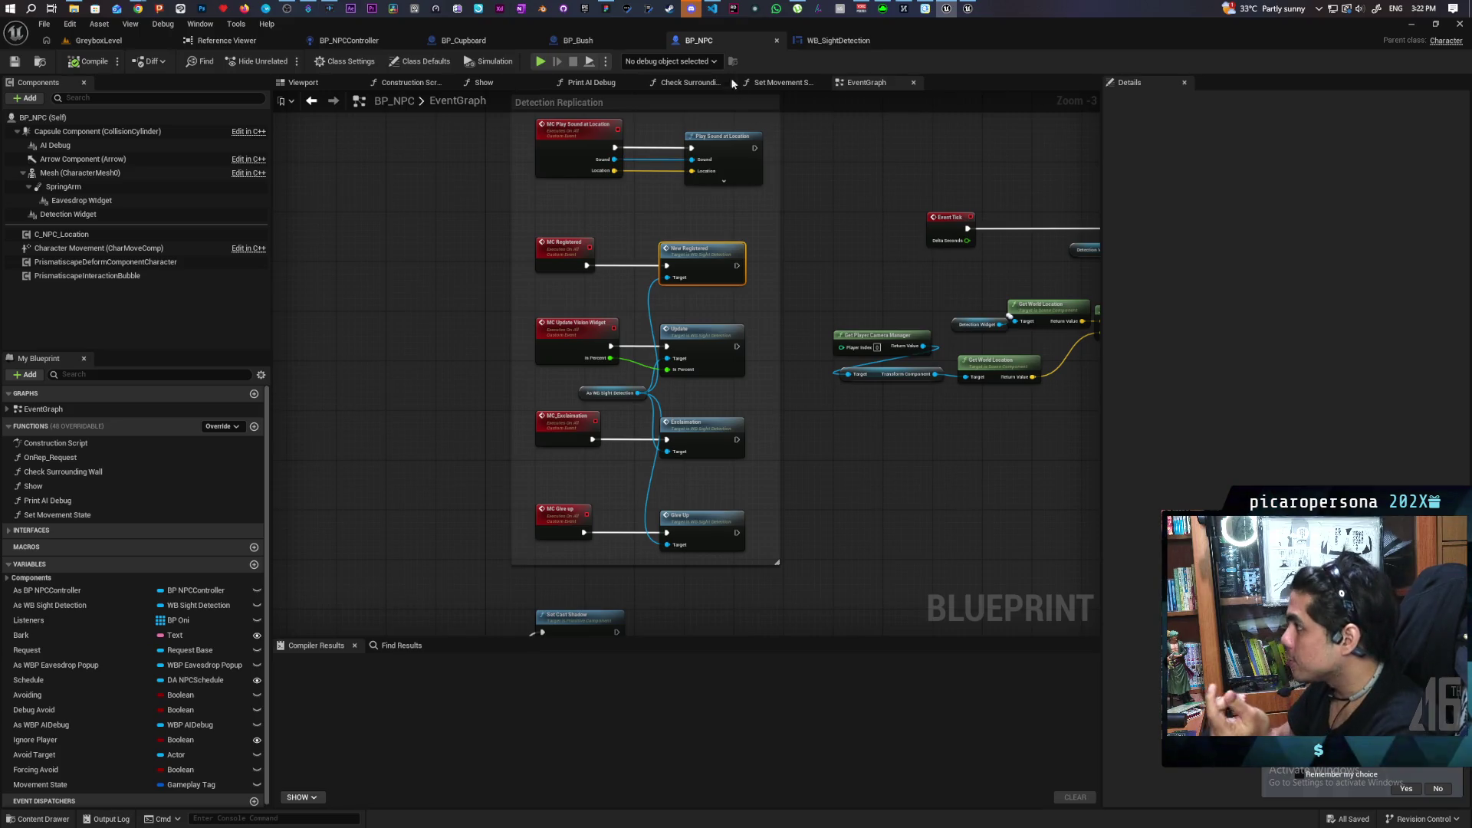
pyautogui.click(607, 8)
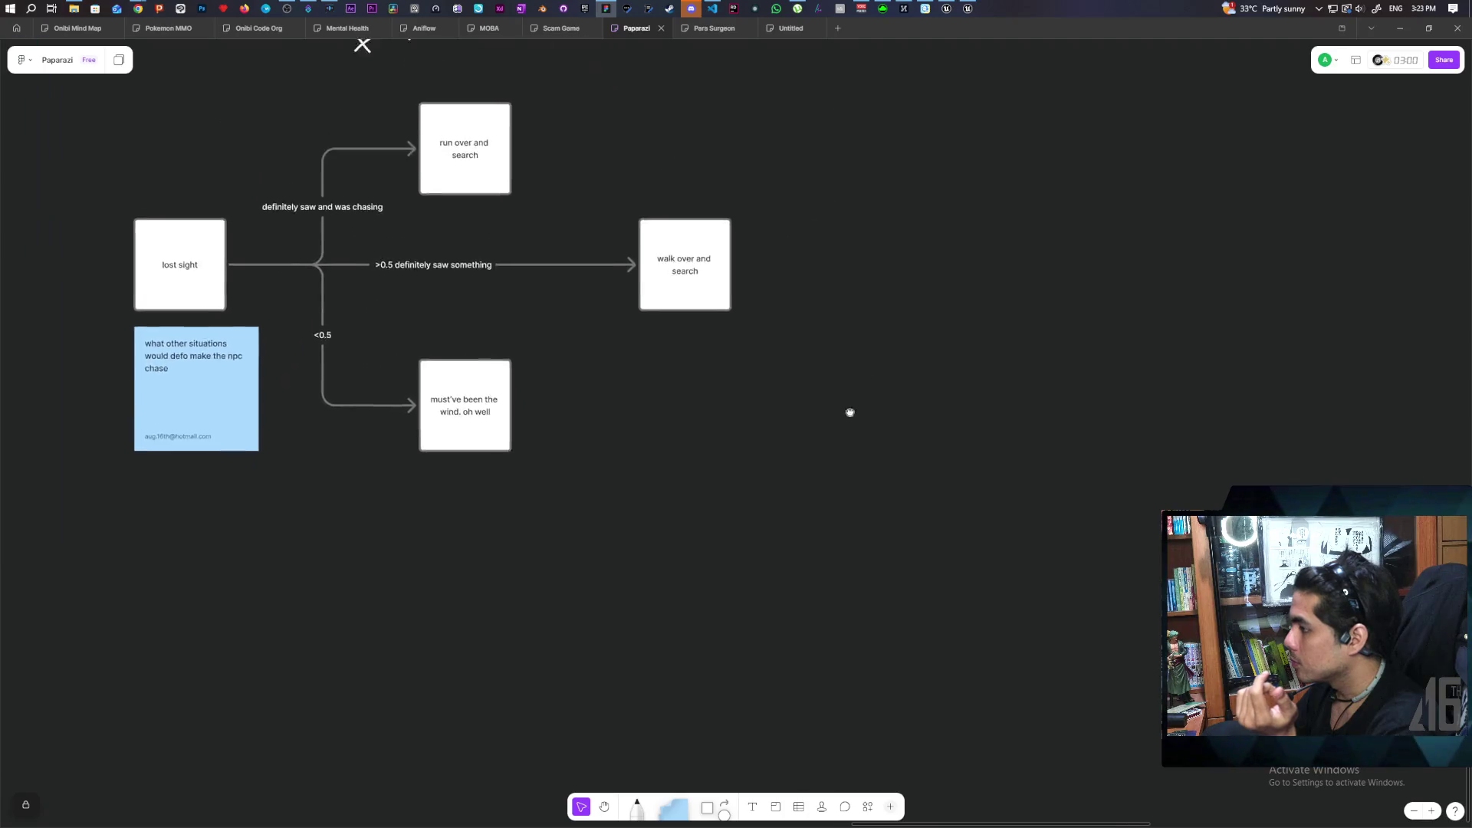
# Draw a new square below the flowchart labelled 'NPC chases player'.
pyautogui.moveTo(743, 775); pyautogui.dragTo(858, 625)
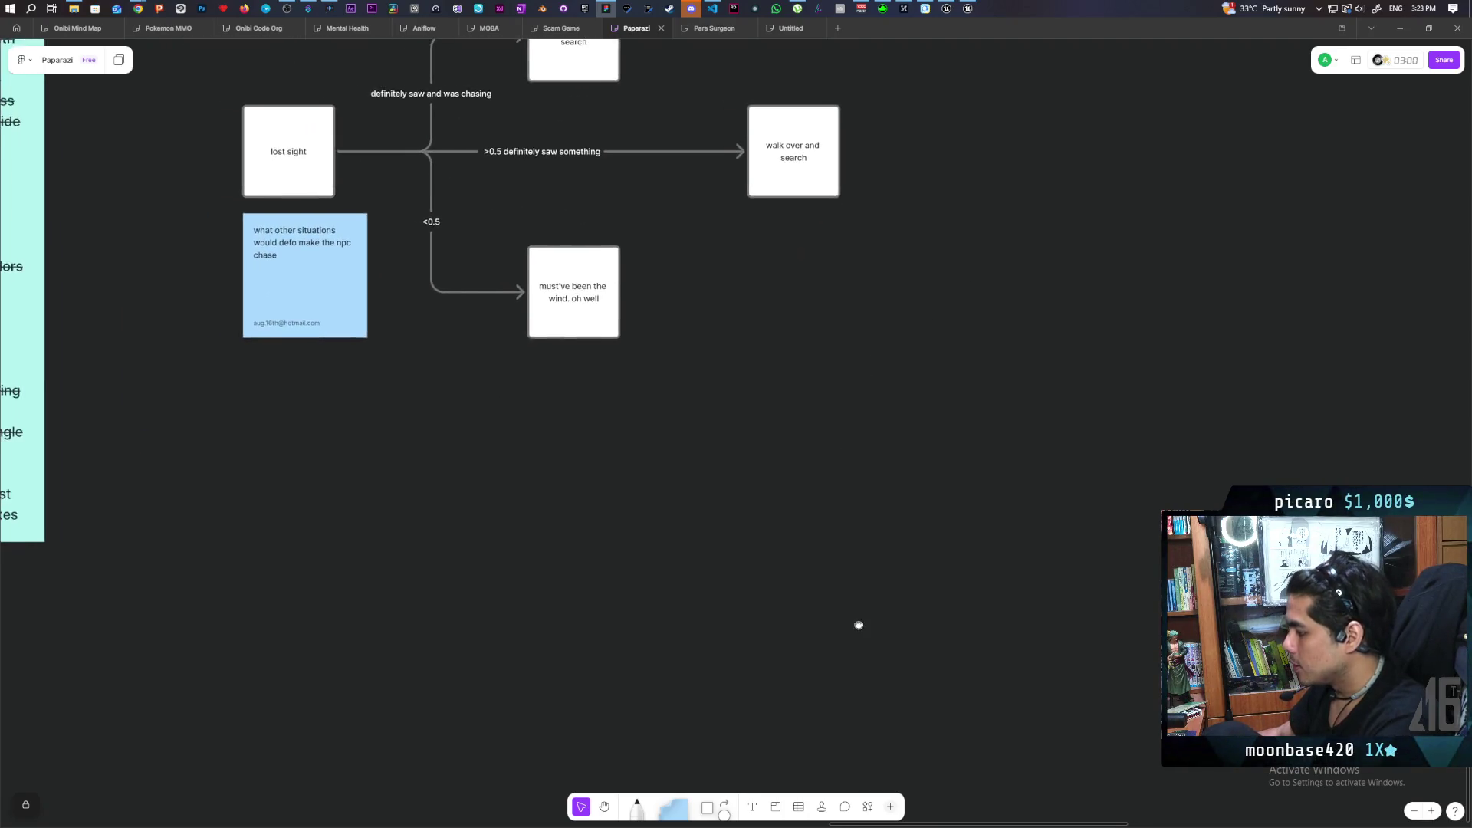
pyautogui.moveTo(708, 812)
pyautogui.mouseDown()
pyautogui.moveTo(565, 496)
pyautogui.moveTo(618, 490)
pyautogui.mouseUp()
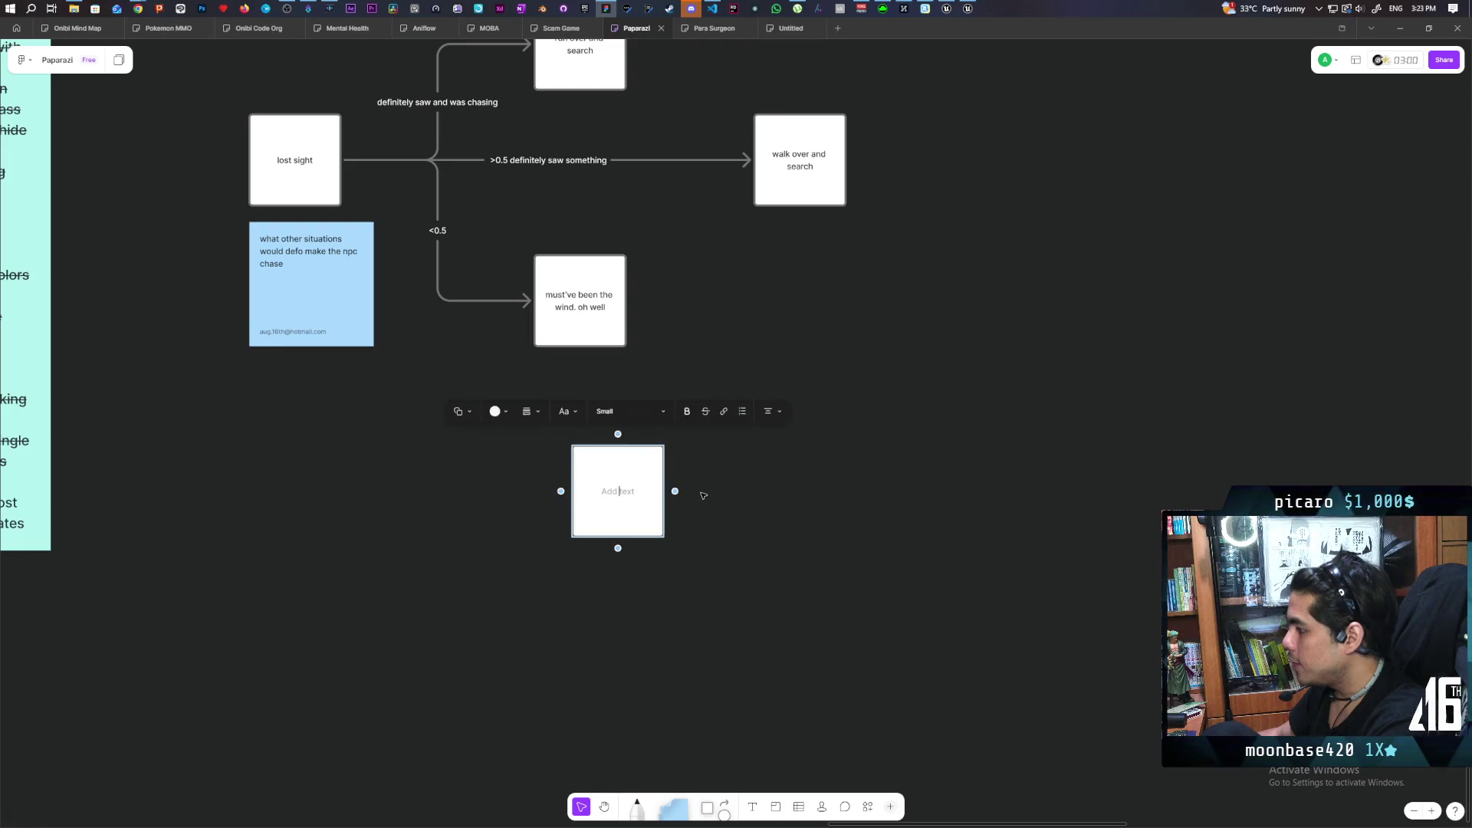
pyautogui.write('NPc')
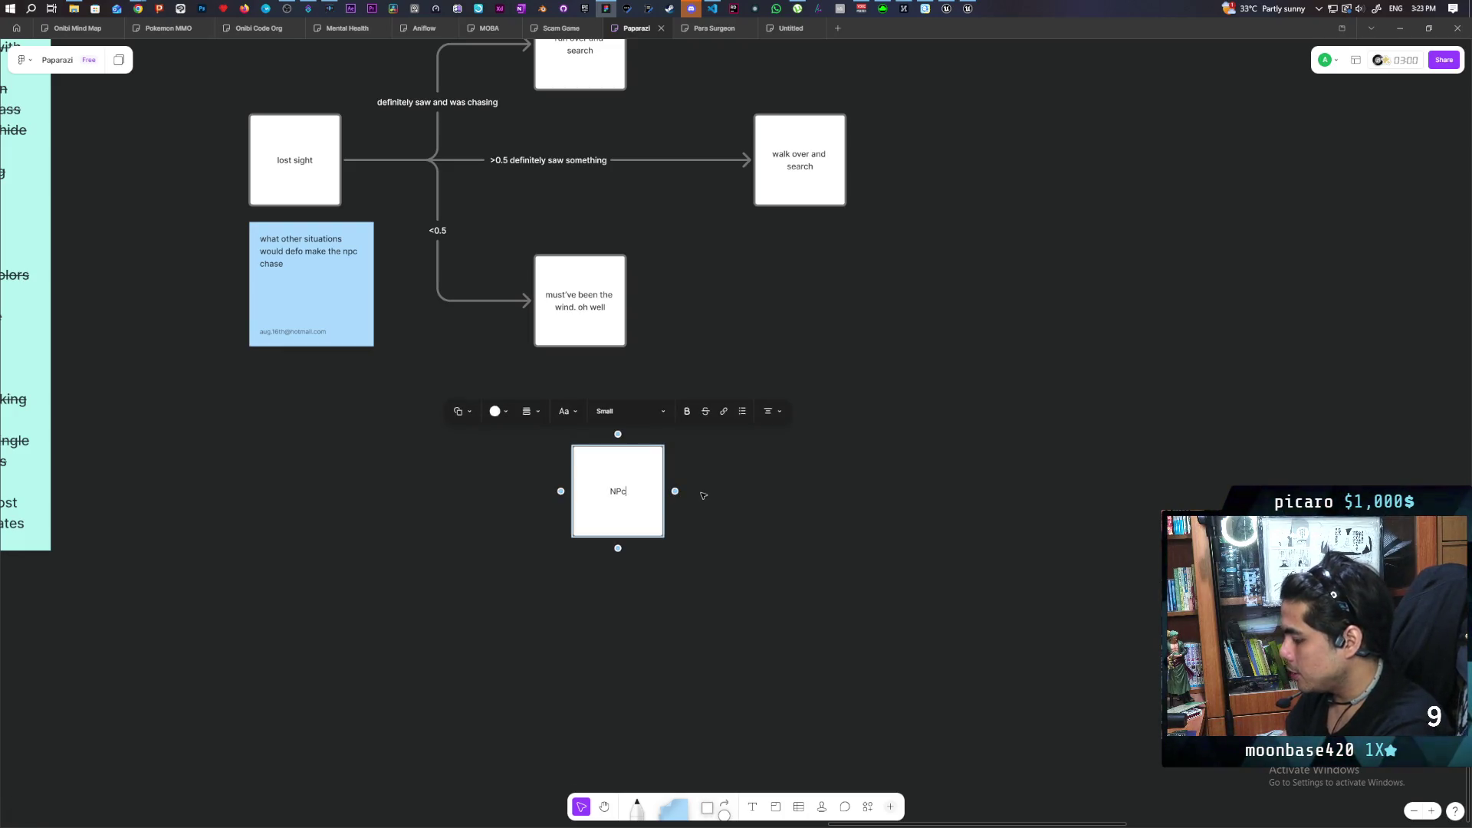
pyautogui.write('C chases ')
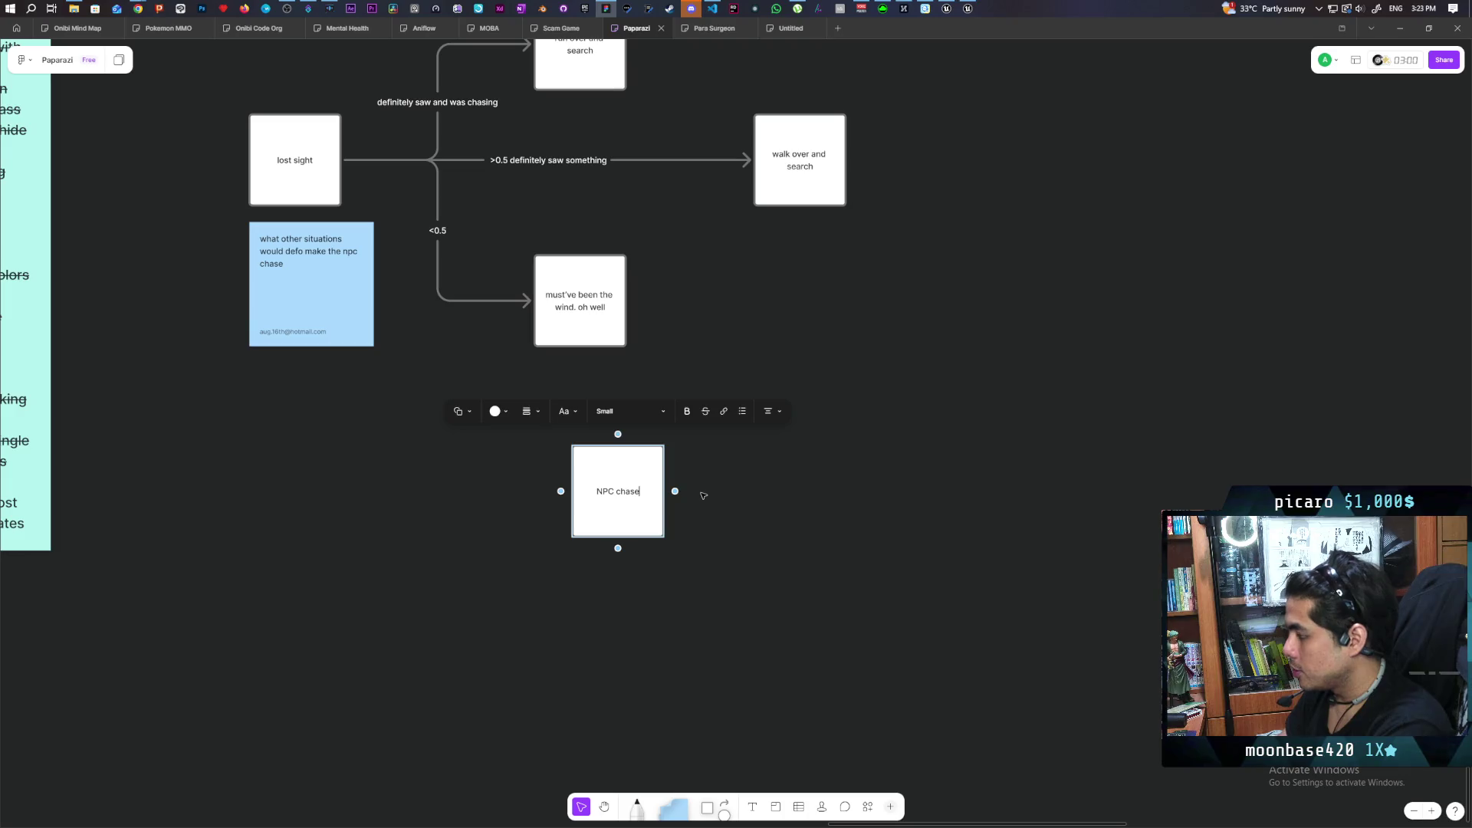
pyautogui.write('player')
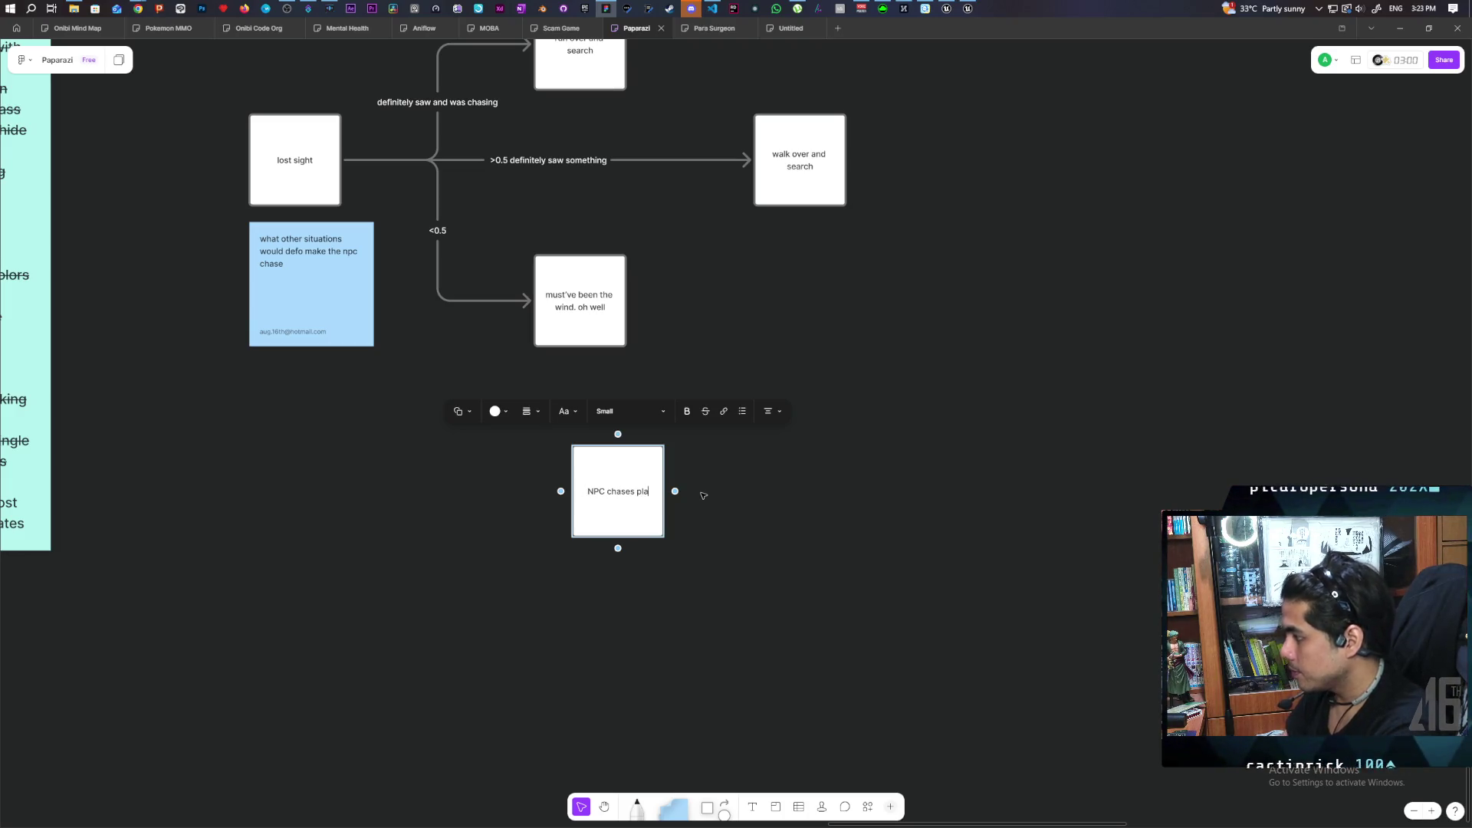
pyautogui.click(712, 575)
# Add a duplicate box to its right reading 'Player jumps through window', fixing the 'PLayer' typo.
pyautogui.click(644, 516)
pyautogui.hotkey('ctrl', 'd')
pyautogui.moveTo(887, 516); pyautogui.dragTo(798, 520)
pyautogui.click(798, 520)
pyautogui.click(797, 514)
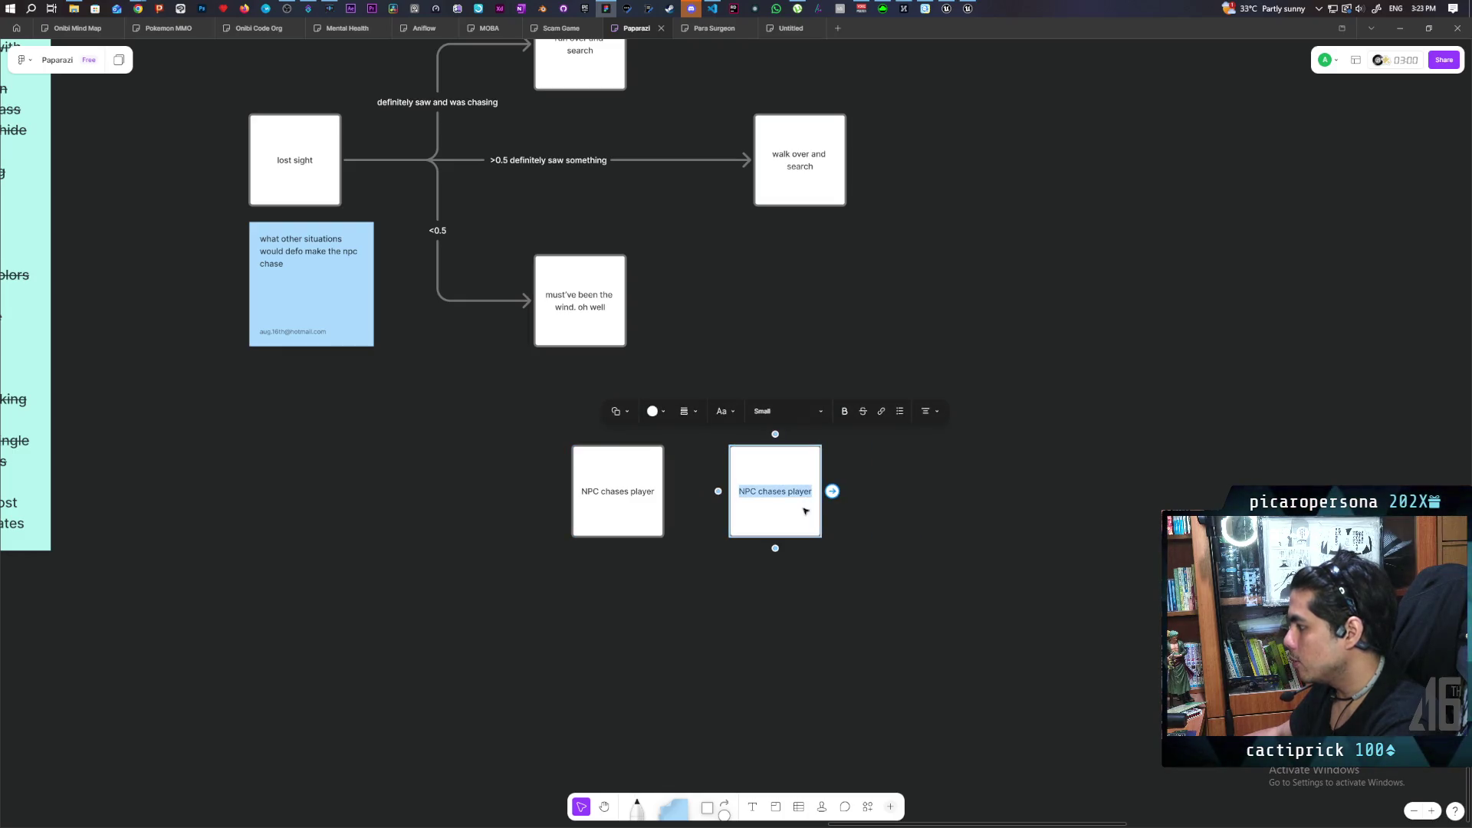
pyautogui.write('PLayer jumps through window')
pyautogui.click(944, 574)
pyautogui.click(755, 485)
pyautogui.doubleClick(755, 485)
pyautogui.write('Player')
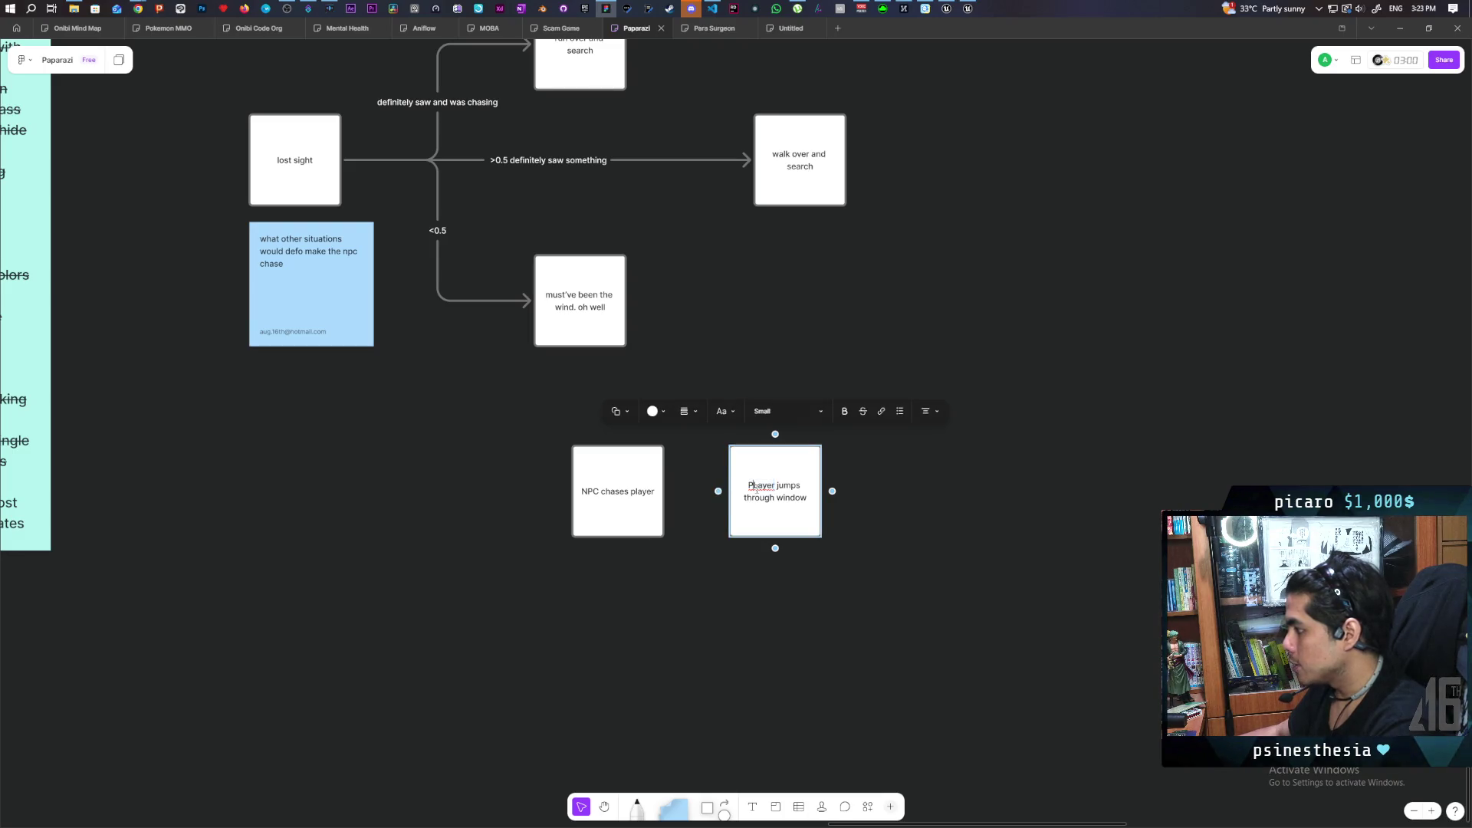
pyautogui.click(844, 583)
# Place a third copy further right and relabel it 'NPC has to walk through door'.
pyautogui.hscroll(3, 989, 581)
pyautogui.click(614, 495)
pyautogui.moveTo(614, 495); pyautogui.dragTo(765, 495)
pyautogui.doubleClick(754, 473)
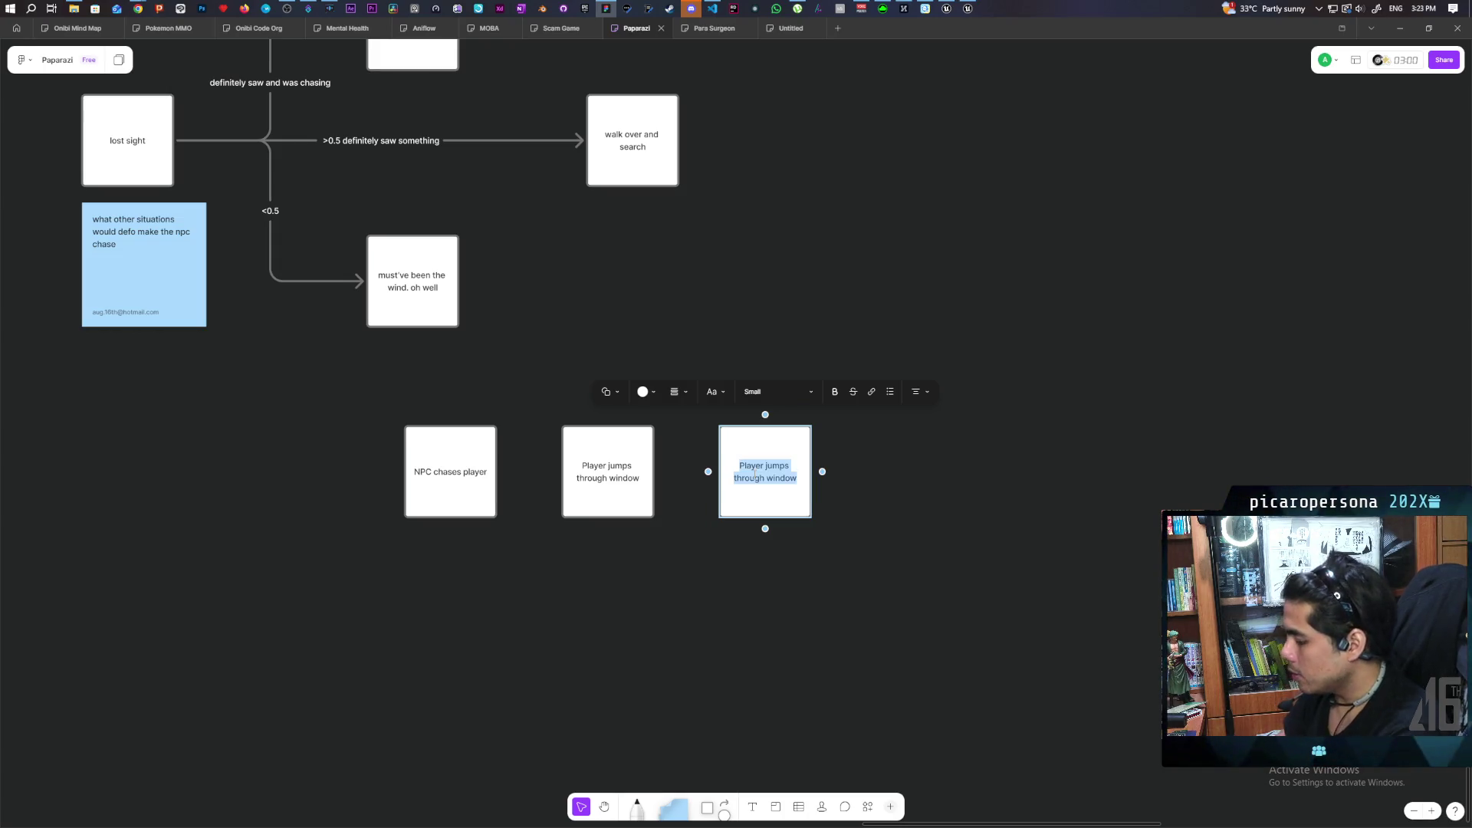
pyautogui.write('NPC ')
pyautogui.write('hga')
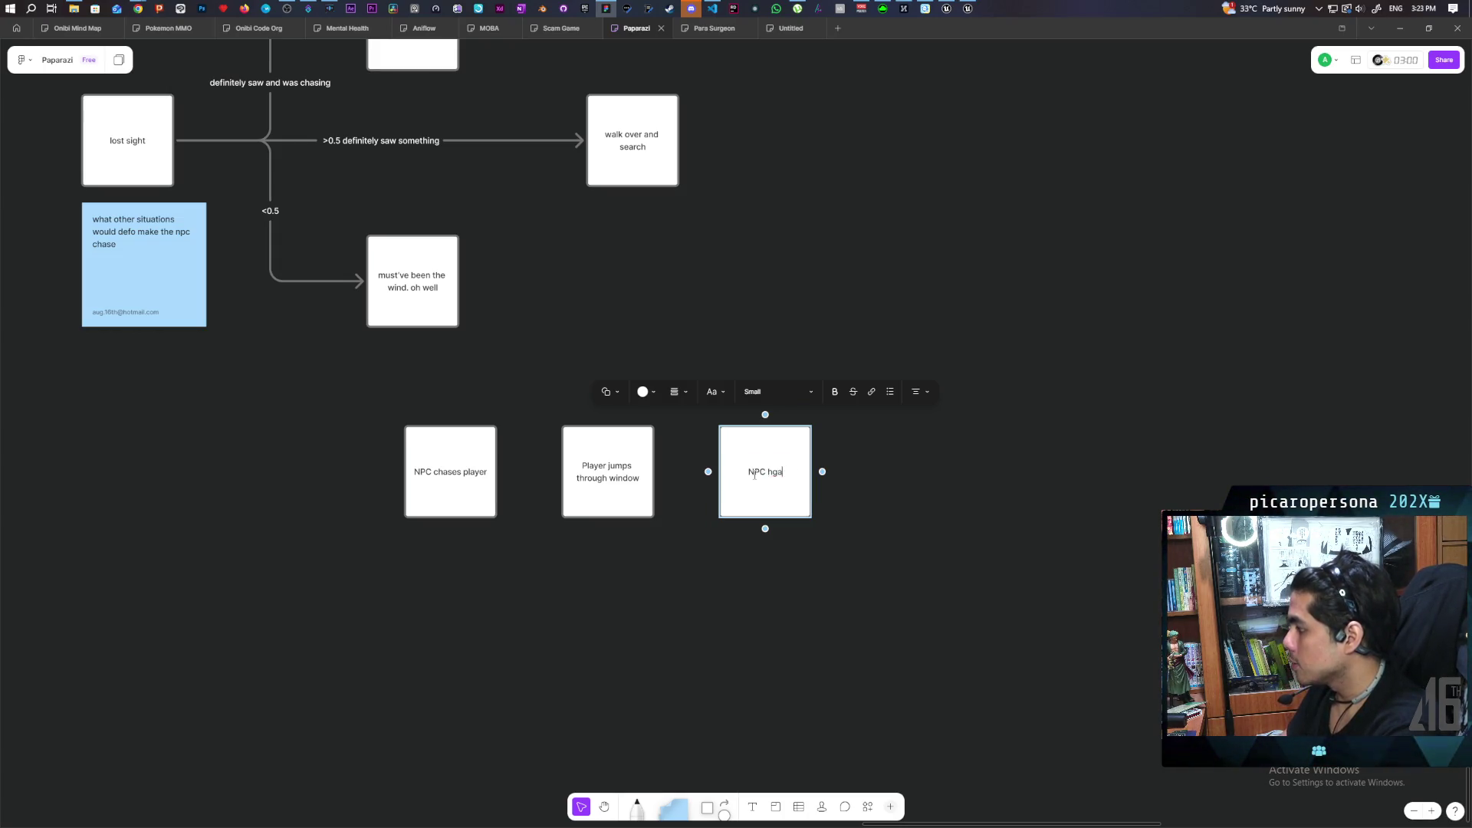
pyautogui.press('BackSpace')
pyautogui.press('BackSpace')
pyautogui.write('as to walk')
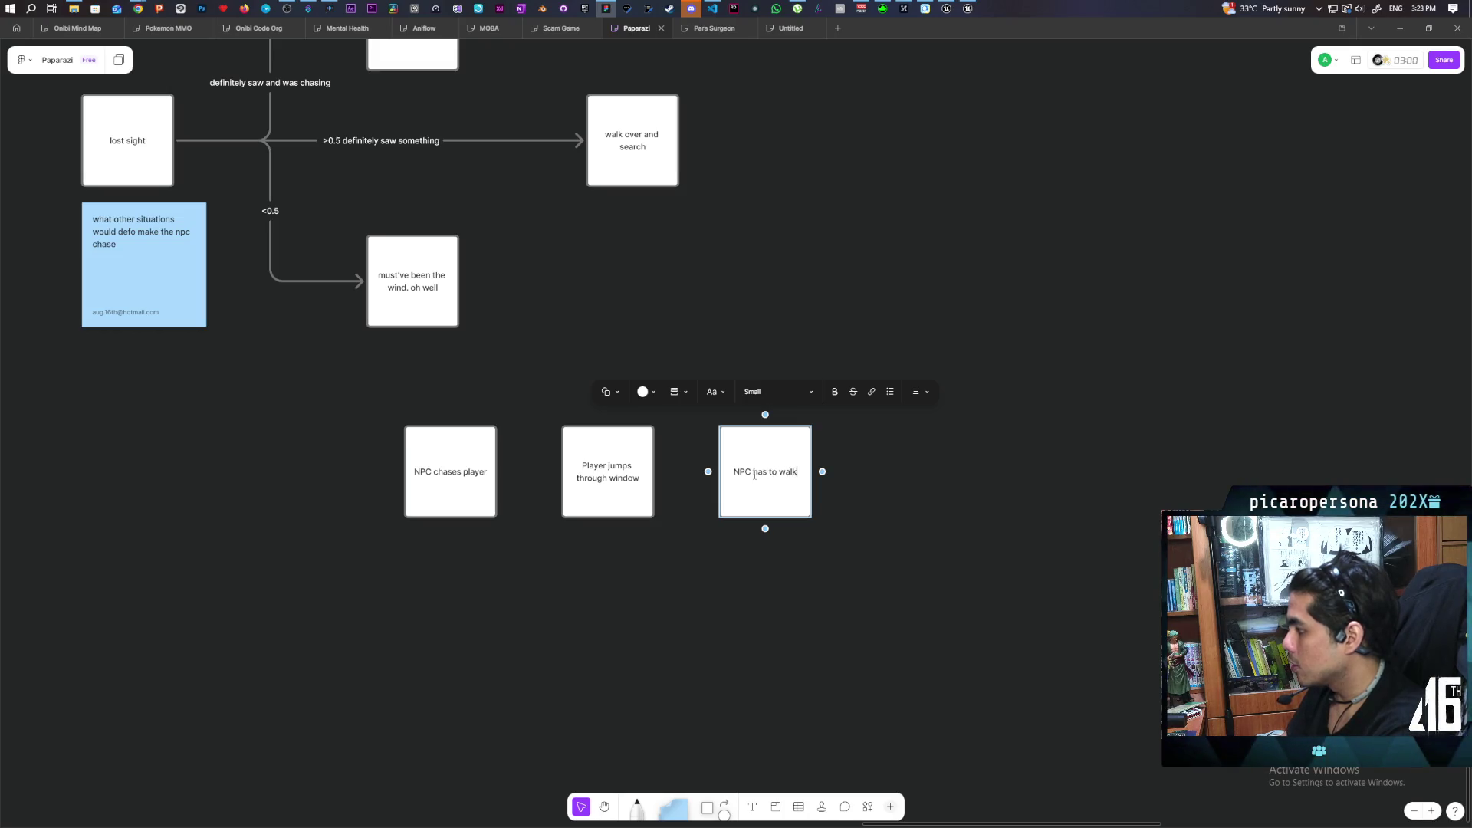
pyautogui.write(' through fo')
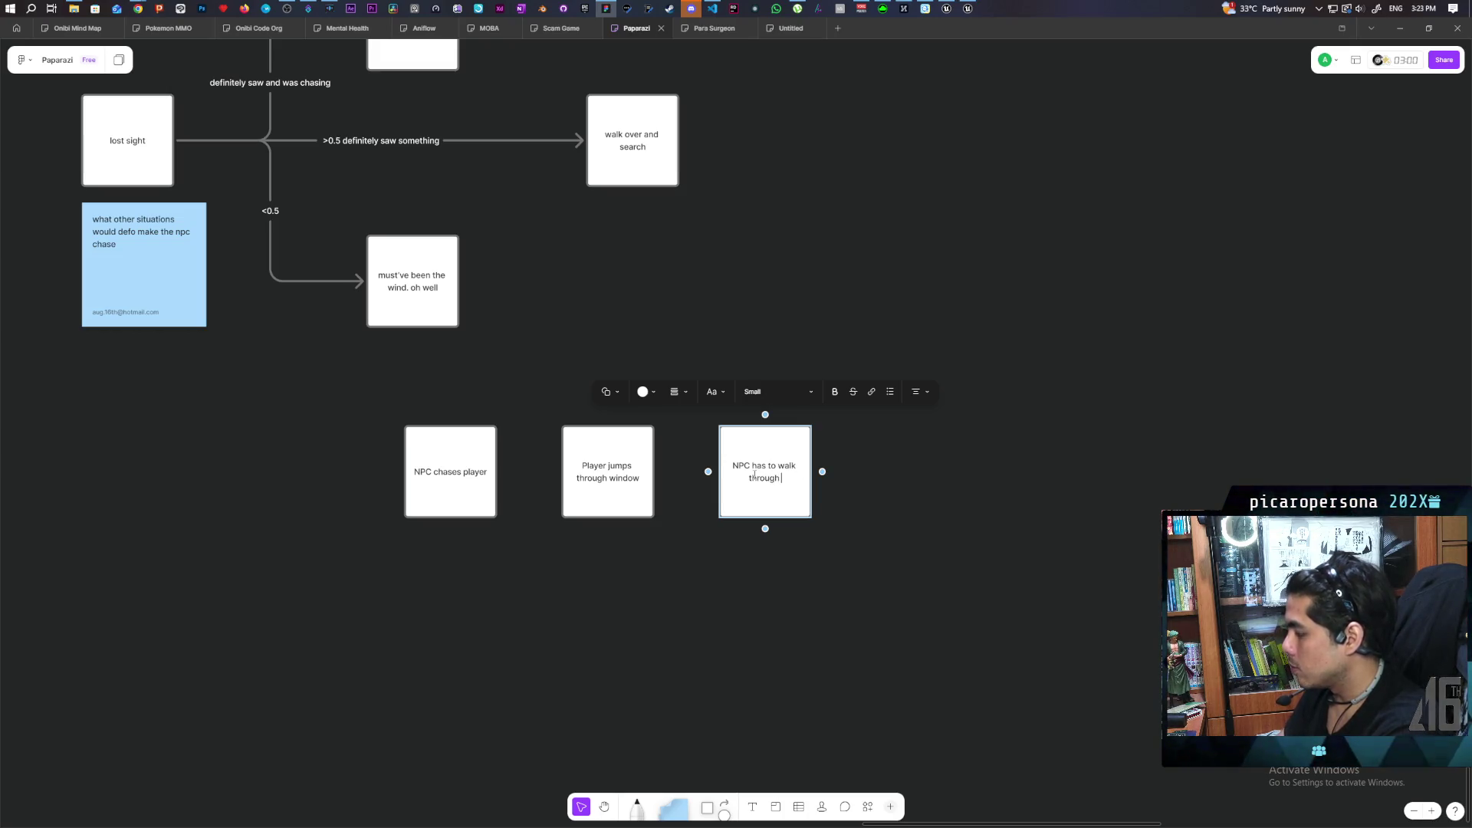
pyautogui.press('BackSpace')
pyautogui.press('BackSpace')
pyautogui.write('door')
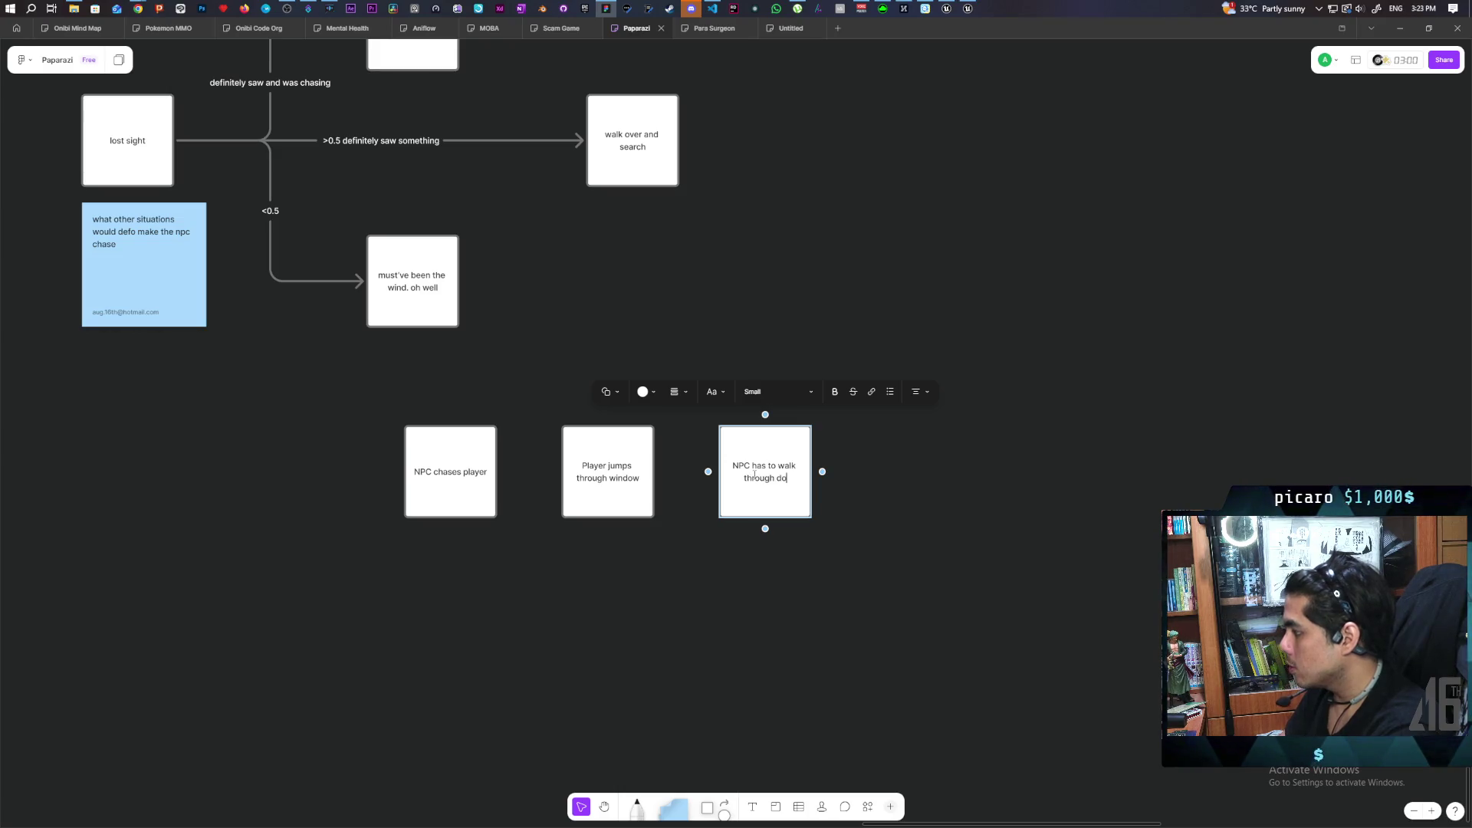
pyautogui.click(1023, 582)
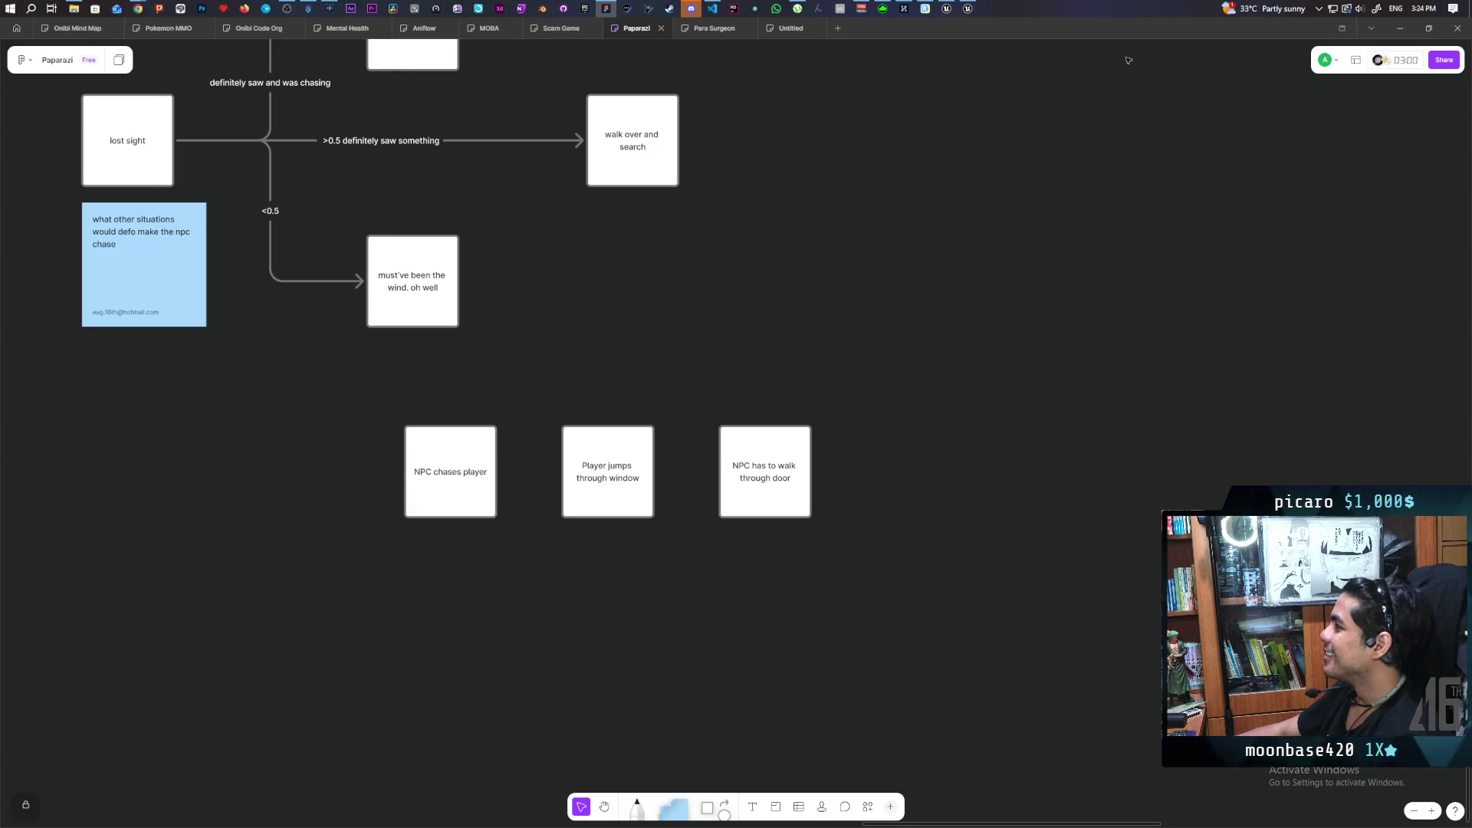
pyautogui.moveTo(1235, 8)
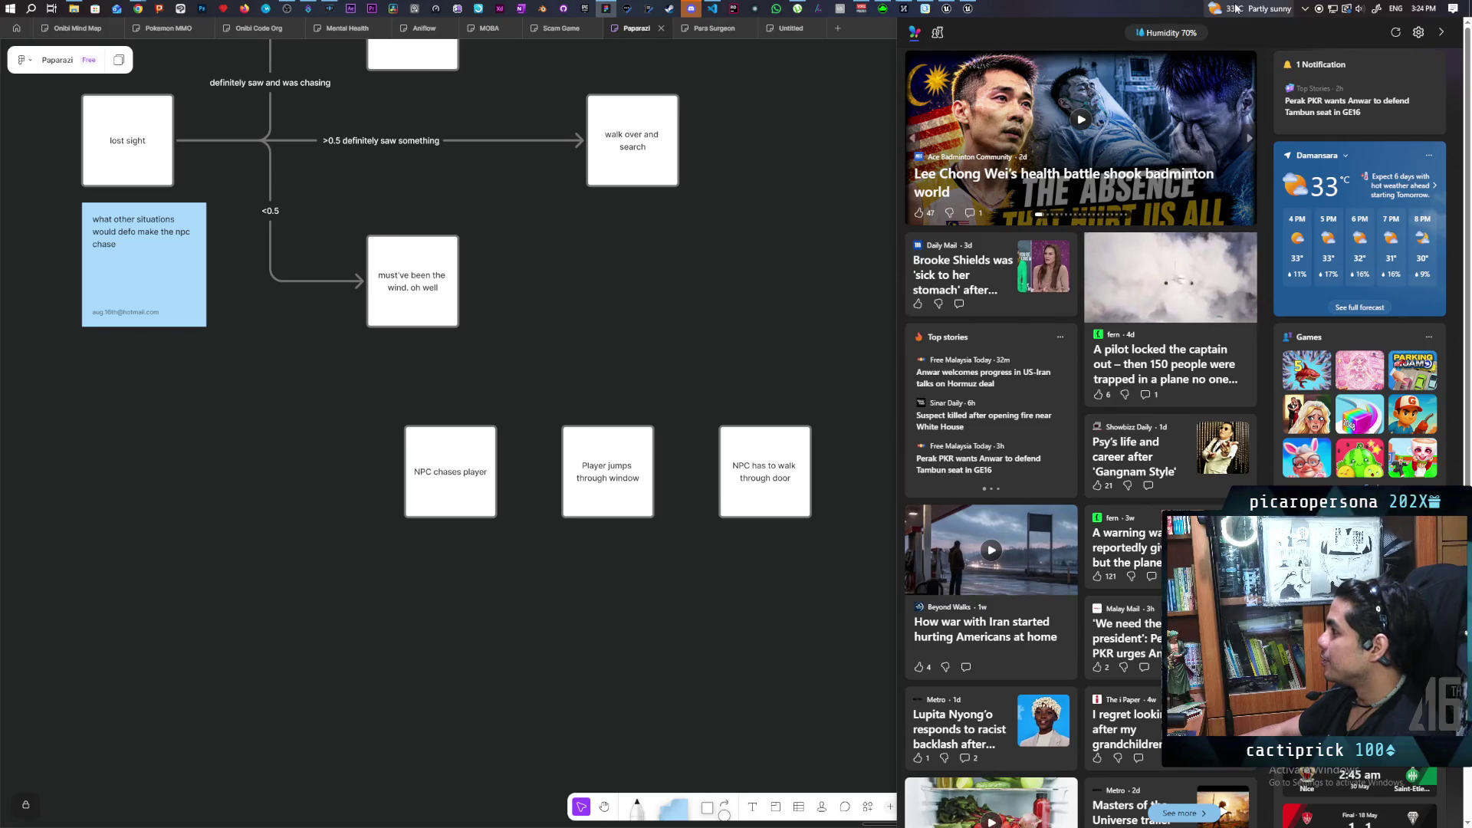
pyautogui.click(772, 176)
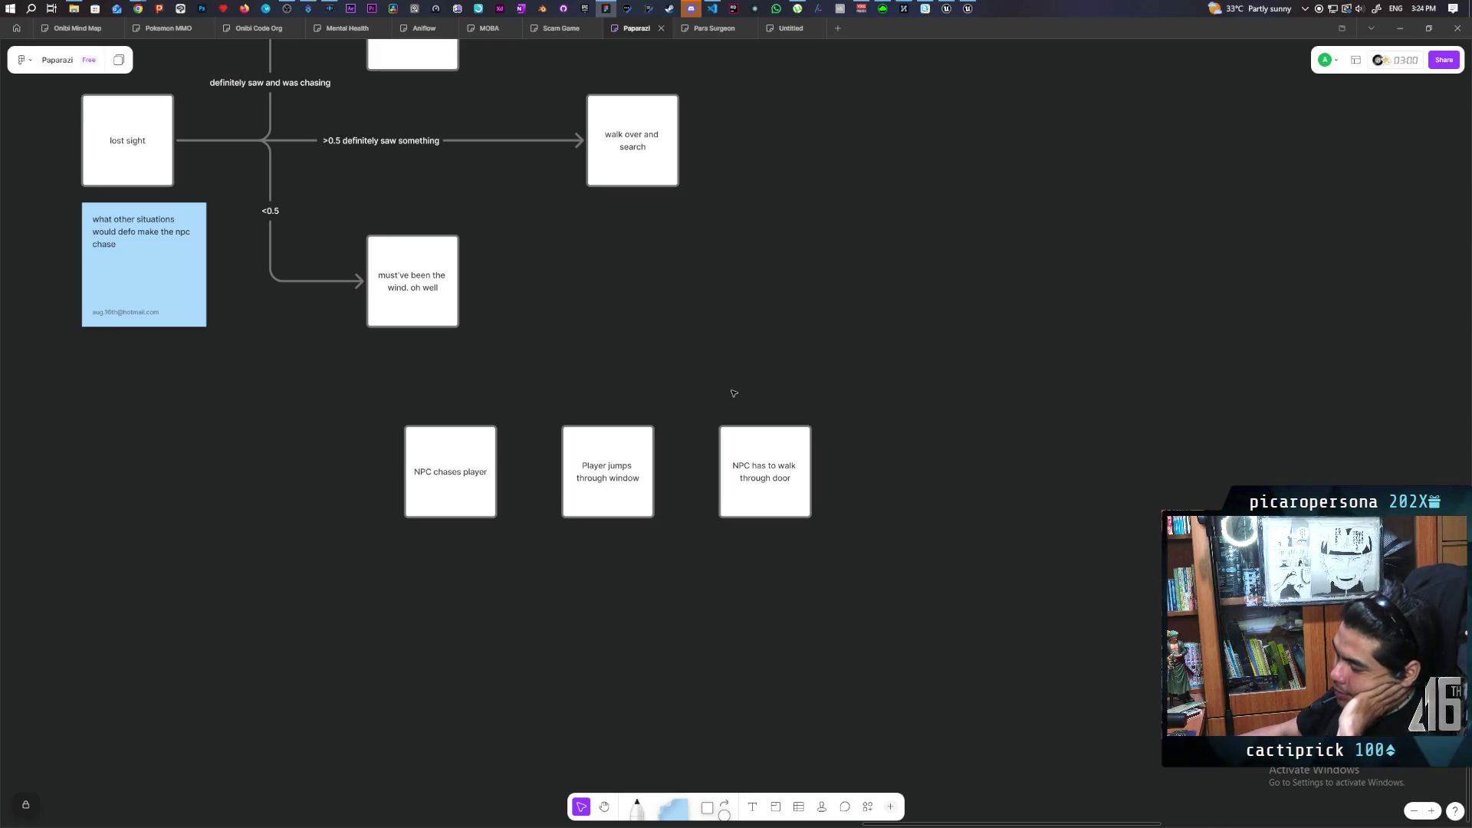
pyautogui.moveTo(694, 387)
pyautogui.mouseDown()
pyautogui.moveTo(710, 414)
pyautogui.moveTo(976, 536)
pyautogui.moveTo(905, 369)
pyautogui.mouseUp()
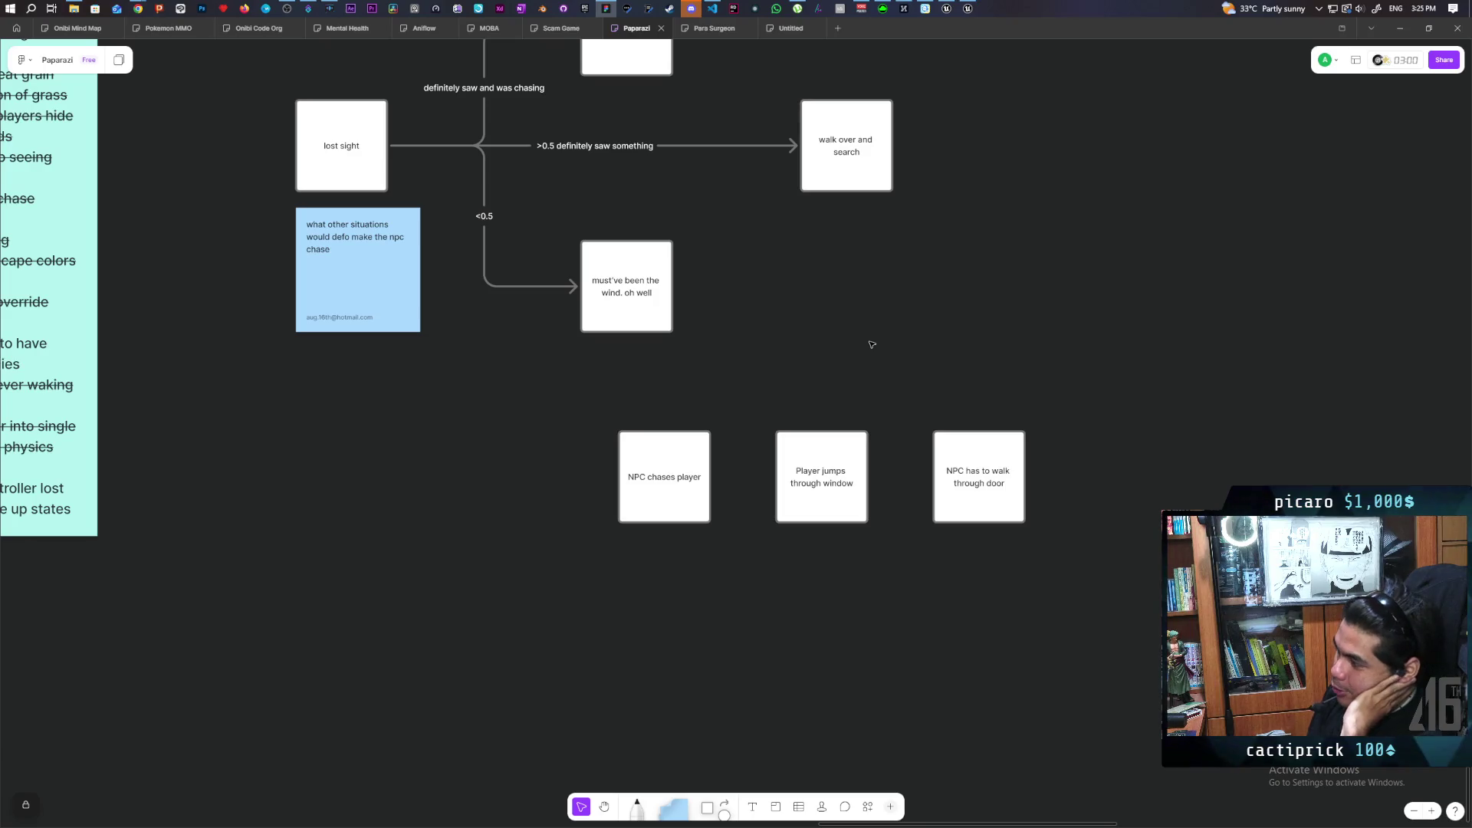
pyautogui.click(375, 295)
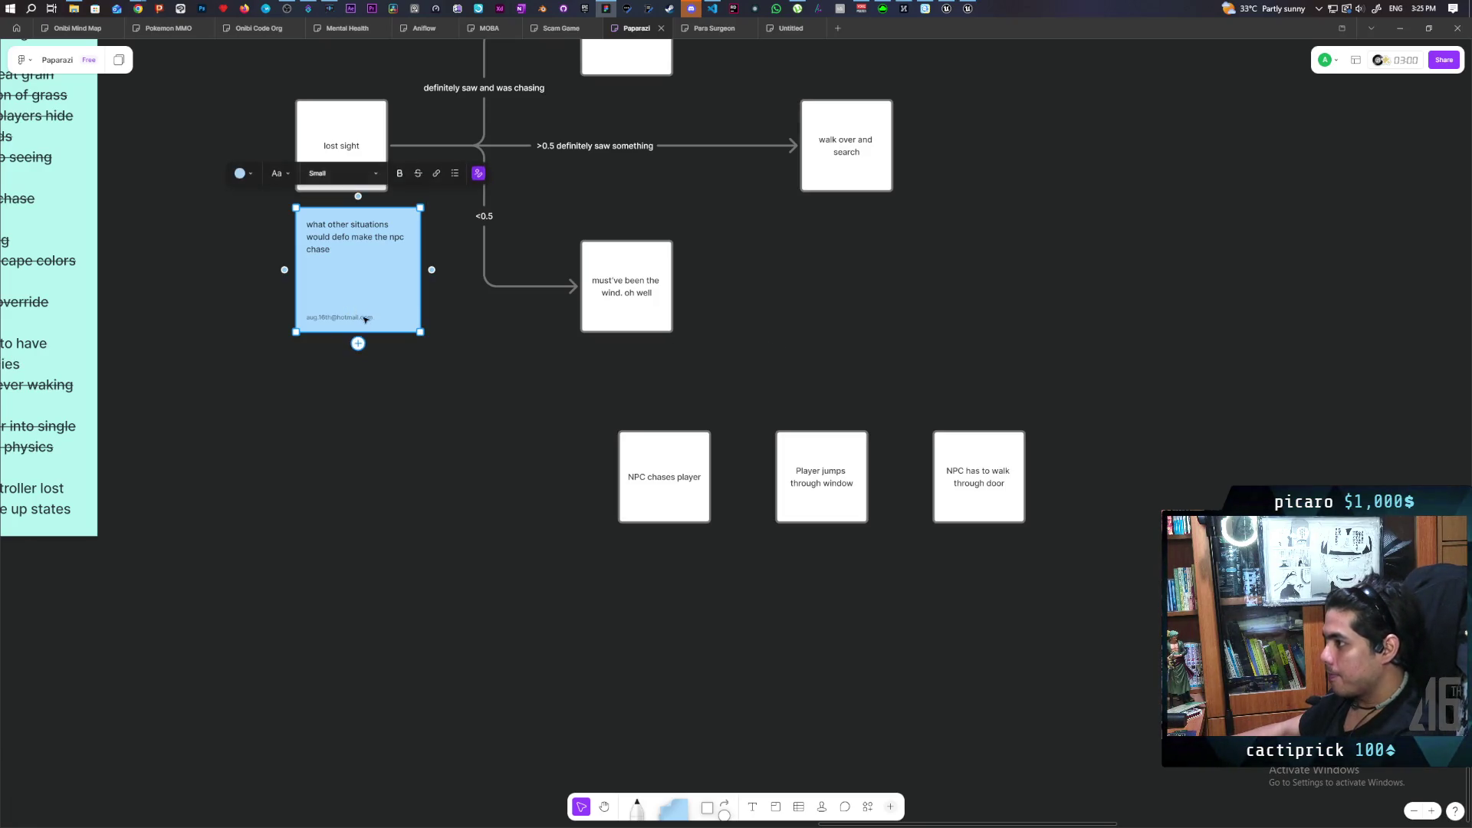
# Duplicate the blue sticky note before 'NPC chases player' and write the window-escape question about reaching the player after opening the door.
pyautogui.moveTo(375, 294)
pyautogui.mouseDown()
pyautogui.moveTo(483, 540)
pyautogui.moveTo(548, 518)
pyautogui.mouseUp()
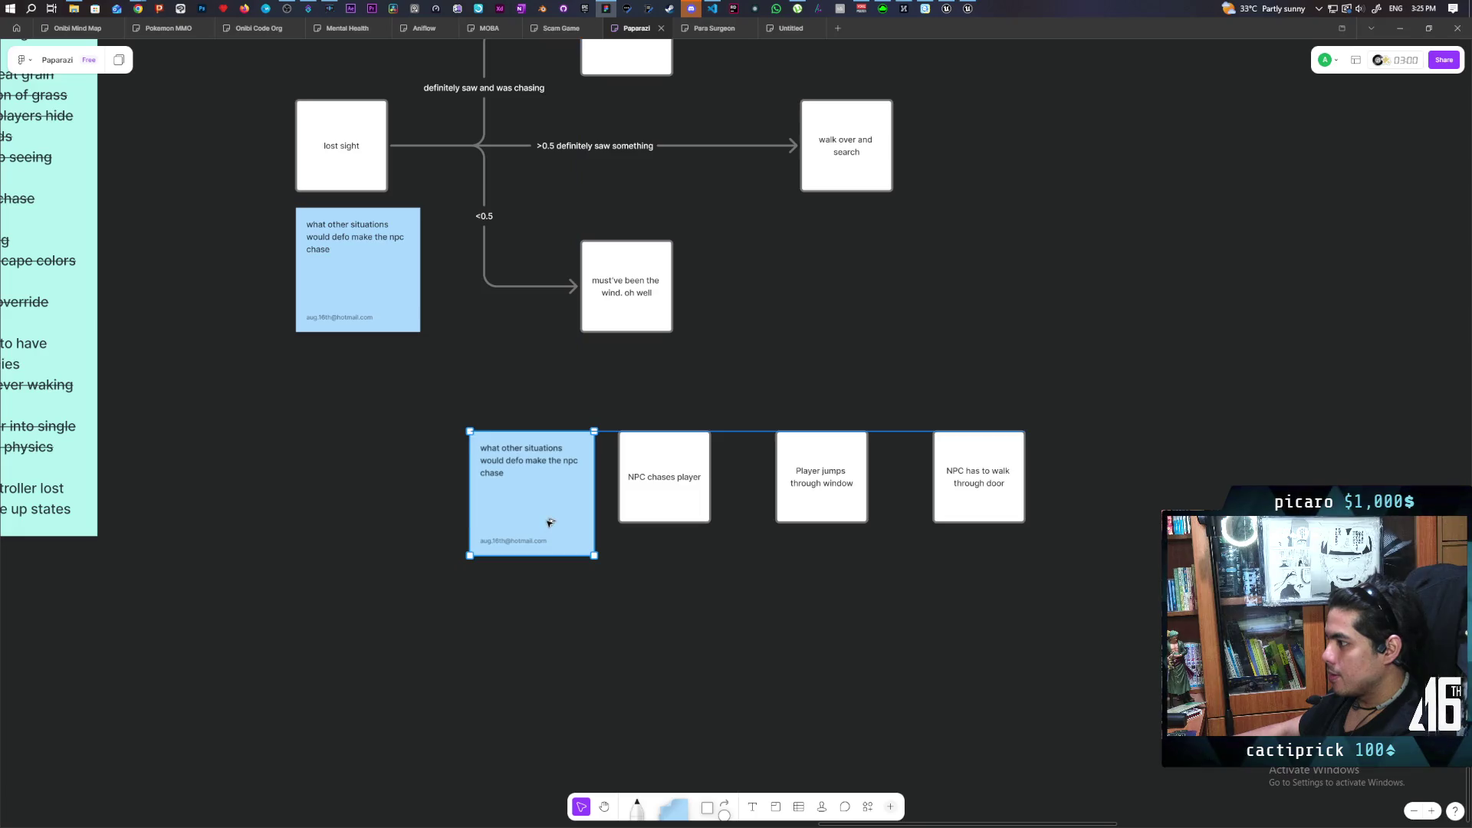
pyautogui.doubleClick(519, 475)
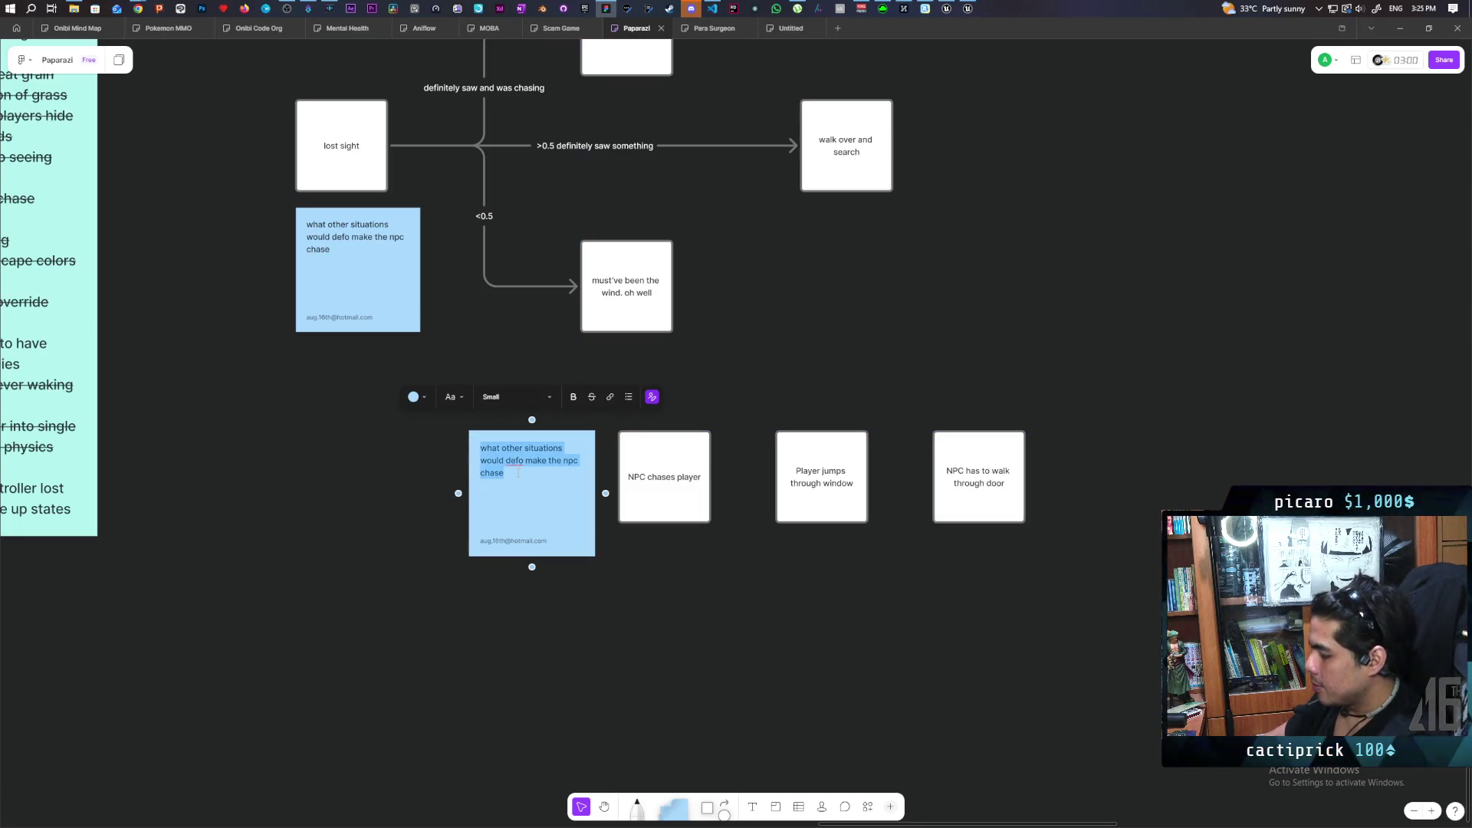
pyautogui.write('if player e')
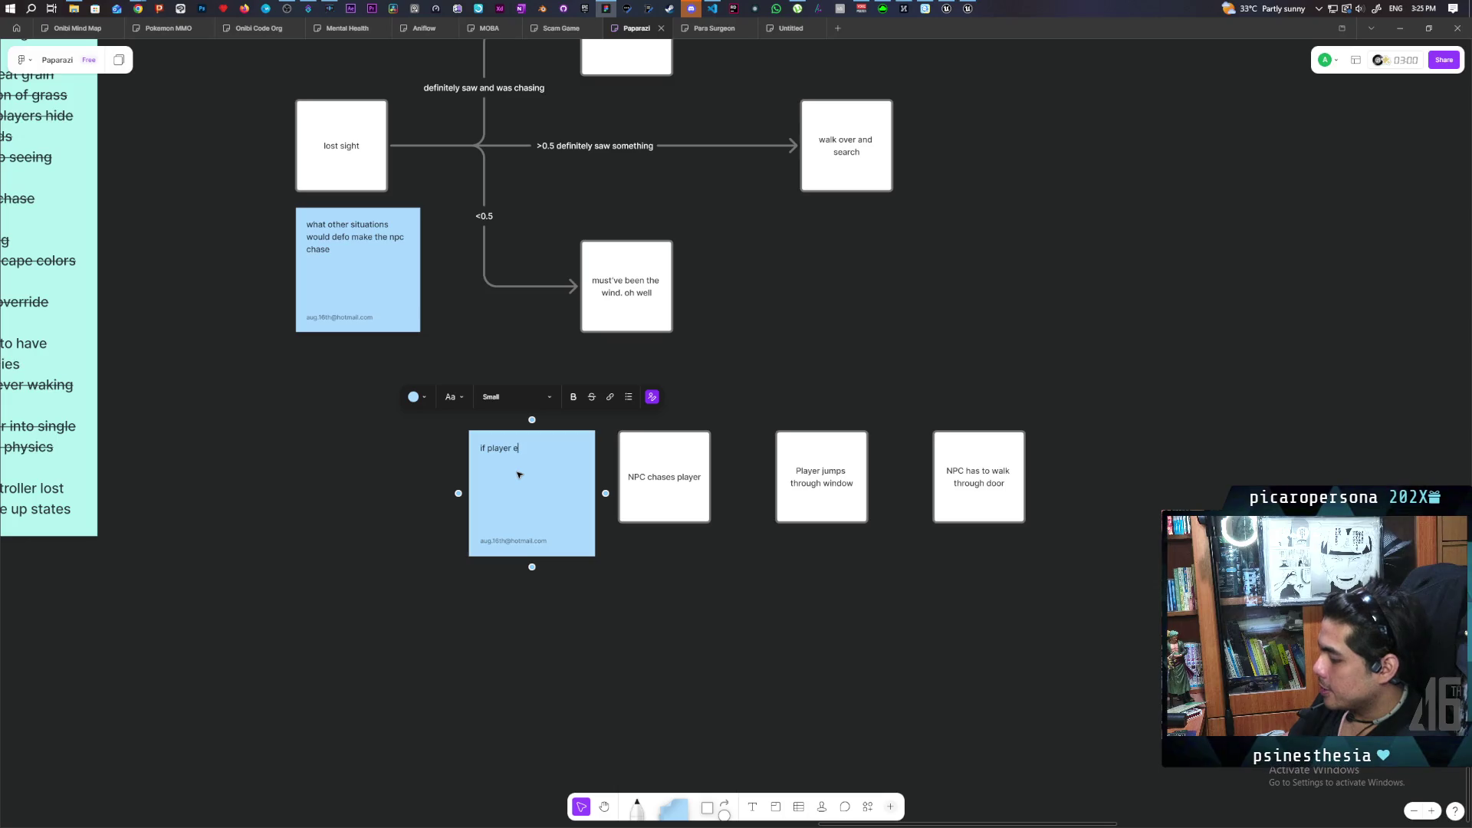
pyautogui.write('scapes')
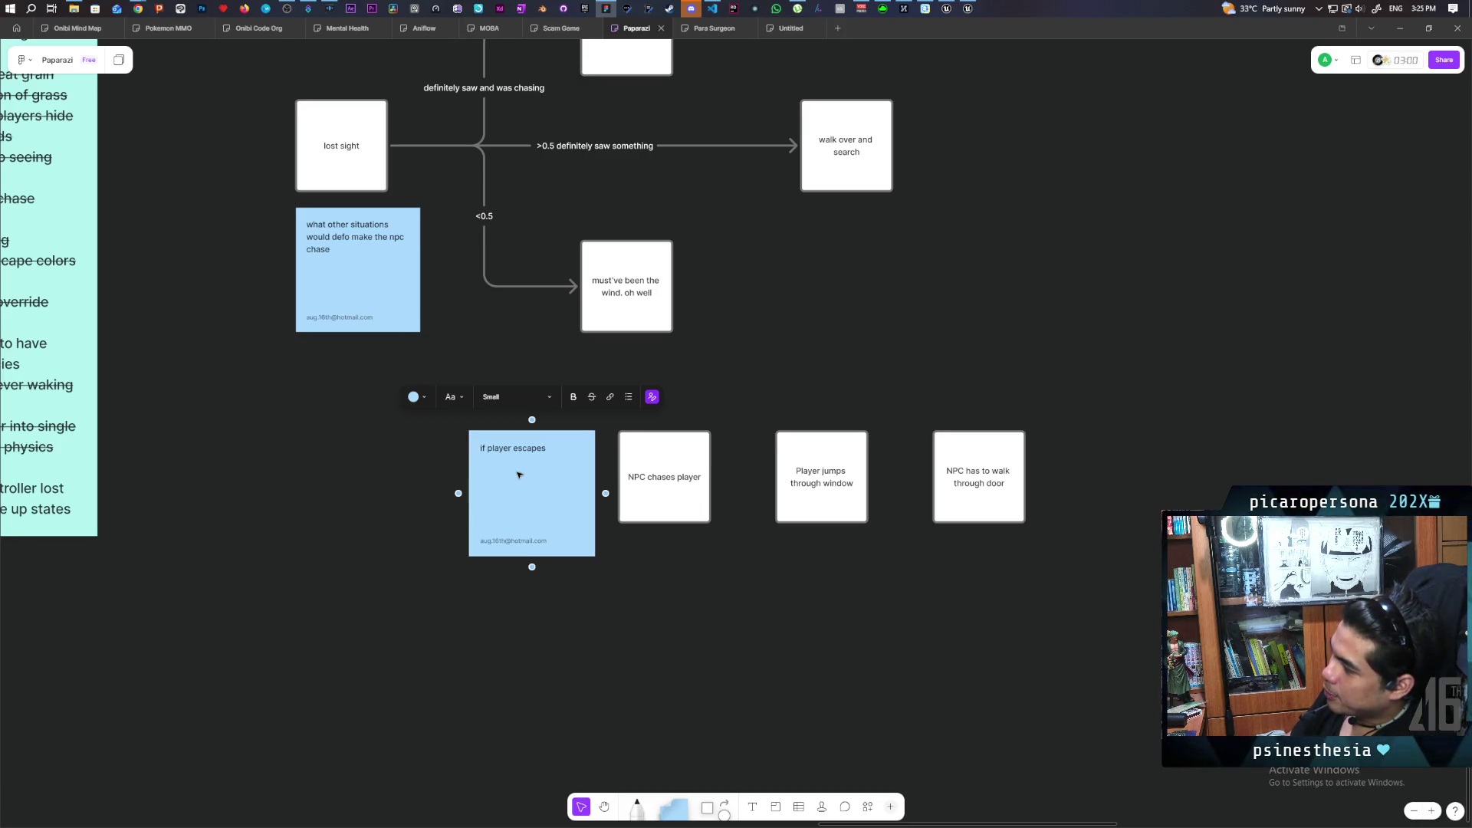
pyautogui.write(' by')
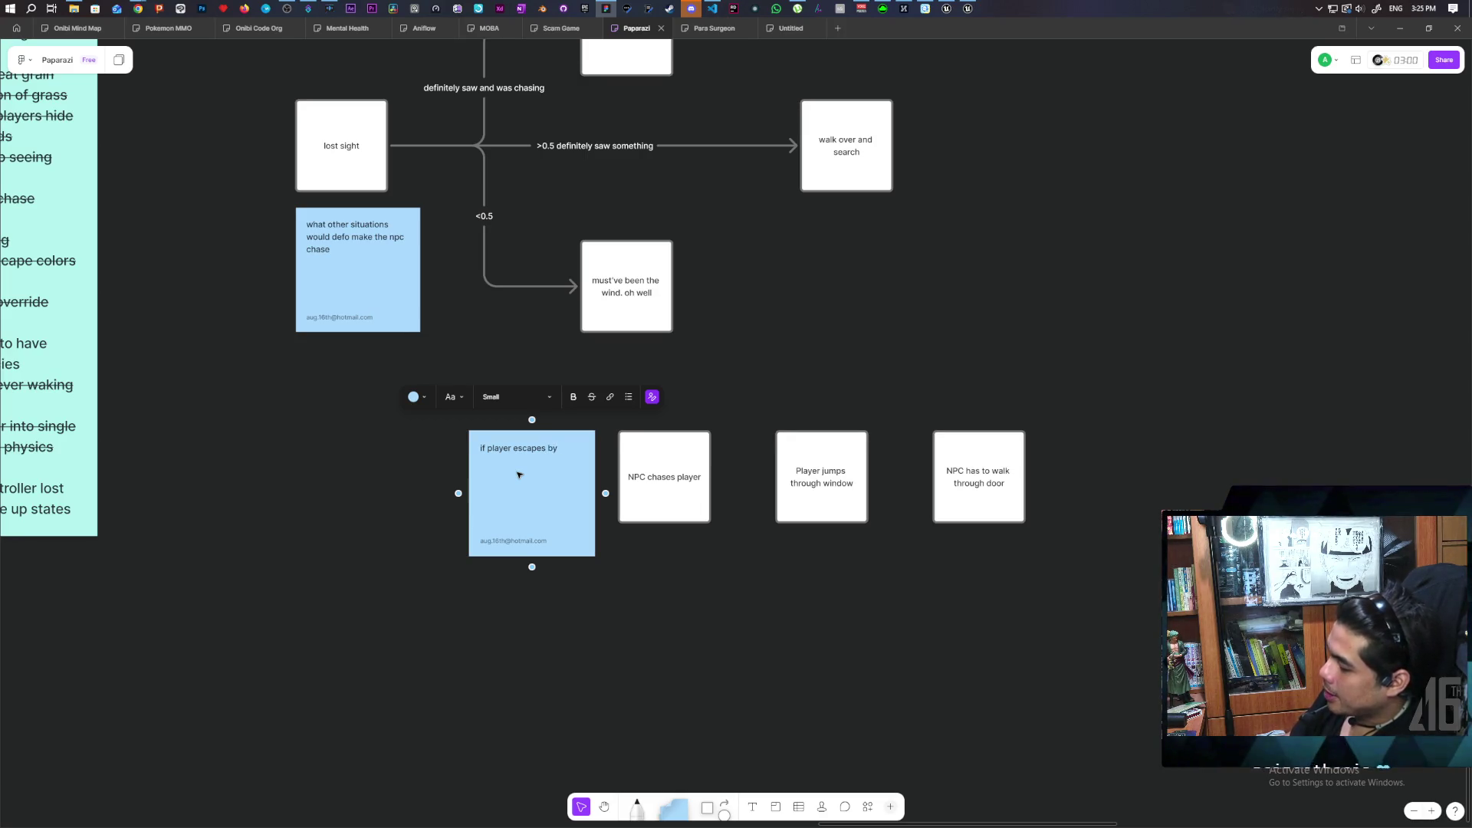
pyautogui.write(' jumopi')
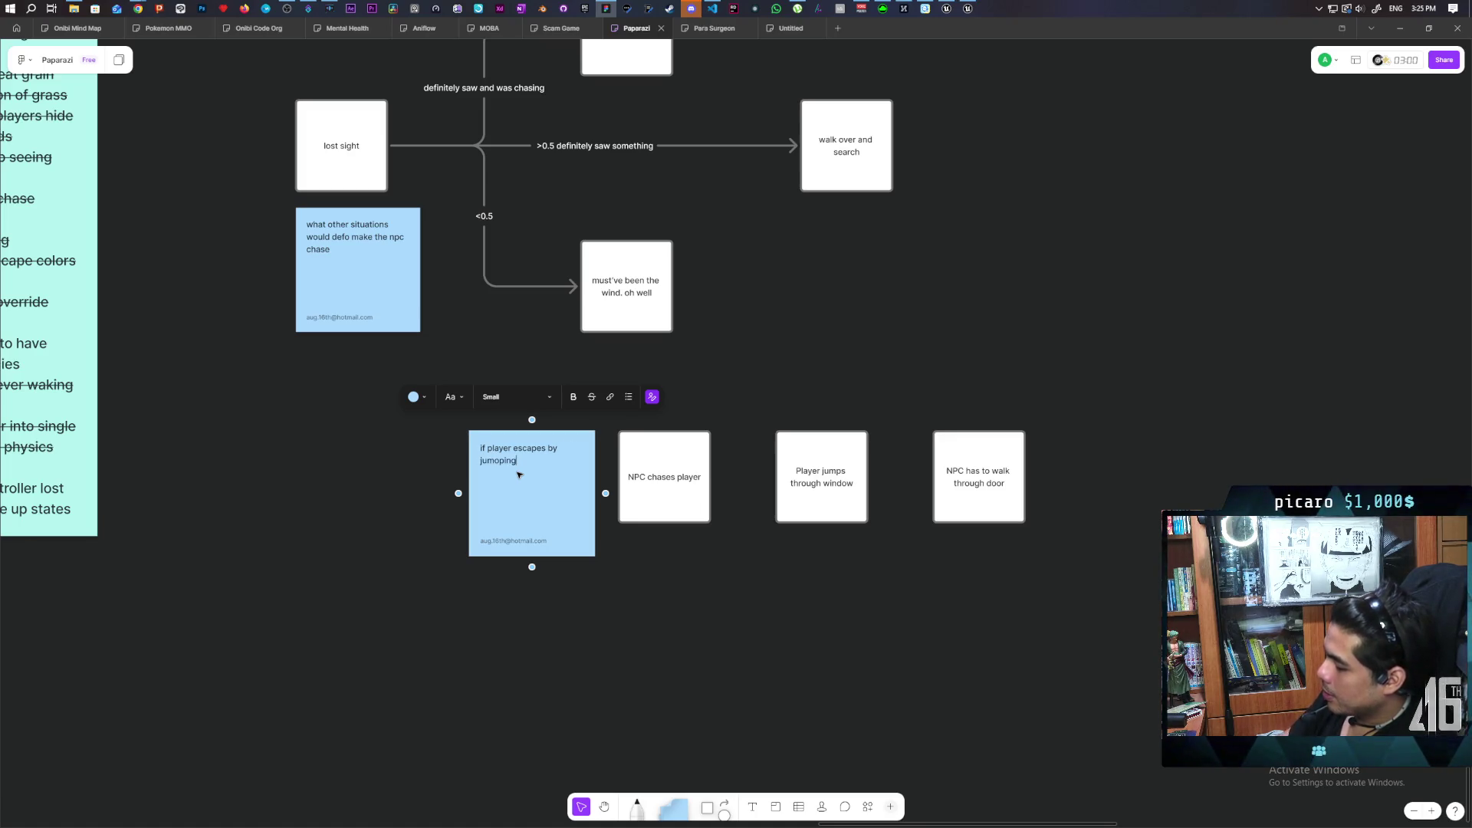
pyautogui.press('BackSpace')
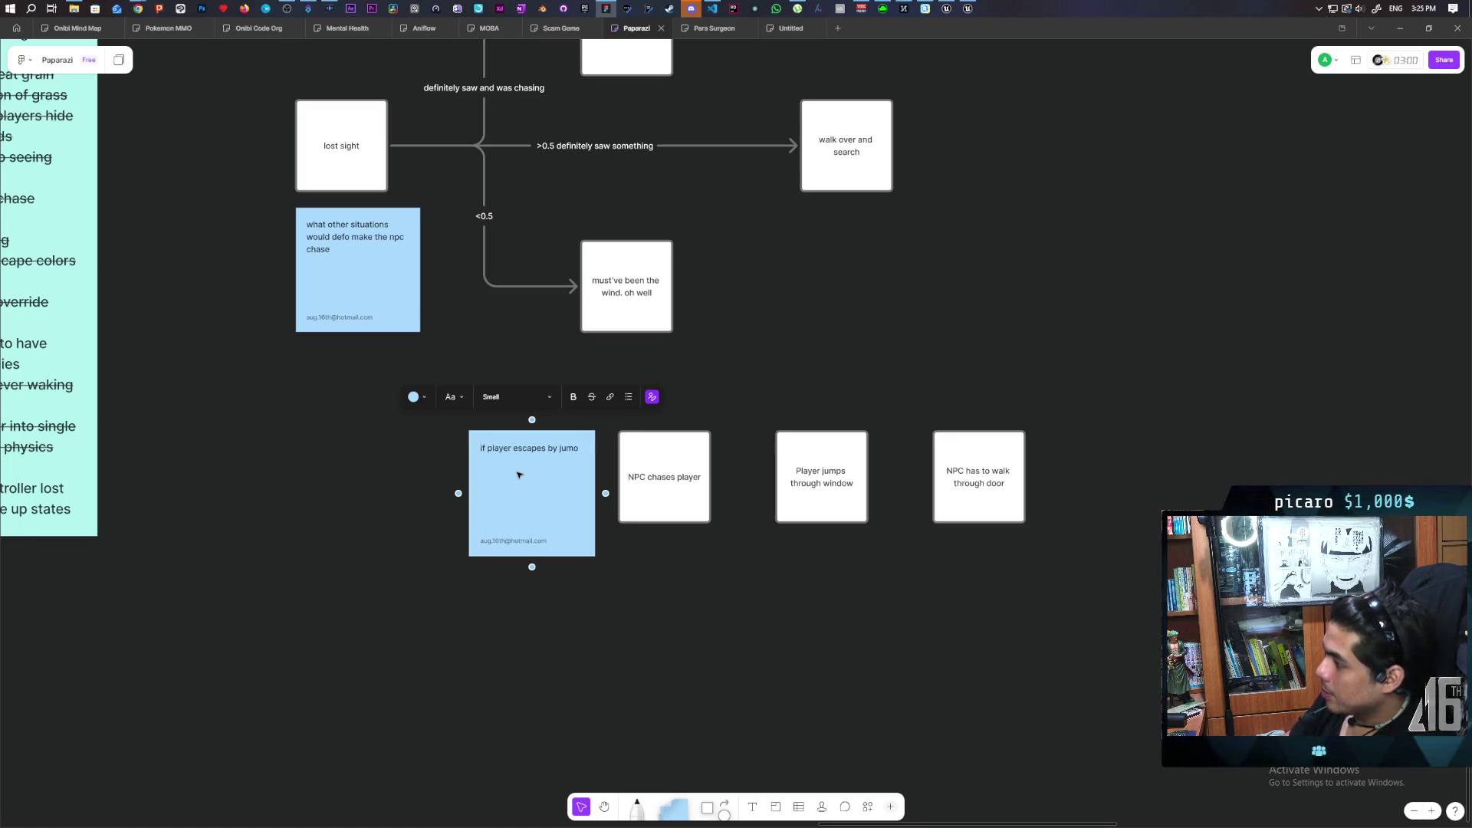
pyautogui.press('BackSpace')
pyautogui.write('ping into window, how does the')
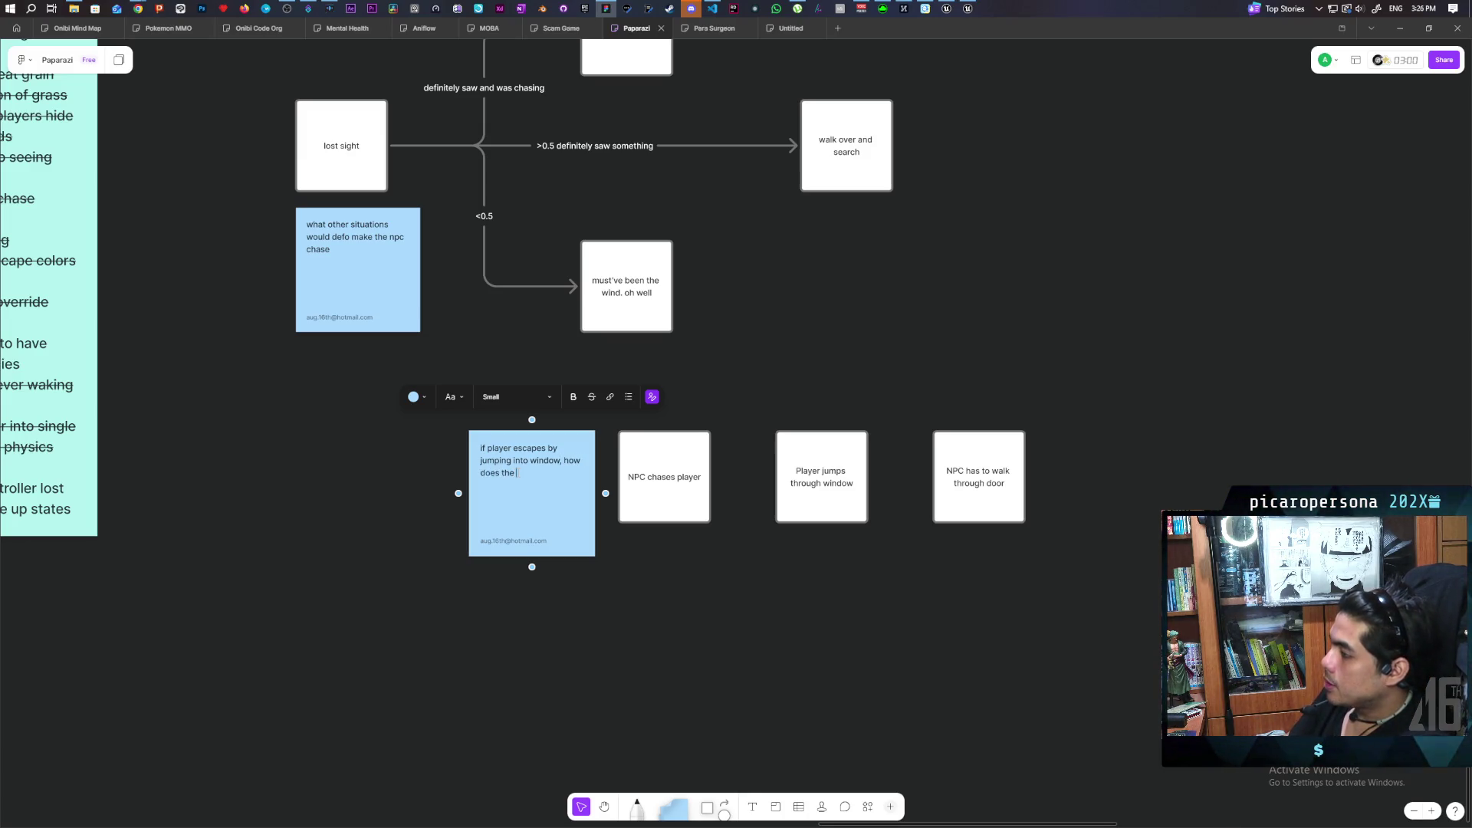
pyautogui.write('move ')
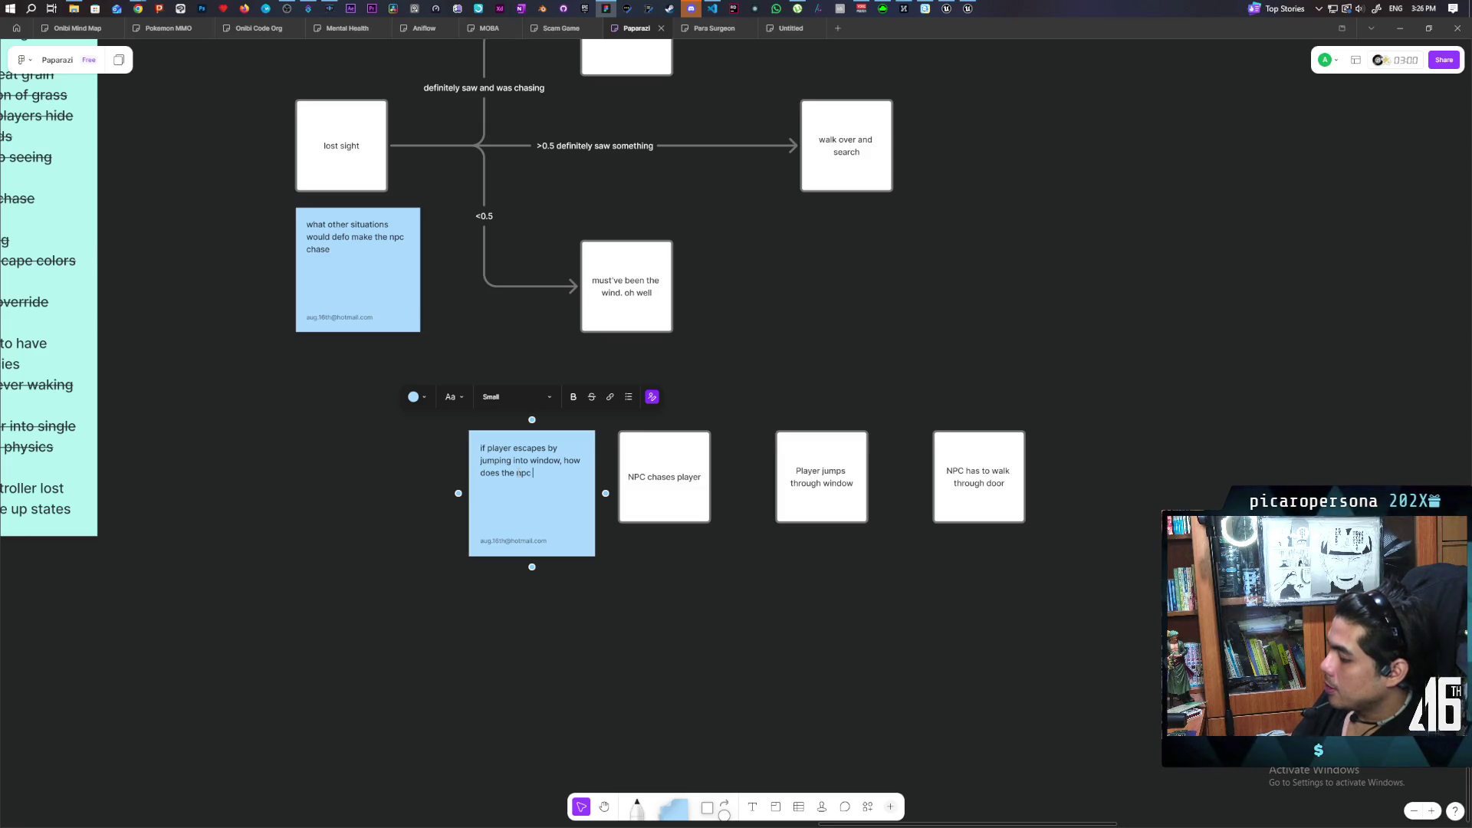
pyautogui.write('to the ')
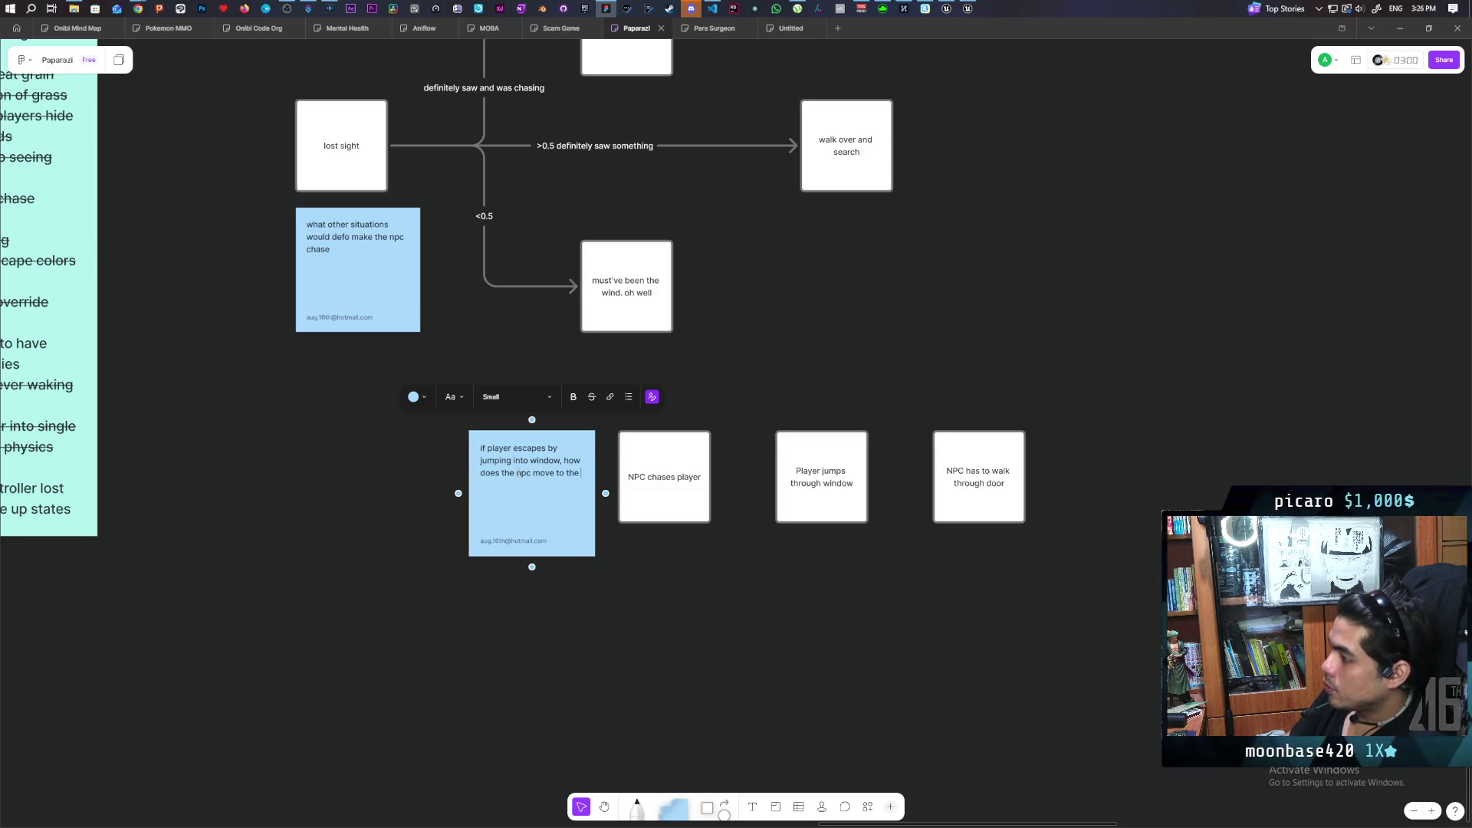
pyautogui.write('player location')
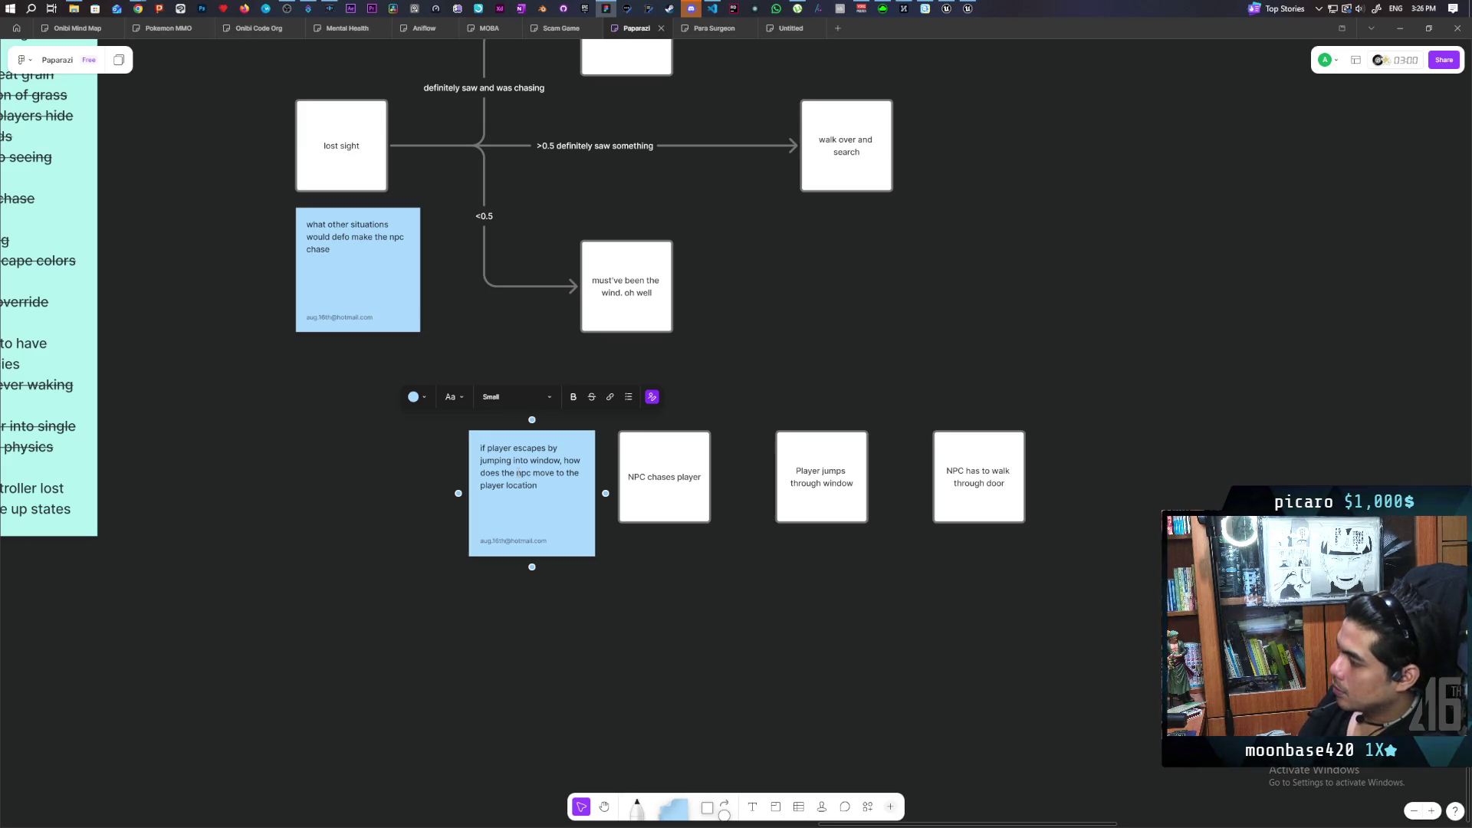
pyautogui.write(' after opening ')
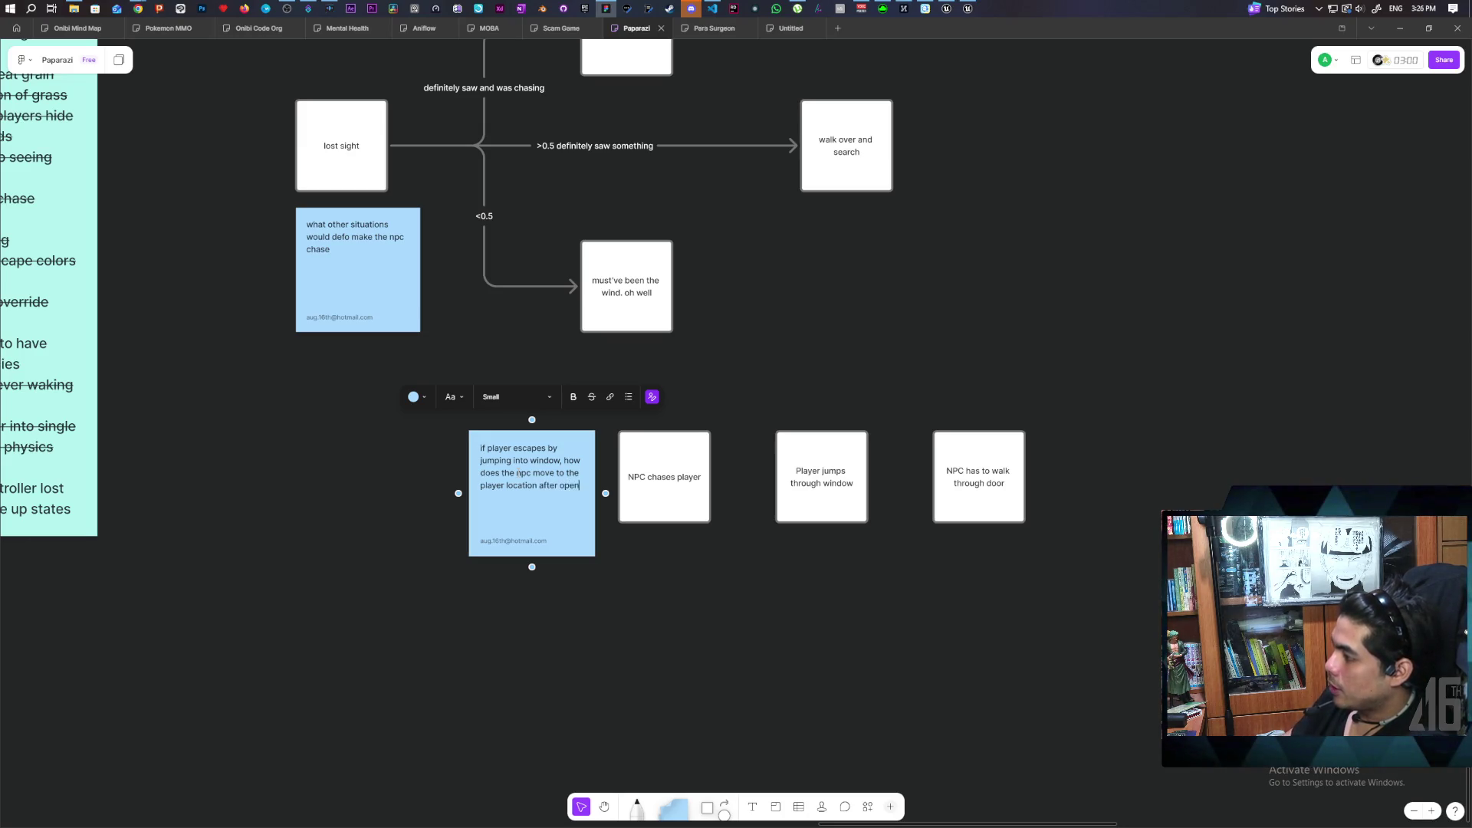
pyautogui.write('the door')
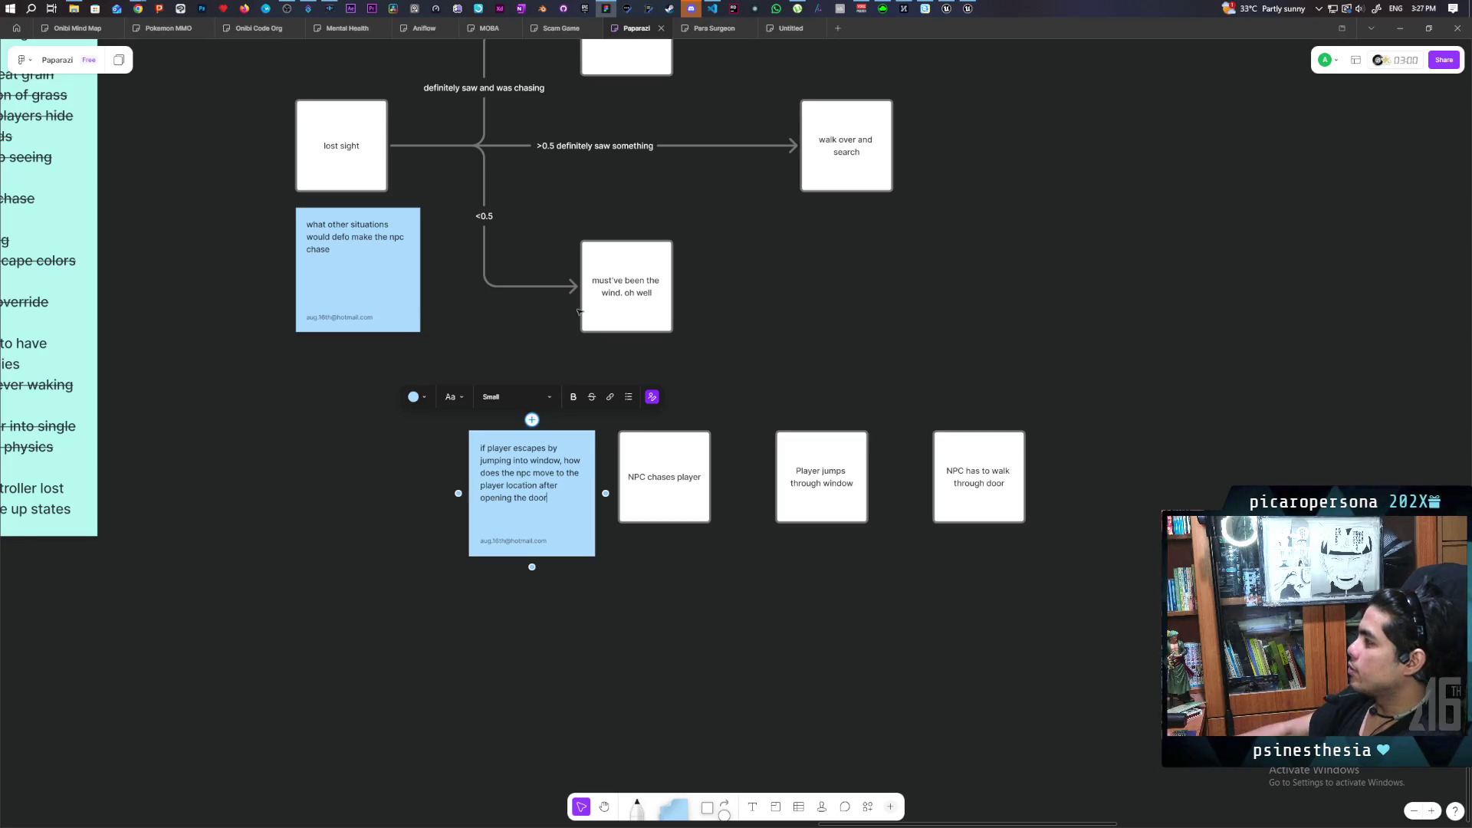
# Return to the GreyboxLevel editor in Unreal Engine and frame the viewport on the selected waypoint Sphere.
pyautogui.click(968, 6)
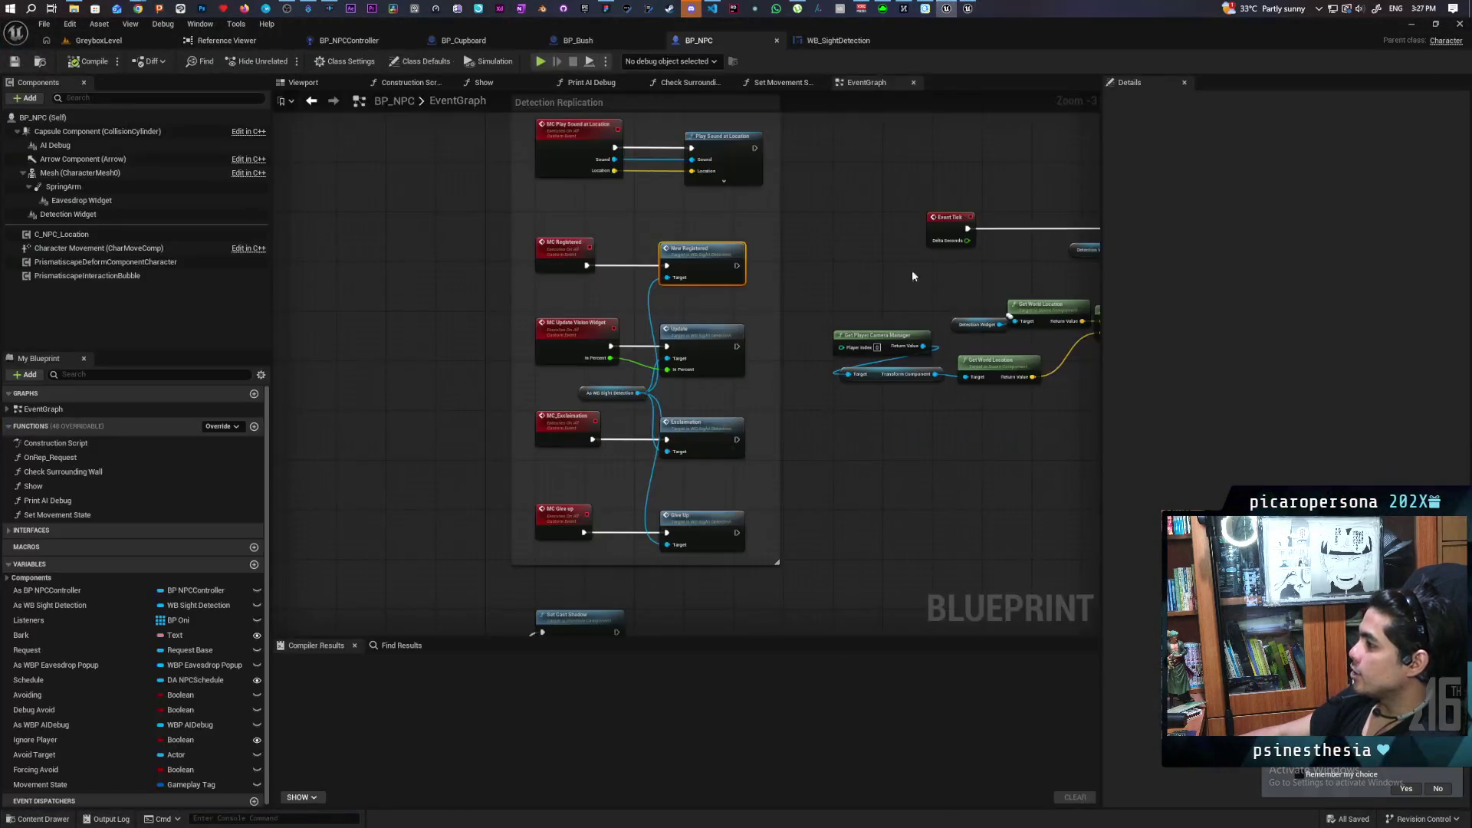
pyautogui.click(99, 40)
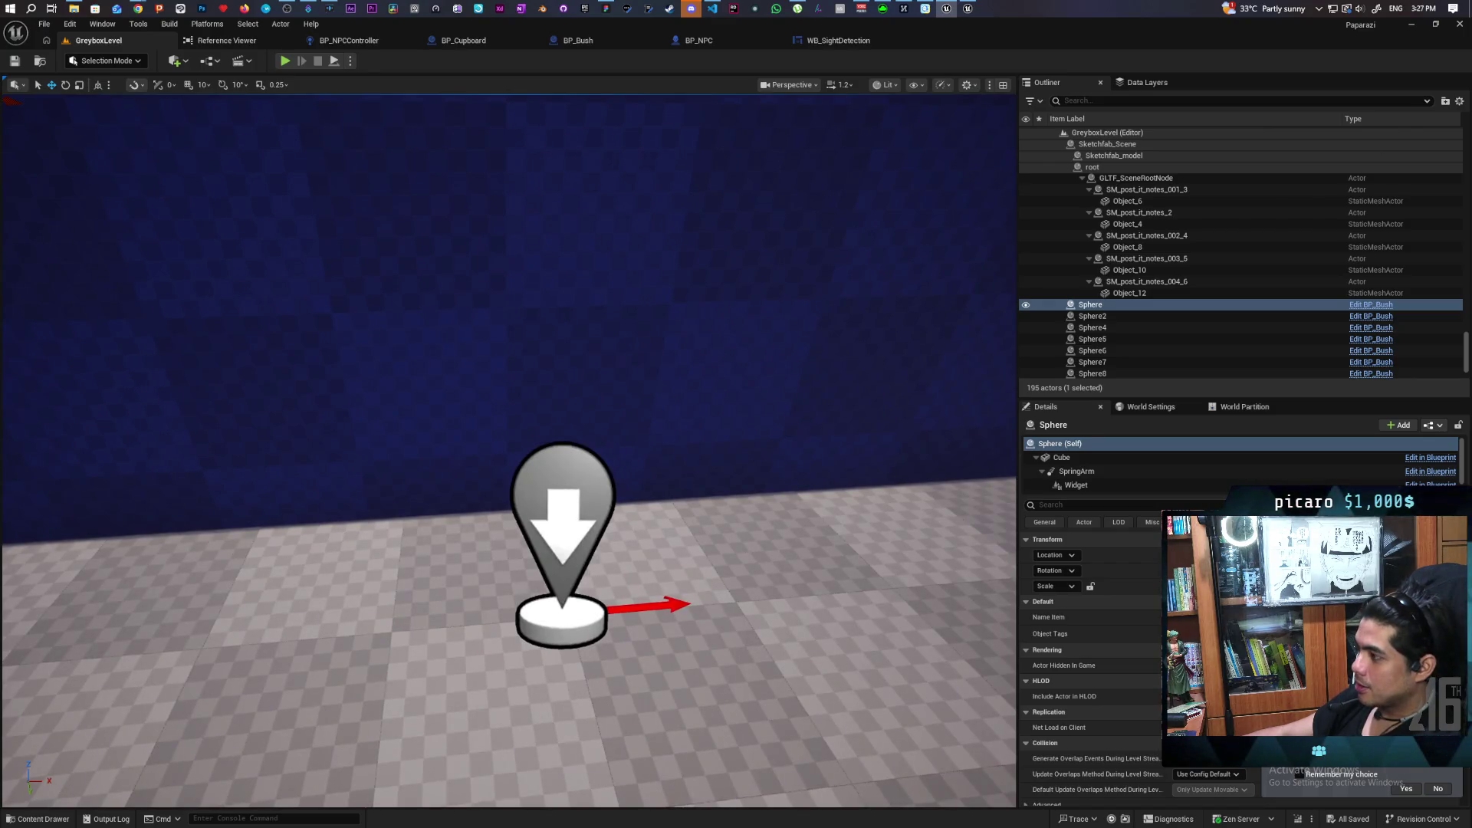
pyautogui.press('f')
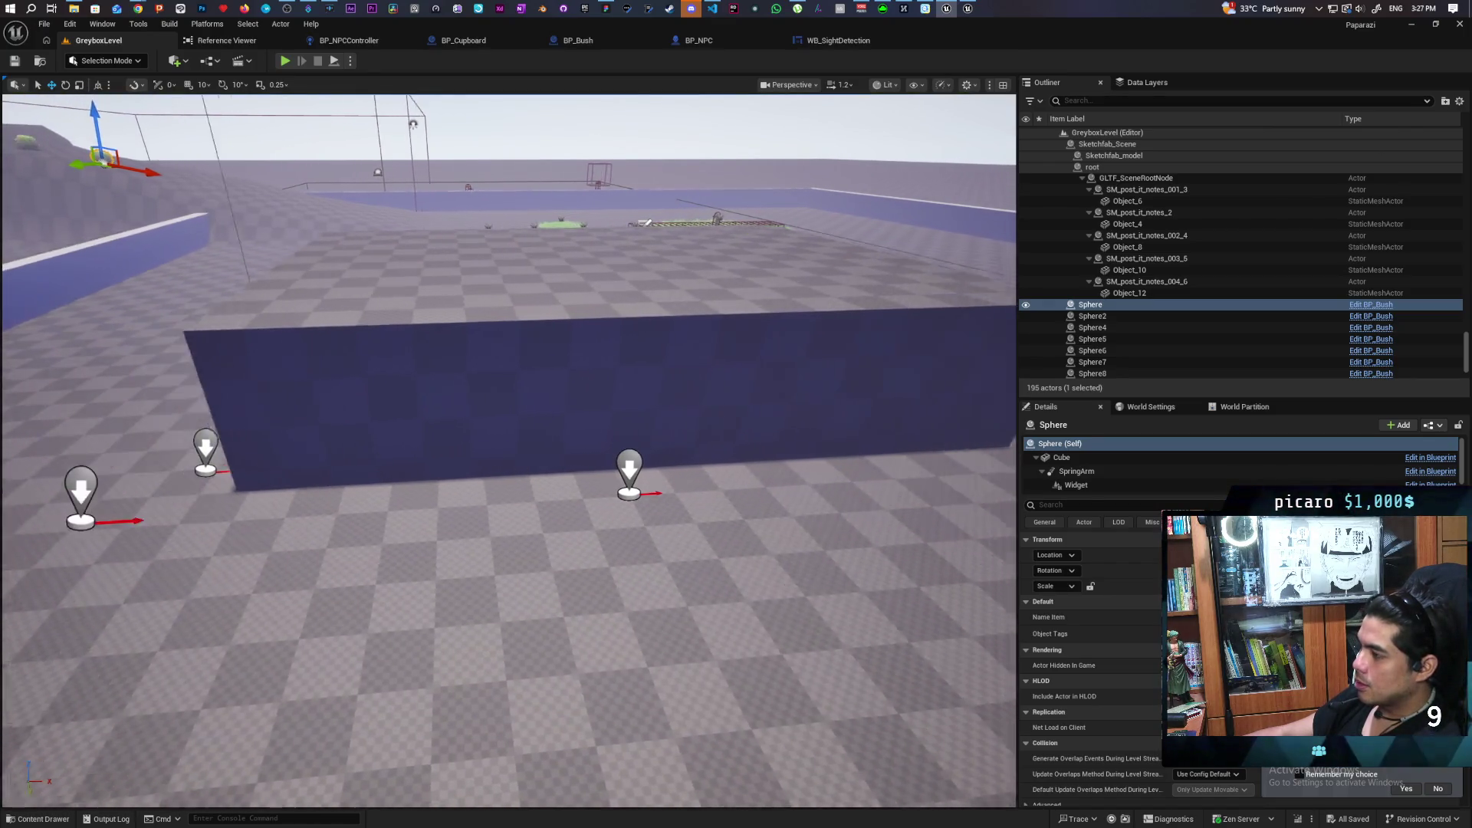
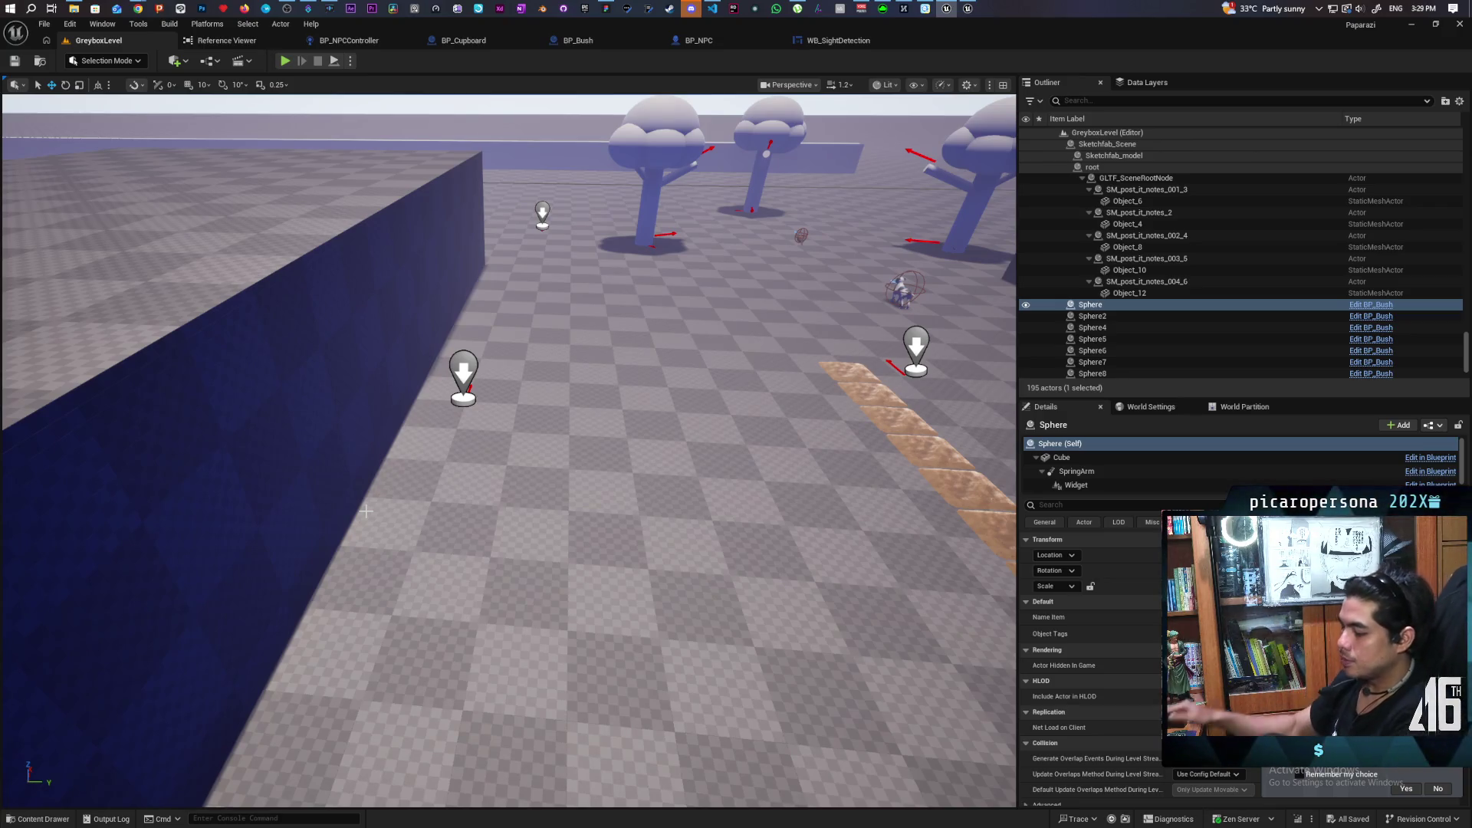
# Duplicate the Box Brush5 window opening to the right along Y and scale the copy larger.
pyautogui.moveTo(368, 550)
pyautogui.mouseDown()
pyautogui.moveTo(353, 529)
pyautogui.moveTo(368, 544)
pyautogui.mouseUp()
pyautogui.moveTo(509, 451)
pyautogui.mouseDown()
pyautogui.moveTo(509, 417)
pyautogui.moveTo(521, 429)
pyautogui.moveTo(488, 434)
pyautogui.moveTo(480, 414)
pyautogui.mouseUp()
pyautogui.scroll(3, 480, 414)
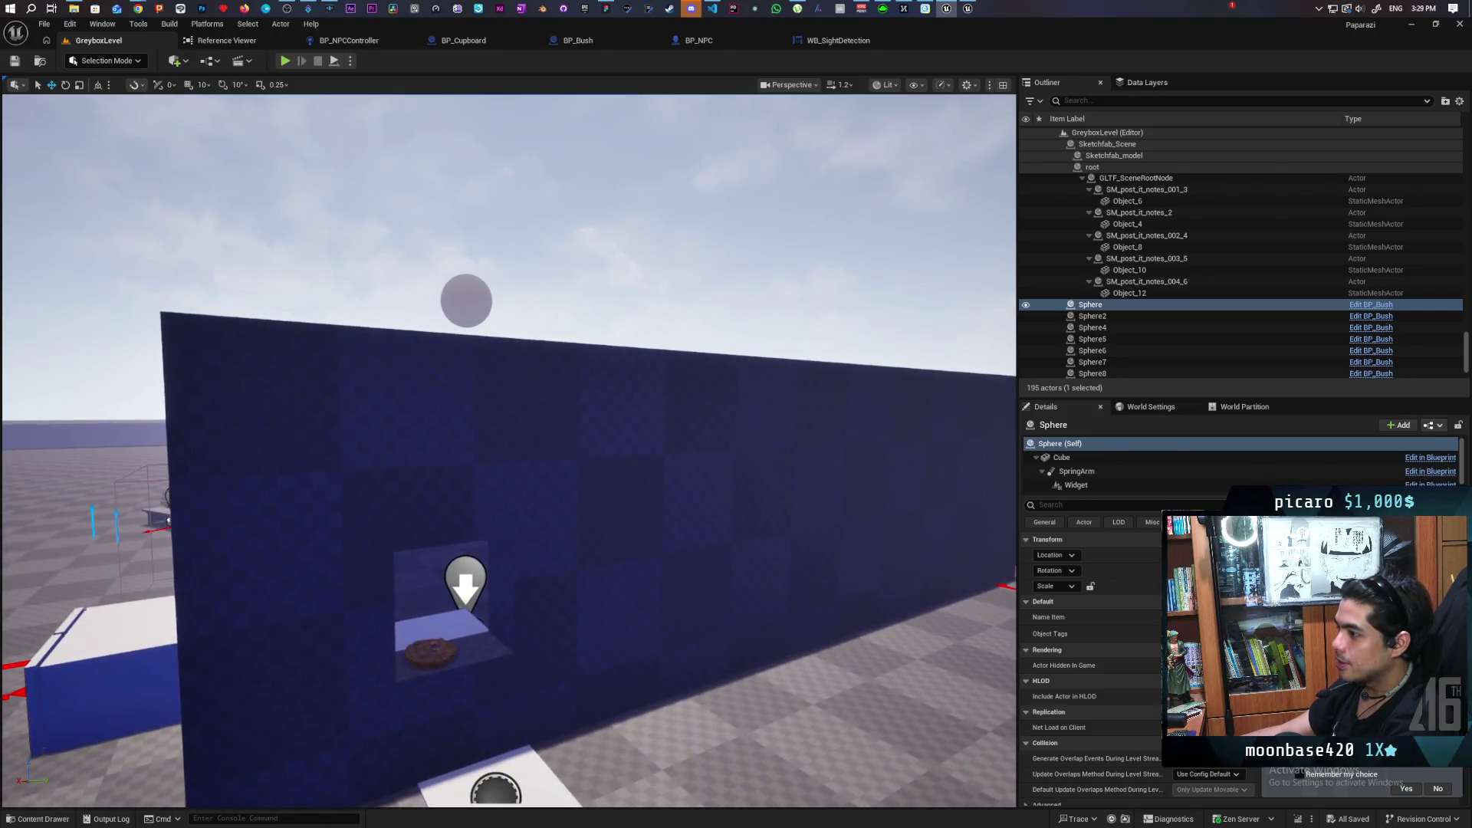
pyautogui.click(458, 454)
pyautogui.click(1106, 270)
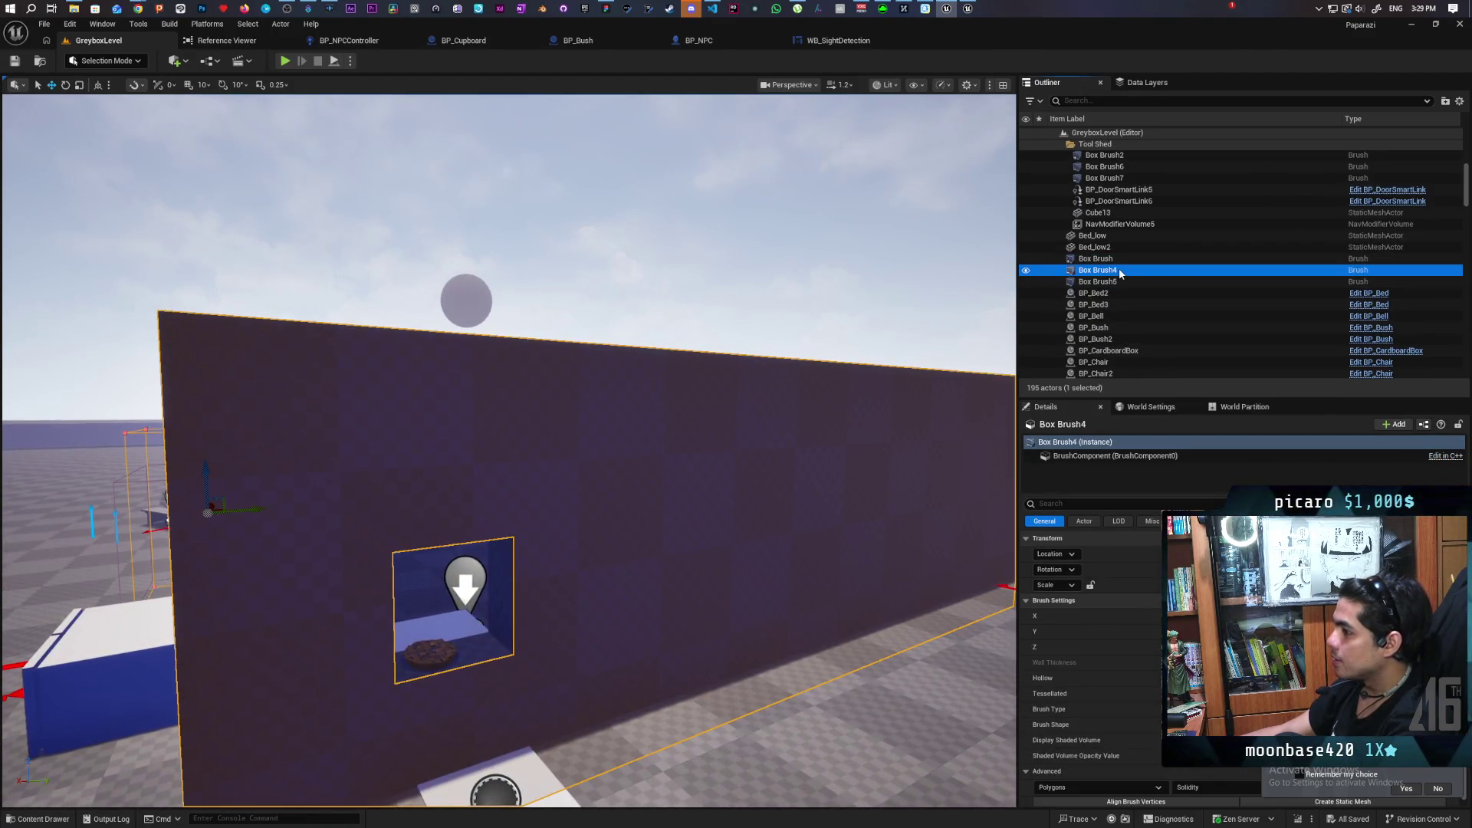
pyautogui.click(1109, 281)
pyautogui.press('f')
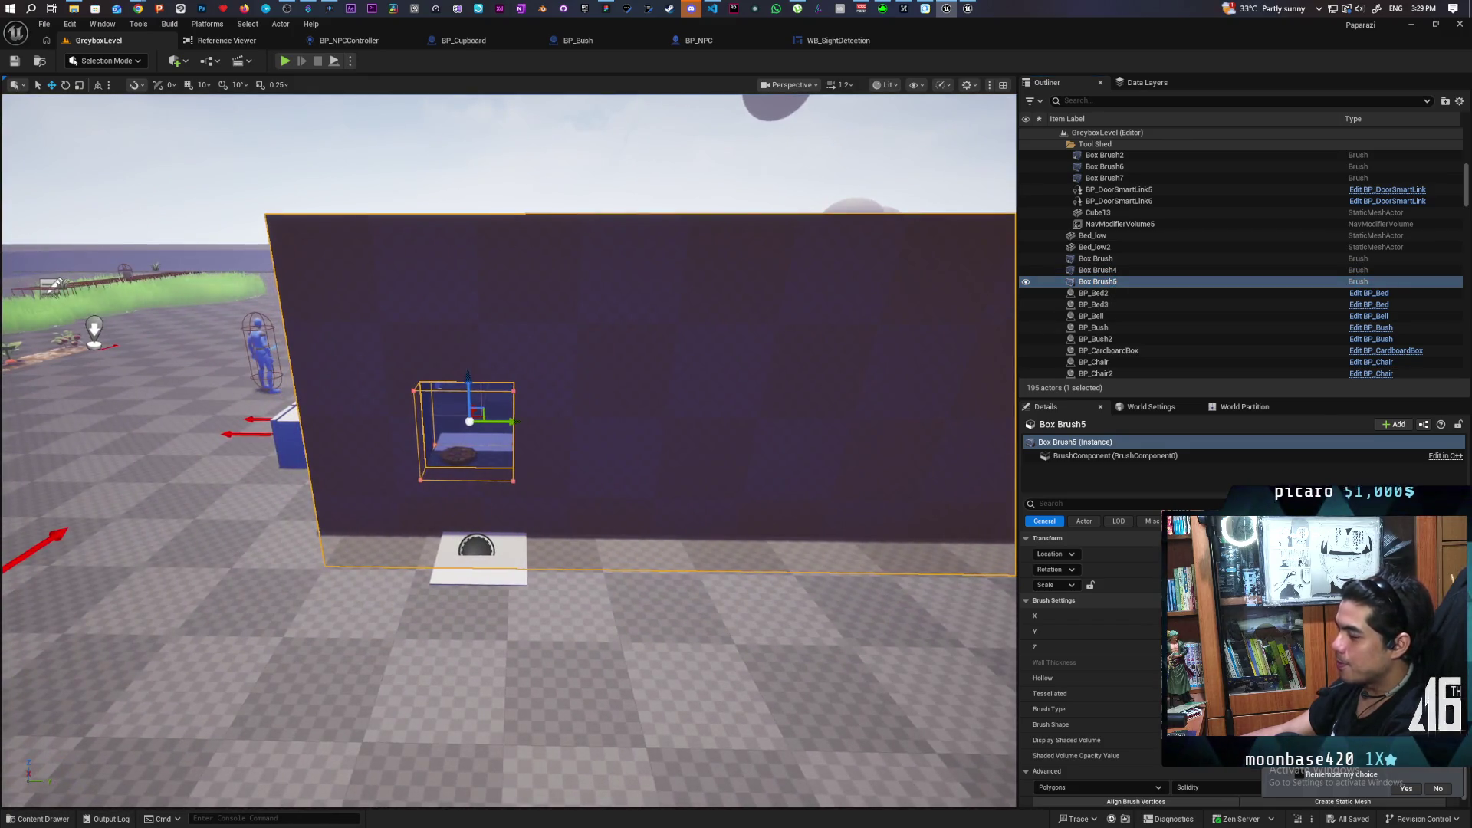
pyautogui.moveTo(518, 424); pyautogui.dragTo(706, 419)
pyautogui.scroll(-5, 952, 585)
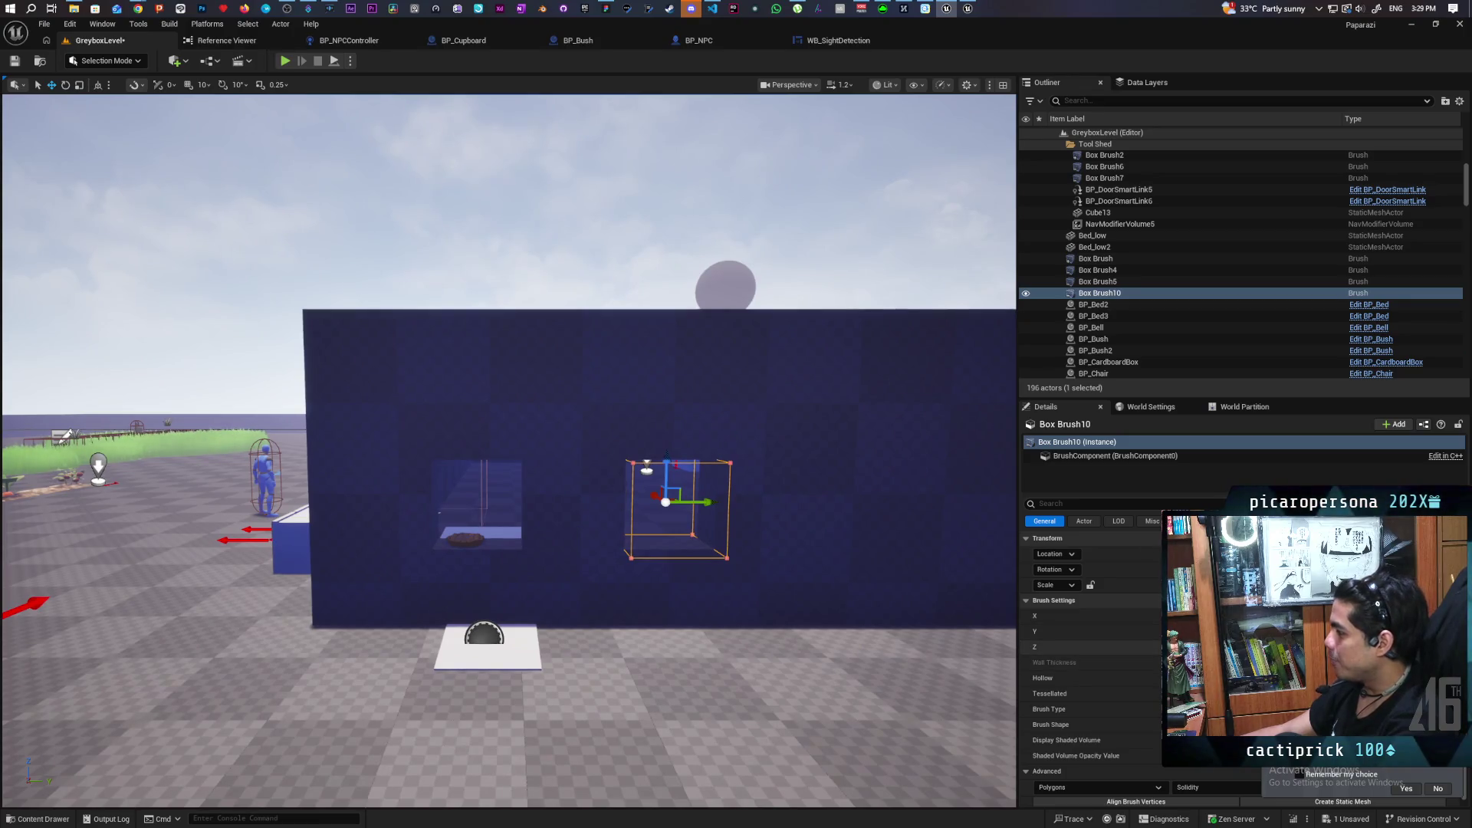
pyautogui.moveTo(1196, 616)
pyautogui.mouseDown()
pyautogui.moveTo(1244, 631)
pyautogui.moveTo(1226, 647)
pyautogui.mouseUp()
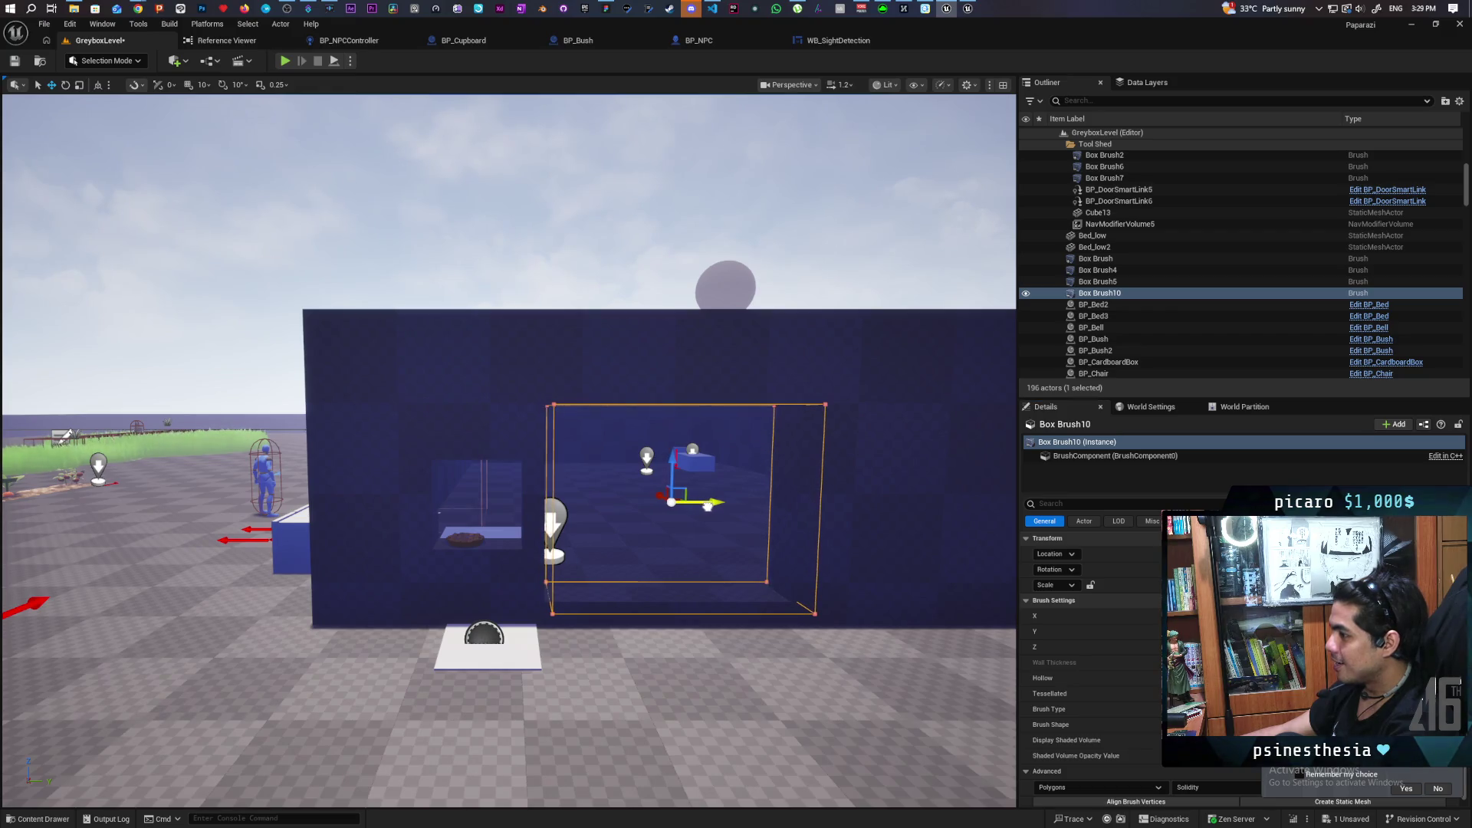
# Duplicate the trampoline so a second one, BP_Trampoline5, sits beside the first.
pyautogui.click(516, 657)
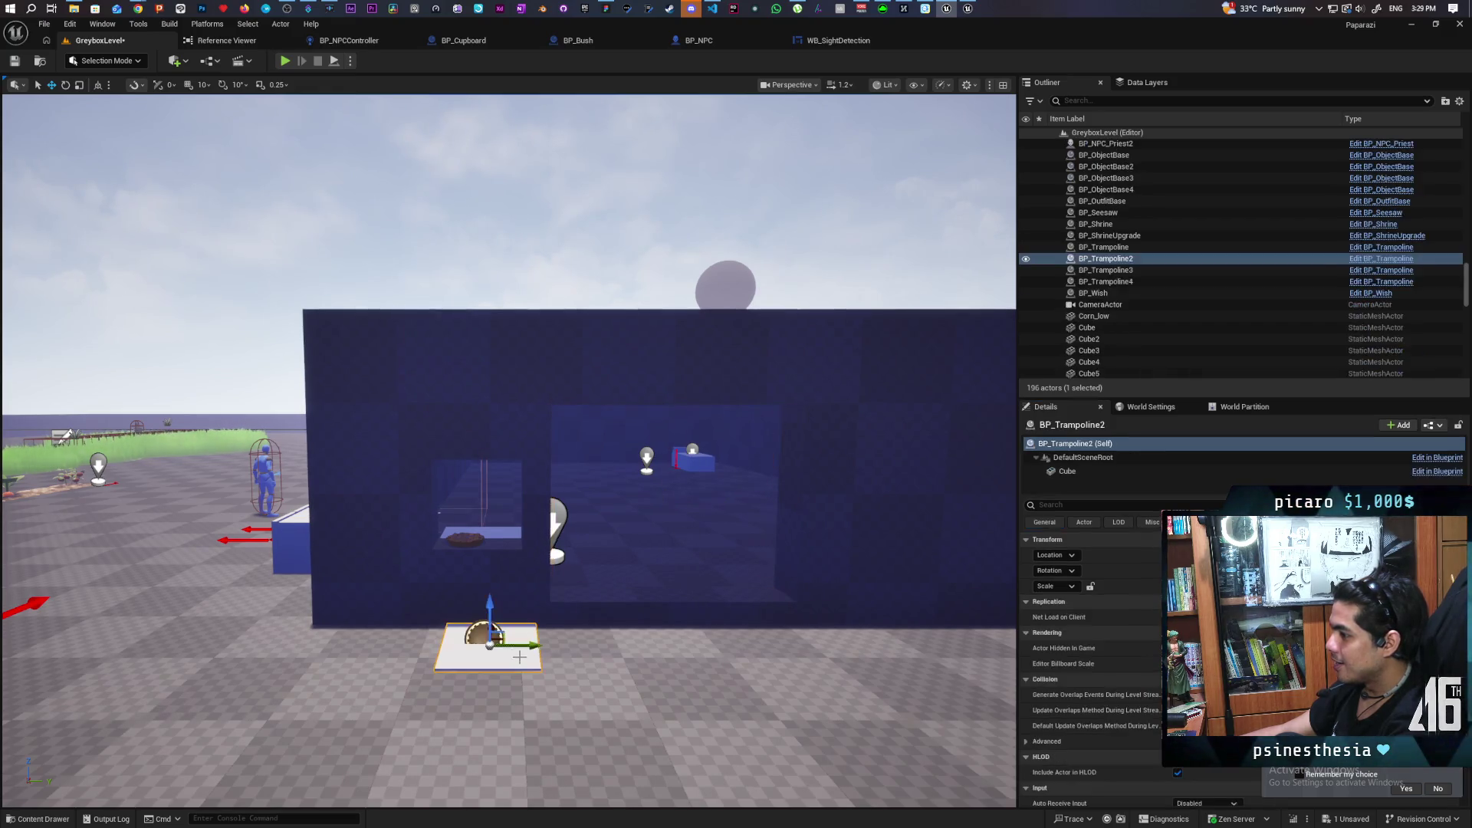
pyautogui.keyDown('alt'); pyautogui.moveTo(526, 646); pyautogui.dragTo(657, 652); pyautogui.keyUp('alt')
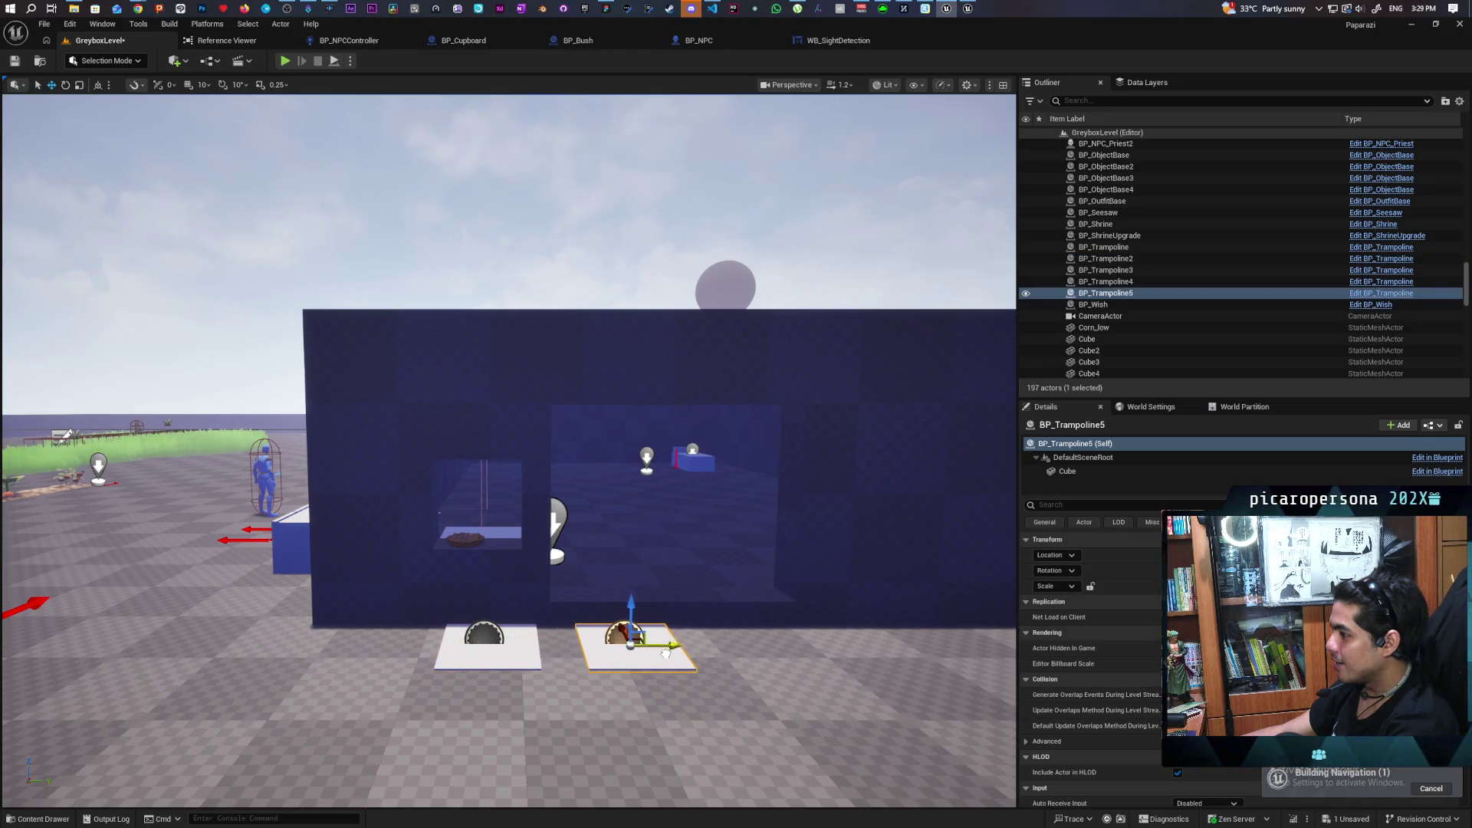
pyautogui.moveTo(657, 653); pyautogui.dragTo(756, 690)
# Show the green navigation mesh overlay with P.
pyautogui.click(756, 691)
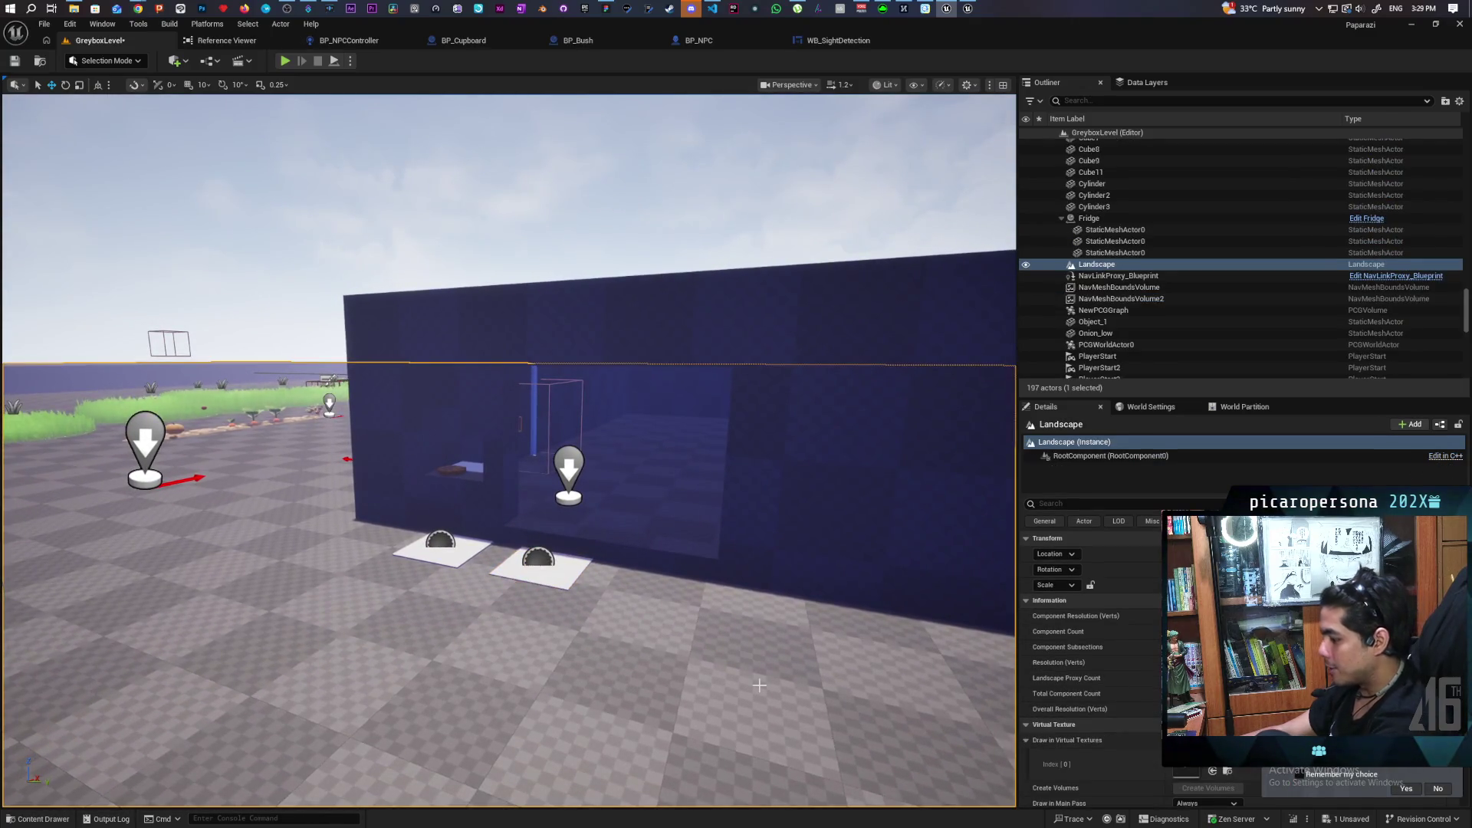
pyautogui.press('p')
pyautogui.moveTo(725, 636)
pyautogui.mouseDown()
pyautogui.moveTo(706, 529)
pyautogui.moveTo(675, 529)
pyautogui.moveTo(663, 560)
pyautogui.mouseUp()
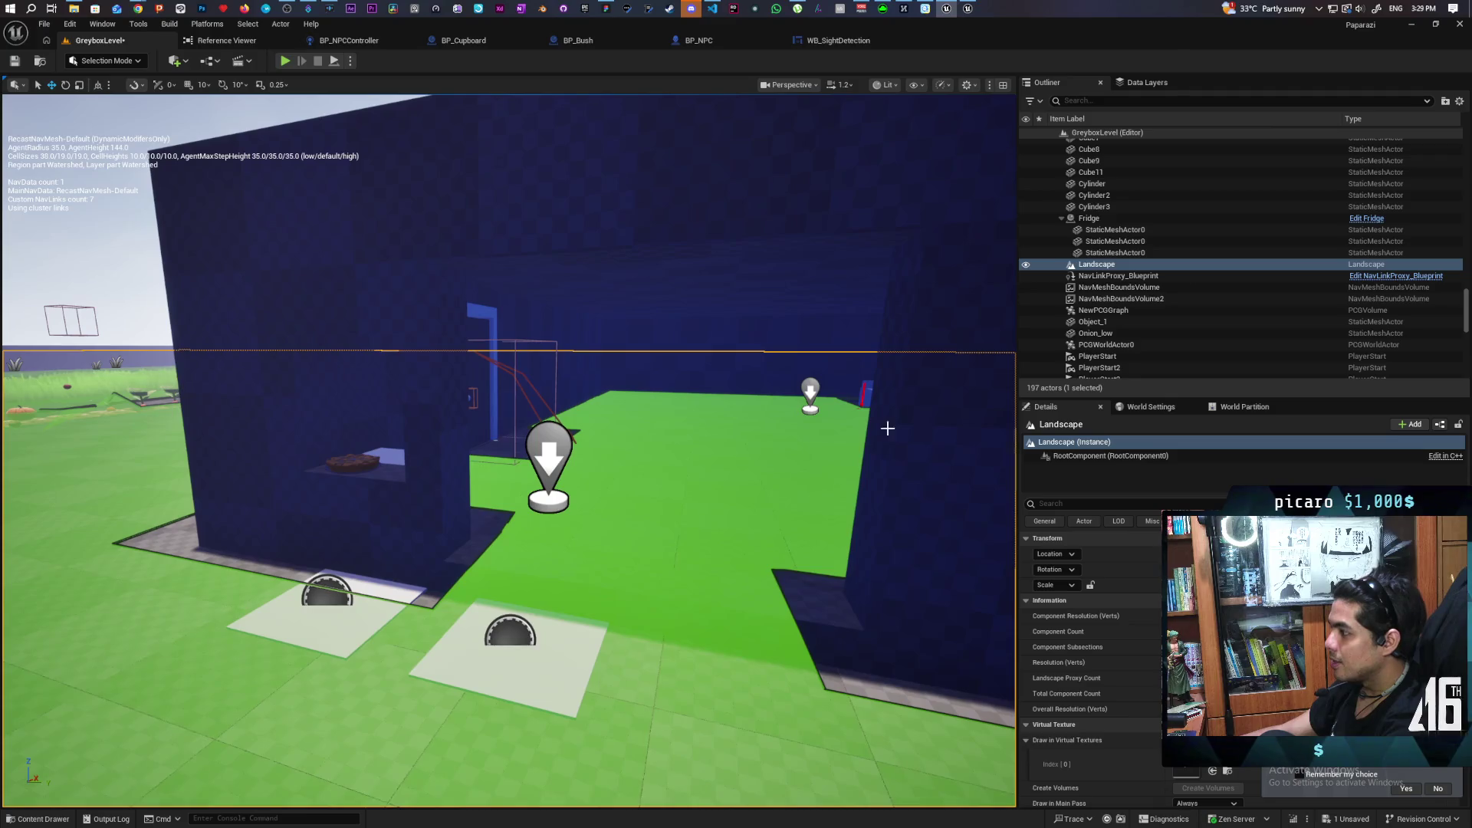
# Raise Box Brush10, the larger opening, higher up the blue wall and check it from around the house.
pyautogui.click(961, 405)
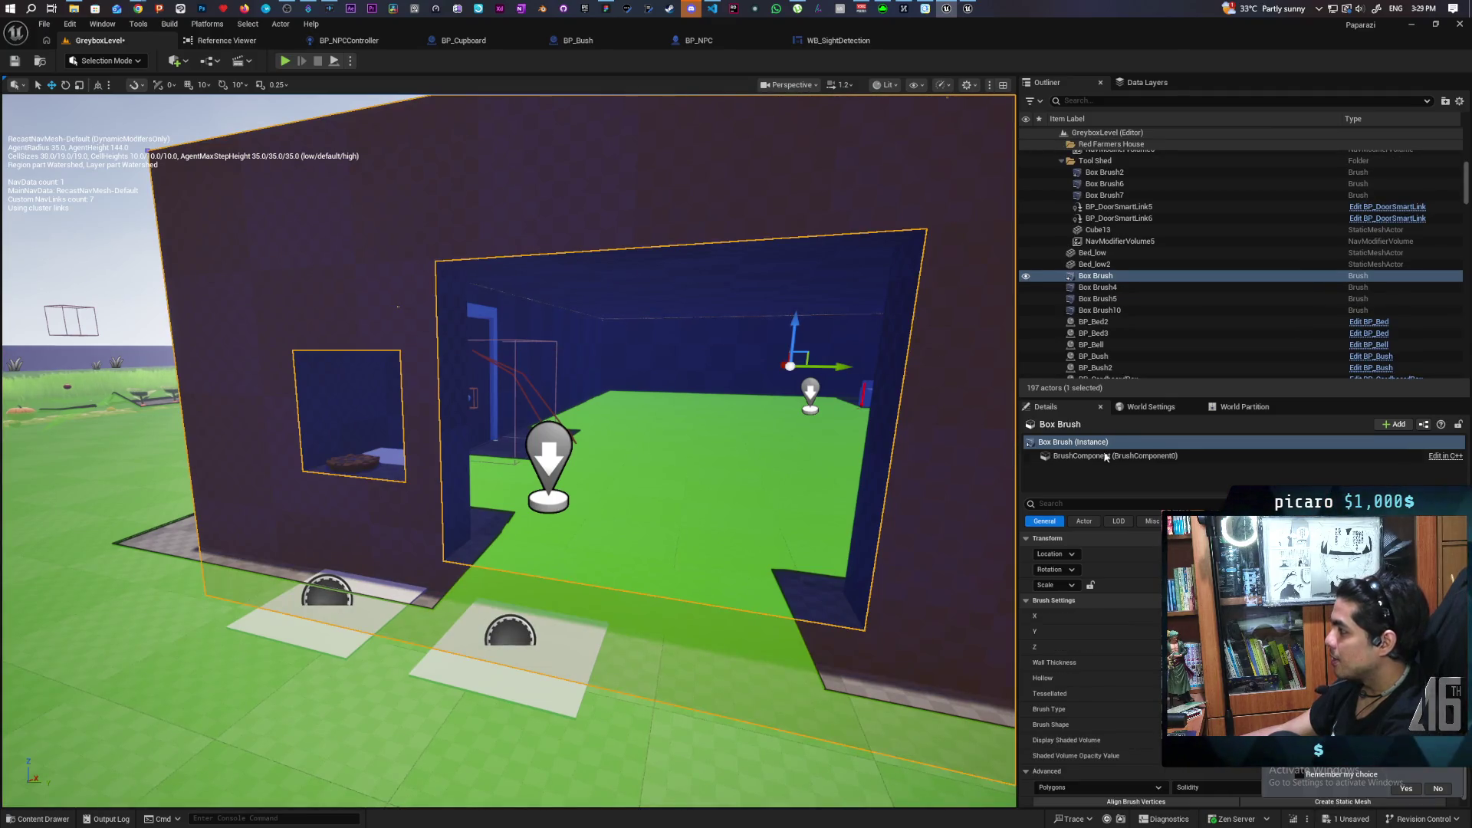
pyautogui.click(1099, 311)
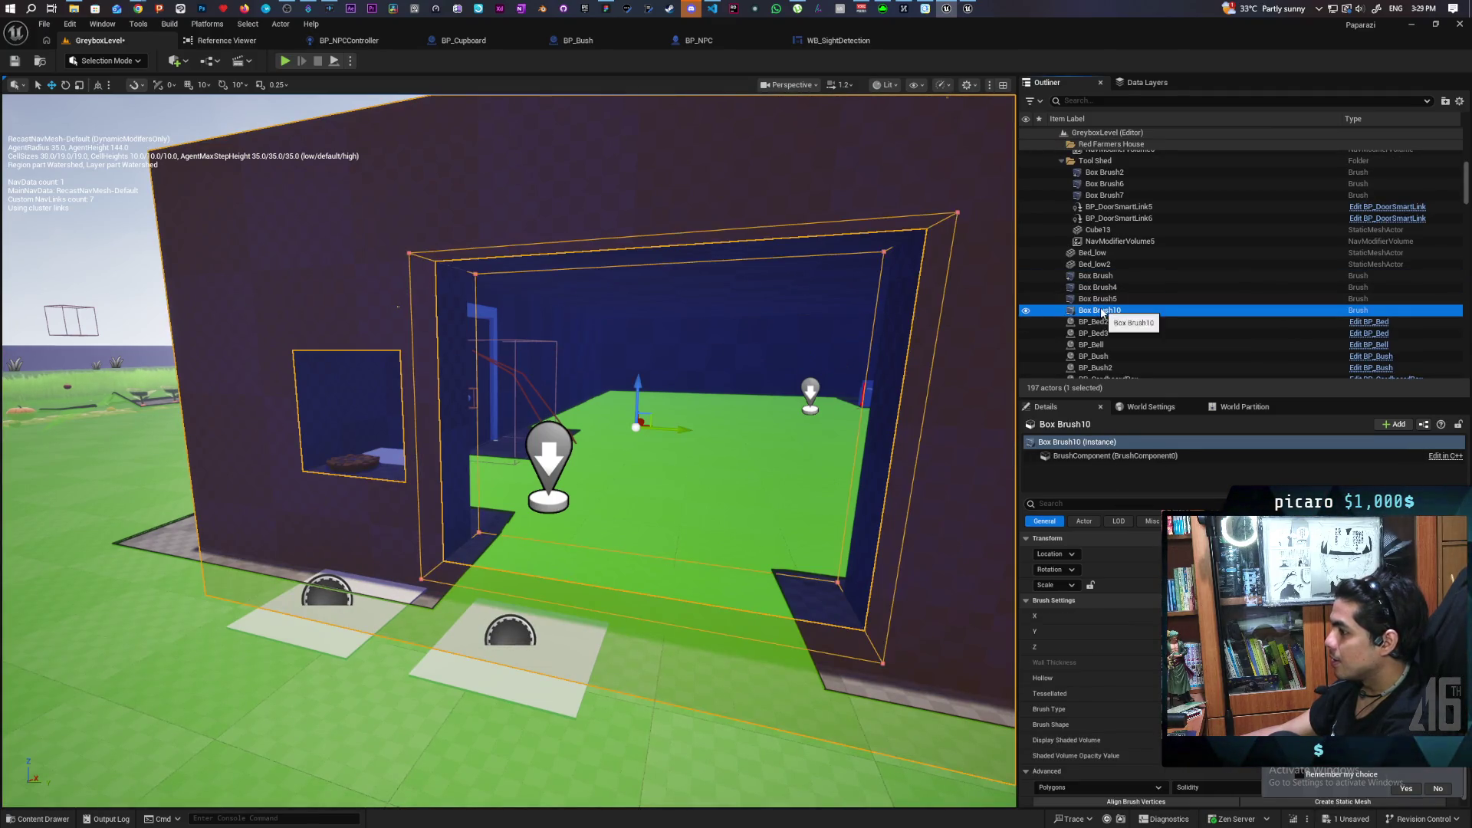
pyautogui.moveTo(642, 398); pyautogui.dragTo(640, 354)
pyautogui.press('a')
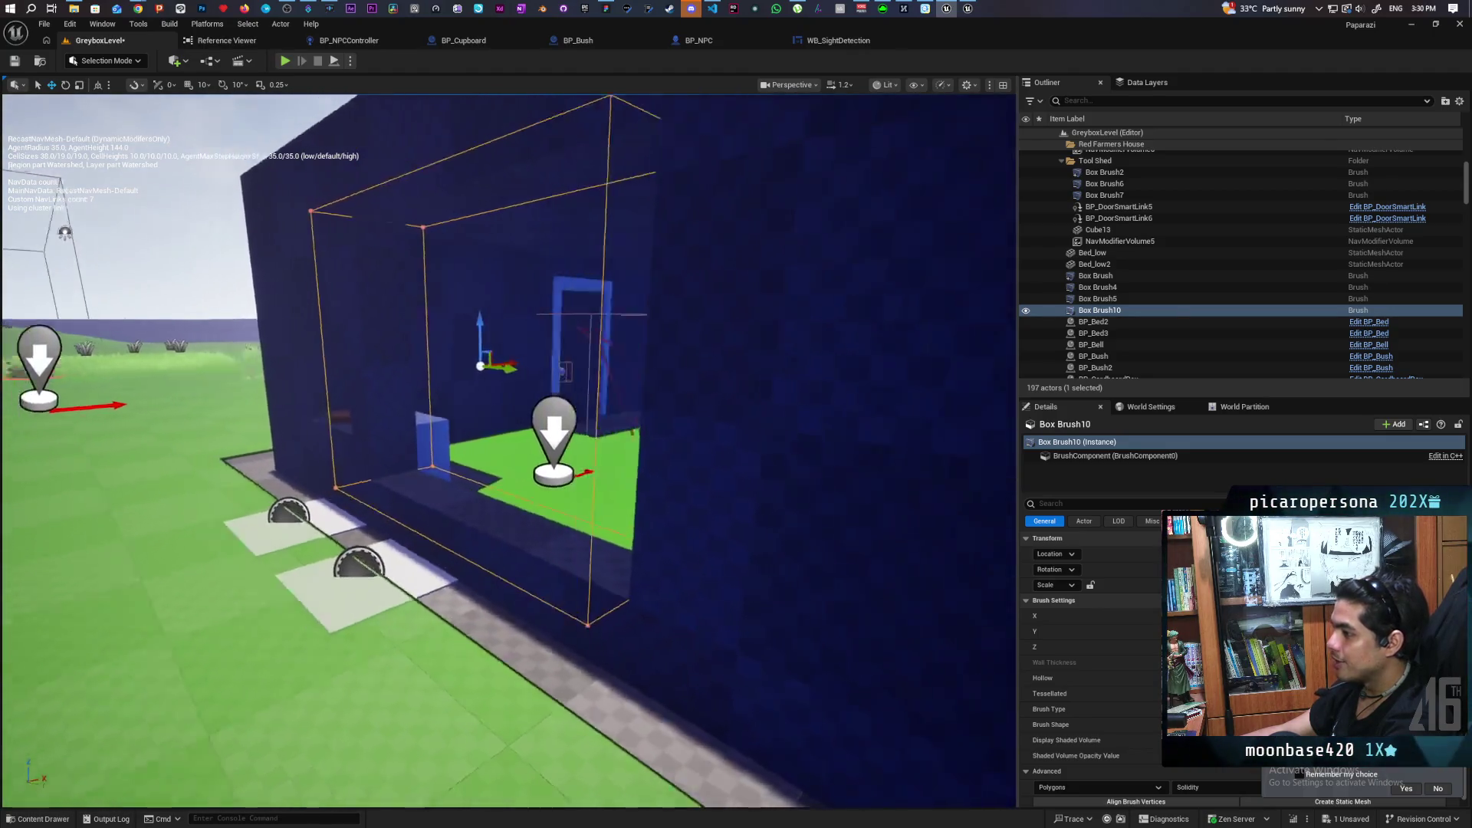
pyautogui.press('d')
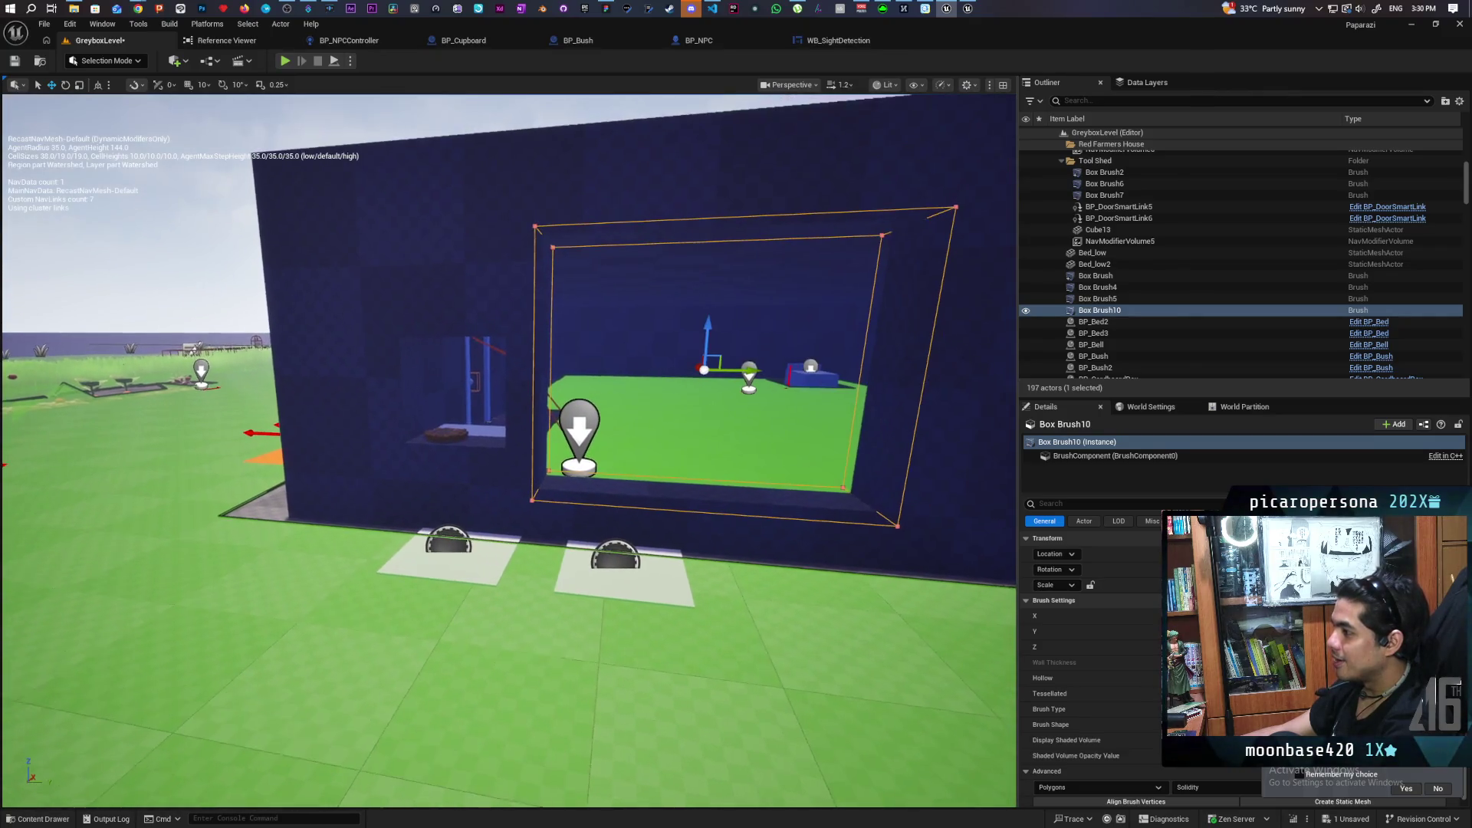
pyautogui.press('d')
pyautogui.press('a')
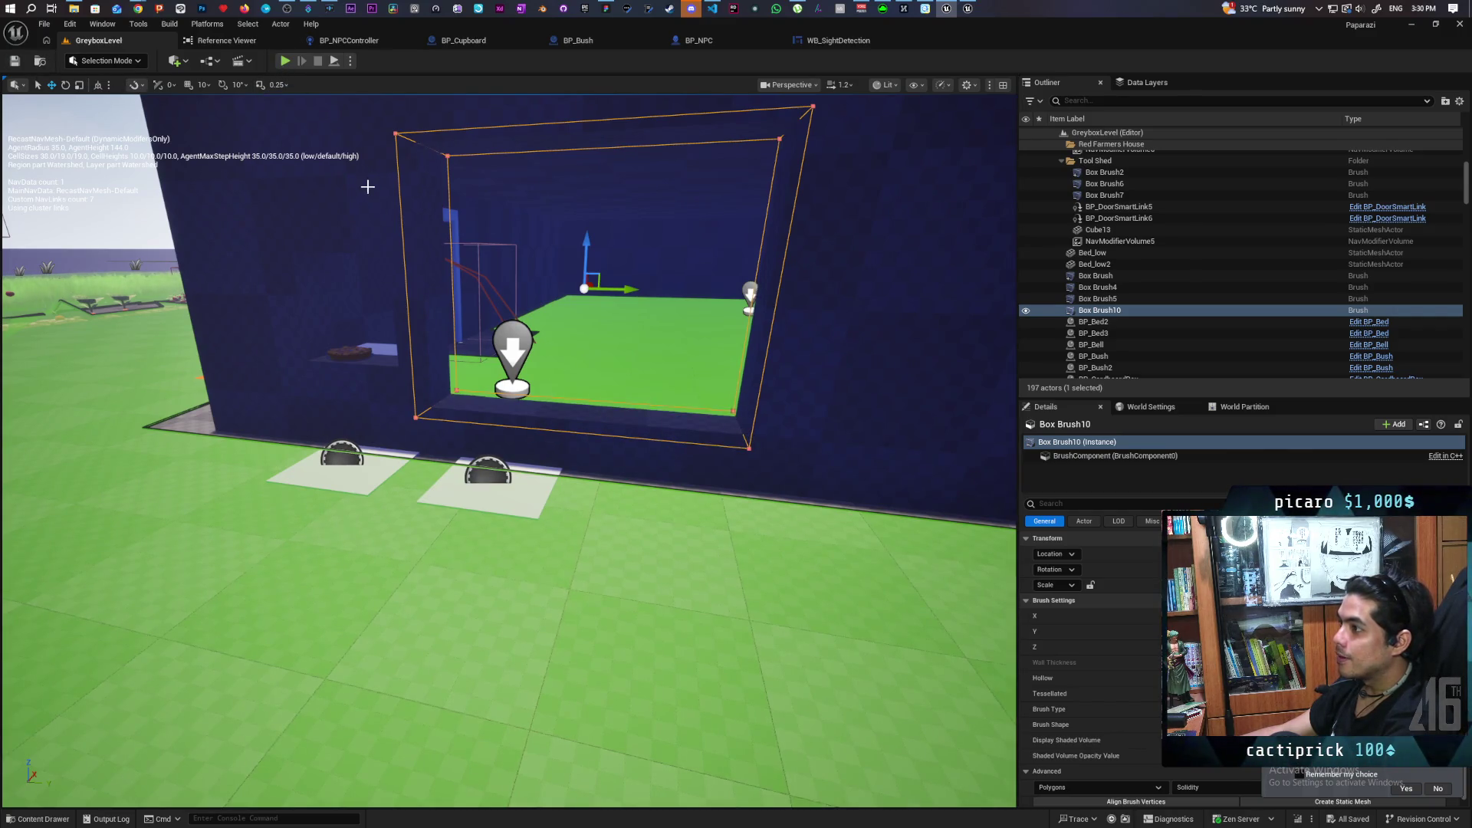
pyautogui.press('s')
pyautogui.click(460, 191)
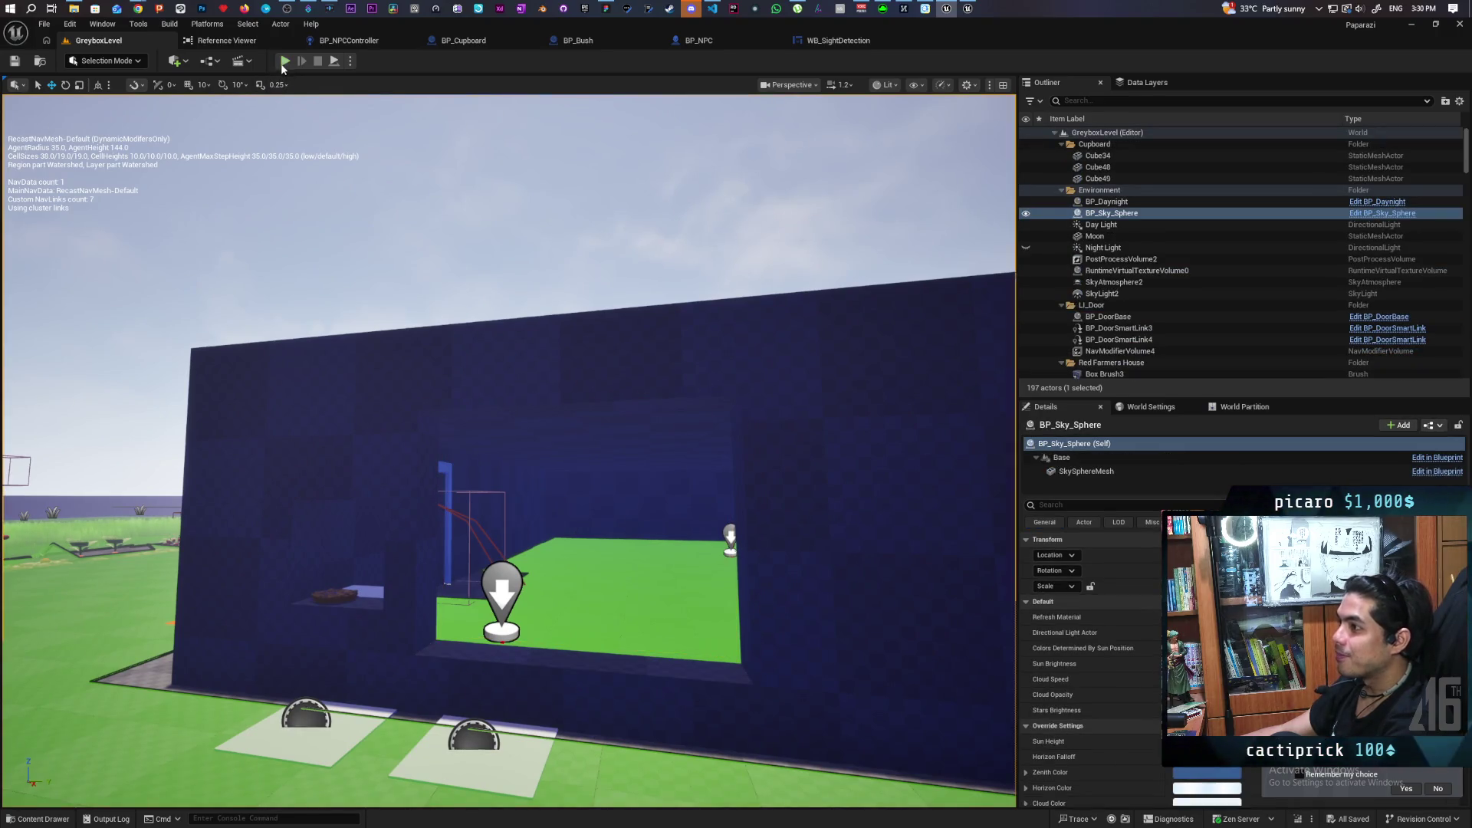
pyautogui.hotkey('alt', 'p')
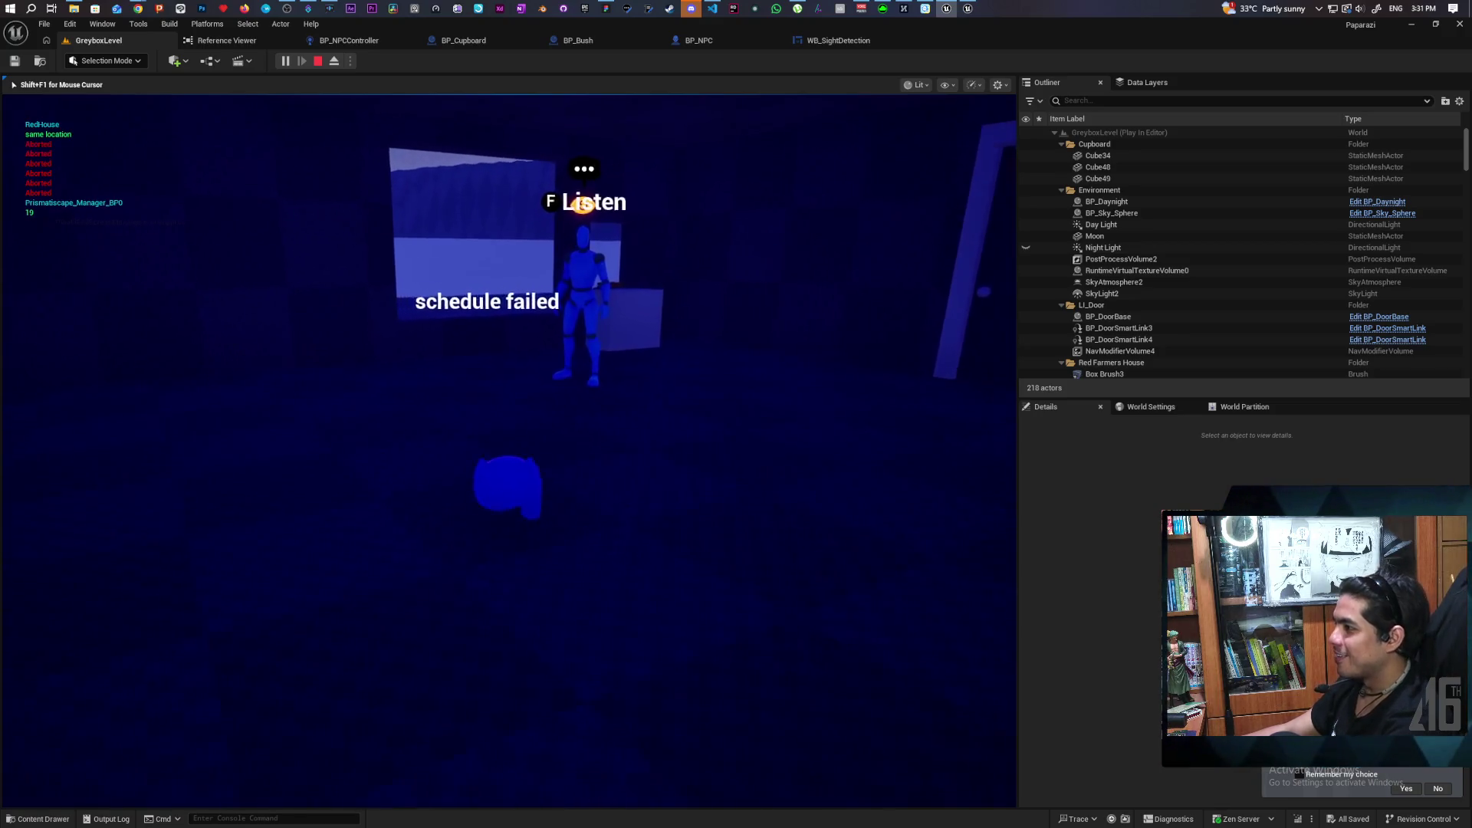
pyautogui.press('Escape')
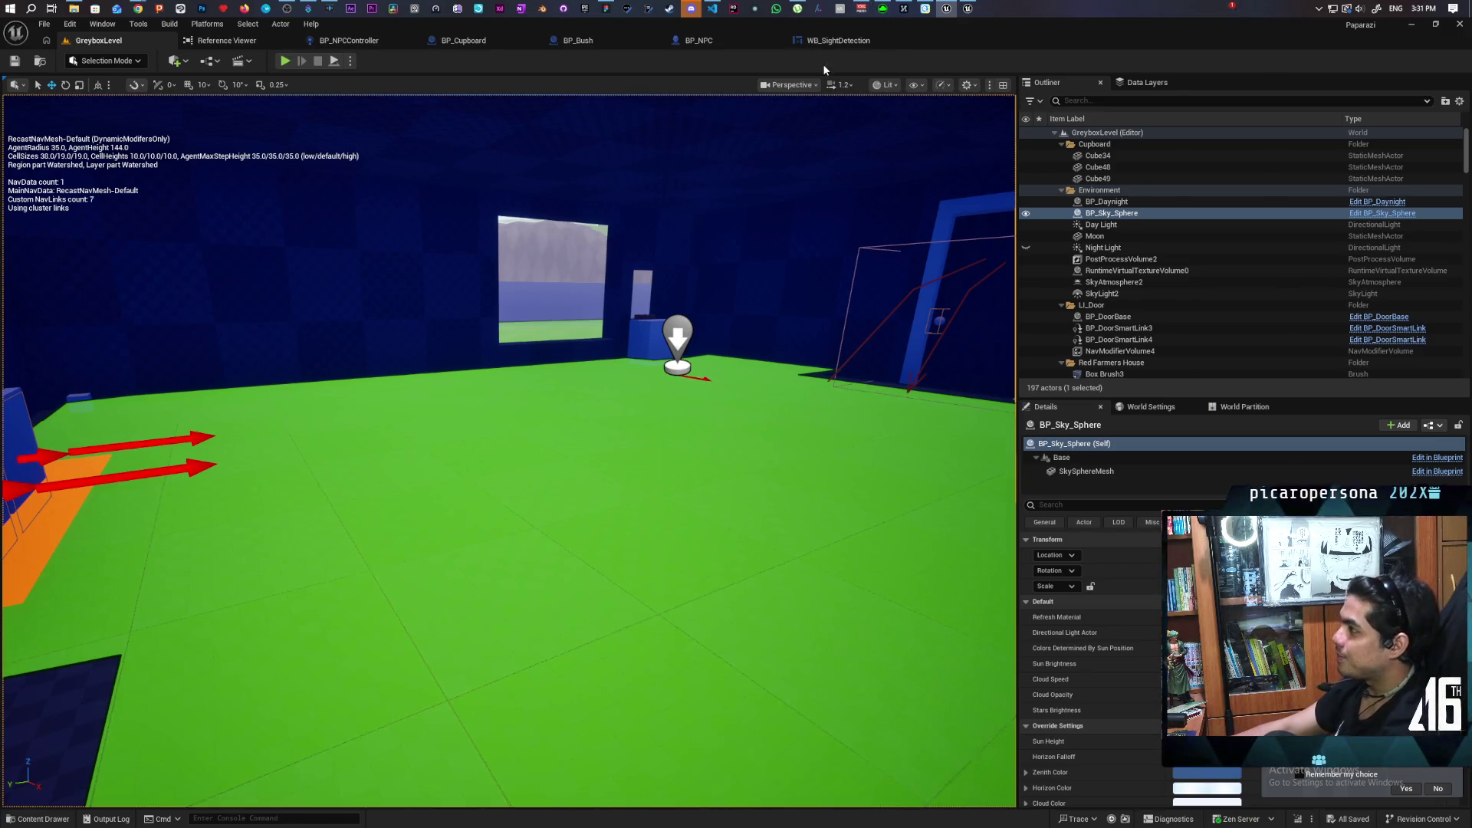
# Open the BP_NPCController blueprint on its Perception graph.
pyautogui.click(348, 40)
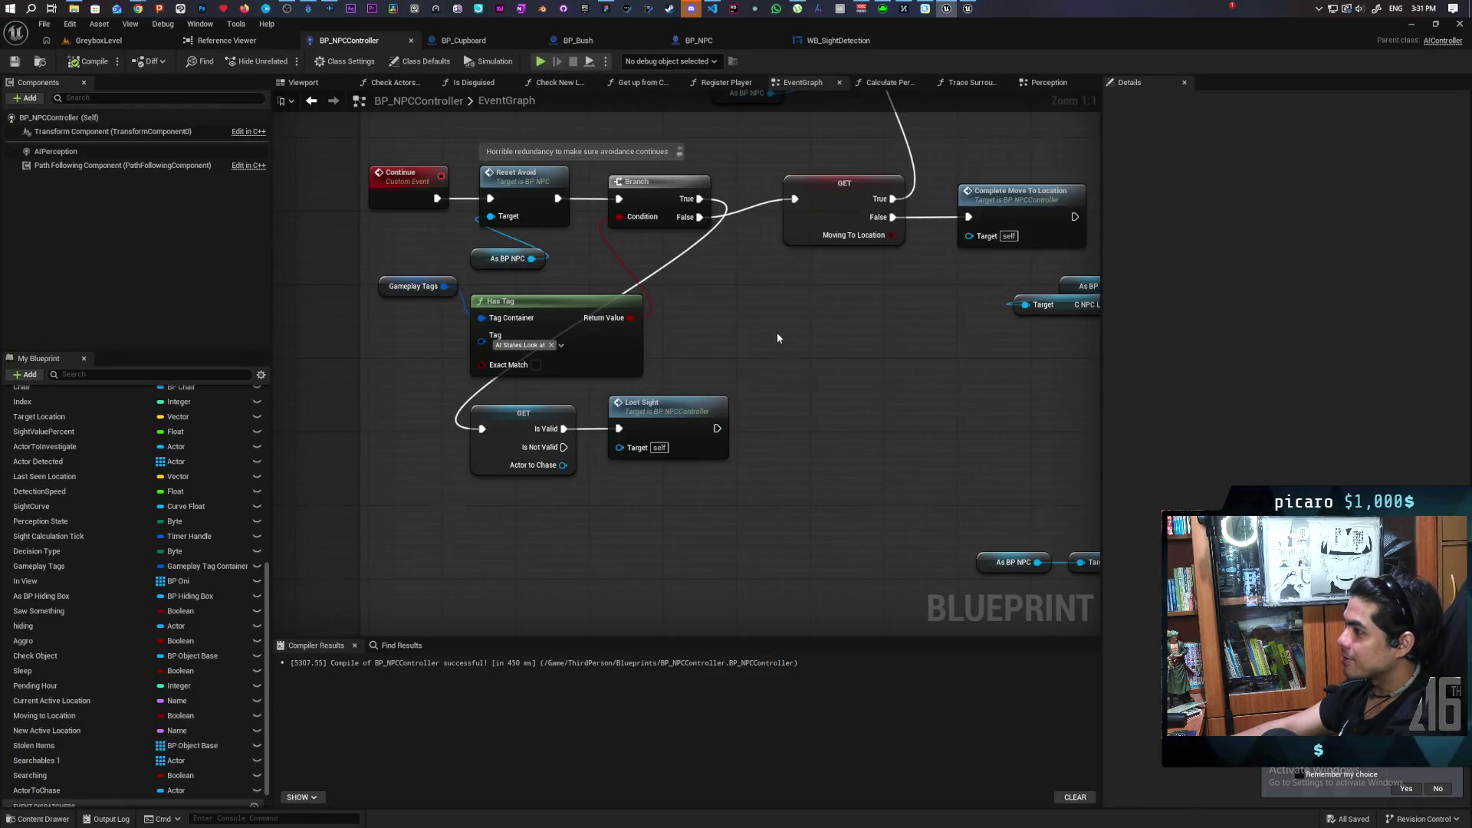
pyautogui.scroll(-4, 777, 338)
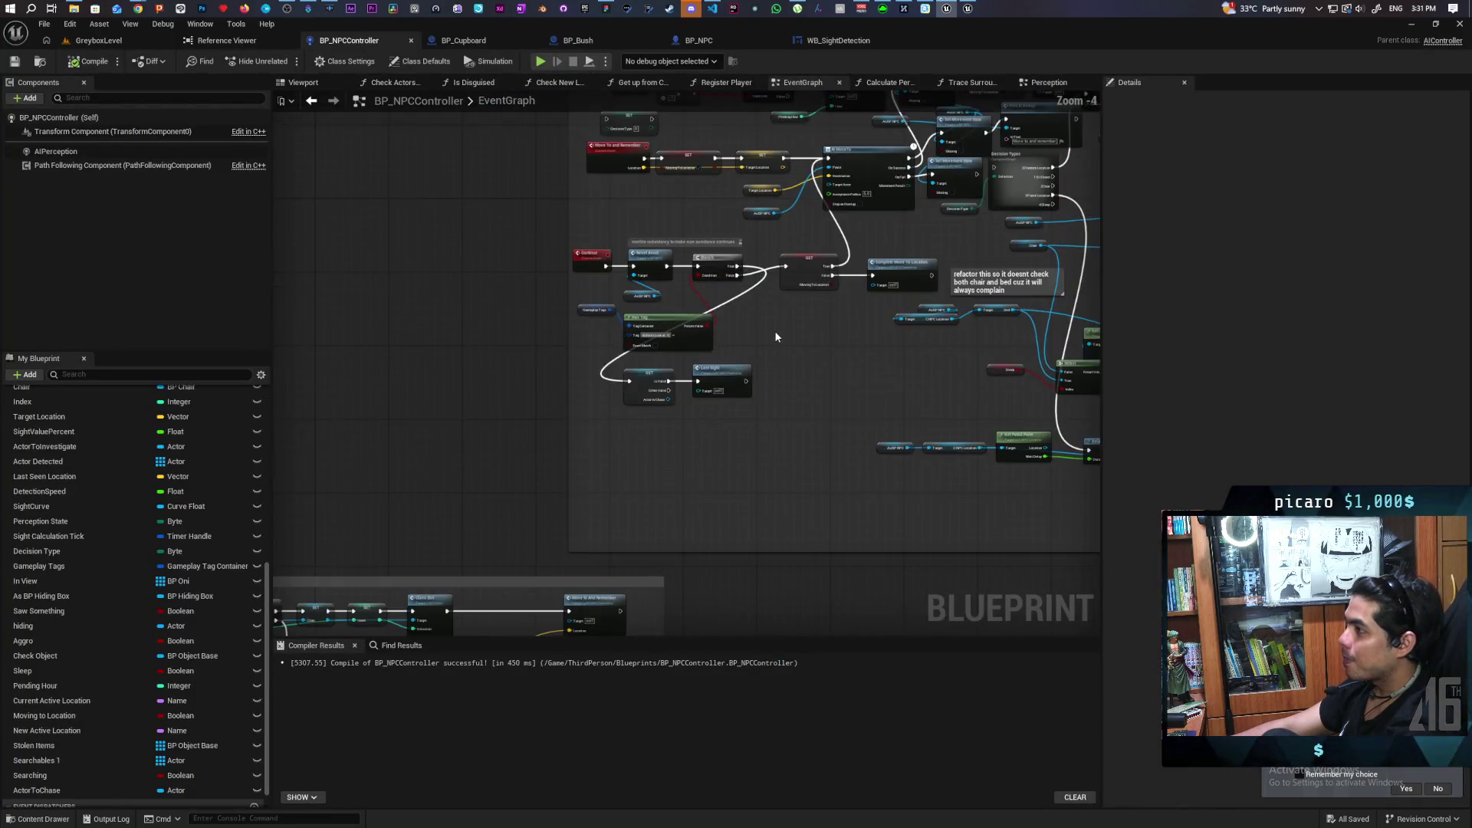
pyautogui.scroll(-1, 776, 338)
pyautogui.click(1046, 85)
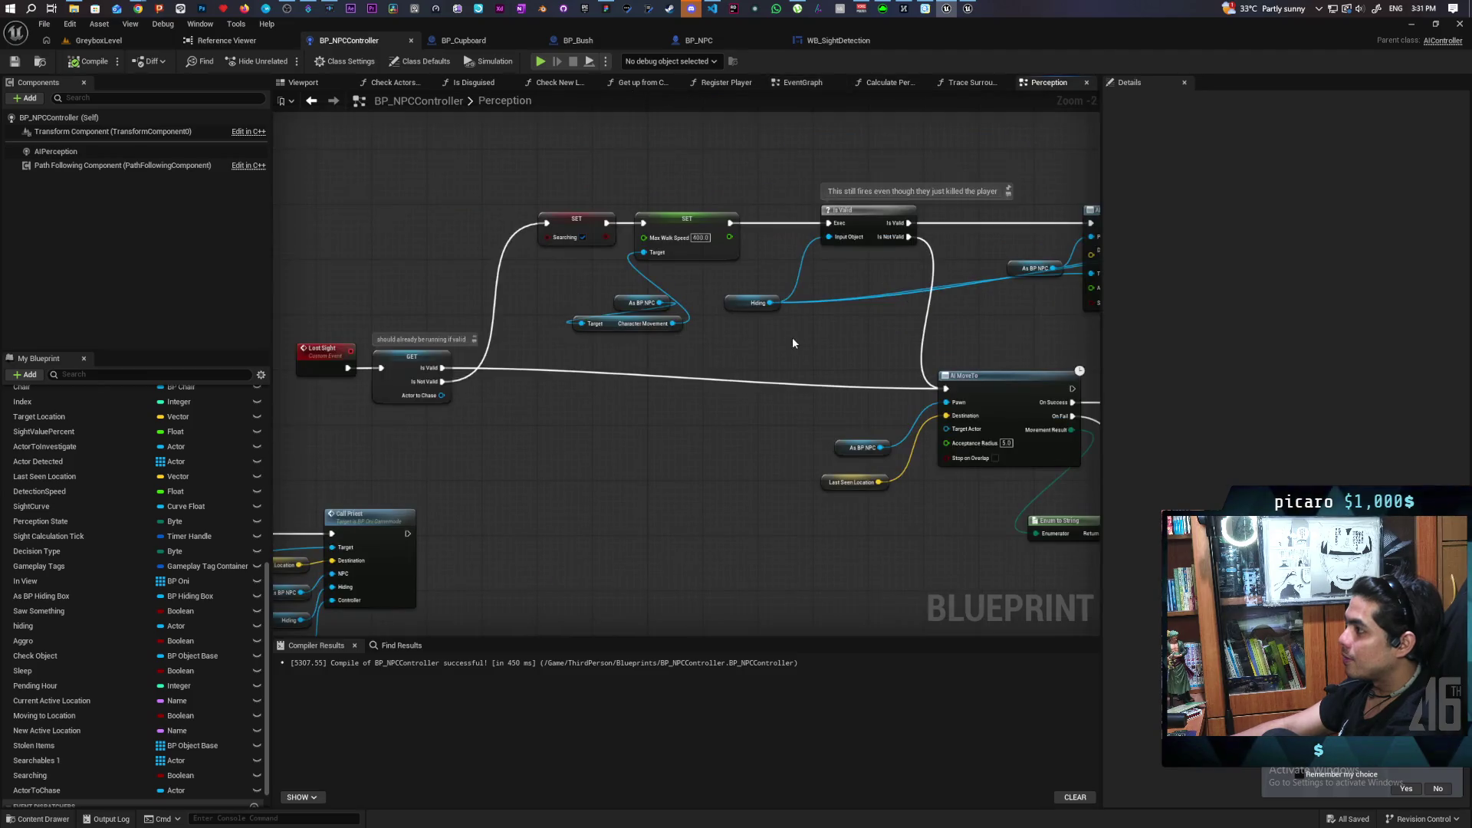
pyautogui.scroll(-5, 820, 330)
pyautogui.moveTo(920, 253)
pyautogui.mouseDown()
pyautogui.moveTo(591, 378)
pyautogui.moveTo(723, 329)
pyautogui.moveTo(762, 401)
pyautogui.moveTo(742, 467)
pyautogui.moveTo(752, 348)
pyautogui.moveTo(782, 302)
pyautogui.moveTo(735, 277)
pyautogui.mouseUp()
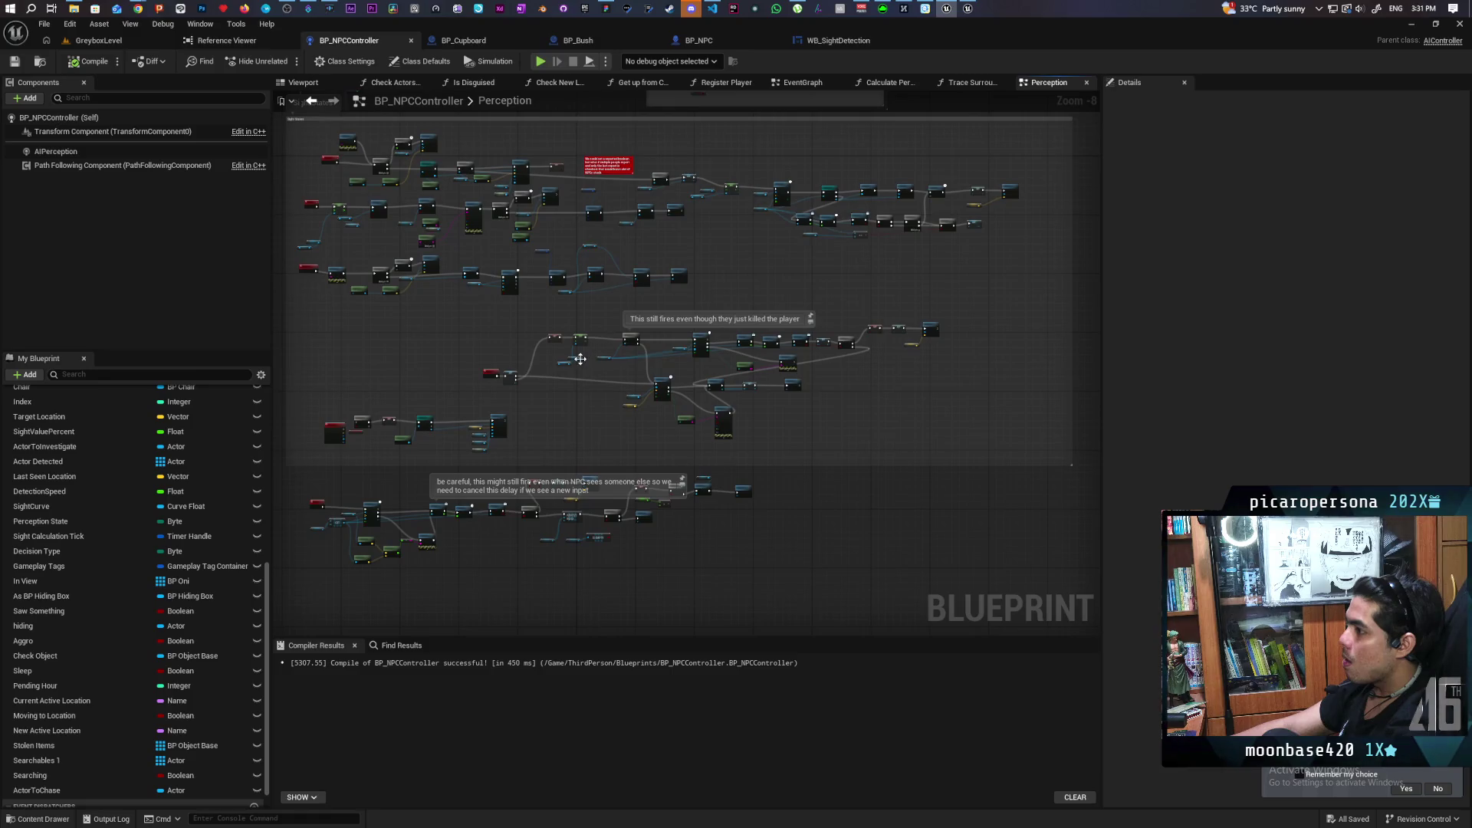
# Bring the Calculate Sight Value nodes into view and drag the ActorToChase variable into the graph.
pyautogui.scroll(4, 583, 361)
pyautogui.scroll(-8, 623, 276)
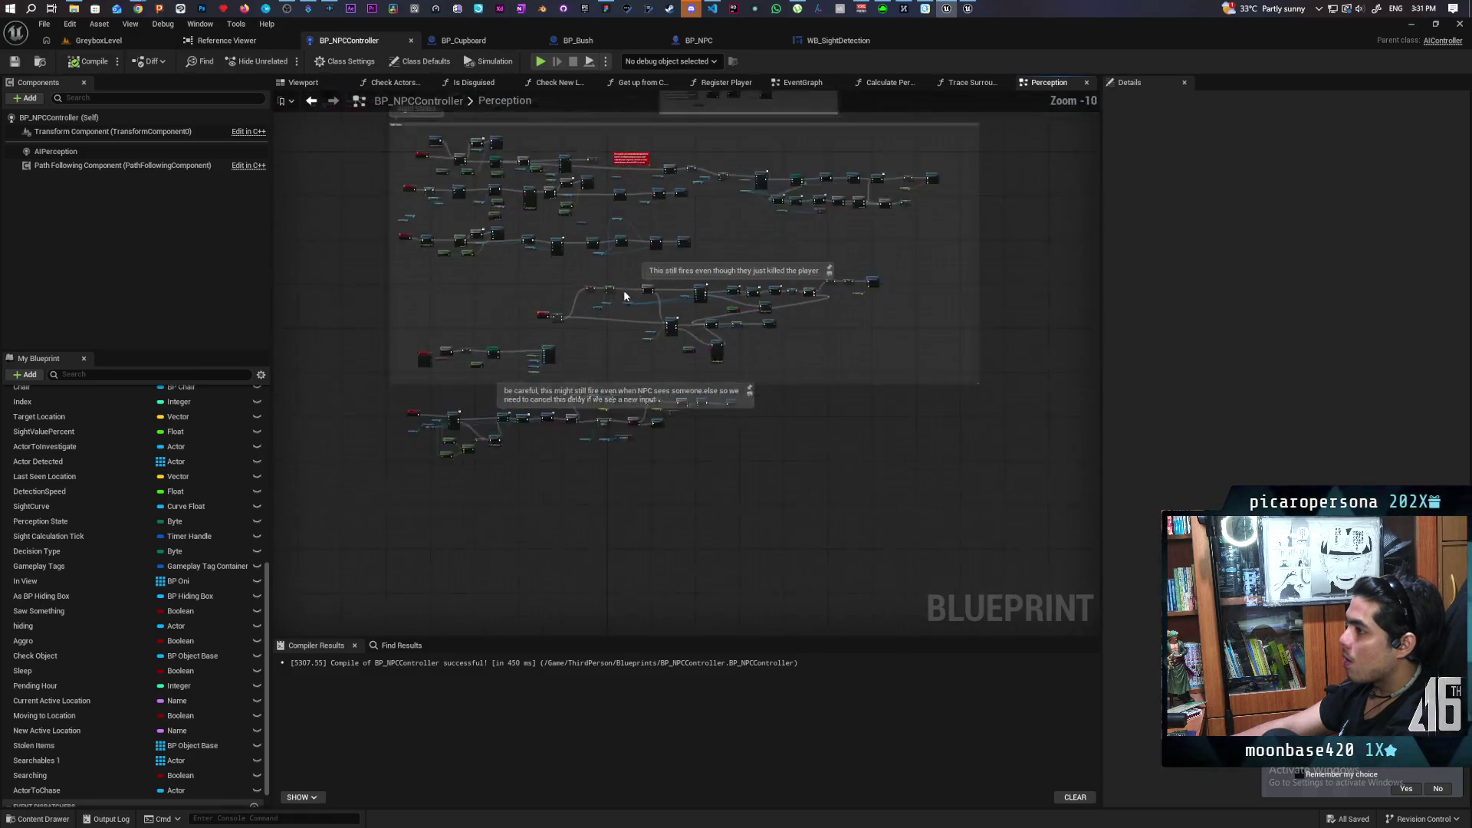
pyautogui.scroll(8, 554, 383)
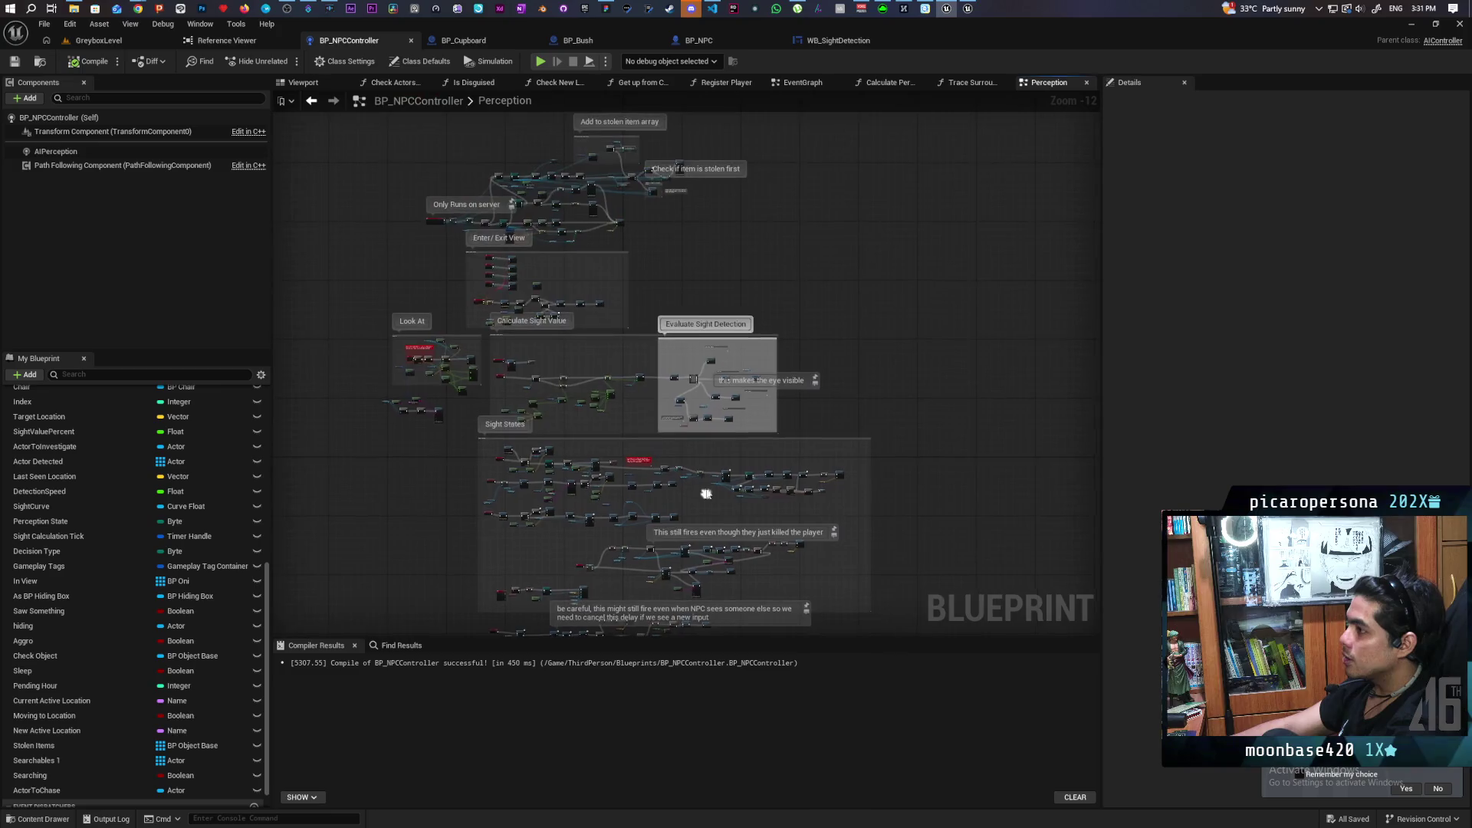
pyautogui.scroll(2, 547, 392)
pyautogui.moveTo(526, 405)
pyautogui.mouseDown()
pyautogui.moveTo(678, 326)
pyautogui.moveTo(697, 297)
pyautogui.moveTo(680, 338)
pyautogui.moveTo(725, 350)
pyautogui.moveTo(736, 391)
pyautogui.moveTo(782, 405)
pyautogui.moveTo(873, 384)
pyautogui.moveTo(618, 408)
pyautogui.moveTo(552, 393)
pyautogui.mouseUp()
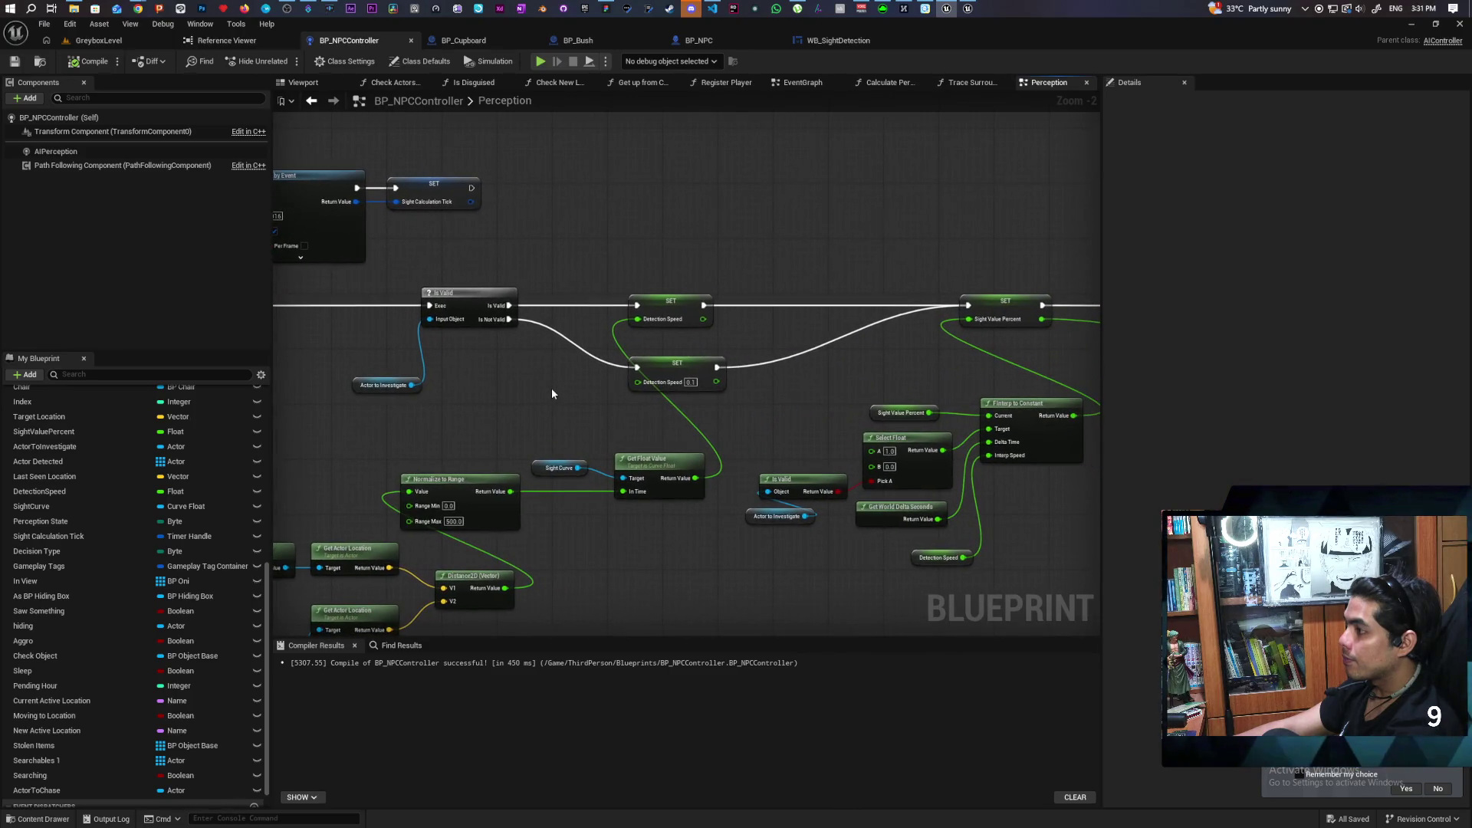
pyautogui.scroll(-2, 517, 394)
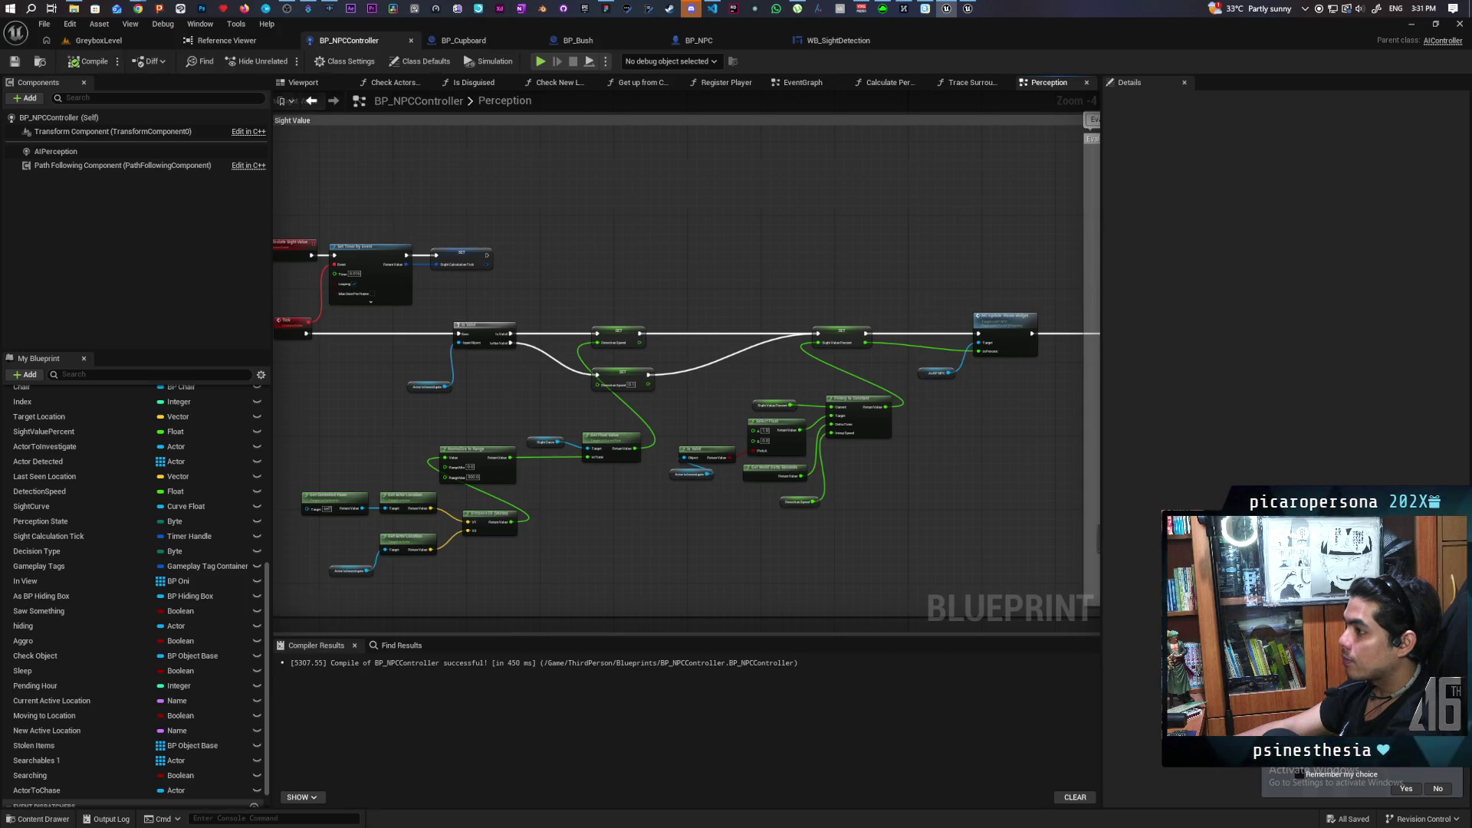
pyautogui.scroll(1, 641, 405)
pyautogui.moveTo(44, 788)
pyautogui.mouseDown()
pyautogui.moveTo(261, 657)
pyautogui.moveTo(418, 375)
pyautogui.mouseUp()
# Add an Actor to Chase getter, convert it to a validated GET, and wire it from Tick.
pyautogui.click(453, 390)
pyautogui.rightClick(451, 390)
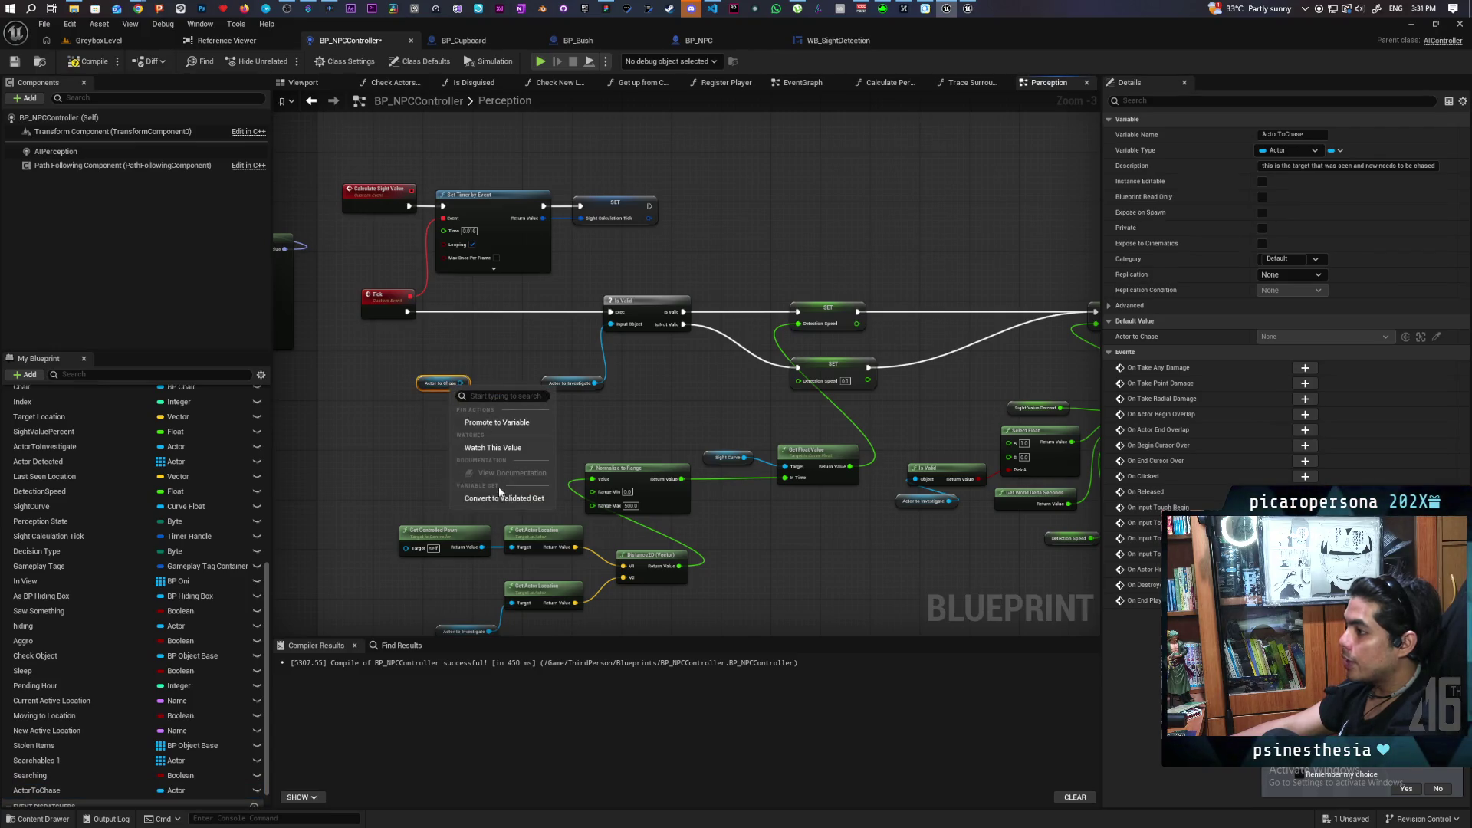
pyautogui.click(505, 498)
pyautogui.scroll(3, 420, 437)
pyautogui.moveTo(445, 376)
pyautogui.mouseDown()
pyautogui.moveTo(476, 245)
pyautogui.moveTo(459, 252)
pyautogui.mouseUp()
pyautogui.moveTo(529, 371); pyautogui.dragTo(456, 440)
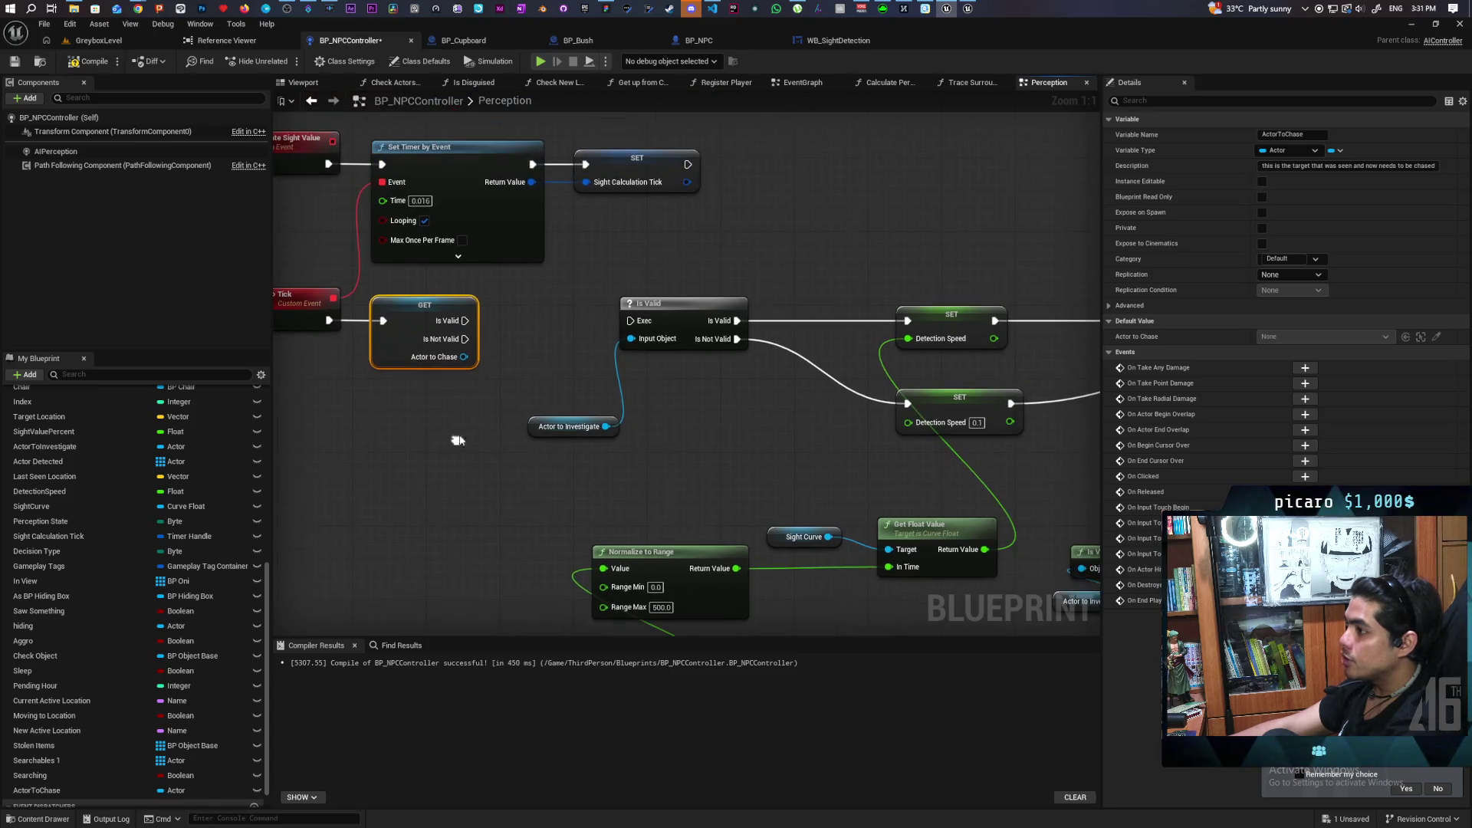
pyautogui.moveTo(458, 344); pyautogui.dragTo(631, 322)
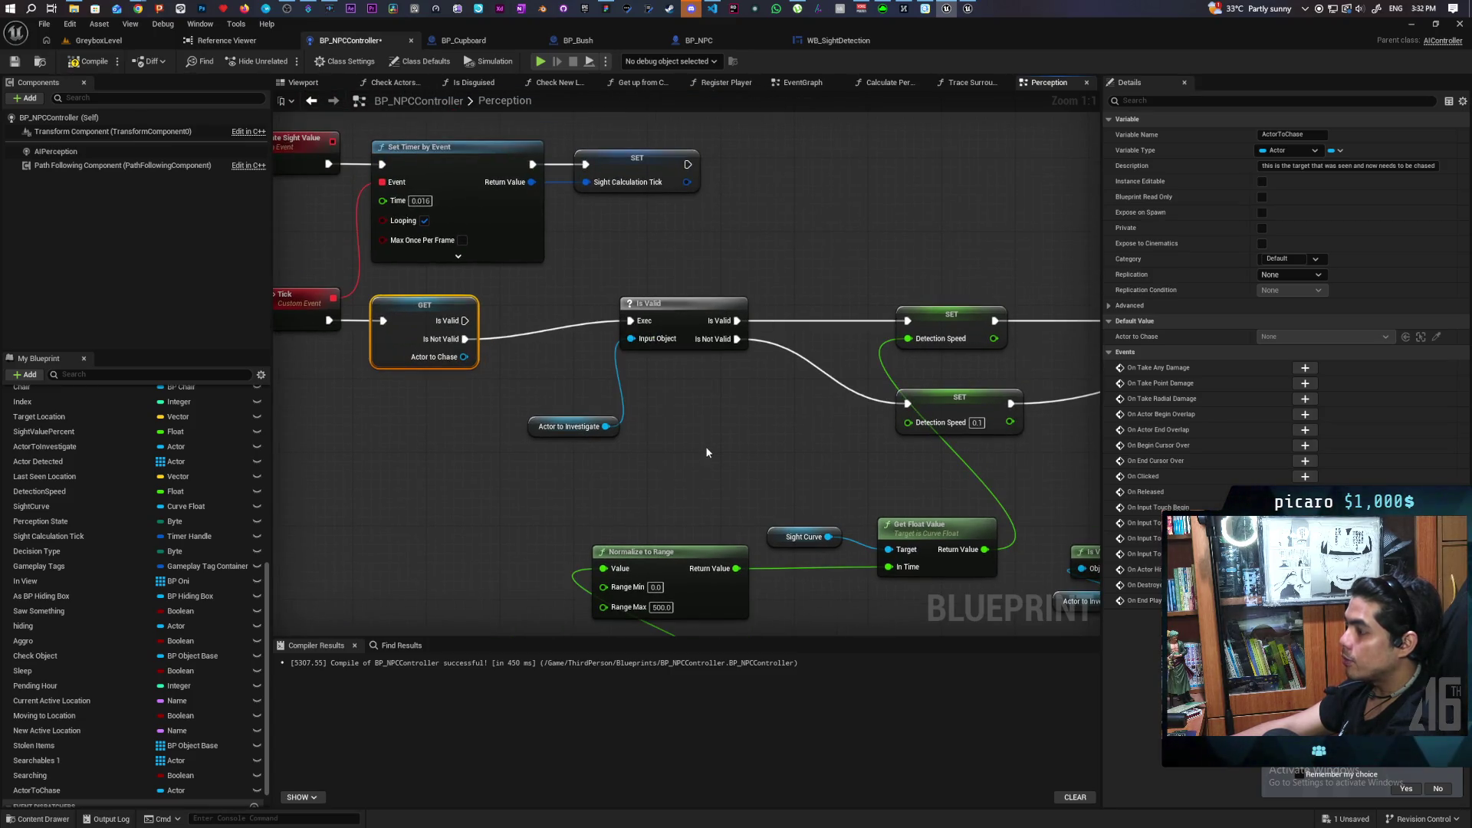
# Move the validated GET node below the Tick event.
pyautogui.scroll(-2, 470, 385)
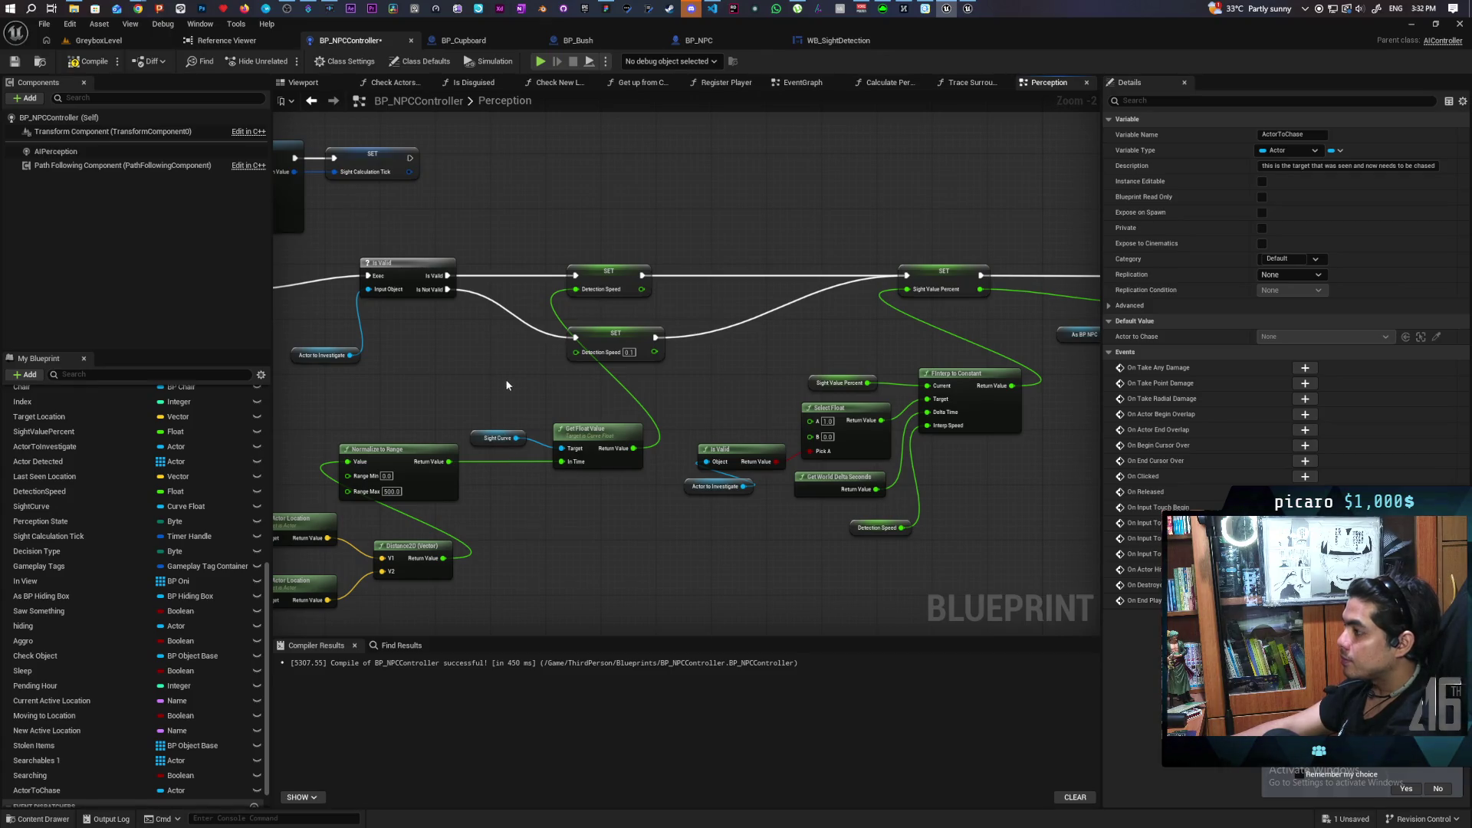
pyautogui.scroll(-2, 506, 386)
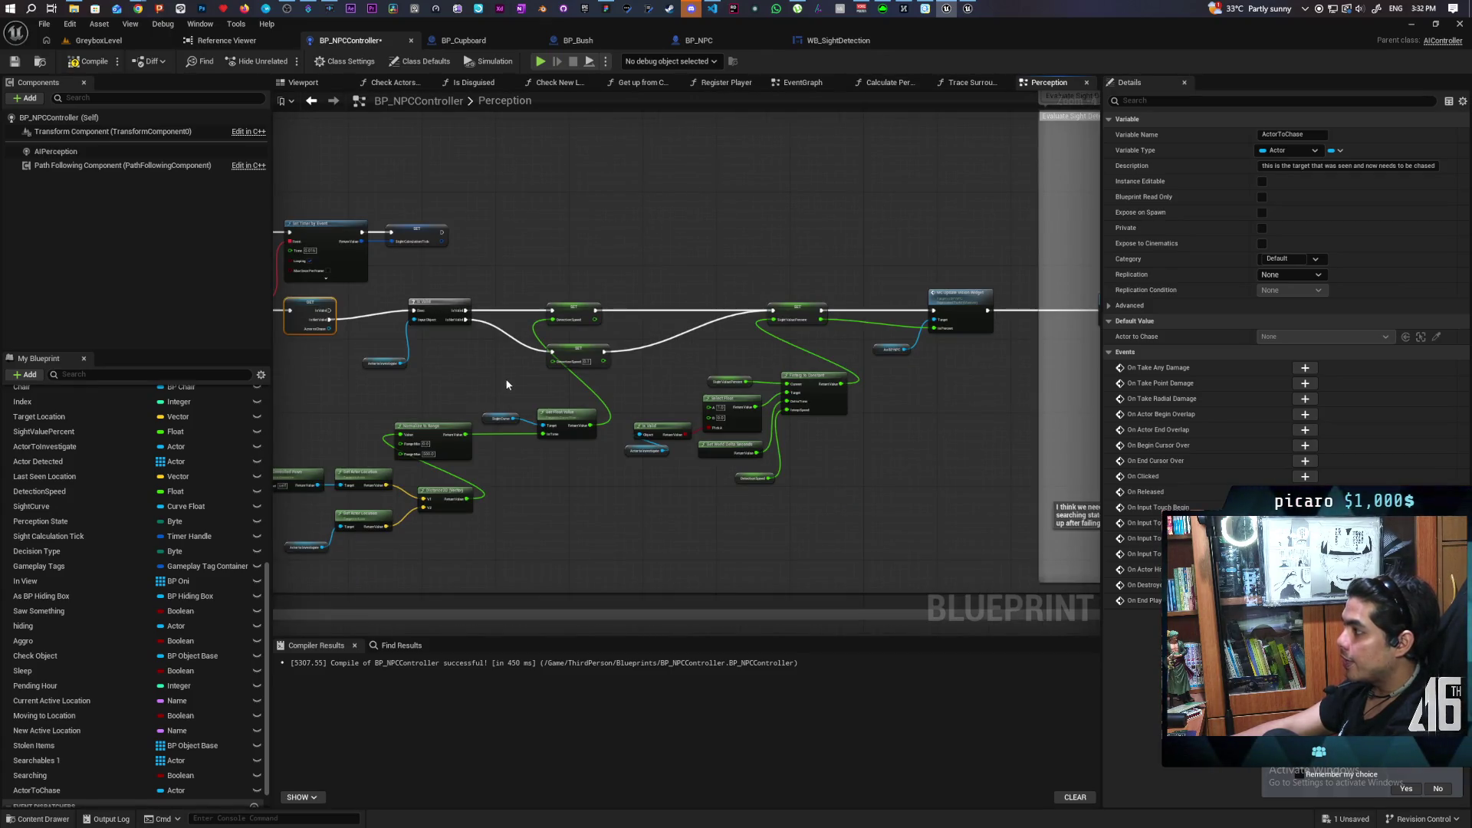
pyautogui.moveTo(521, 380)
pyautogui.mouseDown()
pyautogui.moveTo(293, 383)
pyautogui.moveTo(659, 368)
pyautogui.mouseUp()
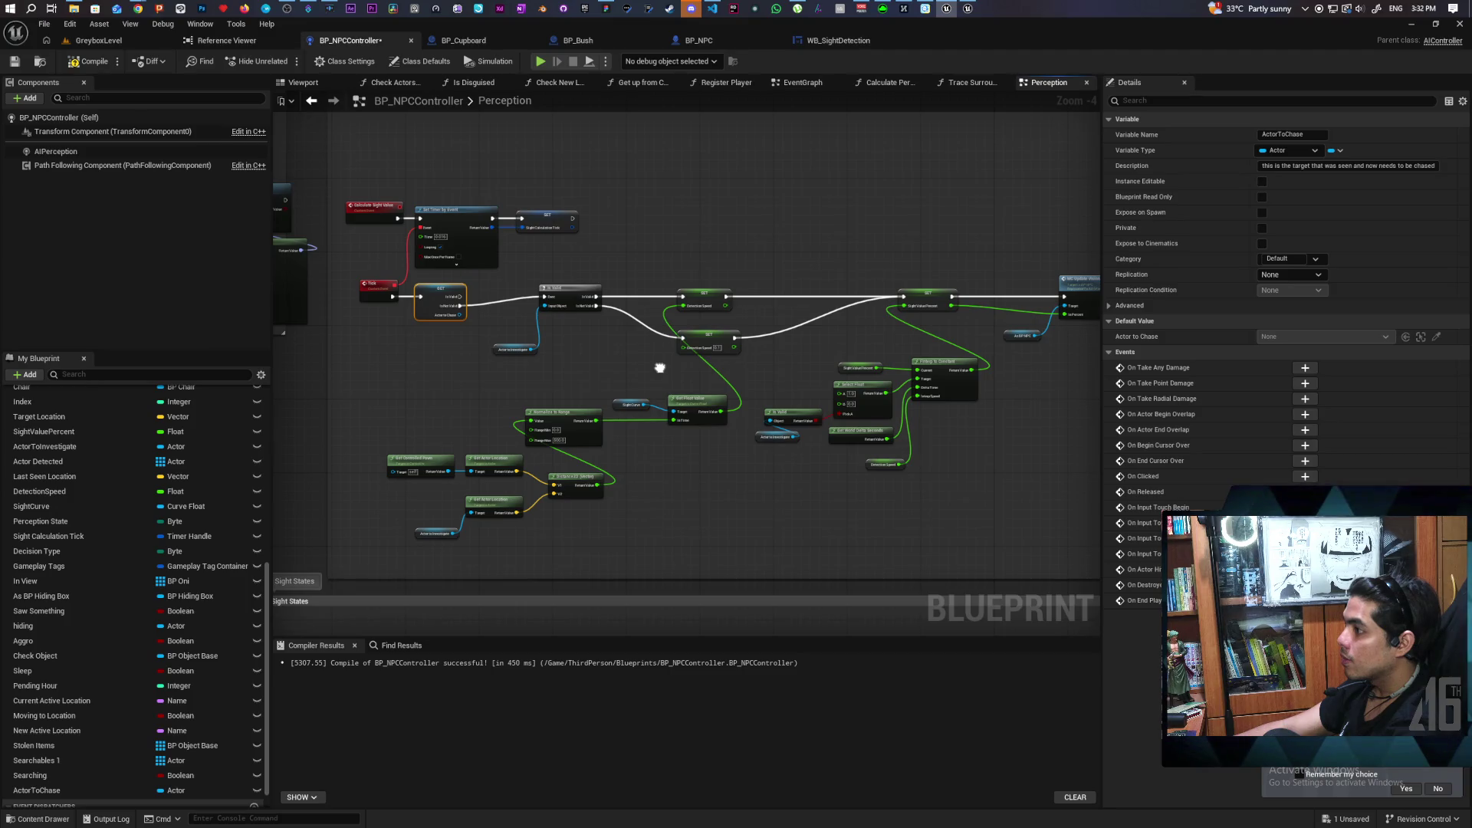
pyautogui.scroll(5, 555, 371)
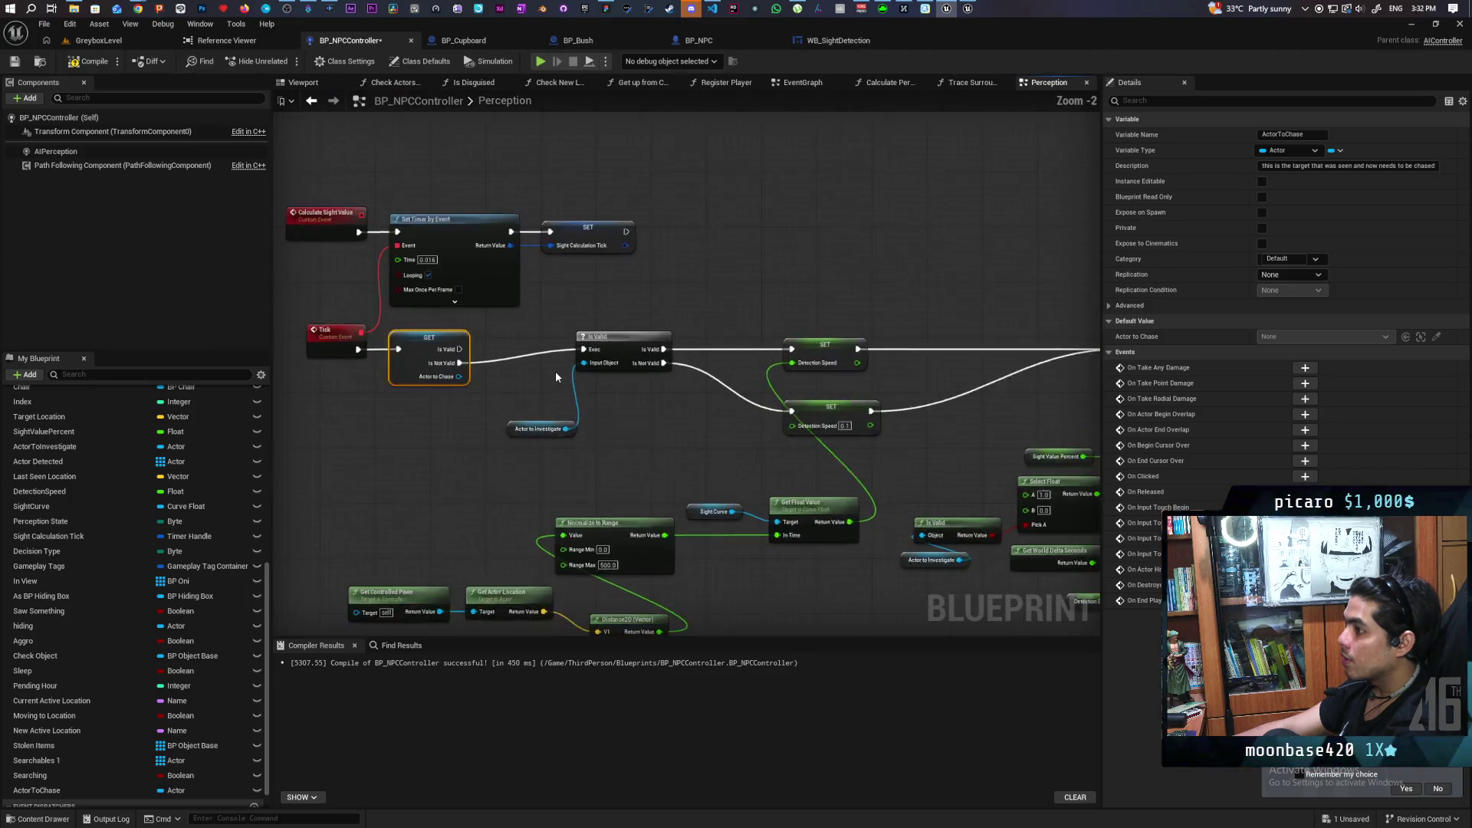
pyautogui.moveTo(498, 395); pyautogui.dragTo(692, 408)
pyautogui.moveTo(551, 377)
pyautogui.mouseDown()
pyautogui.moveTo(550, 436)
pyautogui.moveTo(526, 431)
pyautogui.moveTo(541, 425)
pyautogui.mouseUp()
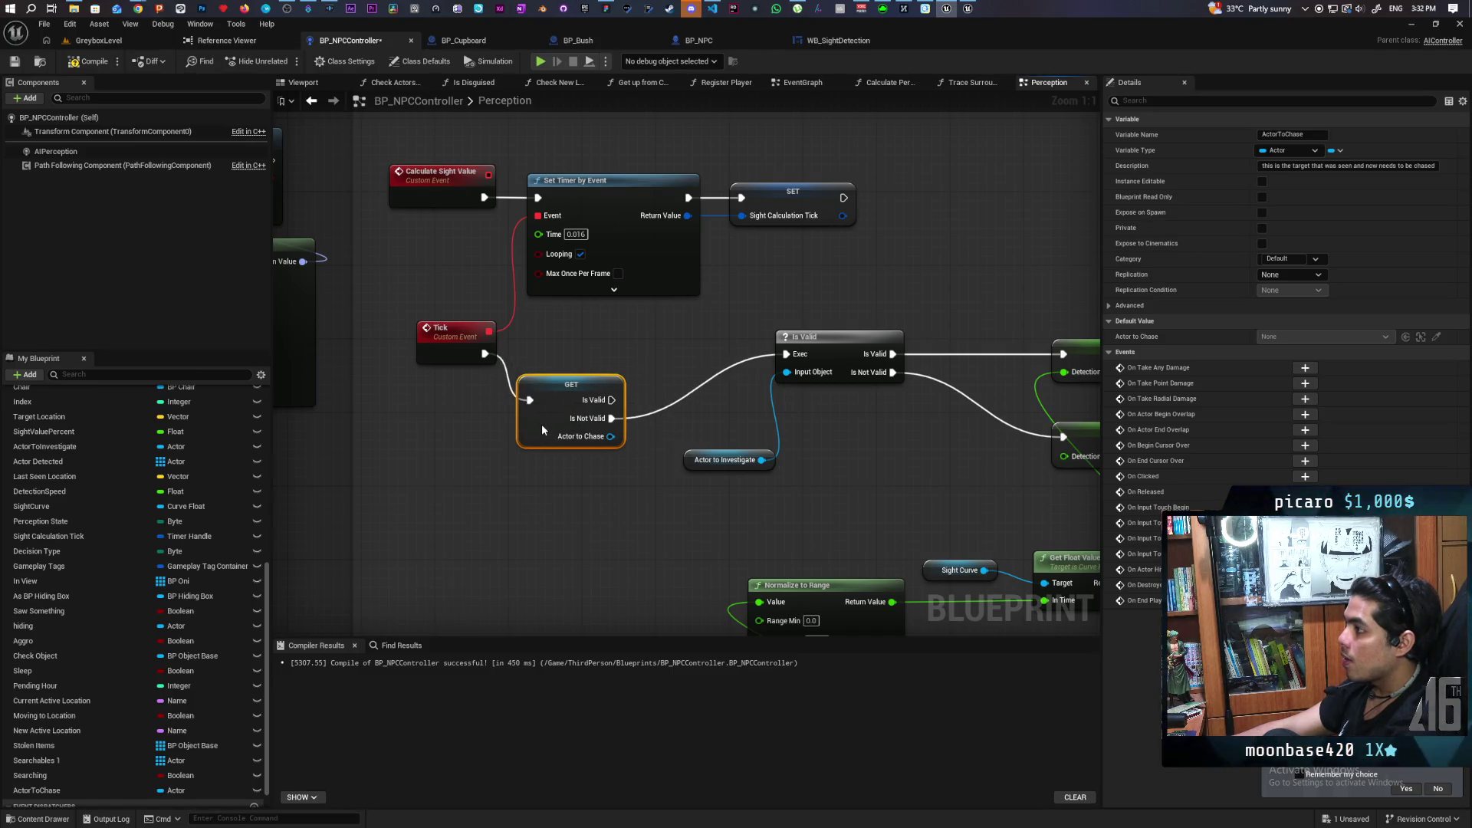
# Paste Clear and Invalidate Timer by Handle for Sight Calculation Tick, wire it from GET, and save.
pyautogui.scroll(-4, 741, 386)
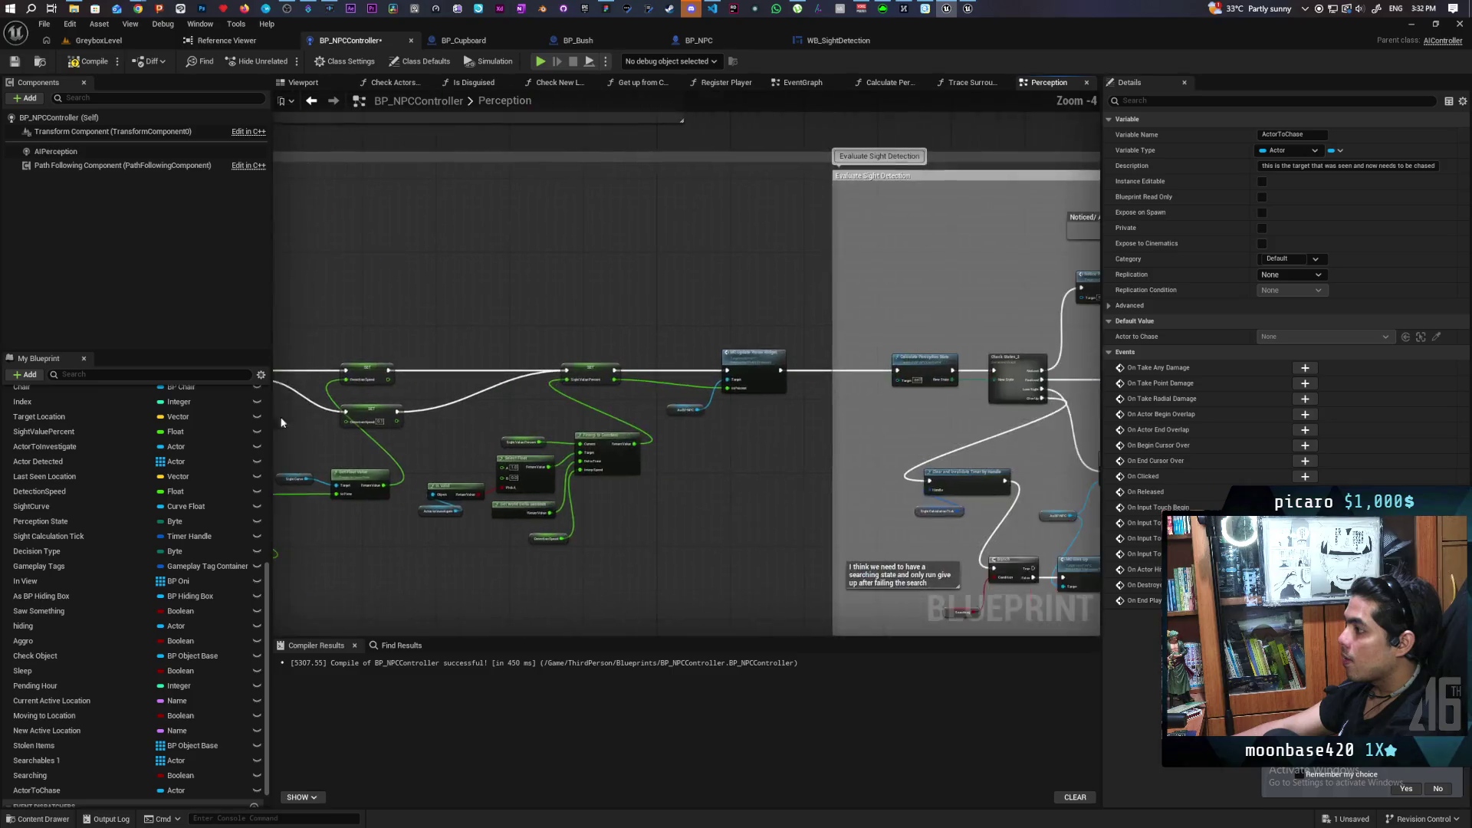
pyautogui.scroll(2, 767, 414)
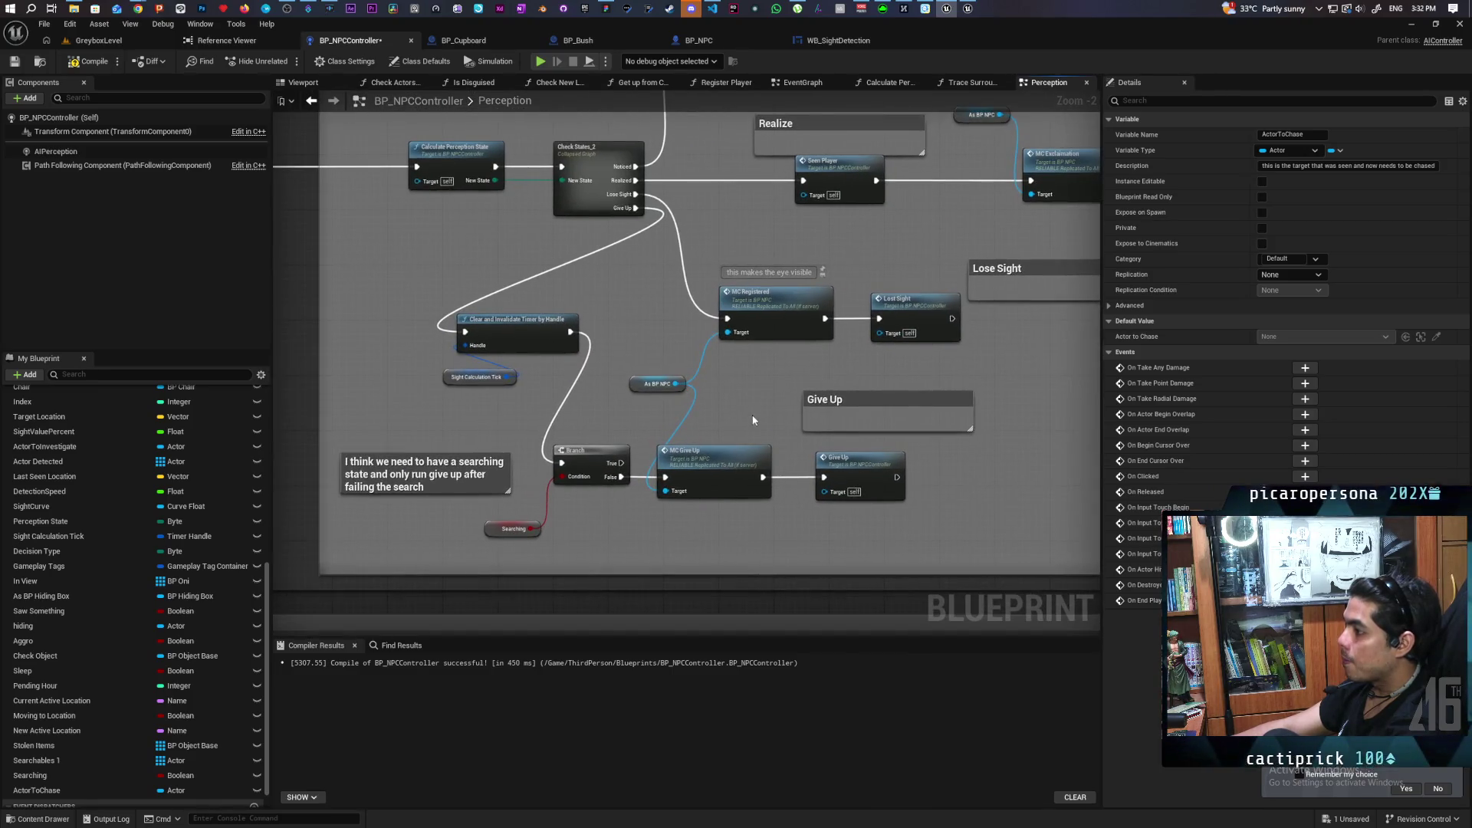
pyautogui.moveTo(617, 320); pyautogui.dragTo(656, 396)
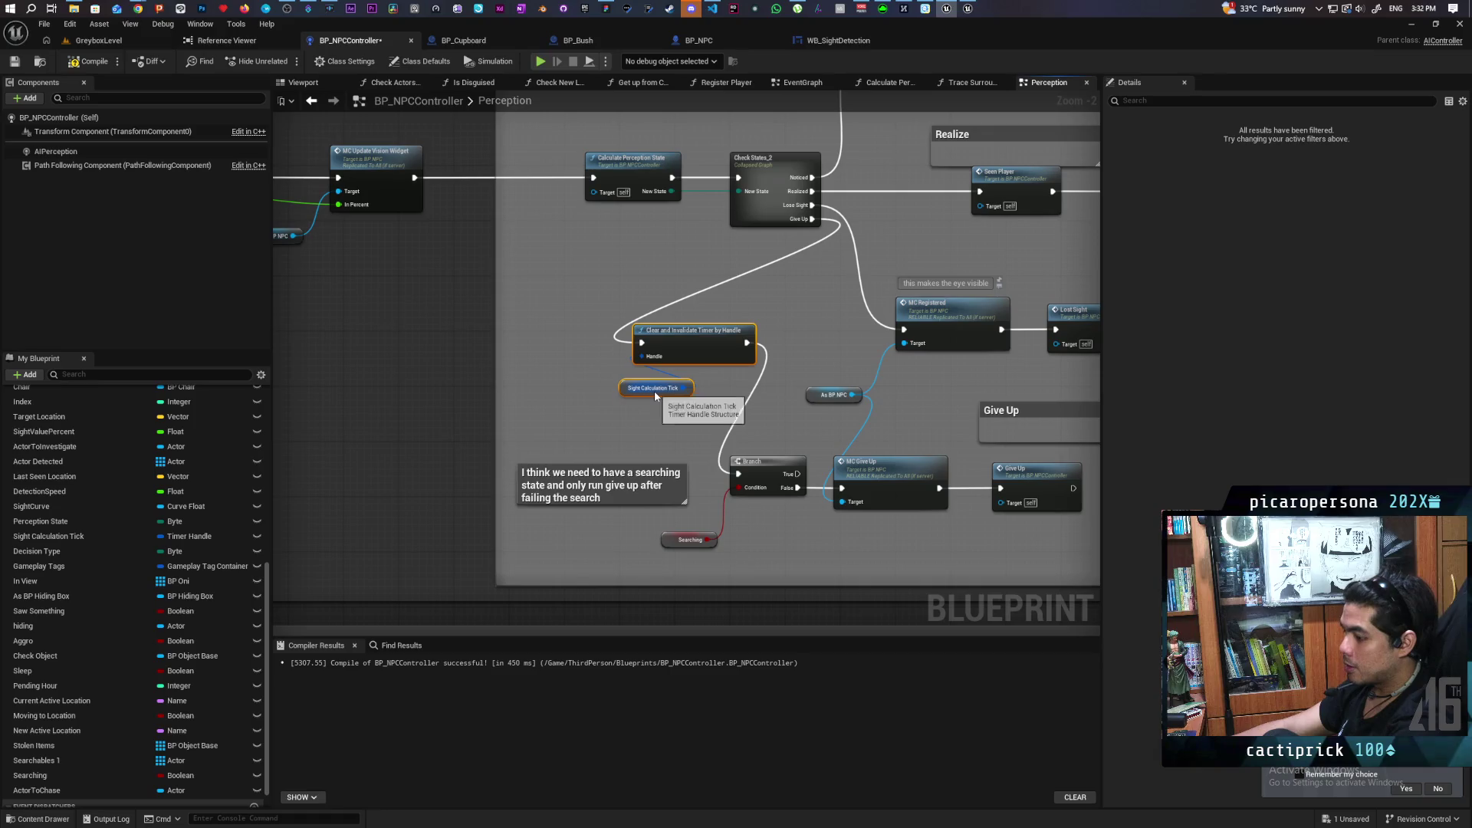
pyautogui.doubleClick(655, 396)
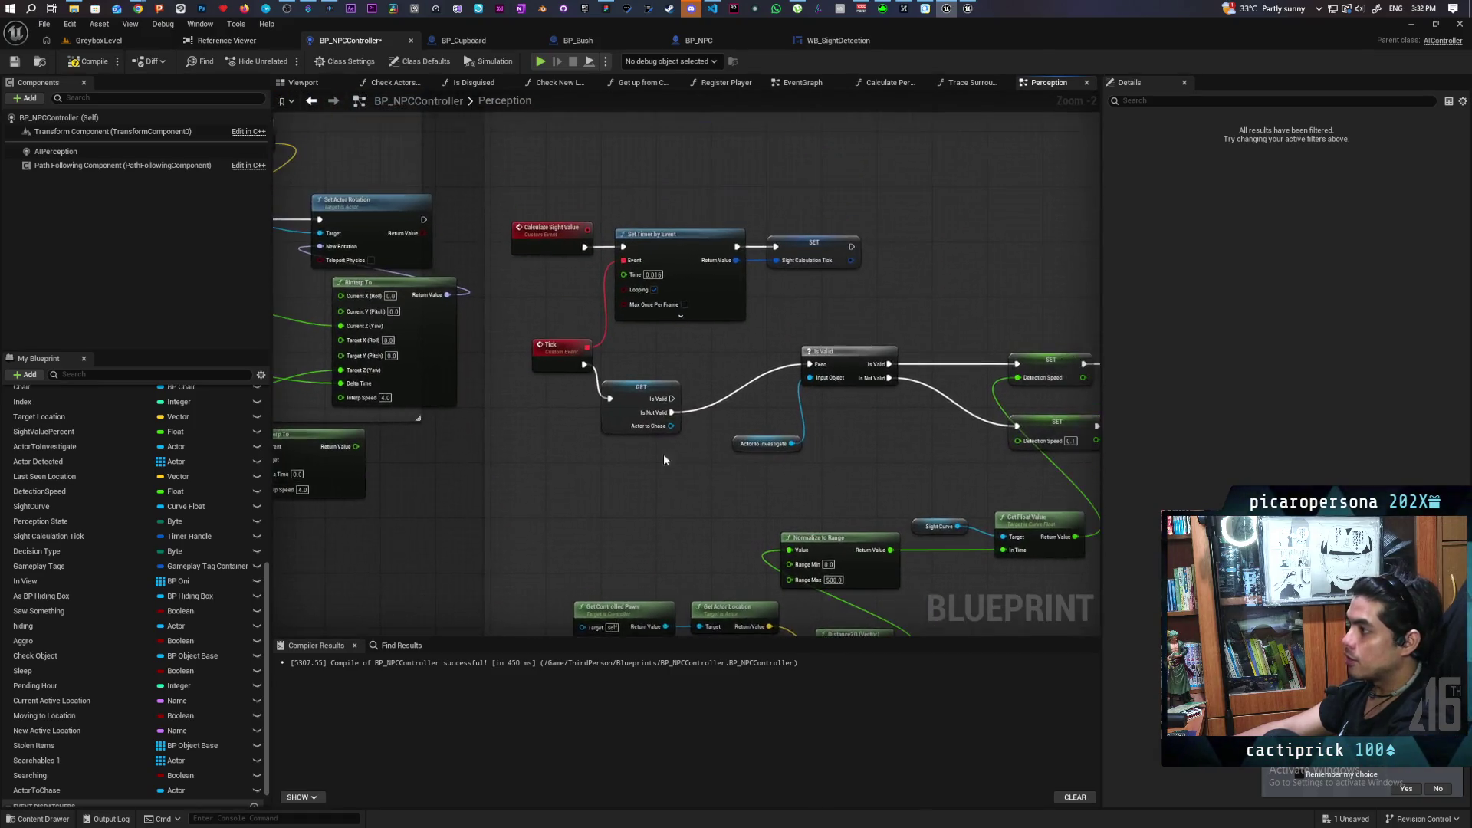
pyautogui.hotkey('ctrl', 'v')
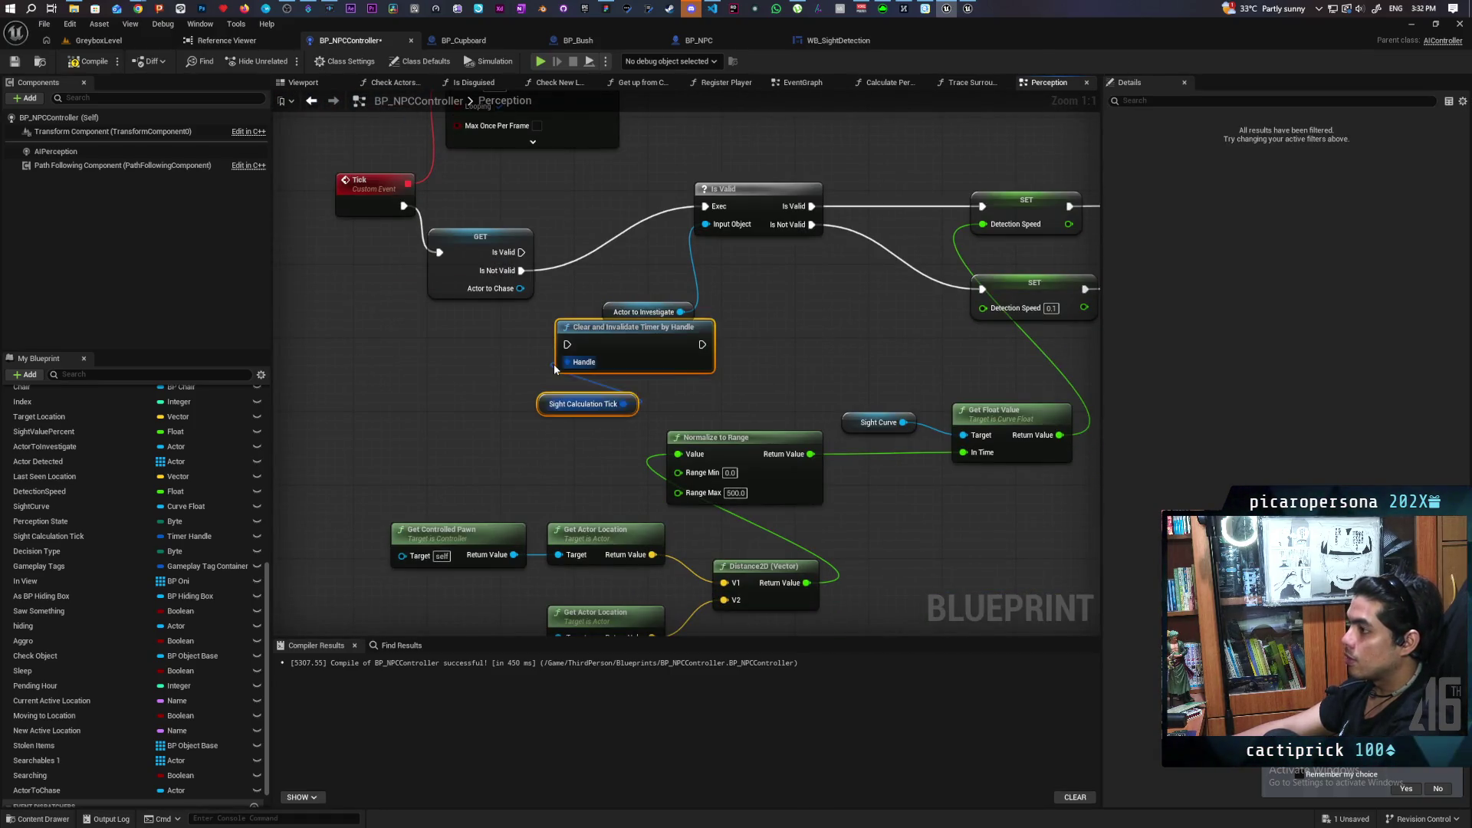
pyautogui.moveTo(521, 253)
pyautogui.mouseDown()
pyautogui.moveTo(568, 344)
pyautogui.moveTo(490, 379)
pyautogui.mouseUp()
pyautogui.click(591, 430)
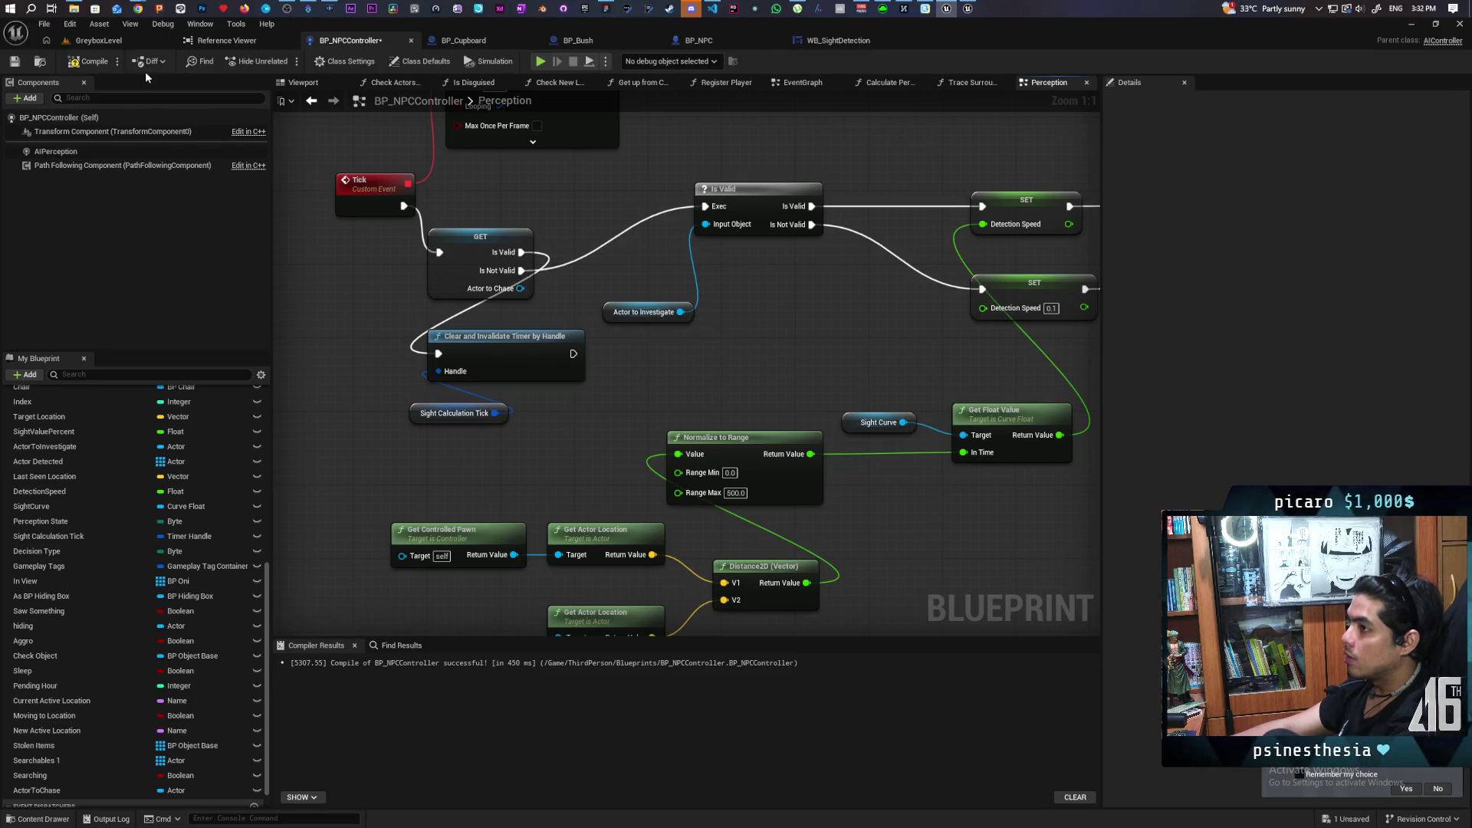
pyautogui.moveTo(585, 266); pyautogui.dragTo(585, 371)
pyautogui.hotkey('ctrl', 's')
pyautogui.scroll(-3, 654, 370)
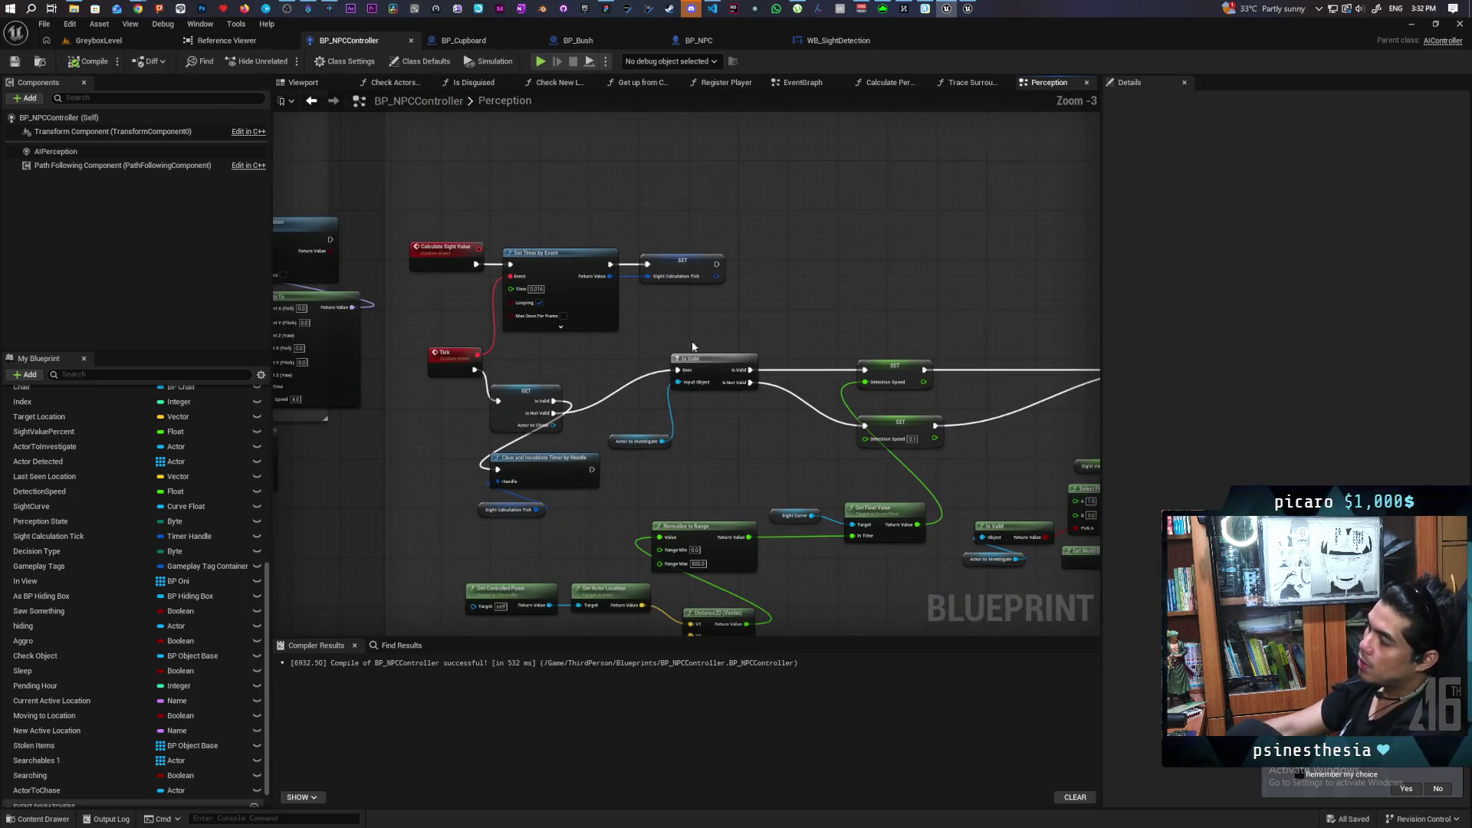
pyautogui.moveTo(803, 304)
pyautogui.mouseDown()
pyautogui.moveTo(674, 276)
pyautogui.moveTo(549, 328)
pyautogui.mouseUp()
pyautogui.scroll(-4, 549, 328)
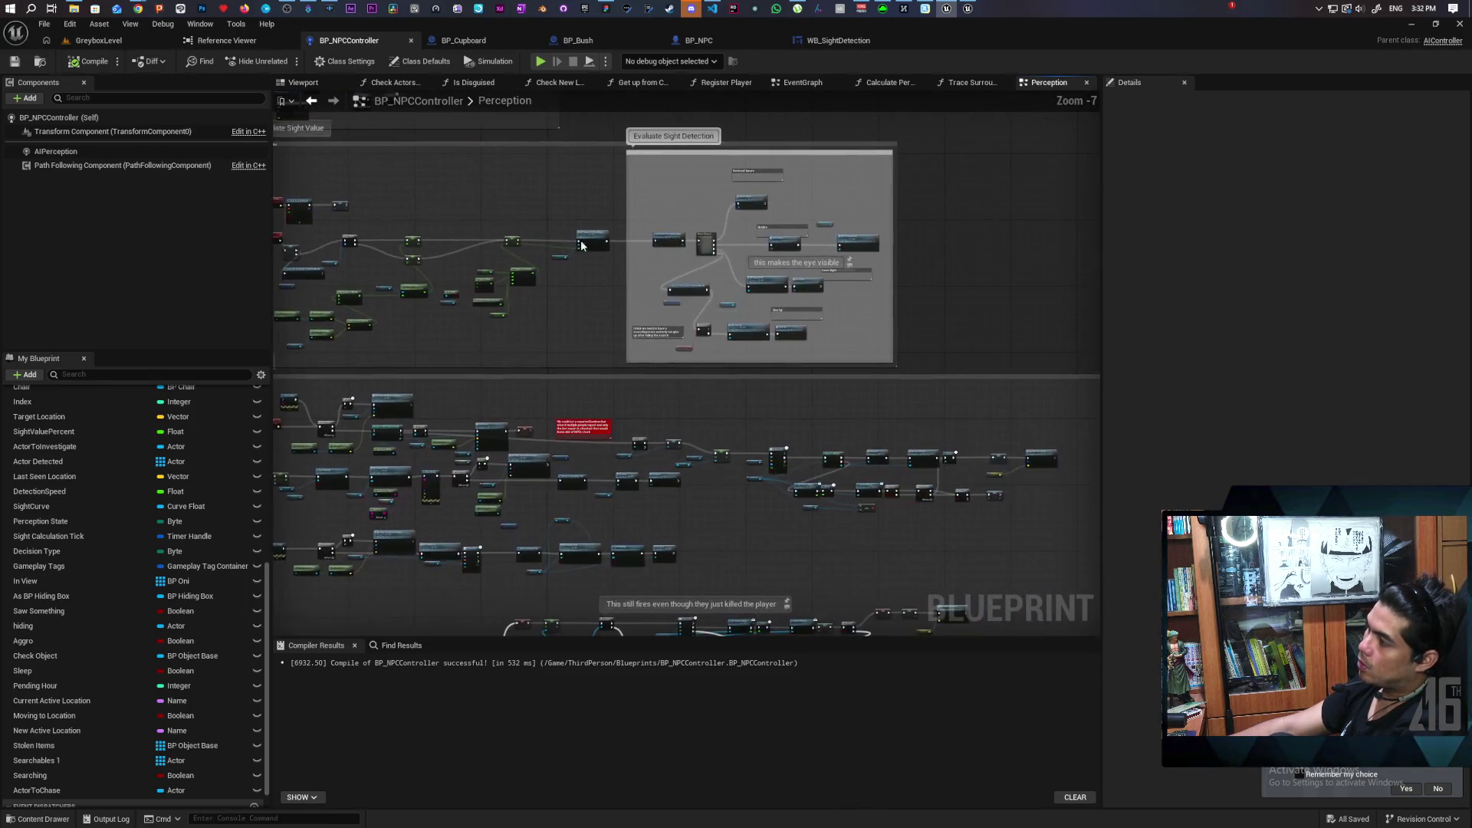
pyautogui.scroll(4, 645, 247)
pyautogui.moveTo(651, 283); pyautogui.dragTo(408, 404)
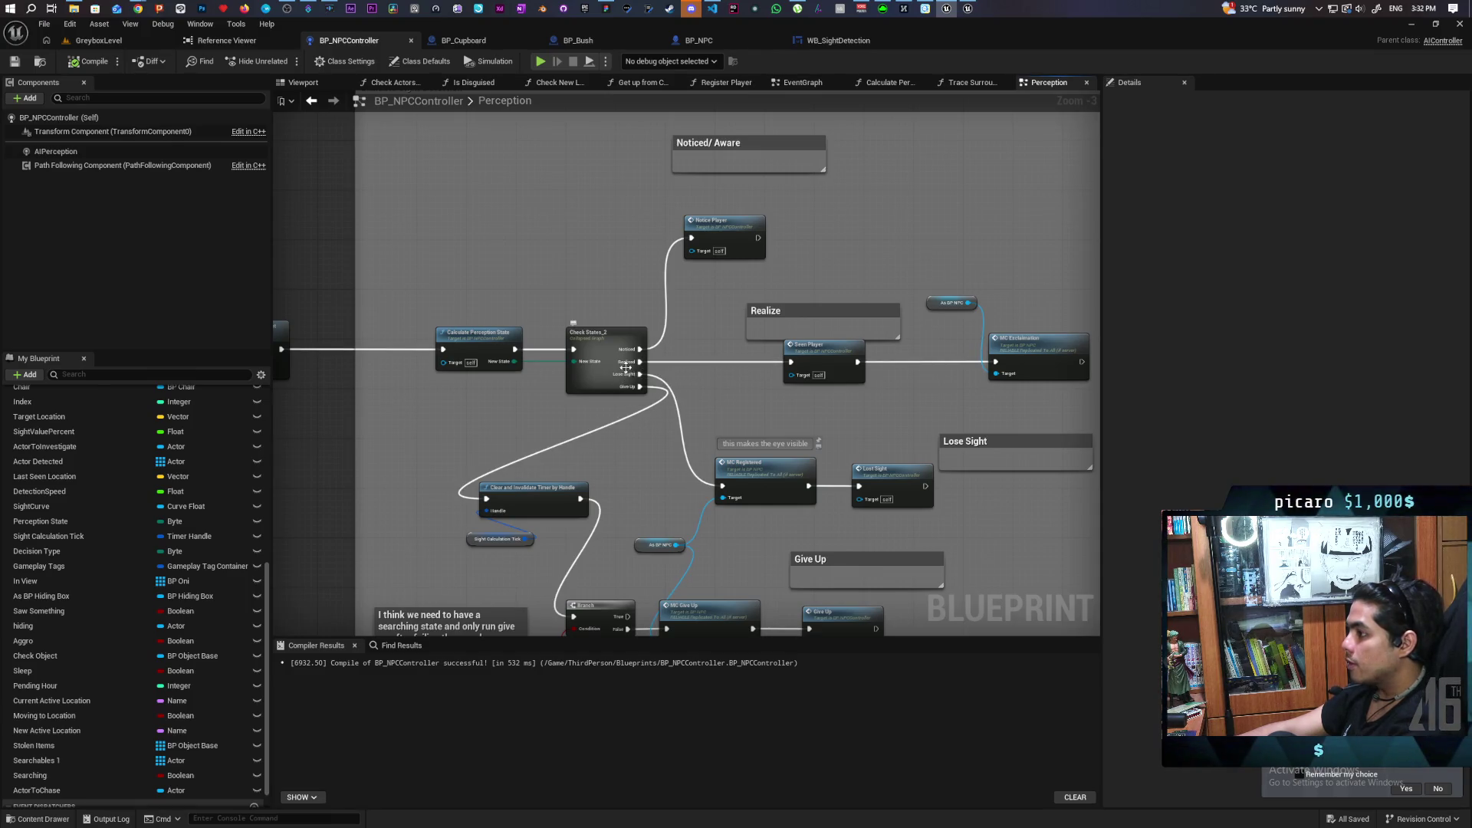
pyautogui.doubleClick(820, 348)
pyautogui.moveTo(564, 332); pyautogui.dragTo(751, 442)
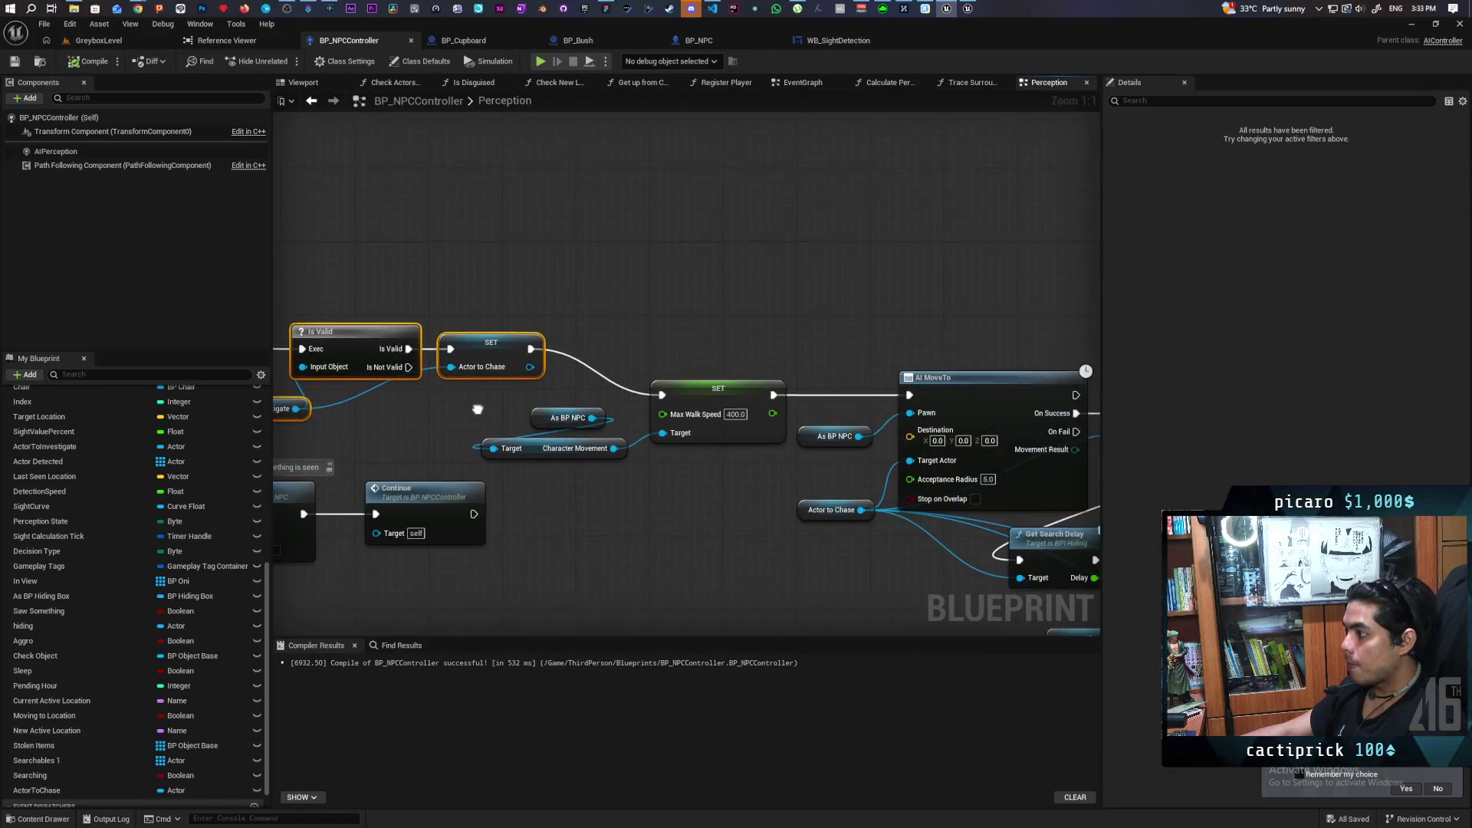
pyautogui.click(488, 348)
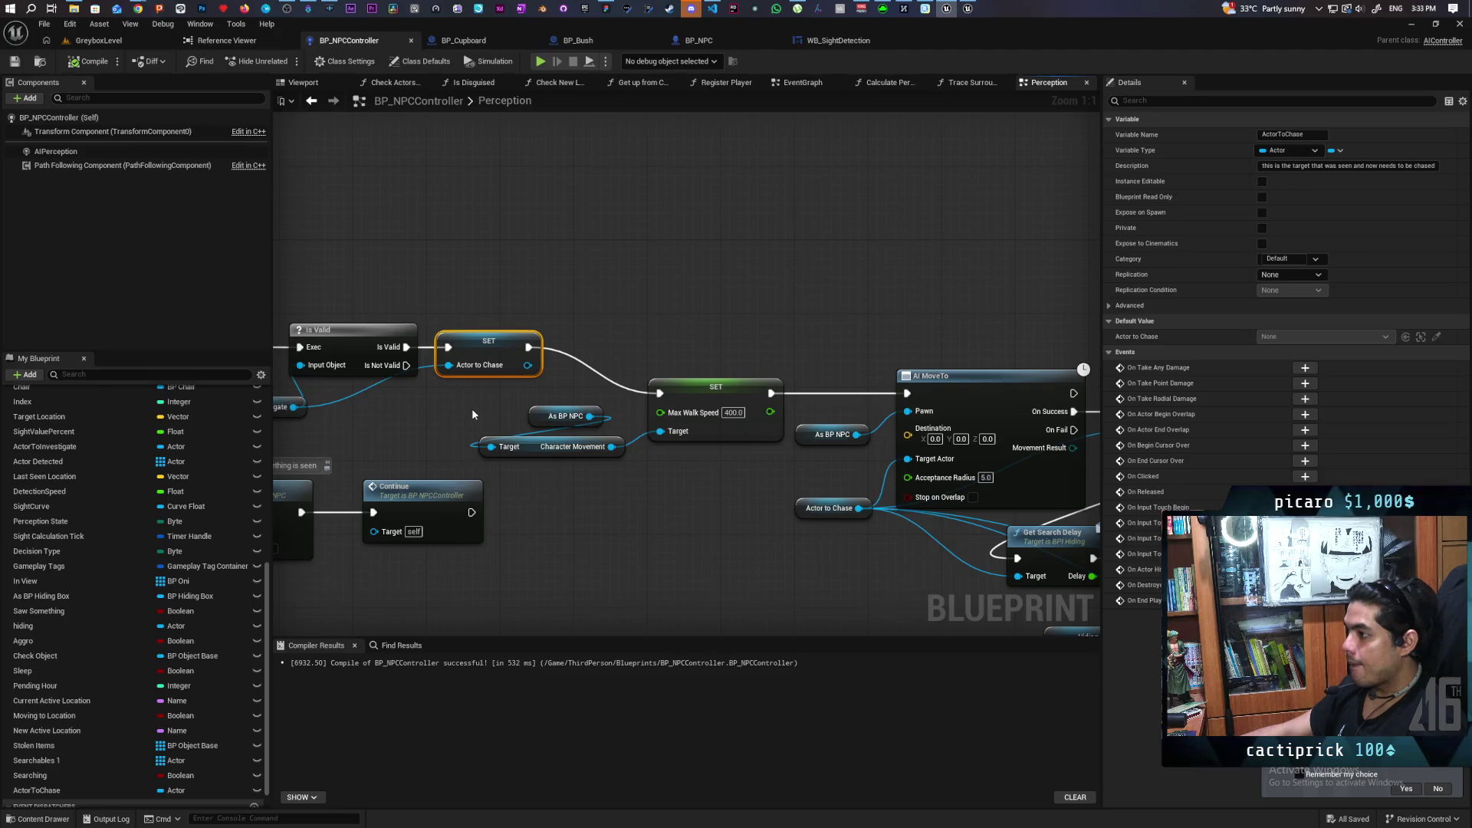
pyautogui.moveTo(679, 334)
pyautogui.mouseDown()
pyautogui.moveTo(431, 267)
pyautogui.moveTo(554, 243)
pyautogui.moveTo(402, 243)
pyautogui.moveTo(999, 230)
pyautogui.mouseUp()
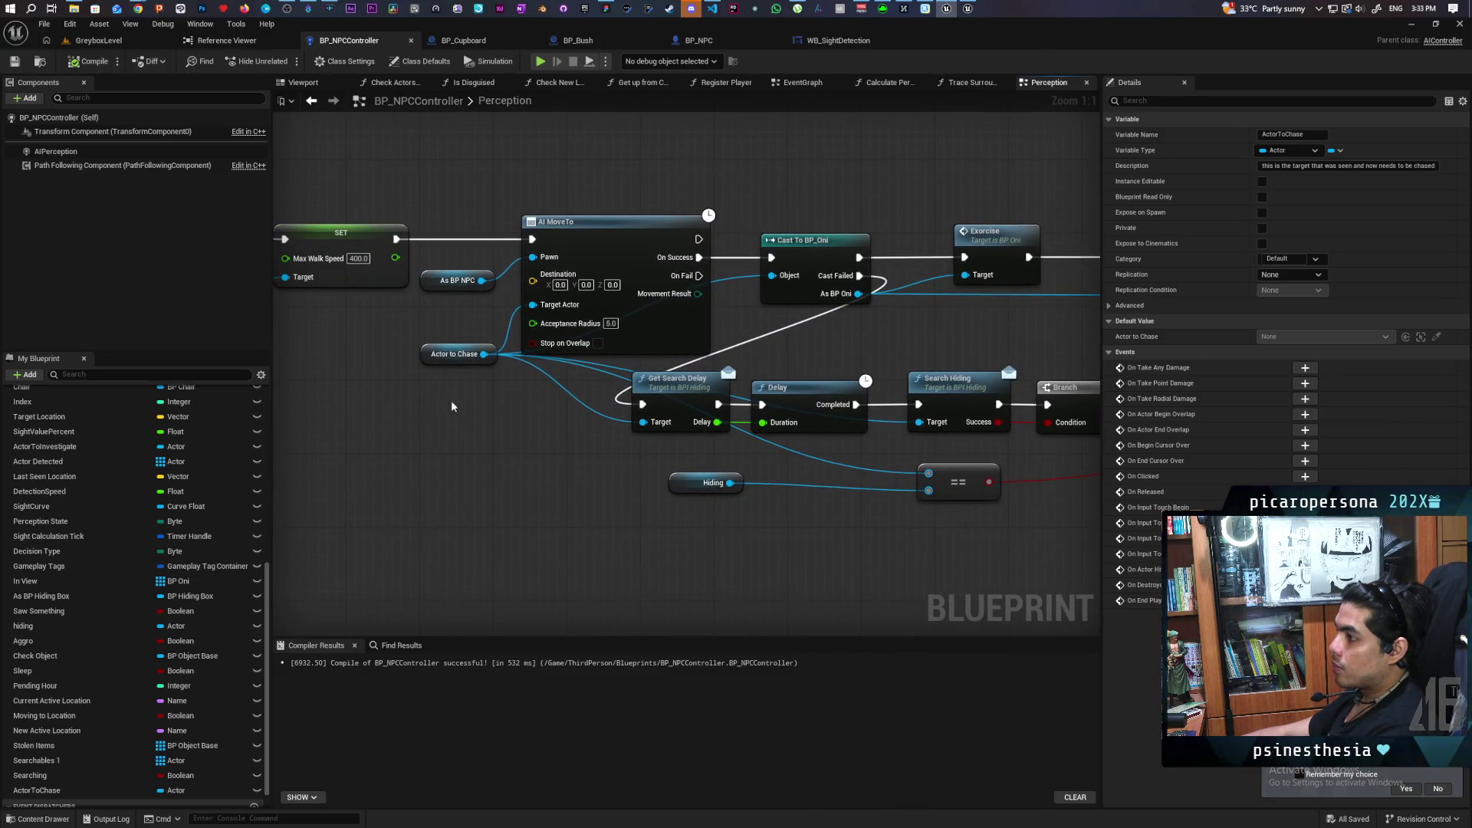
pyautogui.moveTo(474, 449)
pyautogui.mouseDown()
pyautogui.moveTo(284, 449)
pyautogui.moveTo(520, 445)
pyautogui.moveTo(354, 455)
pyautogui.moveTo(466, 455)
pyautogui.moveTo(424, 455)
pyautogui.moveTo(862, 416)
pyautogui.moveTo(228, 466)
pyautogui.mouseUp()
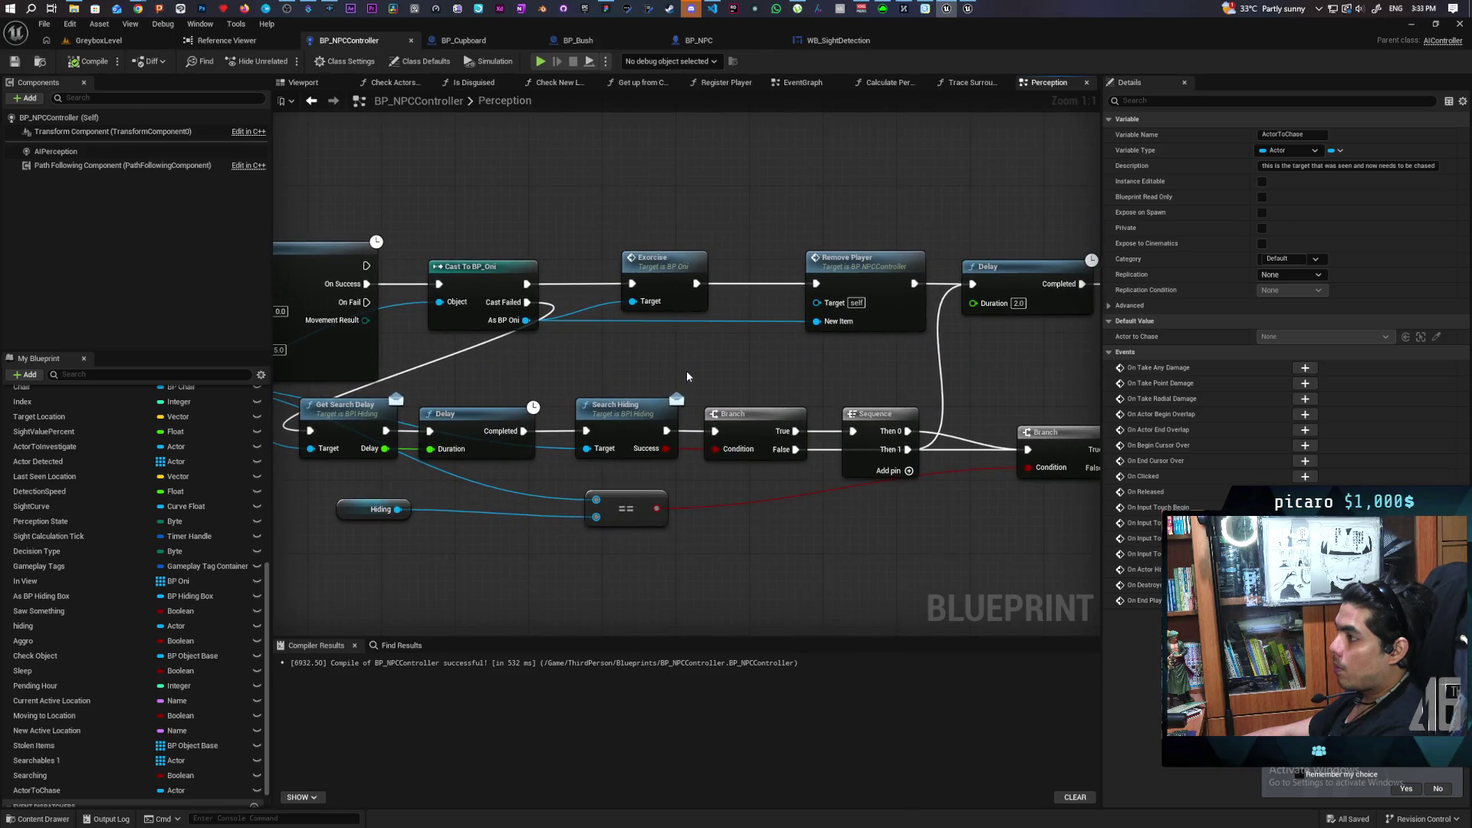
pyautogui.scroll(-3, 694, 348)
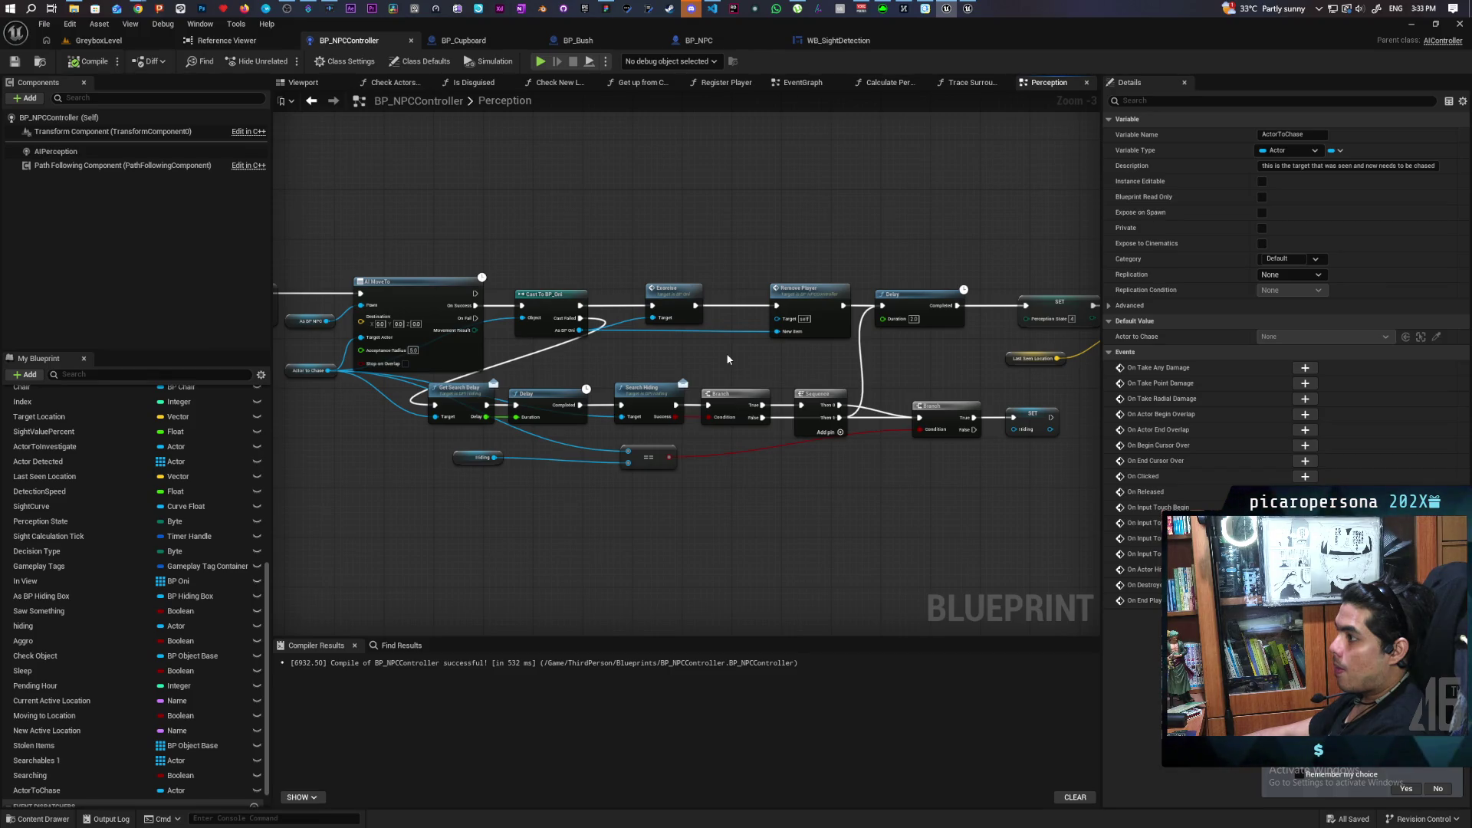
pyautogui.moveTo(727, 359)
pyautogui.mouseDown()
pyautogui.moveTo(578, 342)
pyautogui.moveTo(514, 385)
pyautogui.moveTo(1051, 368)
pyautogui.moveTo(1112, 410)
pyautogui.moveTo(1097, 360)
pyautogui.moveTo(471, 407)
pyautogui.moveTo(858, 384)
pyautogui.moveTo(766, 368)
pyautogui.moveTo(611, 387)
pyautogui.moveTo(824, 383)
pyautogui.moveTo(595, 392)
pyautogui.mouseUp()
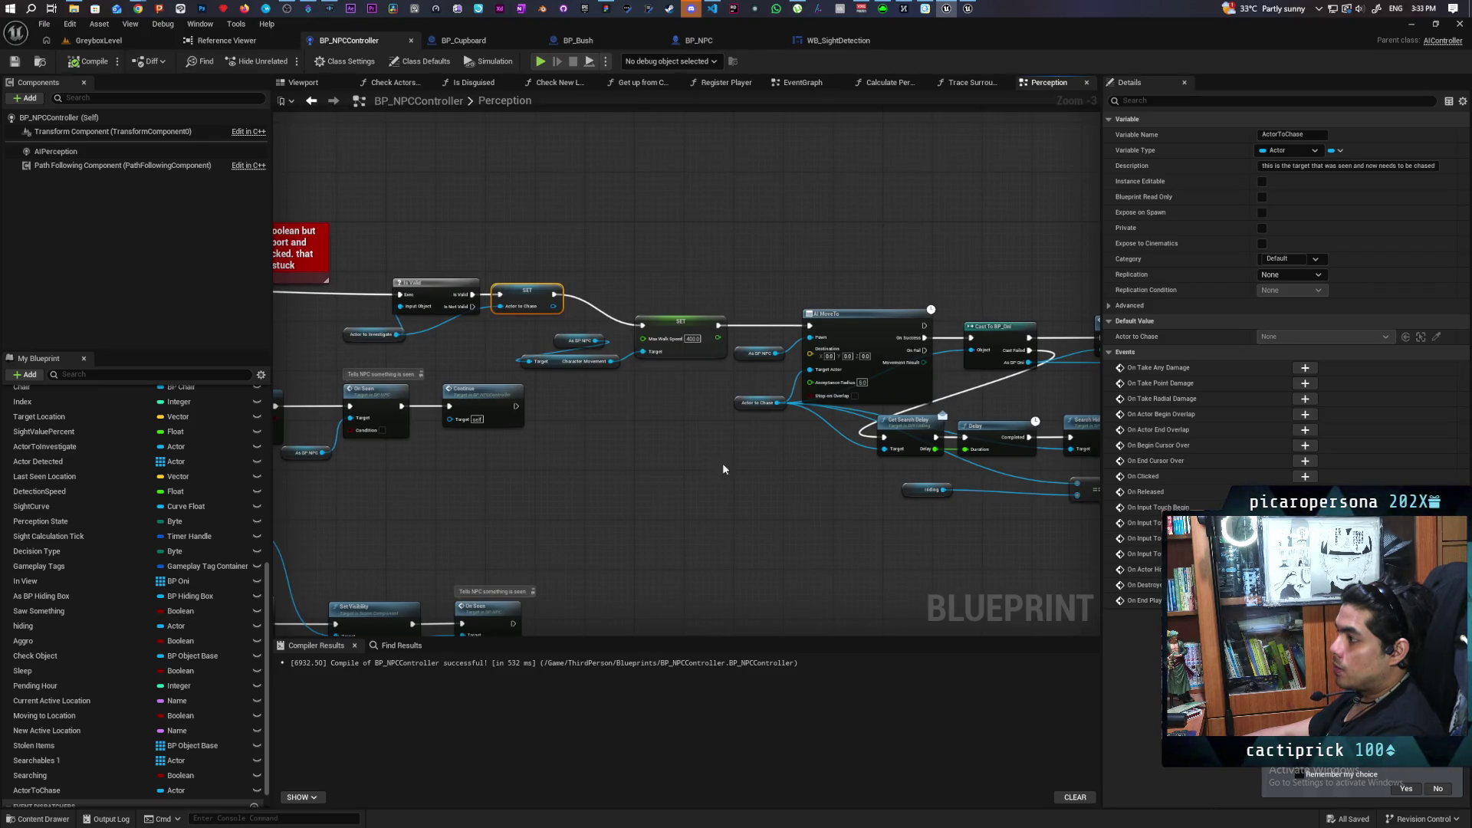
pyautogui.moveTo(723, 469); pyautogui.dragTo(379, 411)
pyautogui.moveTo(912, 429)
pyautogui.mouseDown()
pyautogui.moveTo(633, 420)
pyautogui.moveTo(729, 446)
pyautogui.moveTo(980, 445)
pyautogui.mouseUp()
pyautogui.moveTo(661, 425)
pyautogui.mouseDown()
pyautogui.moveTo(782, 428)
pyautogui.moveTo(546, 435)
pyautogui.moveTo(549, 421)
pyautogui.moveTo(565, 431)
pyautogui.moveTo(405, 414)
pyautogui.mouseUp()
pyautogui.moveTo(834, 447)
pyautogui.mouseDown()
pyautogui.moveTo(792, 427)
pyautogui.moveTo(701, 440)
pyautogui.mouseUp()
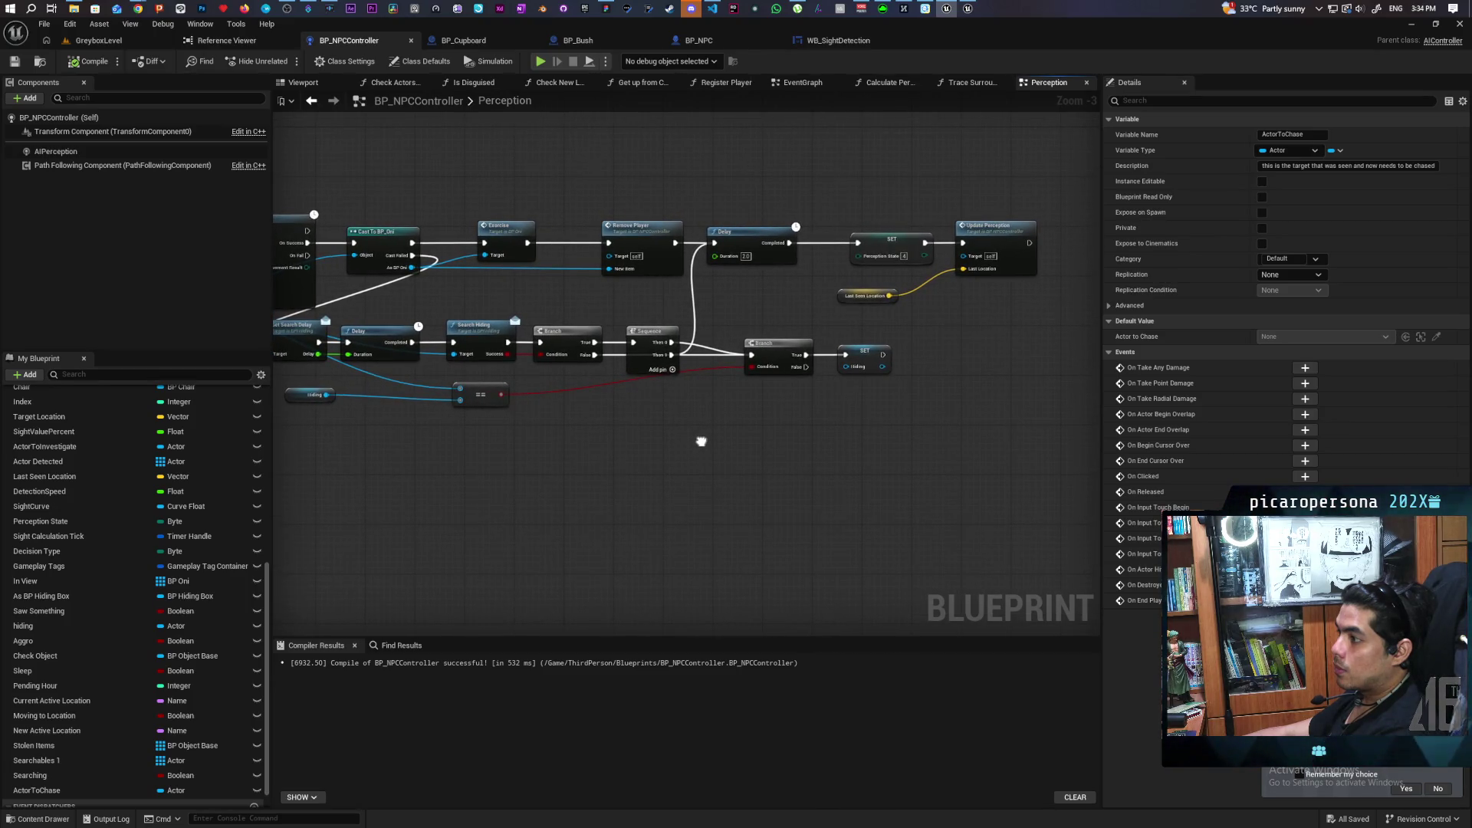
# Settle the Sequence node into place in the search chain.
pyautogui.moveTo(648, 335)
pyautogui.mouseDown()
pyautogui.moveTo(657, 308)
pyautogui.moveTo(656, 323)
pyautogui.mouseUp()
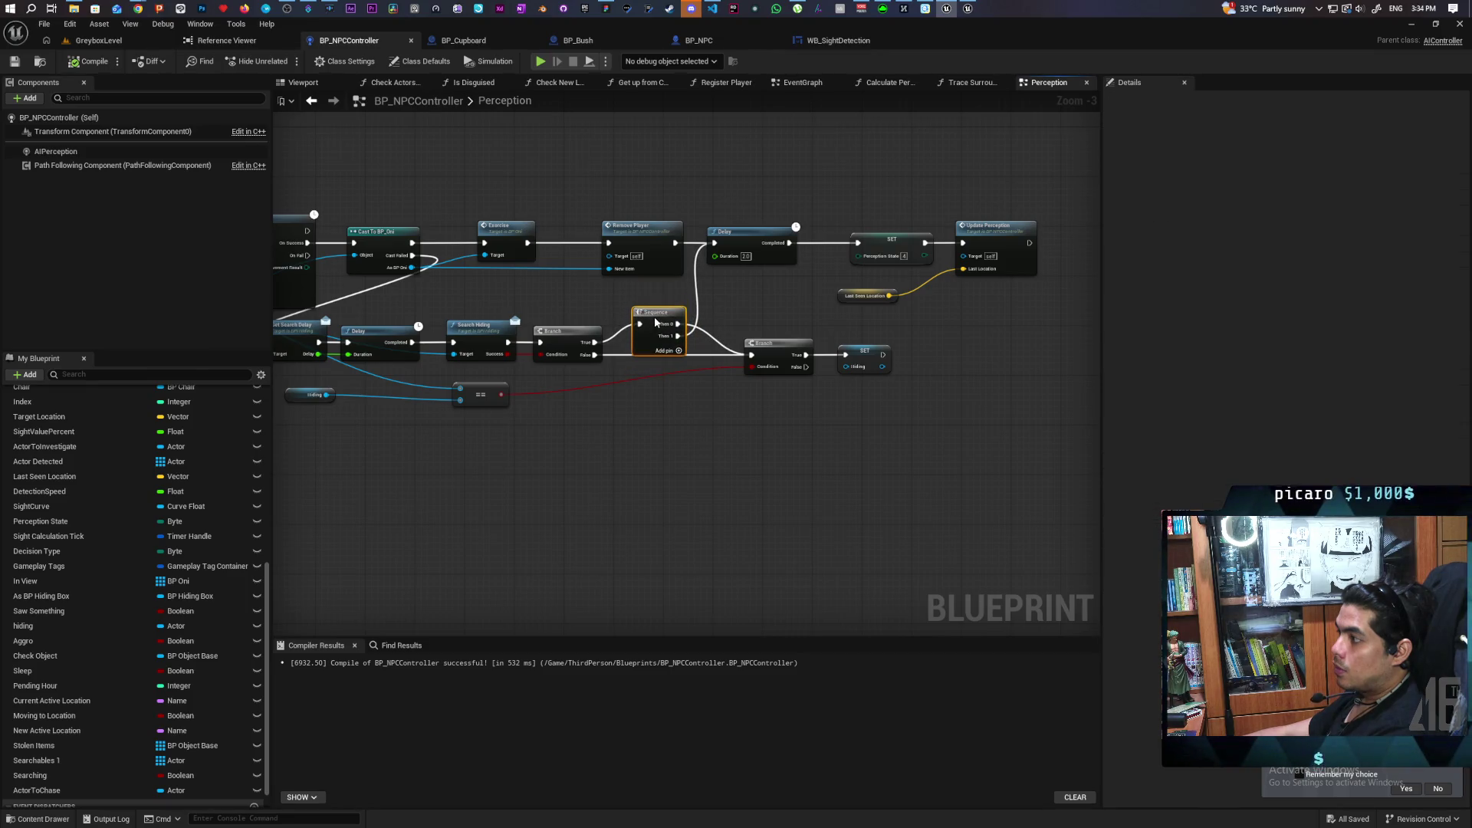
pyautogui.moveTo(654, 321); pyautogui.dragTo(657, 340)
pyautogui.moveTo(606, 470)
pyautogui.mouseDown()
pyautogui.moveTo(833, 469)
pyautogui.moveTo(602, 474)
pyautogui.mouseUp()
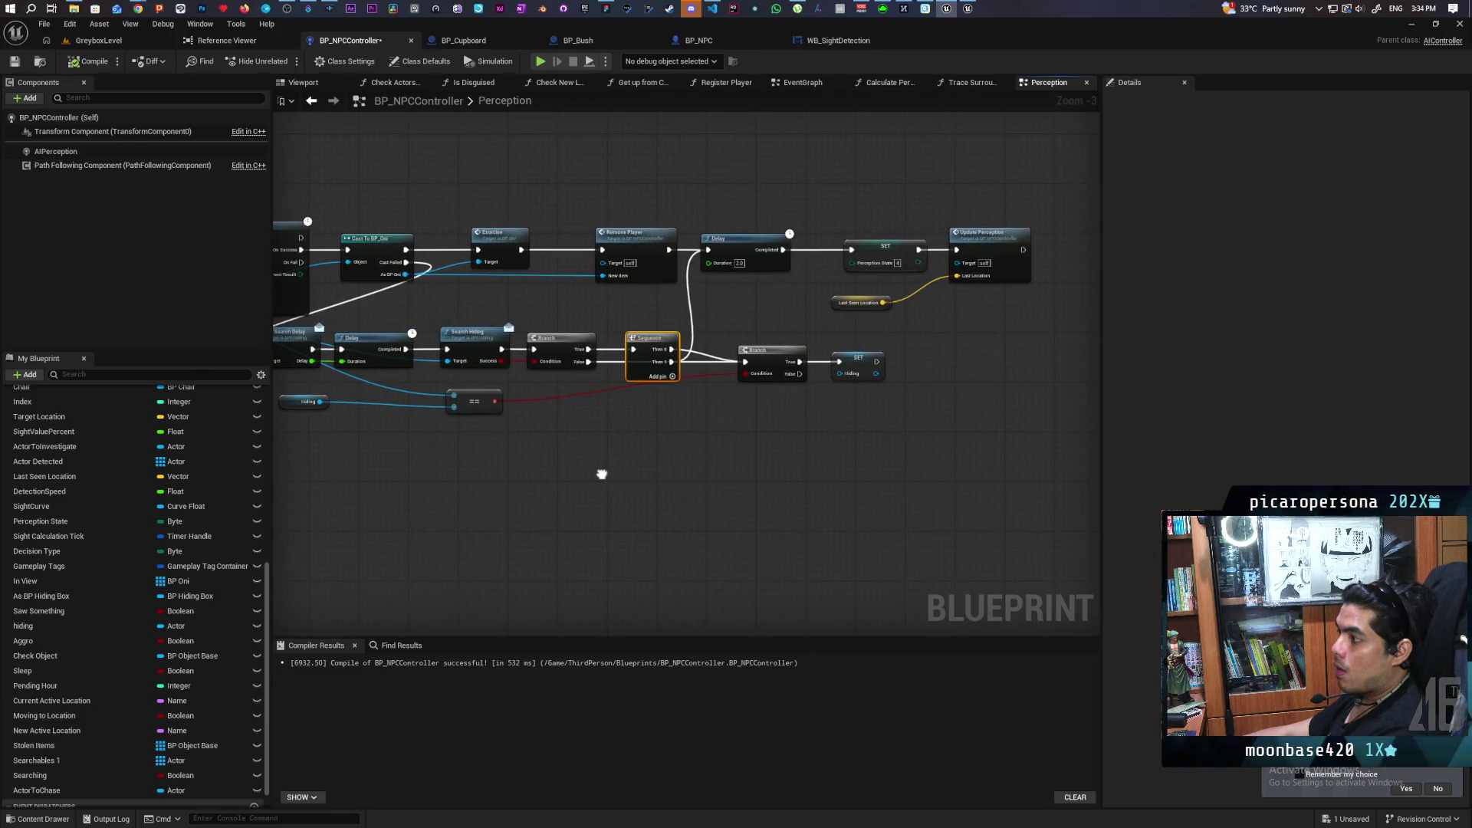
pyautogui.moveTo(601, 474)
pyautogui.mouseDown()
pyautogui.moveTo(702, 452)
pyautogui.moveTo(513, 486)
pyautogui.moveTo(873, 467)
pyautogui.moveTo(610, 479)
pyautogui.mouseUp()
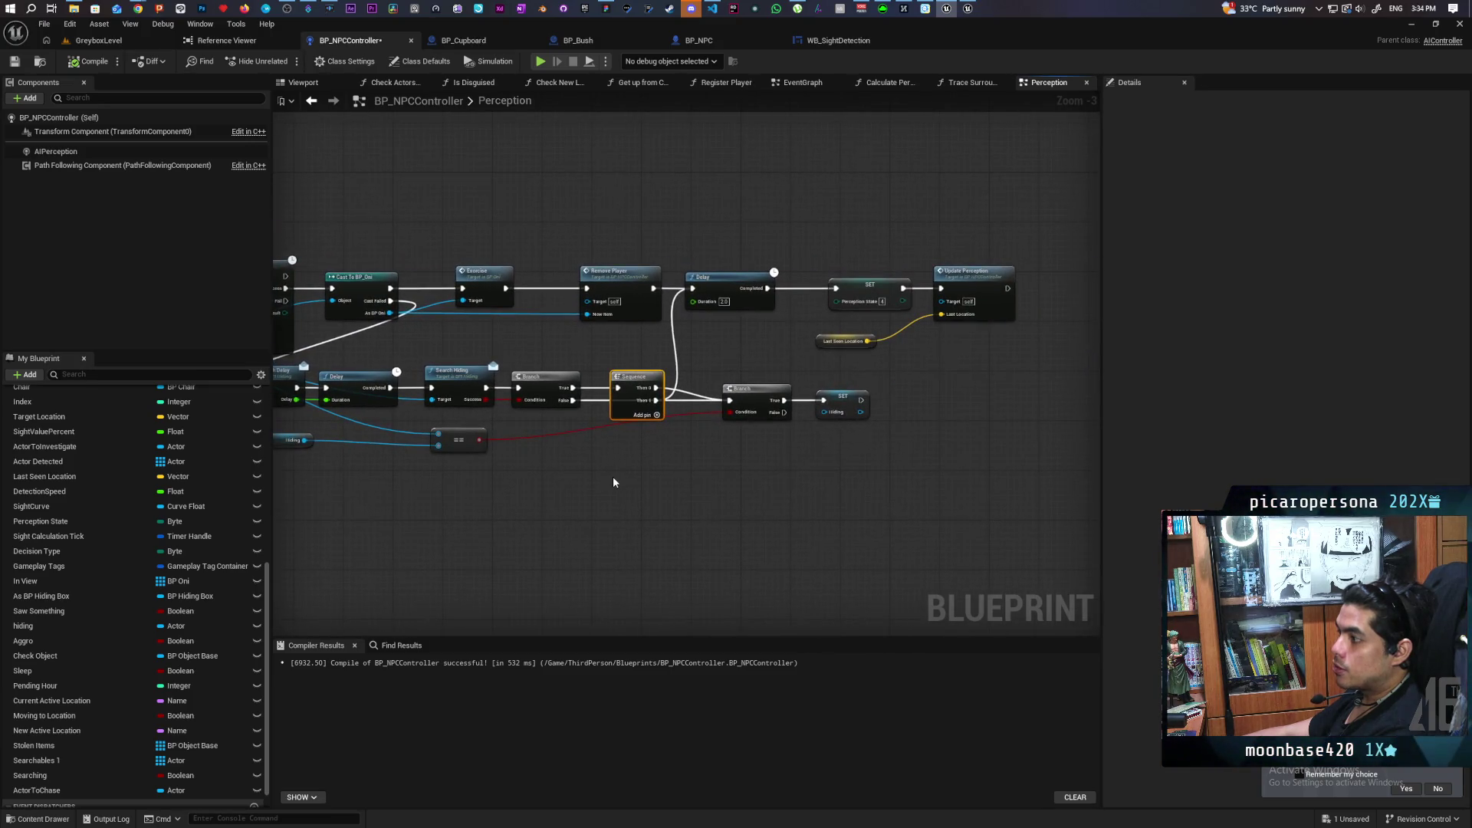
pyautogui.scroll(-2, 613, 476)
pyautogui.scroll(2, 613, 481)
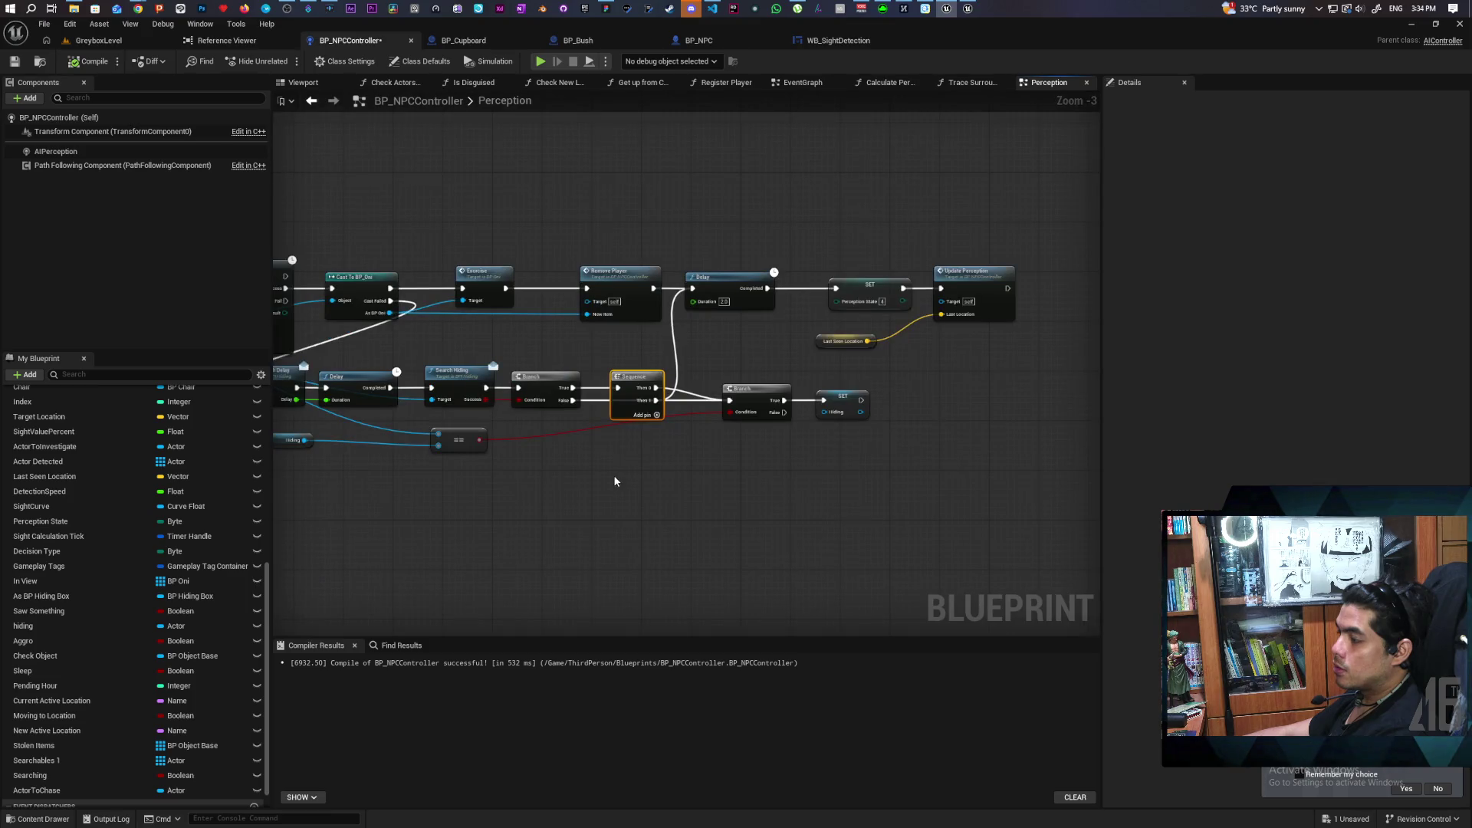
pyautogui.moveTo(639, 462)
pyautogui.mouseDown()
pyautogui.moveTo(595, 514)
pyautogui.moveTo(574, 514)
pyautogui.mouseUp()
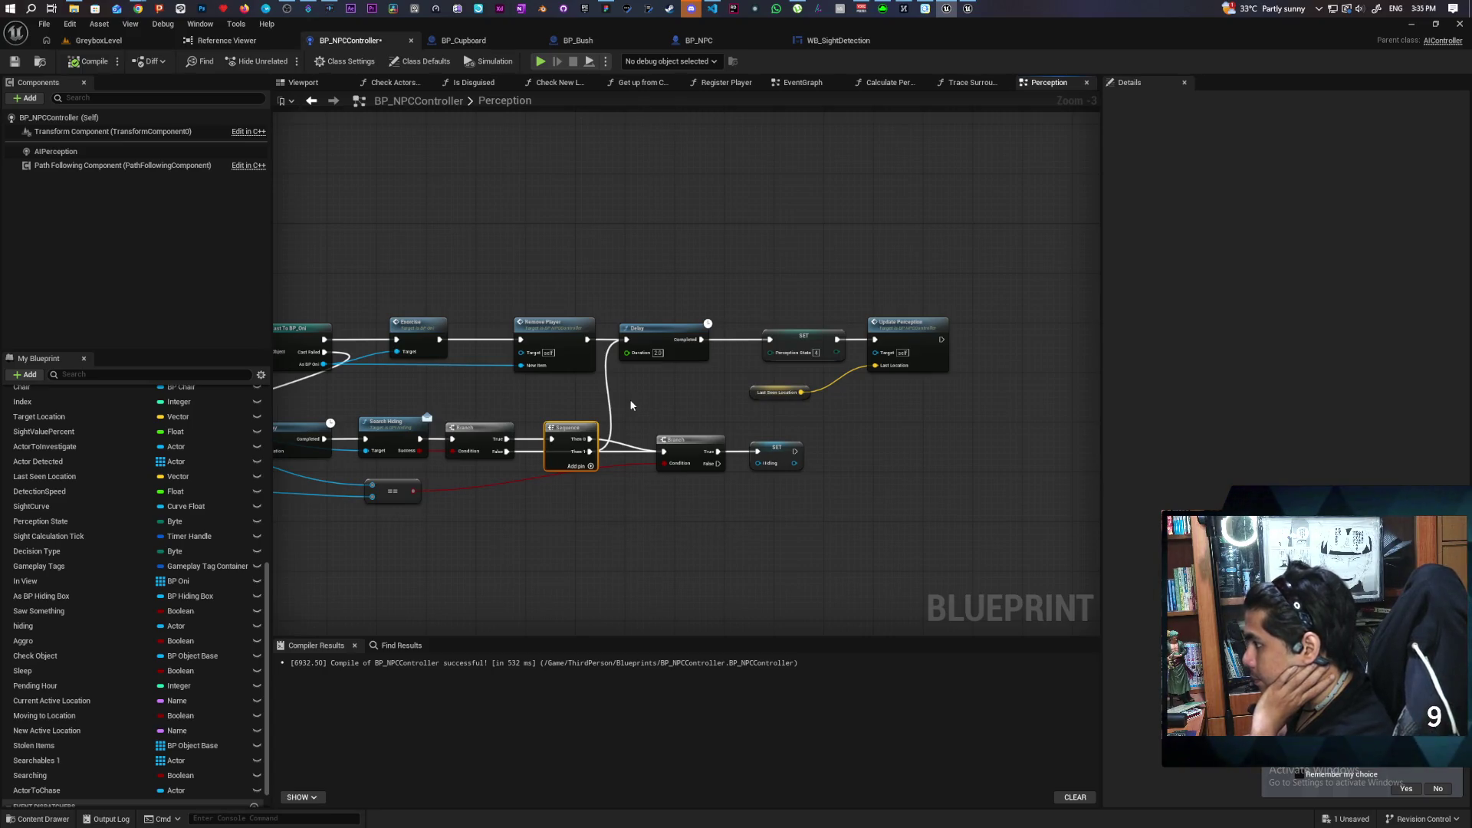
# Box-select SET, Update Perception and Last Seen Location and move them right.
pyautogui.moveTo(950, 273); pyautogui.dragTo(838, 388)
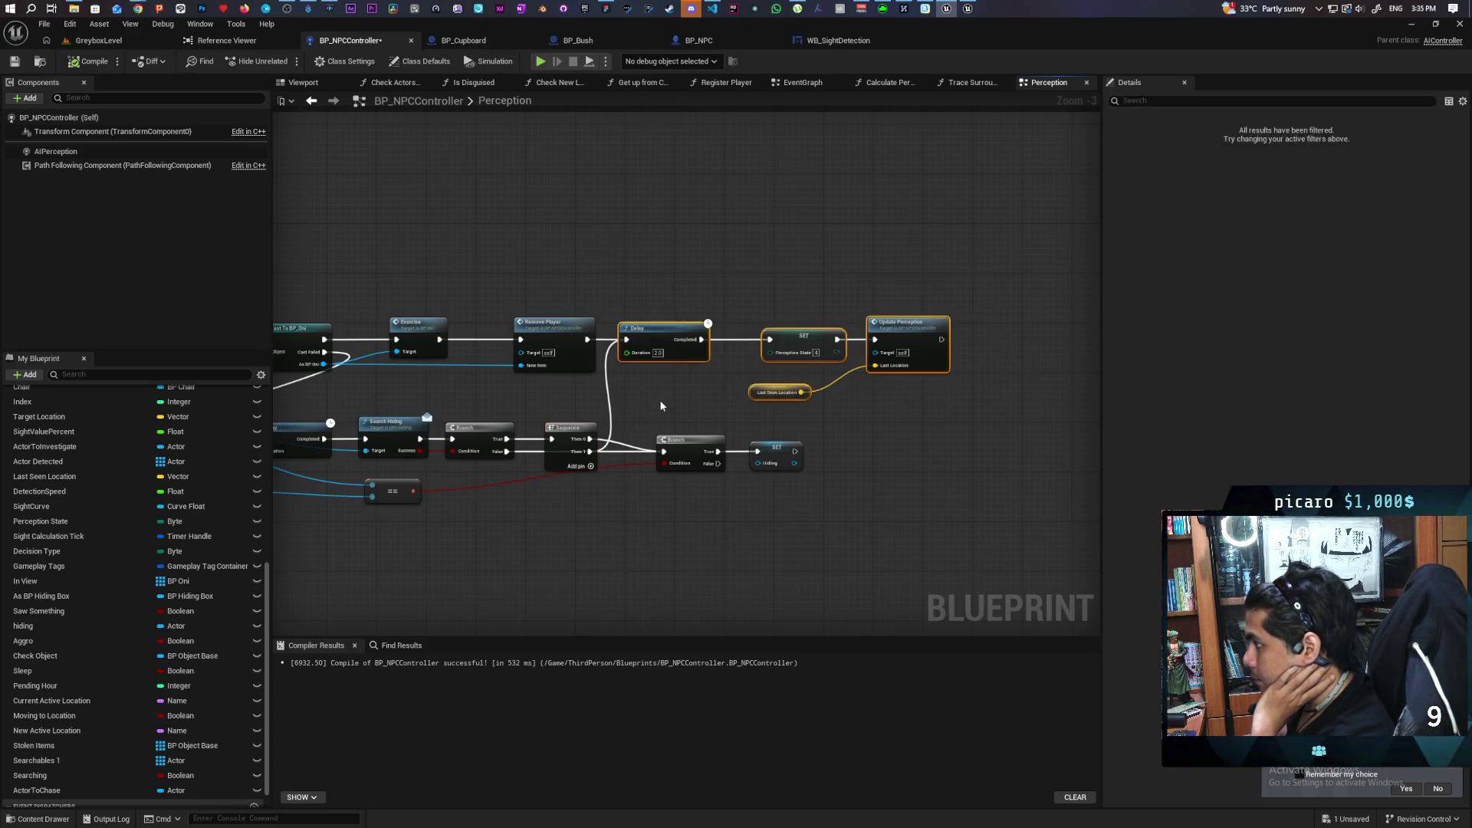
pyautogui.moveTo(659, 399); pyautogui.dragTo(615, 397)
pyautogui.moveTo(674, 310); pyautogui.dragTo(839, 400)
pyautogui.moveTo(717, 330); pyautogui.dragTo(803, 330)
pyautogui.moveTo(400, 379)
pyautogui.mouseDown()
pyautogui.moveTo(689, 366)
pyautogui.moveTo(600, 343)
pyautogui.mouseUp()
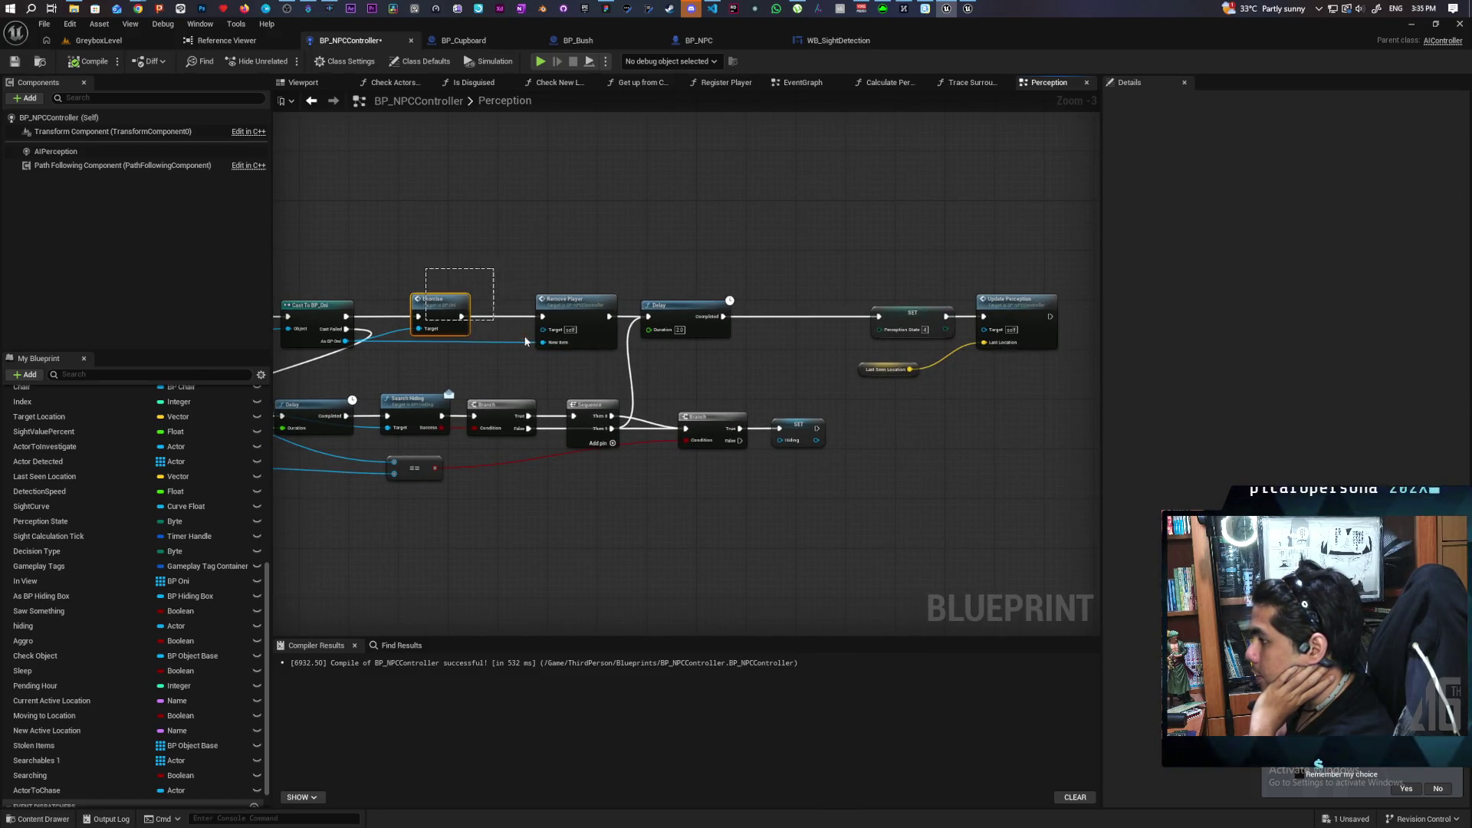
# Move the Delay right and drop ActorToChase as a setter after Remove Player.
pyautogui.click(578, 344)
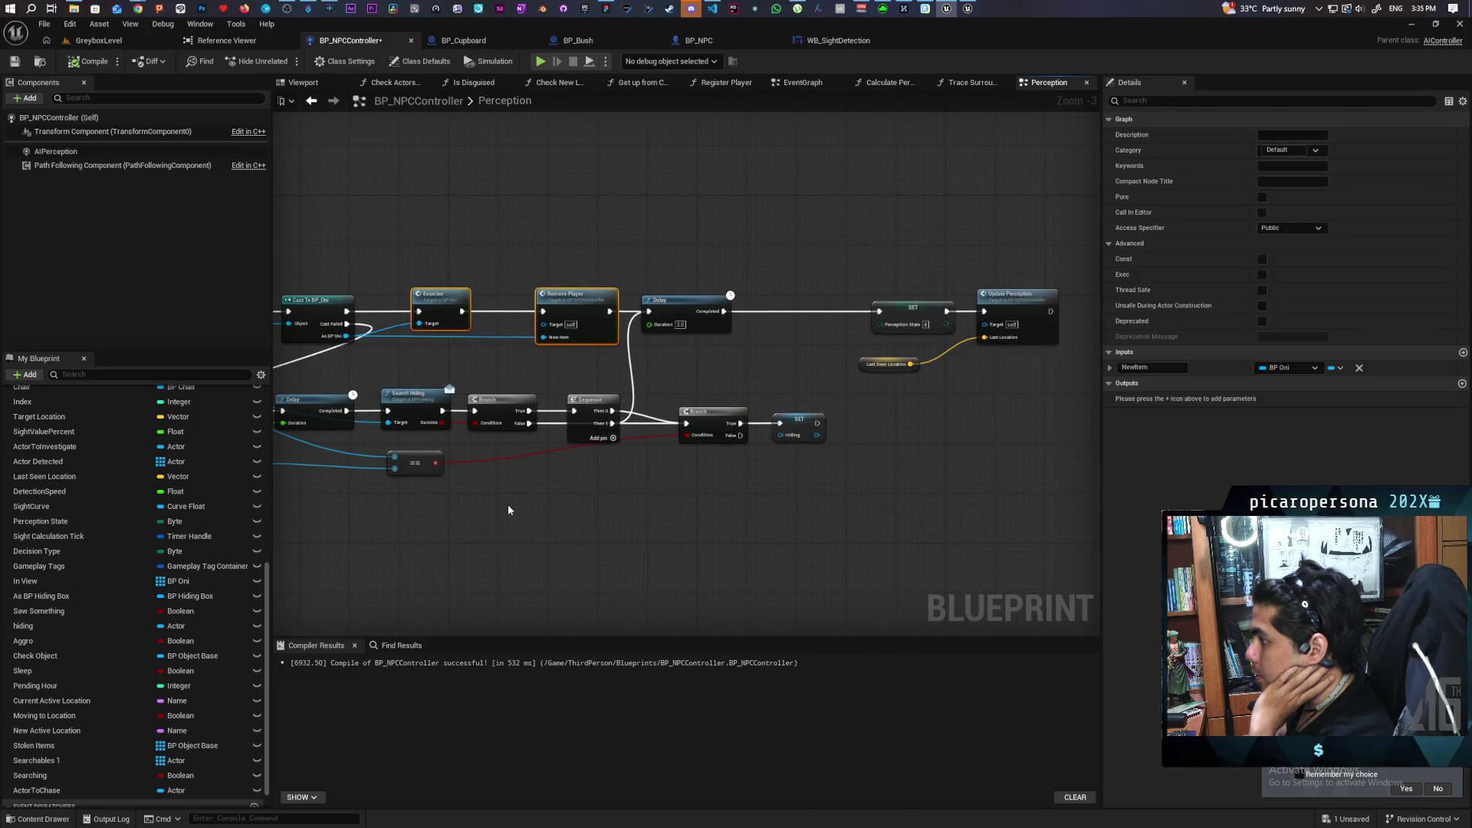
pyautogui.moveTo(38, 789)
pyautogui.mouseDown()
pyautogui.moveTo(706, 481)
pyautogui.moveTo(728, 322)
pyautogui.moveTo(636, 460)
pyautogui.moveTo(47, 794)
pyautogui.mouseUp()
pyautogui.moveTo(674, 300); pyautogui.dragTo(786, 301)
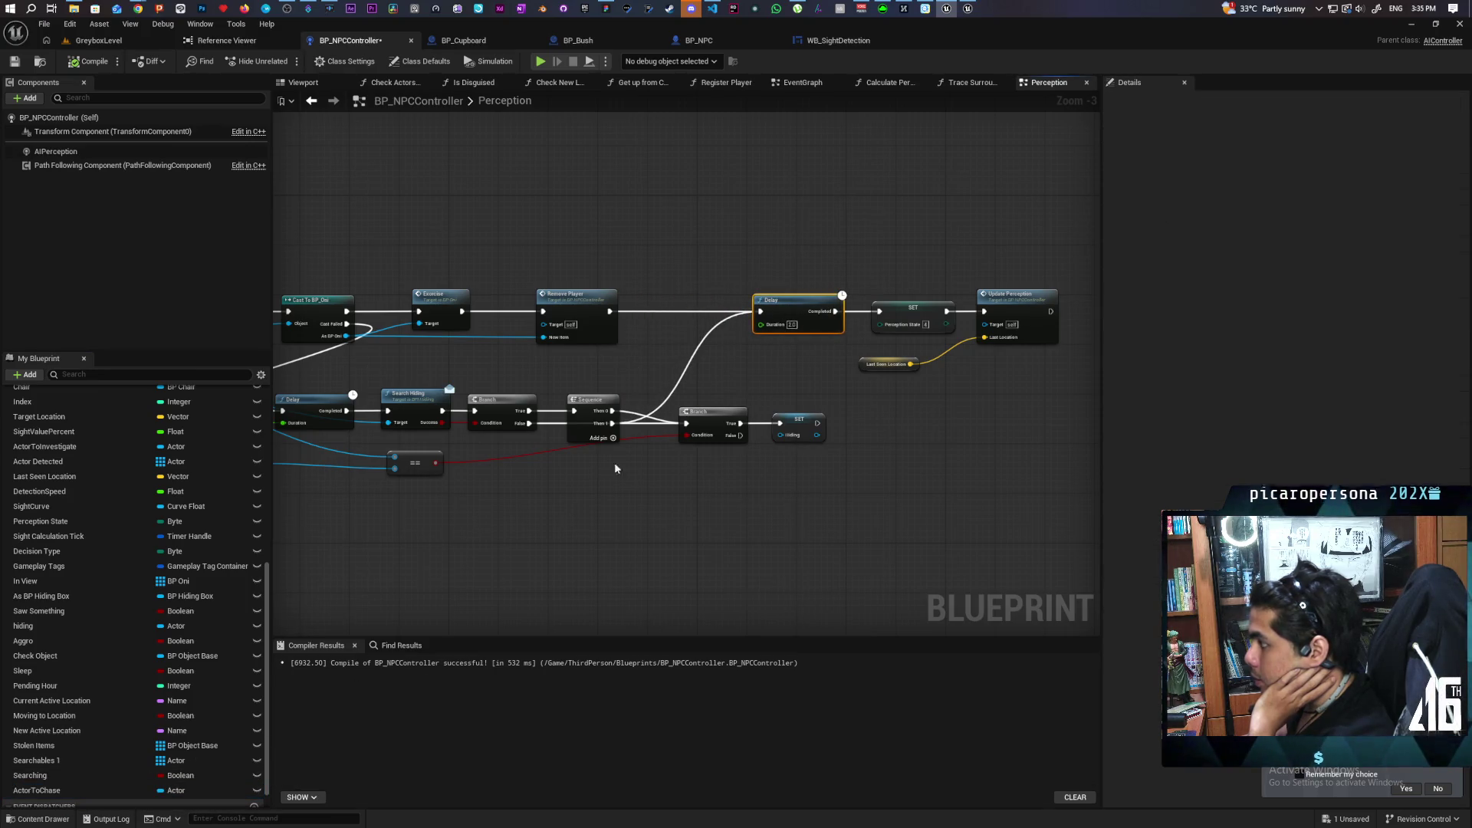
pyautogui.moveTo(34, 790)
pyautogui.mouseDown()
pyautogui.moveTo(734, 354)
pyautogui.moveTo(629, 309)
pyautogui.mouseUp()
pyautogui.click(669, 312)
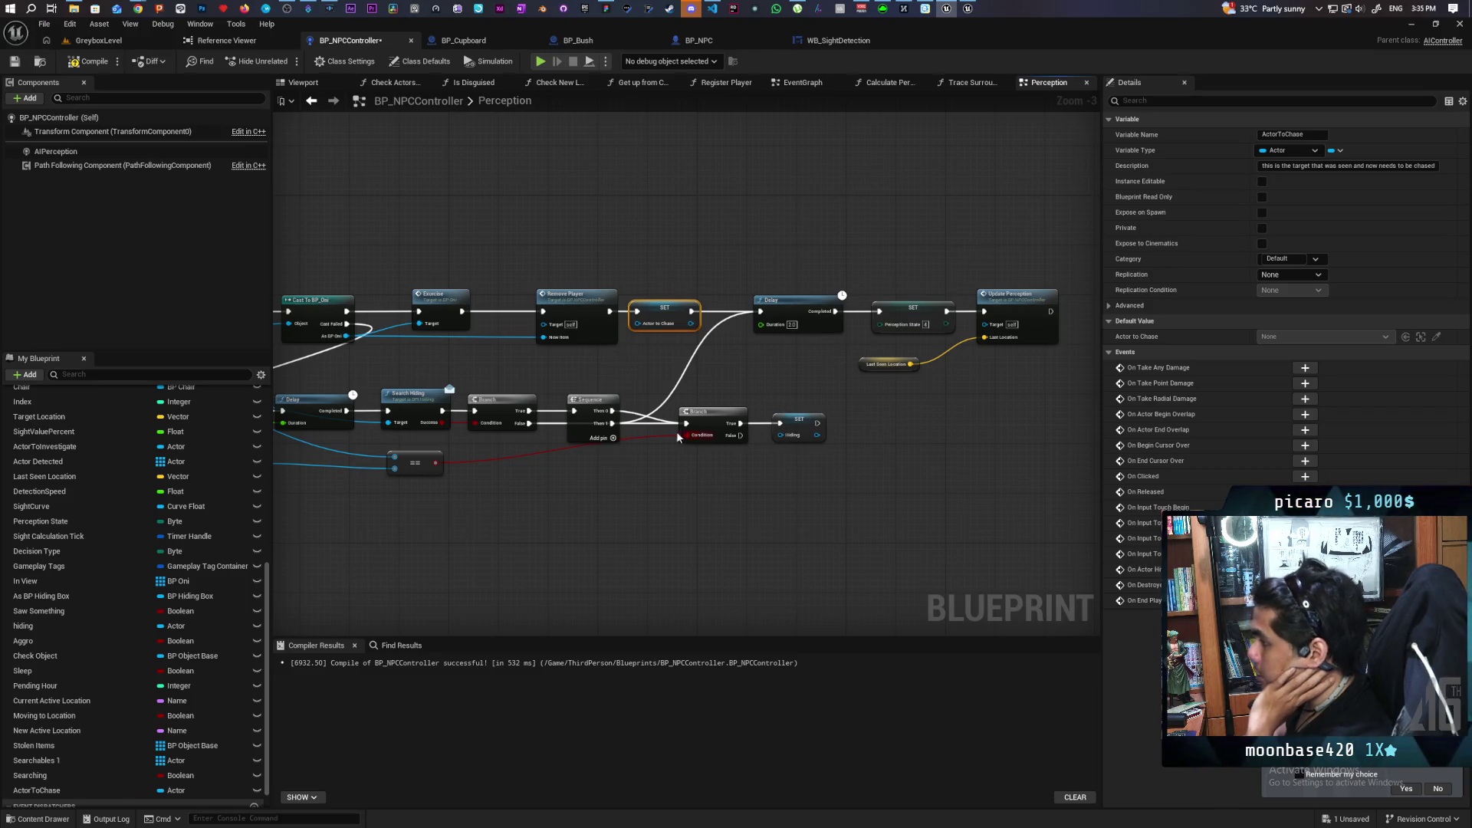
# Paste a Print String node above AI MoveTo and wire AI MoveTo's On Fail output to it.
pyautogui.moveTo(540, 403)
pyautogui.mouseDown()
pyautogui.moveTo(745, 352)
pyautogui.moveTo(927, 349)
pyautogui.moveTo(744, 334)
pyautogui.mouseUp()
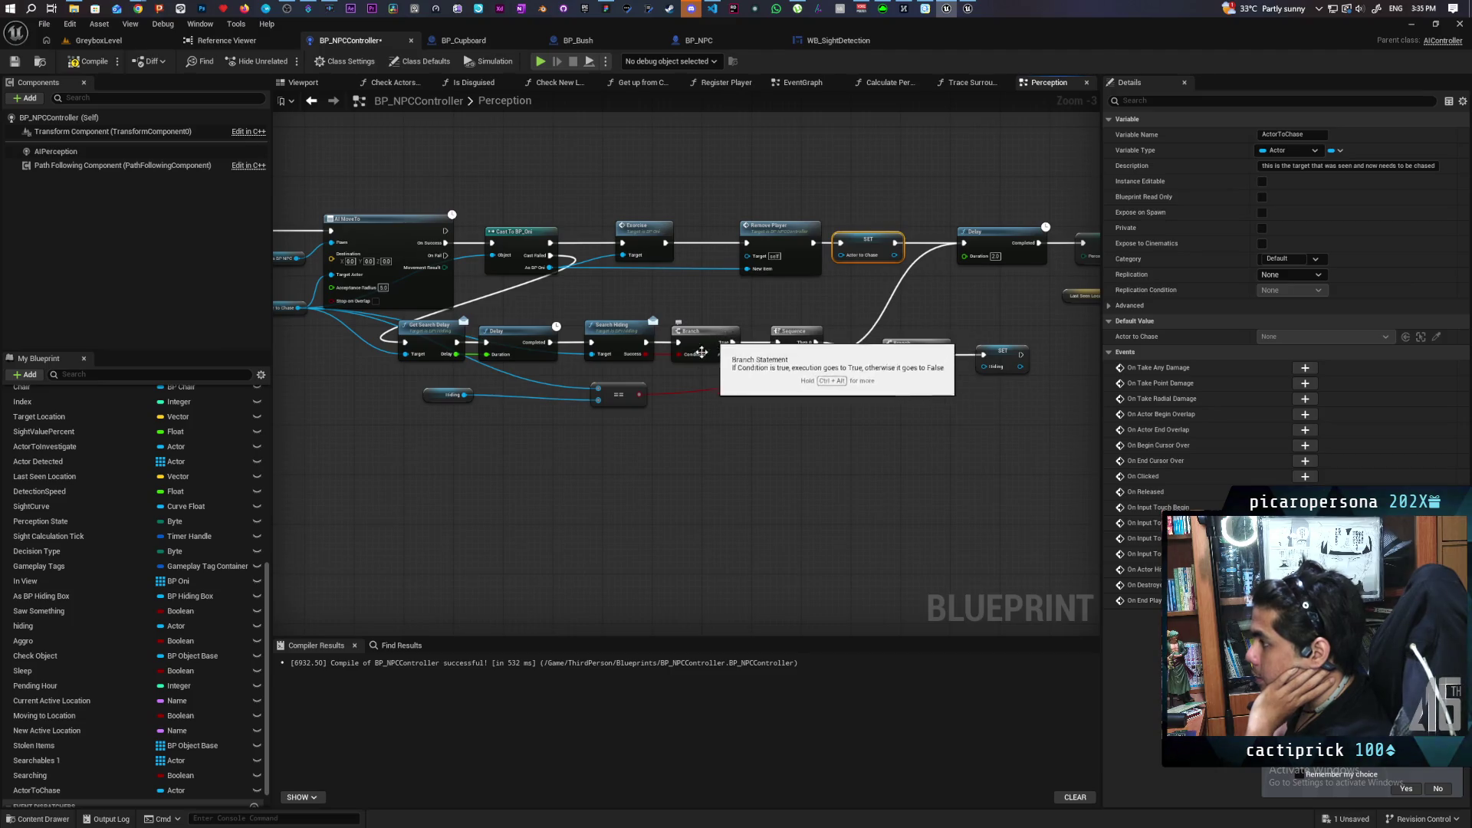
pyautogui.moveTo(568, 476)
pyautogui.mouseDown()
pyautogui.moveTo(831, 444)
pyautogui.moveTo(615, 428)
pyautogui.mouseUp()
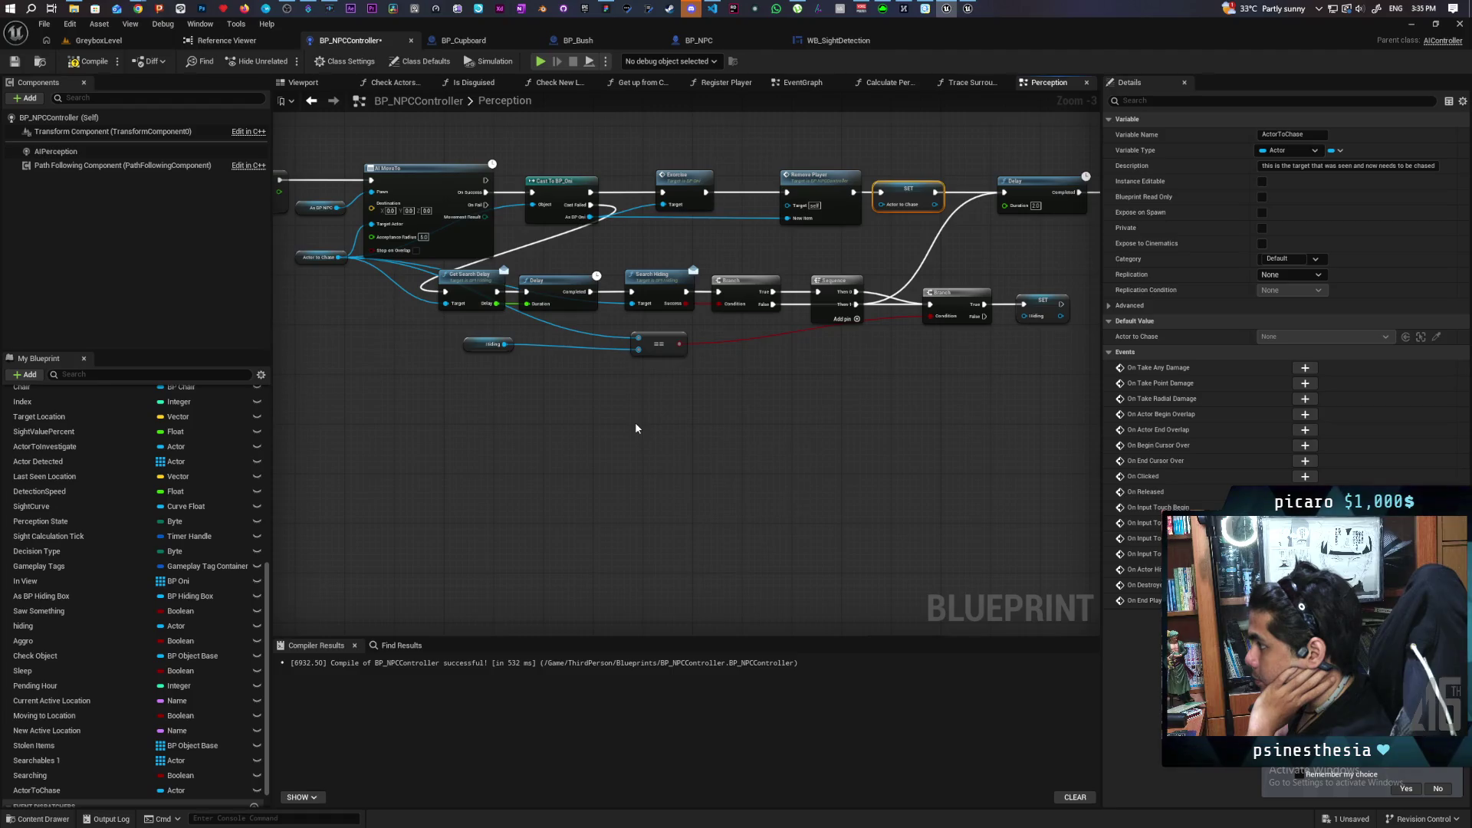
pyautogui.moveTo(595, 411); pyautogui.dragTo(626, 521)
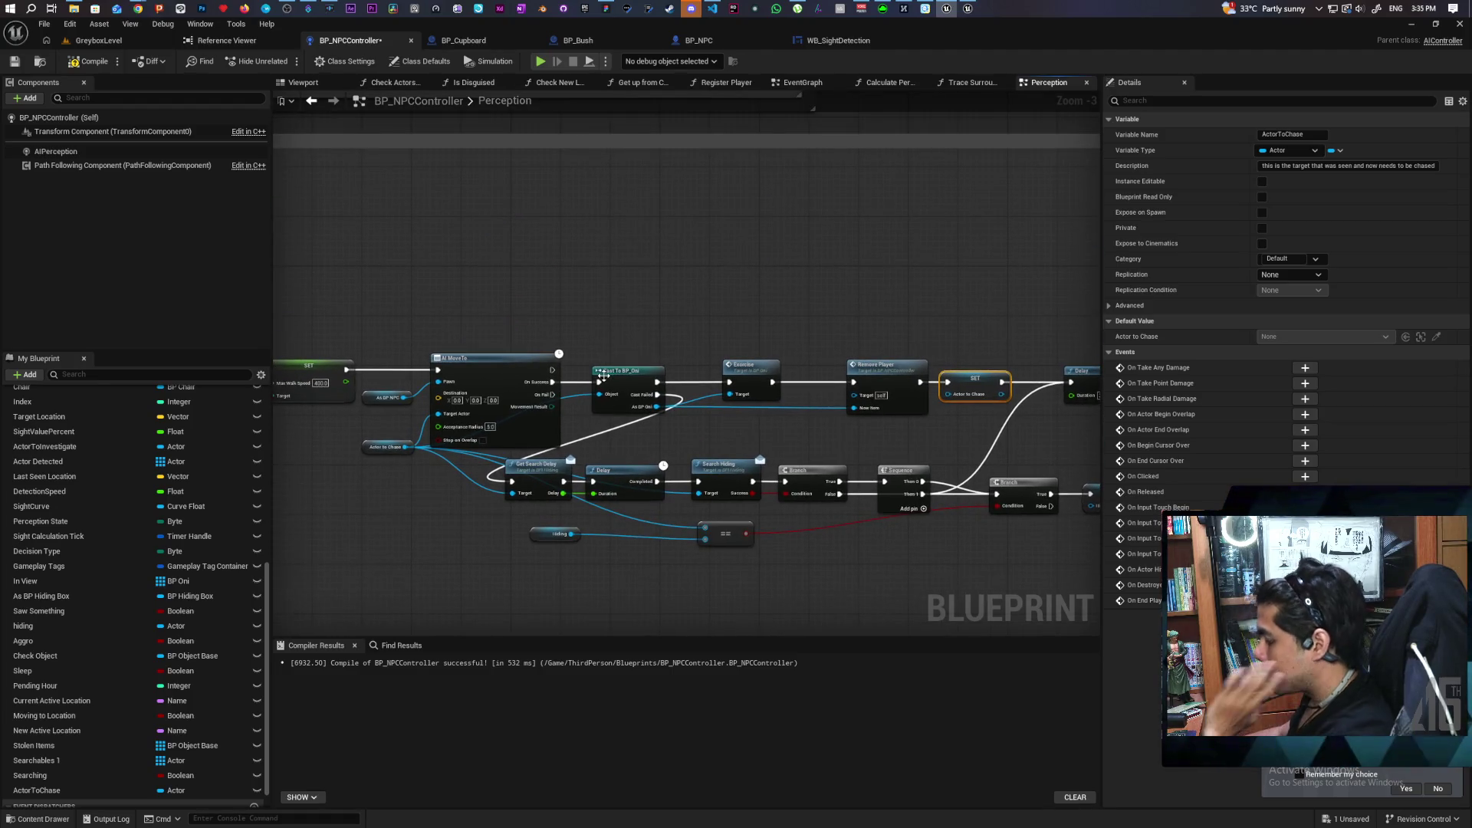
pyautogui.hotkey('ctrl', 'v')
pyautogui.moveTo(552, 396); pyautogui.dragTo(598, 289)
pyautogui.moveTo(808, 314)
pyautogui.mouseDown()
pyautogui.moveTo(494, 290)
pyautogui.moveTo(603, 273)
pyautogui.moveTo(519, 243)
pyautogui.moveTo(622, 233)
pyautogui.mouseUp()
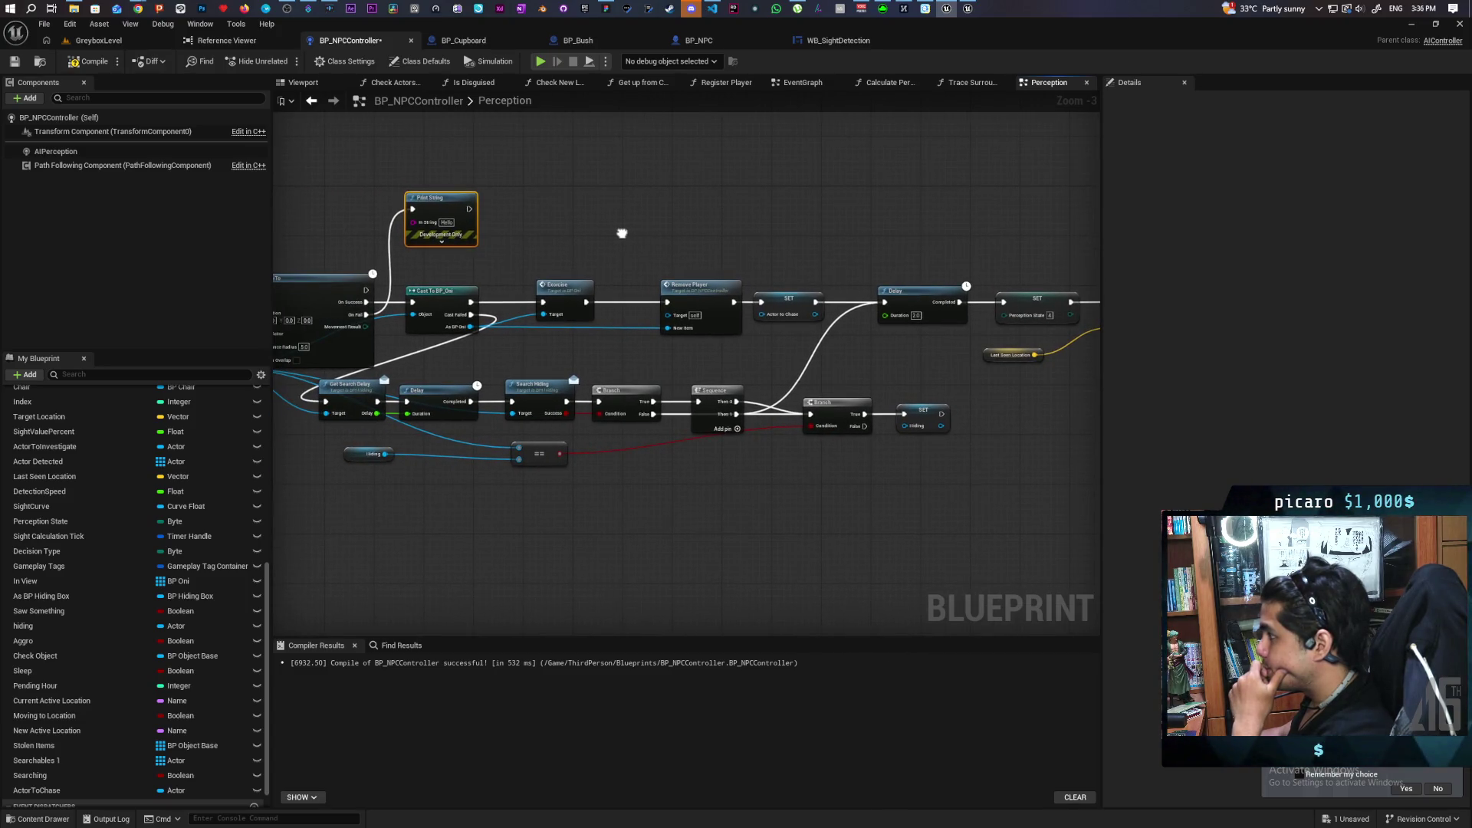
# Set the Print String message to 'Failed to get to player' and compile the blueprint.
pyautogui.write('hiiled to h')
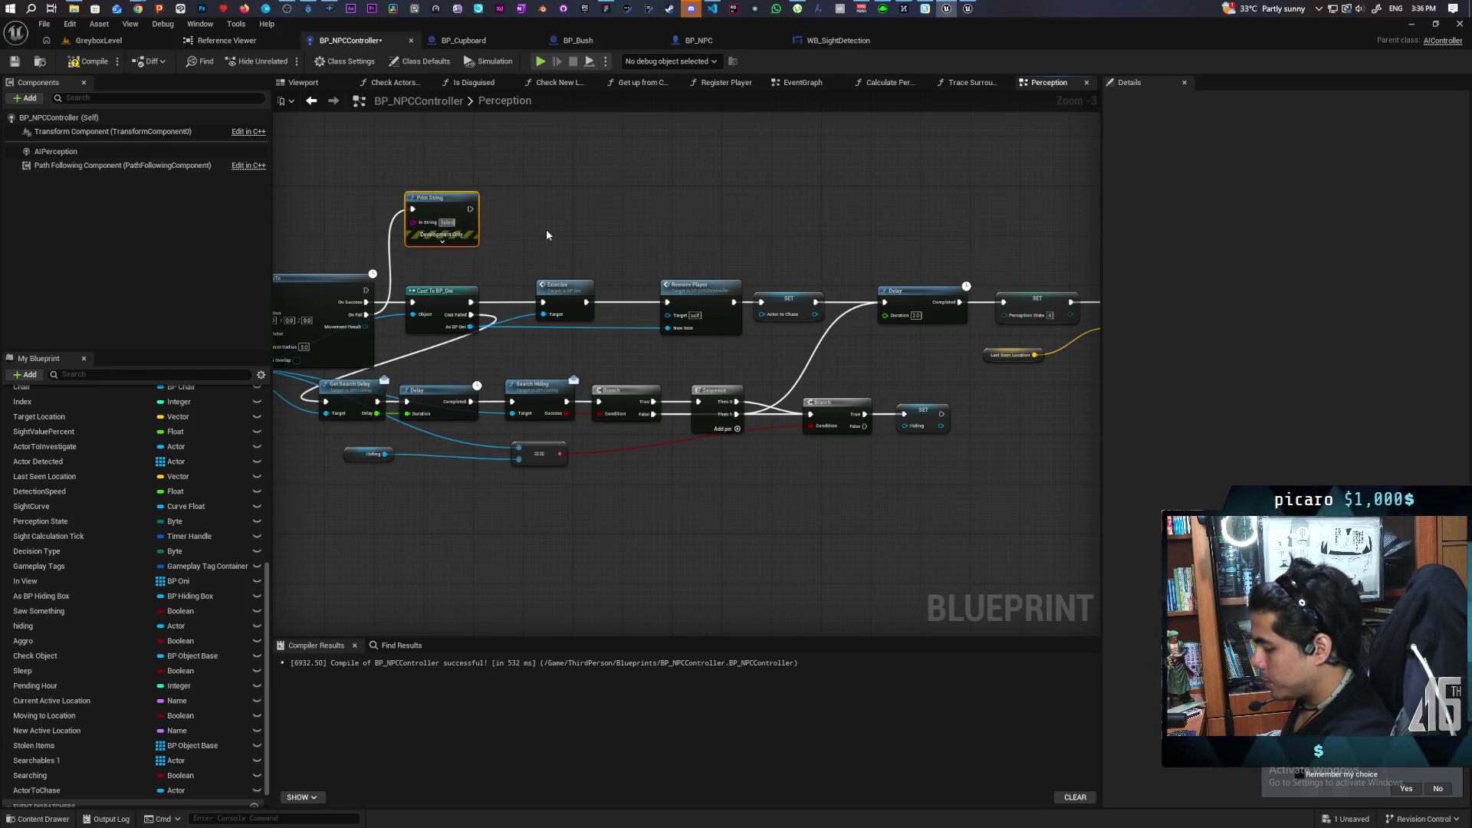
pyautogui.write('et to player')
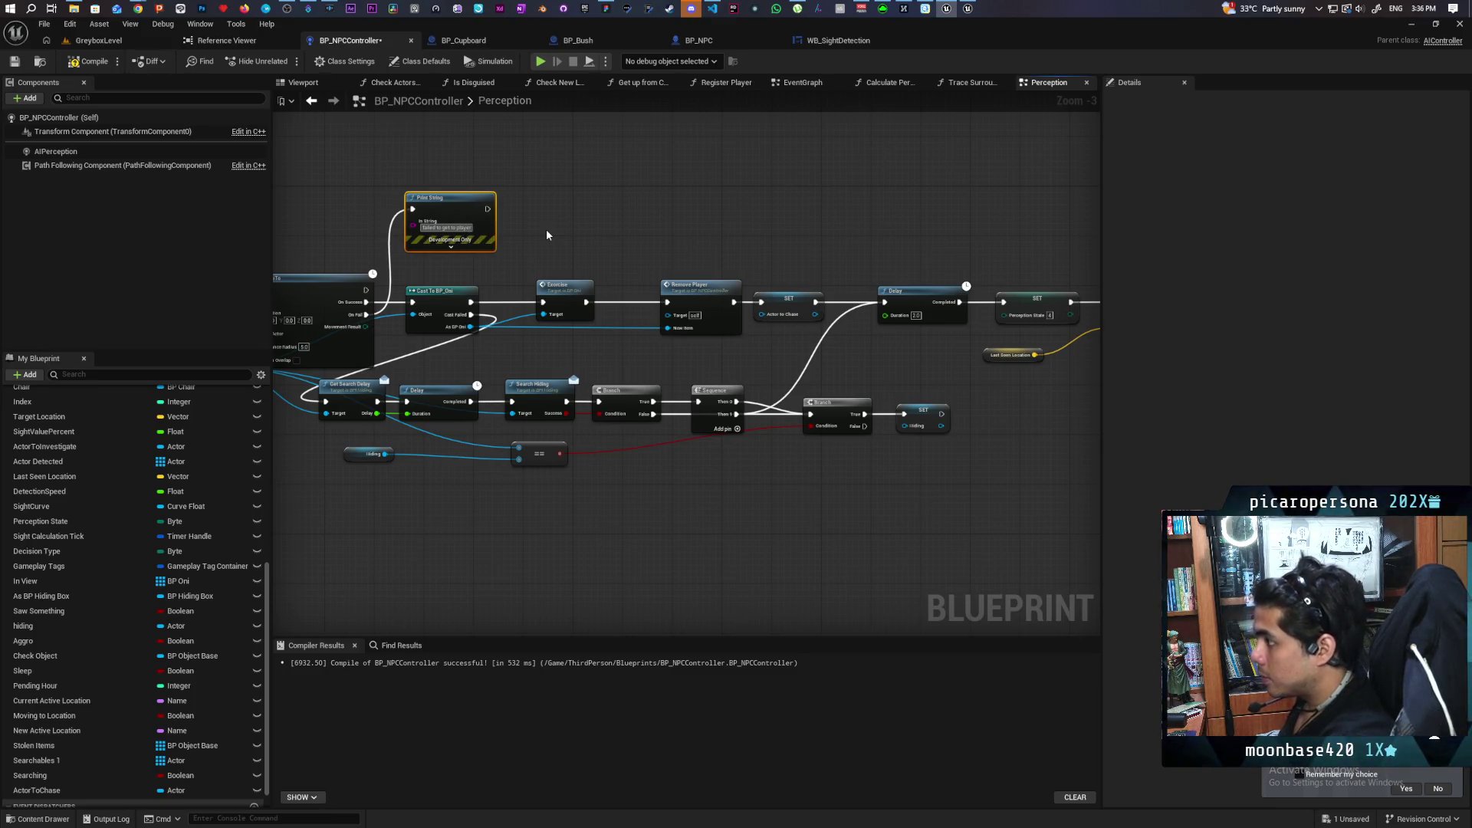
pyautogui.click(547, 230)
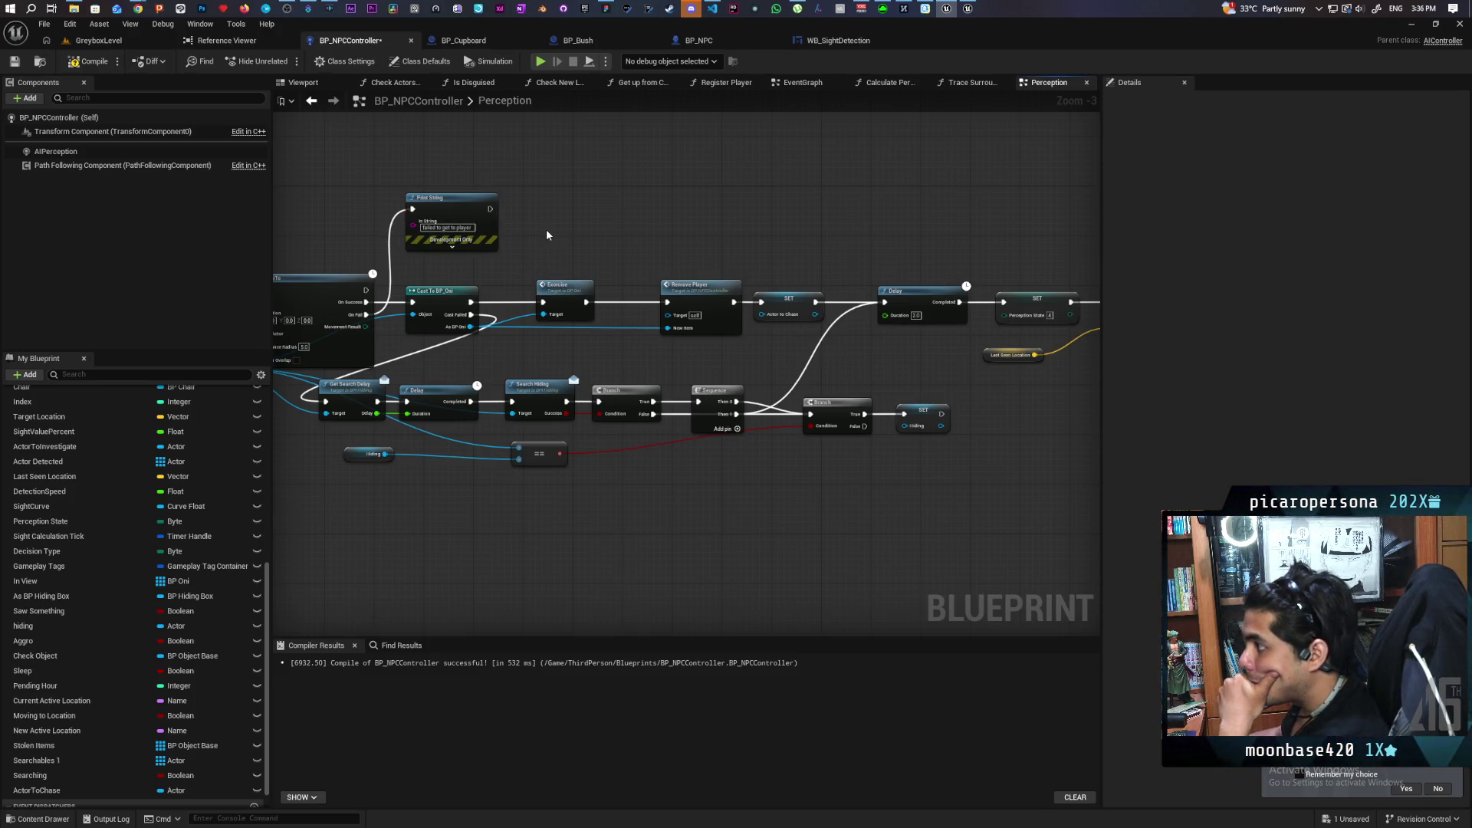
pyautogui.click(89, 62)
# Wire Print String's output to SET Perception State through a reroute point and straighten the wire.
pyautogui.moveTo(845, 249); pyautogui.dragTo(610, 248)
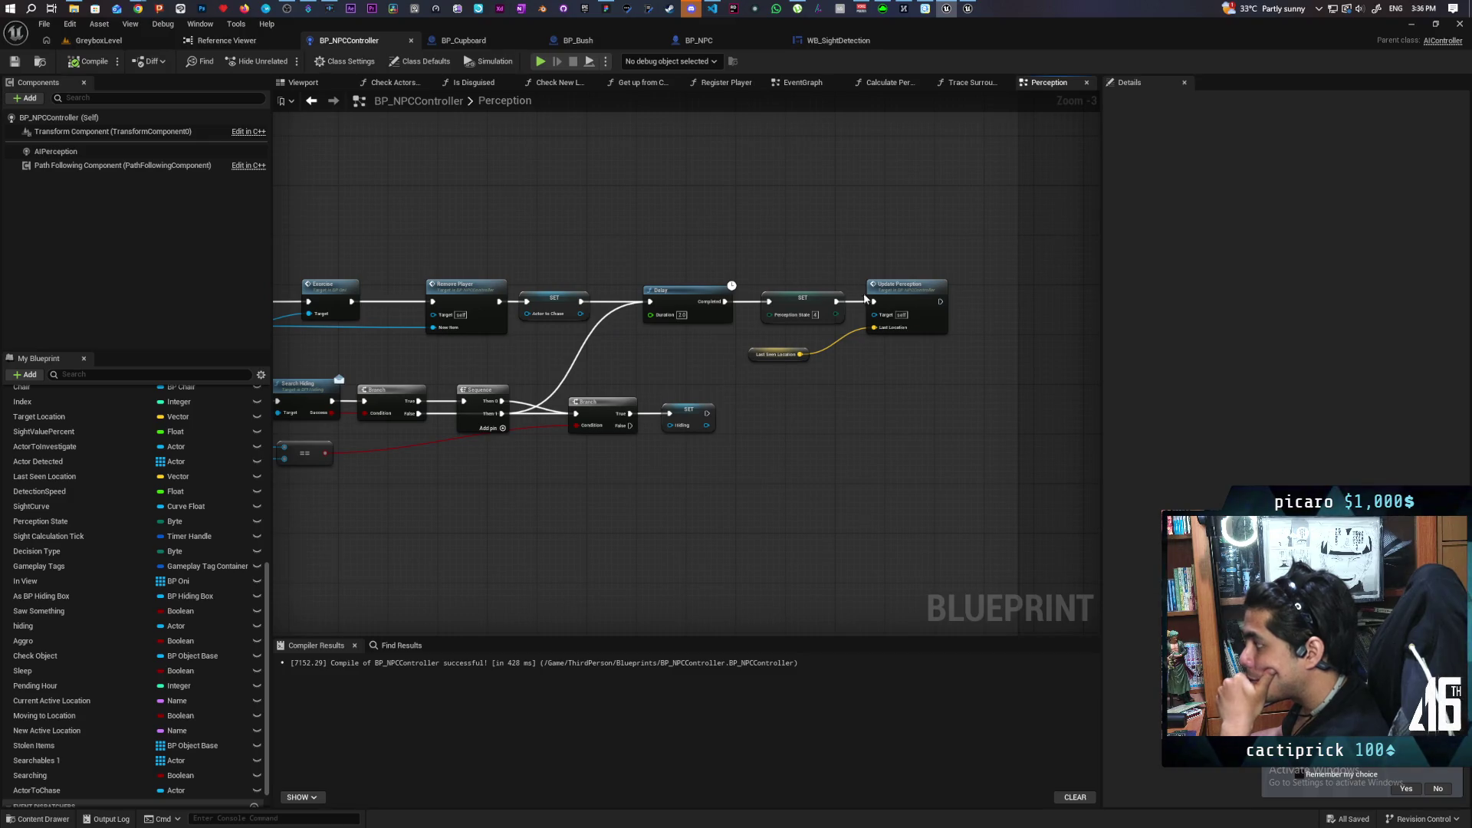
pyautogui.moveTo(470, 230); pyautogui.dragTo(989, 323)
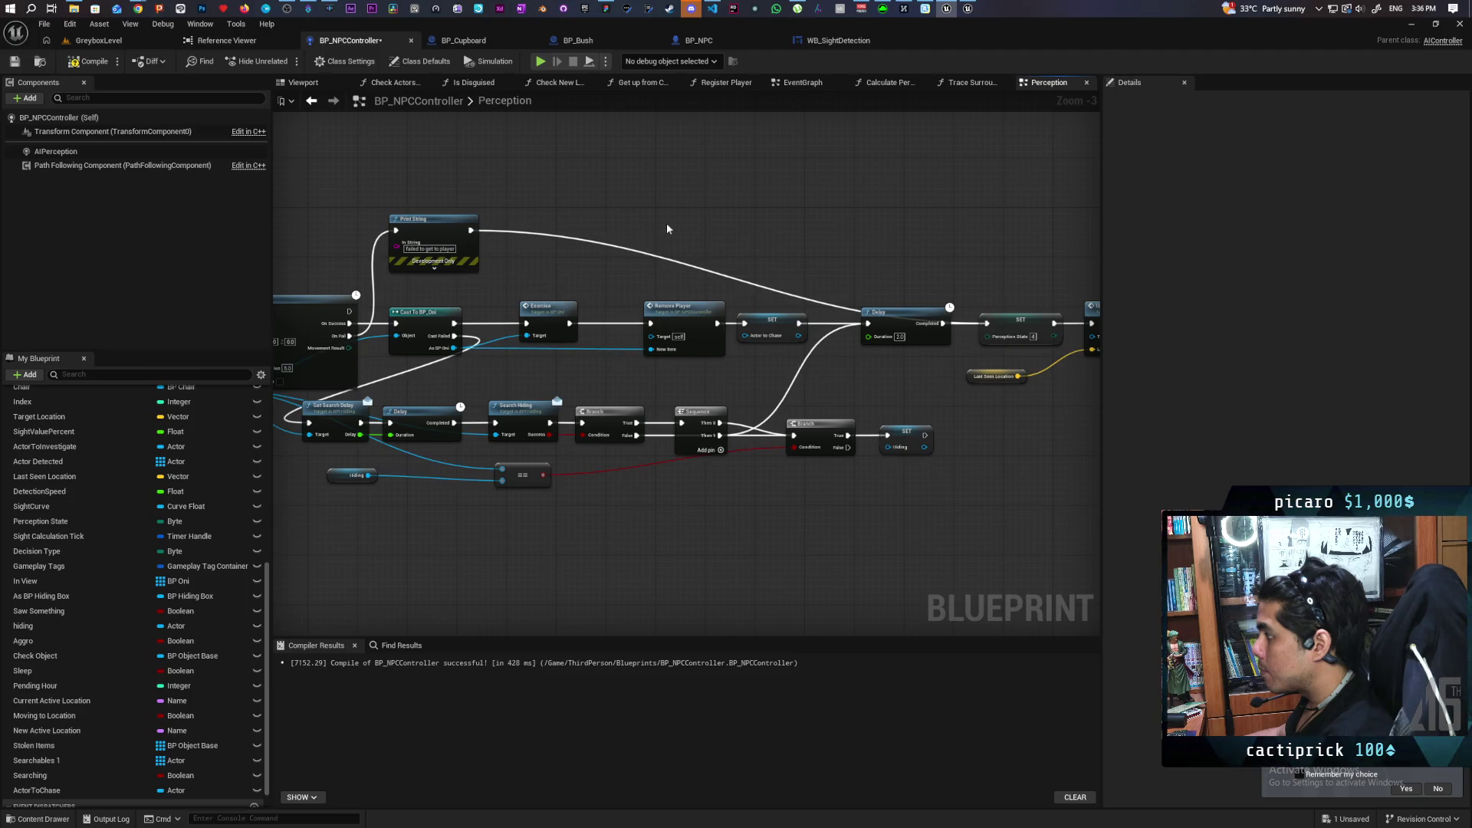
pyautogui.doubleClick(632, 255)
pyautogui.moveTo(635, 246)
pyautogui.mouseDown()
pyautogui.moveTo(729, 225)
pyautogui.moveTo(915, 246)
pyautogui.mouseUp()
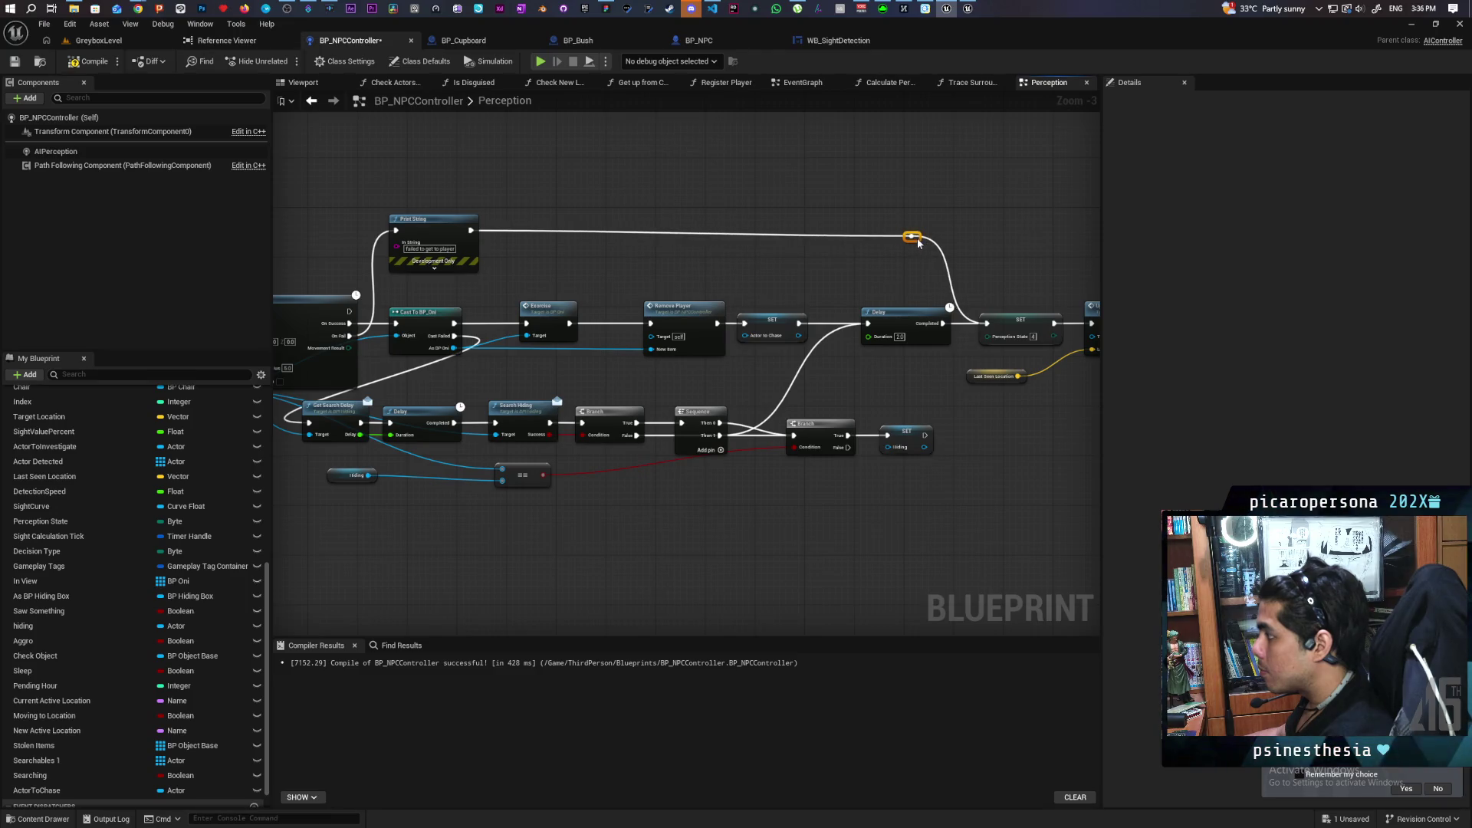
pyautogui.click(793, 274)
pyautogui.moveTo(793, 275); pyautogui.dragTo(683, 244)
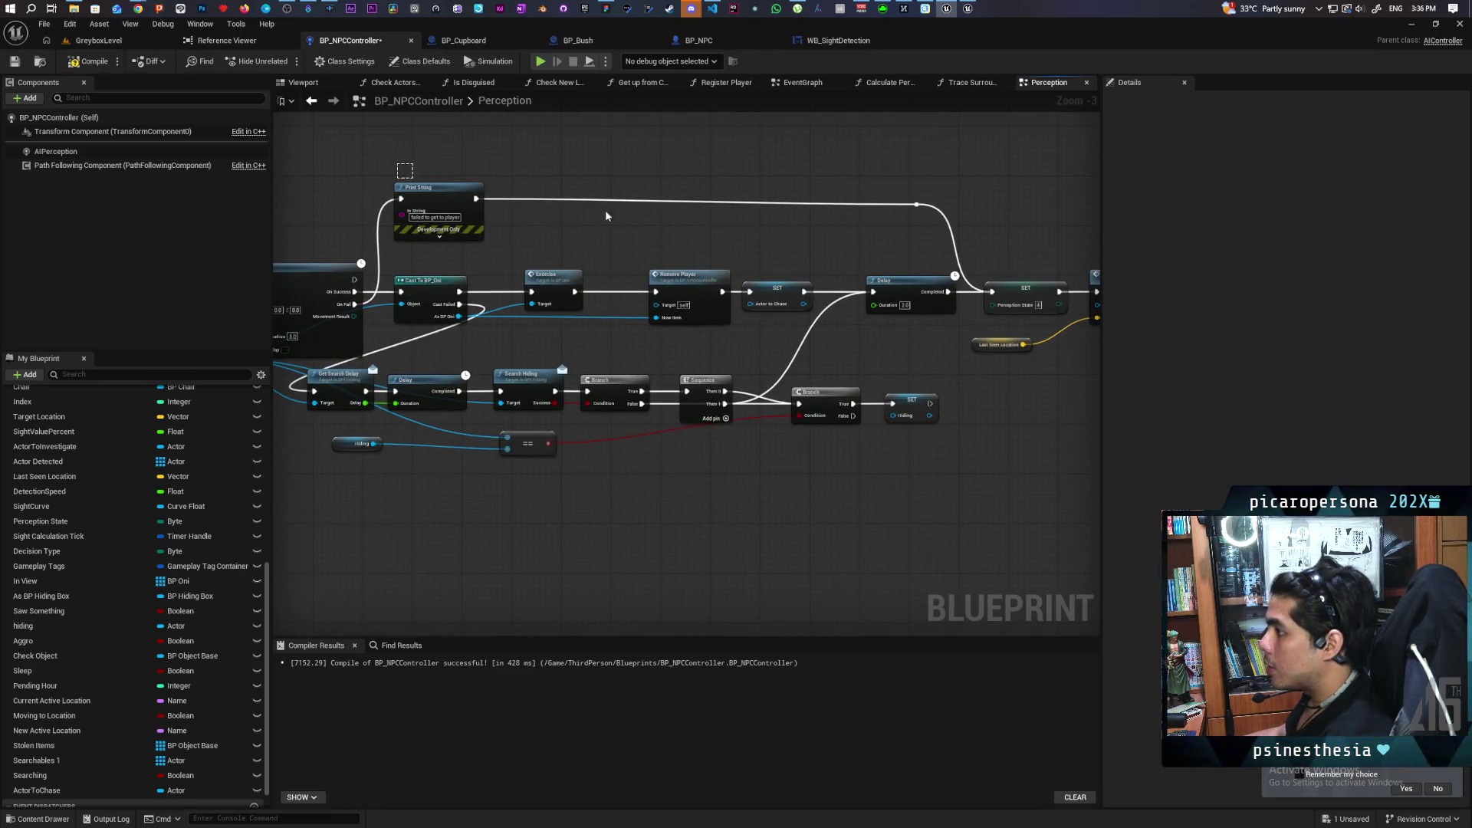
pyautogui.click(916, 204)
pyautogui.press('q')
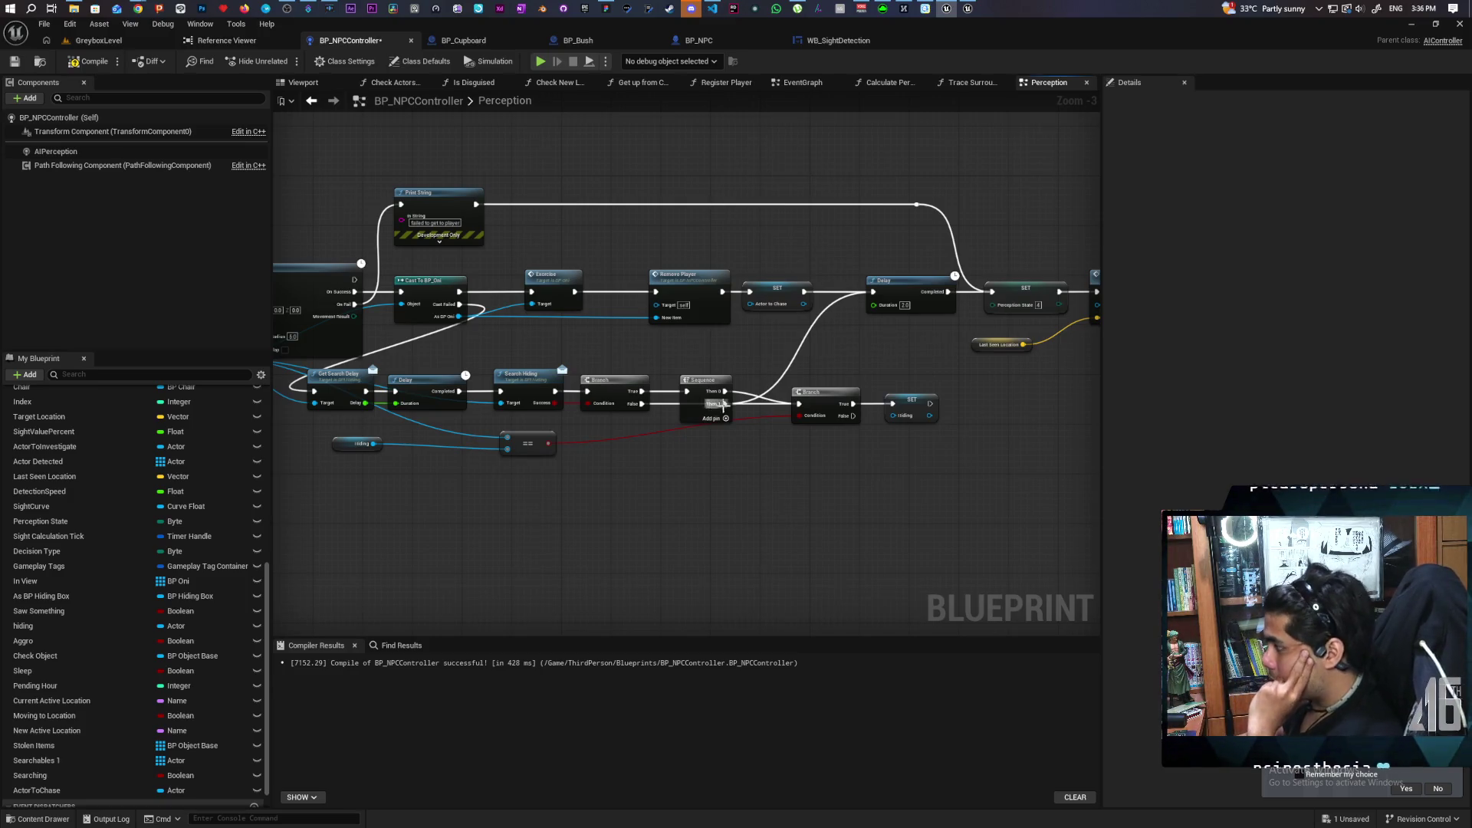
# Move the Sequence node up about 40 px.
pyautogui.moveTo(628, 540); pyautogui.dragTo(735, 516)
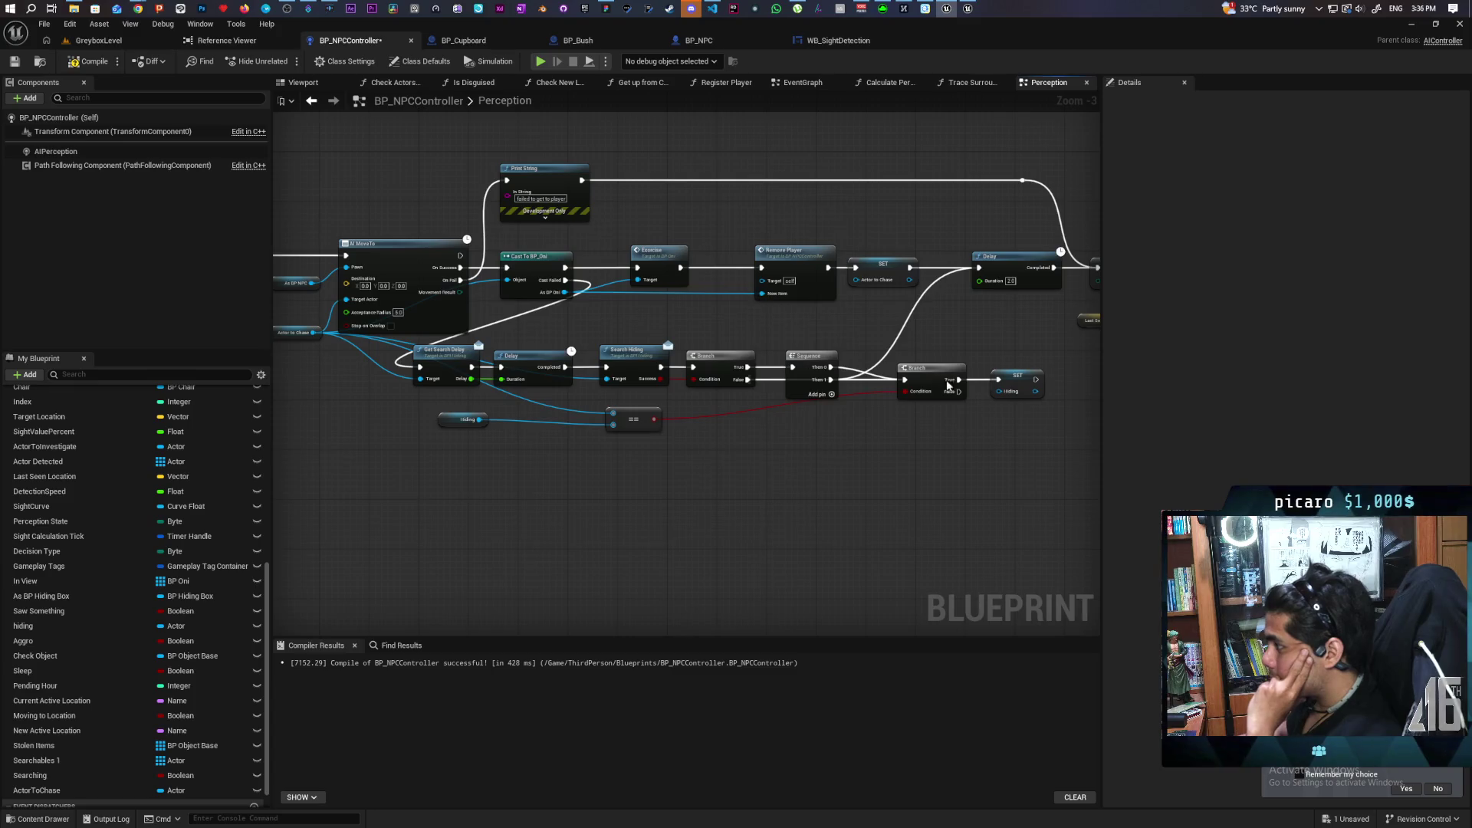
pyautogui.moveTo(948, 385); pyautogui.dragTo(811, 362)
pyautogui.moveTo(822, 457)
pyautogui.mouseDown()
pyautogui.moveTo(706, 467)
pyautogui.moveTo(838, 457)
pyautogui.moveTo(816, 457)
pyautogui.mouseUp()
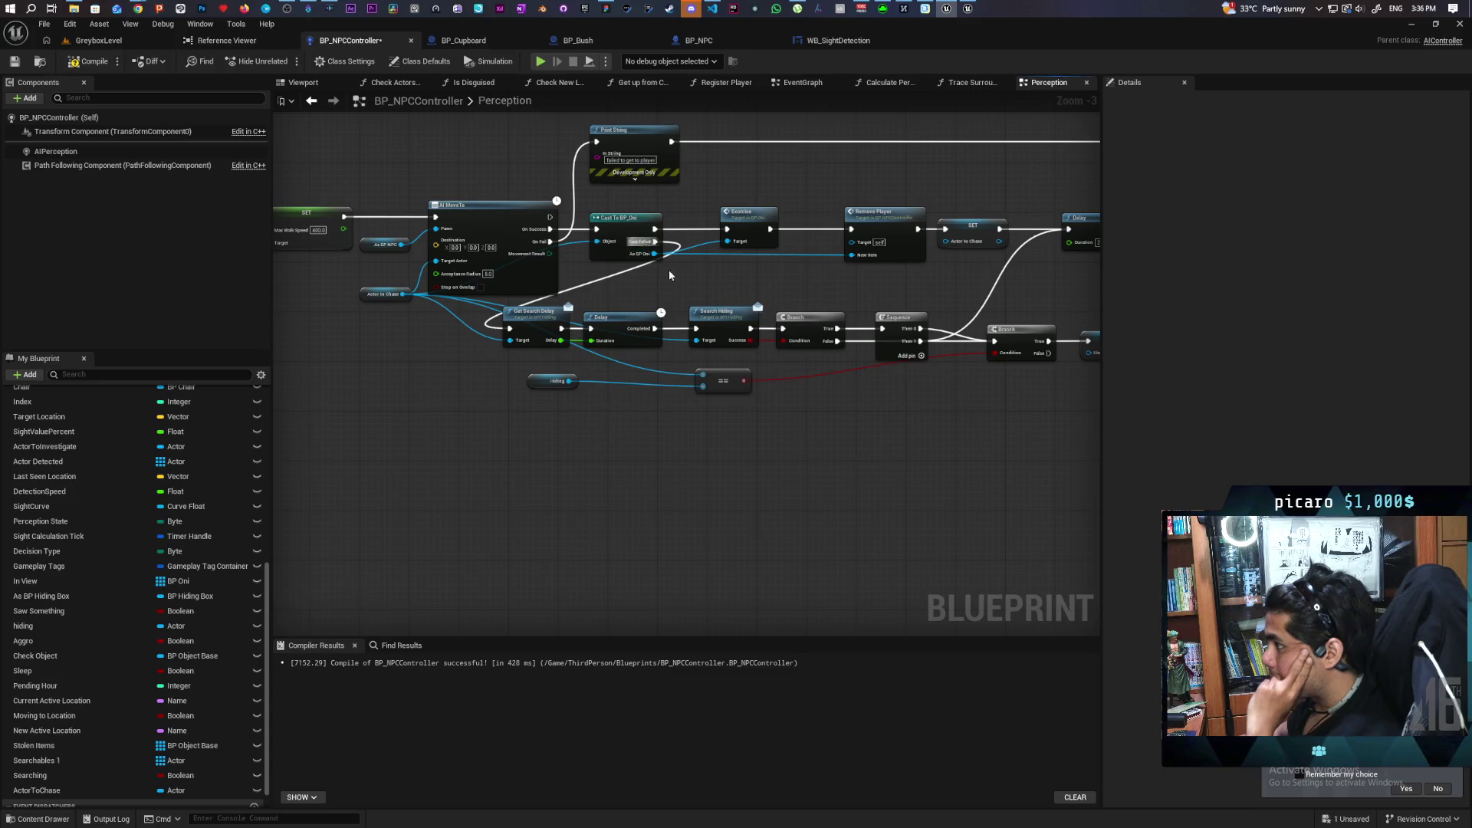
pyautogui.moveTo(894, 371); pyautogui.dragTo(659, 393)
pyautogui.moveTo(664, 342); pyautogui.dragTo(666, 318)
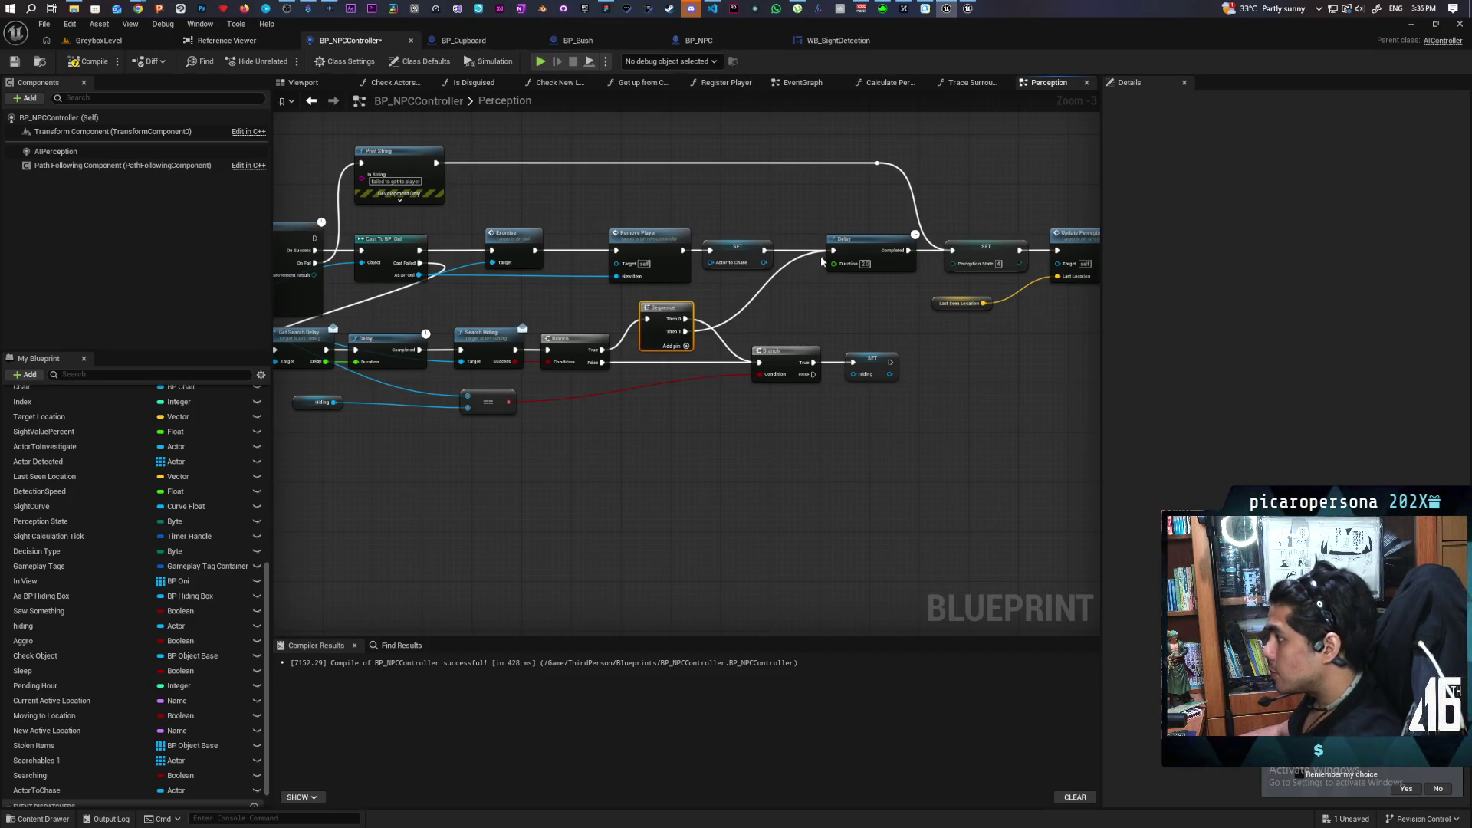
# Break the Sequence-to-Delay wire and connect the Sequence's Then 1 to the SET node.
pyautogui.keyDown('alt'); pyautogui.click(752, 303); pyautogui.keyUp('alt')
pyautogui.moveTo(736, 247); pyautogui.dragTo(774, 247)
pyautogui.click(728, 307)
pyautogui.moveTo(685, 334)
pyautogui.mouseDown()
pyautogui.moveTo(721, 259)
pyautogui.moveTo(747, 253)
pyautogui.mouseUp()
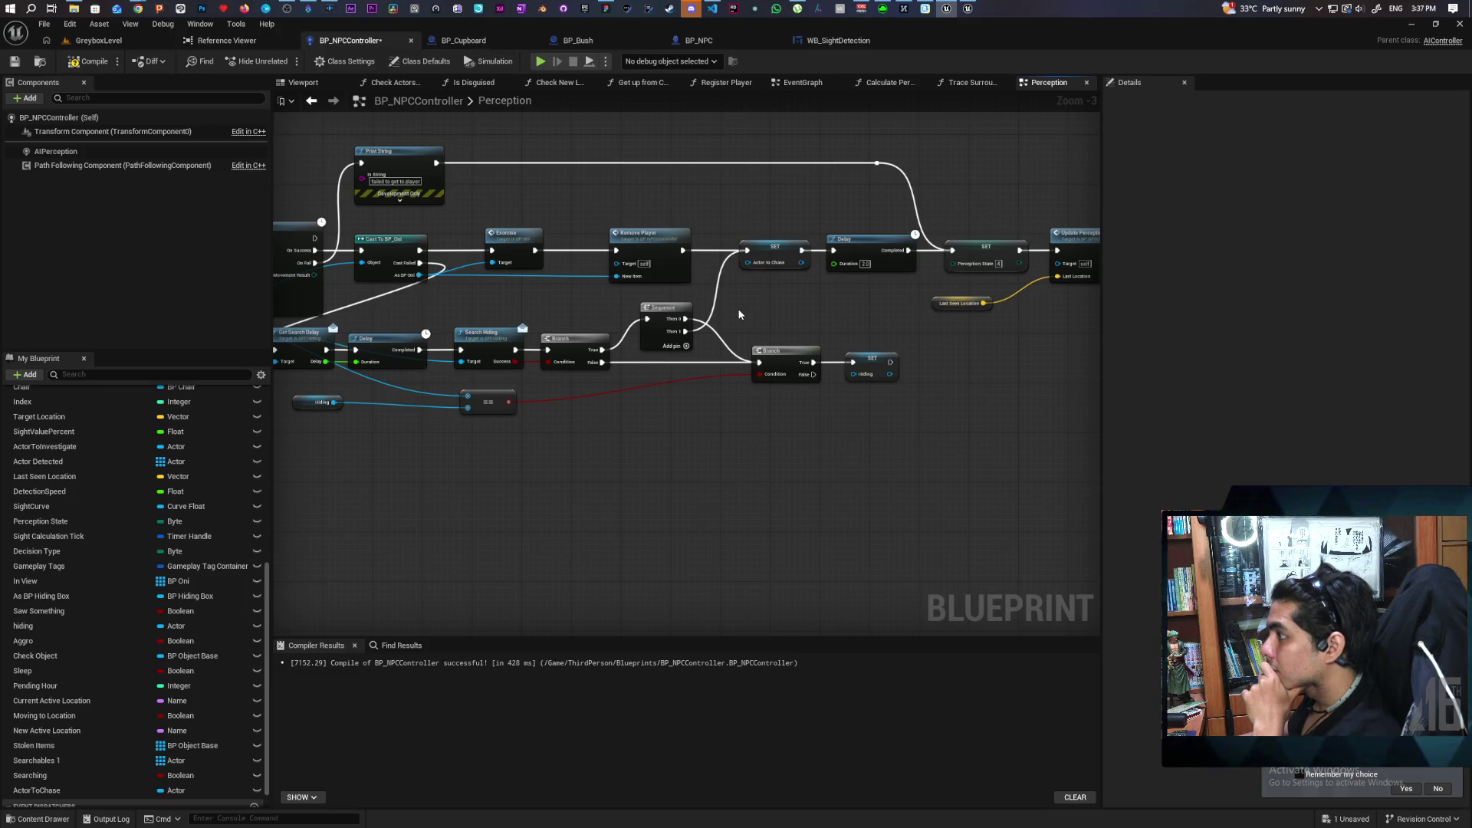
# Add a SET Actor to Chase node from My Blueprint beside the Hiding setter.
pyautogui.moveTo(783, 307)
pyautogui.mouseDown()
pyautogui.moveTo(933, 299)
pyautogui.moveTo(751, 297)
pyautogui.mouseUp()
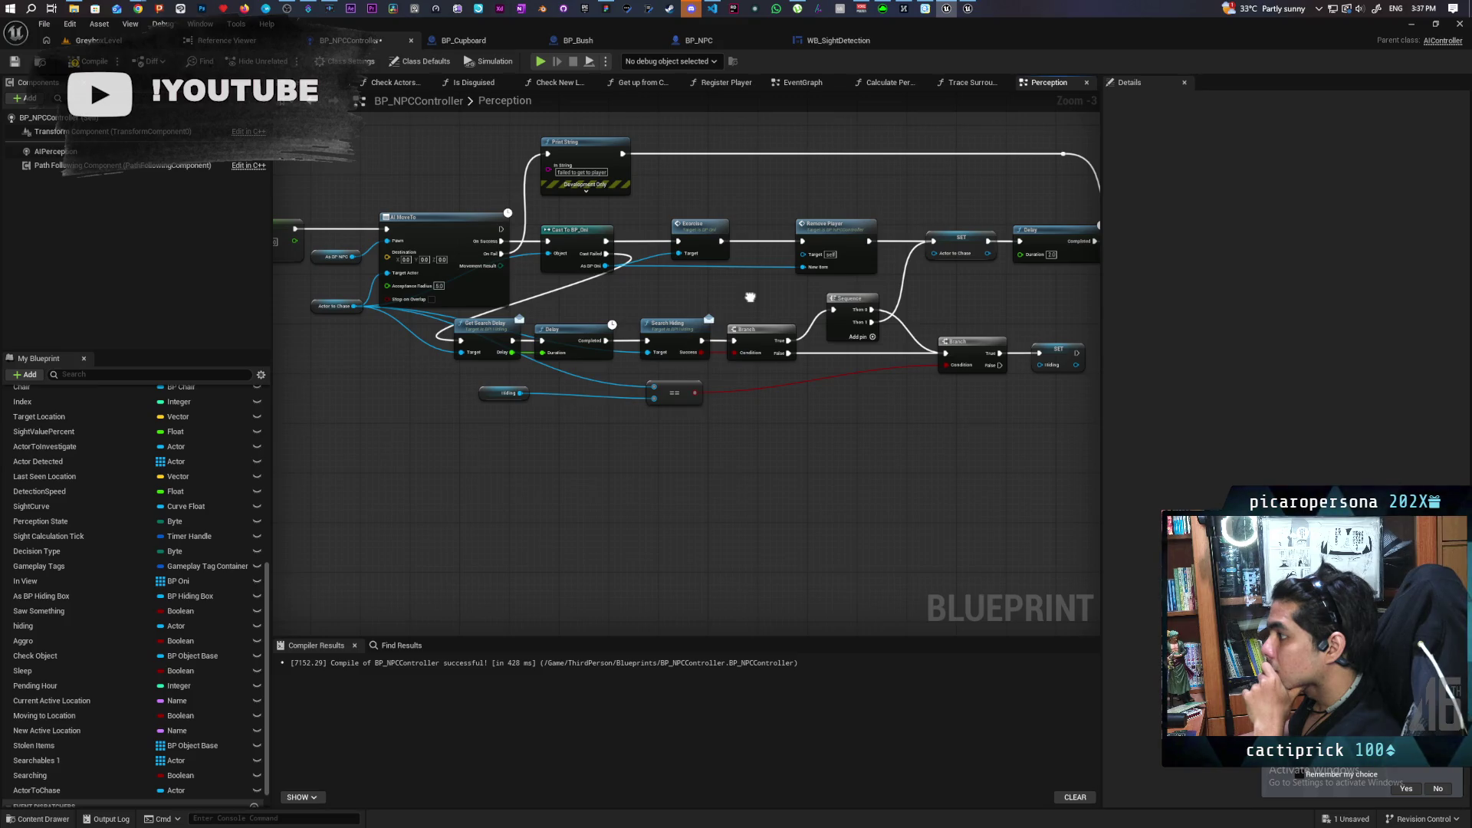
pyautogui.moveTo(751, 297)
pyautogui.mouseDown()
pyautogui.moveTo(591, 299)
pyautogui.moveTo(421, 338)
pyautogui.moveTo(642, 280)
pyautogui.moveTo(615, 281)
pyautogui.mouseUp()
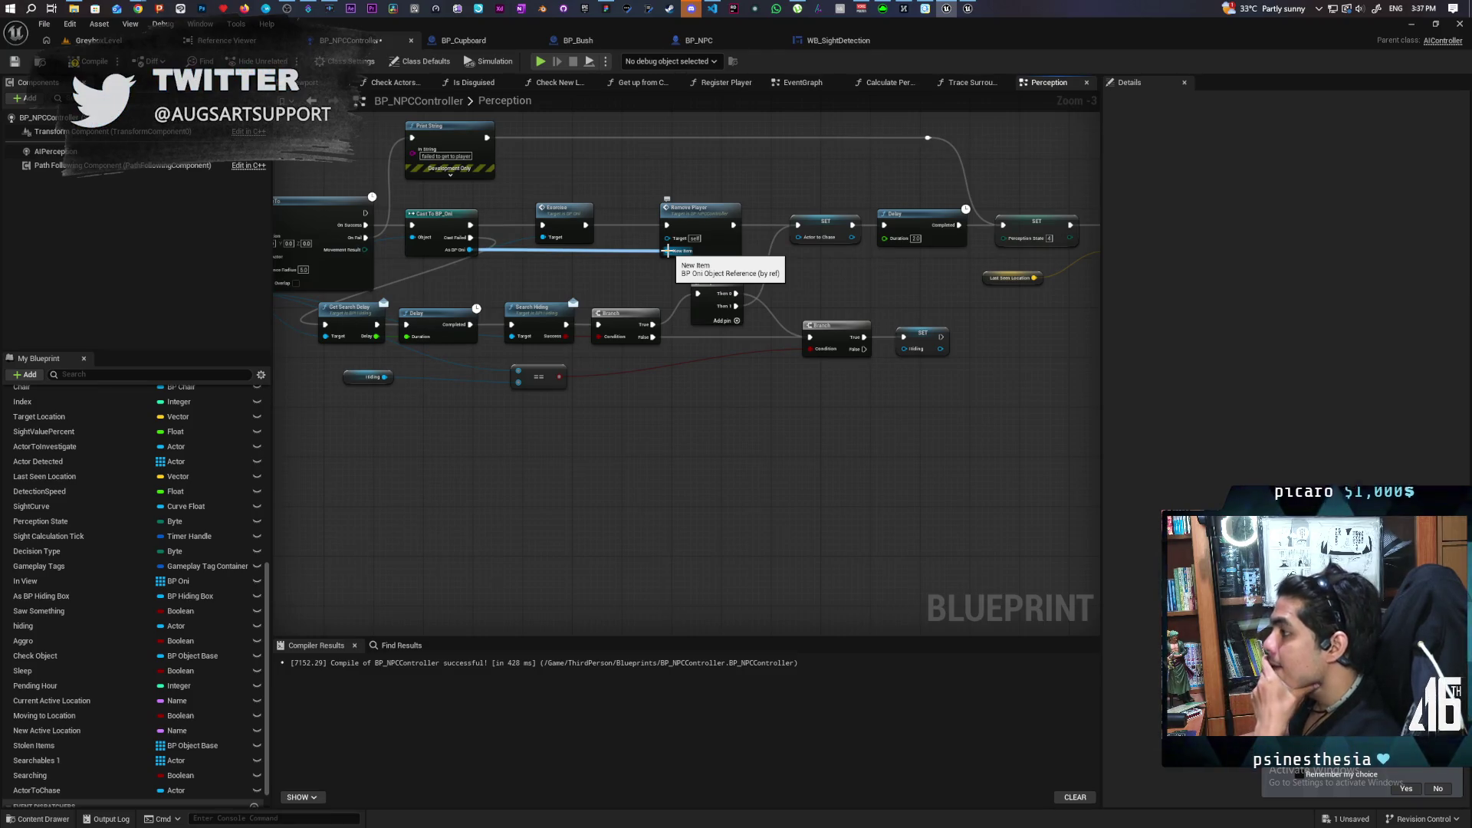
pyautogui.moveTo(726, 408)
pyautogui.mouseDown()
pyautogui.moveTo(628, 368)
pyautogui.moveTo(674, 365)
pyautogui.moveTo(565, 372)
pyautogui.mouseUp()
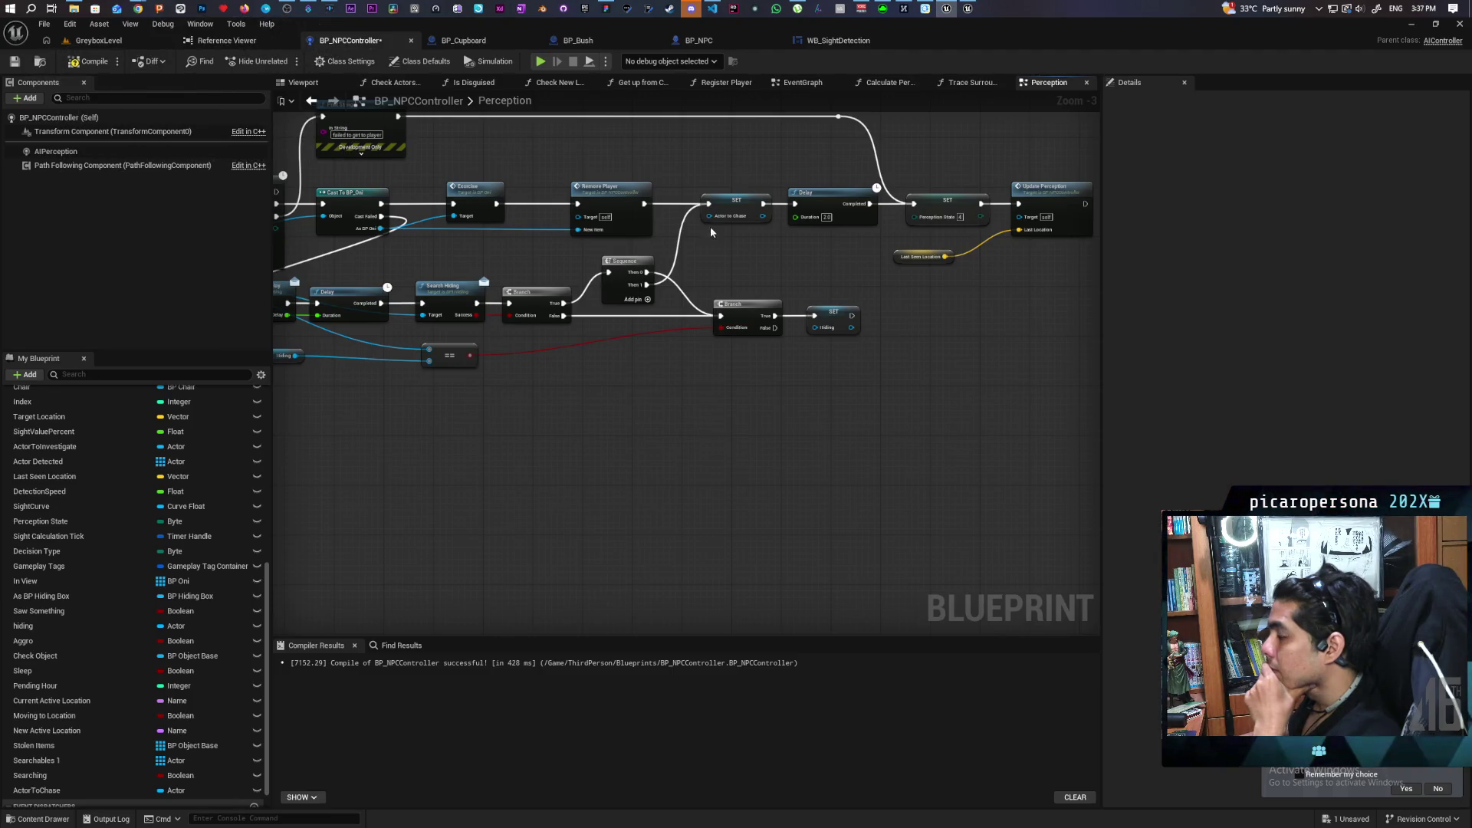
pyautogui.moveTo(837, 283); pyautogui.dragTo(688, 280)
pyautogui.moveTo(624, 368); pyautogui.dragTo(923, 337)
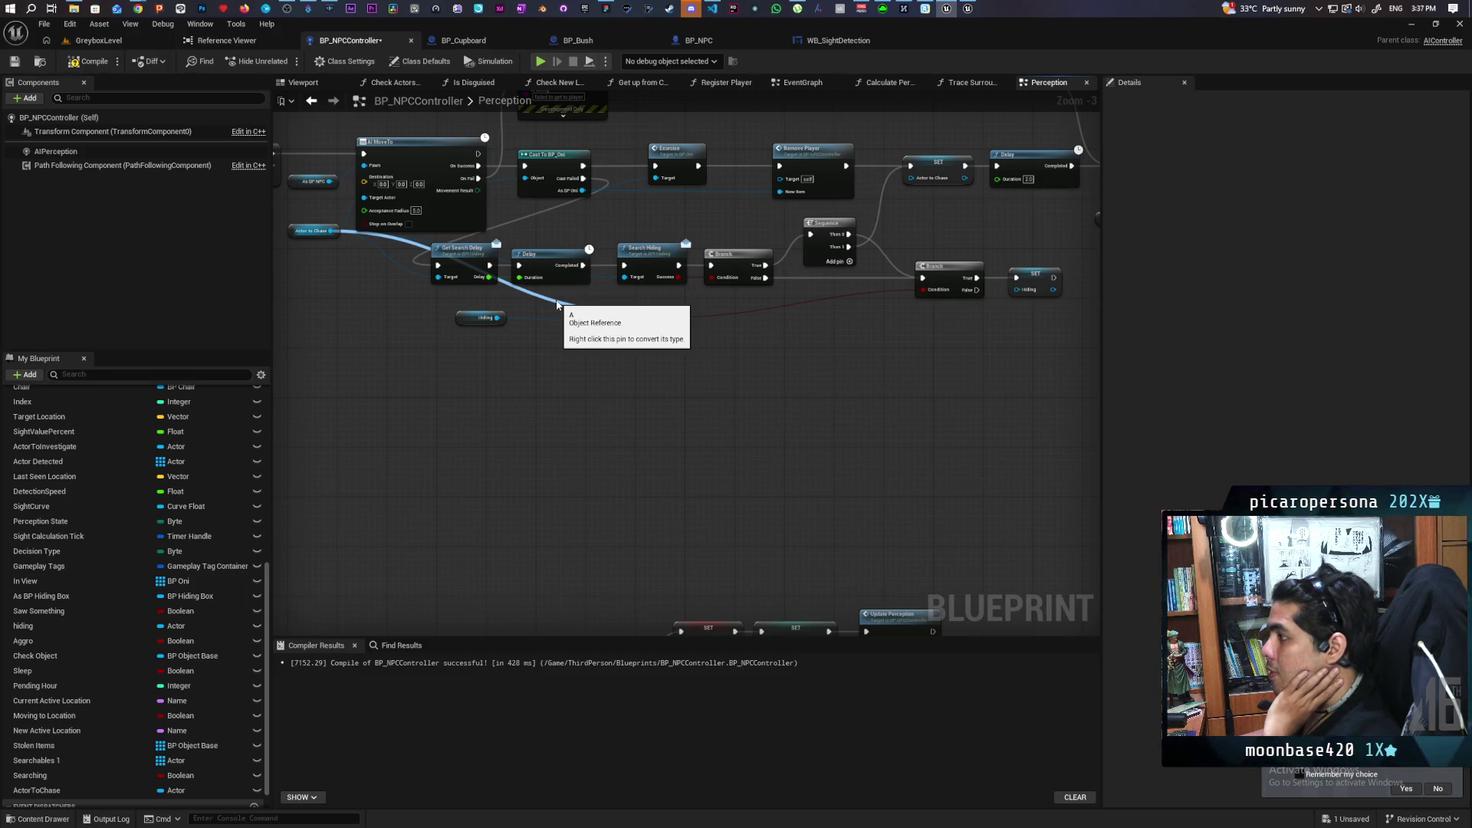
pyautogui.moveTo(545, 311)
pyautogui.mouseDown()
pyautogui.moveTo(476, 361)
pyautogui.moveTo(560, 373)
pyautogui.mouseUp()
pyautogui.moveTo(687, 412)
pyautogui.mouseDown()
pyautogui.moveTo(788, 438)
pyautogui.moveTo(773, 435)
pyautogui.mouseUp()
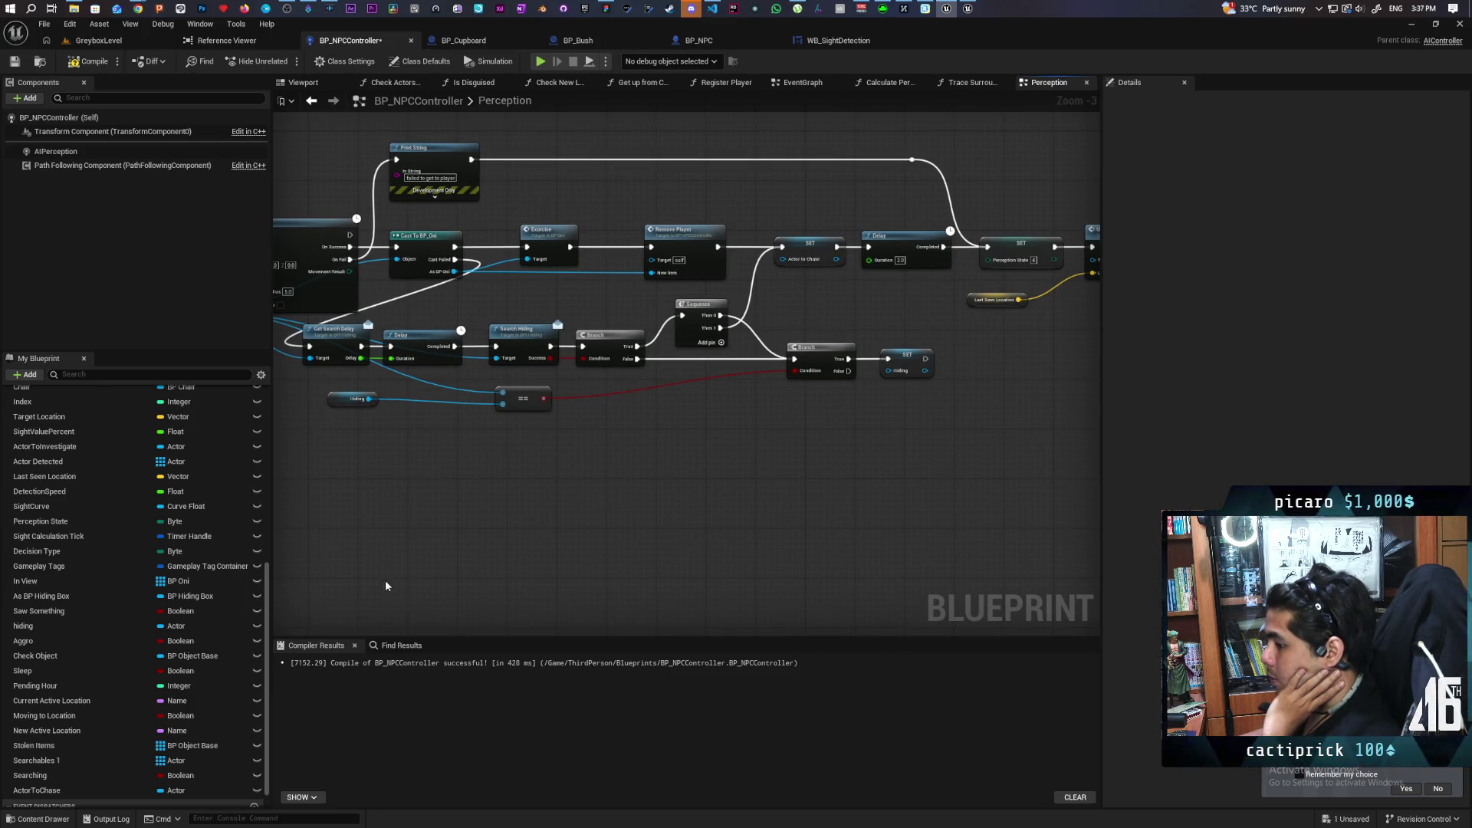
pyautogui.scroll(-1, 46, 774)
pyautogui.moveTo(37, 772)
pyautogui.mouseDown()
pyautogui.moveTo(870, 608)
pyautogui.moveTo(1028, 383)
pyautogui.moveTo(975, 373)
pyautogui.moveTo(989, 358)
pyautogui.mouseUp()
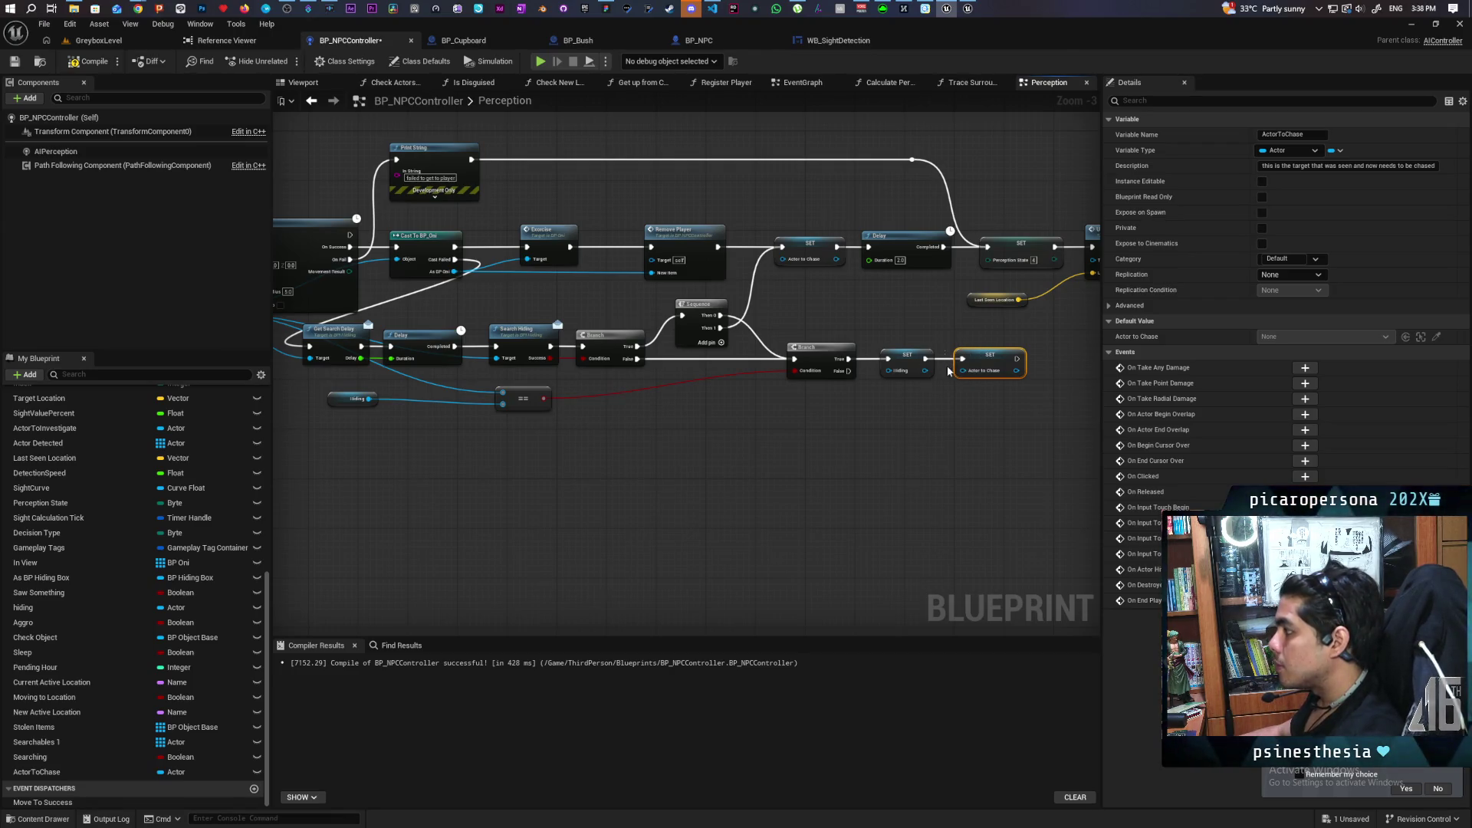
# Place SET Actor to Chase below the Sequence and route the Branch False path through it to the Hiding Branch.
pyautogui.moveTo(989, 360)
pyautogui.mouseDown()
pyautogui.moveTo(700, 404)
pyautogui.moveTo(700, 366)
pyautogui.moveTo(677, 370)
pyautogui.mouseUp()
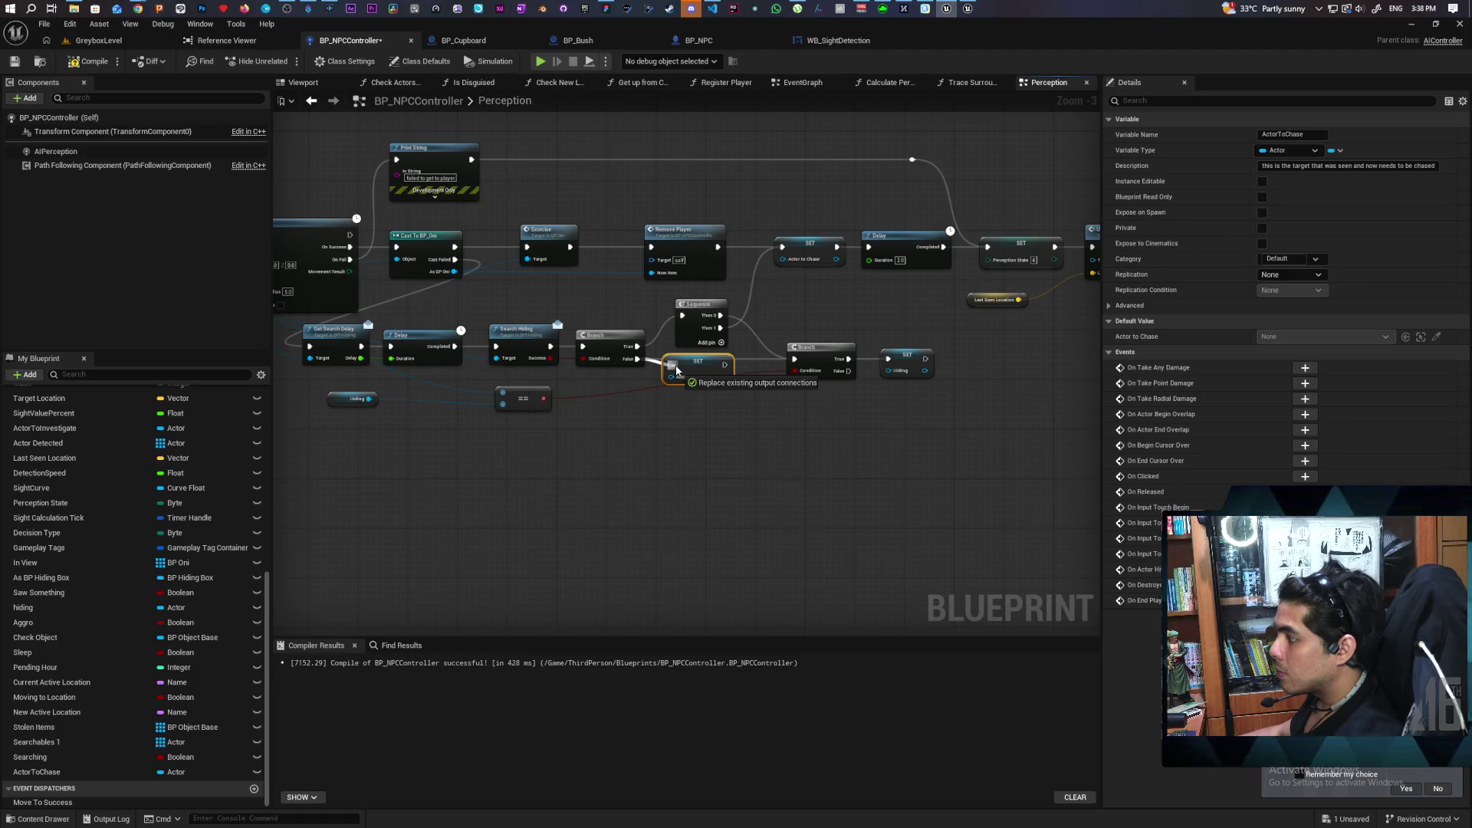
pyautogui.moveTo(677, 371); pyautogui.dragTo(792, 359)
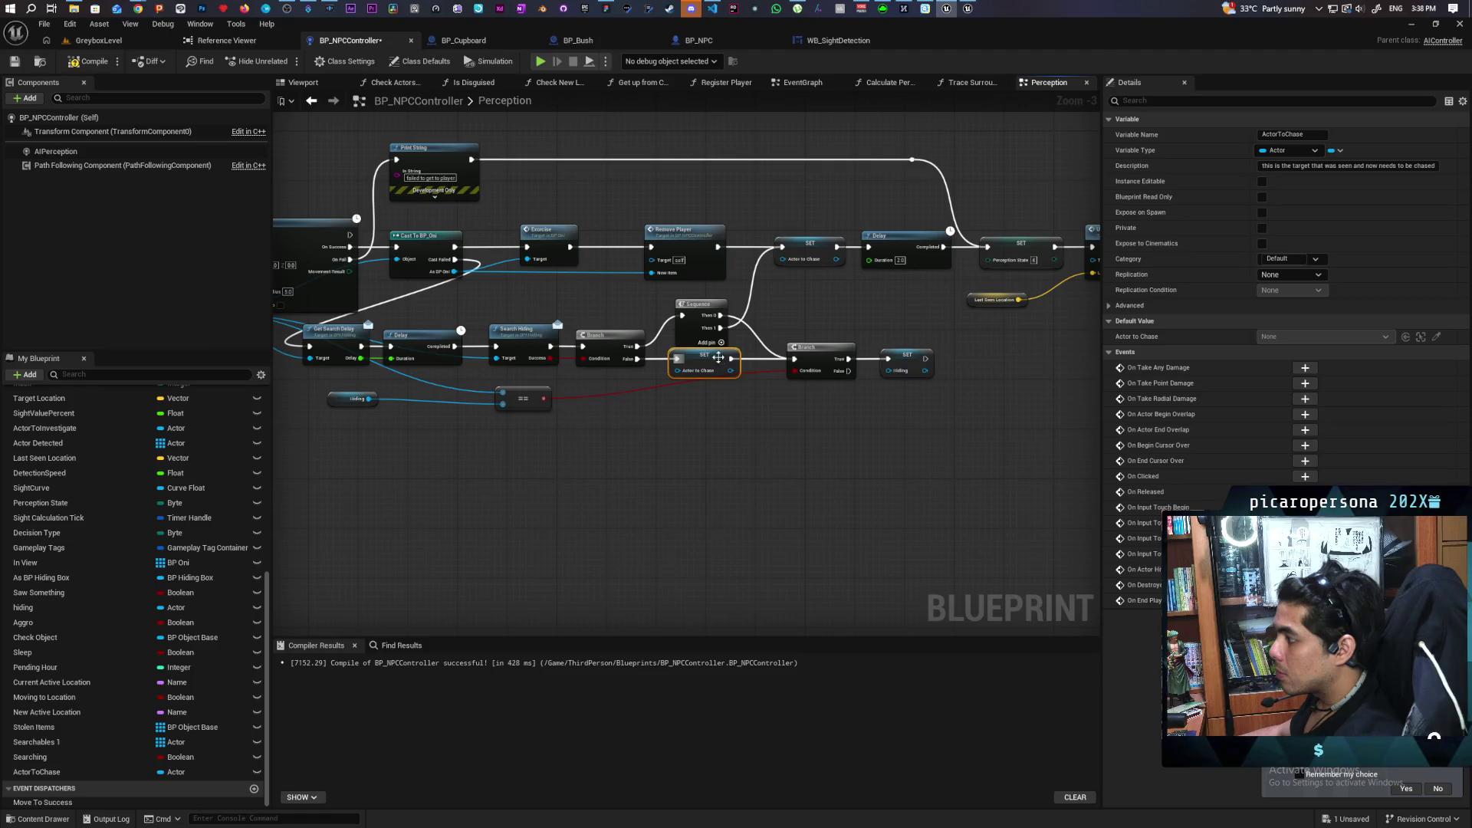
pyautogui.moveTo(623, 447); pyautogui.dragTo(768, 533)
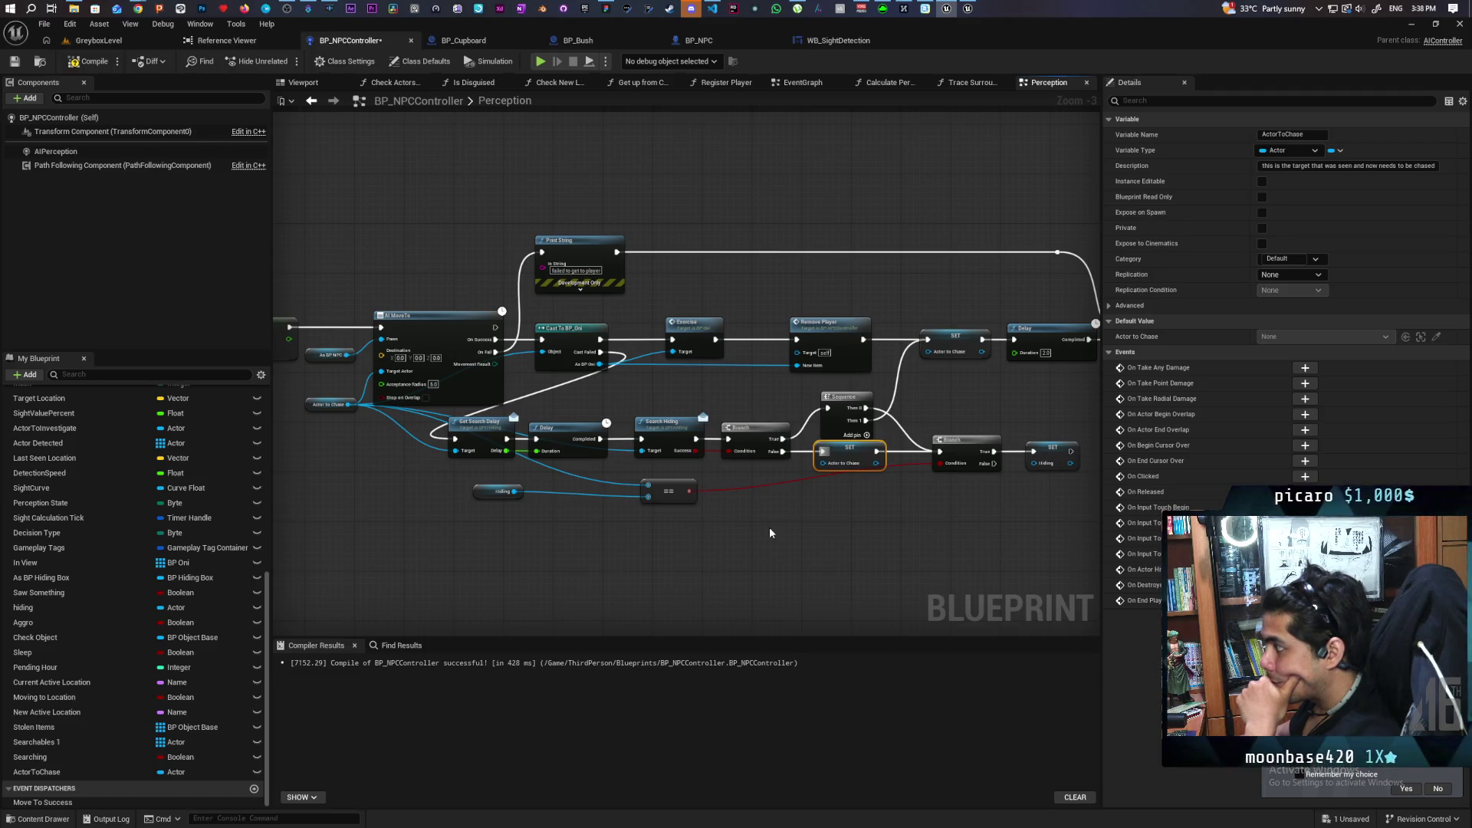
pyautogui.moveTo(888, 497)
pyautogui.mouseDown()
pyautogui.moveTo(629, 453)
pyautogui.moveTo(637, 361)
pyautogui.moveTo(674, 341)
pyautogui.moveTo(710, 408)
pyautogui.moveTo(854, 423)
pyautogui.moveTo(815, 391)
pyautogui.mouseUp()
pyautogui.scroll(-3, 674, 341)
pyautogui.scroll(5, 674, 340)
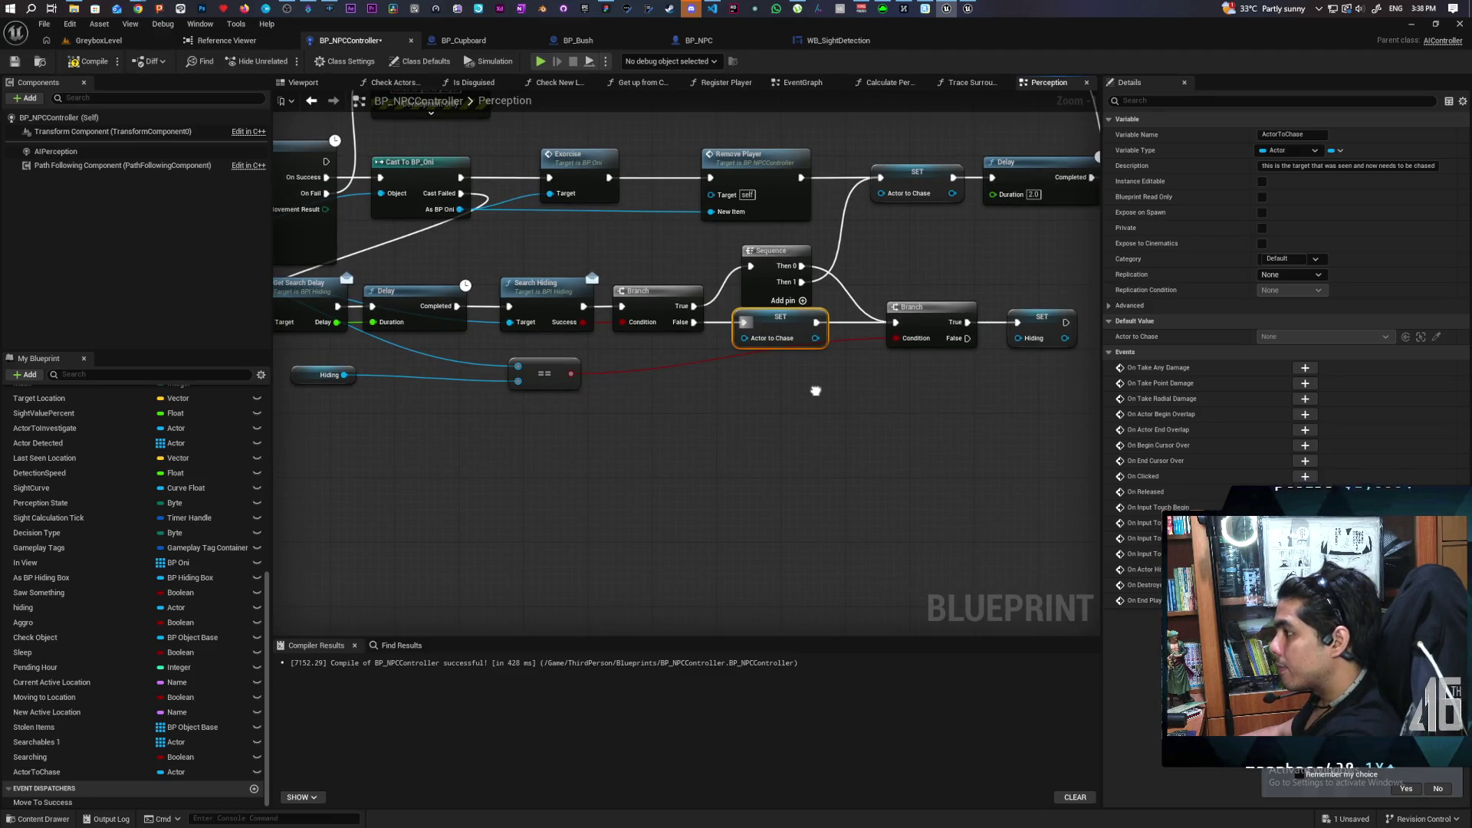
pyautogui.moveTo(815, 391); pyautogui.dragTo(723, 412)
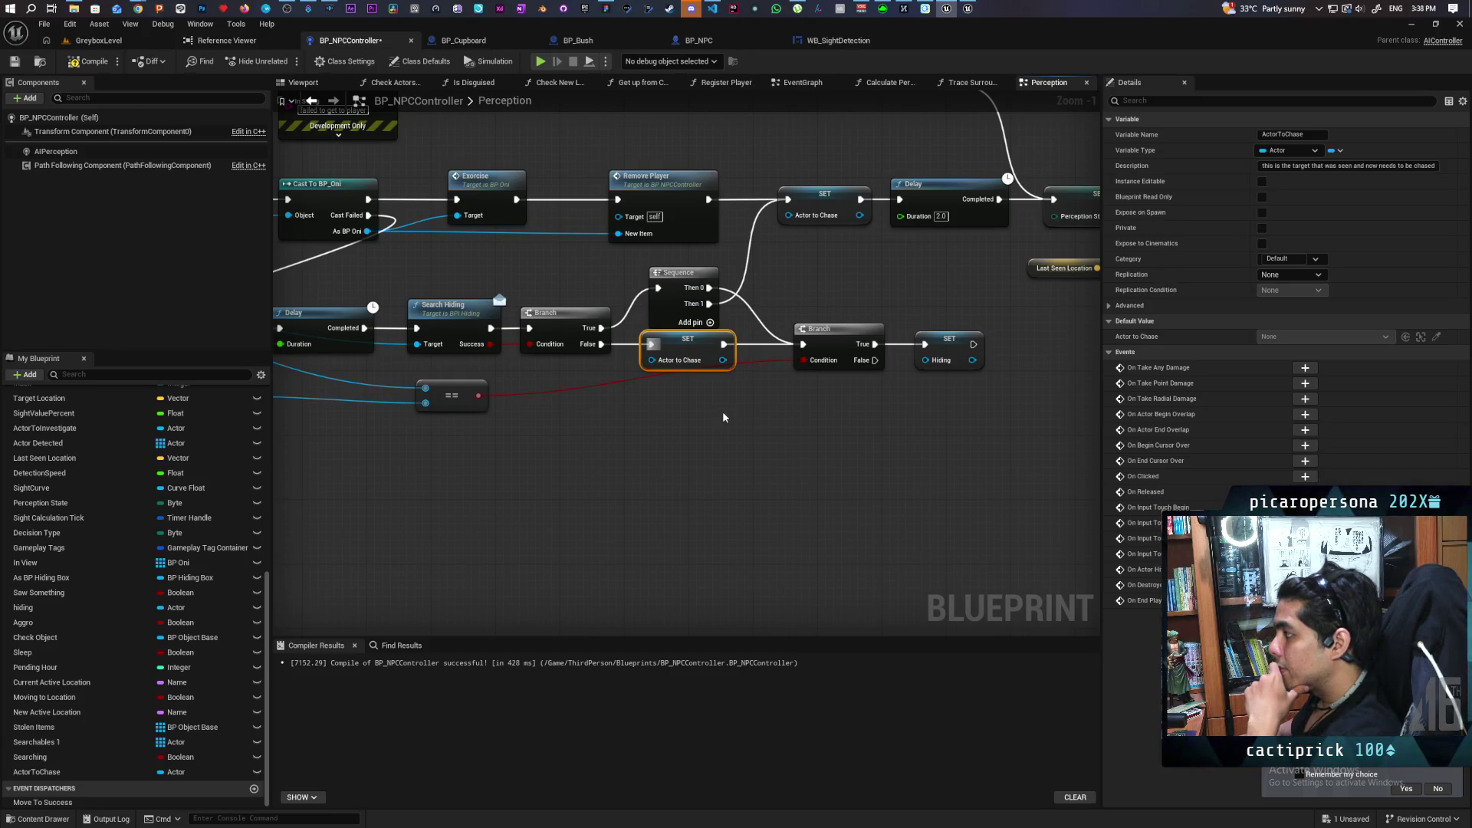
pyautogui.scroll(-4, 722, 415)
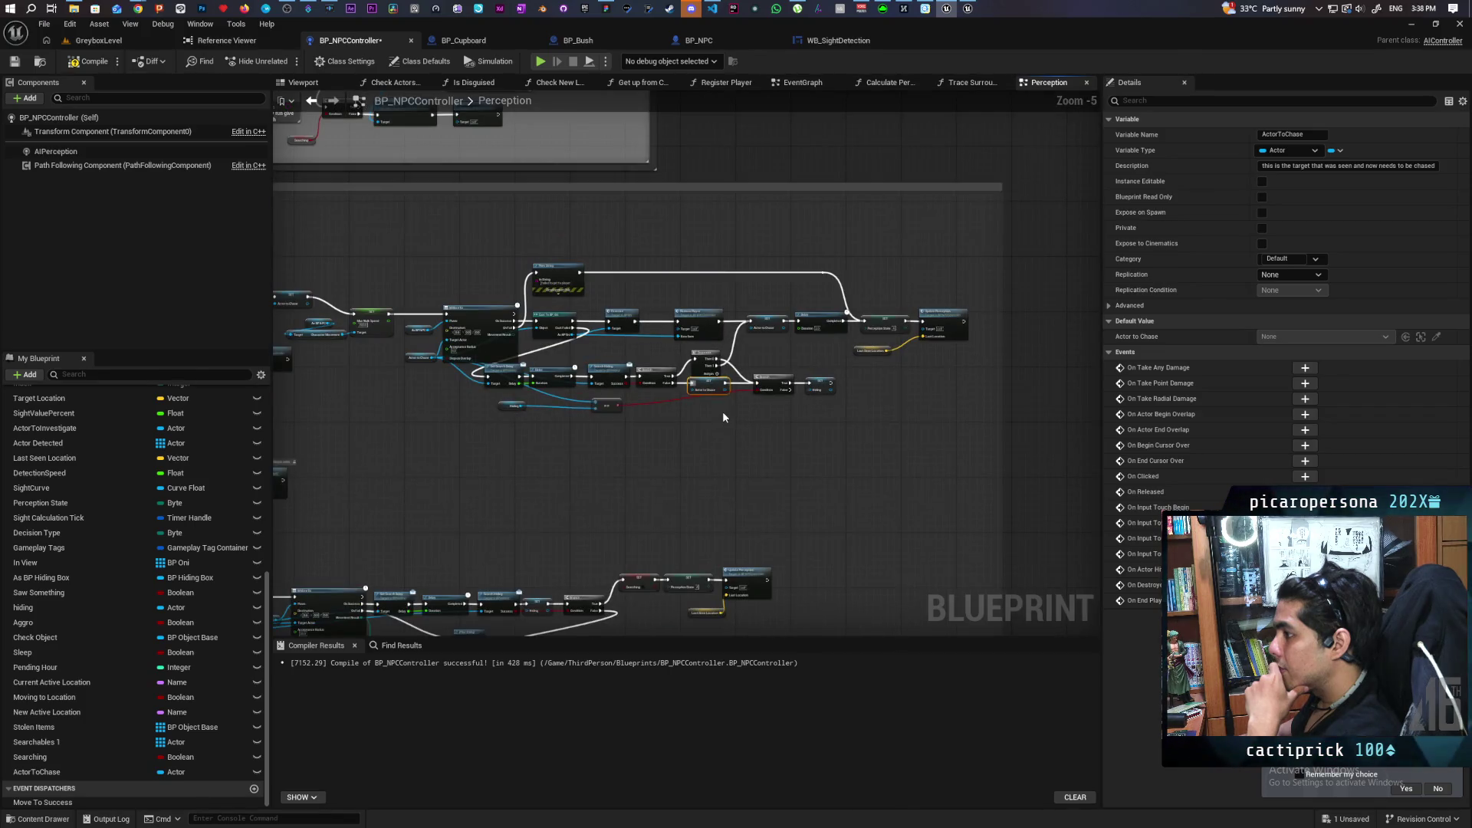
pyautogui.scroll(2, 722, 415)
pyautogui.scroll(1, 723, 417)
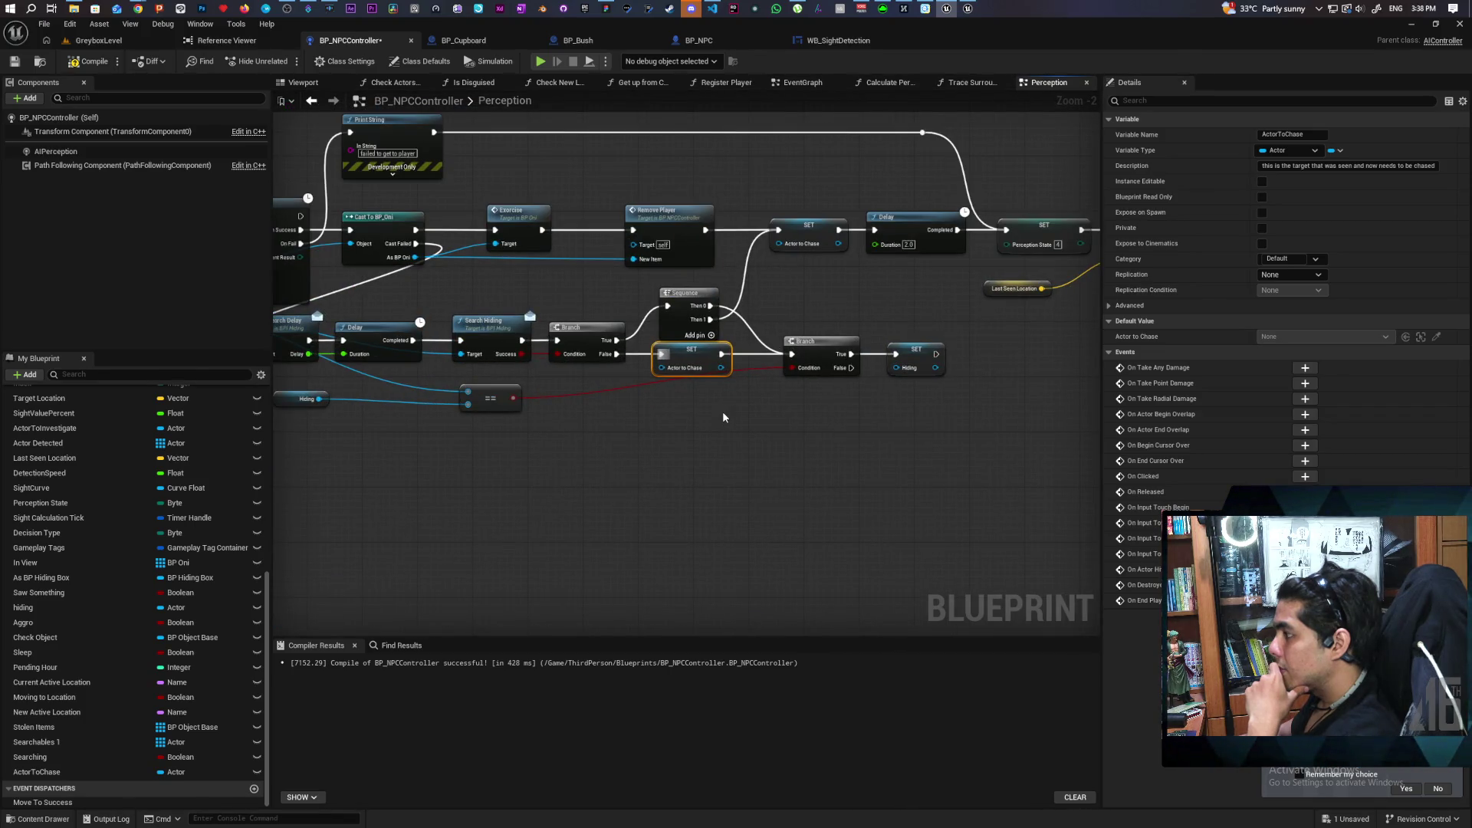
pyautogui.scroll(-8, 706, 412)
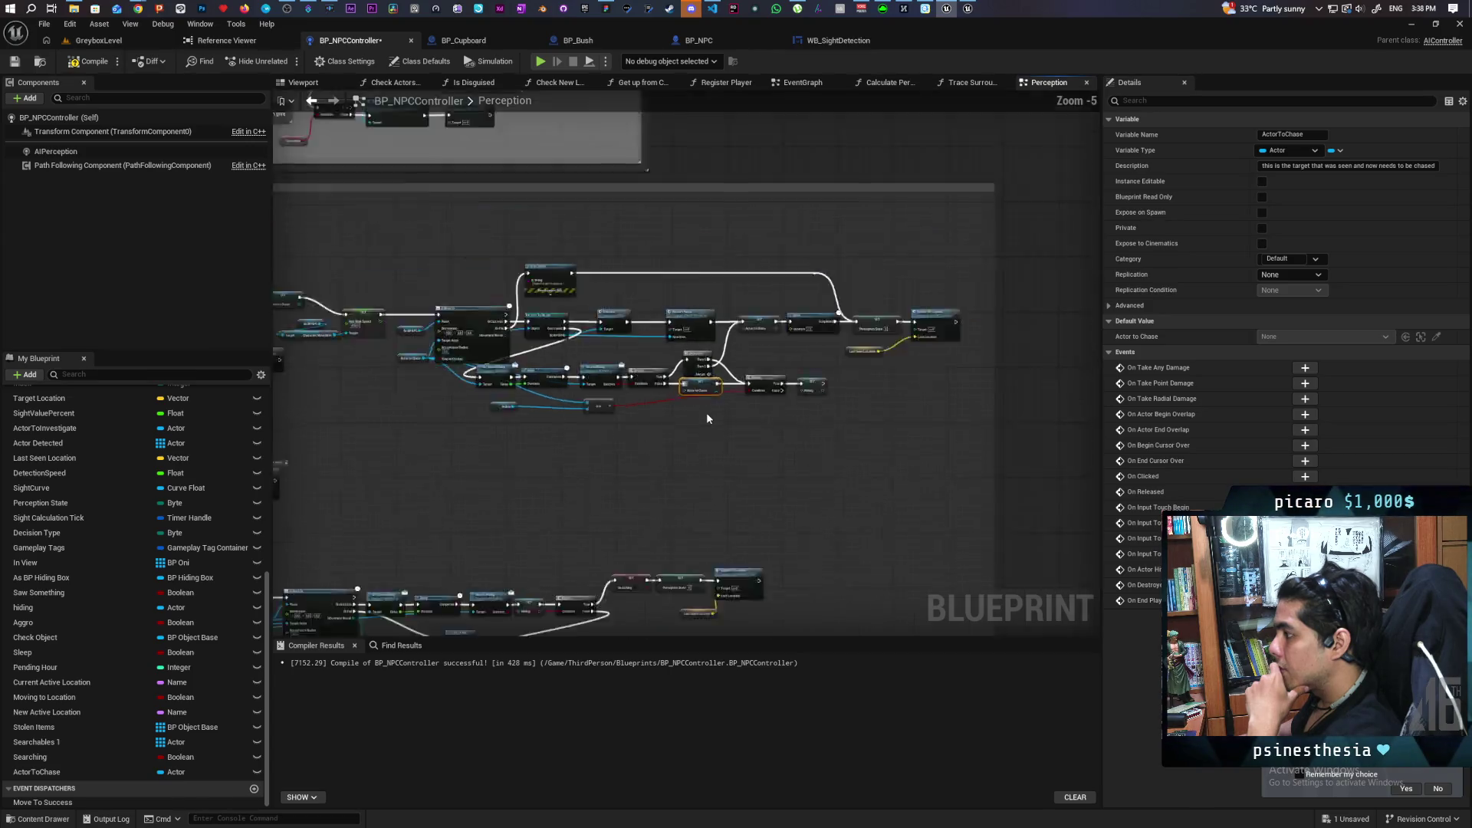
pyautogui.moveTo(691, 427); pyautogui.dragTo(830, 344)
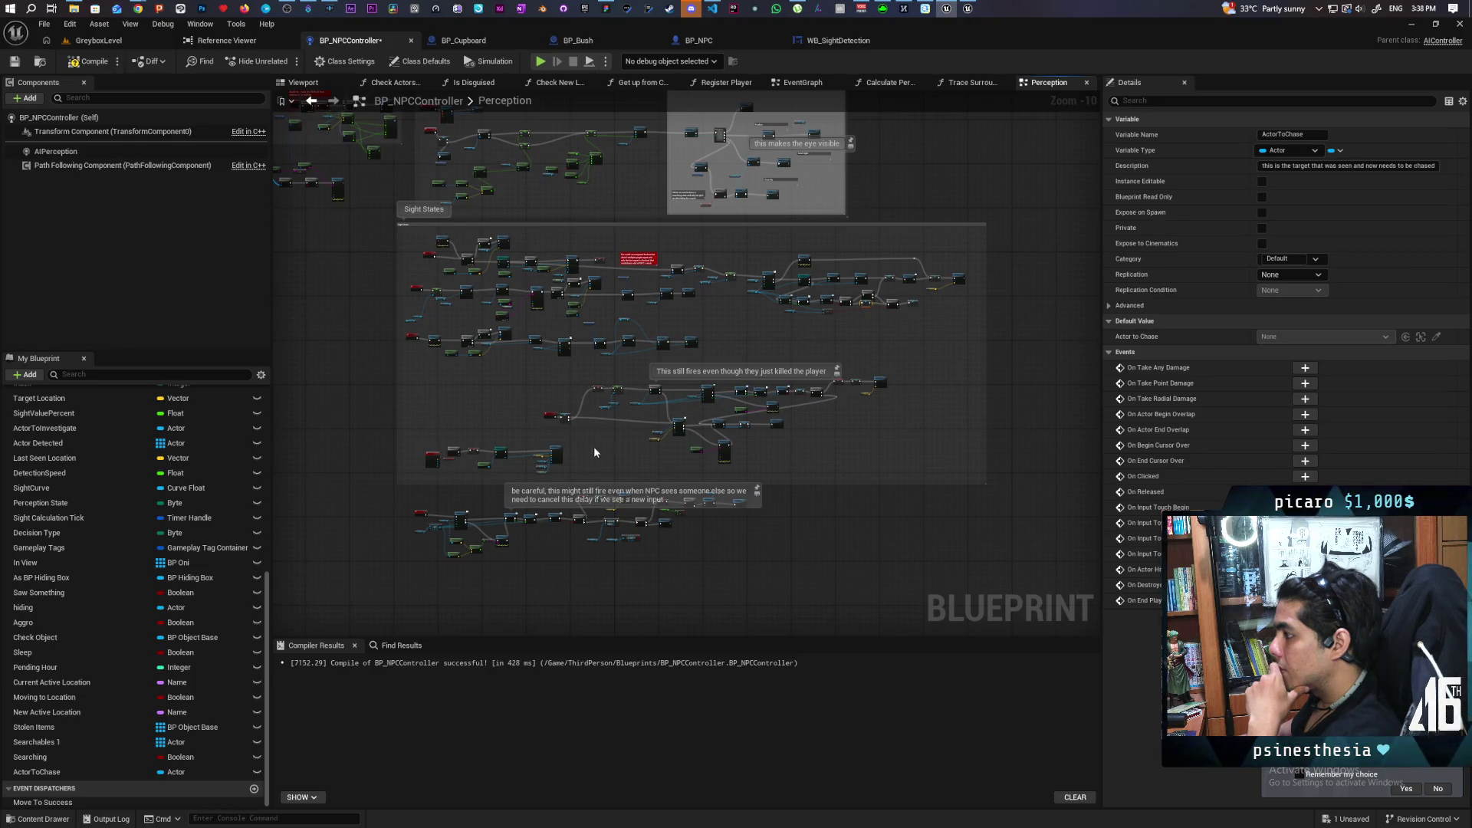
pyautogui.scroll(5, 465, 499)
pyautogui.moveTo(798, 417)
pyautogui.mouseDown()
pyautogui.moveTo(482, 462)
pyautogui.moveTo(822, 438)
pyautogui.mouseUp()
pyautogui.scroll(2, 704, 414)
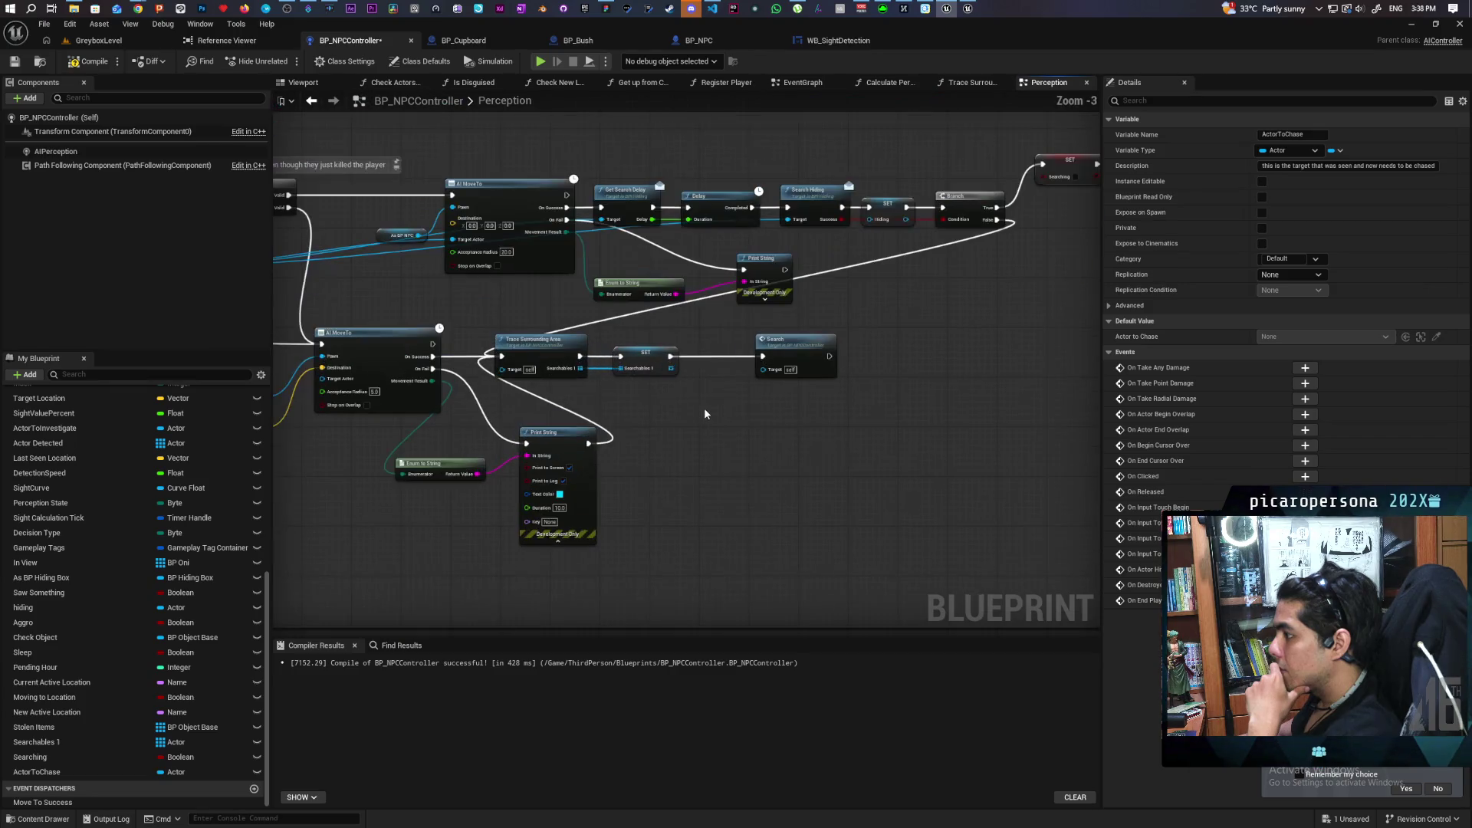
pyautogui.moveTo(691, 420)
pyautogui.mouseDown()
pyautogui.moveTo(881, 427)
pyautogui.moveTo(926, 413)
pyautogui.moveTo(705, 417)
pyautogui.mouseUp()
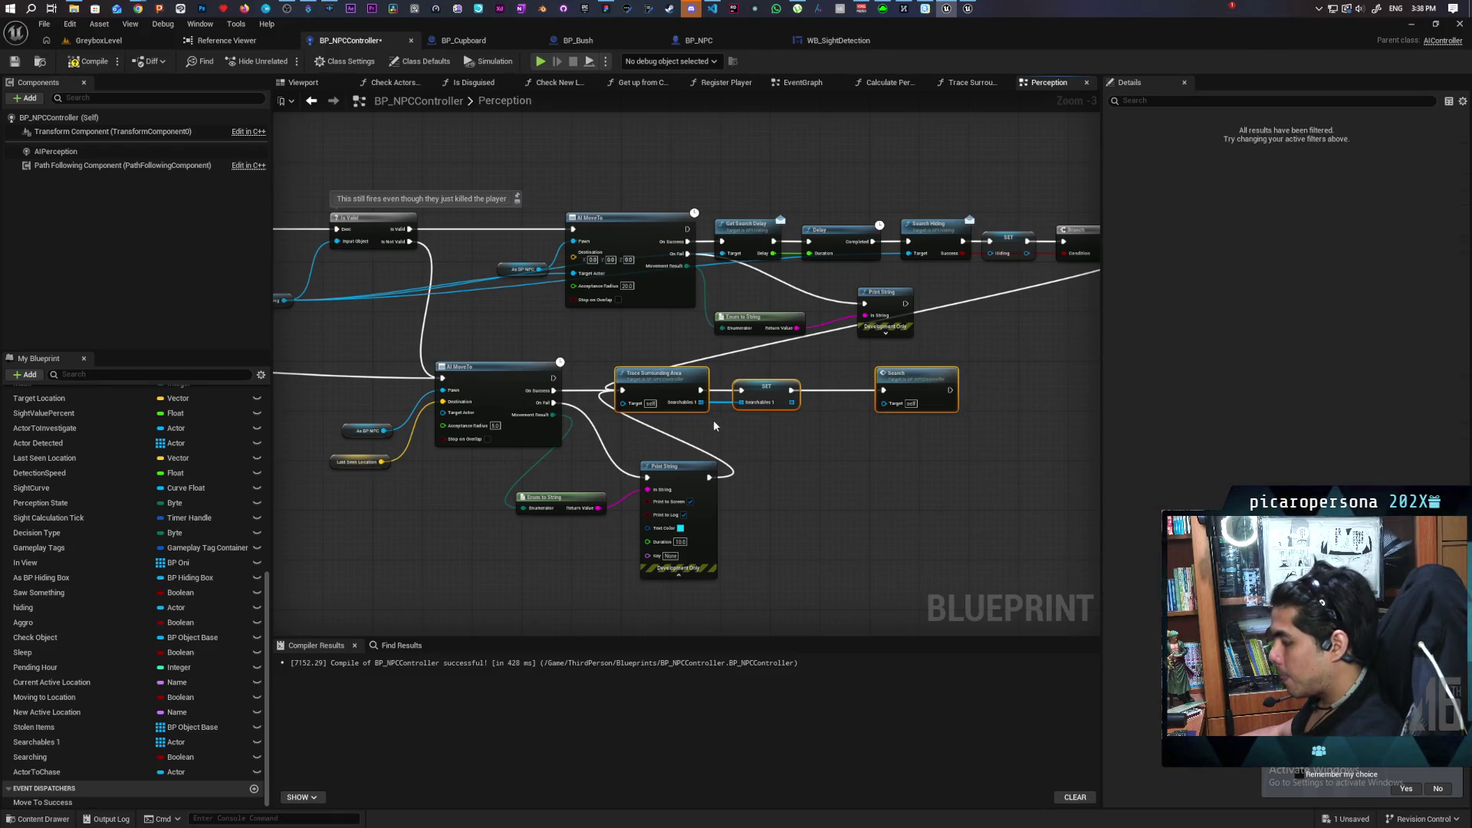
pyautogui.scroll(-4, 713, 425)
pyautogui.moveTo(714, 425)
pyautogui.mouseDown()
pyautogui.moveTo(633, 558)
pyautogui.moveTo(710, 424)
pyautogui.mouseUp()
pyautogui.scroll(2, 633, 557)
pyautogui.scroll(3, 694, 451)
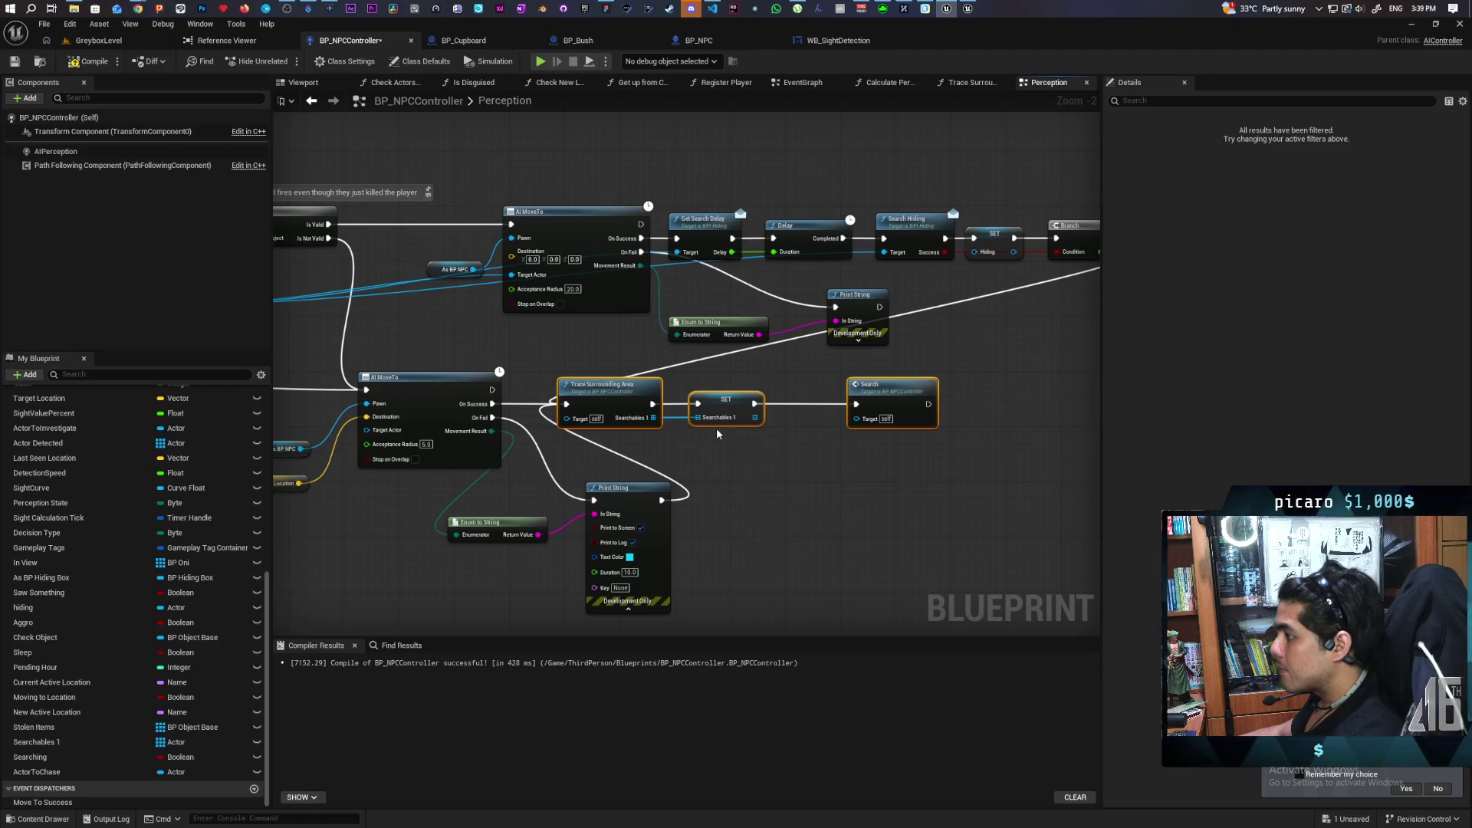
pyautogui.scroll(-3, 818, 380)
pyautogui.moveTo(767, 430)
pyautogui.mouseDown()
pyautogui.moveTo(624, 565)
pyautogui.moveTo(674, 495)
pyautogui.mouseUp()
pyautogui.scroll(2, 722, 466)
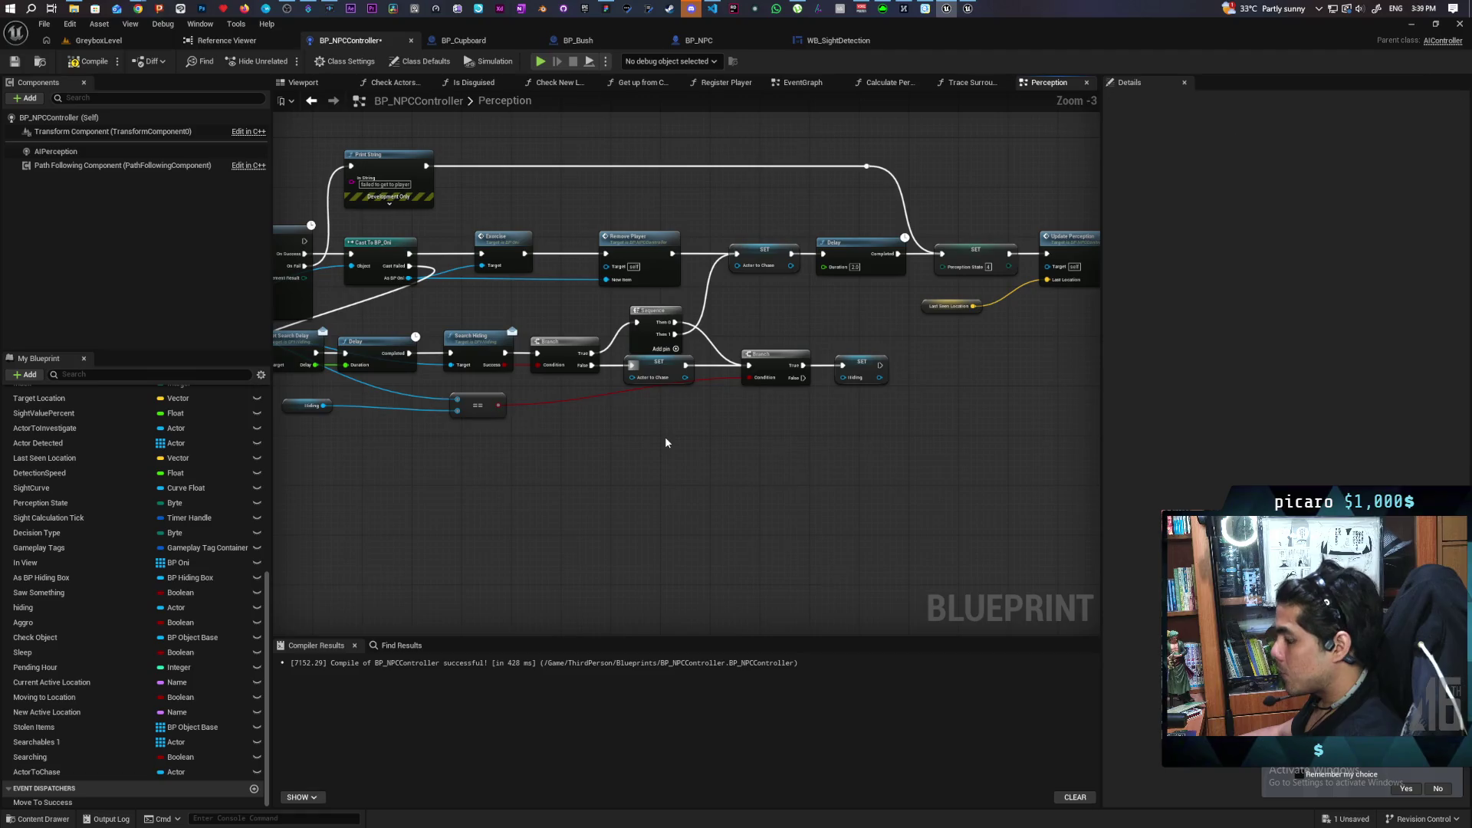
# Paste the Trace Surrounding Area, SET and Search nodes, shift them right, and lower SET Actor to Chase.
pyautogui.hotkey('ctrl', 'v')
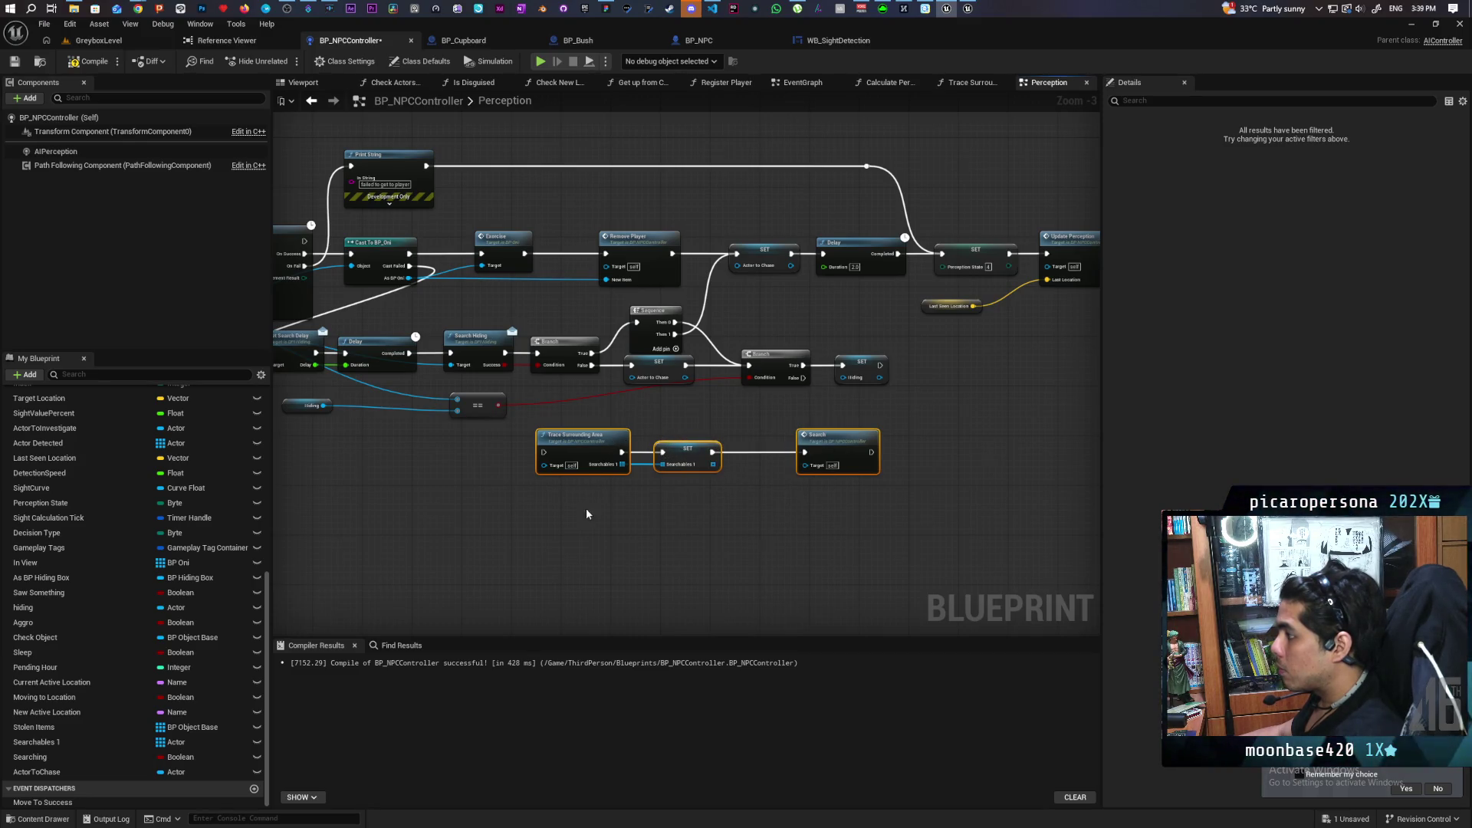
pyautogui.moveTo(566, 506); pyautogui.dragTo(925, 457)
pyautogui.moveTo(582, 462)
pyautogui.mouseDown()
pyautogui.moveTo(844, 446)
pyautogui.moveTo(670, 475)
pyautogui.mouseUp()
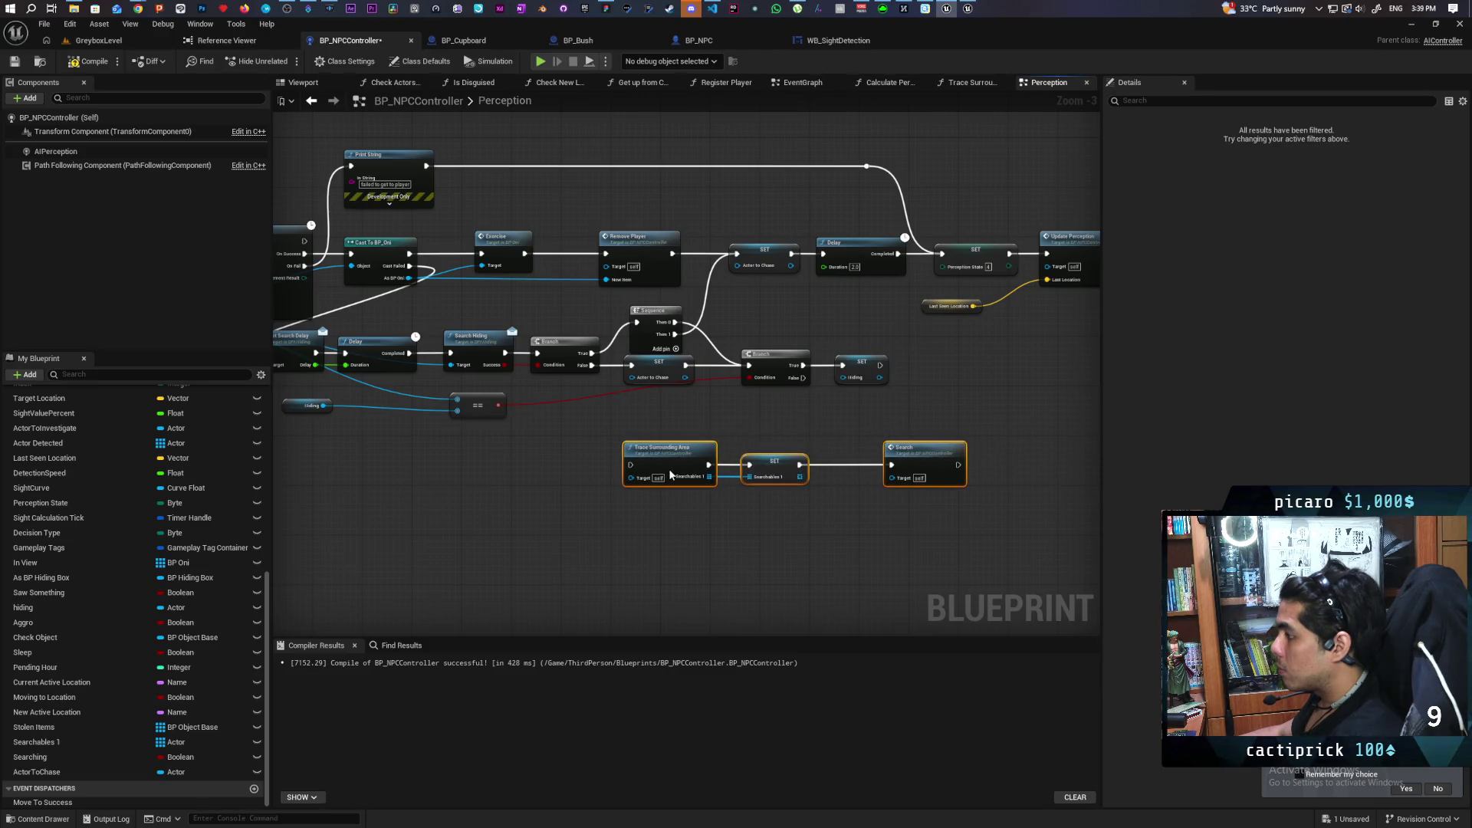
pyautogui.moveTo(653, 377); pyautogui.dragTo(652, 415)
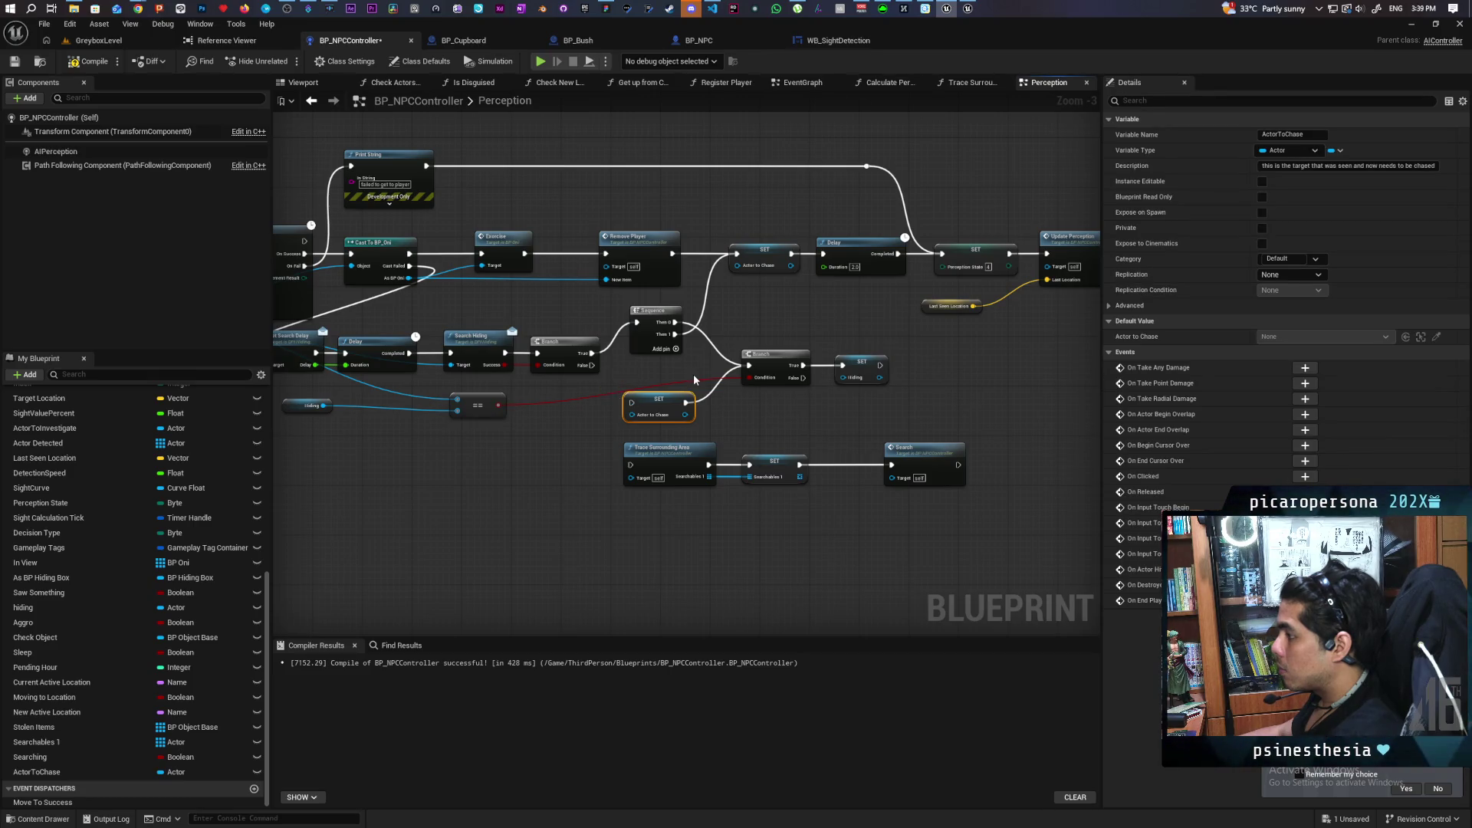
# Add a Sequence node off the Branch's False pin and wire SET Actor to Chase after it.
pyautogui.moveTo(682, 410); pyautogui.dragTo(616, 454)
pyautogui.click(619, 372)
pyautogui.moveTo(591, 365)
pyautogui.mouseDown()
pyautogui.moveTo(629, 390)
pyautogui.moveTo(749, 365)
pyautogui.mouseUp()
pyautogui.moveTo(572, 441); pyautogui.dragTo(579, 471)
# Realign Search and move the SET, Trace and Search chain beside the Sequence.
pyautogui.click(881, 507)
pyautogui.moveTo(936, 460); pyautogui.dragTo(897, 460)
pyautogui.moveTo(513, 433); pyautogui.dragTo(905, 525)
pyautogui.moveTo(568, 469)
pyautogui.mouseDown()
pyautogui.moveTo(772, 445)
pyautogui.moveTo(727, 439)
pyautogui.mouseUp()
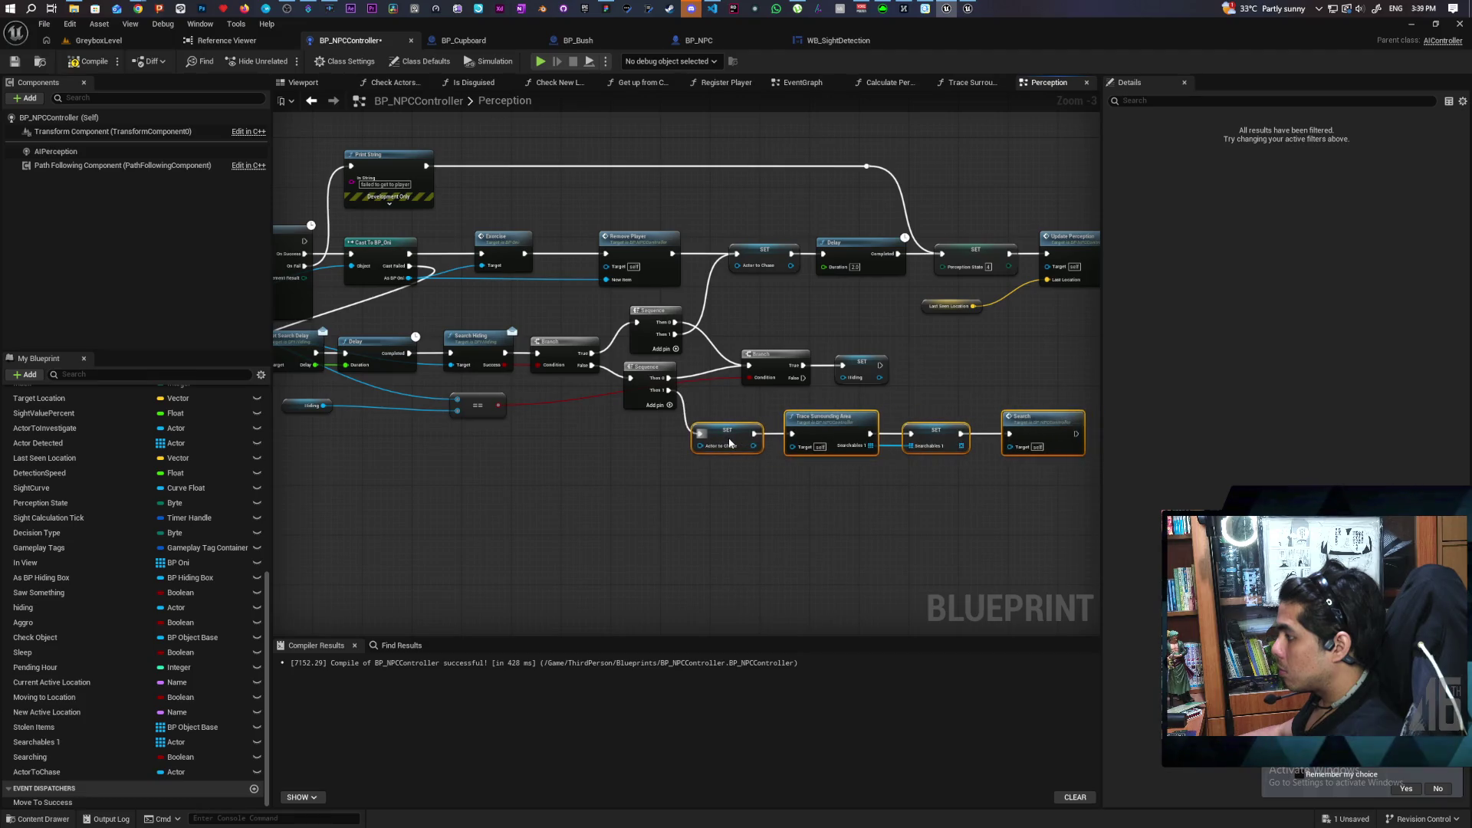
pyautogui.click(775, 516)
pyautogui.moveTo(775, 516); pyautogui.dragTo(660, 505)
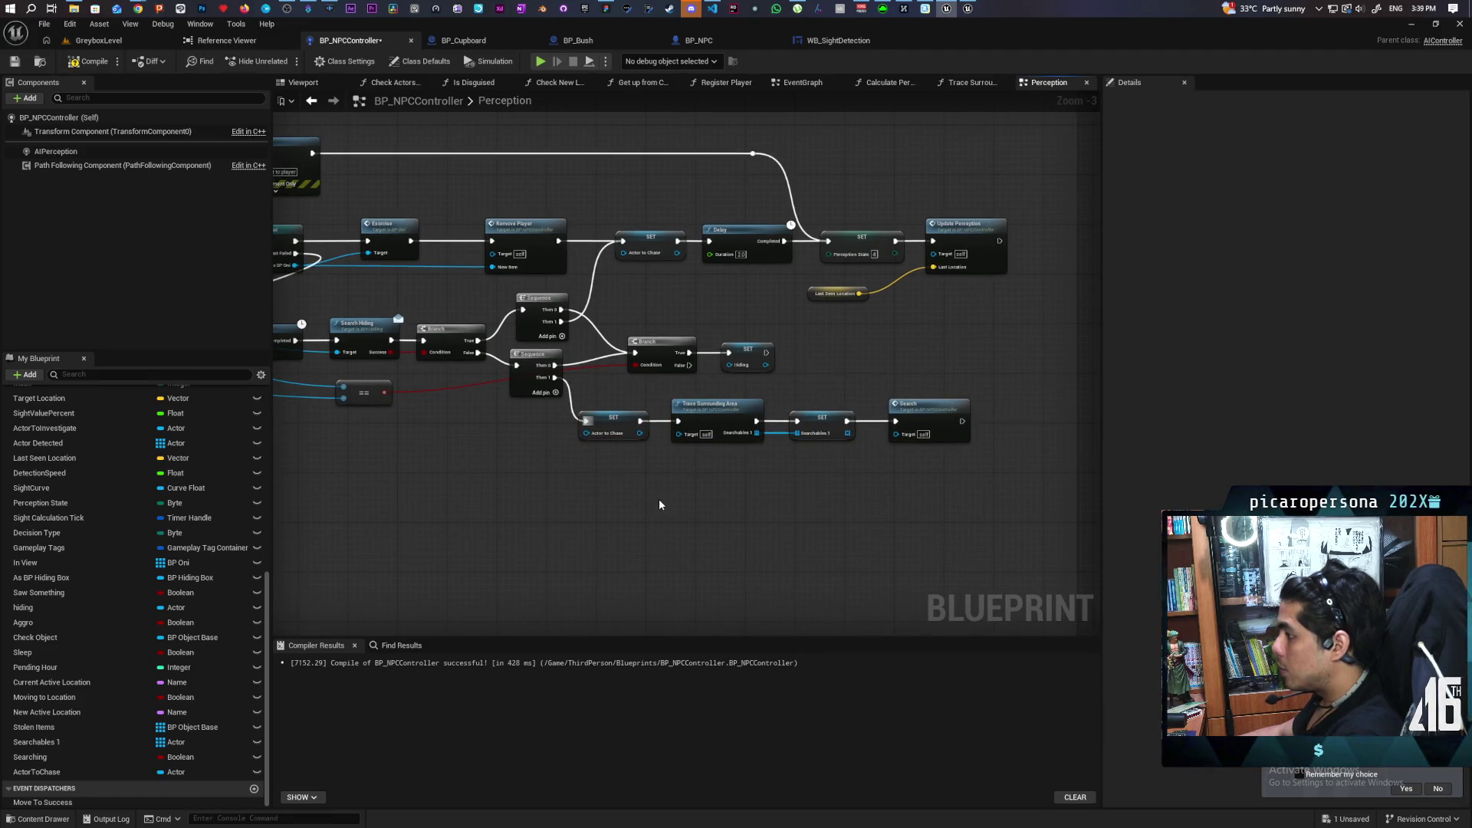
# Compile and save BP_NPCController.
pyautogui.hotkey('ctrl', 's')
pyautogui.scroll(-1, 659, 502)
pyautogui.scroll(1, 670, 505)
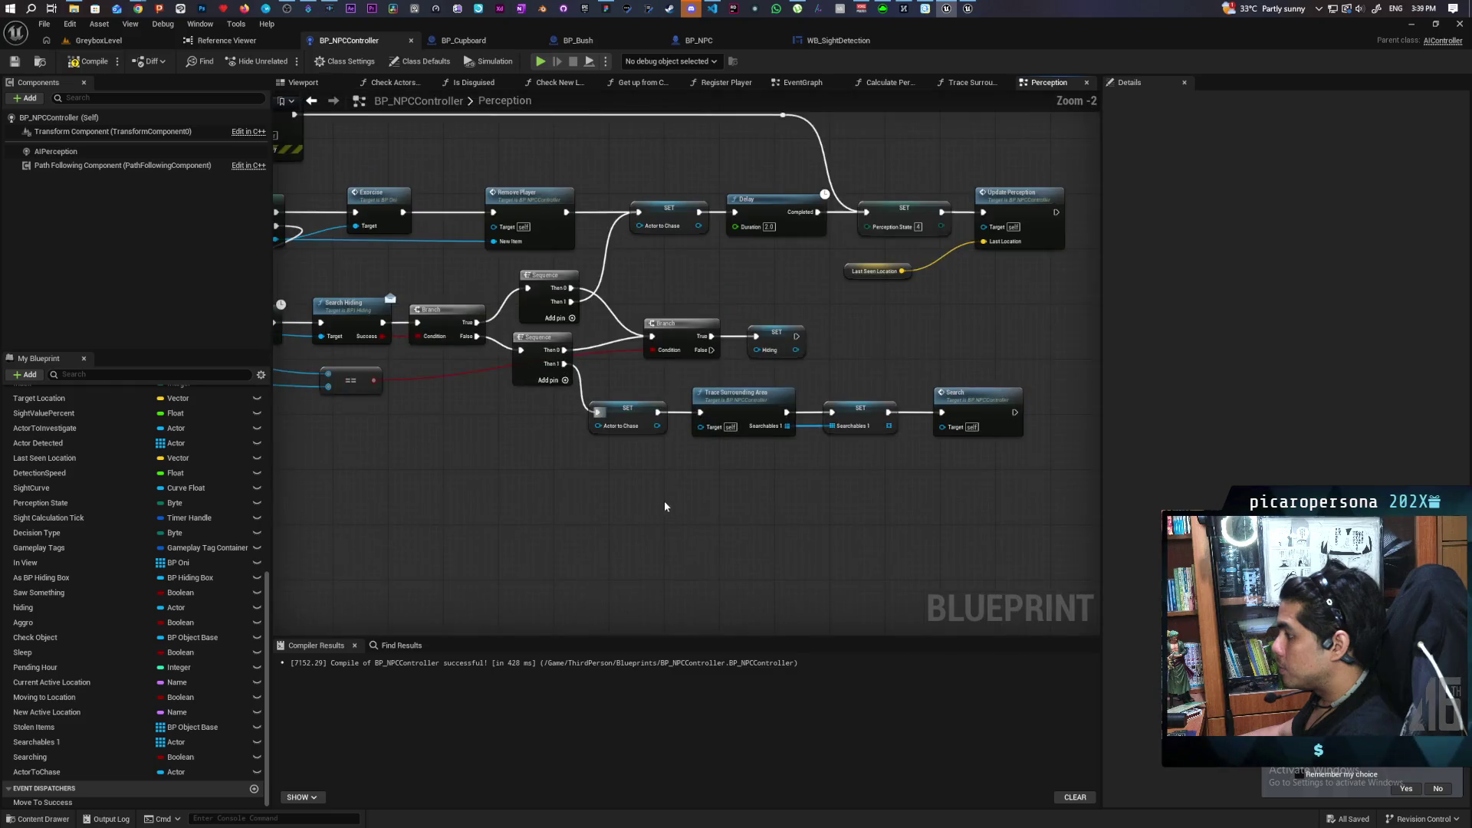
pyautogui.scroll(-1, 557, 475)
pyautogui.moveTo(458, 451)
pyautogui.mouseDown()
pyautogui.moveTo(831, 427)
pyautogui.moveTo(677, 420)
pyautogui.mouseUp()
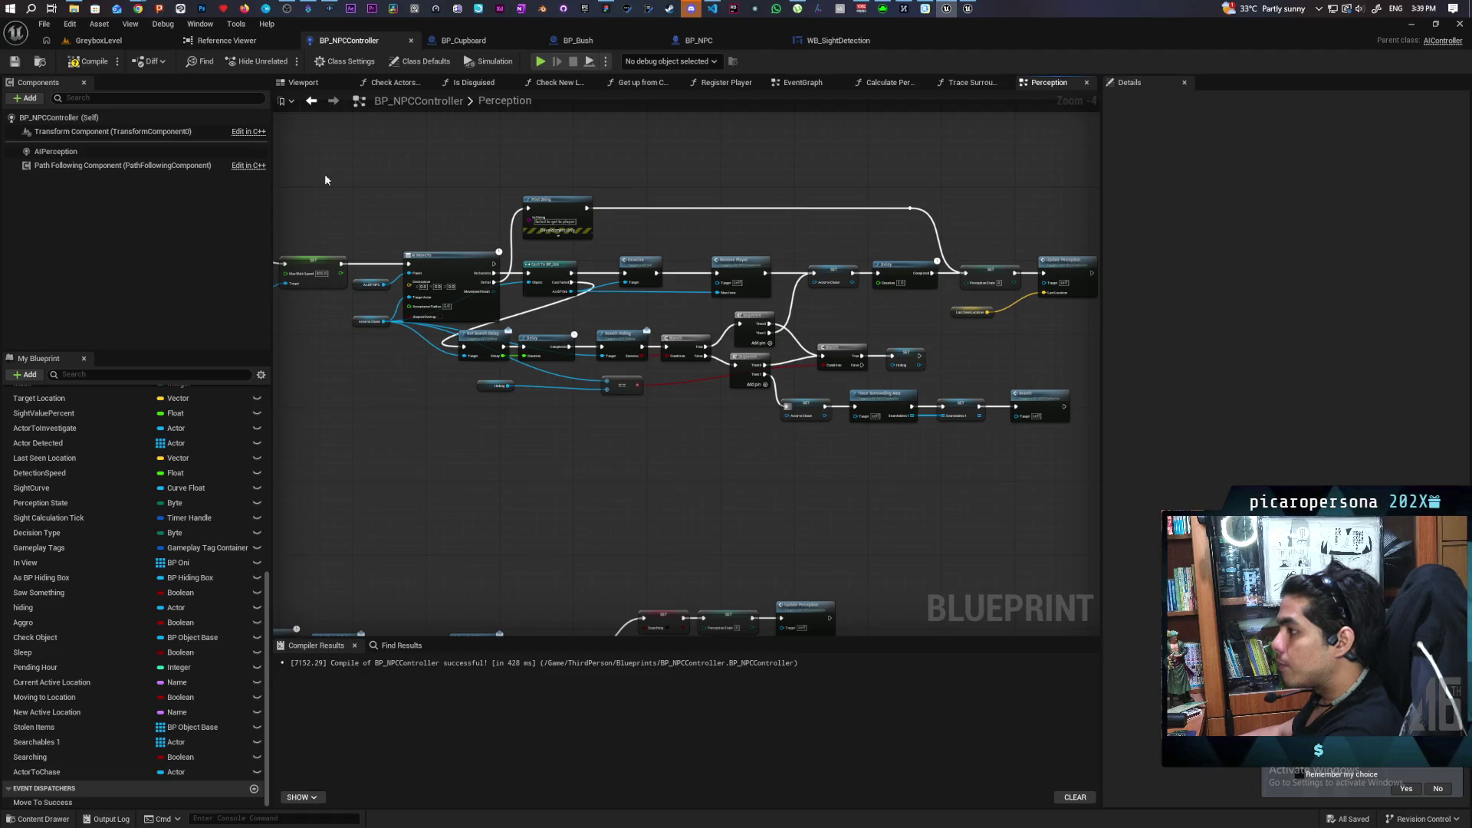
pyautogui.click(89, 61)
pyautogui.click(14, 62)
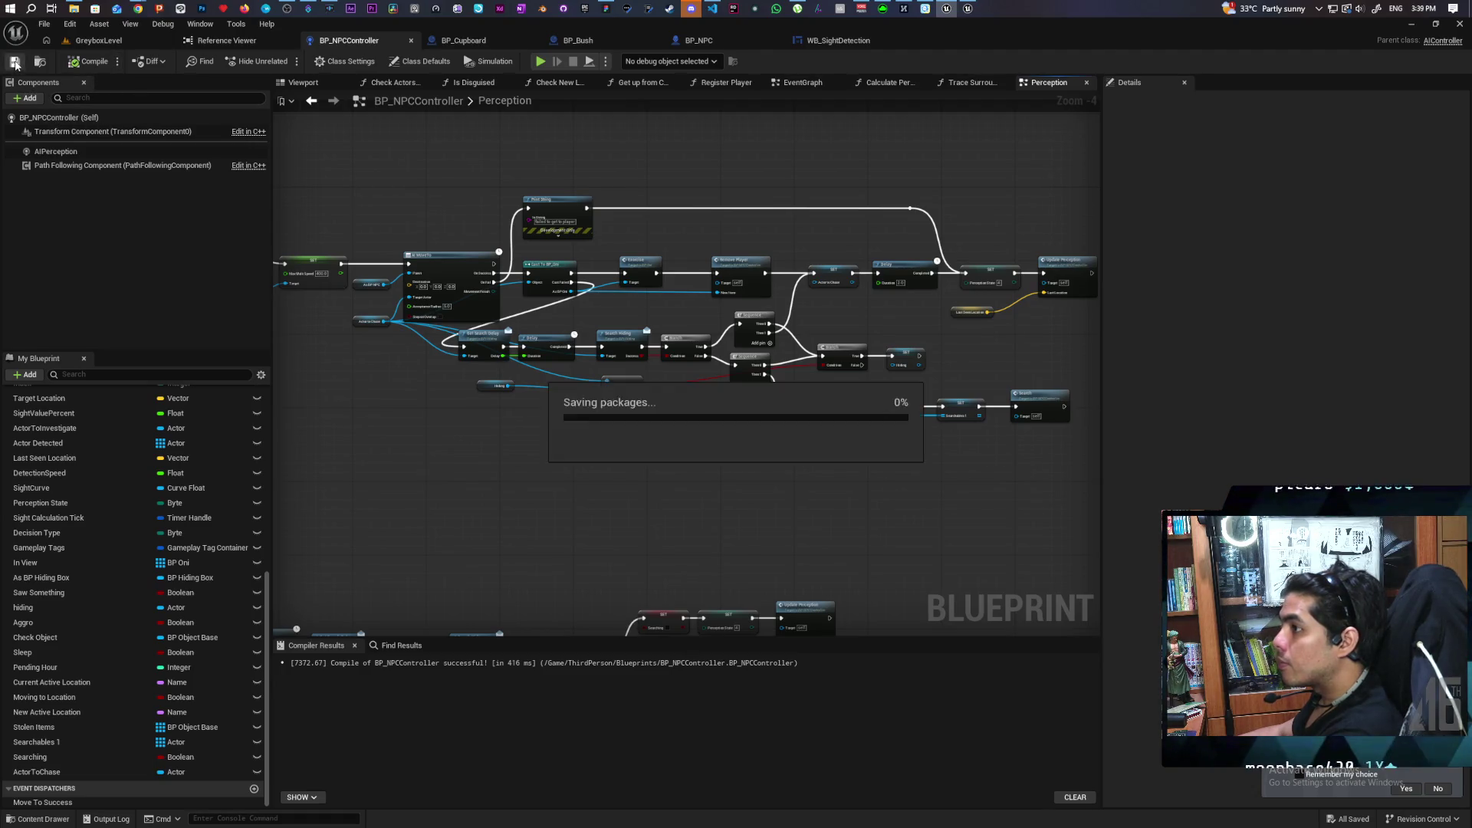
# Inspect the Search event definition, then return to the Sequence node chain.
pyautogui.moveTo(966, 488); pyautogui.dragTo(877, 448)
pyautogui.doubleClick(940, 355)
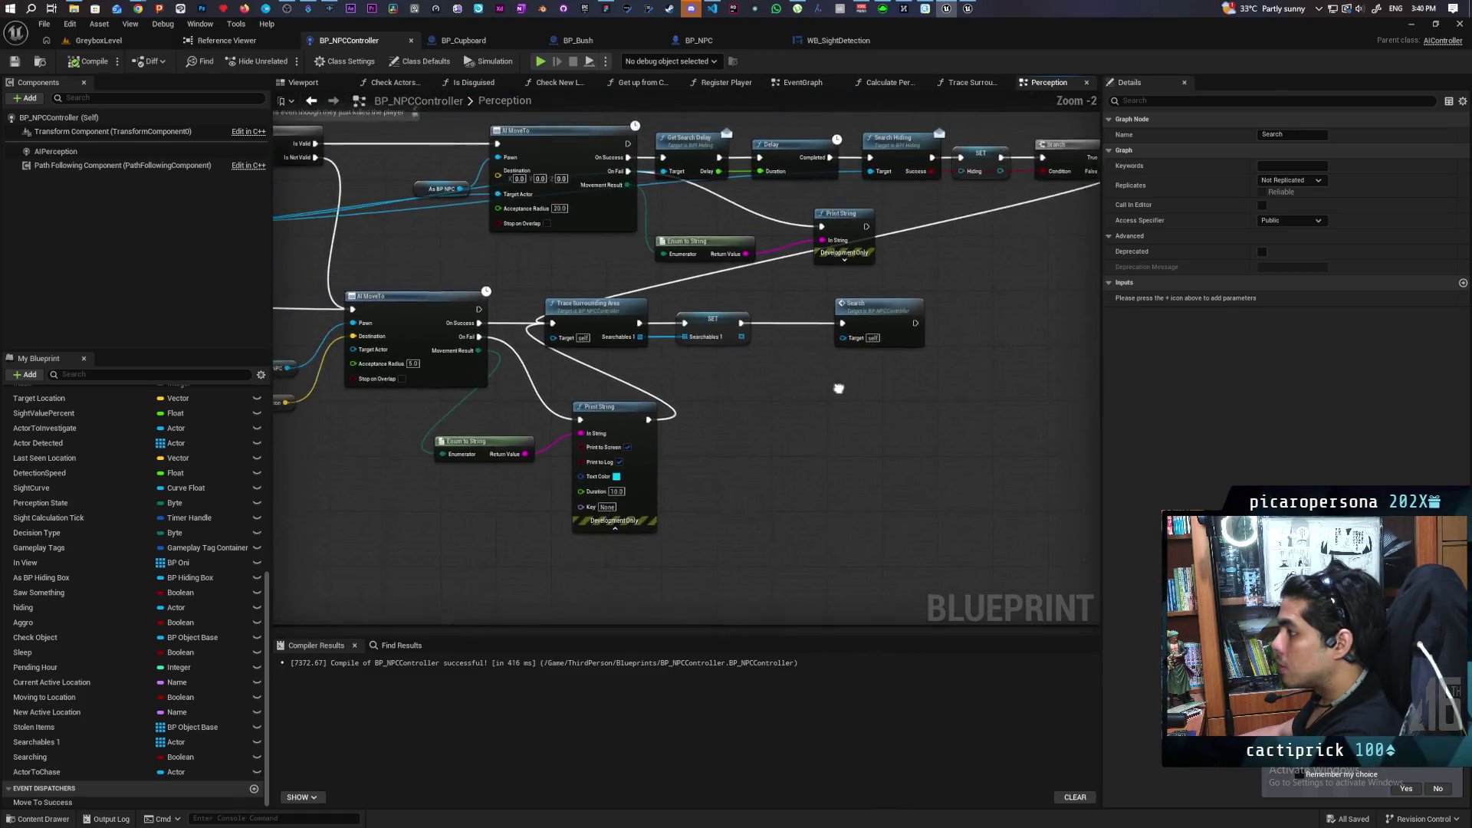
pyautogui.scroll(-4, 789, 403)
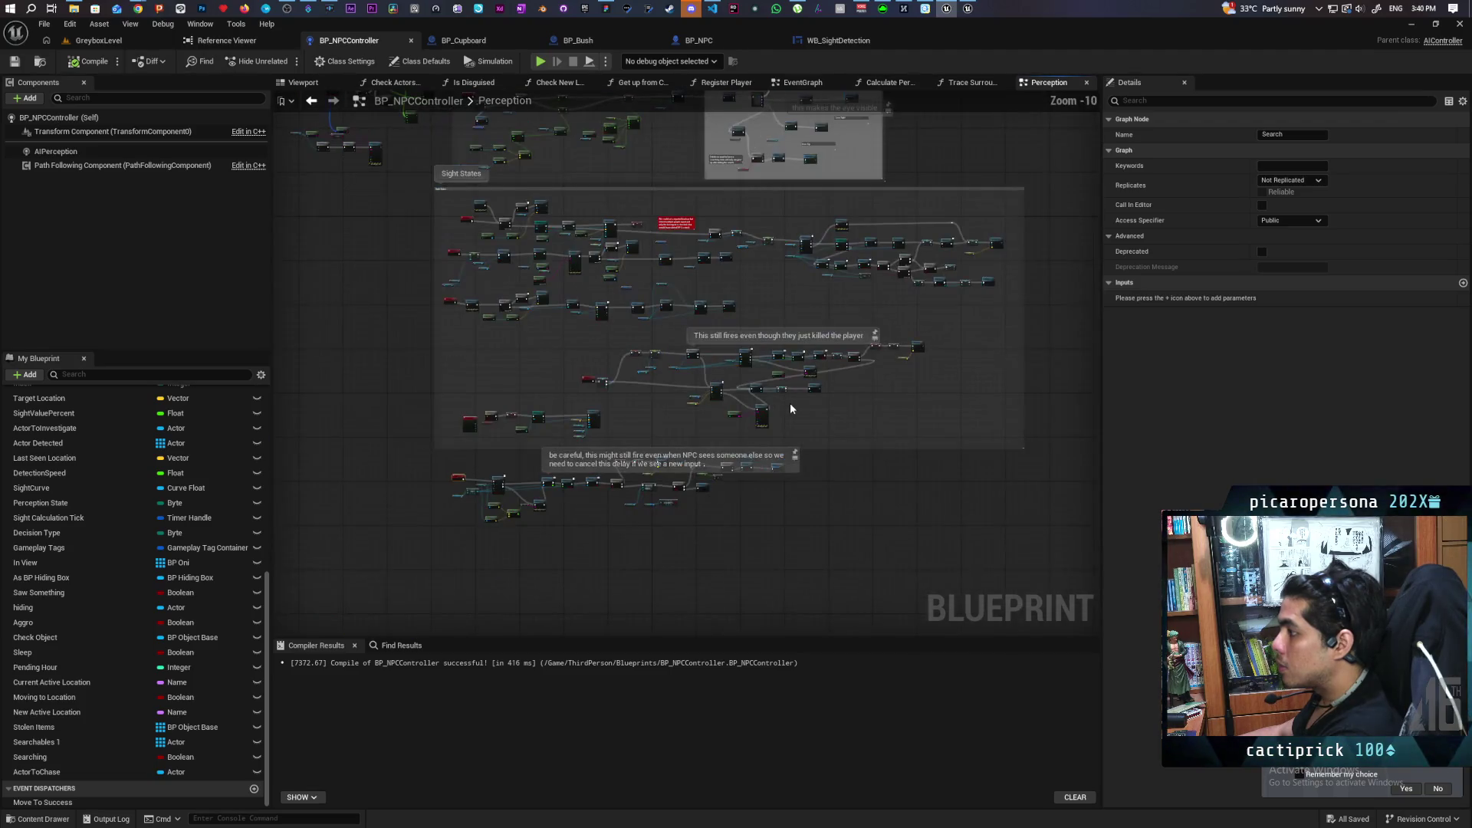
pyautogui.scroll(3, 897, 404)
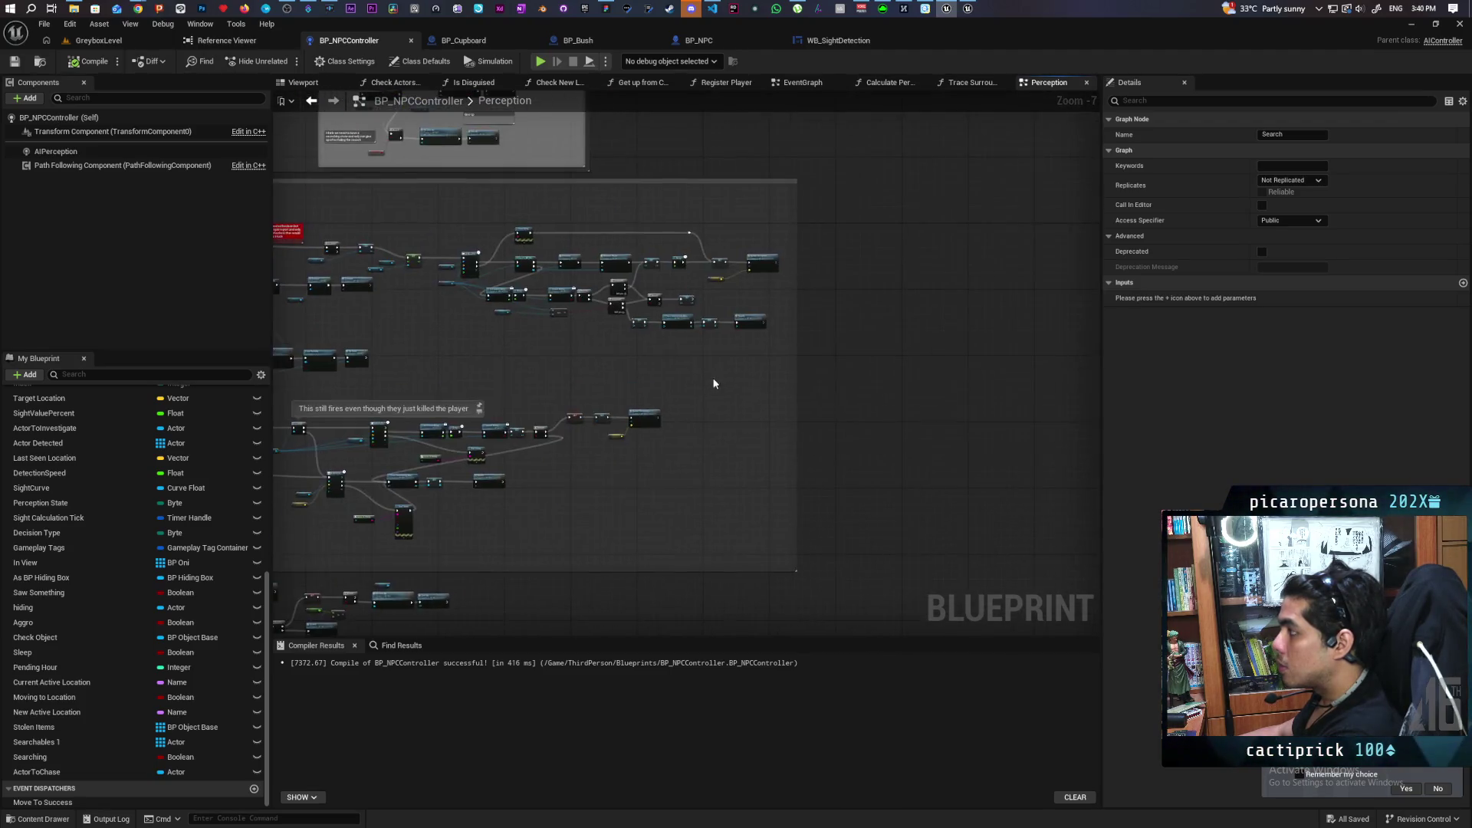
pyautogui.moveTo(680, 525); pyautogui.dragTo(638, 503)
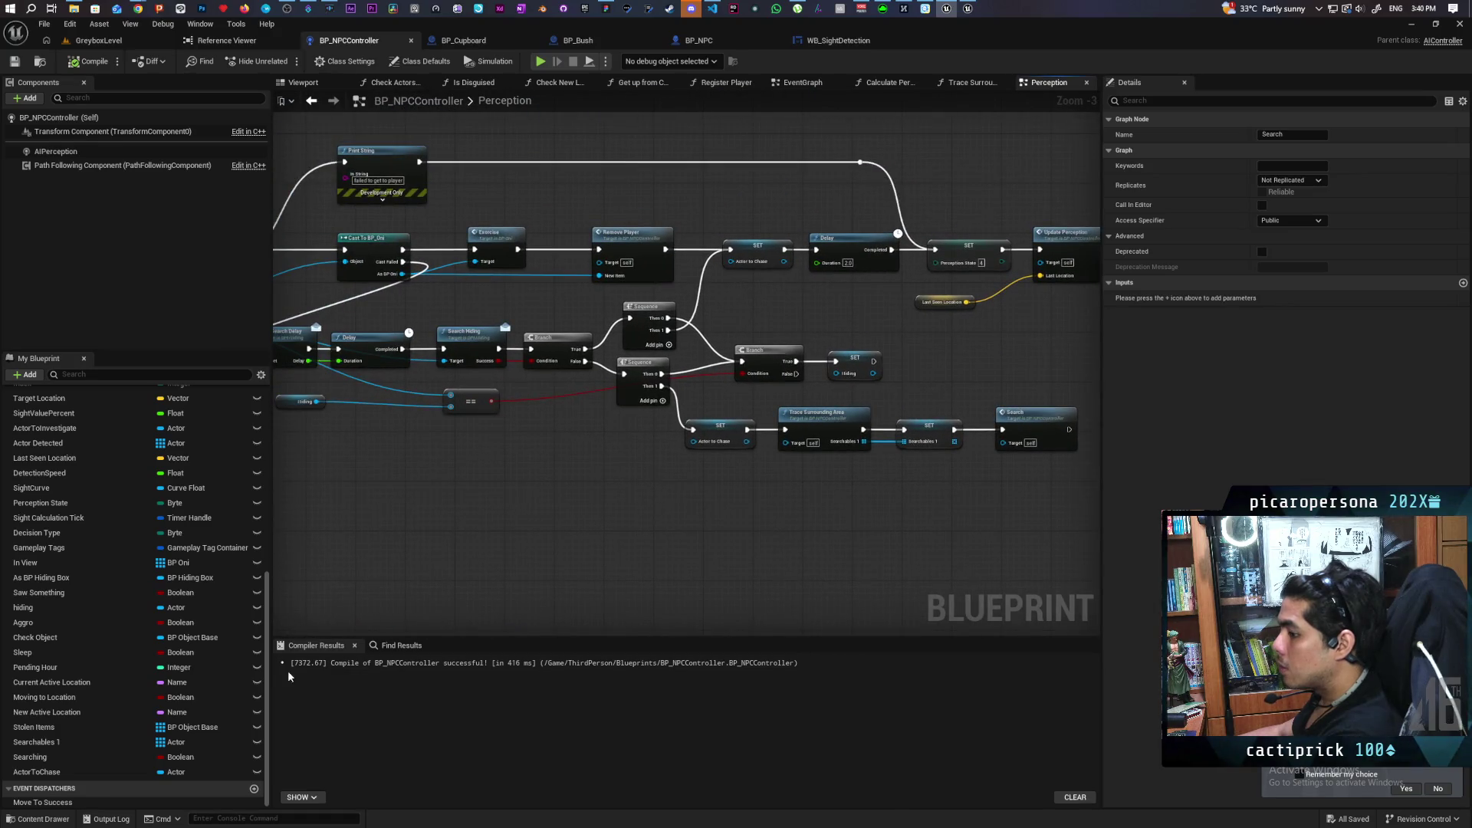
# Add a SET Searching node before SET Actor to Chase and compile the blueprint.
pyautogui.moveTo(30, 757)
pyautogui.mouseDown()
pyautogui.moveTo(667, 465)
pyautogui.moveTo(672, 404)
pyautogui.moveTo(621, 437)
pyautogui.mouseUp()
pyautogui.click(693, 420)
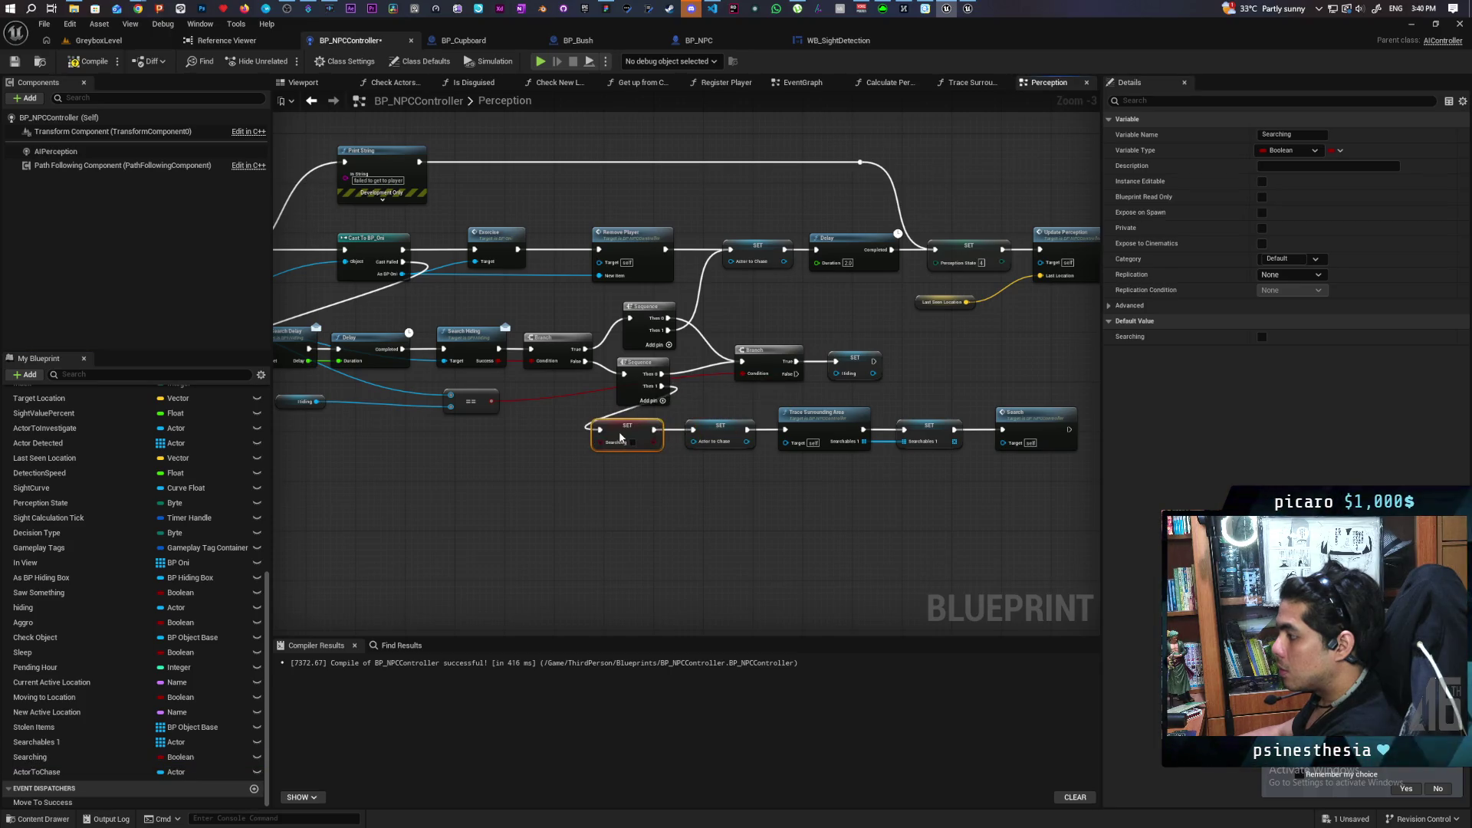
pyautogui.click(648, 493)
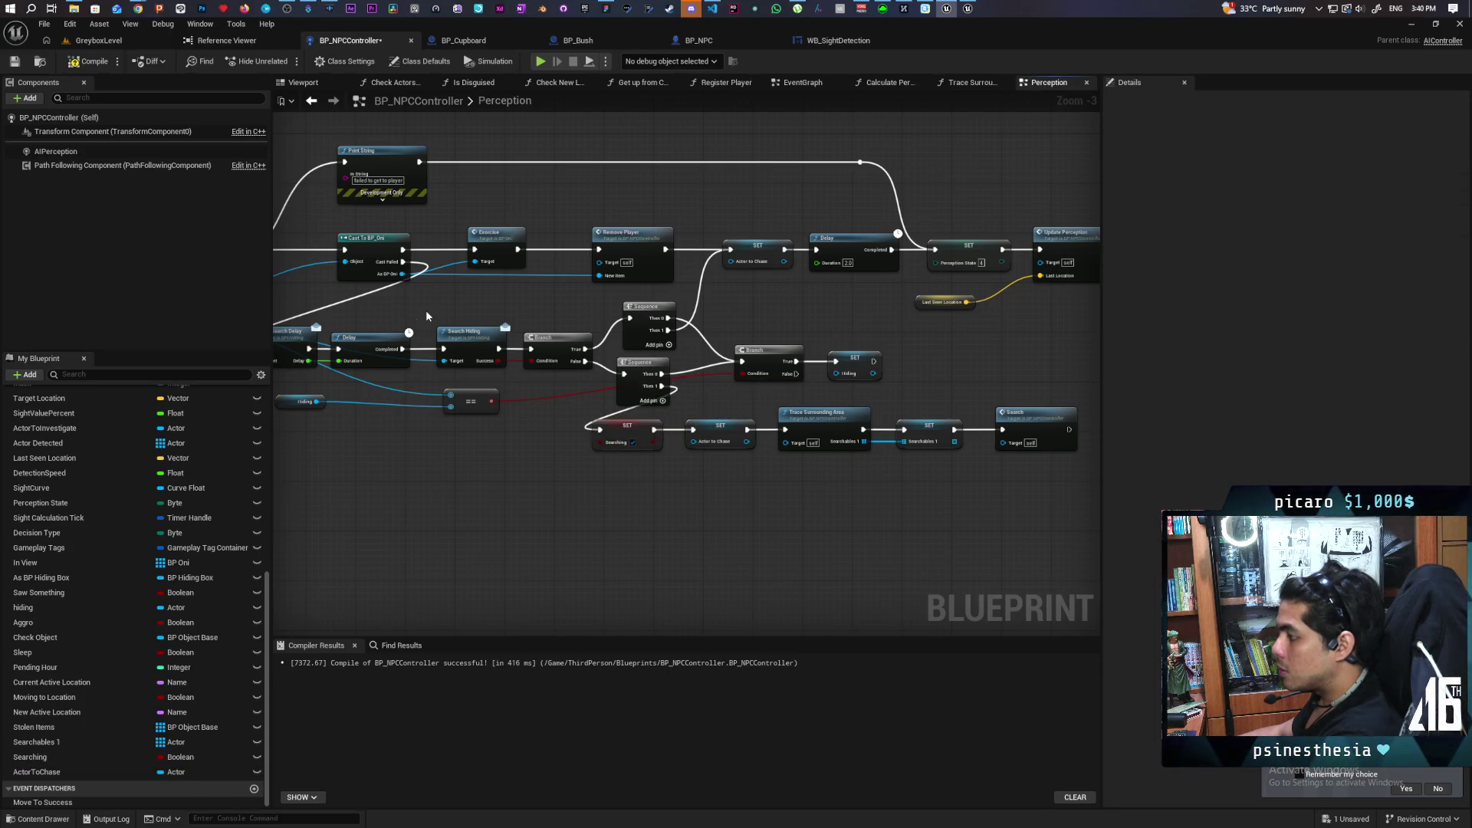
pyautogui.click(89, 61)
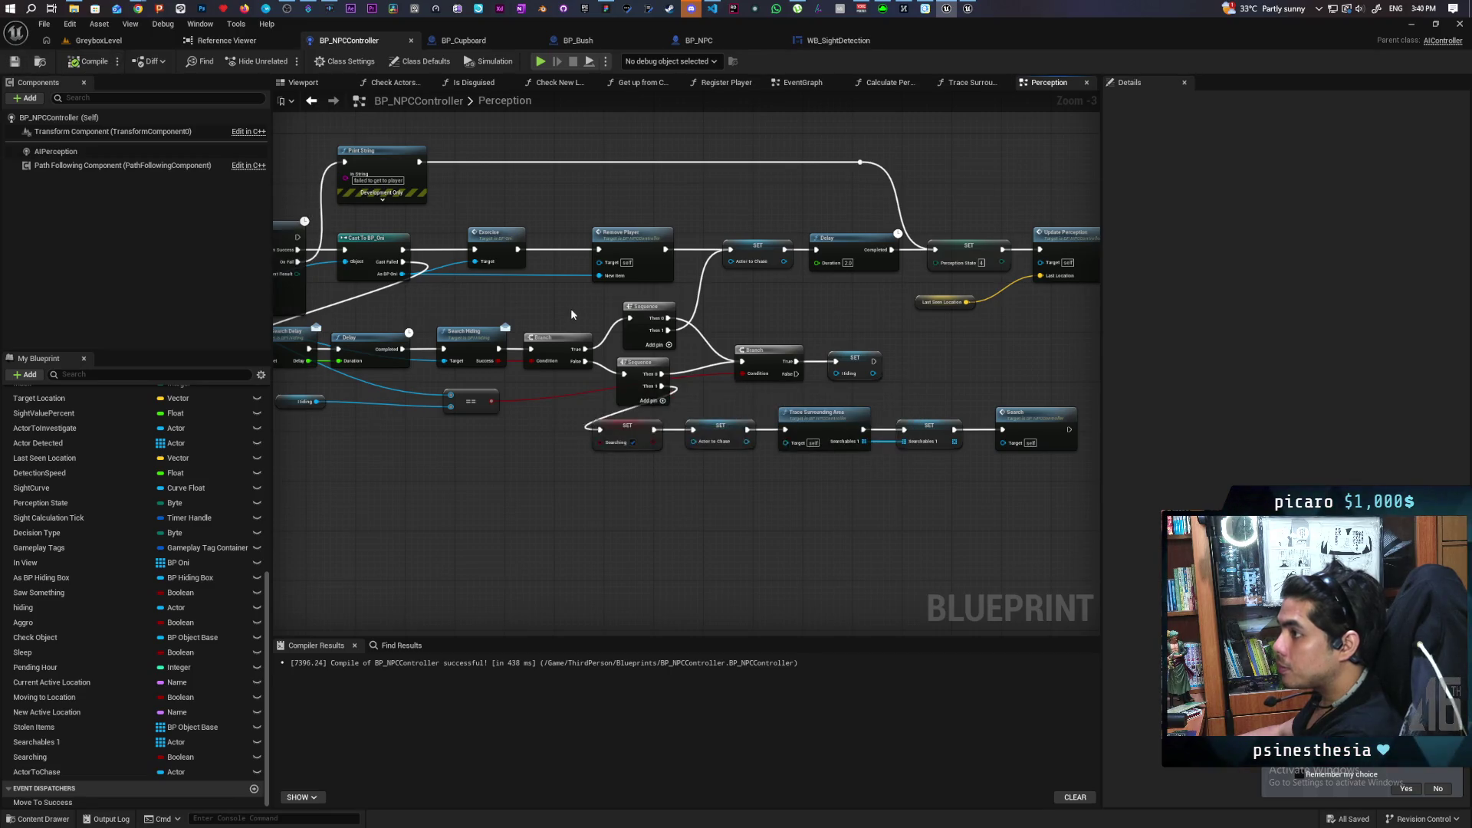
# Jump to the Lost Sight custom event definition and inspect its surrounding nodes.
pyautogui.scroll(-6, 603, 489)
pyautogui.scroll(-3, 603, 489)
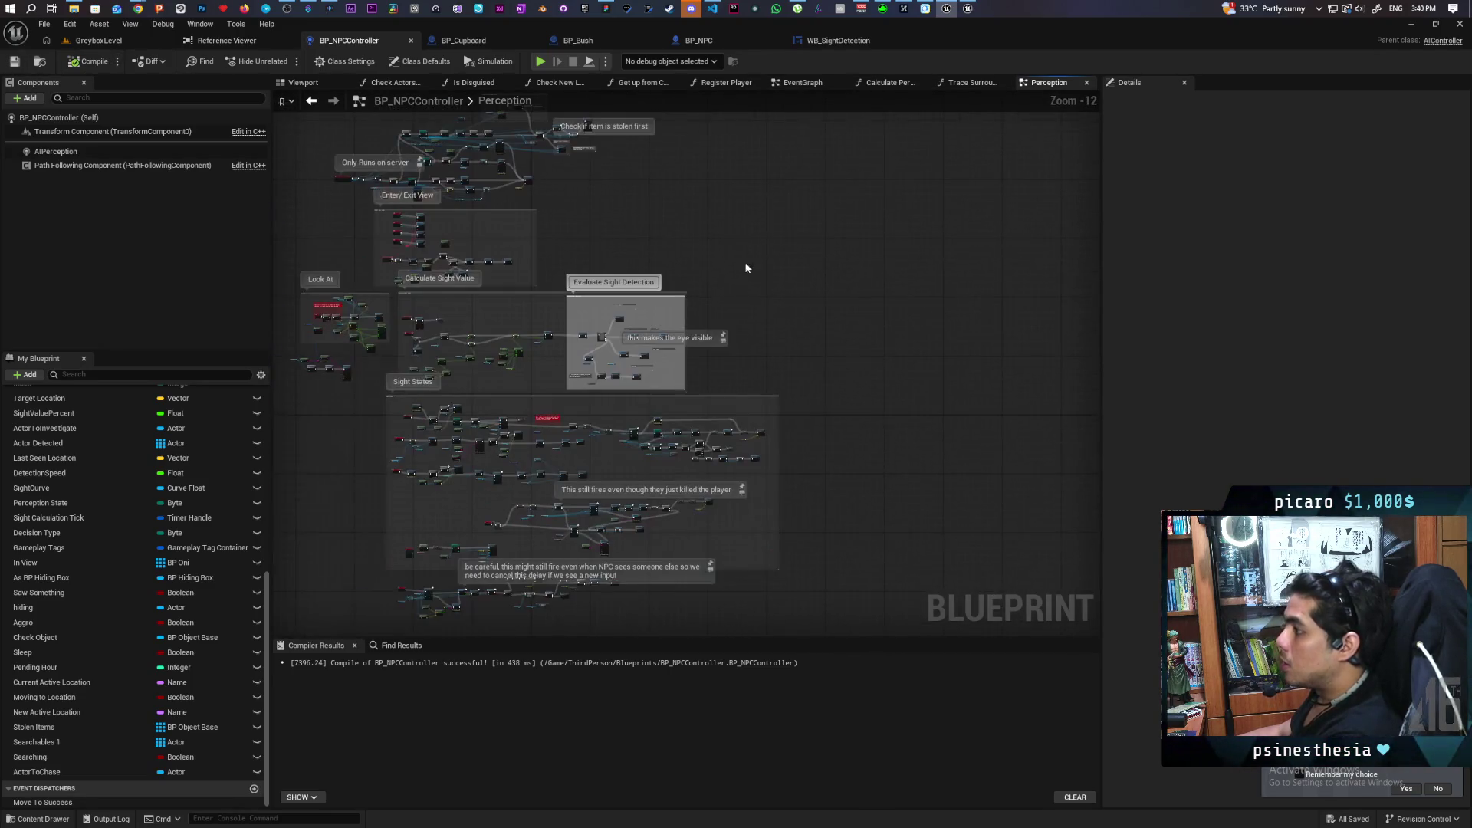
pyautogui.scroll(9, 608, 344)
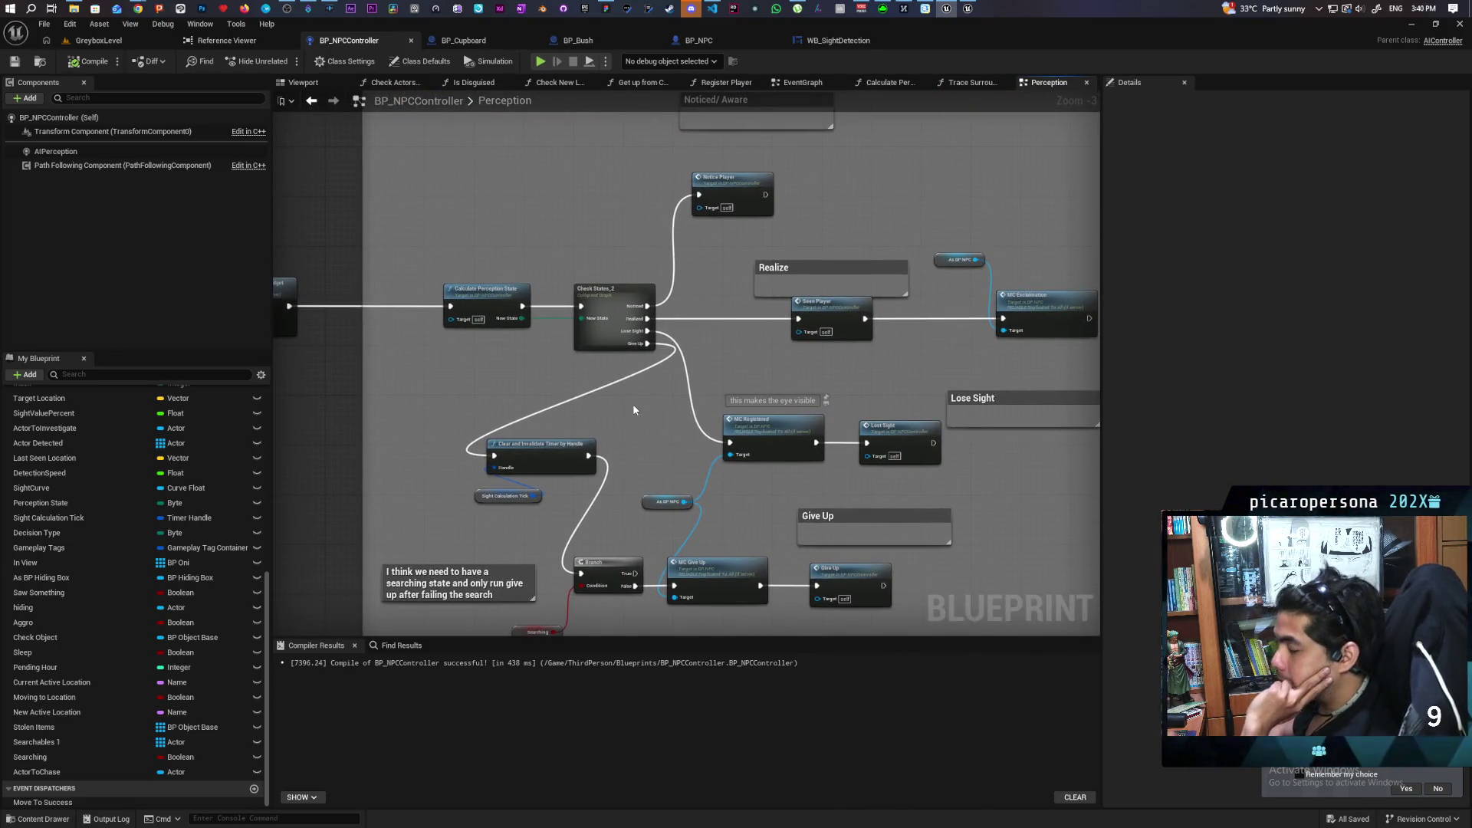
pyautogui.moveTo(633, 410); pyautogui.dragTo(513, 404)
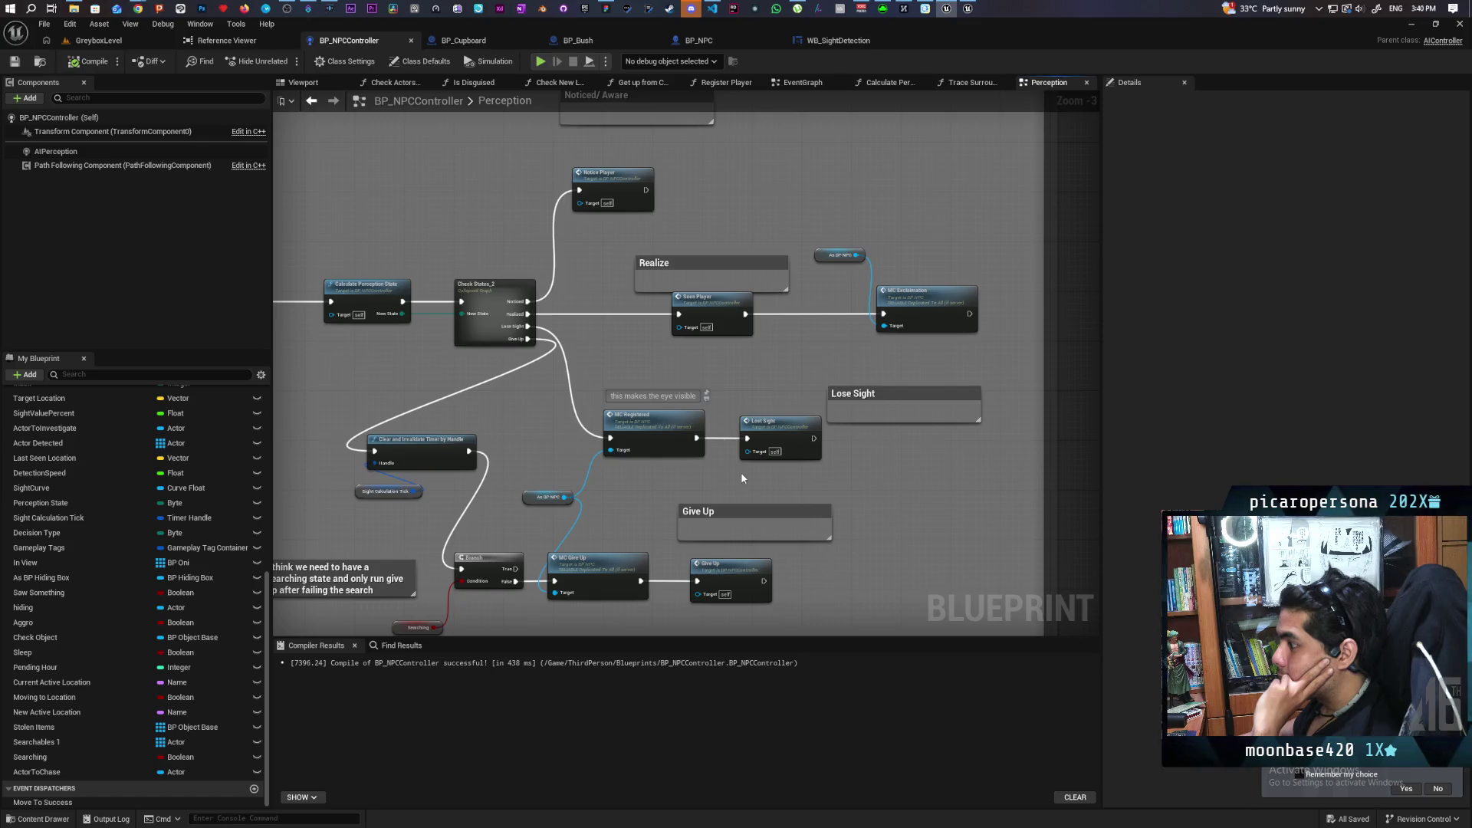
pyautogui.doubleClick(776, 424)
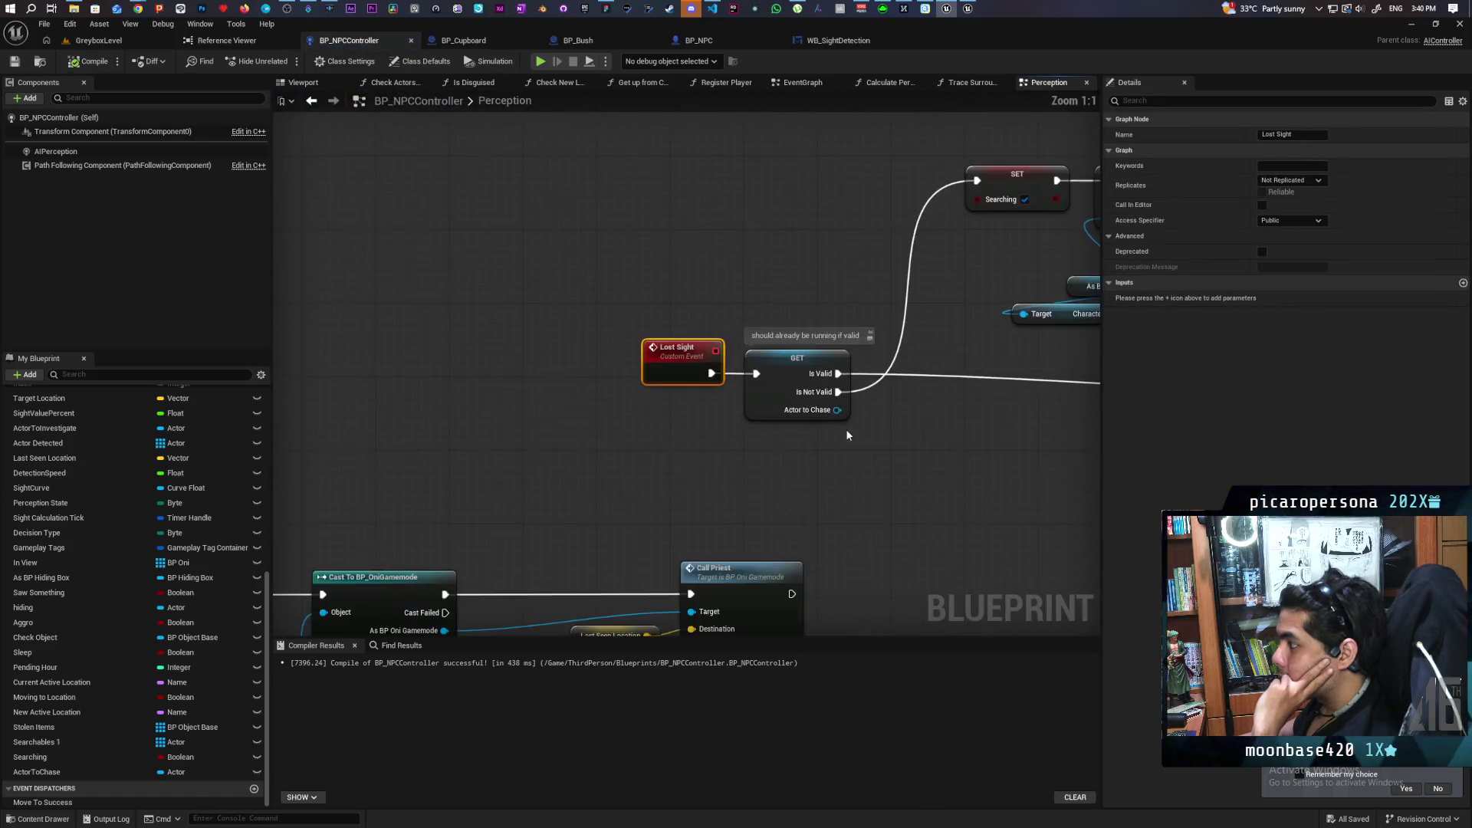
pyautogui.moveTo(887, 448)
pyautogui.mouseDown()
pyautogui.moveTo(552, 427)
pyautogui.moveTo(622, 406)
pyautogui.moveTo(354, 408)
pyautogui.moveTo(470, 401)
pyautogui.mouseUp()
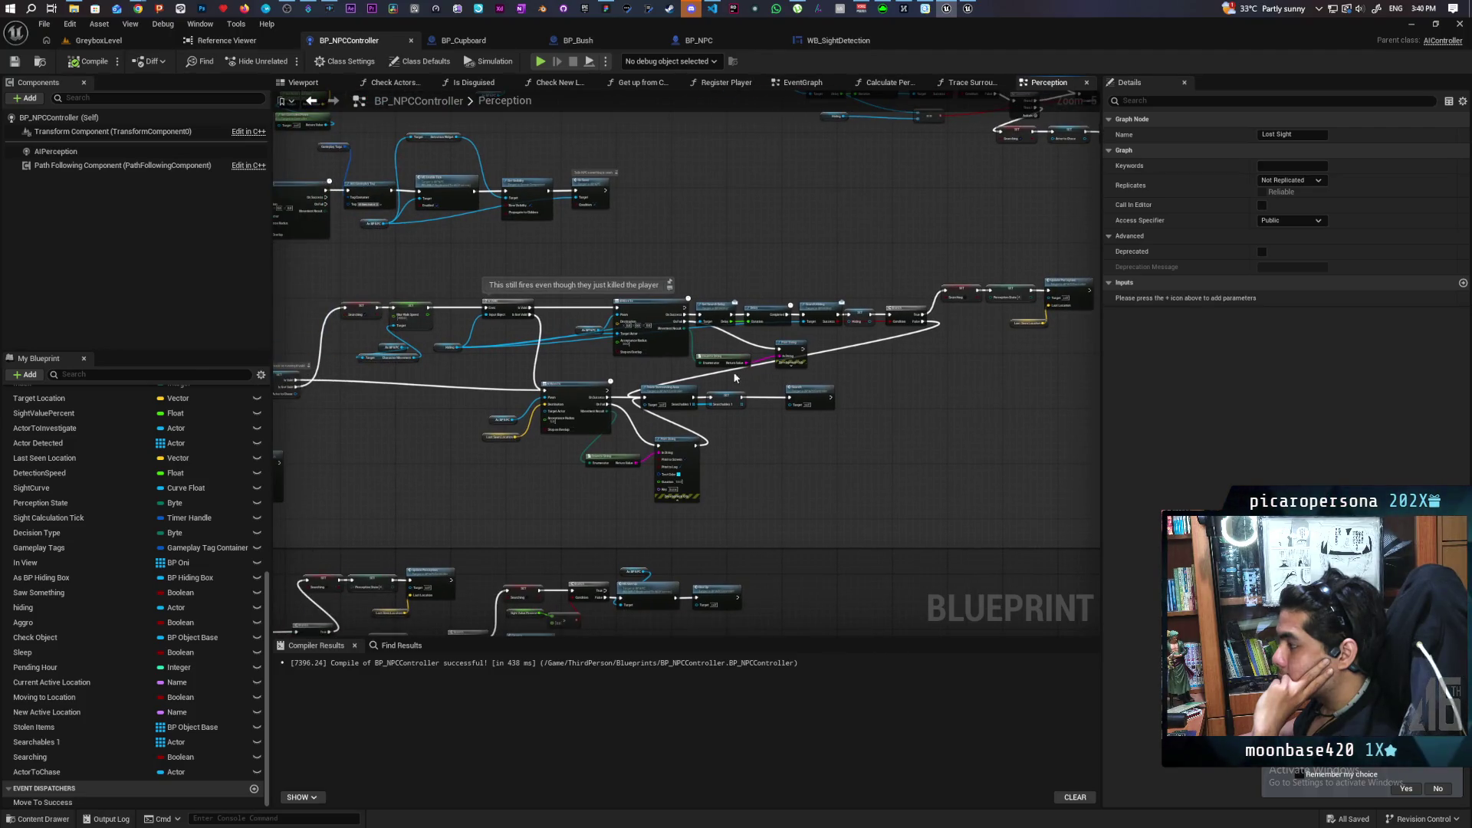
pyautogui.scroll(1, 761, 401)
pyautogui.scroll(-2, 760, 402)
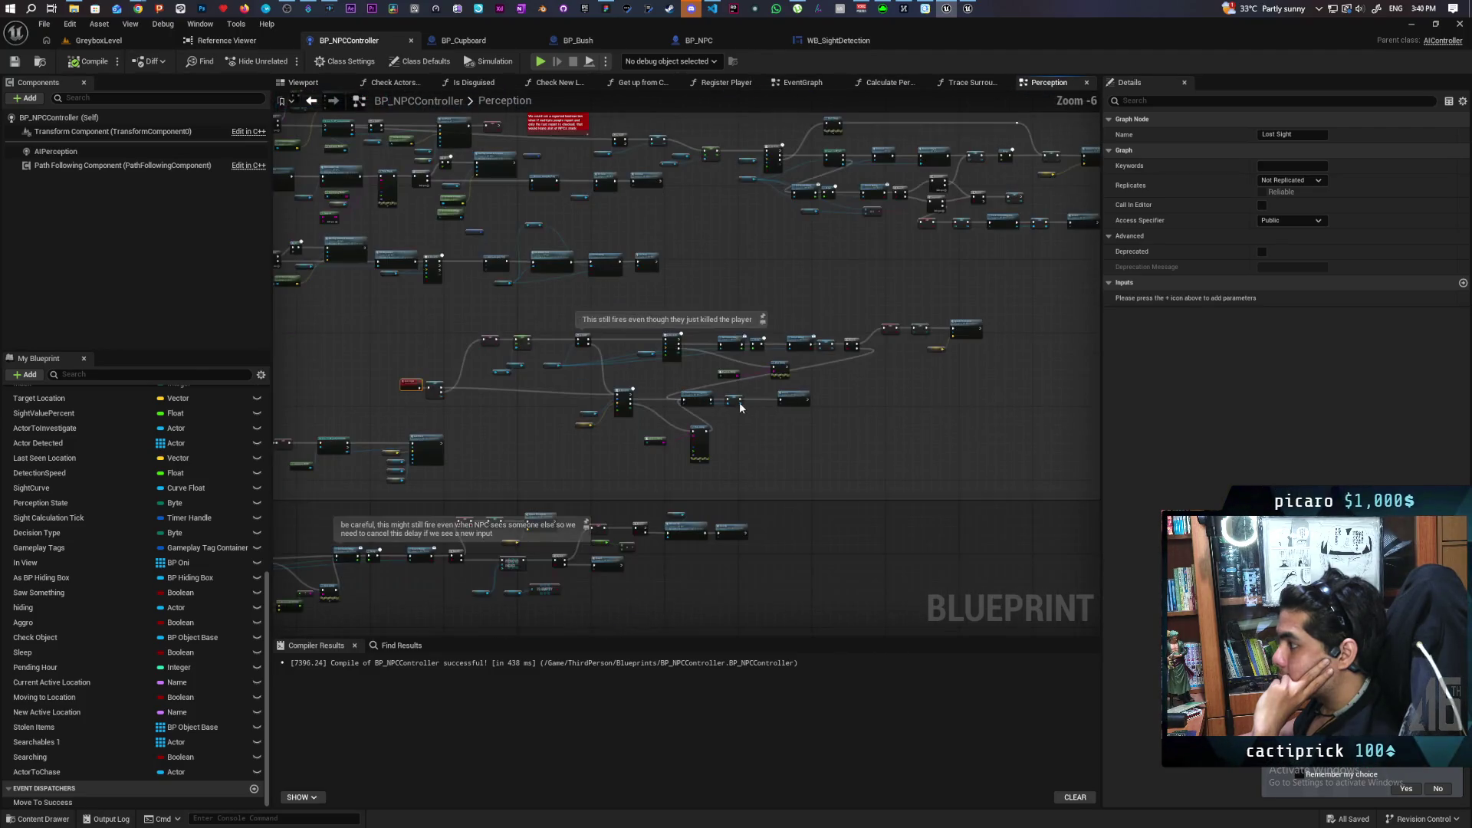
pyautogui.scroll(2, 741, 407)
pyautogui.moveTo(422, 433); pyautogui.dragTo(705, 455)
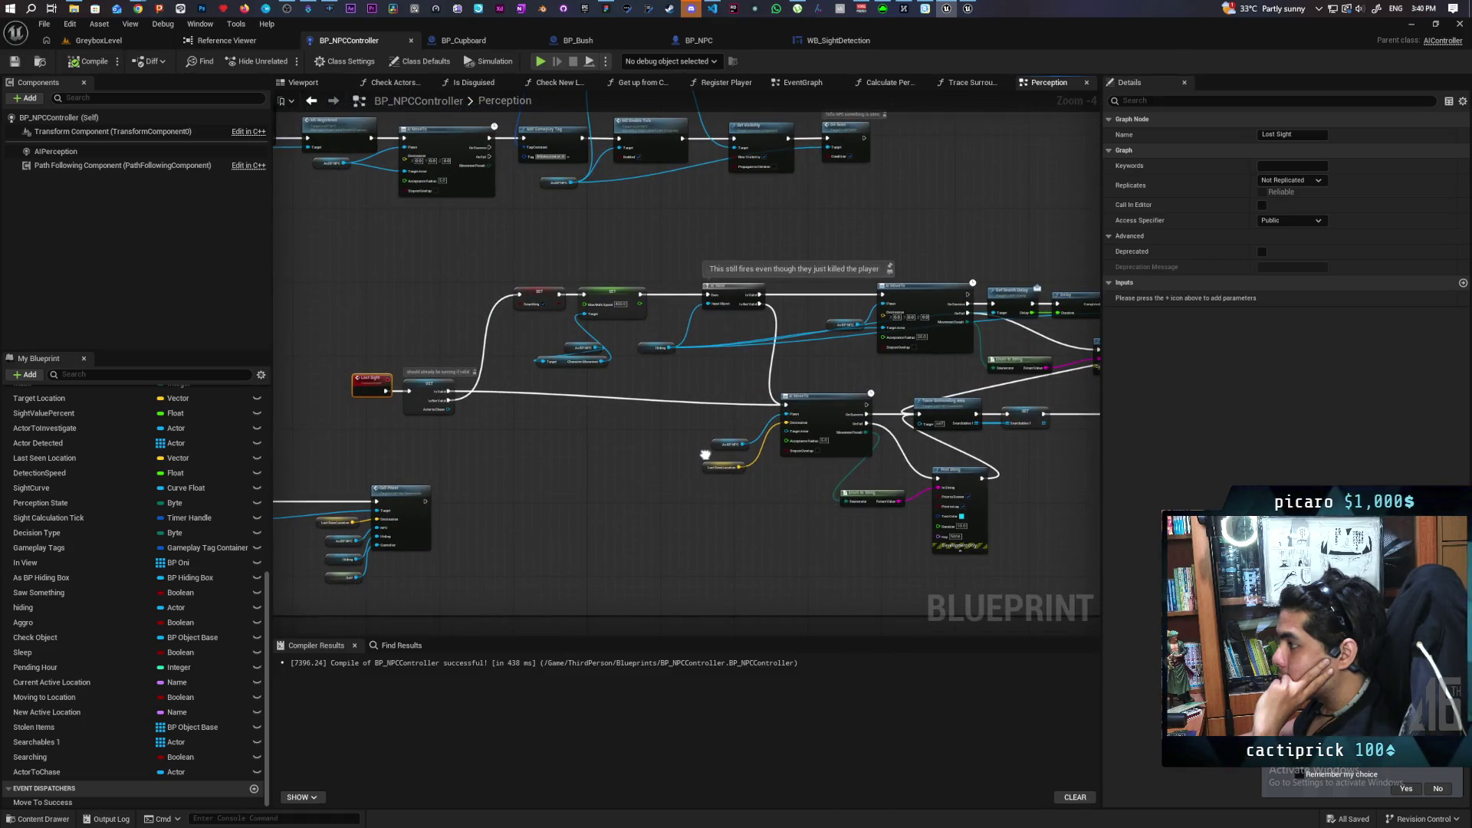
pyautogui.scroll(3, 432, 422)
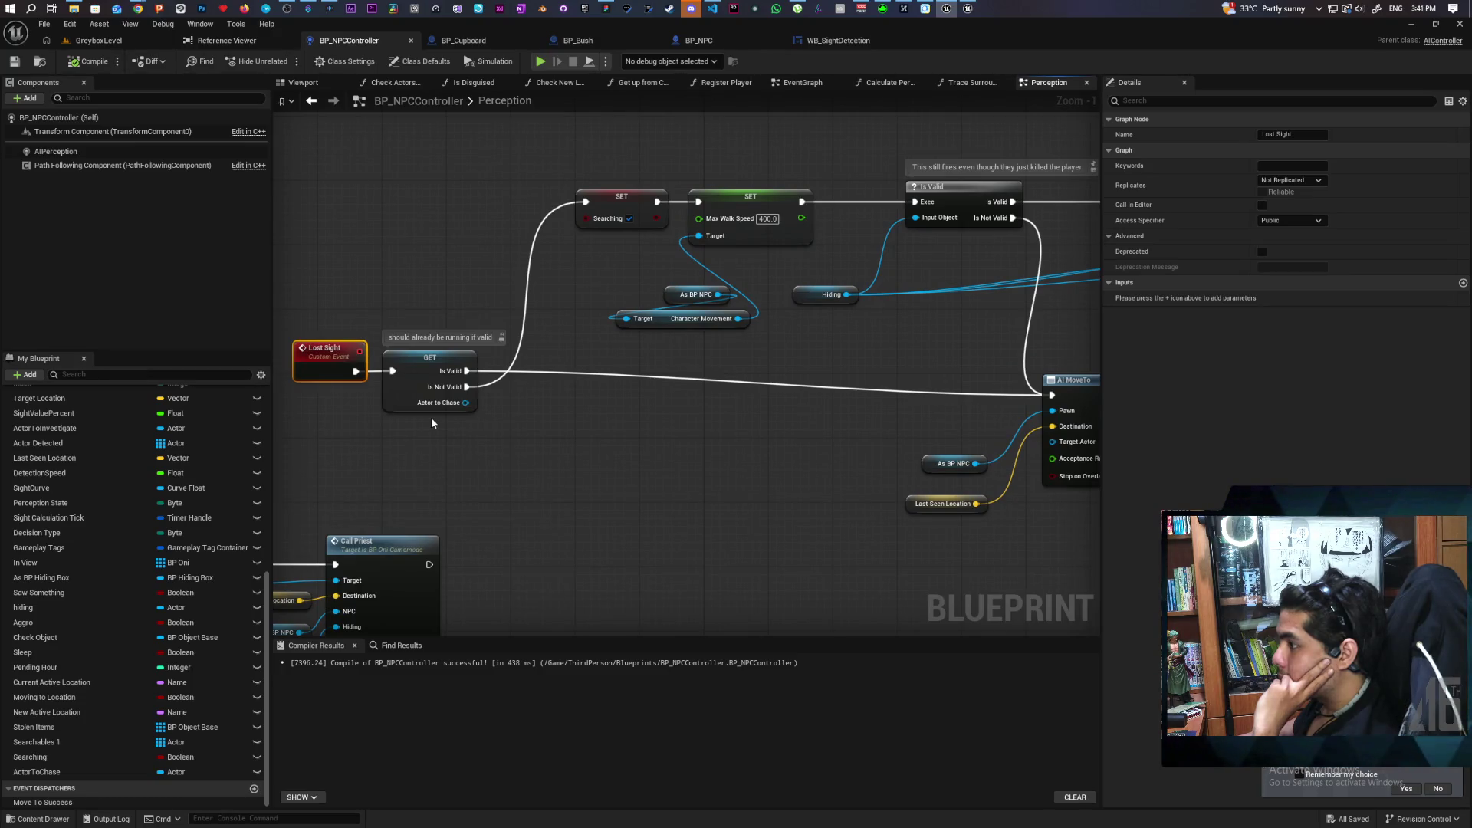
pyautogui.moveTo(430, 422)
pyautogui.mouseDown()
pyautogui.moveTo(100, 407)
pyautogui.moveTo(642, 432)
pyautogui.mouseUp()
# Review the new search chain and the Is Valid, AI MoveTo and Print String nodes.
pyautogui.scroll(-4, 641, 431)
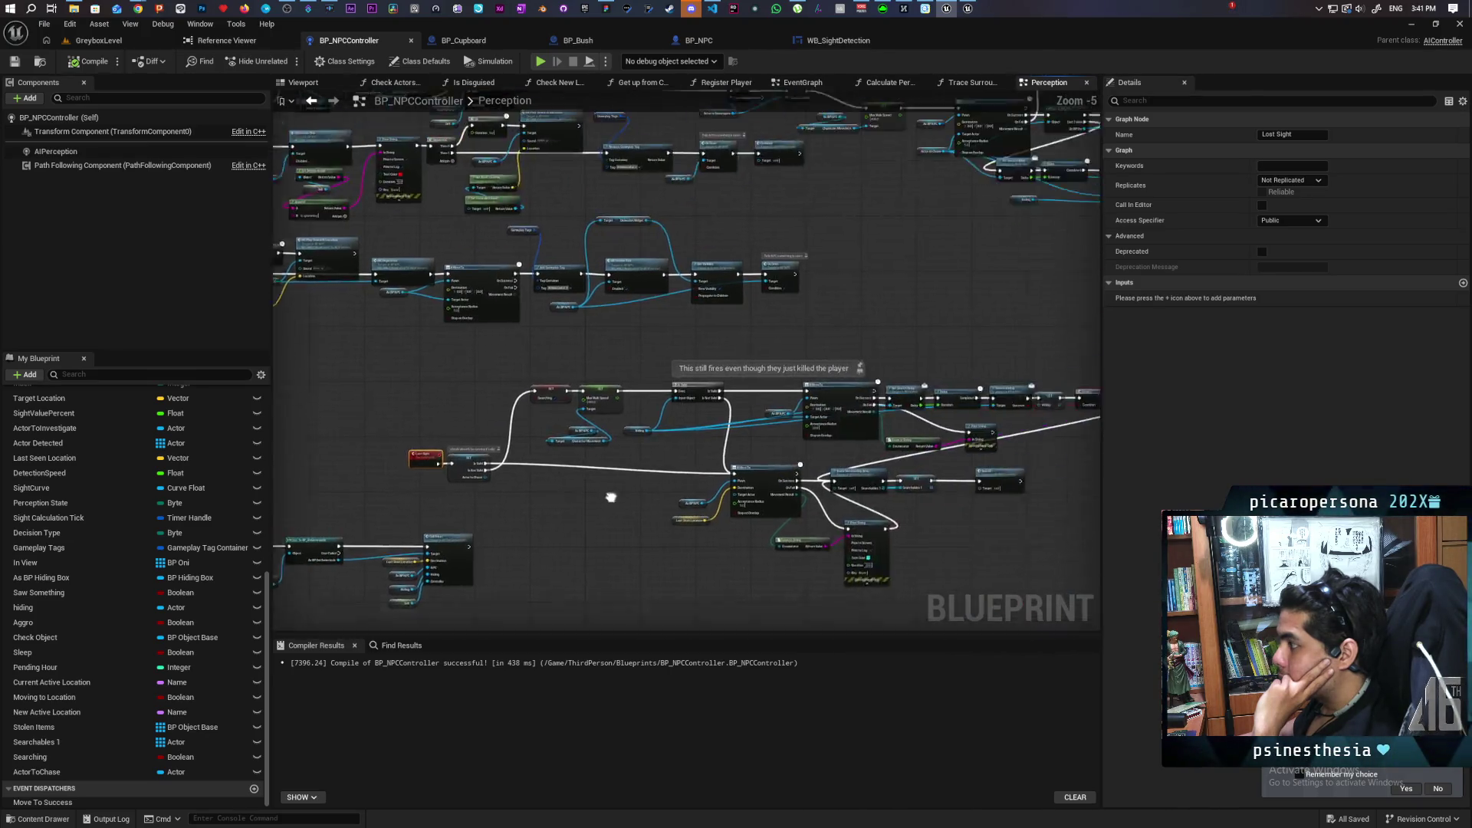
pyautogui.moveTo(428, 551)
pyautogui.mouseDown()
pyautogui.moveTo(559, 453)
pyautogui.moveTo(421, 463)
pyautogui.mouseUp()
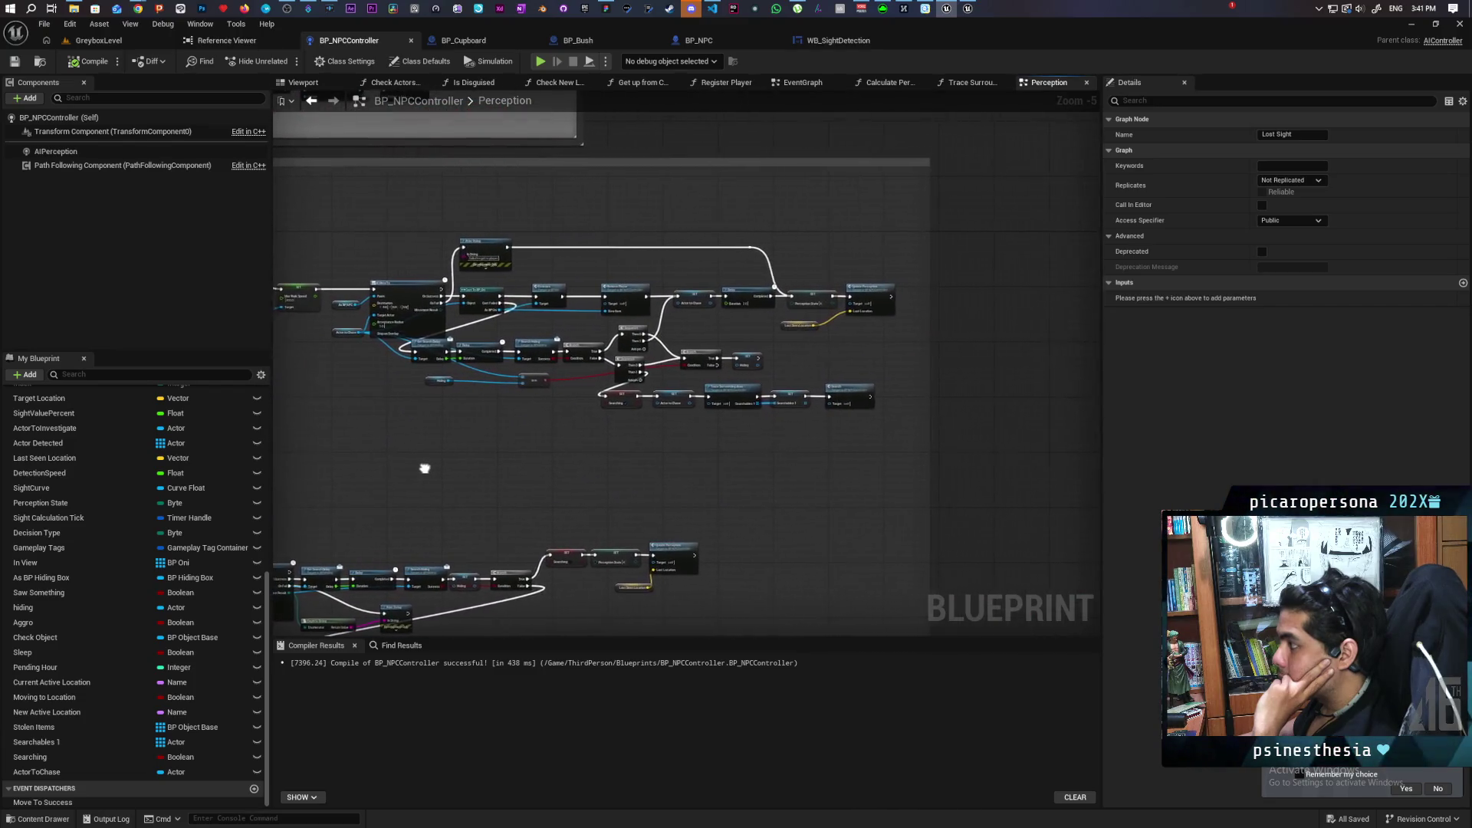
pyautogui.scroll(4, 642, 424)
pyautogui.scroll(-1, 643, 424)
pyautogui.scroll(-2, 642, 424)
pyautogui.scroll(2, 643, 423)
pyautogui.moveTo(643, 423); pyautogui.dragTo(588, 481)
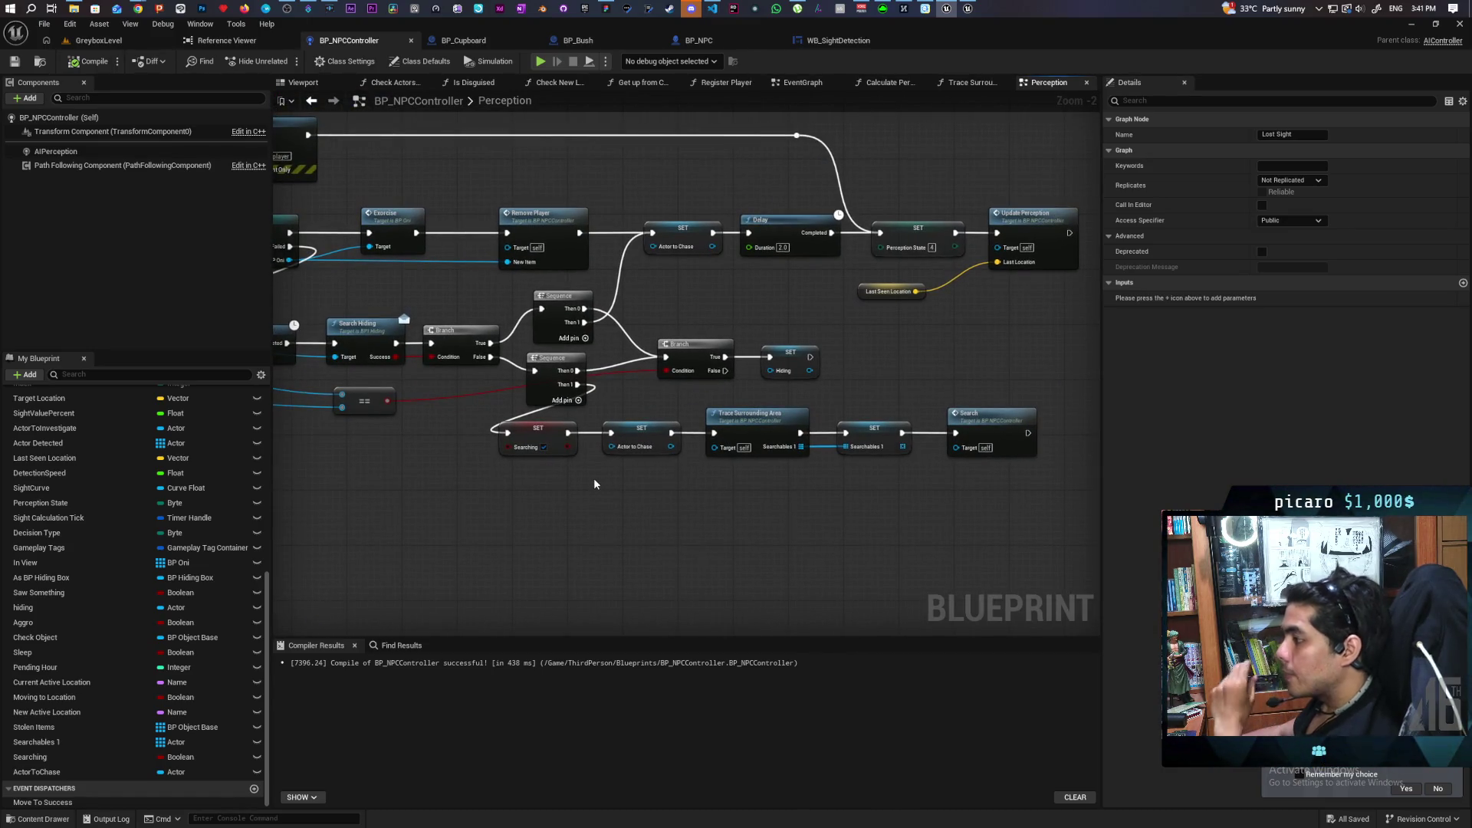
pyautogui.scroll(-5, 524, 491)
pyautogui.scroll(3, 493, 427)
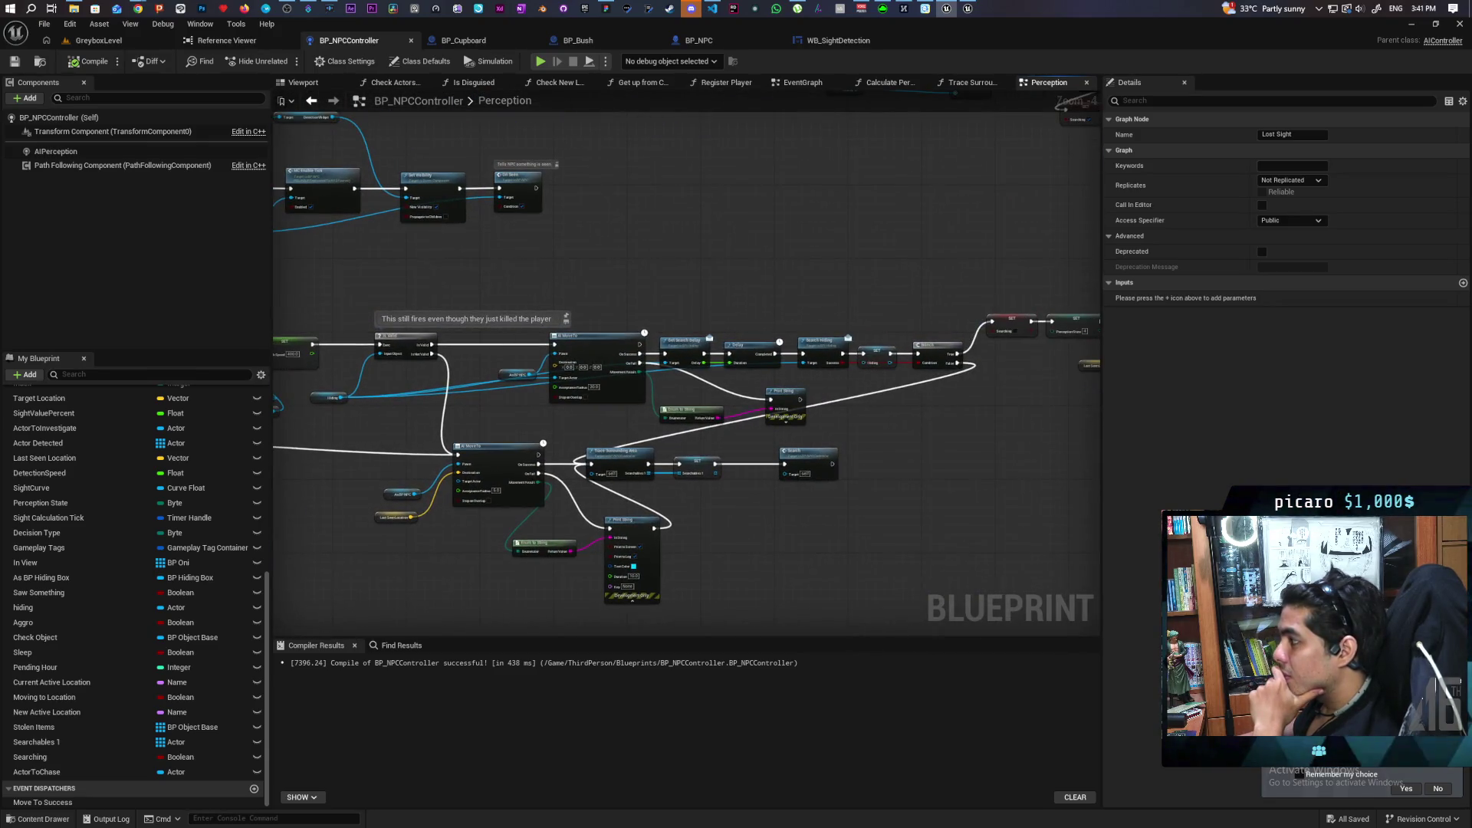
pyautogui.scroll(2, 537, 445)
pyautogui.moveTo(545, 420)
pyautogui.mouseDown()
pyautogui.moveTo(512, 470)
pyautogui.moveTo(575, 464)
pyautogui.moveTo(521, 481)
pyautogui.moveTo(641, 450)
pyautogui.moveTo(612, 428)
pyautogui.mouseUp()
pyautogui.scroll(-2, 658, 497)
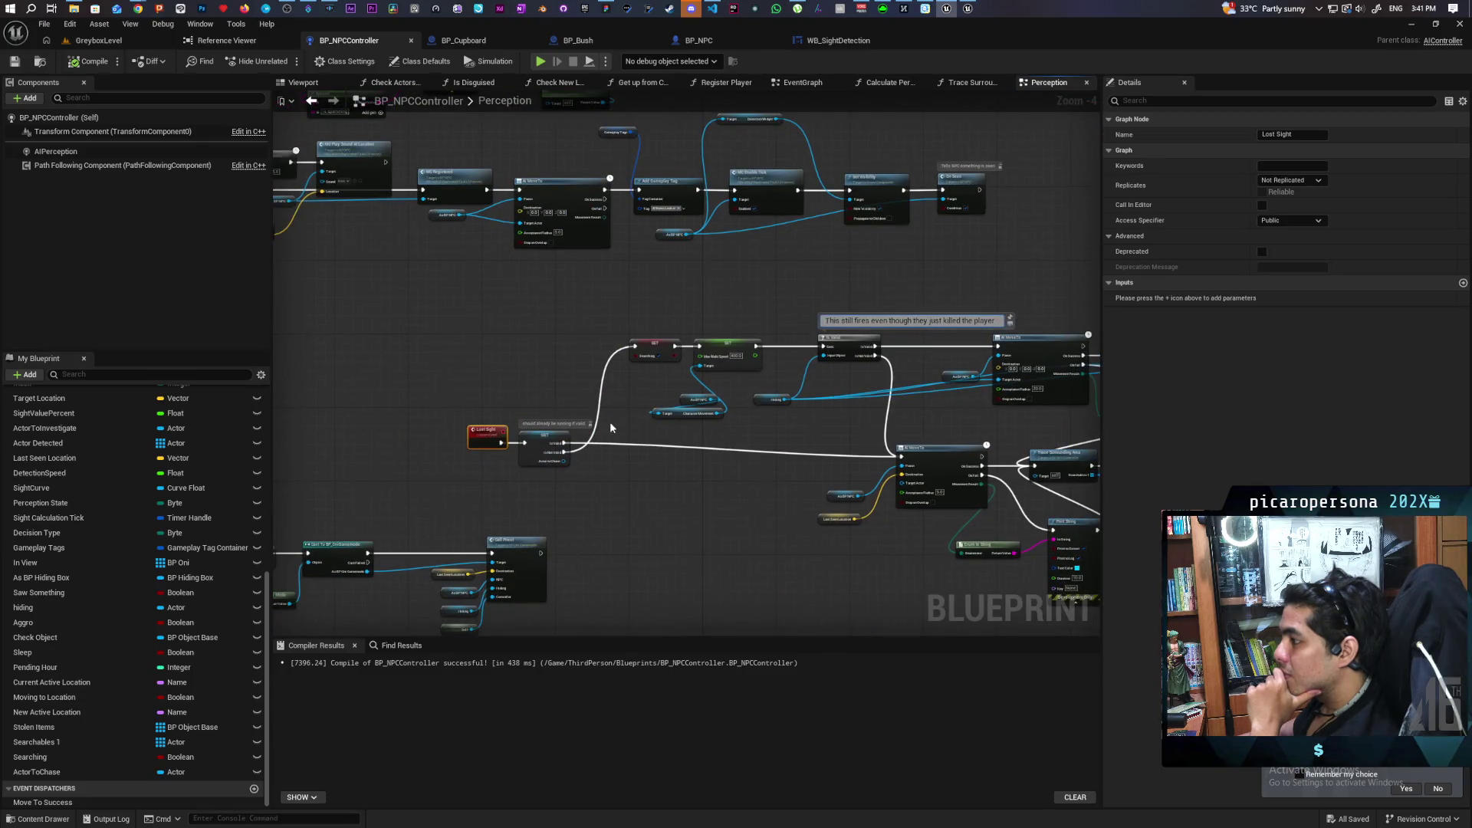
pyautogui.scroll(1, 612, 427)
pyautogui.moveTo(678, 478)
pyautogui.mouseDown()
pyautogui.moveTo(294, 427)
pyautogui.moveTo(591, 450)
pyautogui.moveTo(731, 434)
pyautogui.mouseUp()
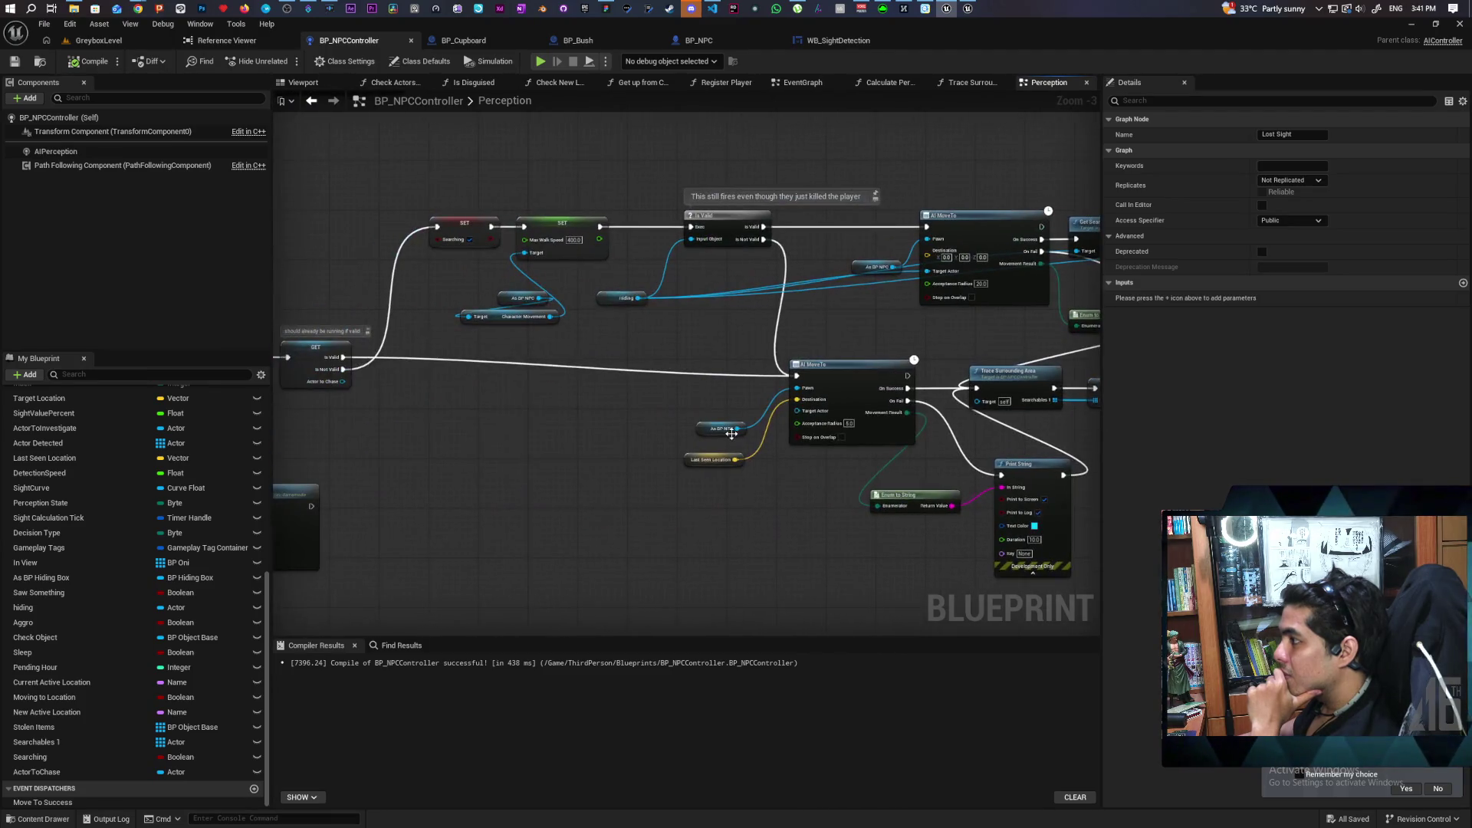
pyautogui.moveTo(573, 439)
pyautogui.mouseDown()
pyautogui.moveTo(848, 428)
pyautogui.moveTo(830, 443)
pyautogui.mouseUp()
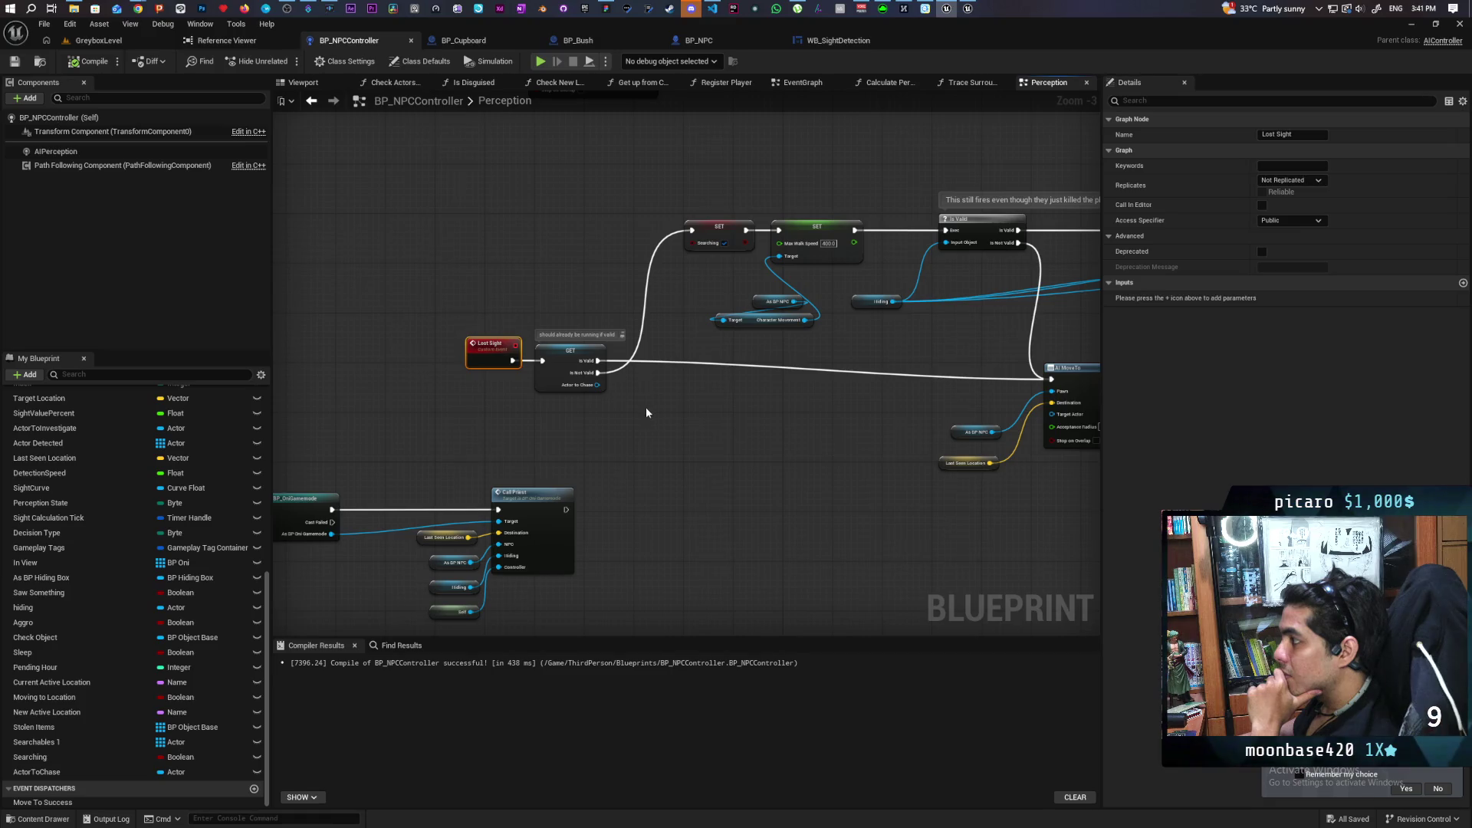
pyautogui.moveTo(664, 402); pyautogui.dragTo(487, 417)
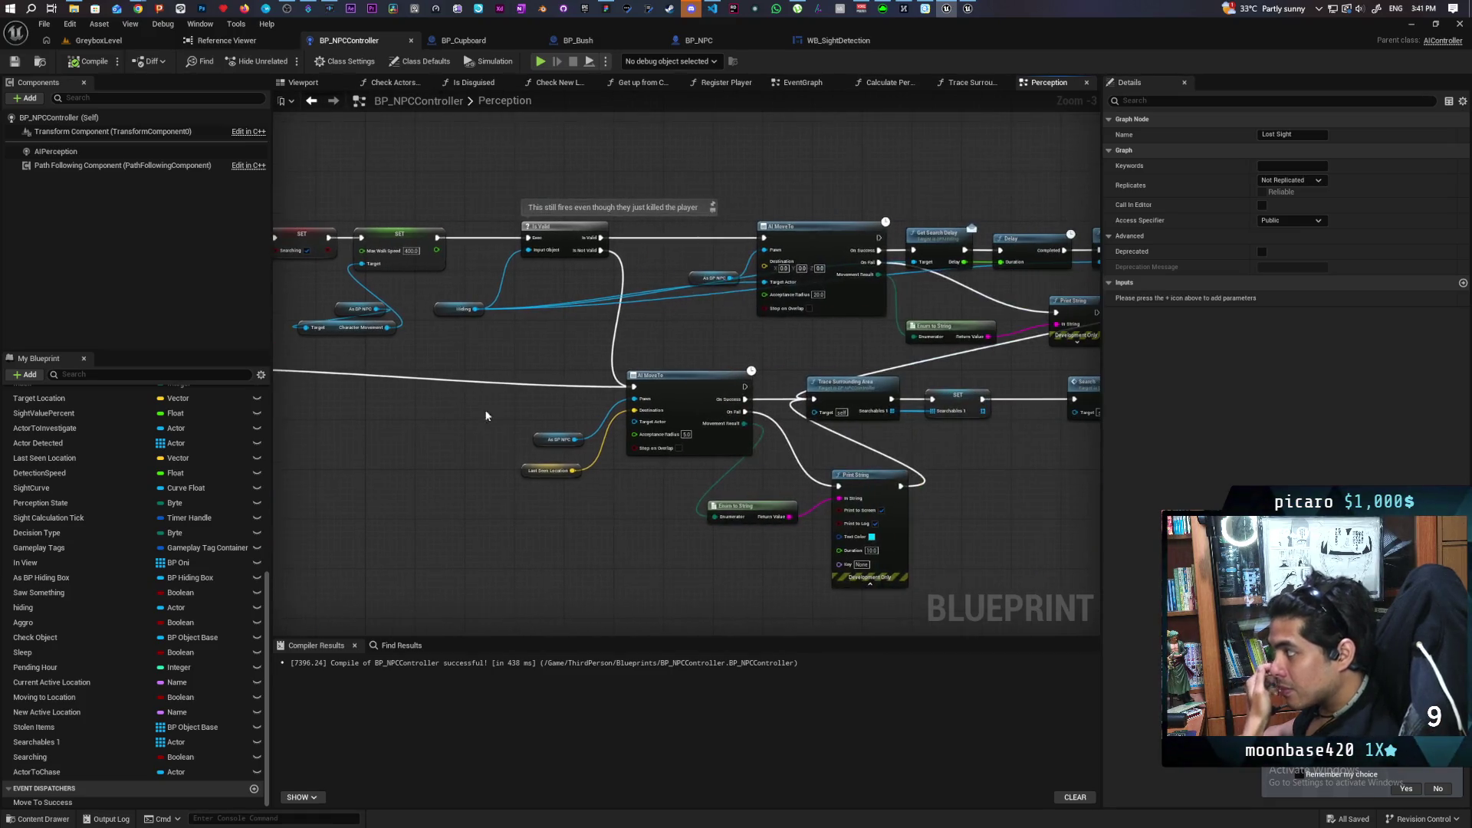
pyautogui.moveTo(996, 447)
pyautogui.mouseDown()
pyautogui.moveTo(767, 431)
pyautogui.moveTo(1034, 418)
pyautogui.moveTo(1051, 394)
pyautogui.moveTo(828, 407)
pyautogui.moveTo(591, 453)
pyautogui.mouseUp()
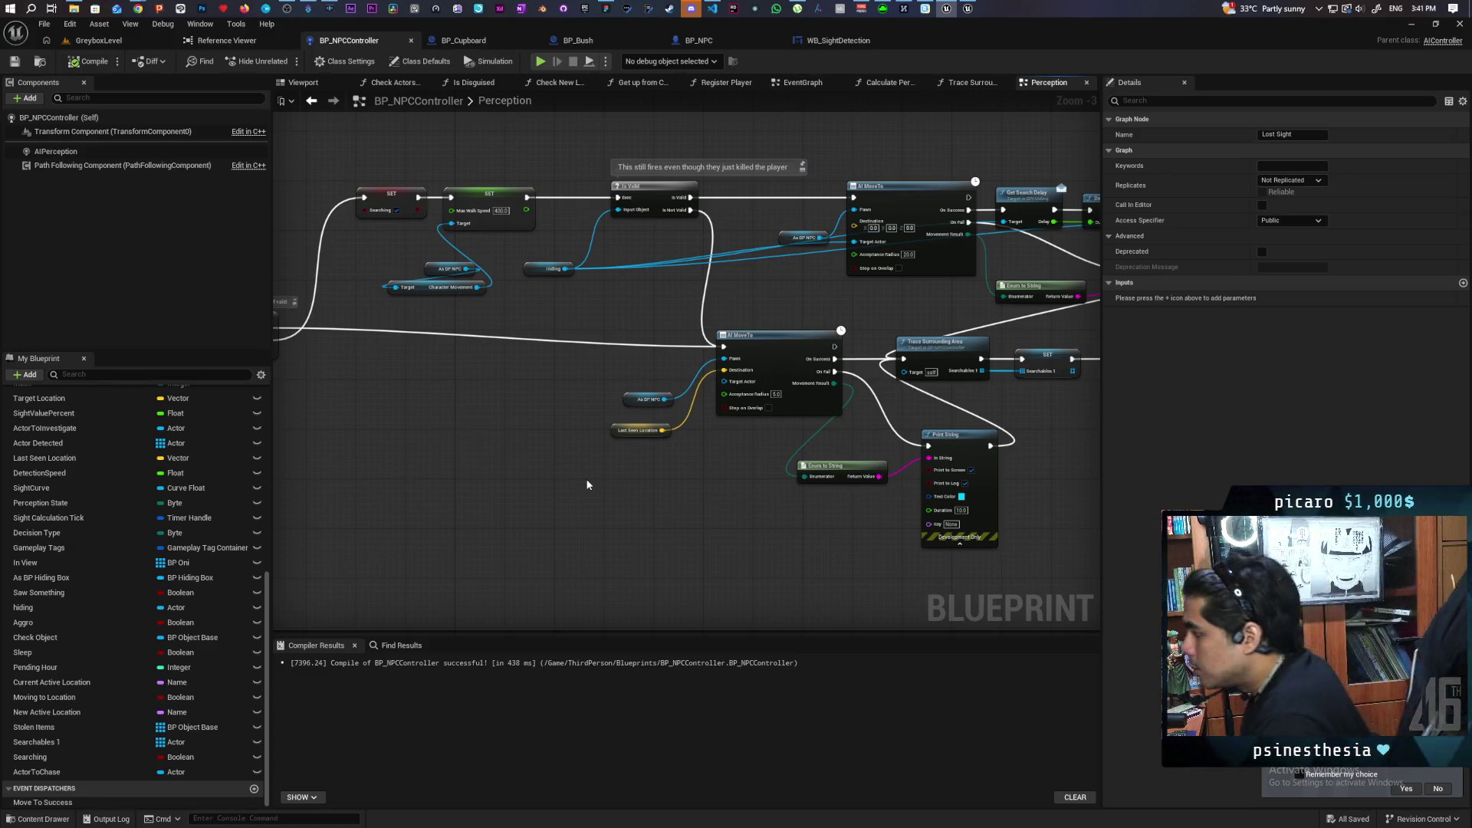
# Marquee-select the bottom row of SET, Trace Surrounding Area, SET and Search nodes.
pyautogui.scroll(-3, 594, 486)
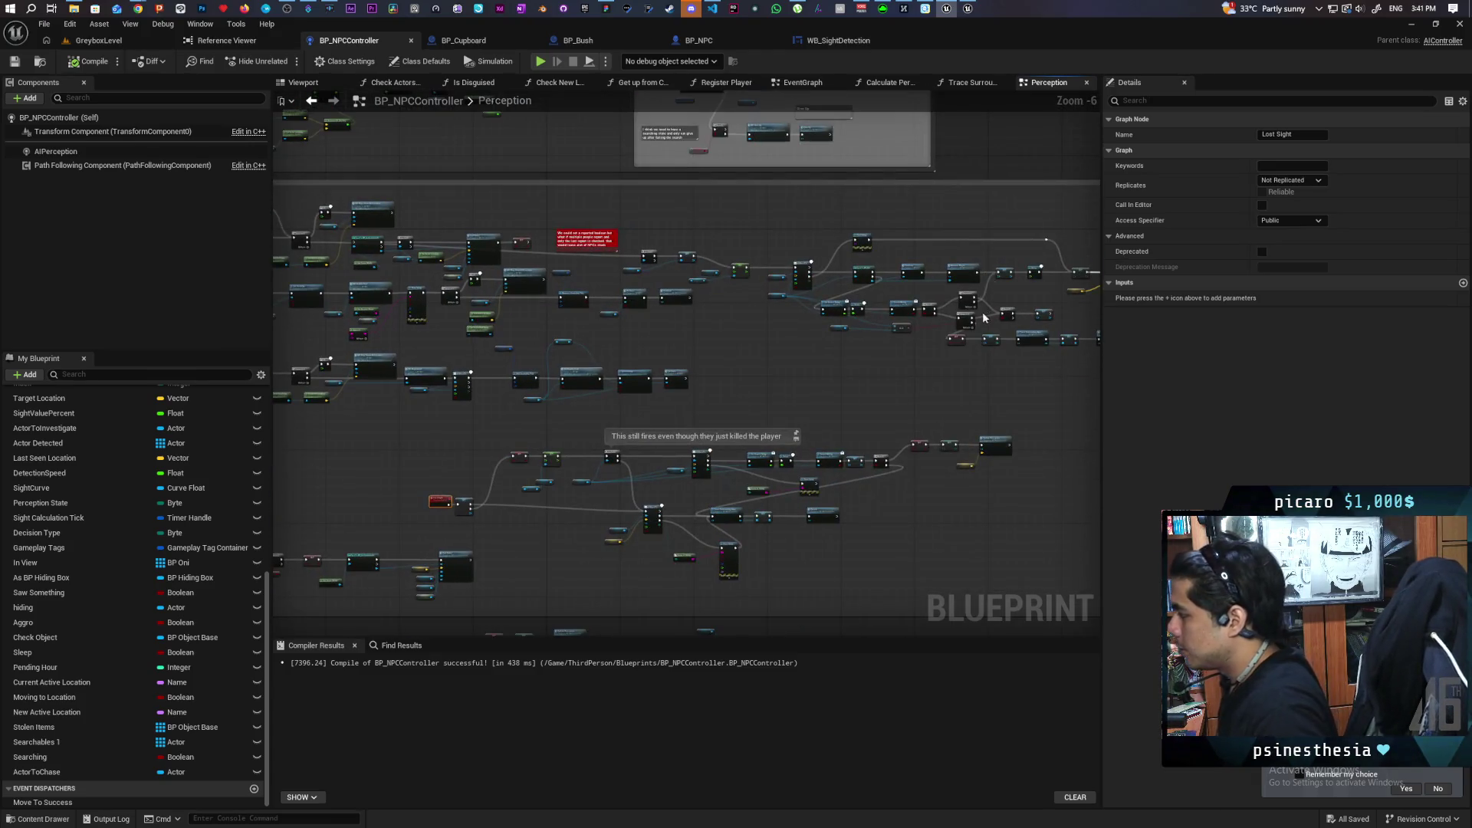
pyautogui.scroll(3, 775, 376)
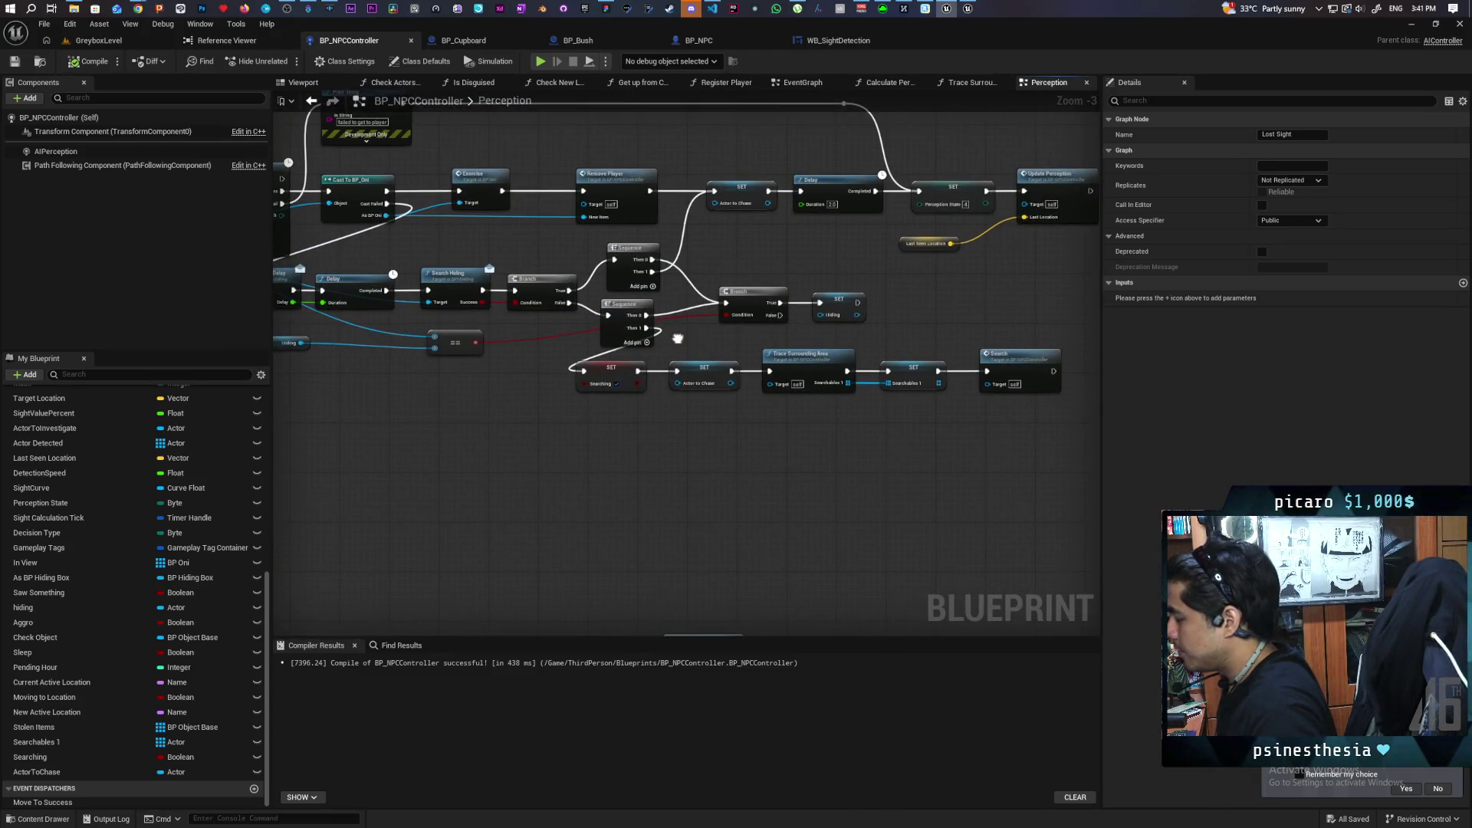
pyautogui.moveTo(579, 434); pyautogui.dragTo(1009, 387)
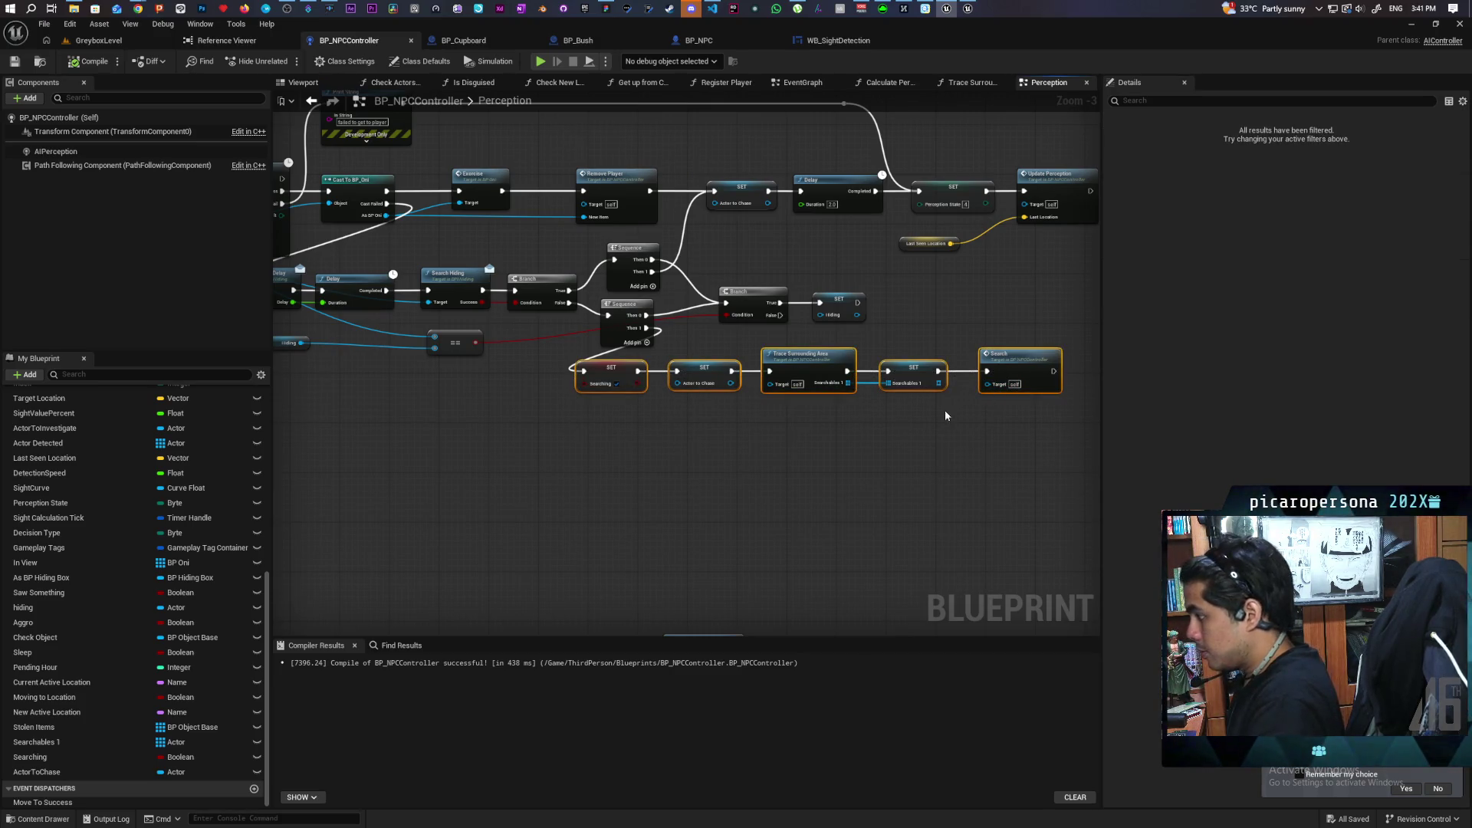
# Delete the selected search nodes and add a Lost Sight call from Sequence's Then 1.
pyautogui.press('Delete')
pyautogui.moveTo(644, 326); pyautogui.dragTo(687, 393)
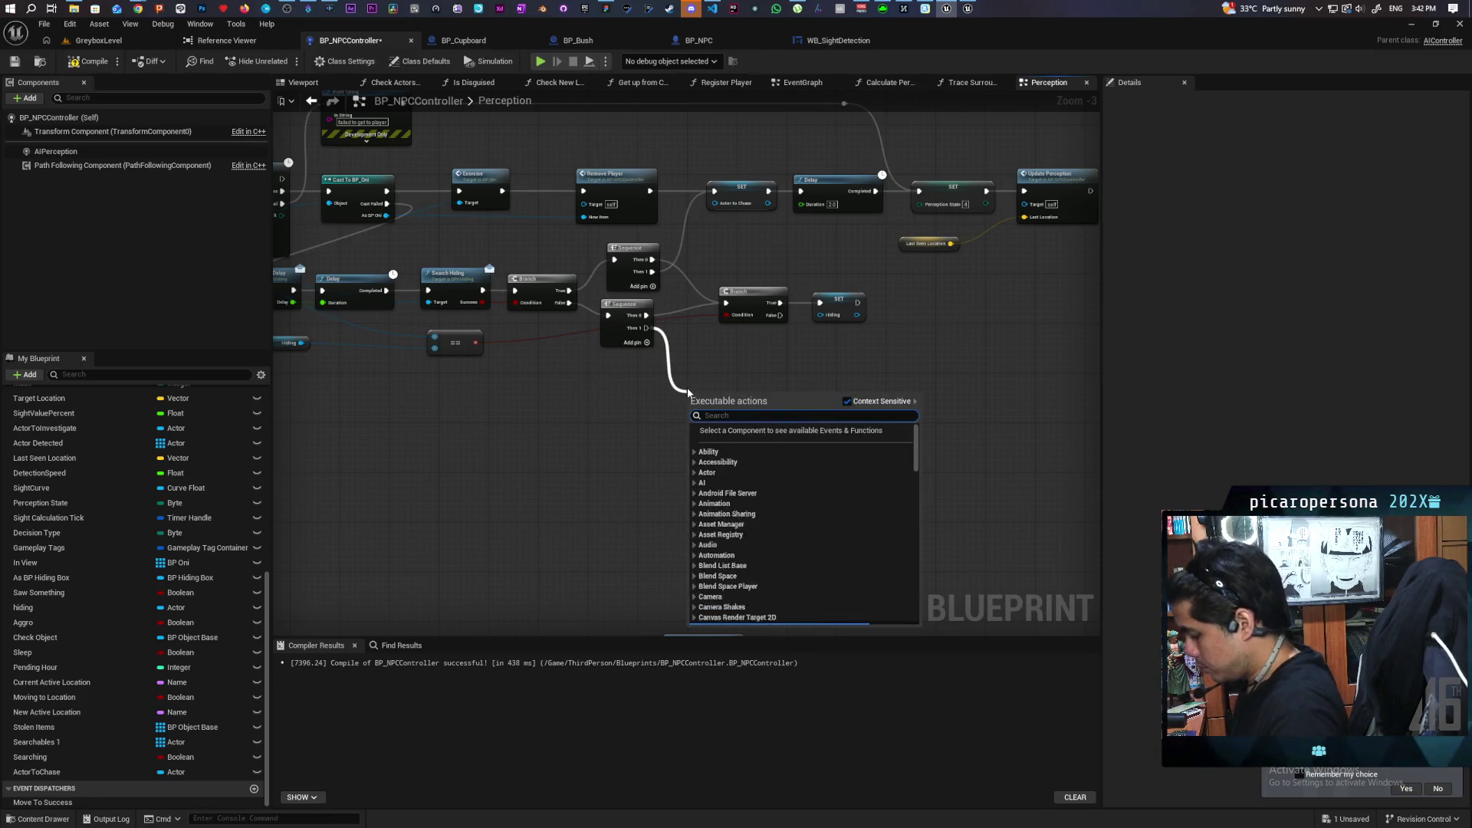
pyautogui.write('lost')
pyautogui.press('Return')
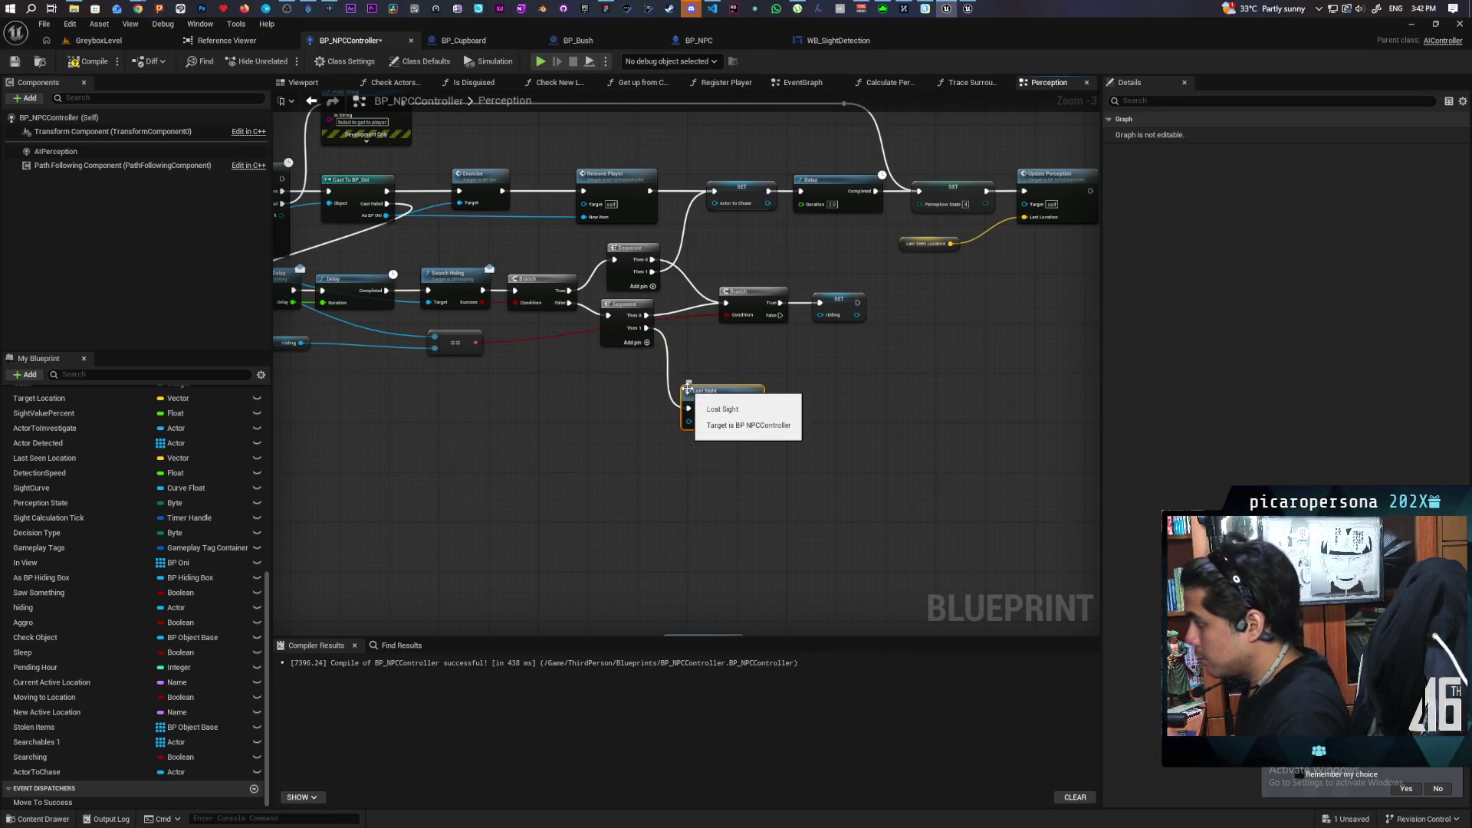
# Save BP_NPCController and recentre the graph view up and right.
pyautogui.scroll(-2, 613, 446)
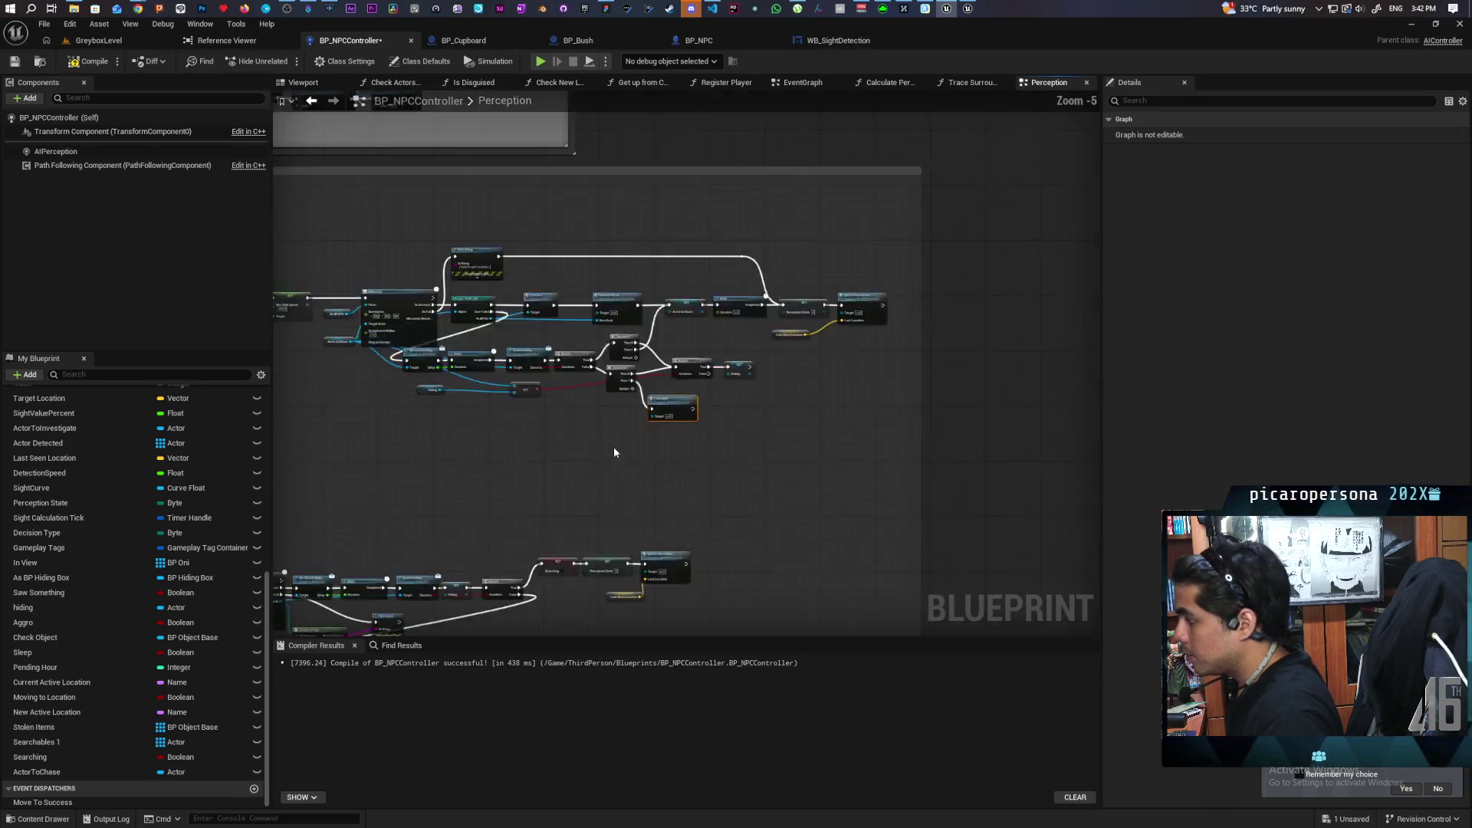
pyautogui.scroll(1, 826, 366)
pyautogui.hotkey('ctrl', 's')
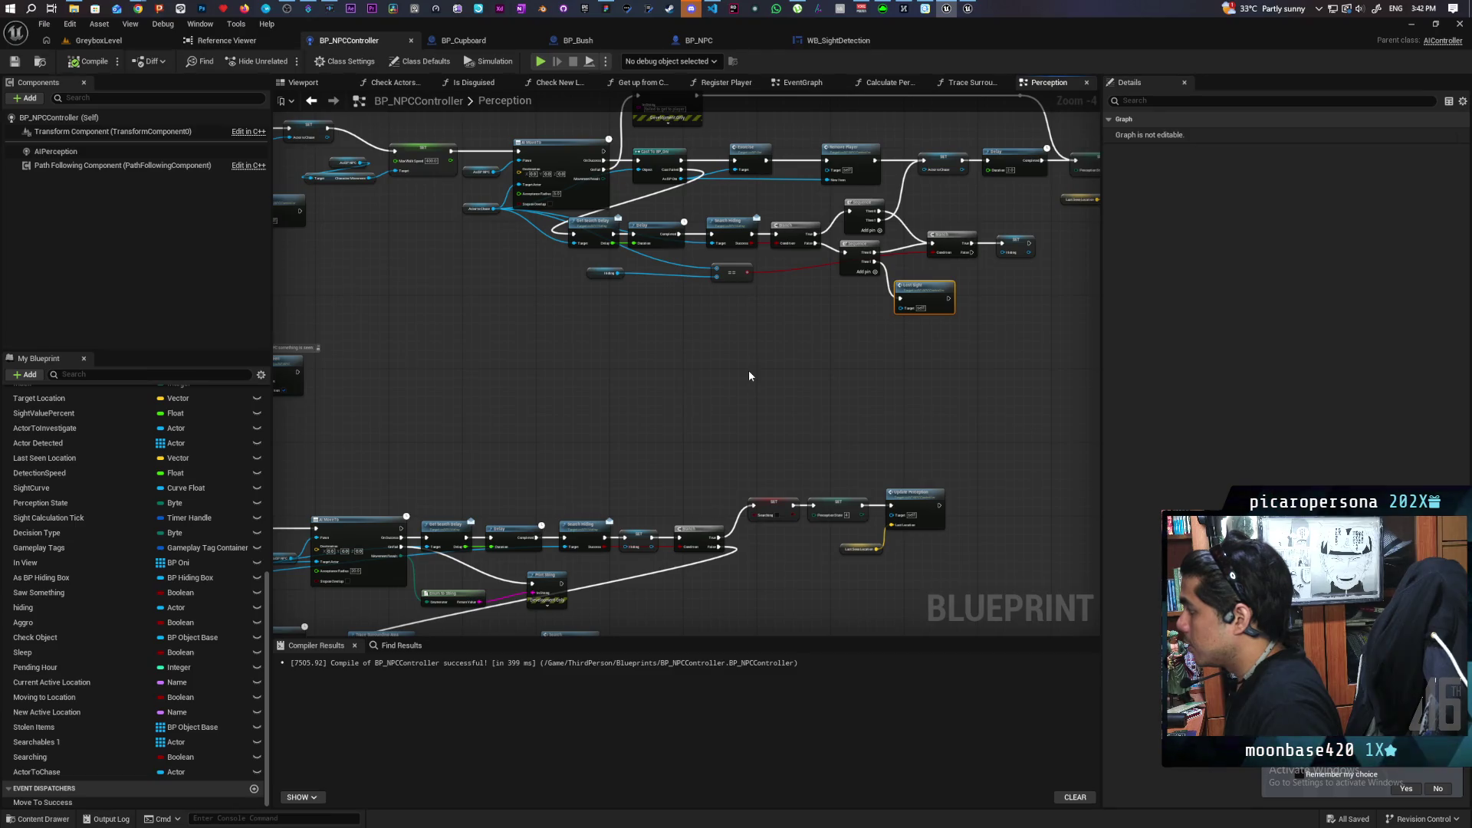
pyautogui.scroll(-4, 748, 369)
pyautogui.scroll(3, 936, 292)
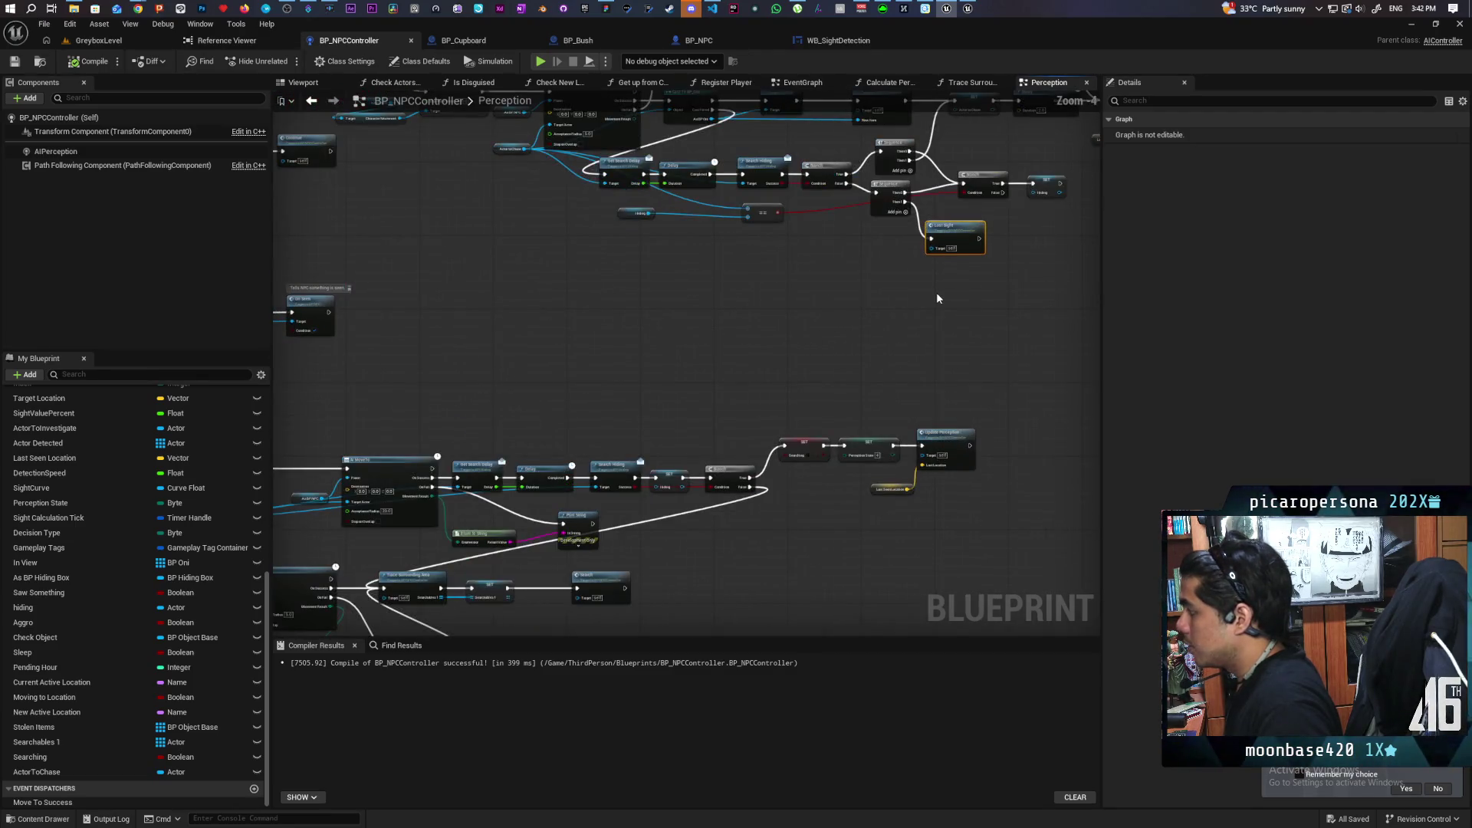
pyautogui.scroll(-1, 930, 299)
pyautogui.moveTo(702, 353); pyautogui.dragTo(902, 282)
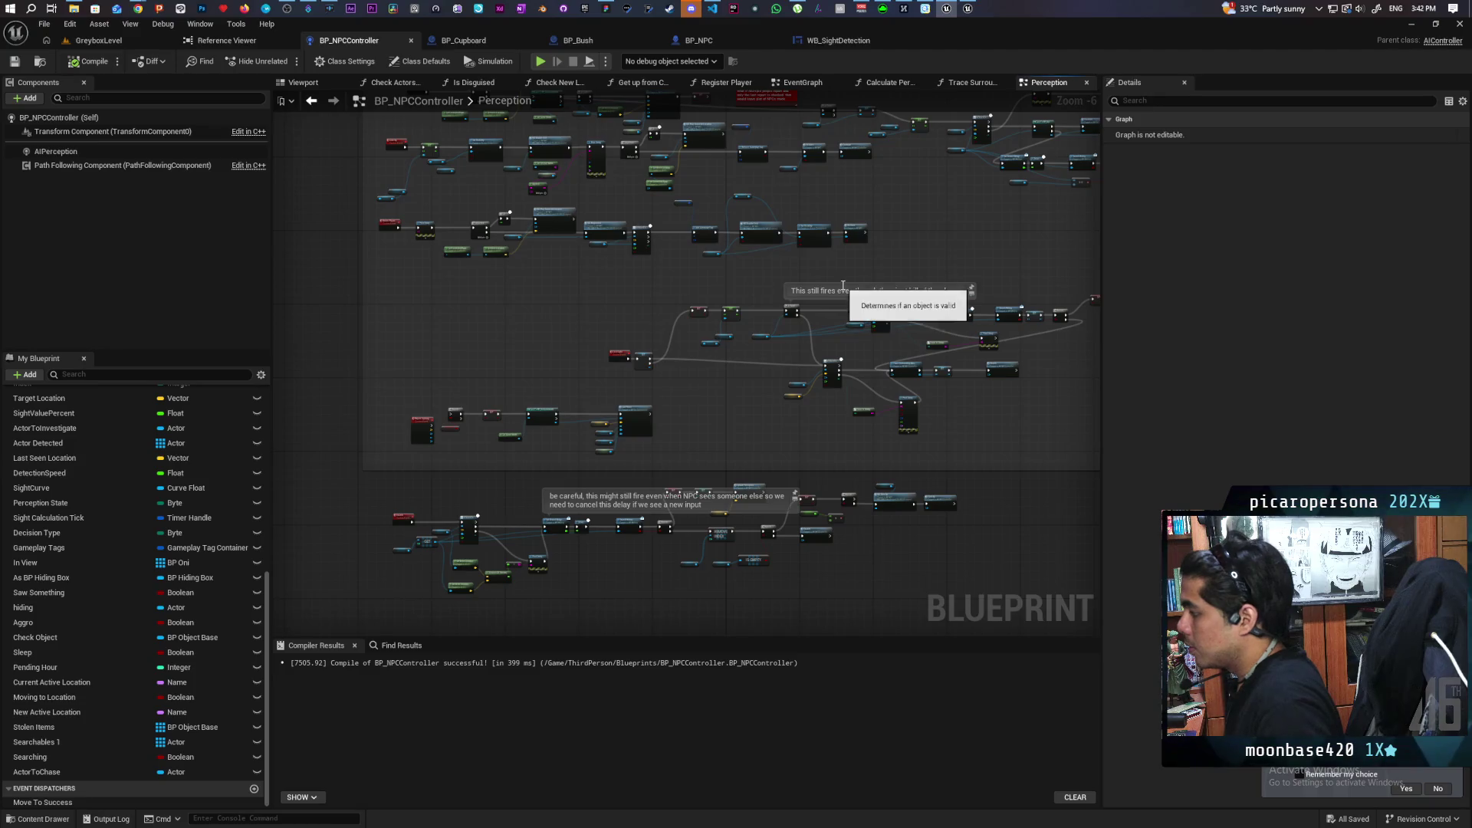
pyautogui.scroll(3, 825, 305)
pyautogui.scroll(-5, 825, 305)
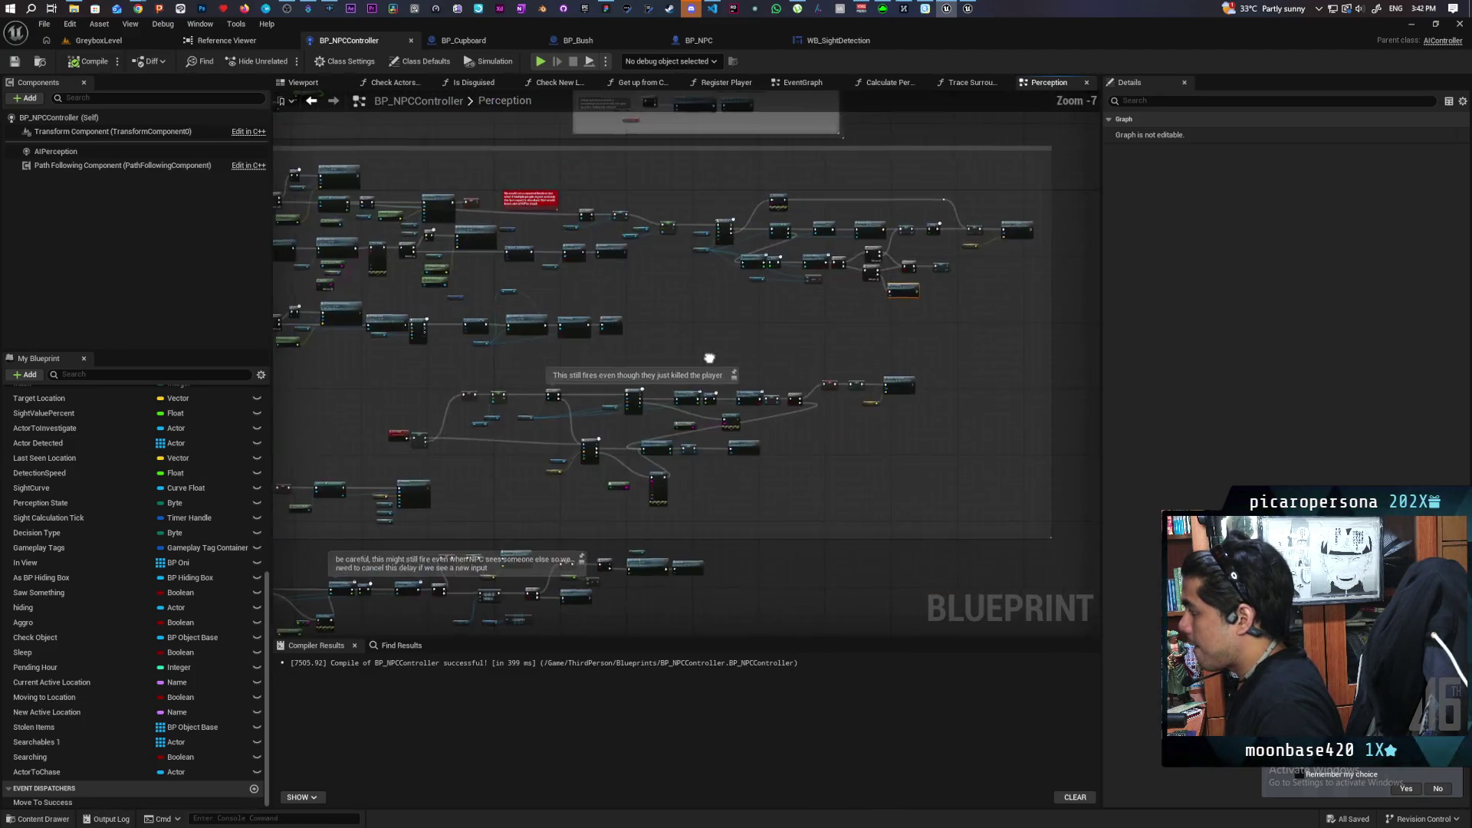
pyautogui.scroll(5, 748, 310)
pyautogui.moveTo(751, 428)
pyautogui.mouseDown()
pyautogui.moveTo(741, 351)
pyautogui.moveTo(726, 368)
pyautogui.mouseUp()
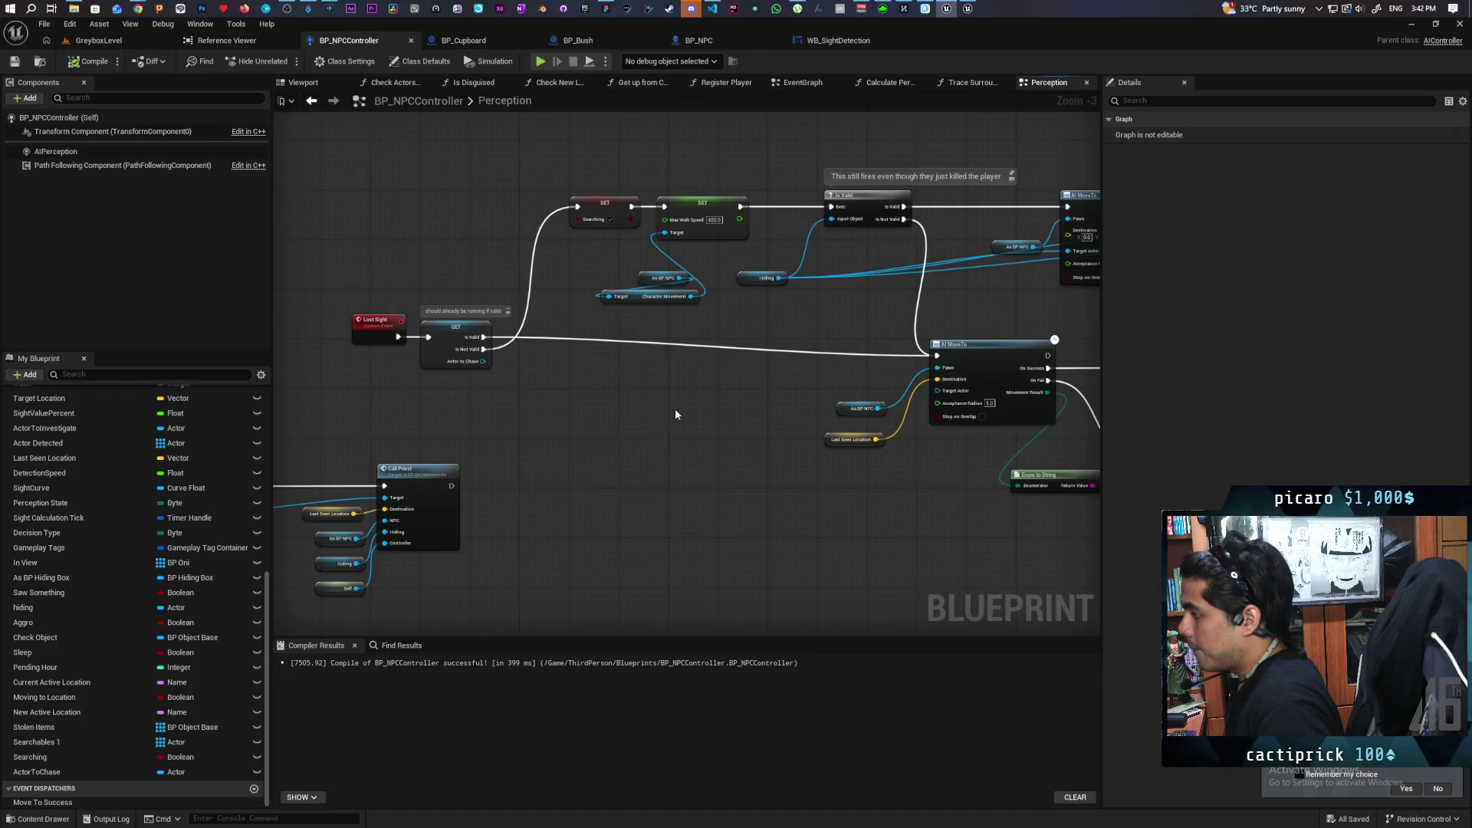
pyautogui.moveTo(595, 407); pyautogui.dragTo(575, 365)
pyautogui.moveTo(416, 368); pyautogui.dragTo(541, 357)
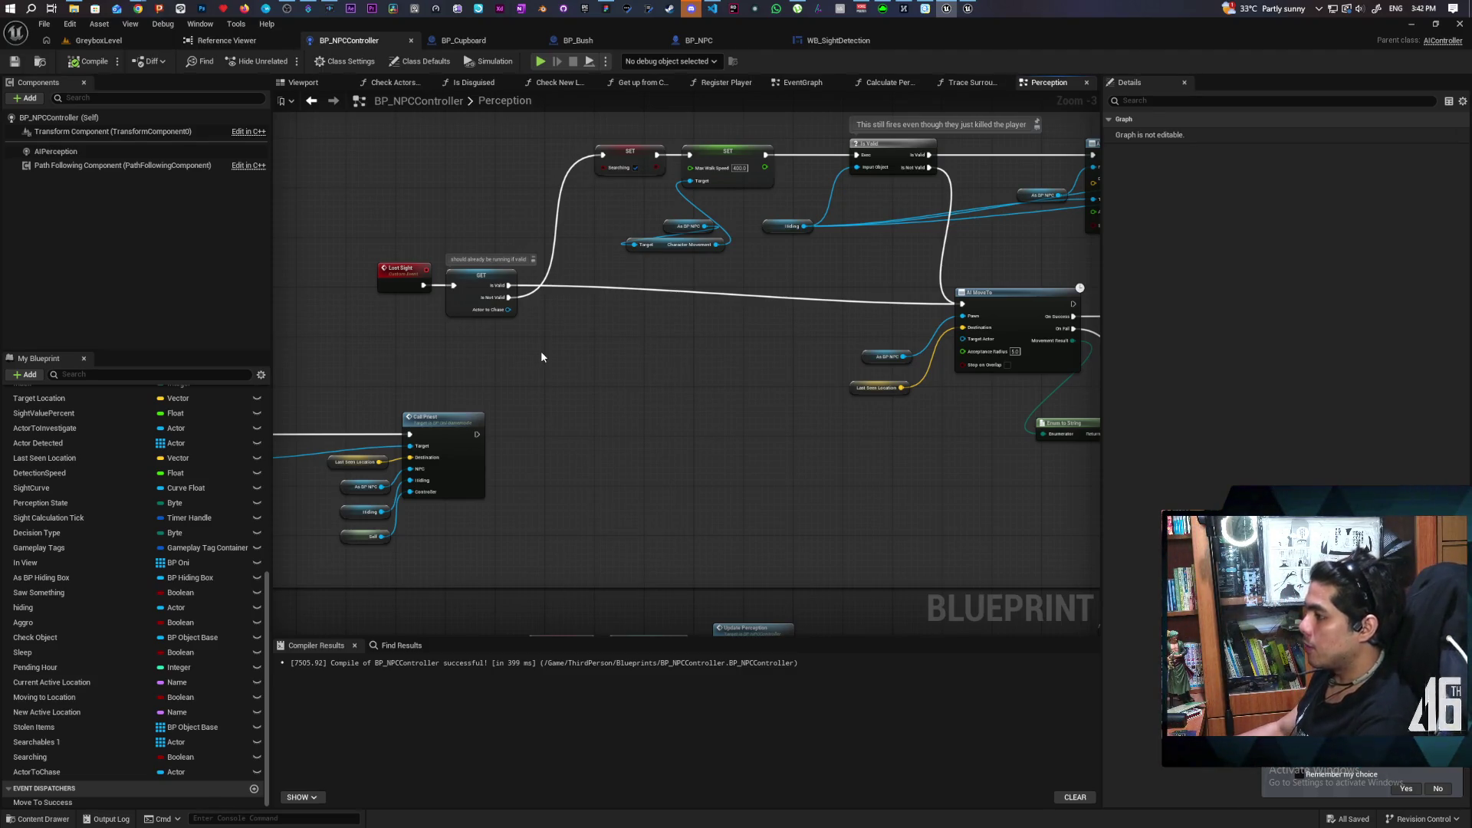
pyautogui.moveTo(550, 351); pyautogui.dragTo(439, 386)
pyautogui.click(368, 330)
# Insert a SET ActorToChase node into the Lost Sight chain and save the blueprint.
pyautogui.click(502, 406)
pyautogui.moveTo(38, 772)
pyautogui.mouseDown()
pyautogui.moveTo(154, 751)
pyautogui.moveTo(441, 326)
pyautogui.moveTo(543, 321)
pyautogui.mouseUp()
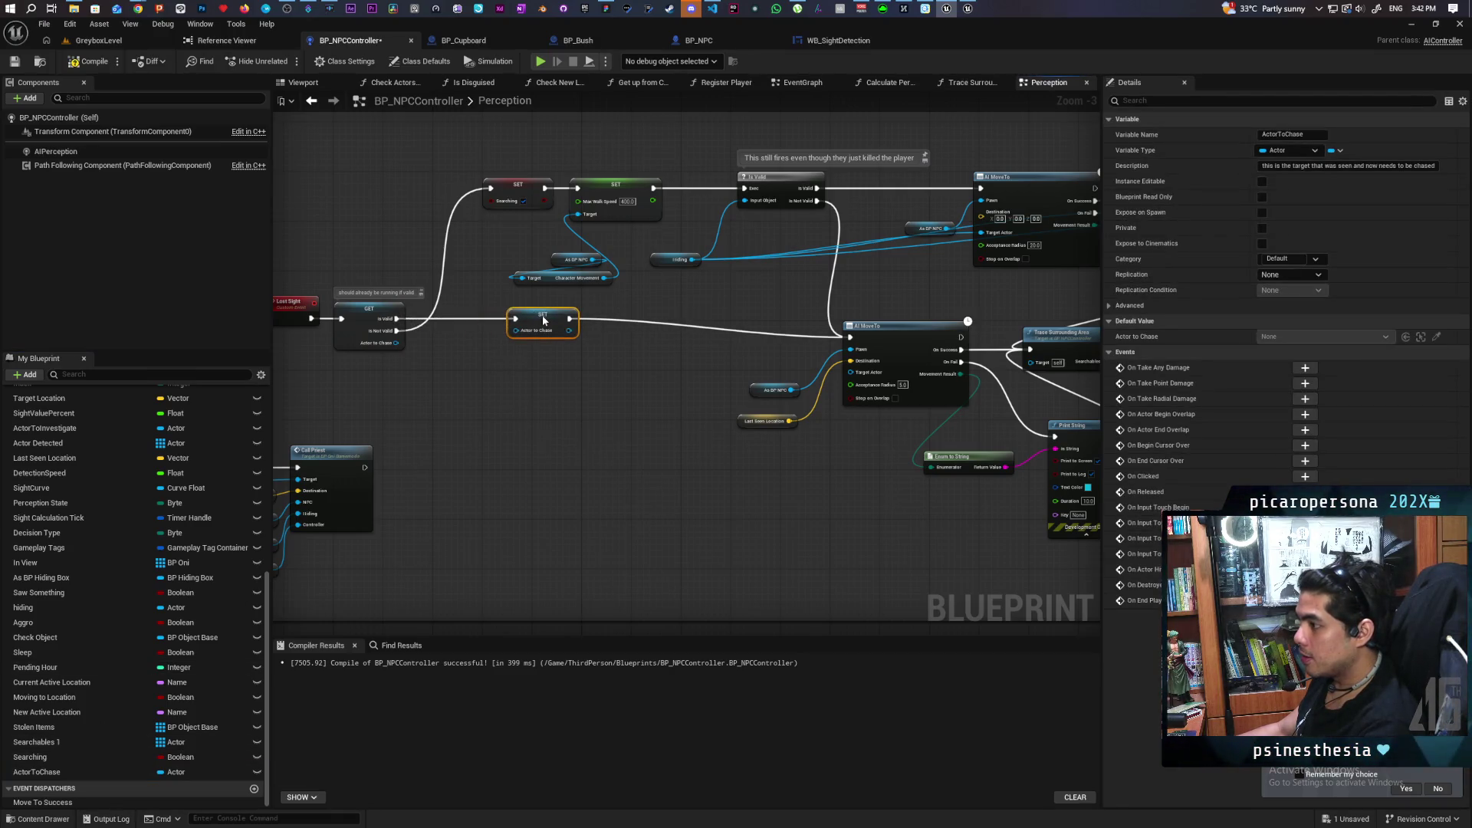
pyautogui.scroll(-5, 641, 427)
pyautogui.scroll(5, 530, 412)
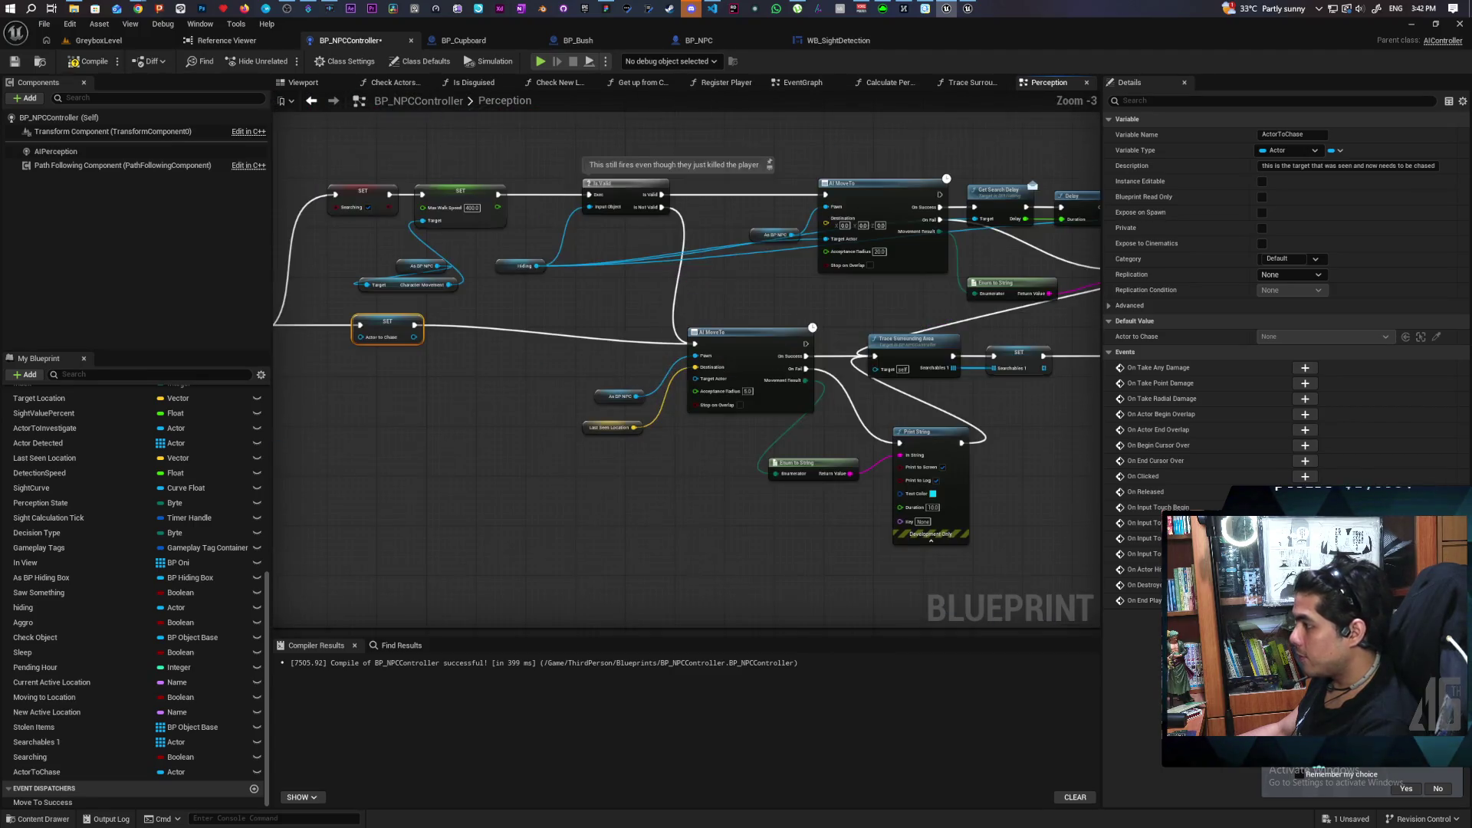
pyautogui.hotkey('ctrl', 's')
# Follow the Lost Sight chain to centre the AI MoveTo and Trace Surrounding Area nodes.
pyautogui.scroll(-2, 434, 486)
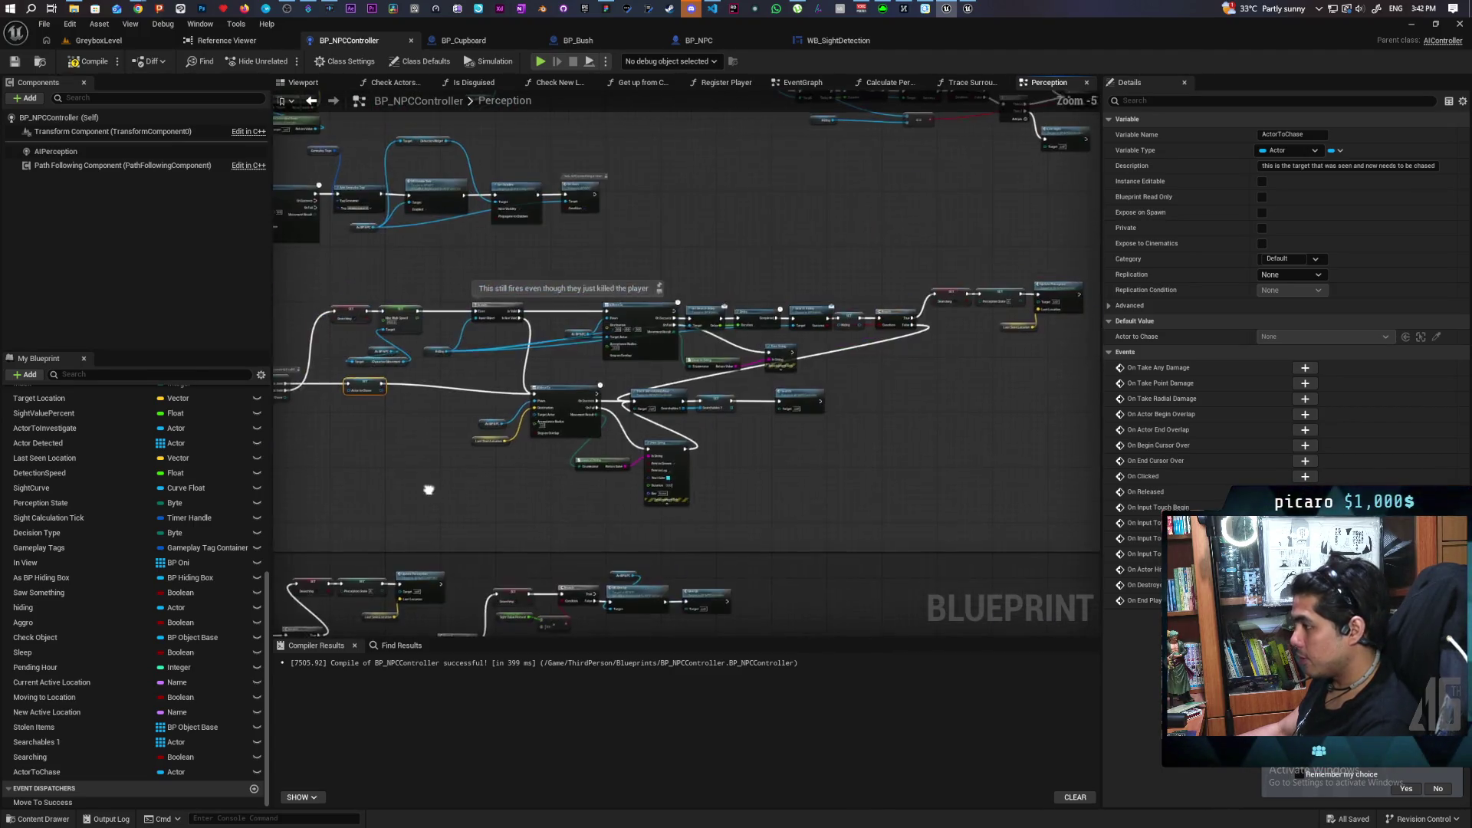
pyautogui.scroll(2, 615, 469)
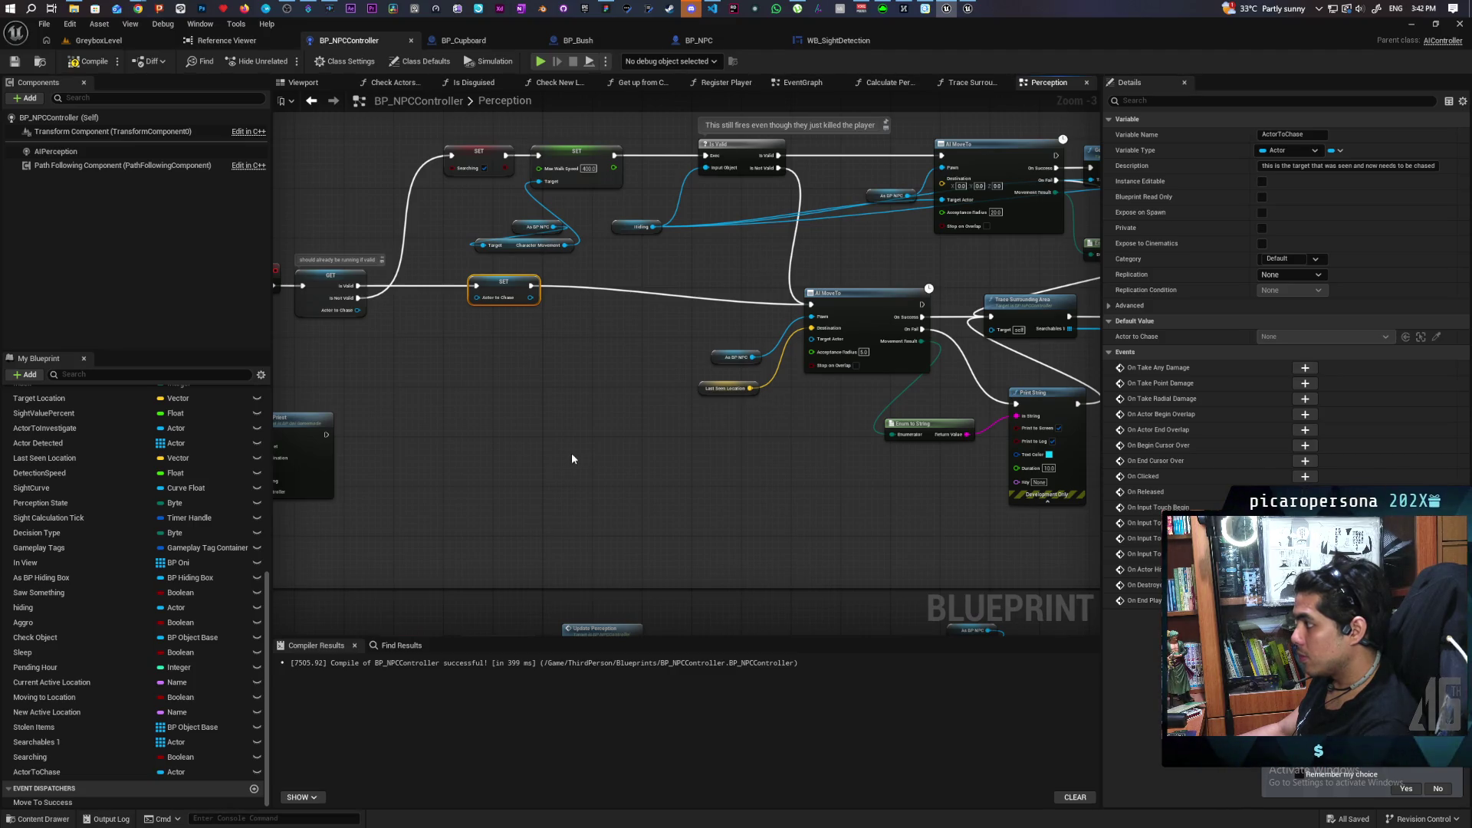
pyautogui.moveTo(743, 471)
pyautogui.mouseDown()
pyautogui.moveTo(400, 476)
pyautogui.moveTo(780, 443)
pyautogui.mouseUp()
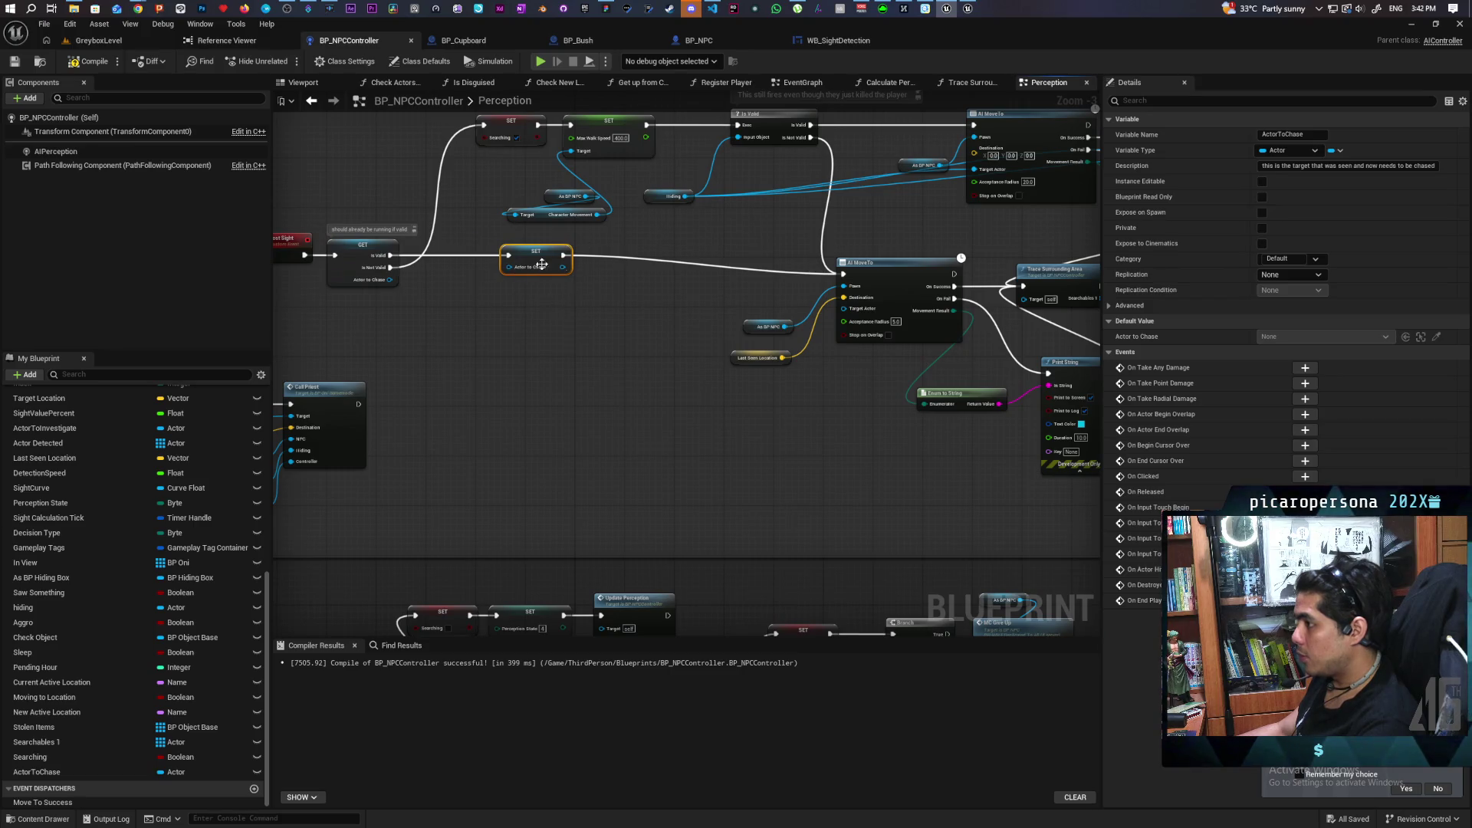
pyautogui.moveTo(893, 308)
pyautogui.mouseDown()
pyautogui.moveTo(778, 407)
pyautogui.moveTo(486, 414)
pyautogui.mouseUp()
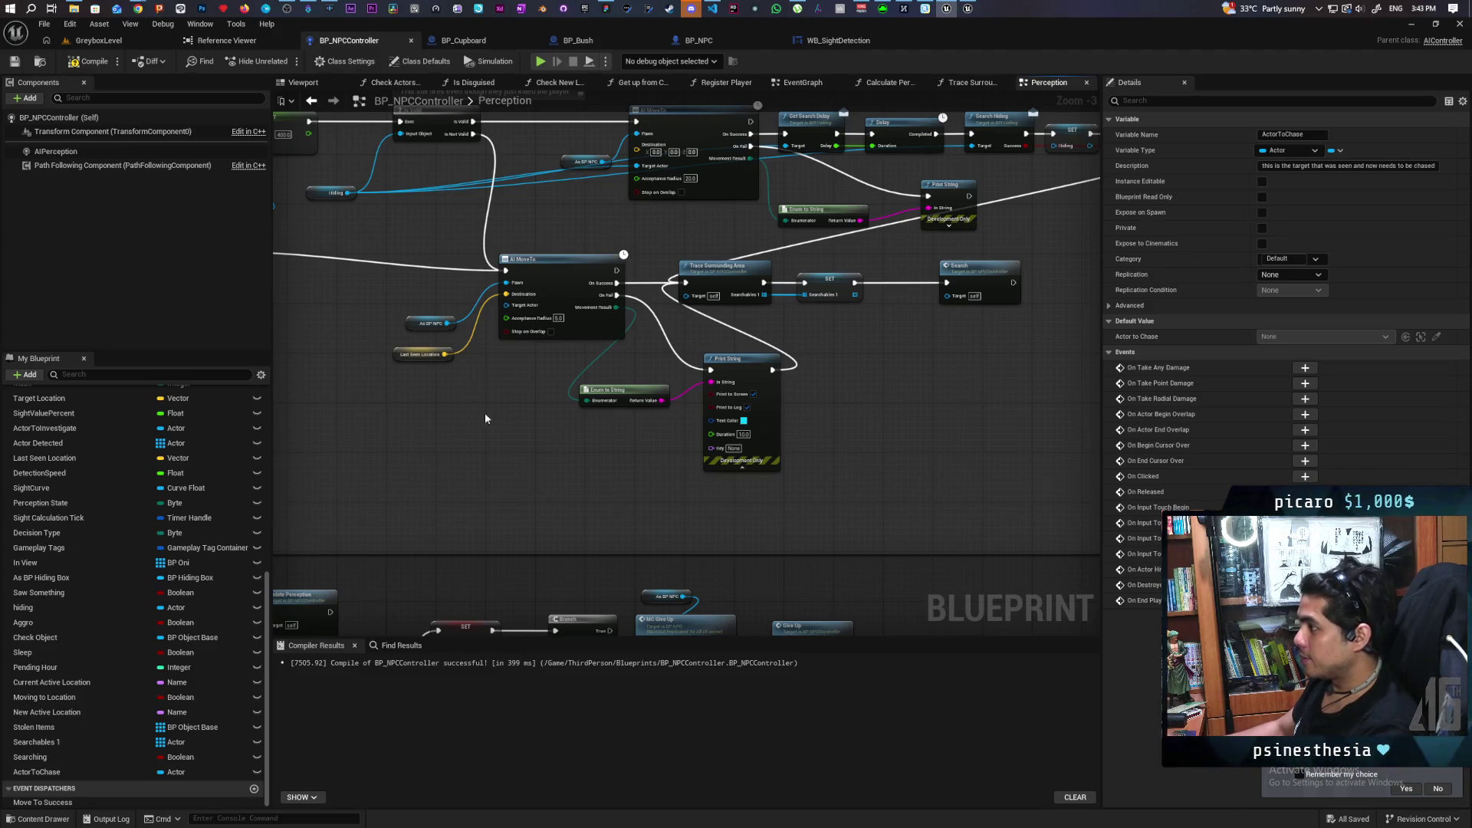
# Review the updated Lost Sight logic in the Perception graph, then return to GreyboxLevel.
pyautogui.scroll(-2, 602, 393)
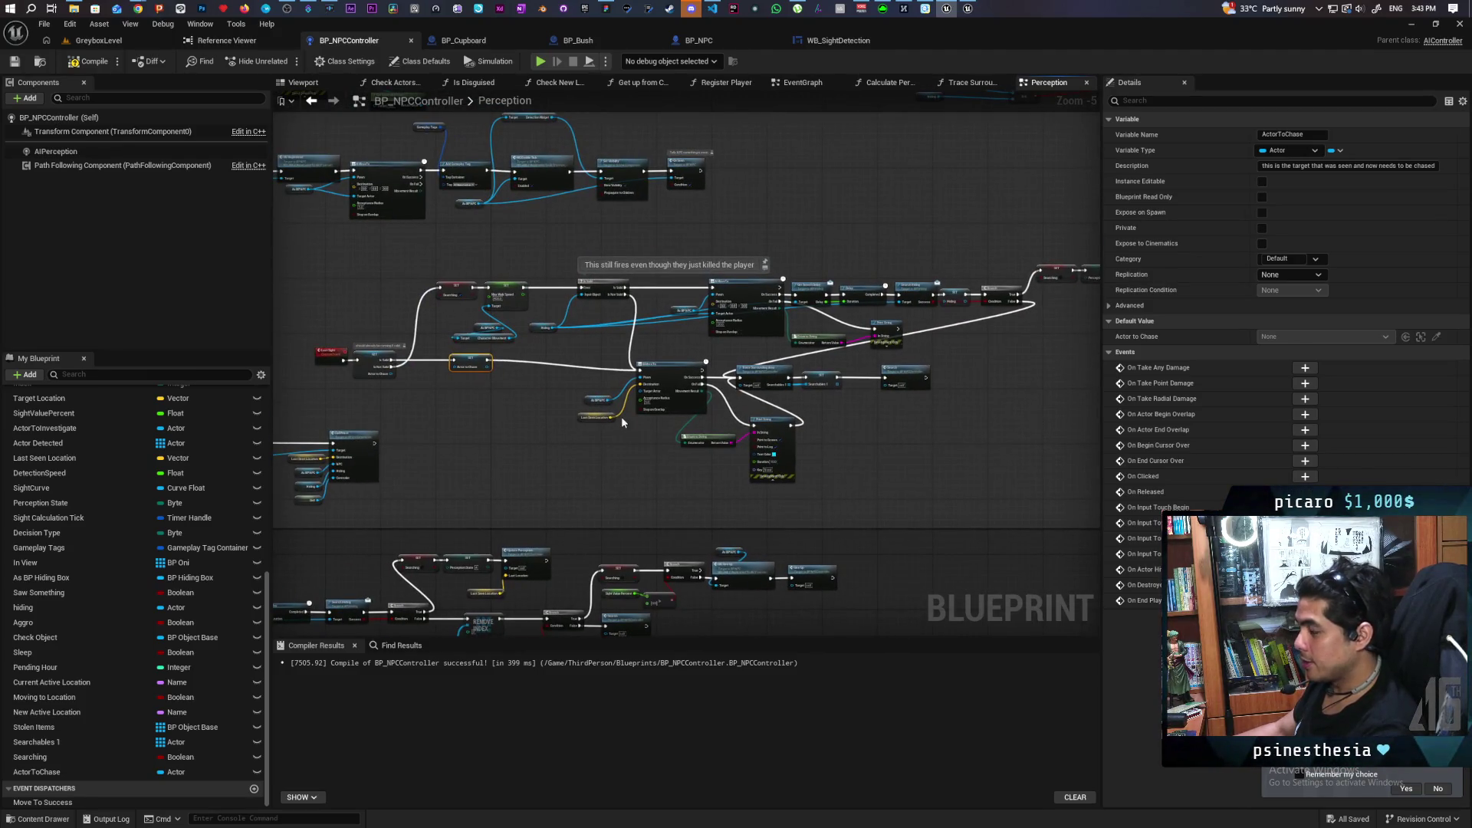
pyautogui.moveTo(649, 432)
pyautogui.mouseDown()
pyautogui.moveTo(508, 382)
pyautogui.moveTo(477, 398)
pyautogui.mouseUp()
pyautogui.scroll(5, 621, 411)
pyautogui.moveTo(915, 398)
pyautogui.mouseDown()
pyautogui.moveTo(651, 399)
pyautogui.moveTo(824, 427)
pyautogui.mouseUp()
pyautogui.scroll(-4, 884, 406)
pyautogui.scroll(-2, 825, 427)
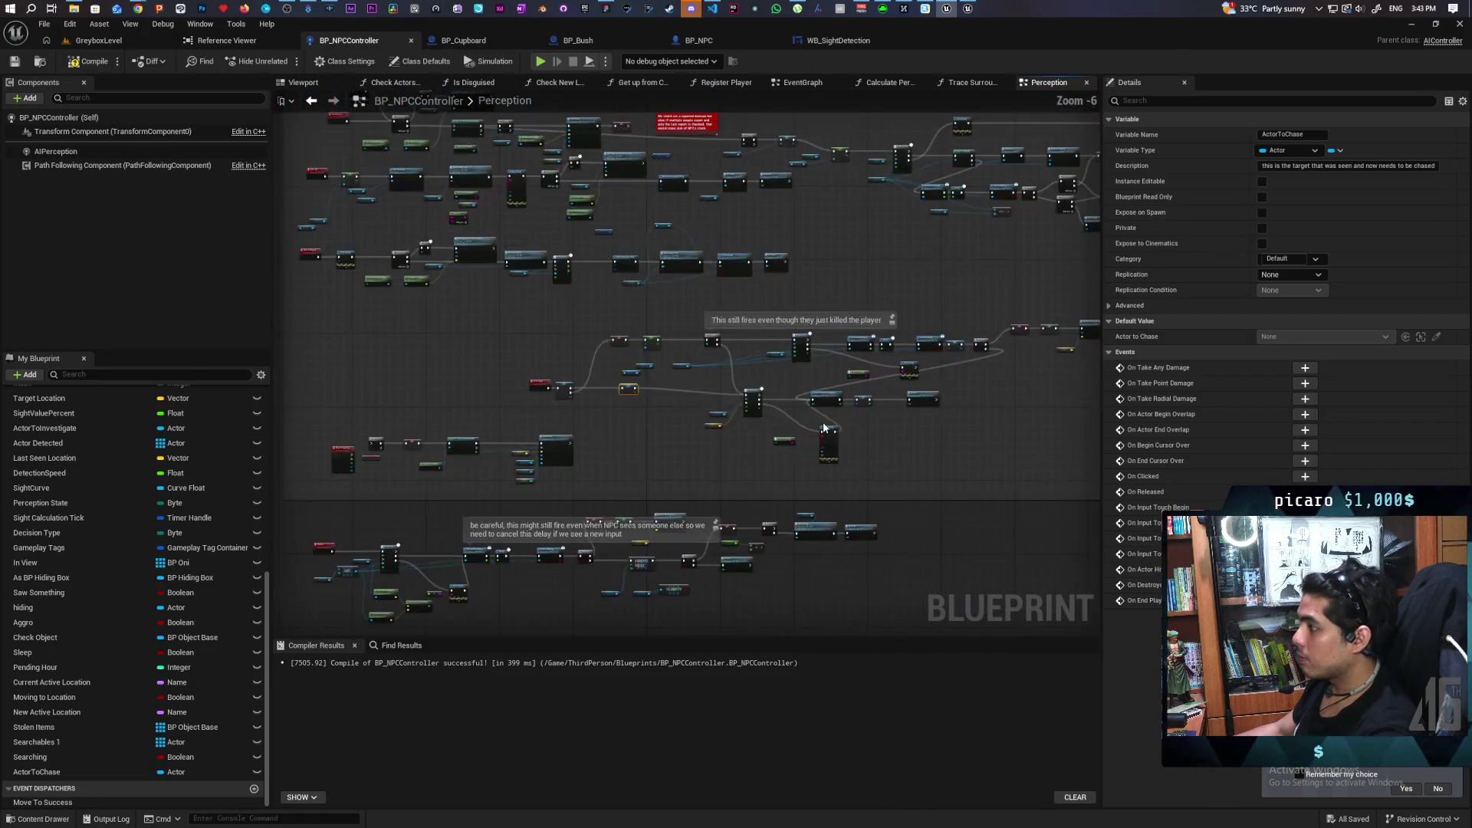
pyautogui.scroll(1, 824, 427)
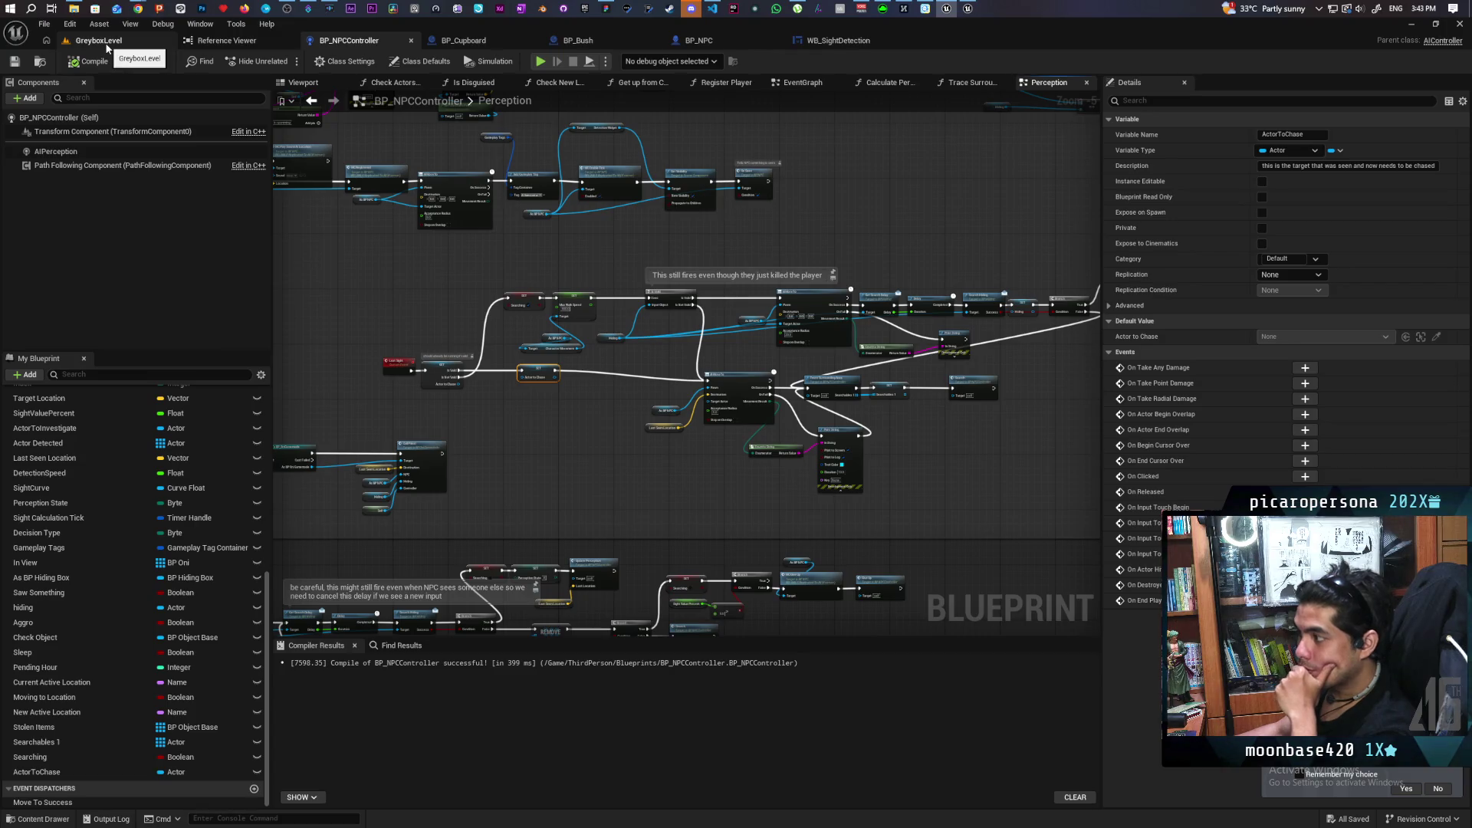
pyautogui.click(107, 46)
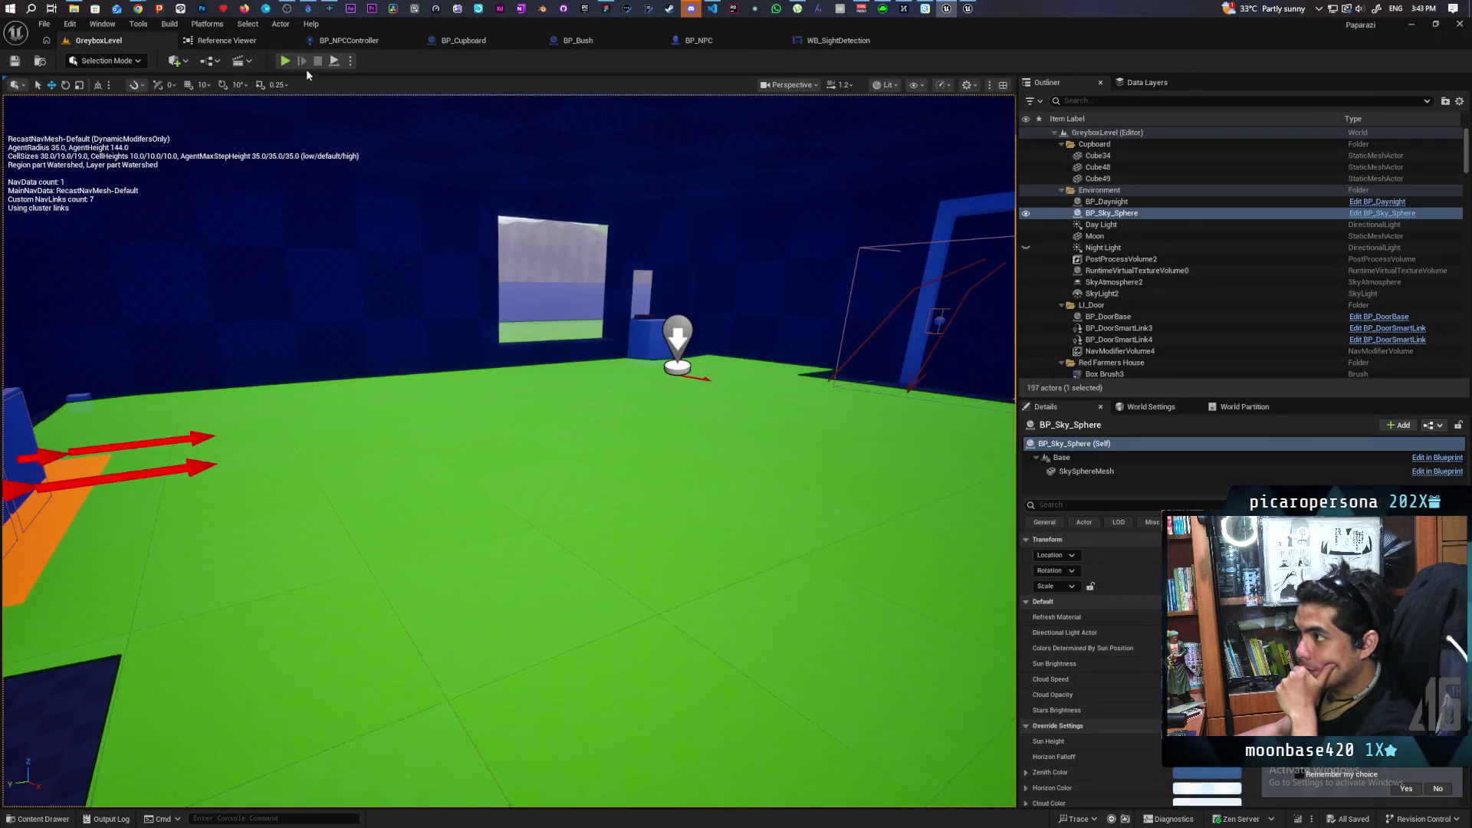
pyautogui.click(290, 59)
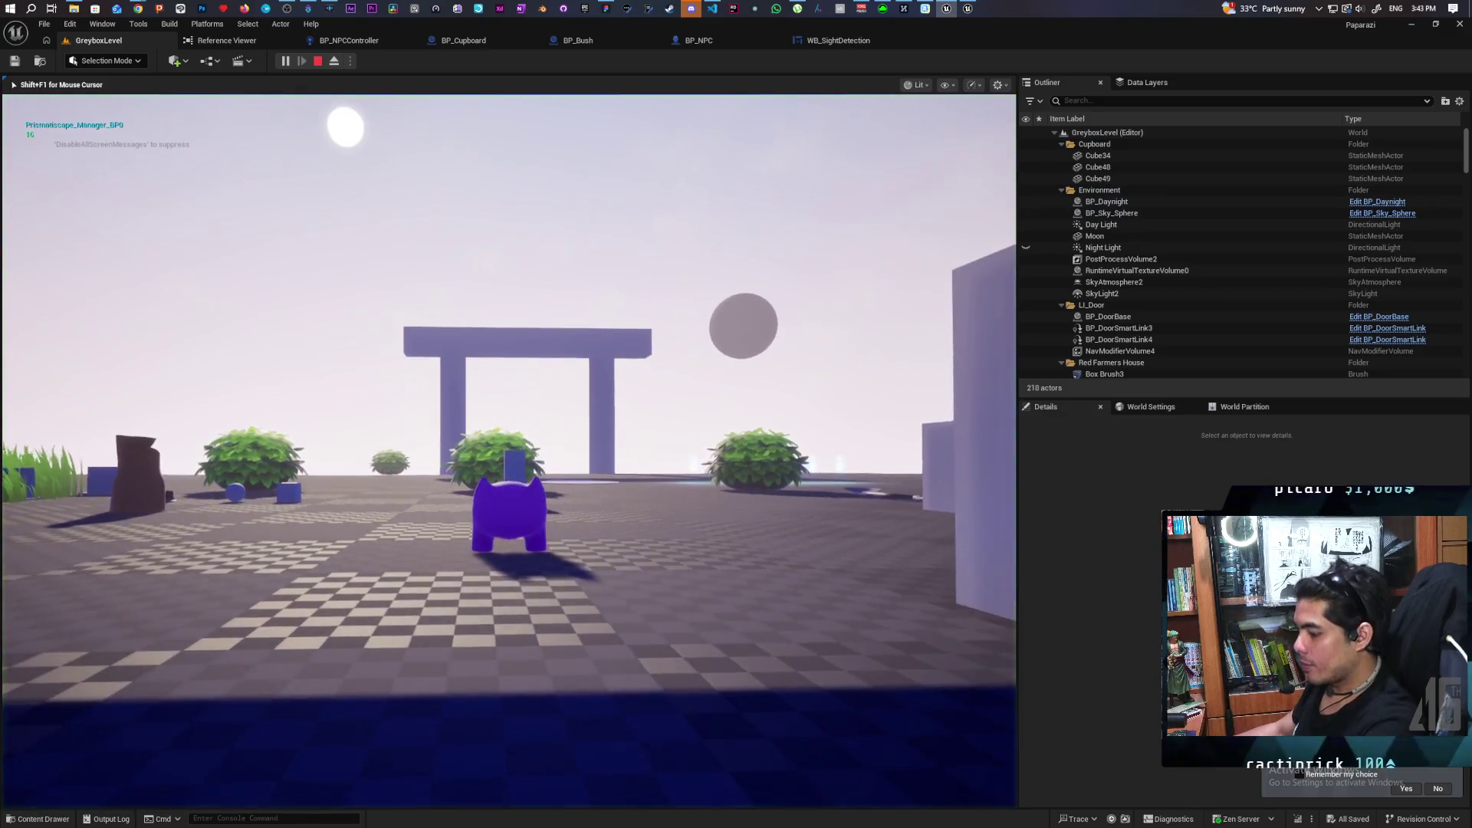
pyautogui.press('w')
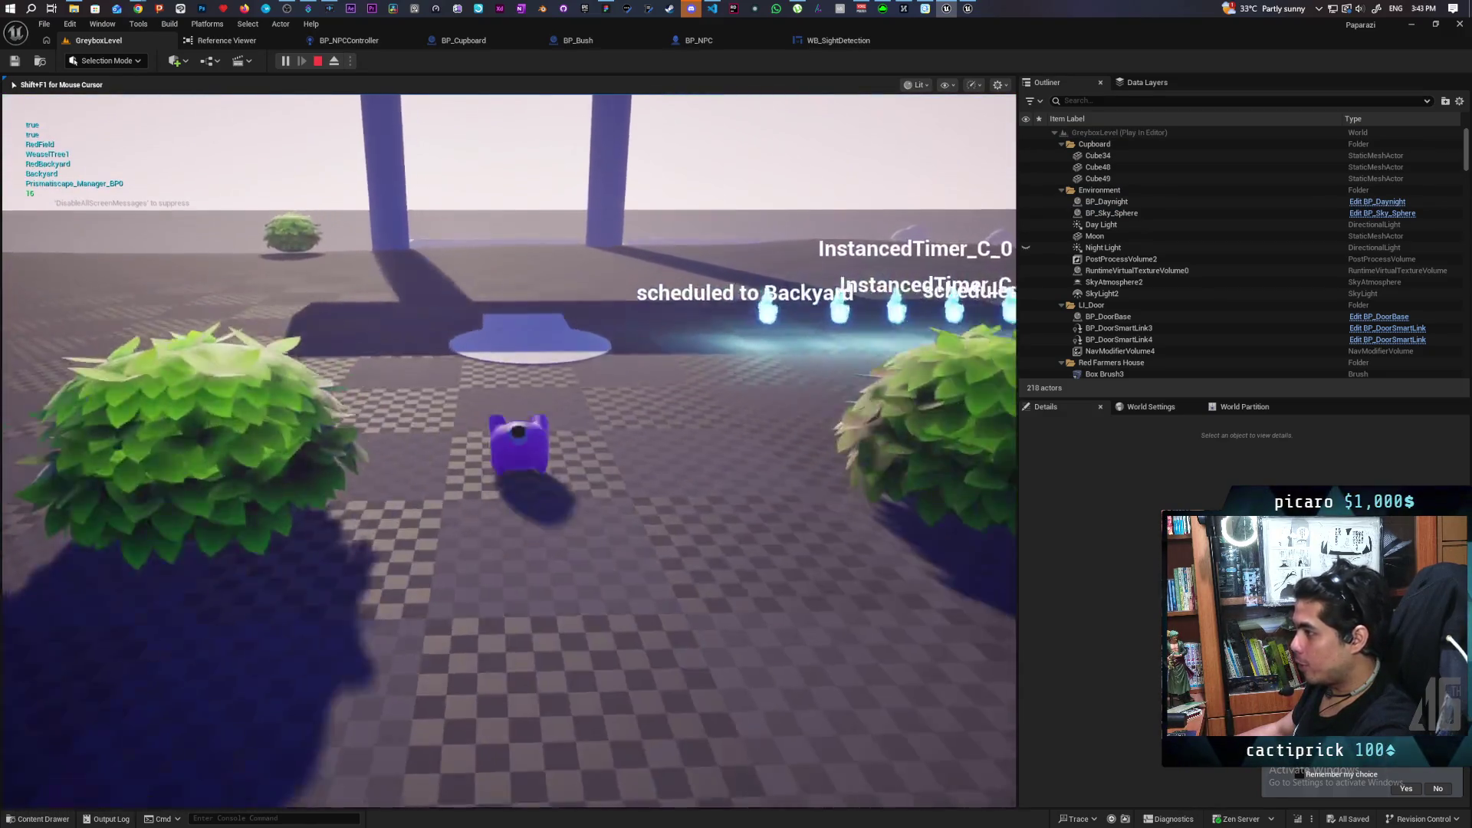
pyautogui.press('w')
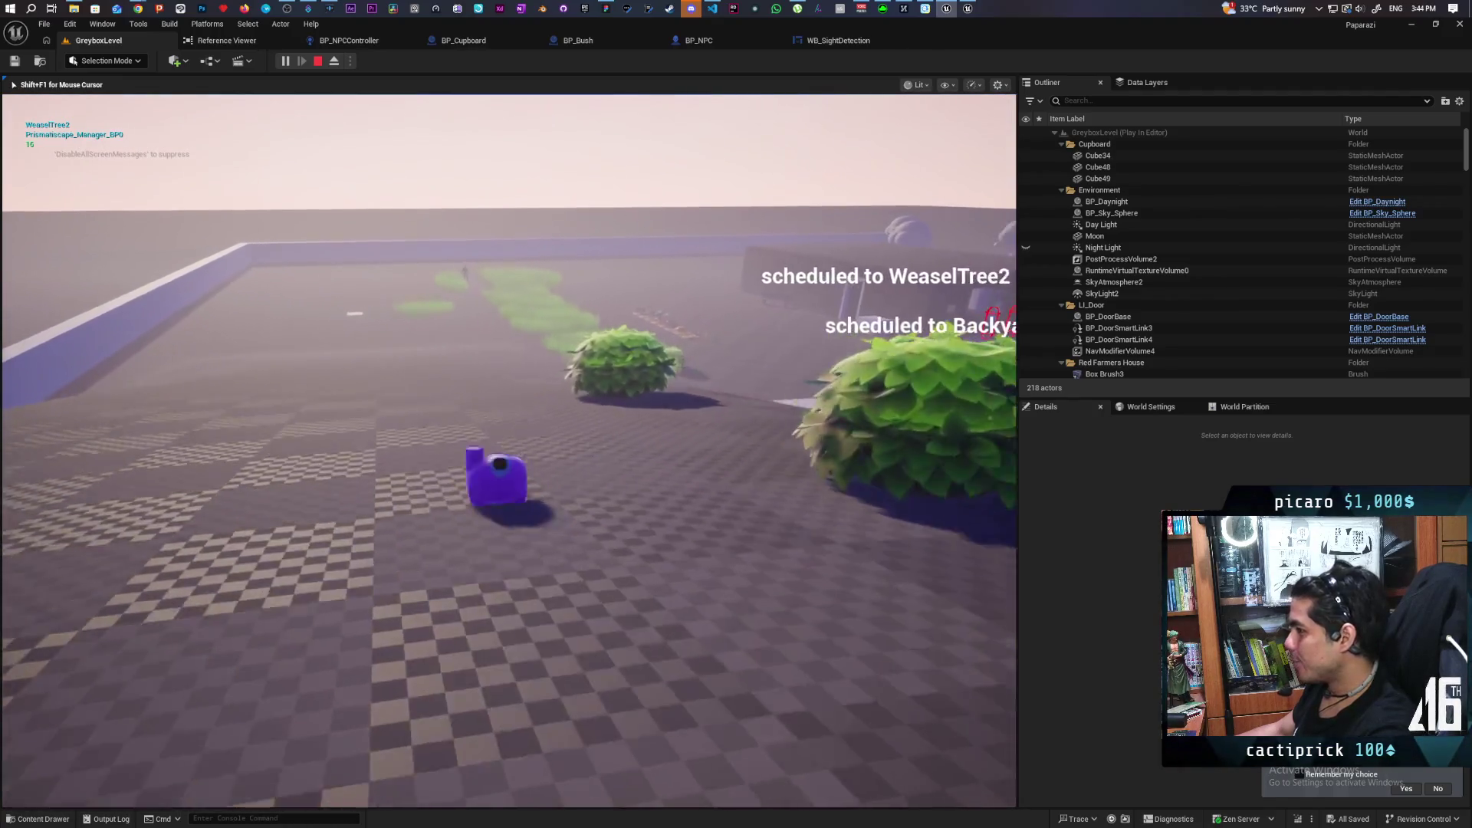
pyautogui.press('w')
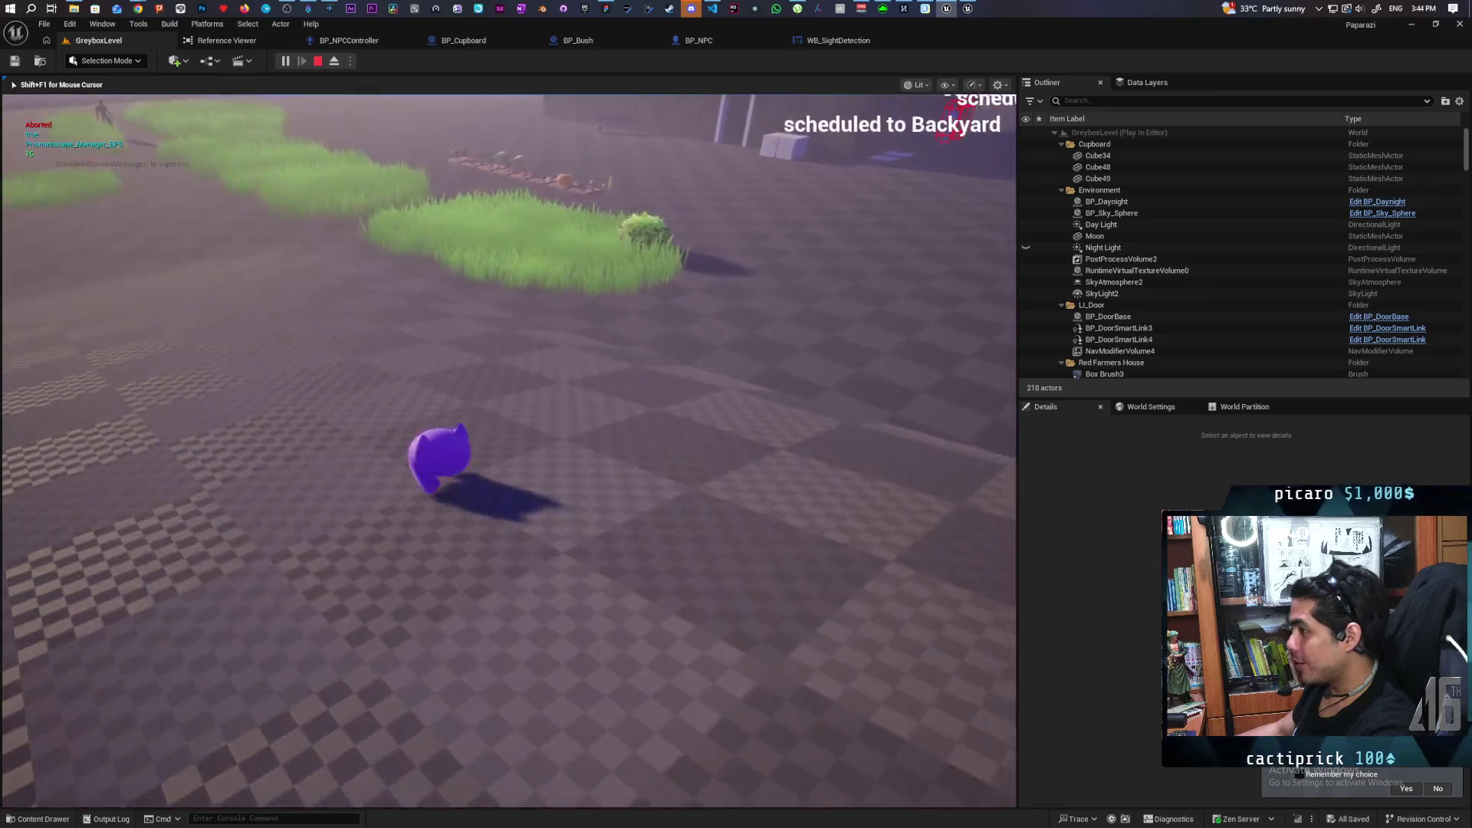
pyautogui.press('w')
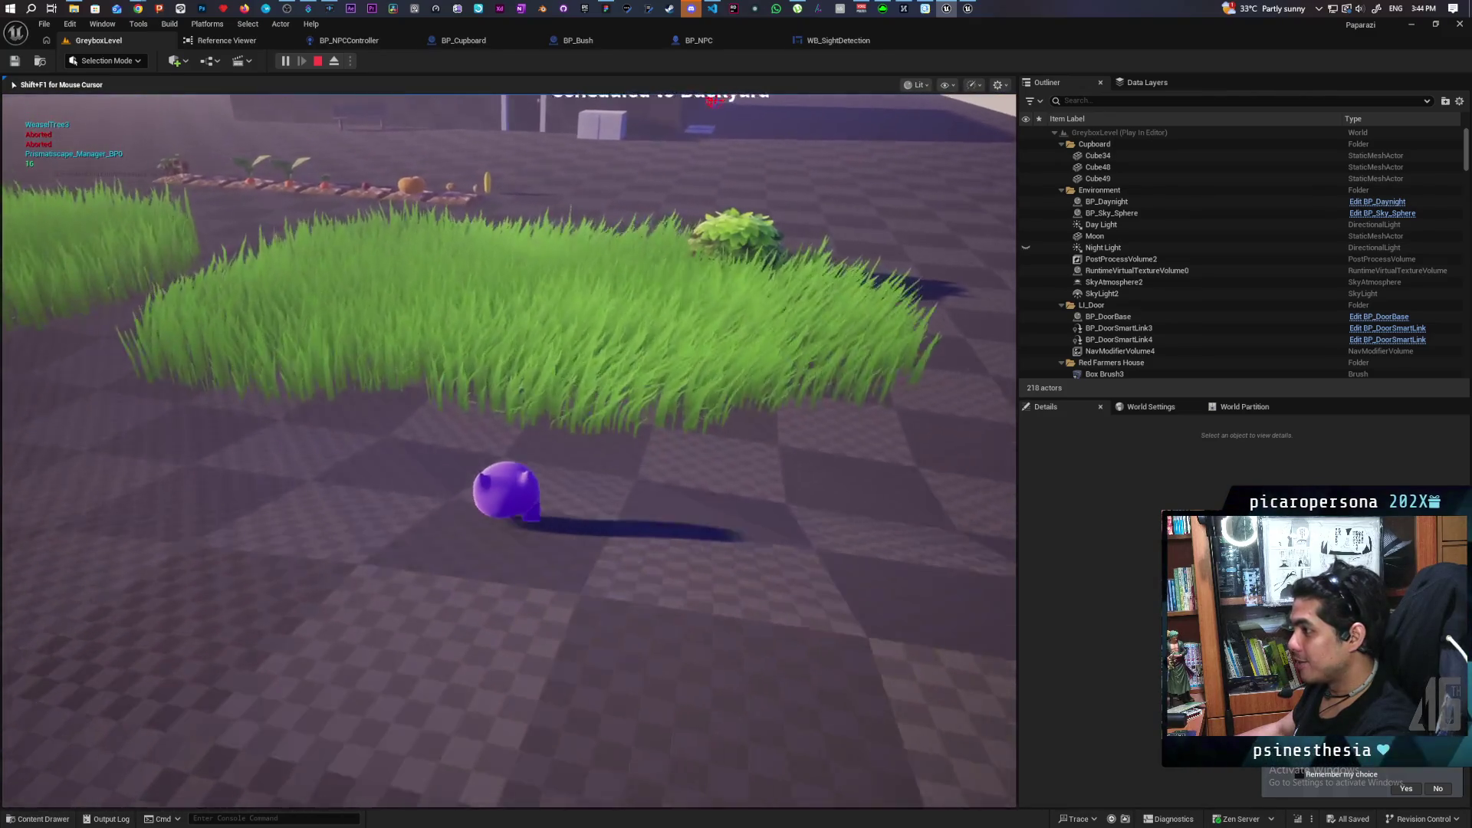
pyautogui.press('w')
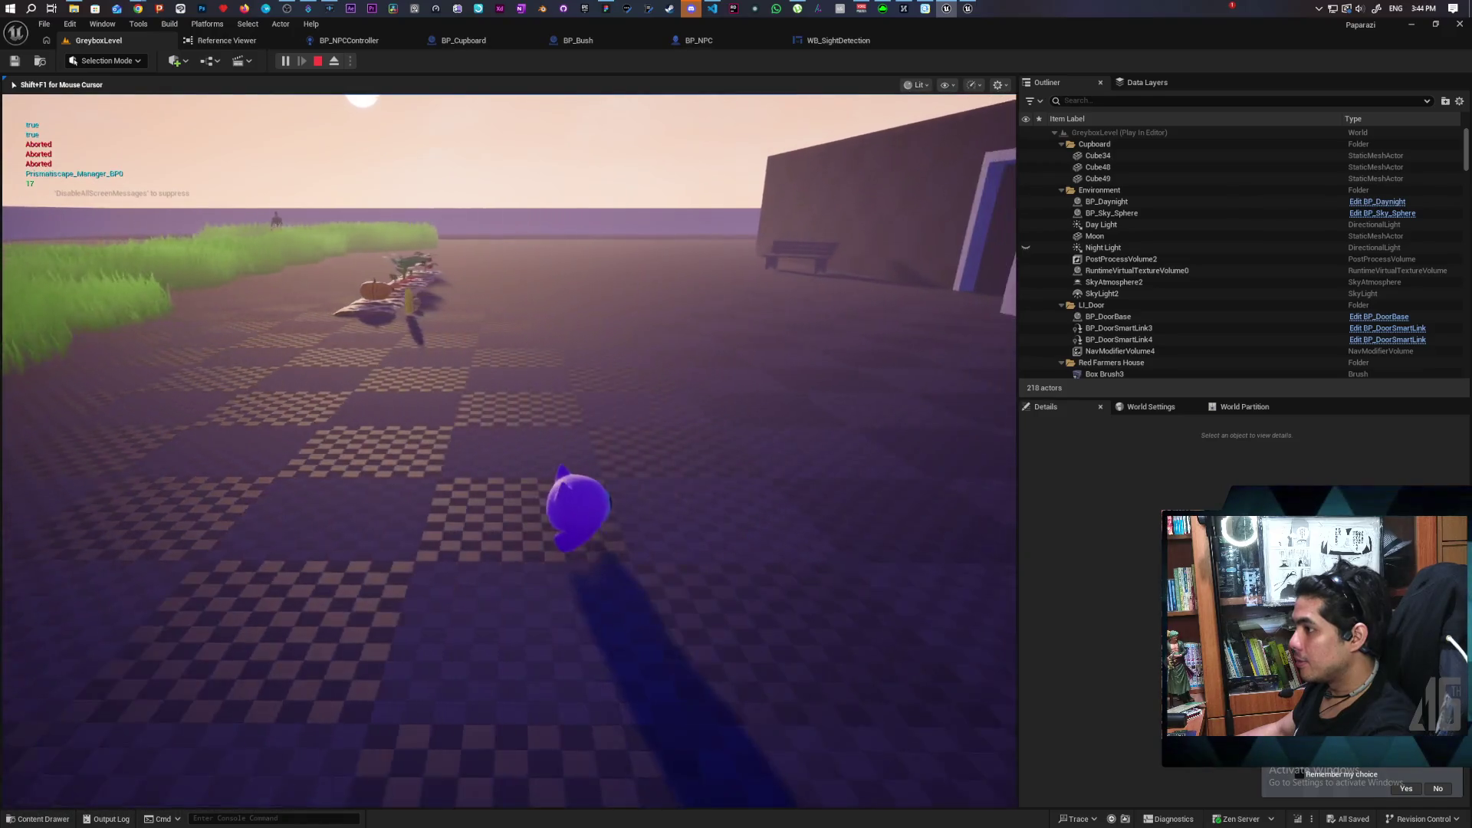
pyautogui.press('w')
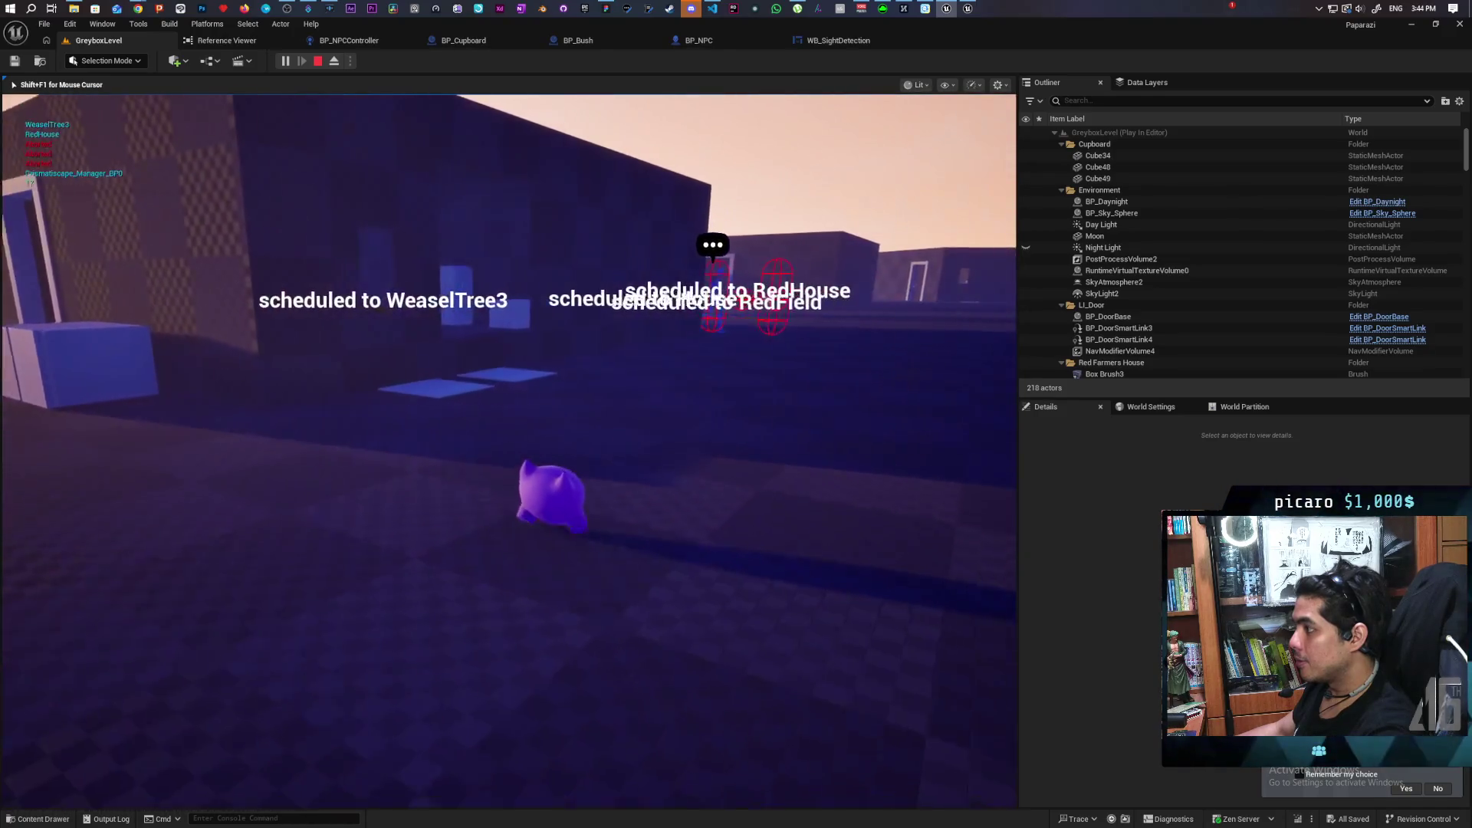
pyautogui.press('w')
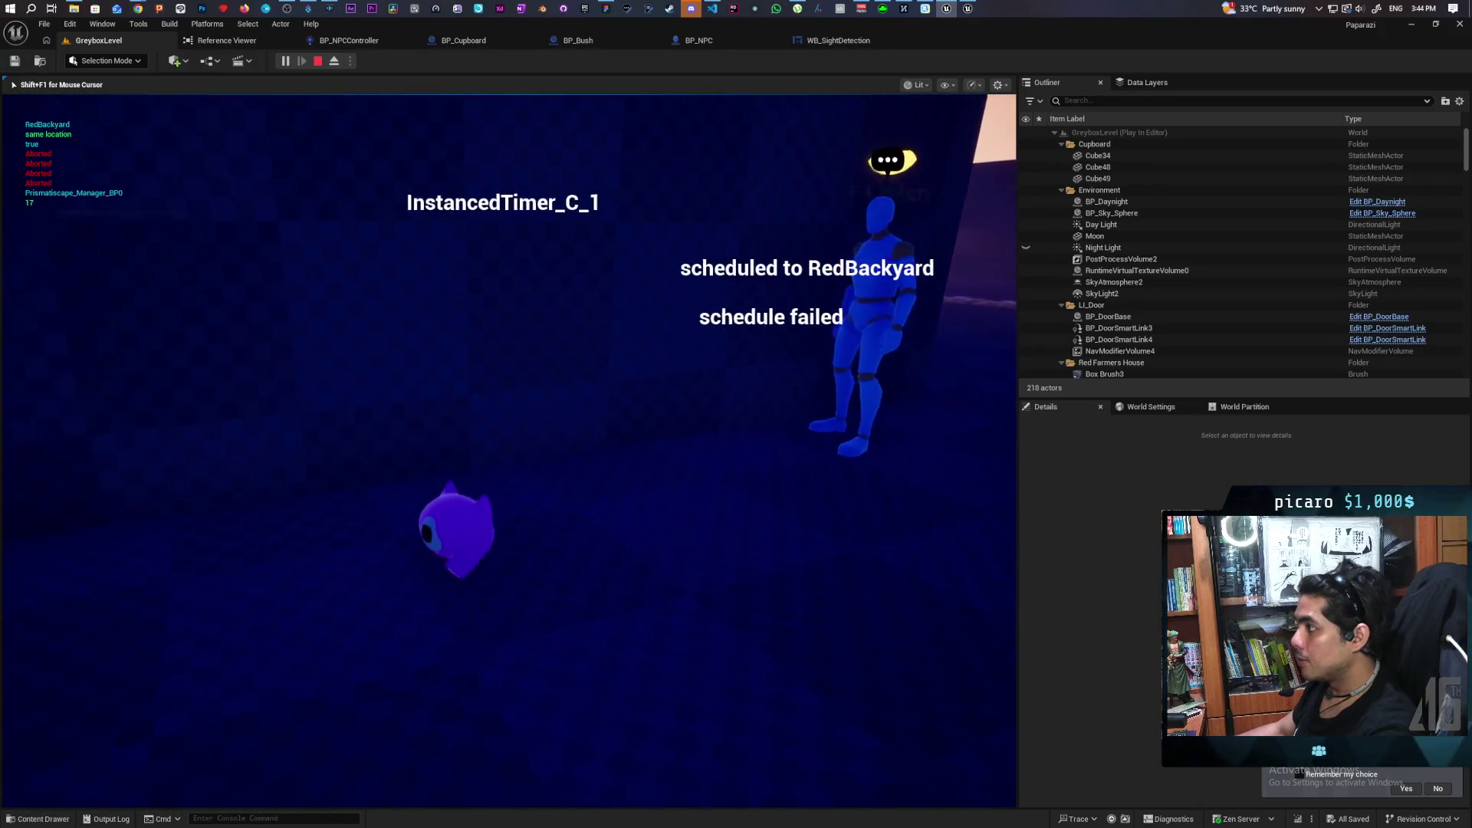
pyautogui.press('w')
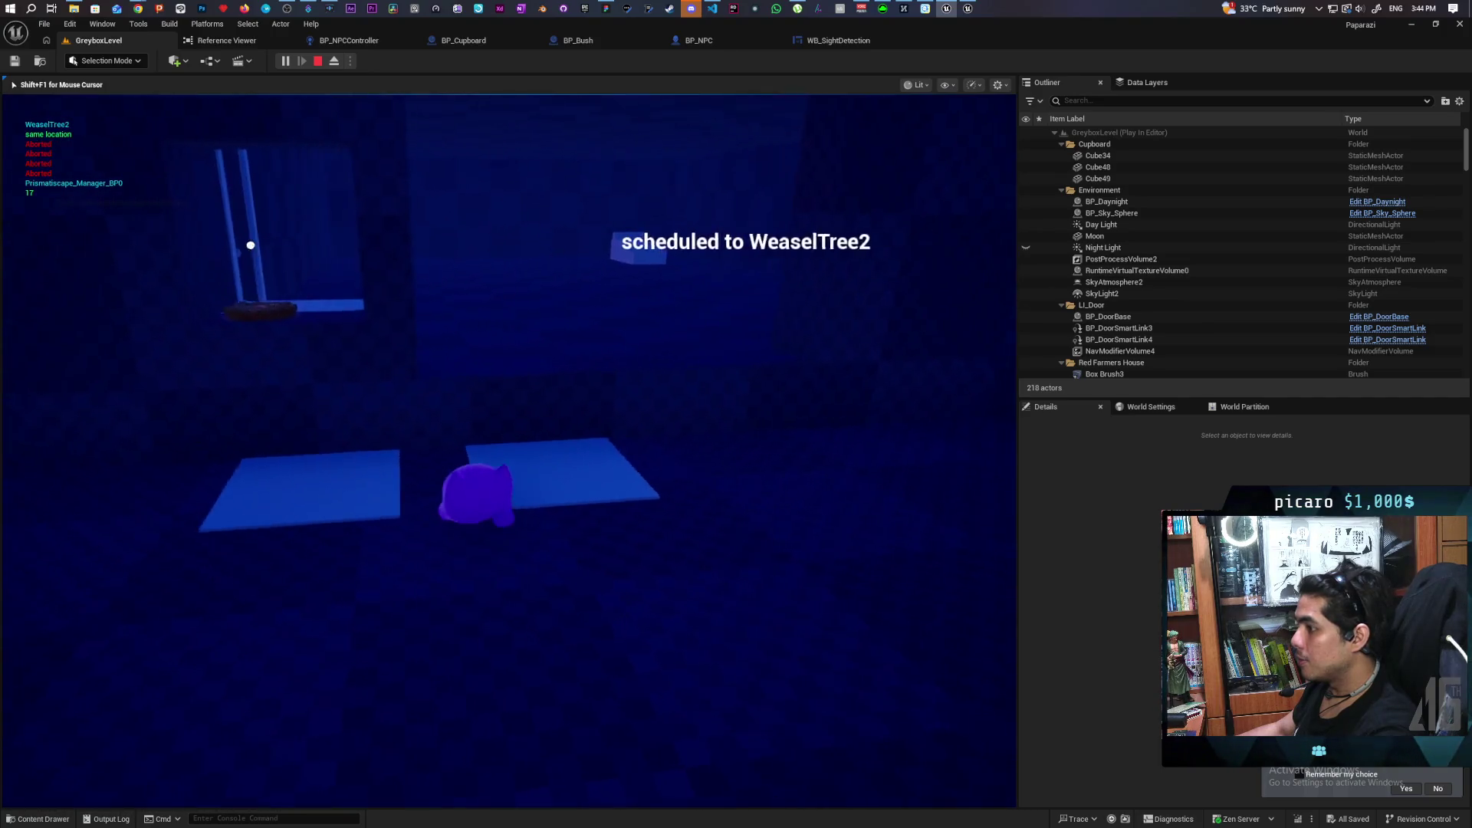
pyautogui.press('w')
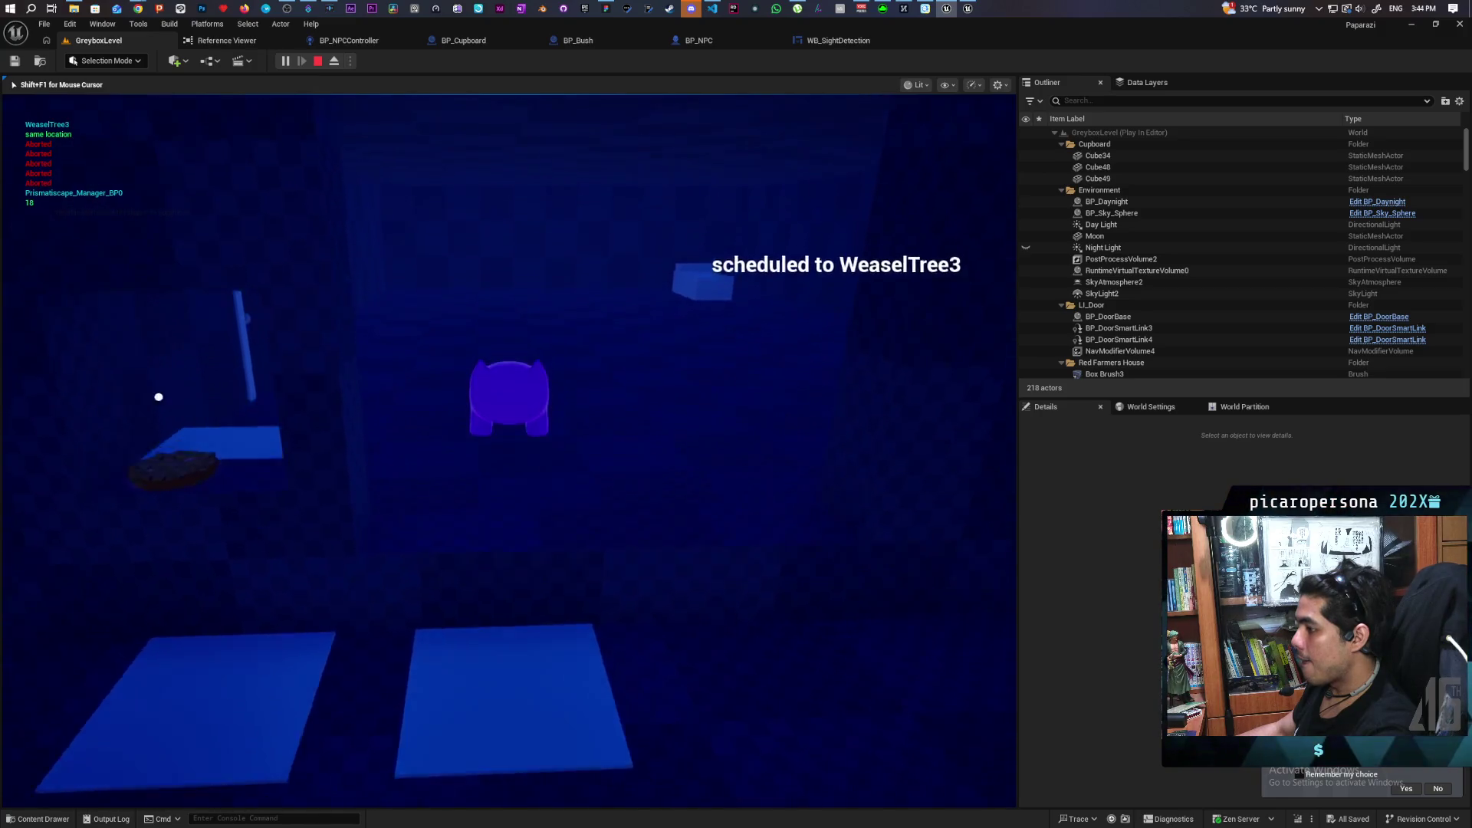
pyautogui.press('w')
pyautogui.press('w')
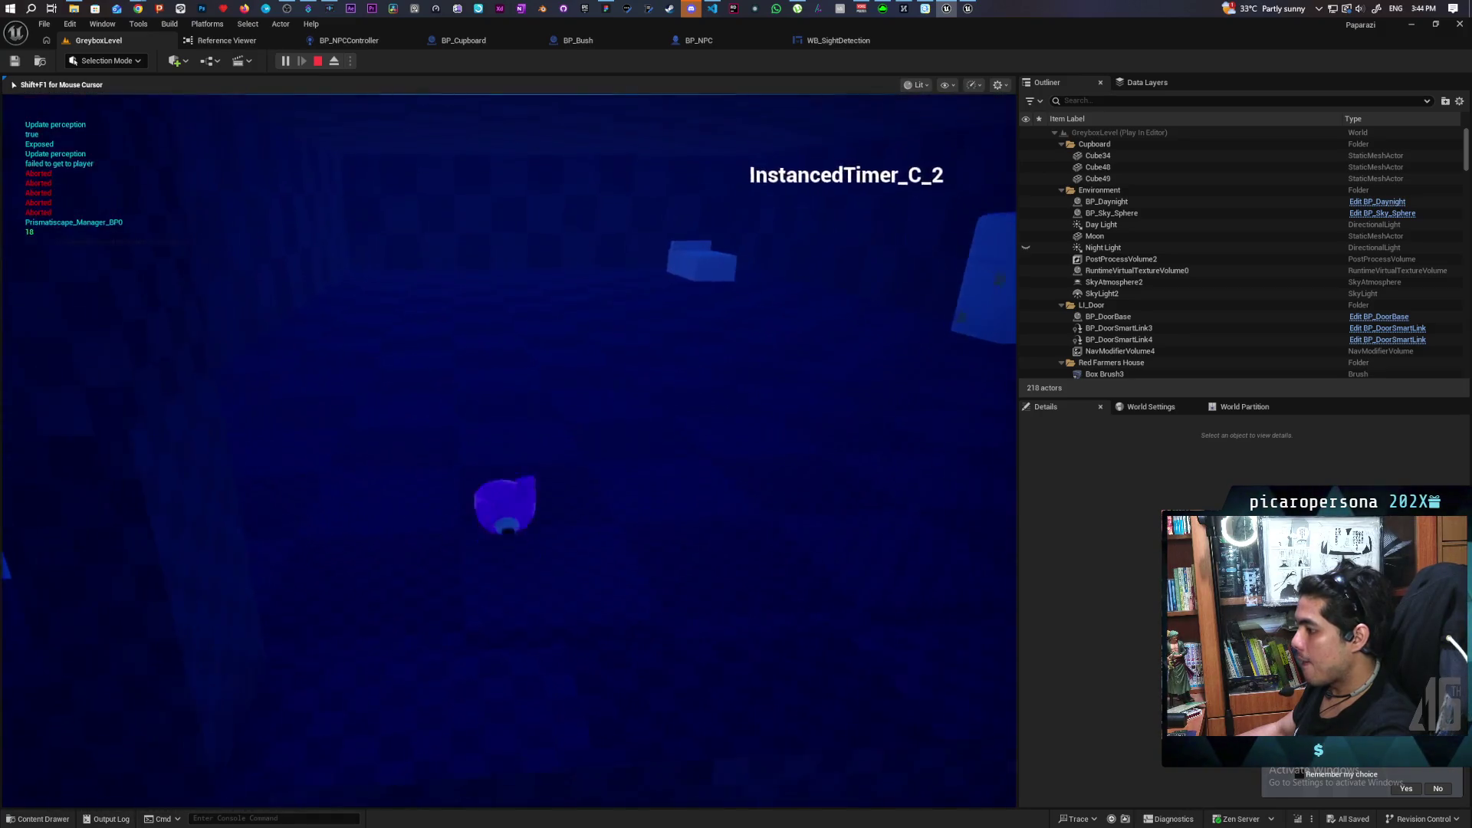
pyautogui.press('w')
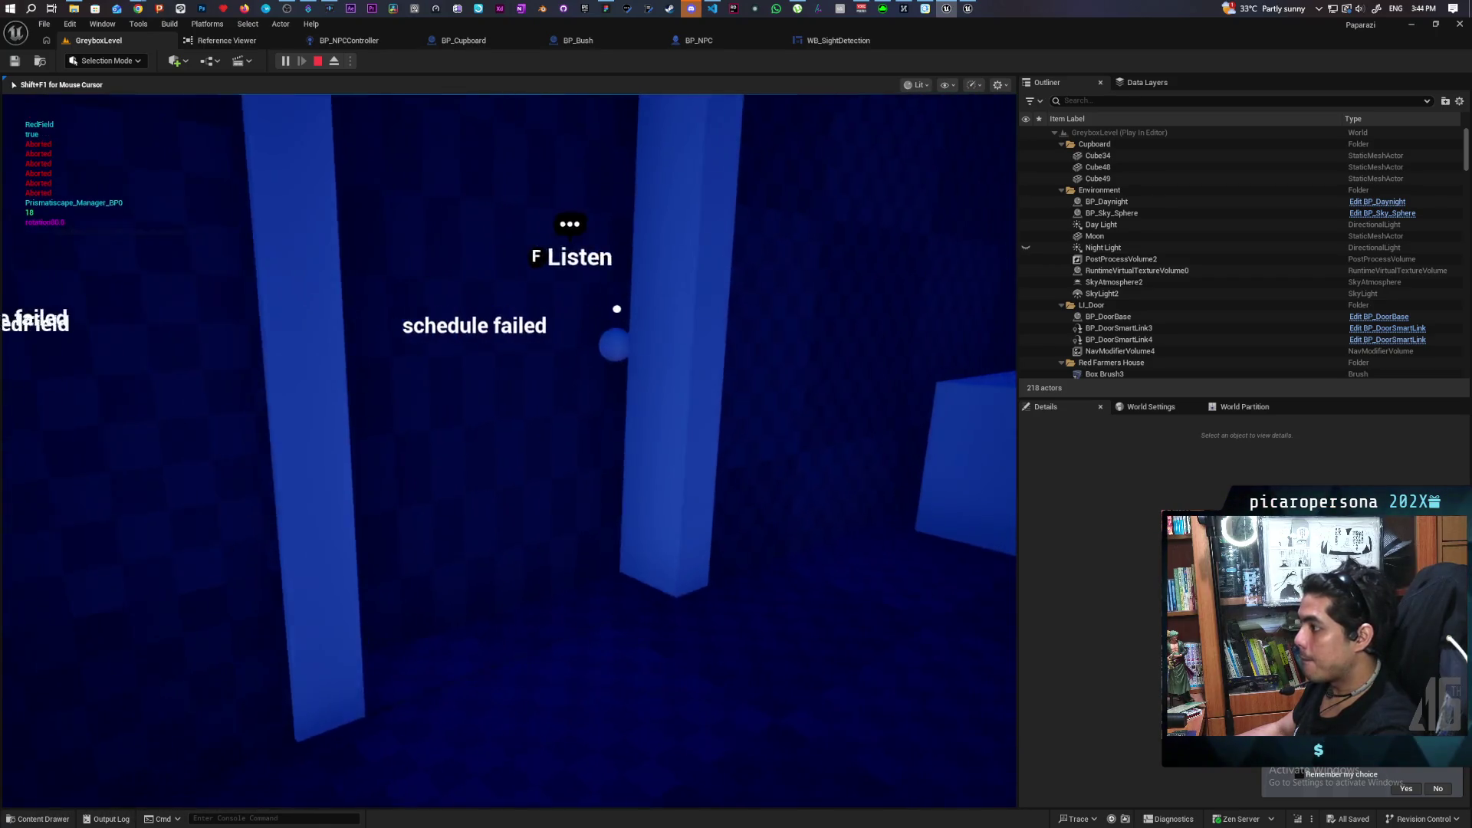
pyautogui.press('w')
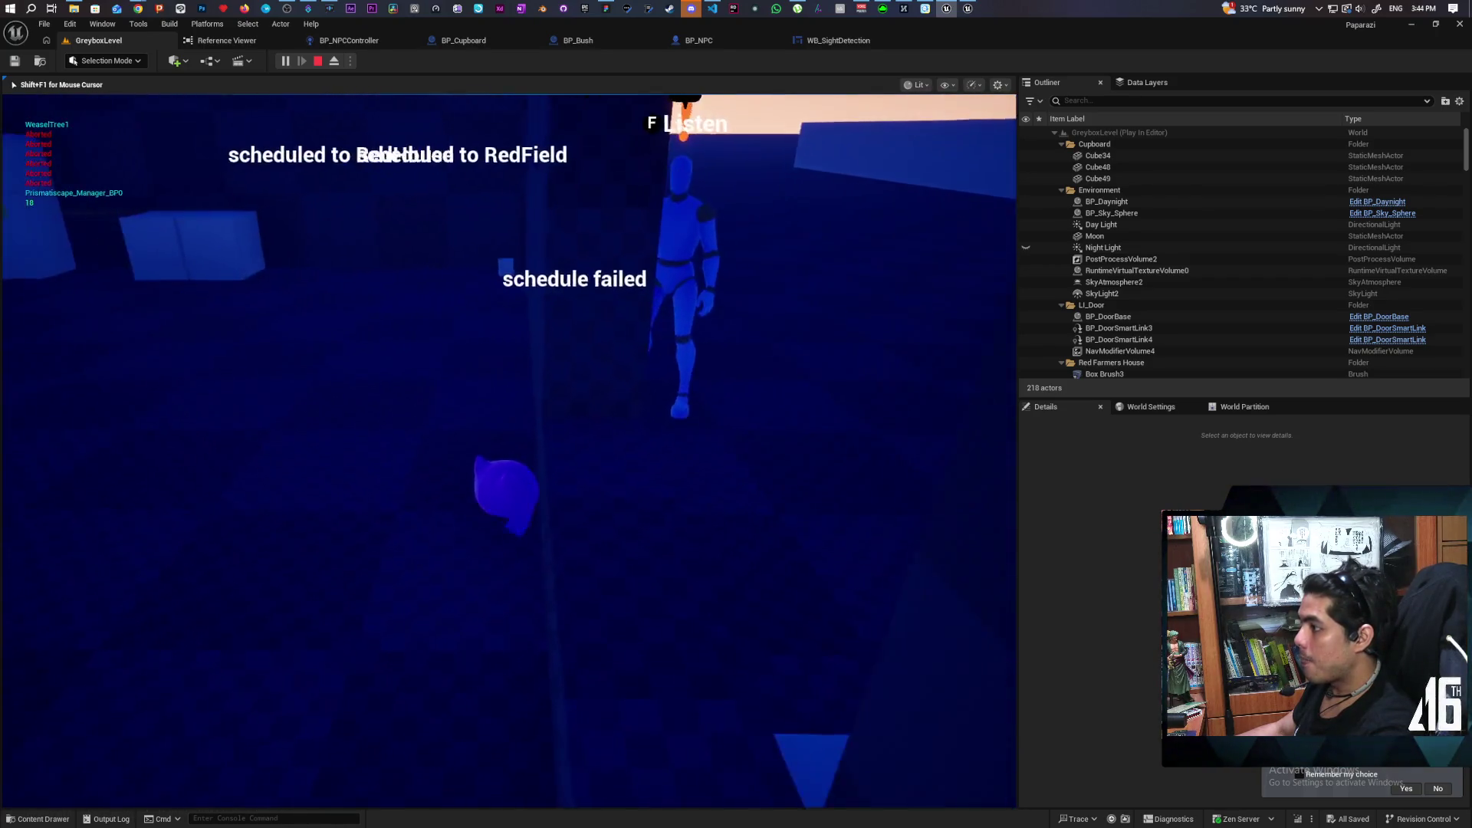
pyautogui.press('w')
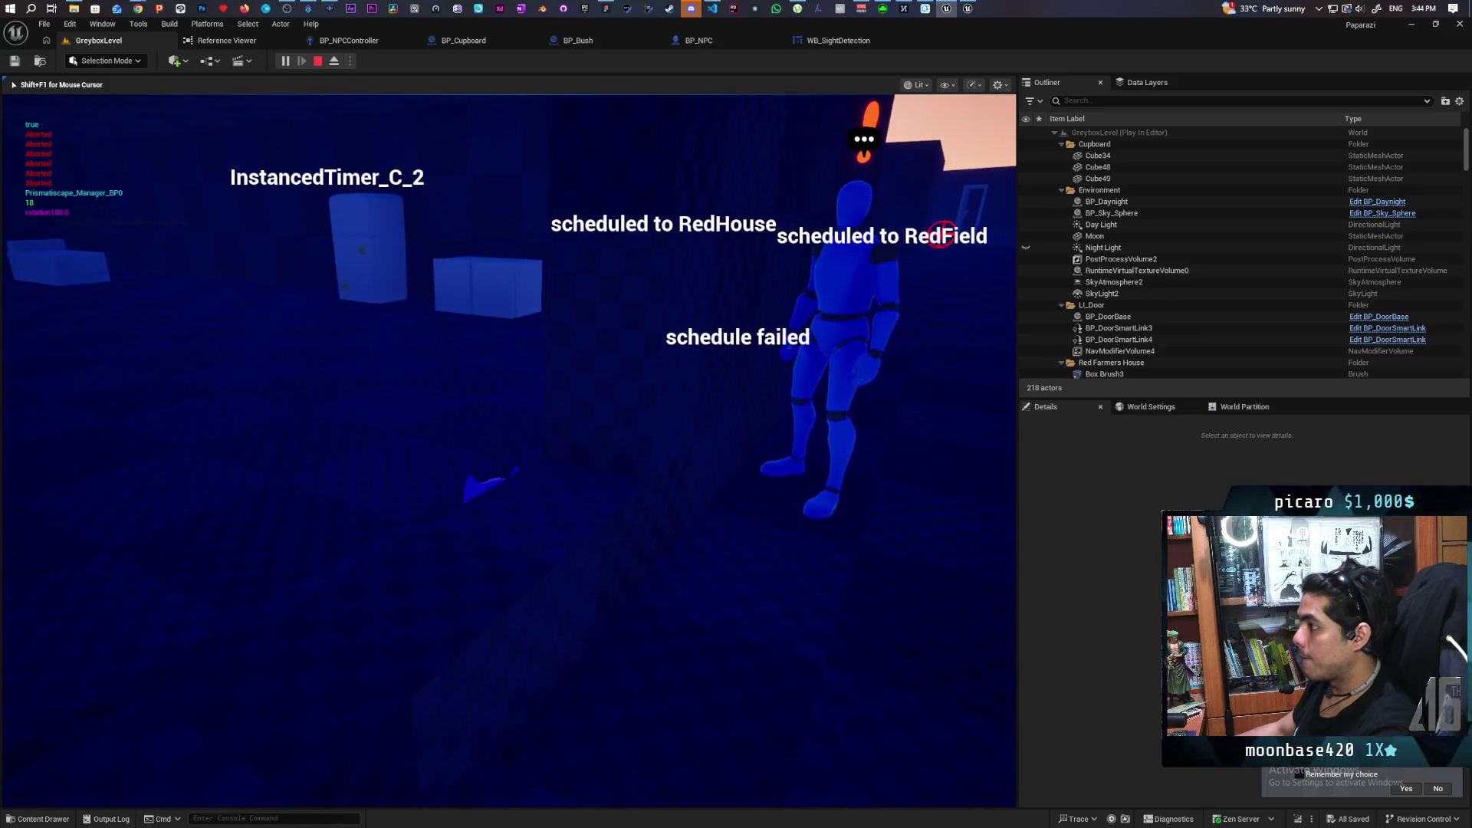
pyautogui.press('w')
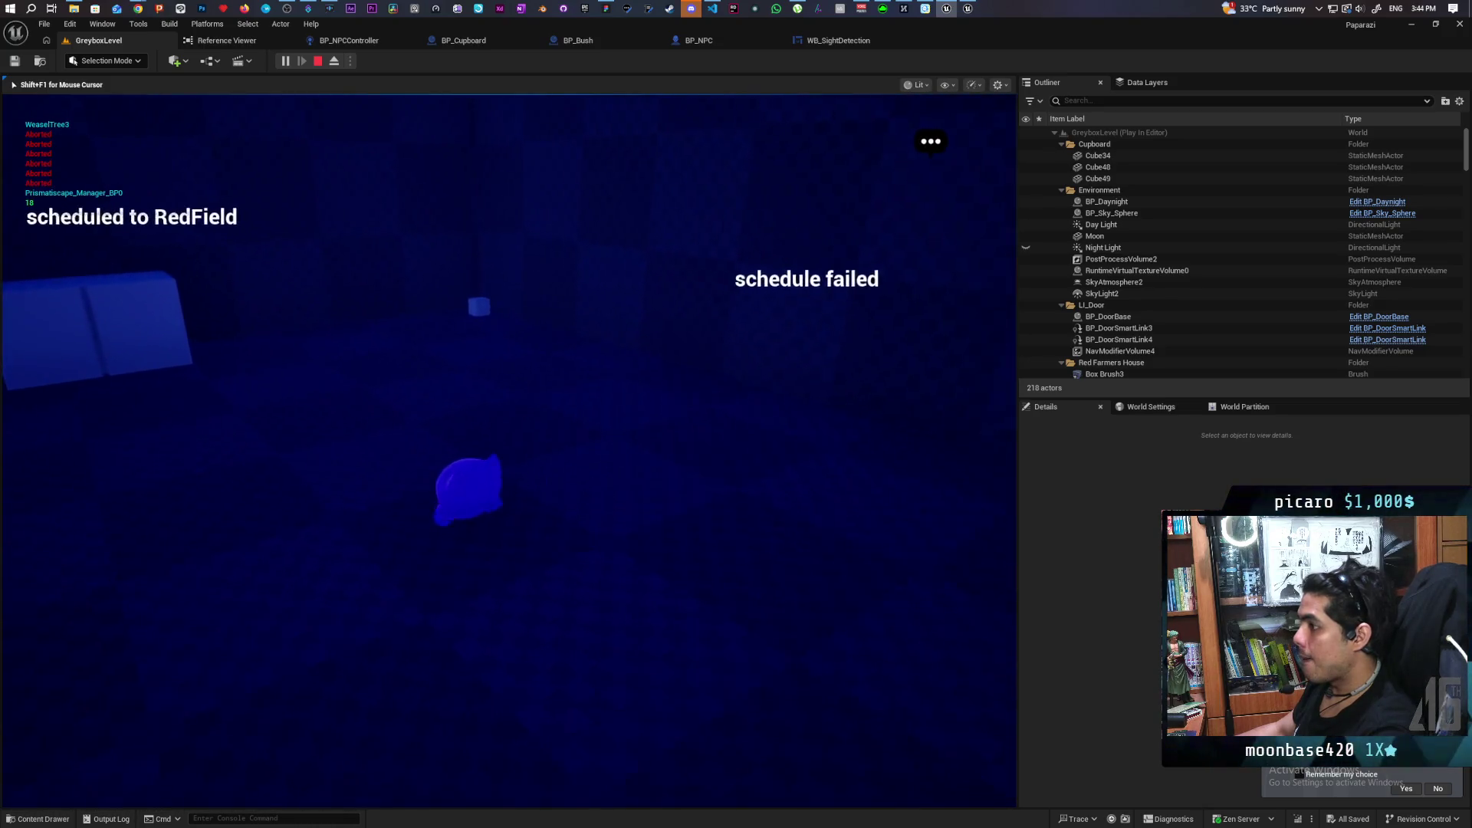
pyautogui.press('w')
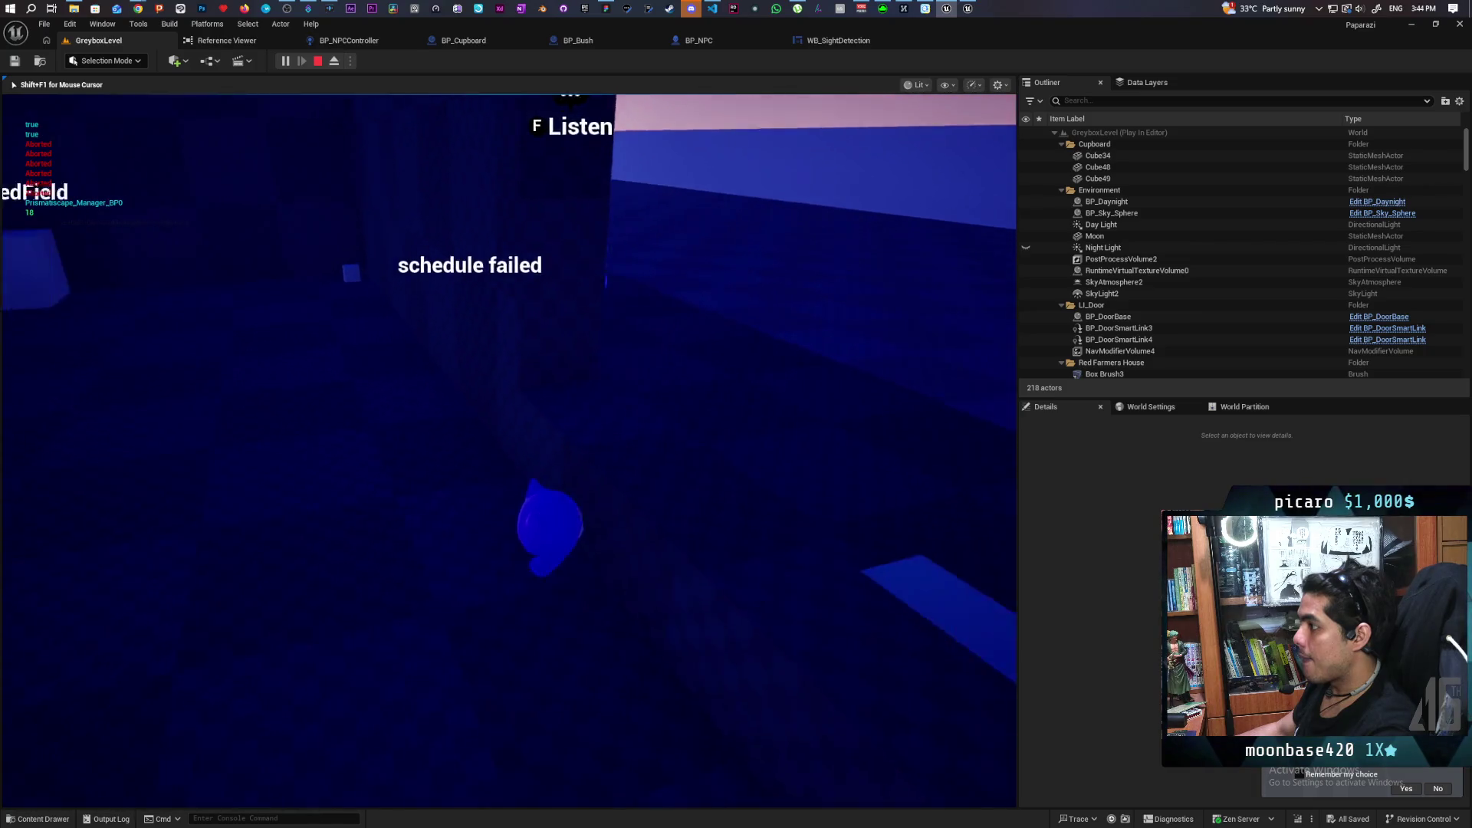
pyautogui.press('w')
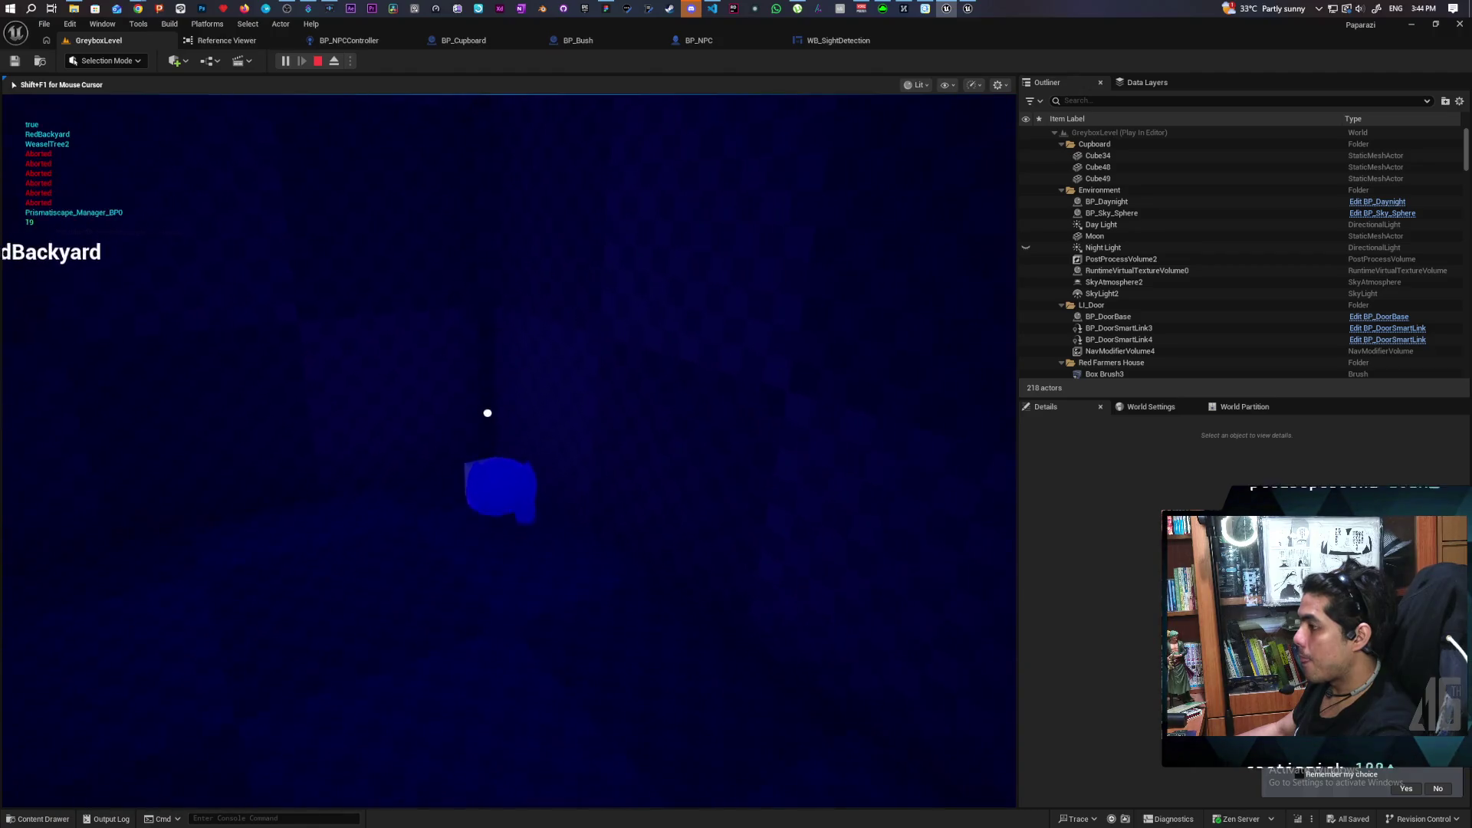
# Walk the player toward the NPC and the box to test its perception.
pyautogui.press('w')
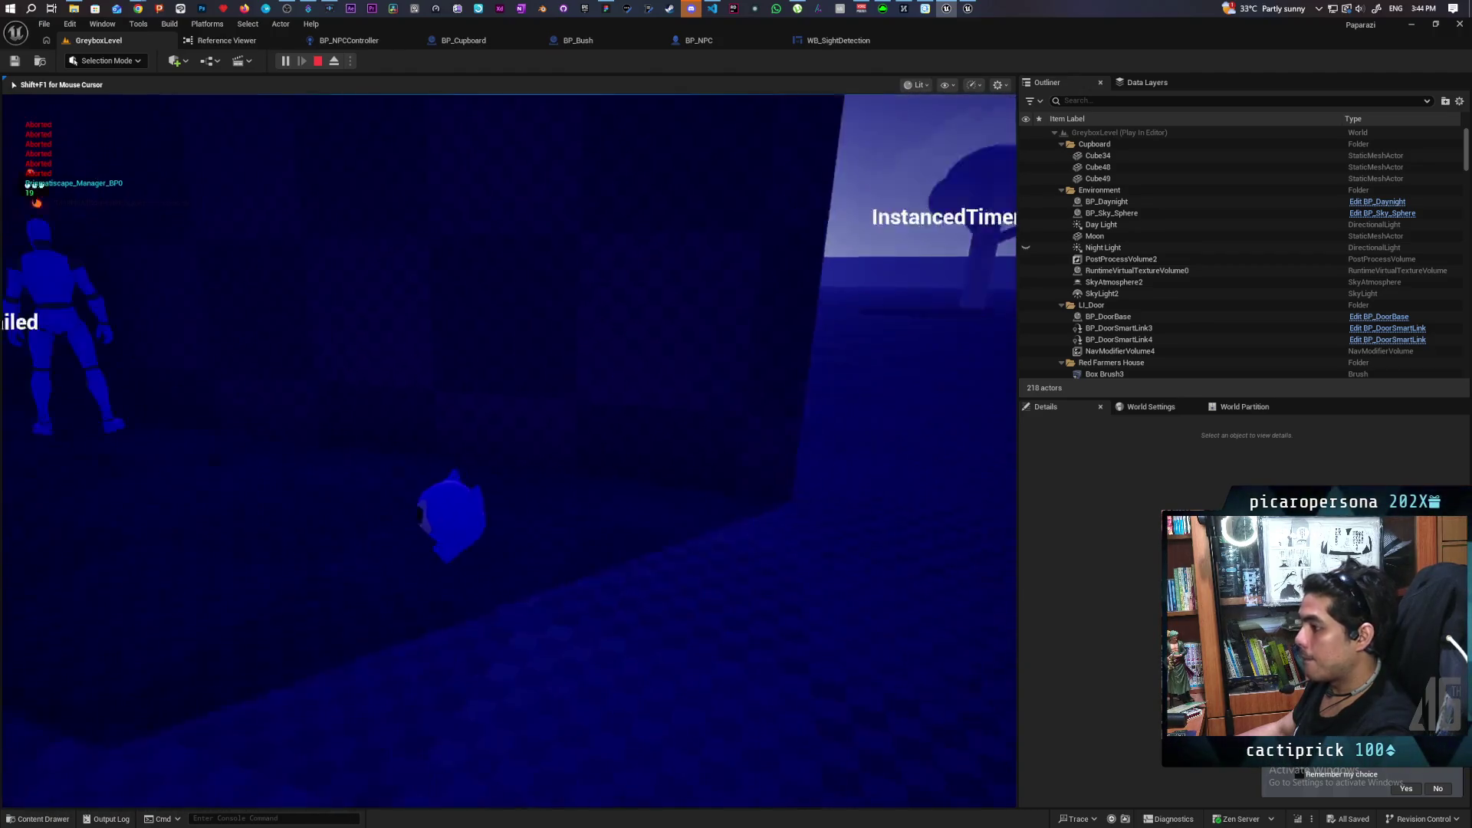
pyautogui.press('w')
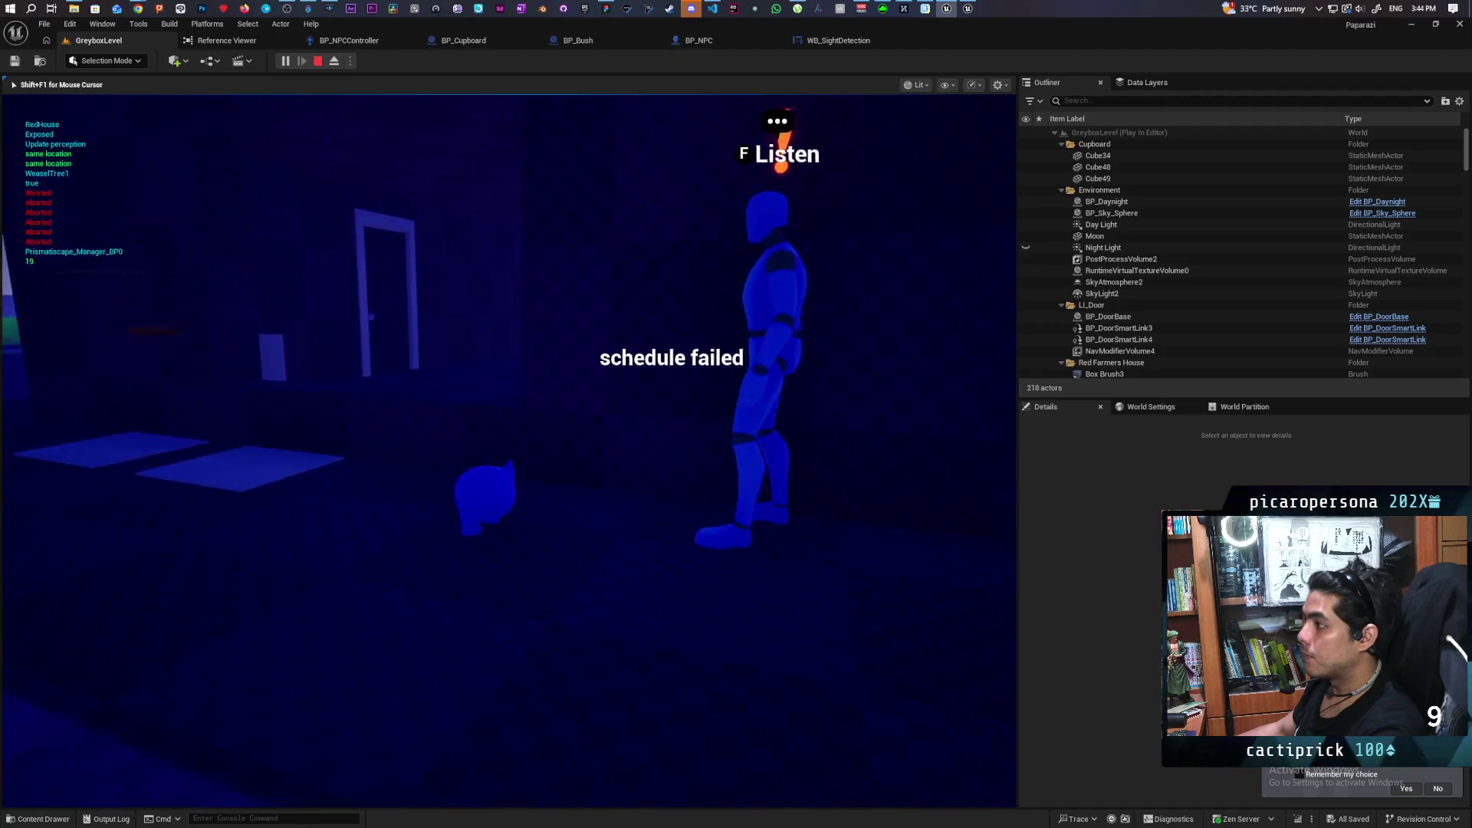
pyautogui.press('w')
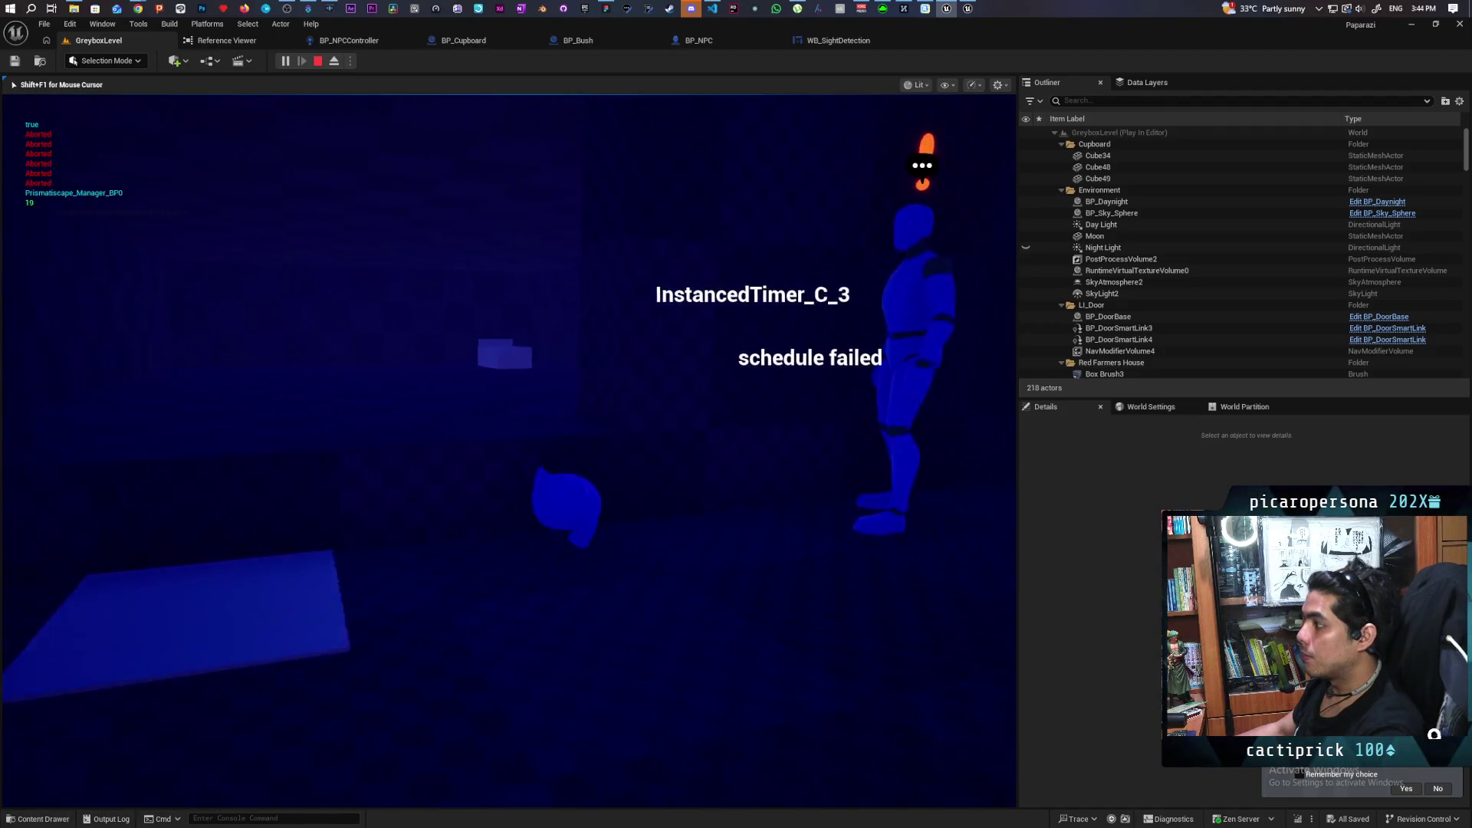
pyautogui.press('w')
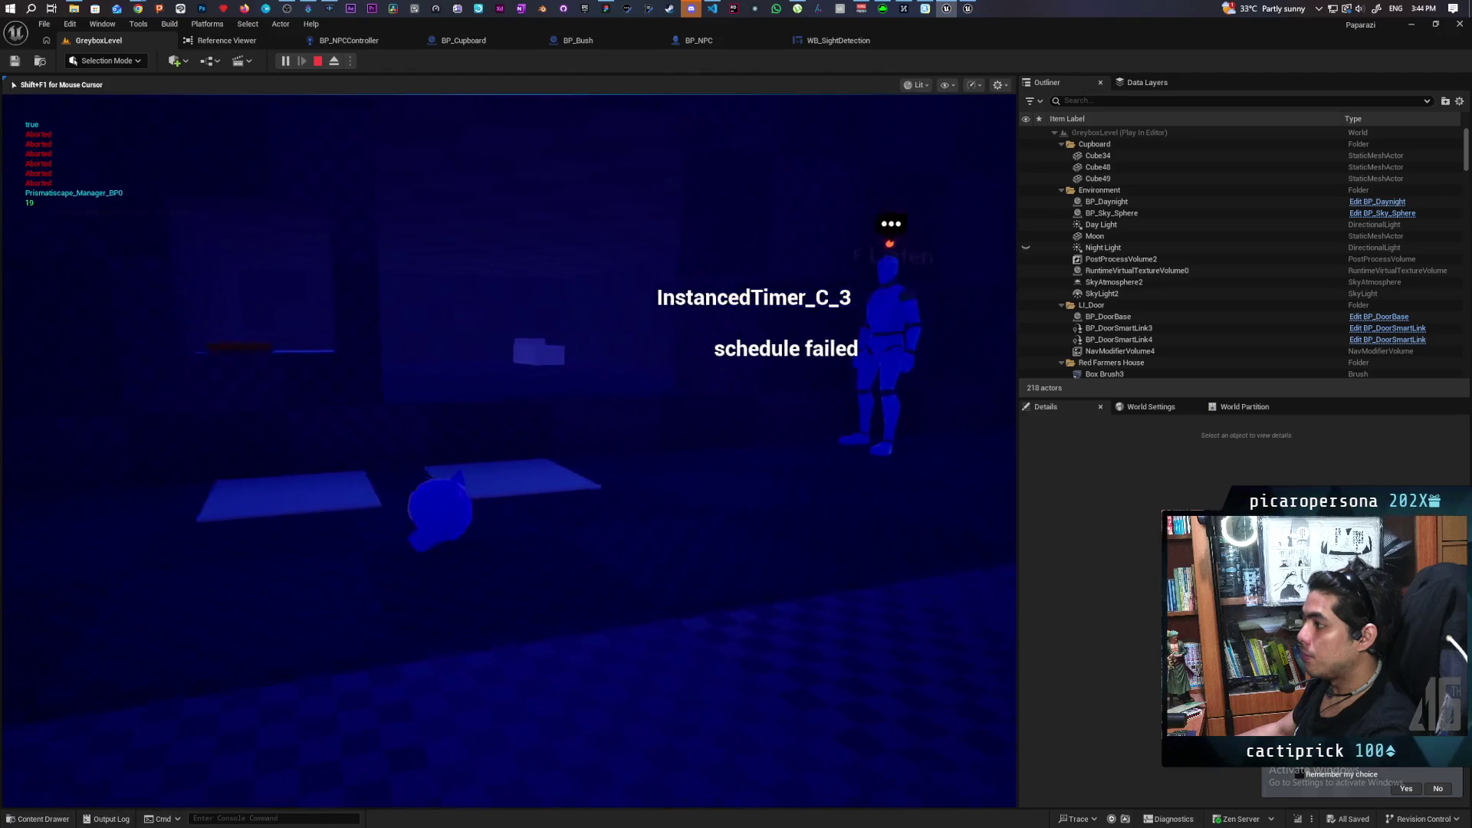
pyautogui.press('w')
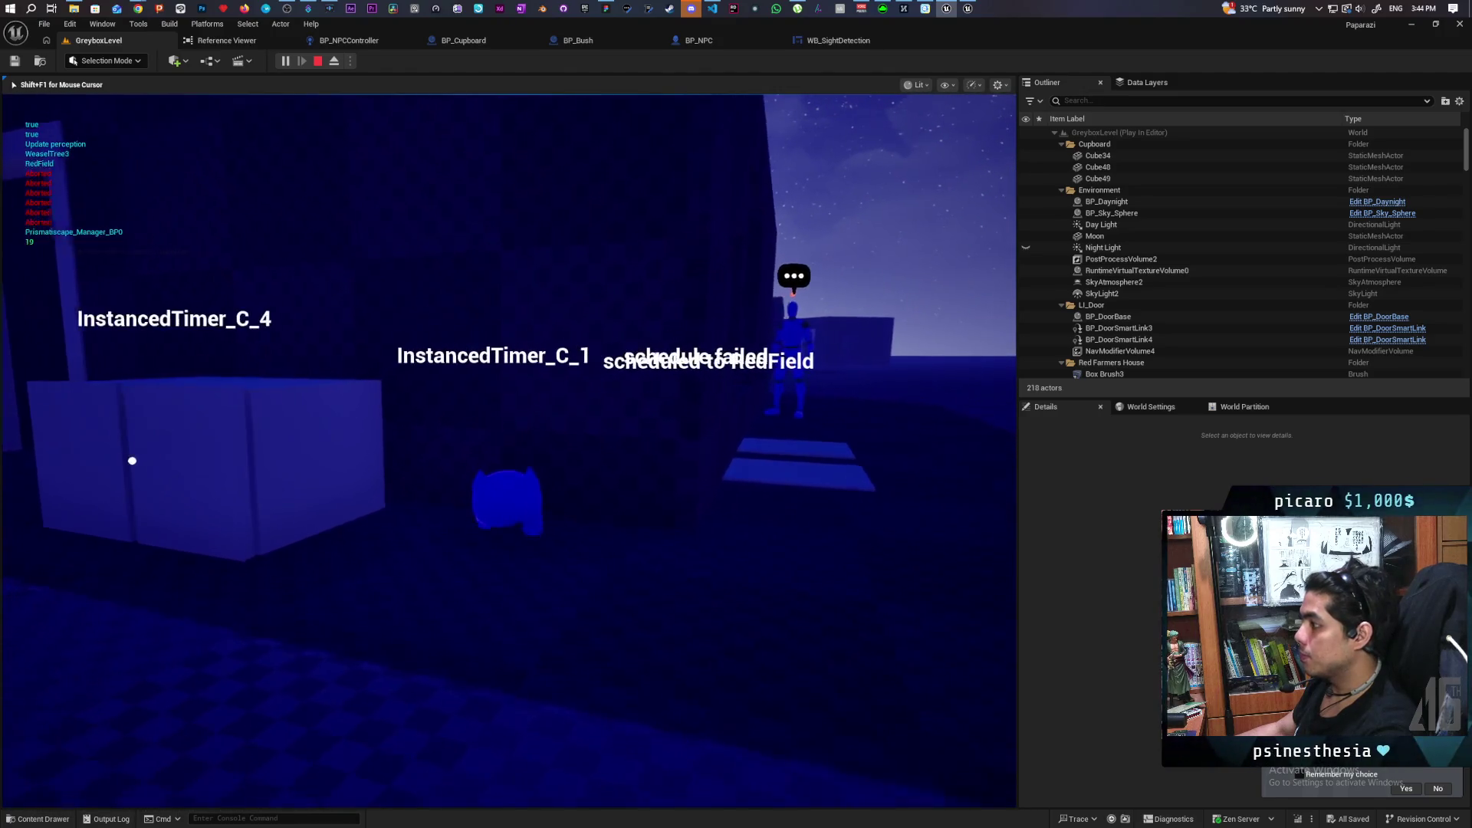
pyautogui.press('w')
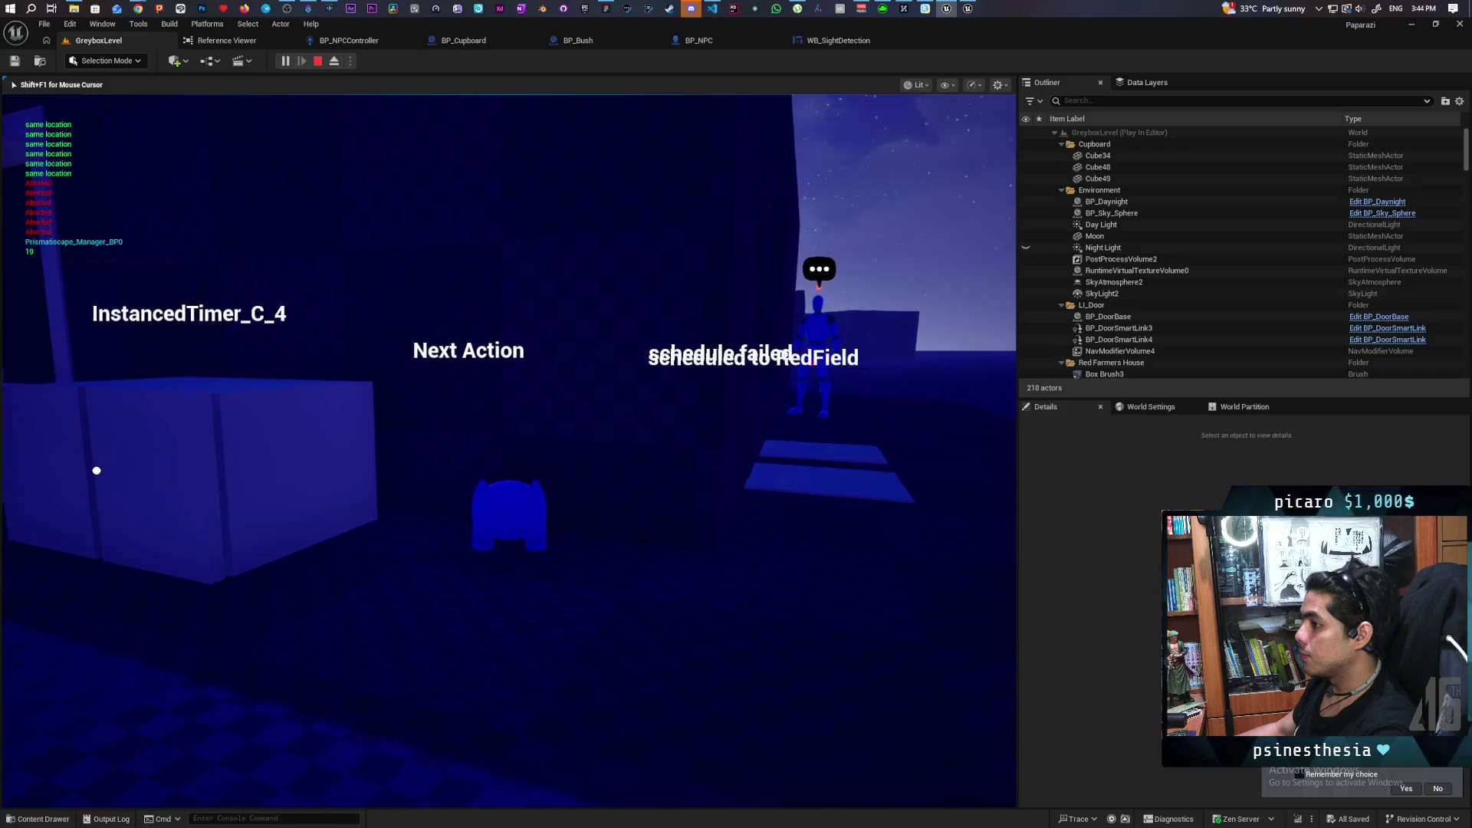
pyautogui.press('w')
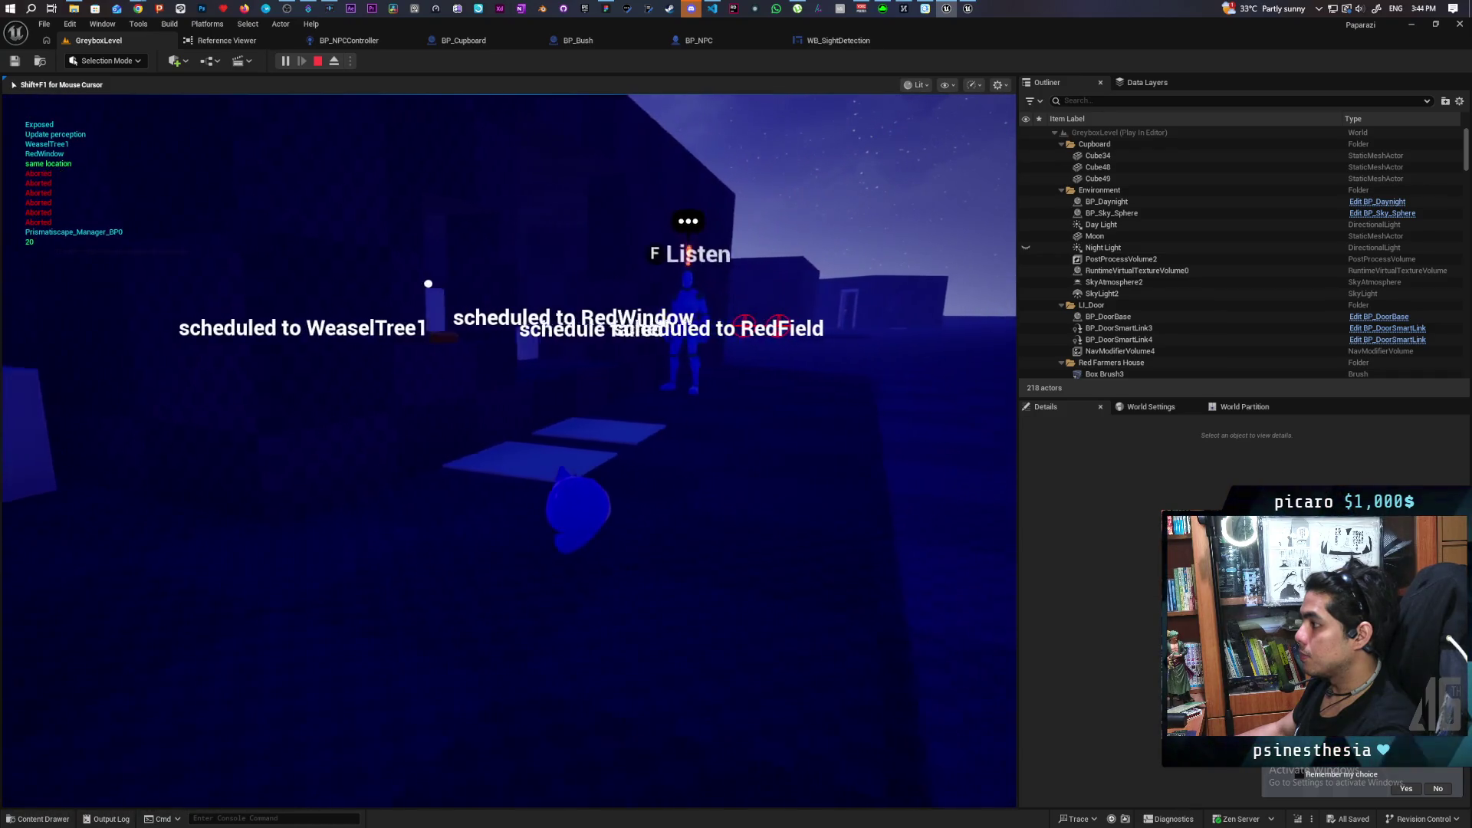
# Strafe around the NPC past the floor plates, stop, then run and end a second play test.
pyautogui.press('a')
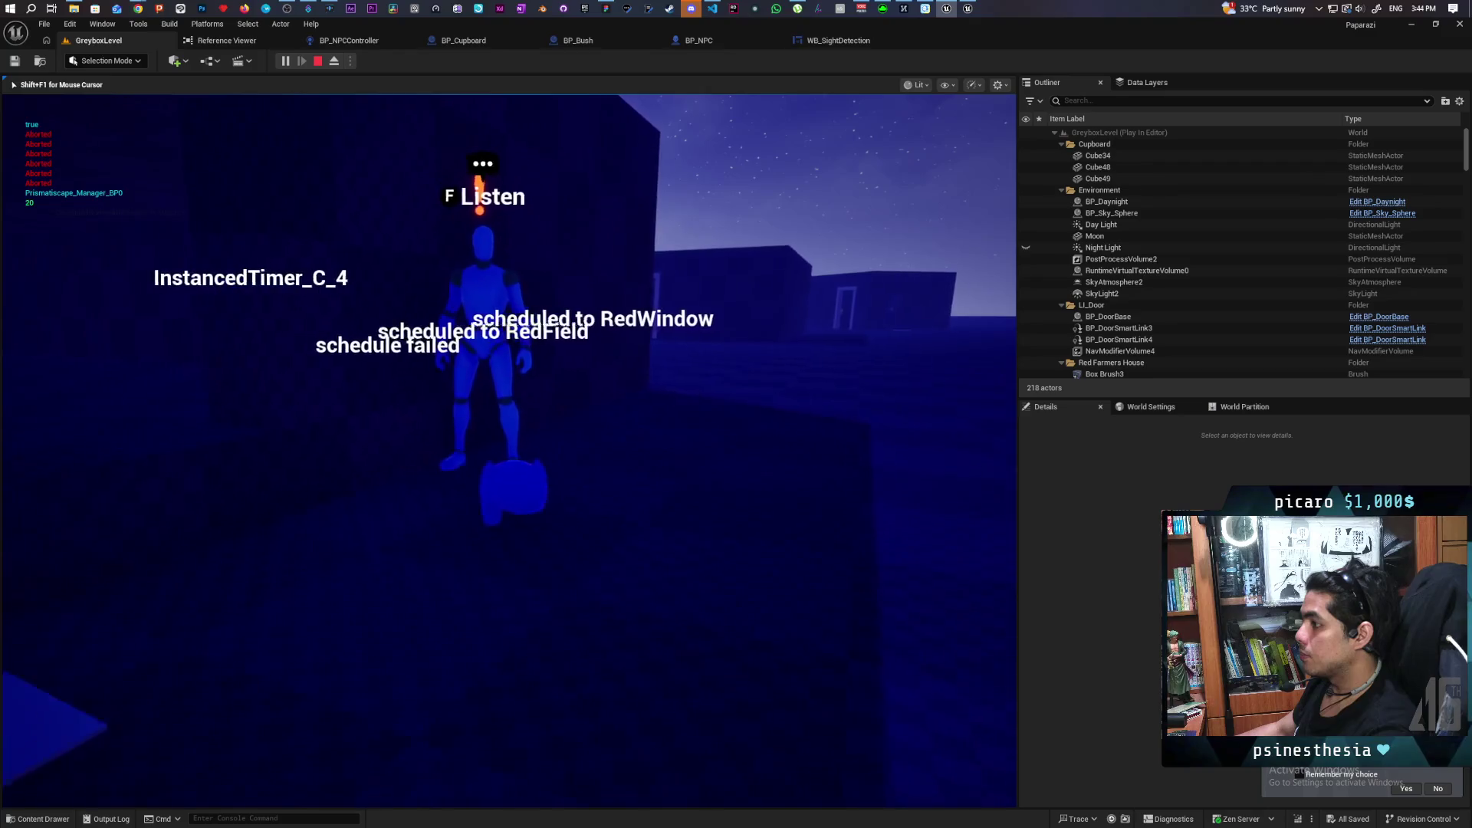
pyautogui.press('a')
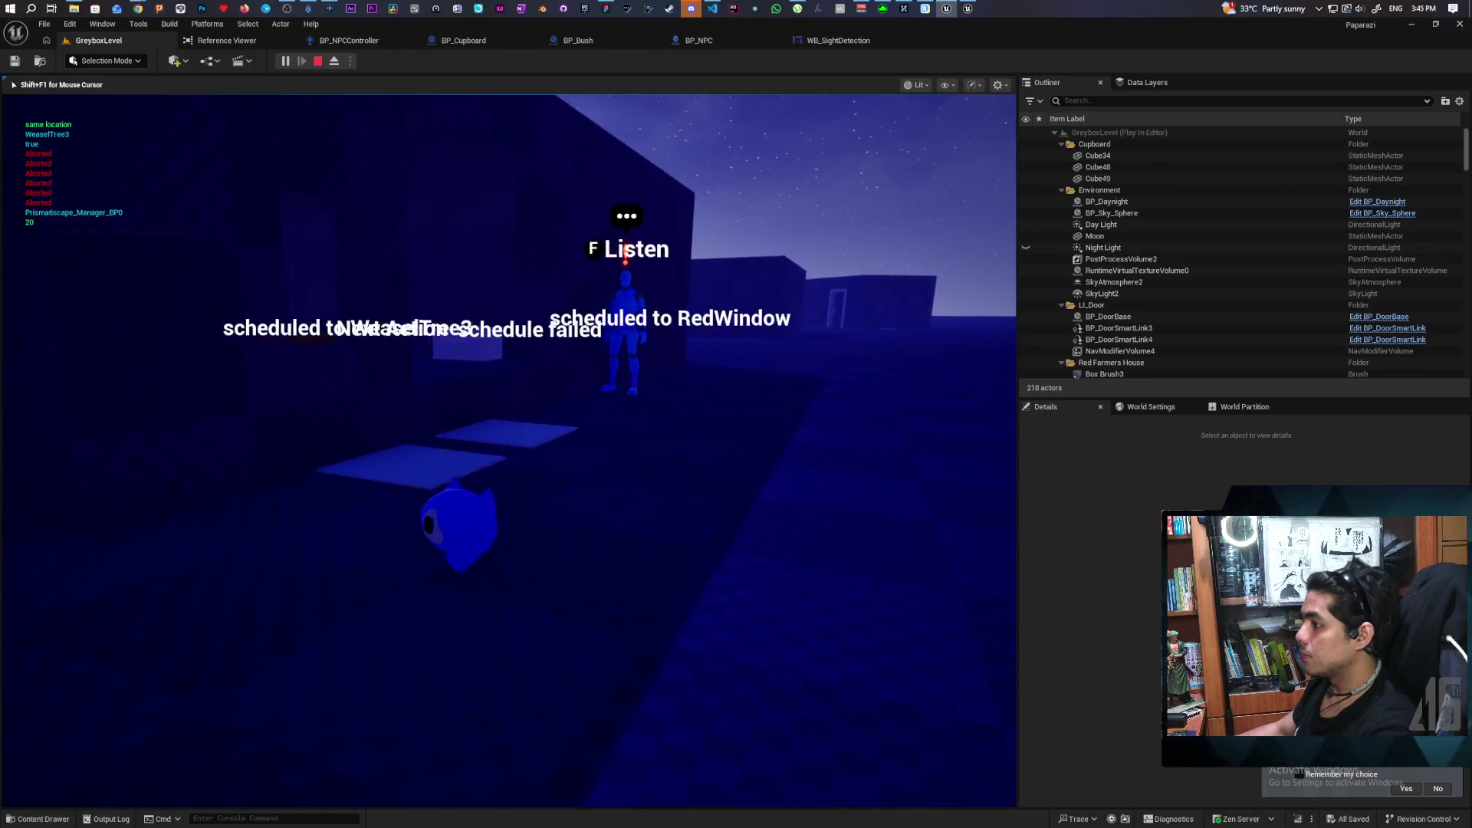
pyautogui.press('d')
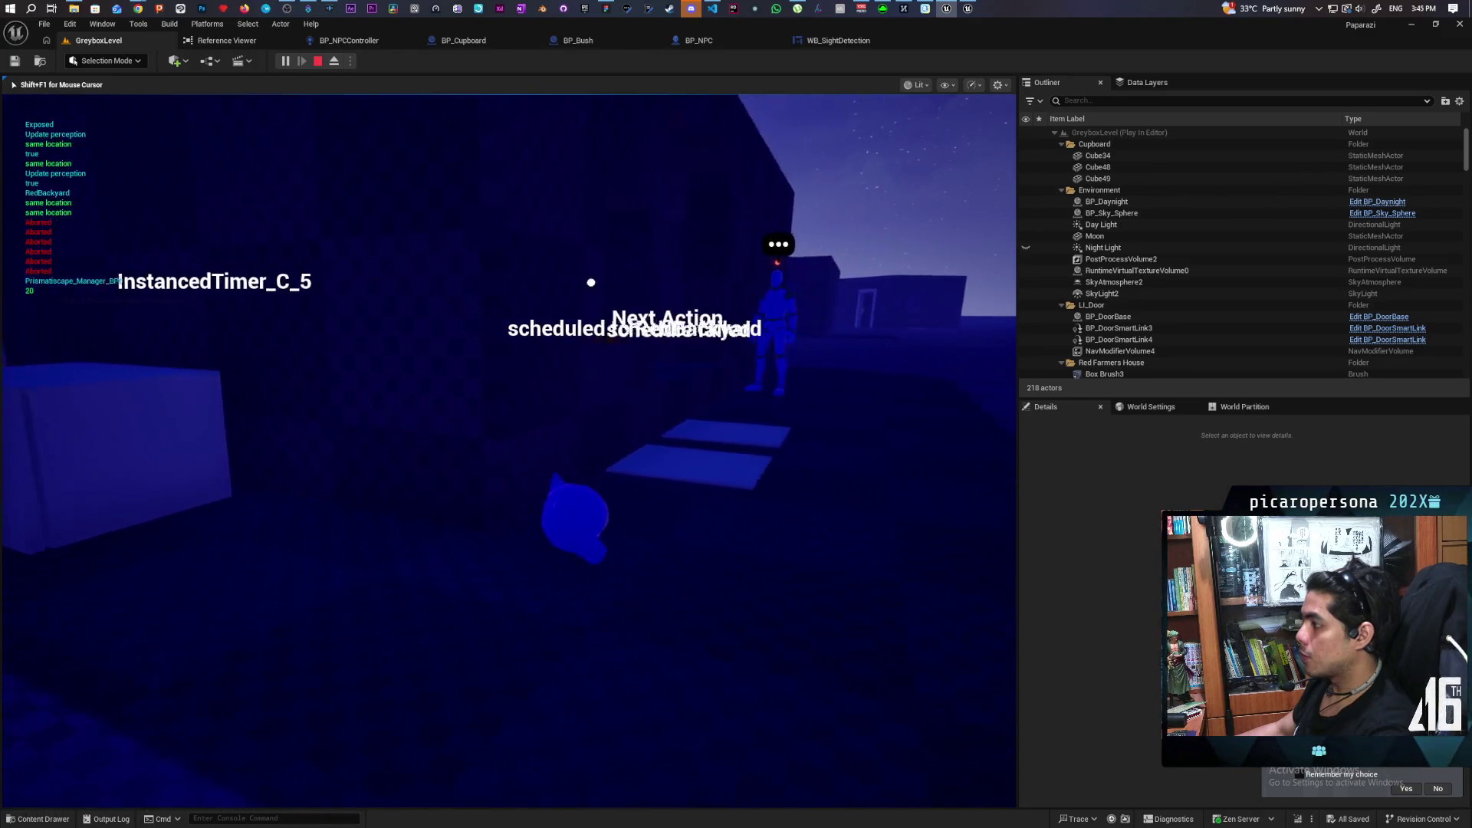
pyautogui.press('d')
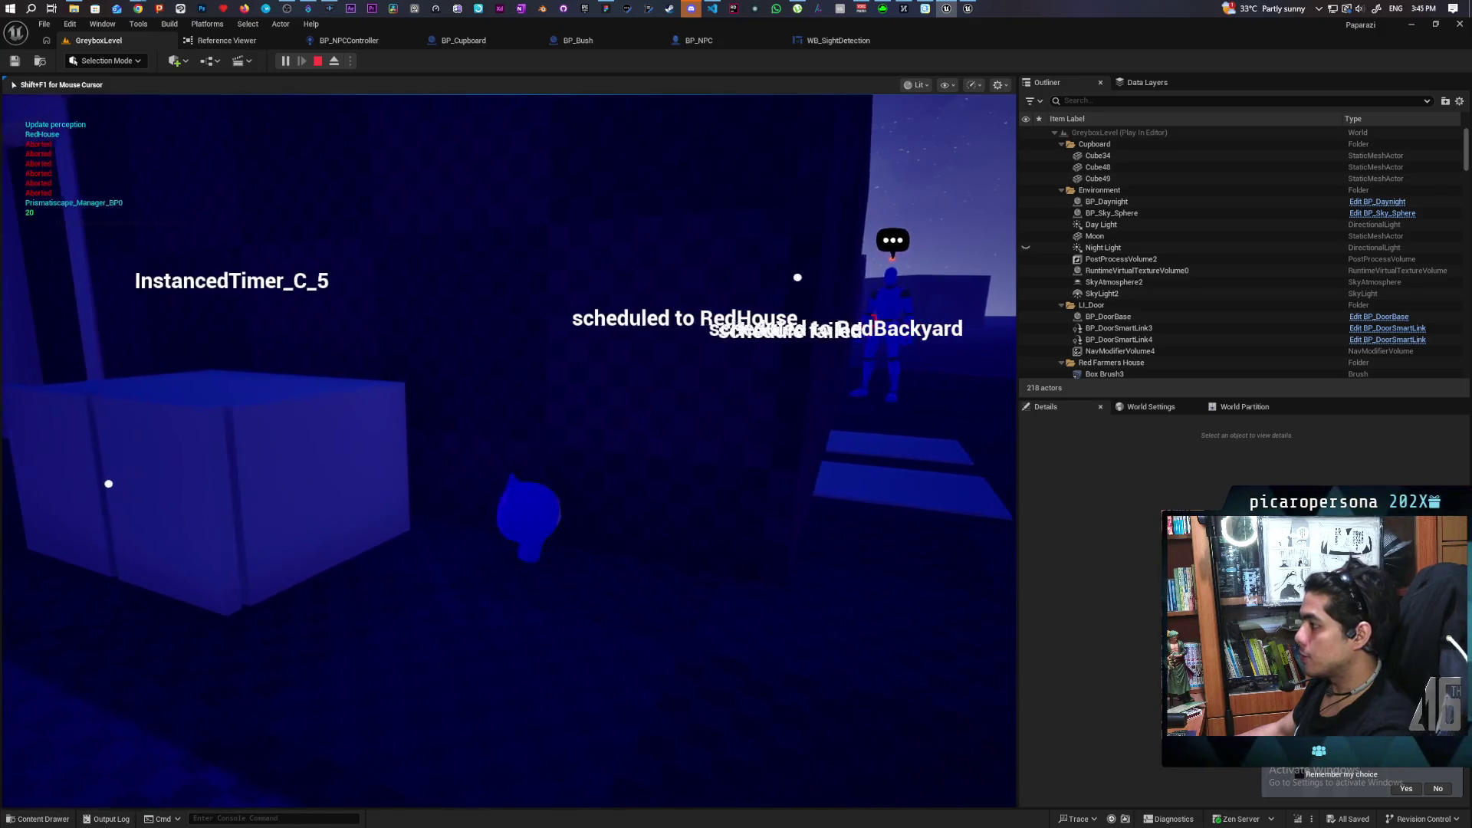
pyautogui.press('a')
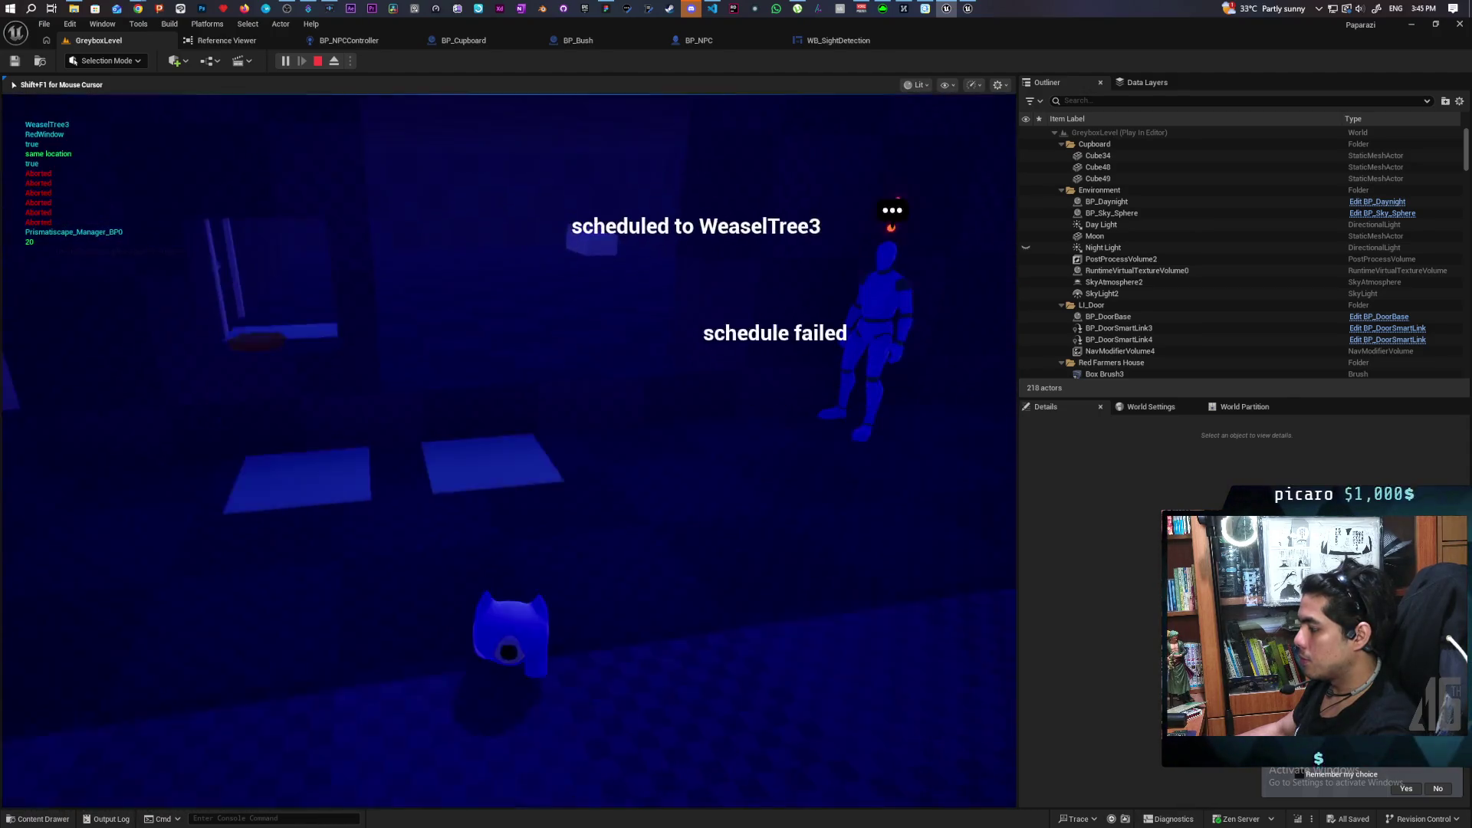
pyautogui.press('d')
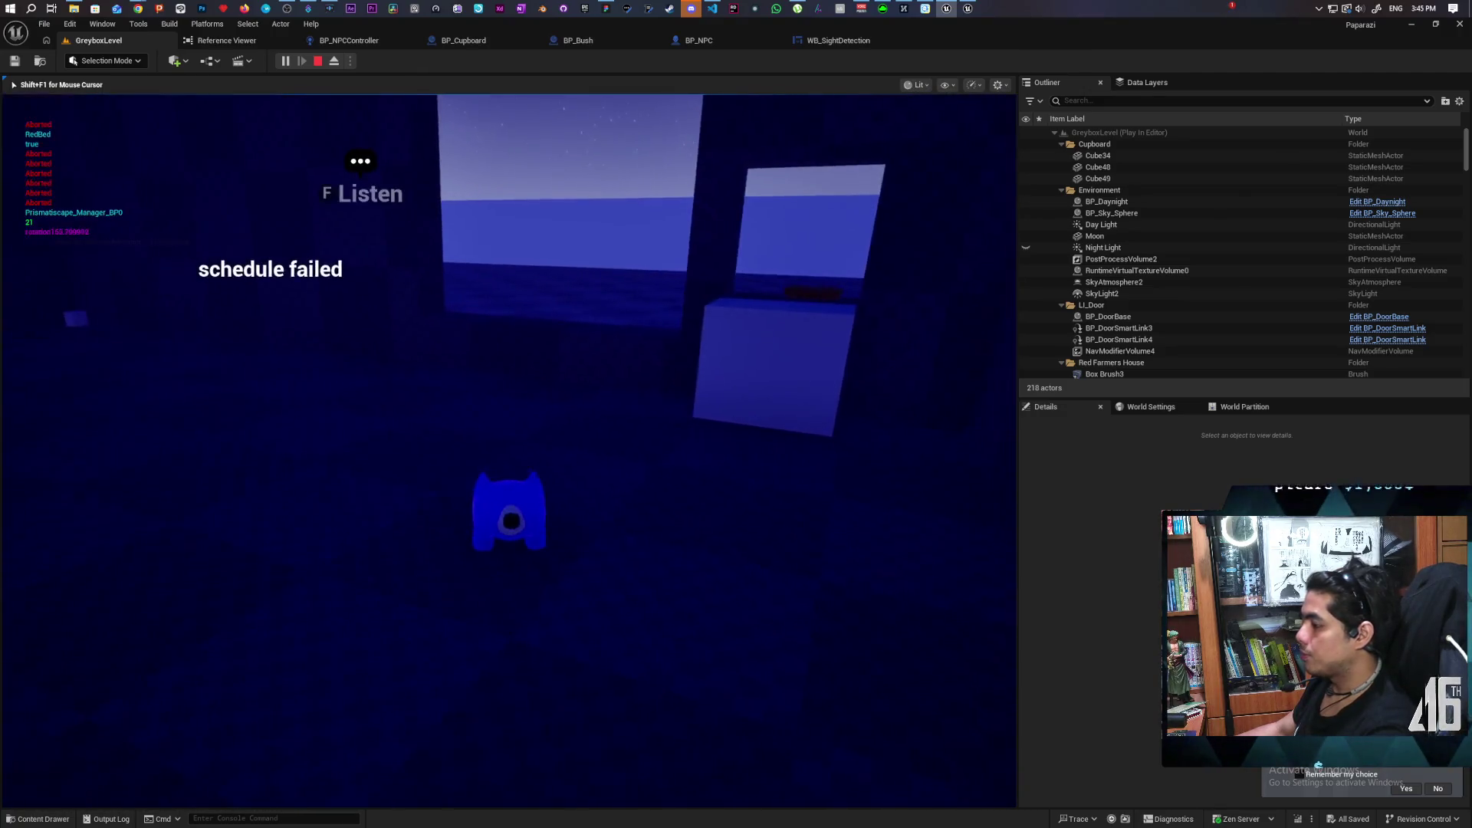
pyautogui.press('Escape')
pyautogui.click(286, 63)
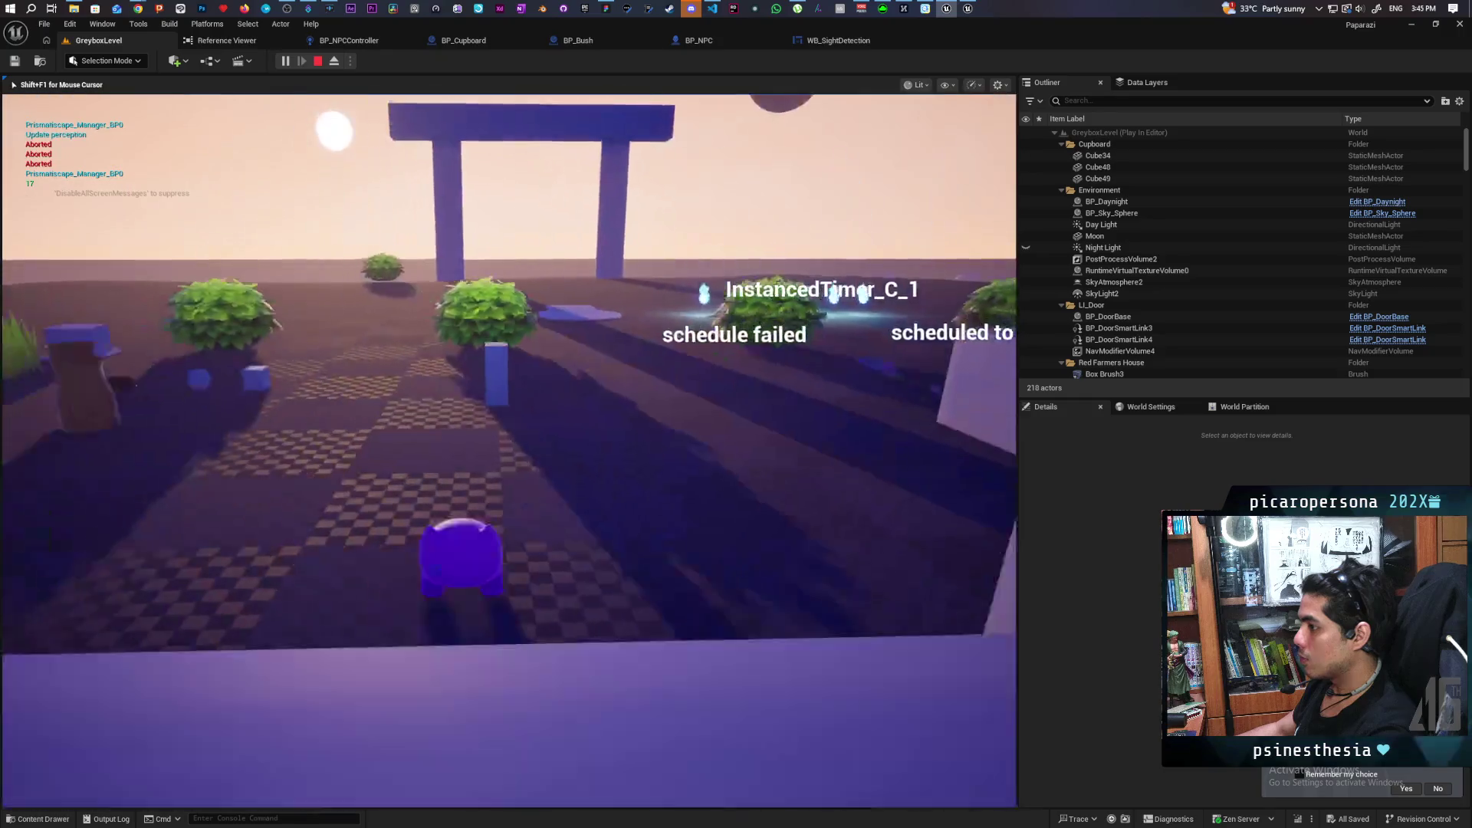
pyautogui.press('Escape')
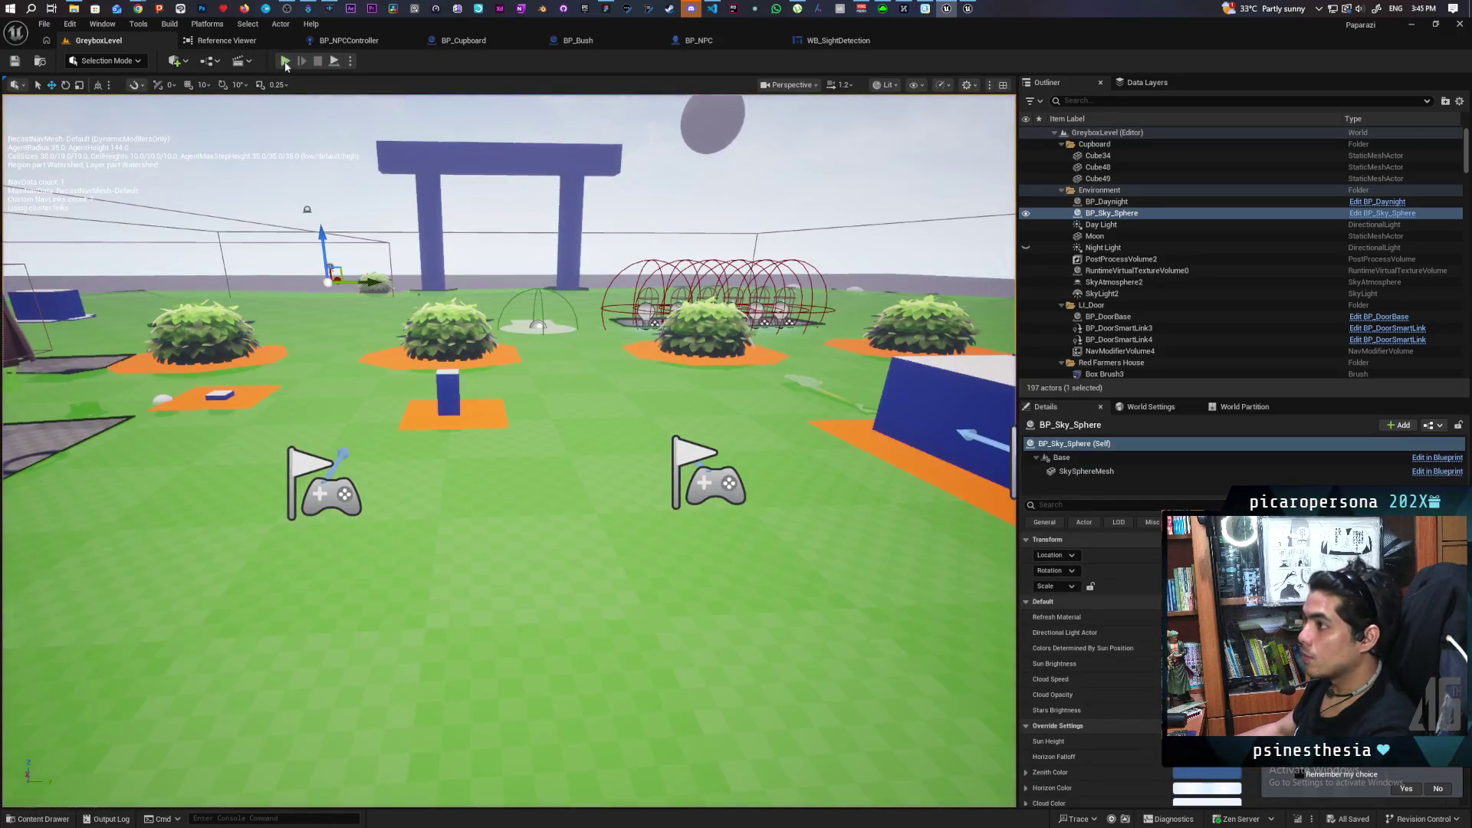
pyautogui.hotkey('alt', 'p')
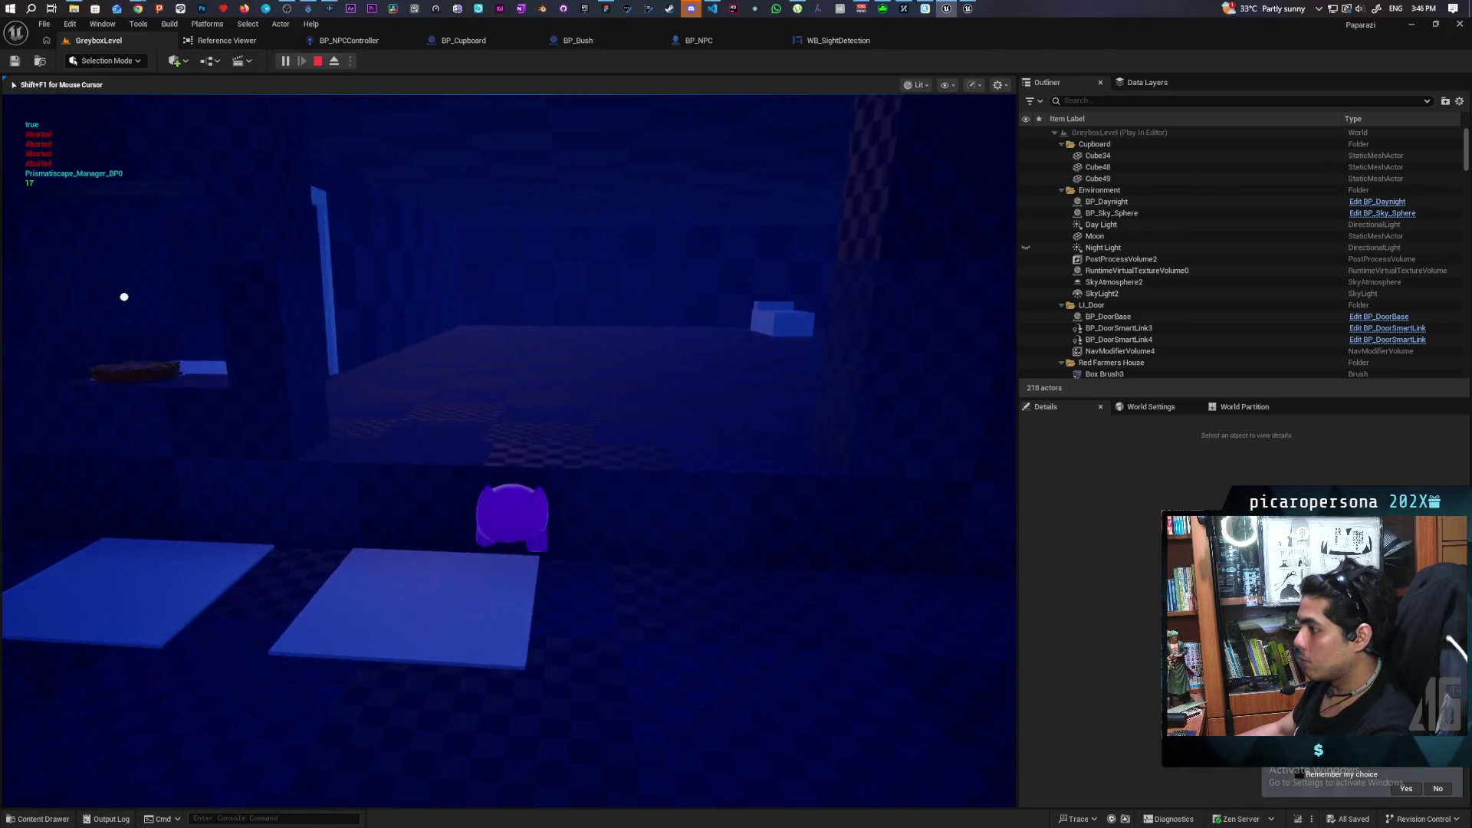
pyautogui.press('capslock')
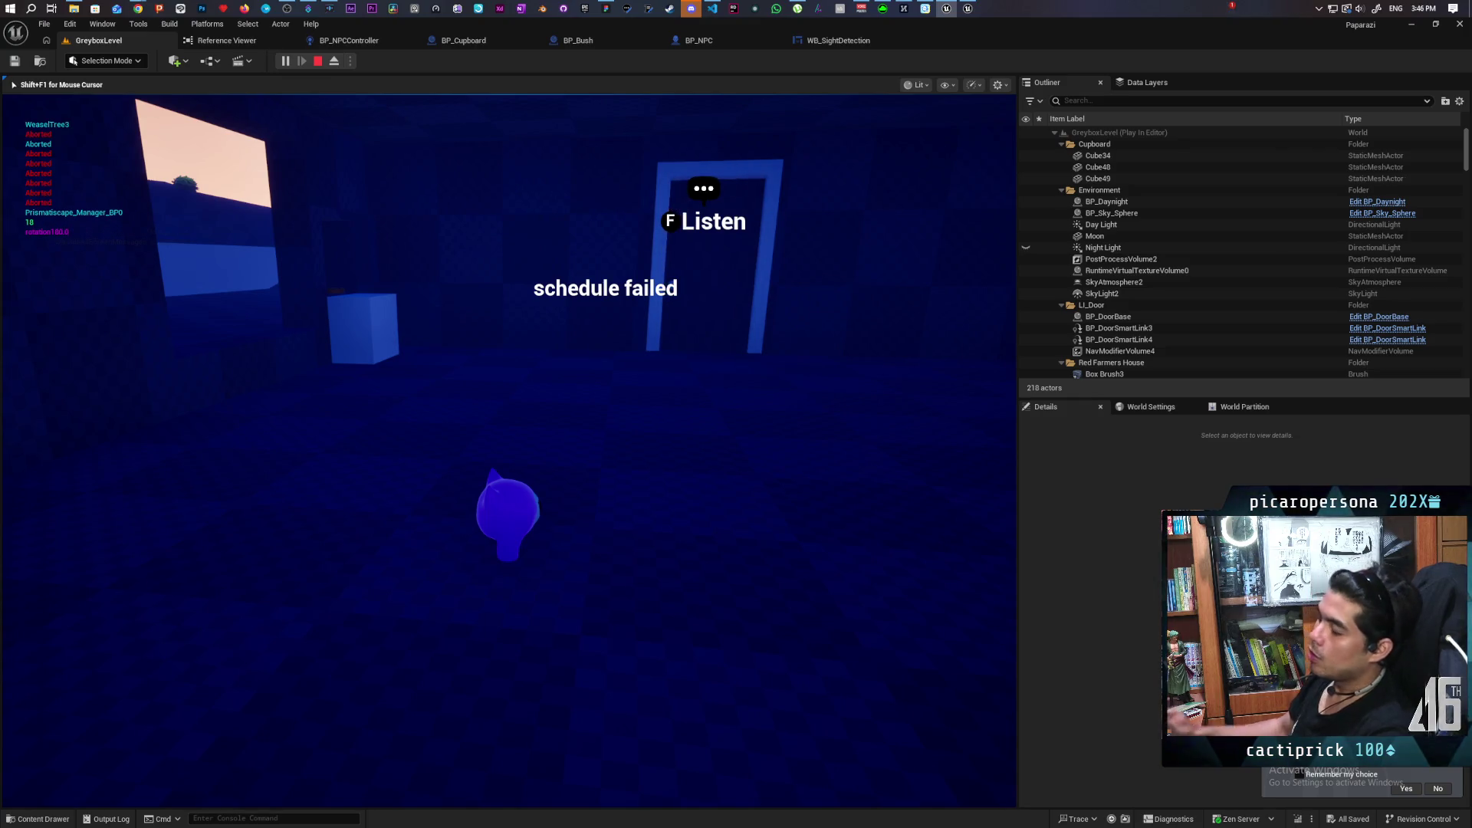
pyautogui.press('Escape')
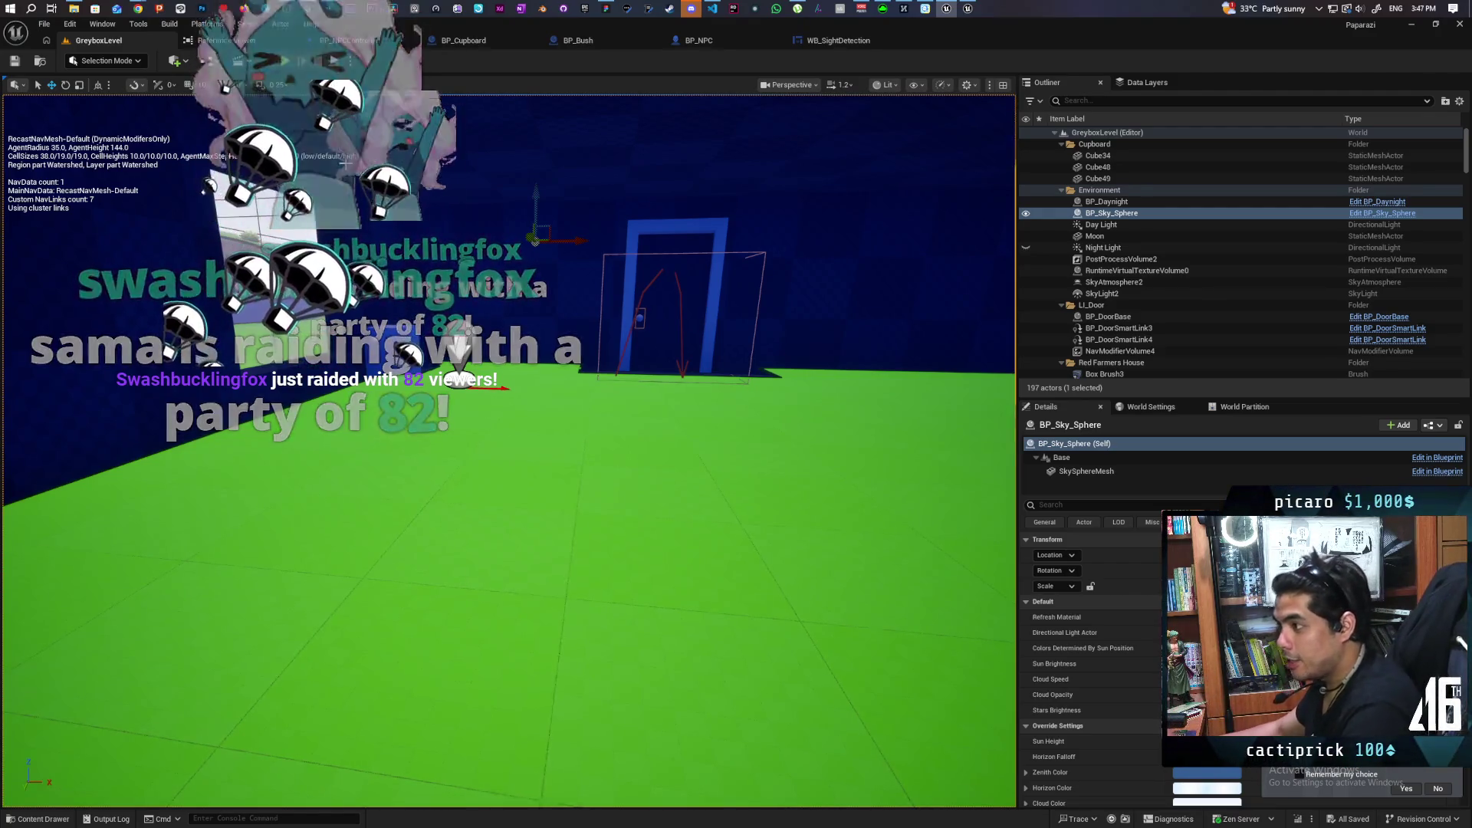
# Fly the editor camera toward the blue wall and select the Fridge in GreyboxLevel.
pyautogui.moveTo(537, 470)
pyautogui.mouseDown()
pyautogui.moveTo(537, 498)
pyautogui.moveTo(368, 506)
pyautogui.moveTo(460, 506)
pyautogui.moveTo(376, 506)
pyautogui.moveTo(372, 537)
pyautogui.moveTo(433, 533)
pyautogui.moveTo(437, 517)
pyautogui.moveTo(437, 564)
pyautogui.moveTo(361, 564)
pyautogui.moveTo(452, 560)
pyautogui.mouseUp()
pyautogui.click(381, 427)
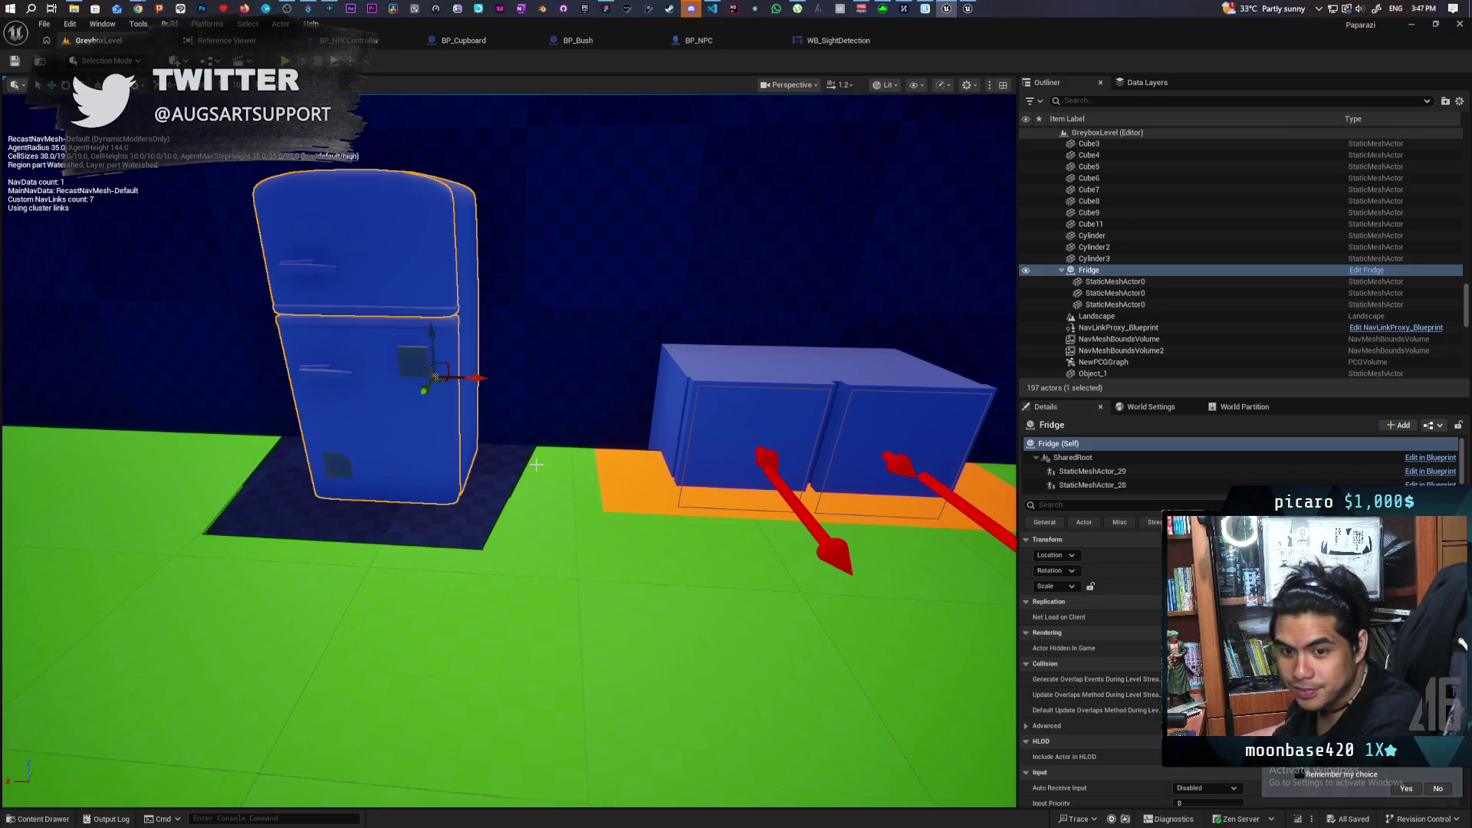
pyautogui.moveTo(536, 464)
pyautogui.mouseDown()
pyautogui.moveTo(536, 429)
pyautogui.moveTo(628, 429)
pyautogui.moveTo(628, 560)
pyautogui.moveTo(583, 559)
pyautogui.moveTo(583, 499)
pyautogui.moveTo(506, 506)
pyautogui.moveTo(530, 458)
pyautogui.mouseUp()
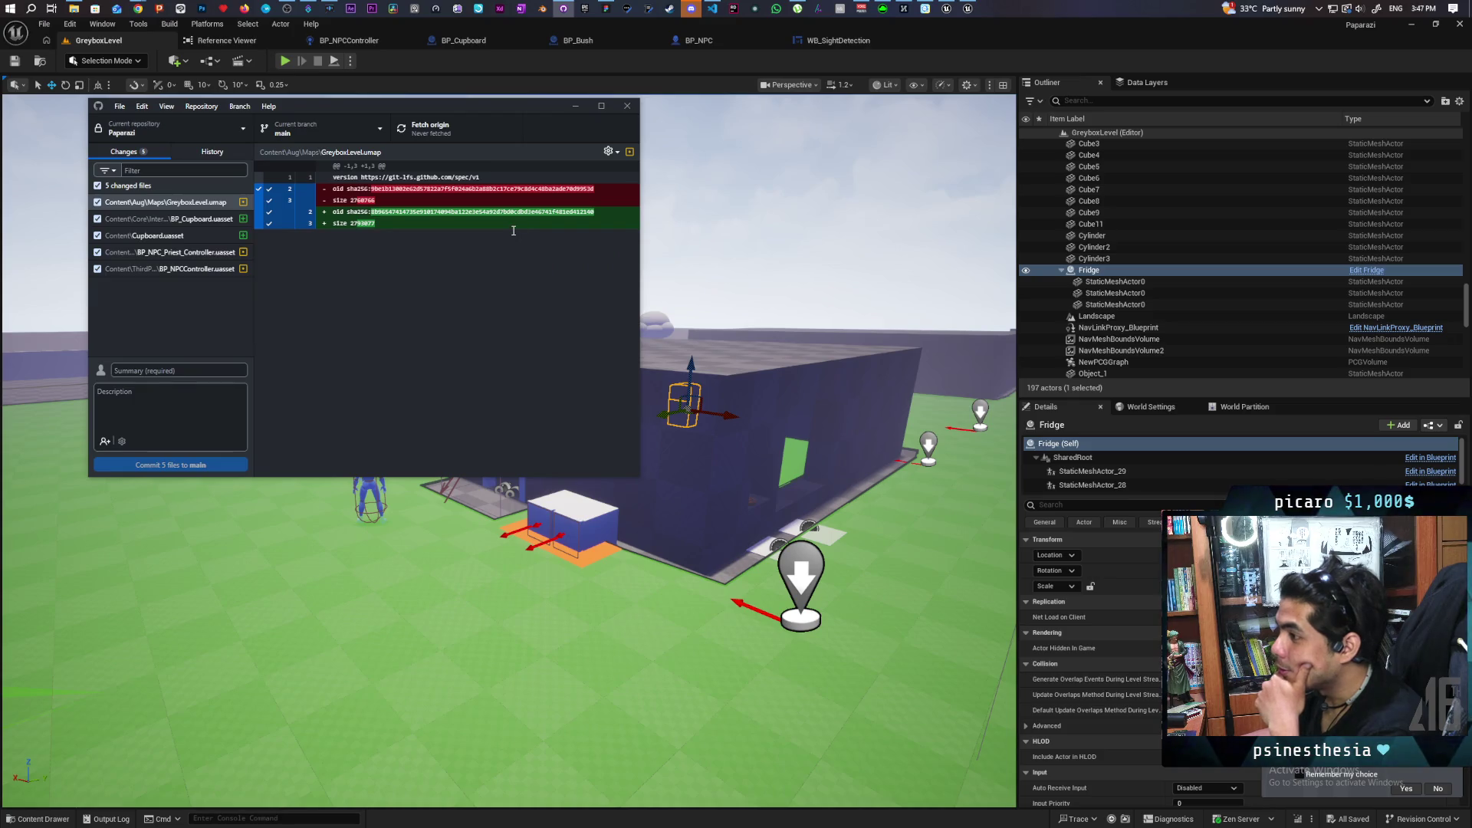
# Switch between History and Changes, ending on the 5 uncommitted files, then minimize GitHub Desktop.
pyautogui.click(227, 151)
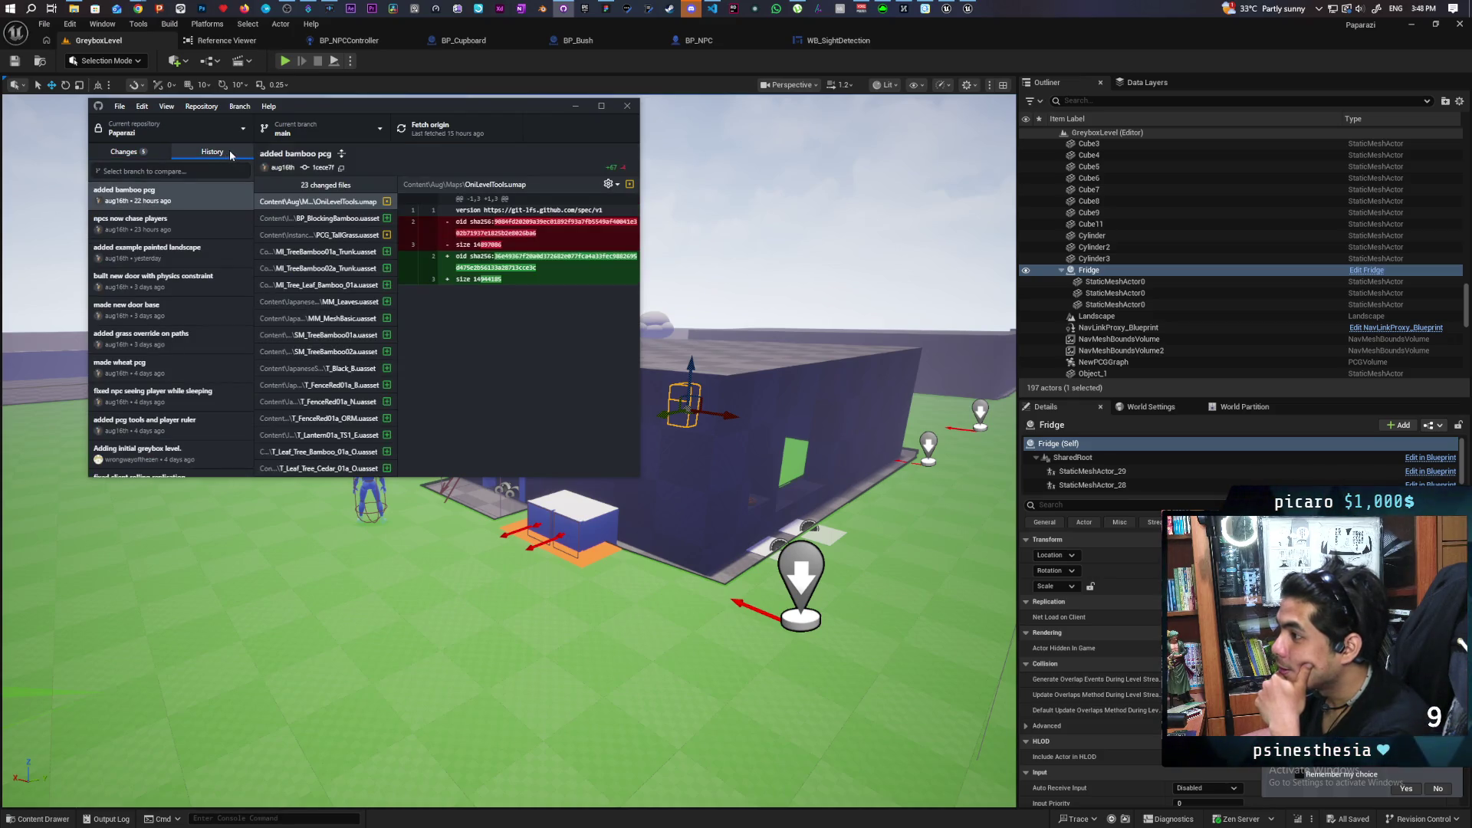
pyautogui.click(120, 153)
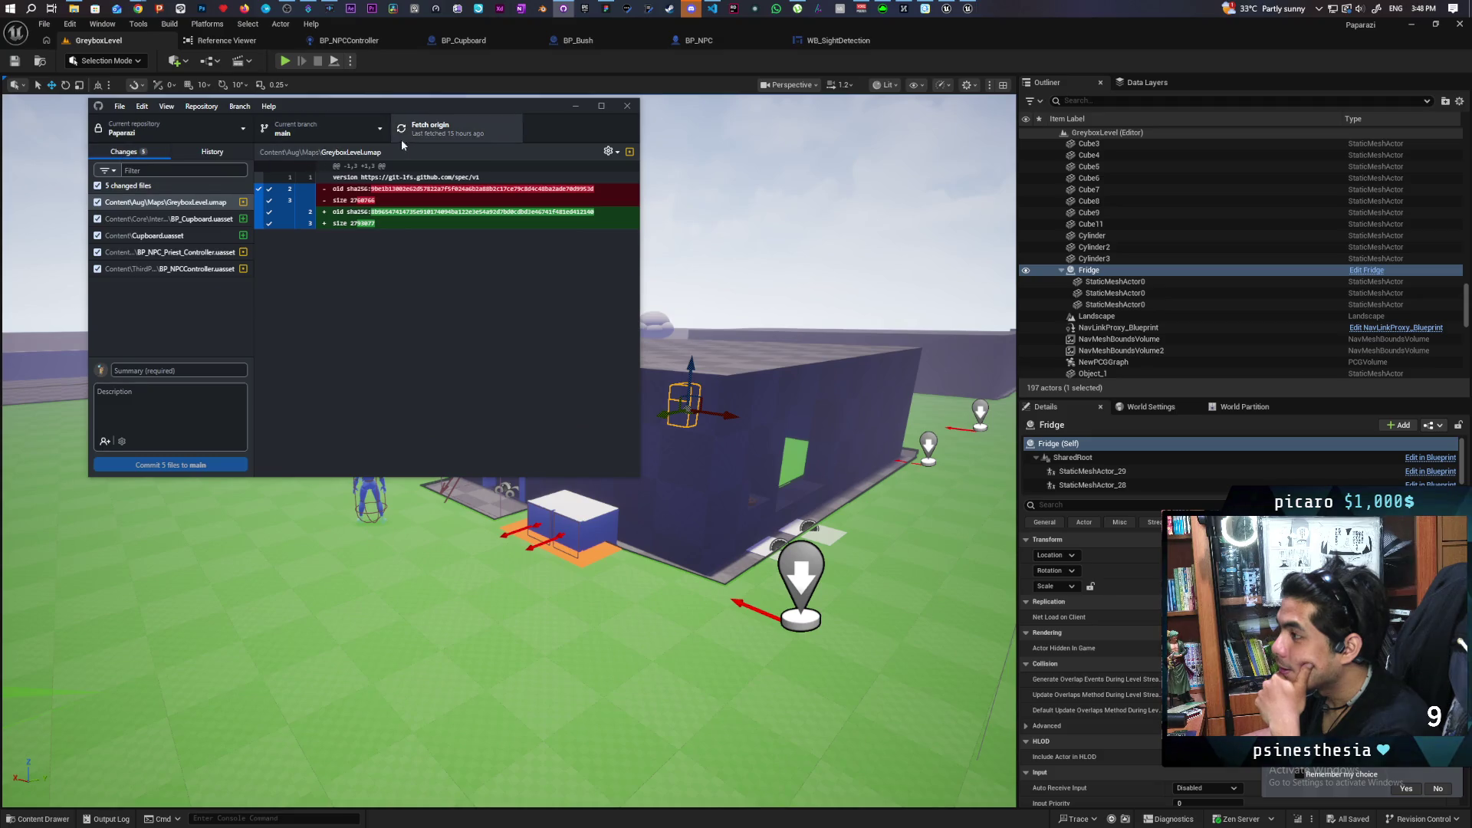
pyautogui.click(208, 154)
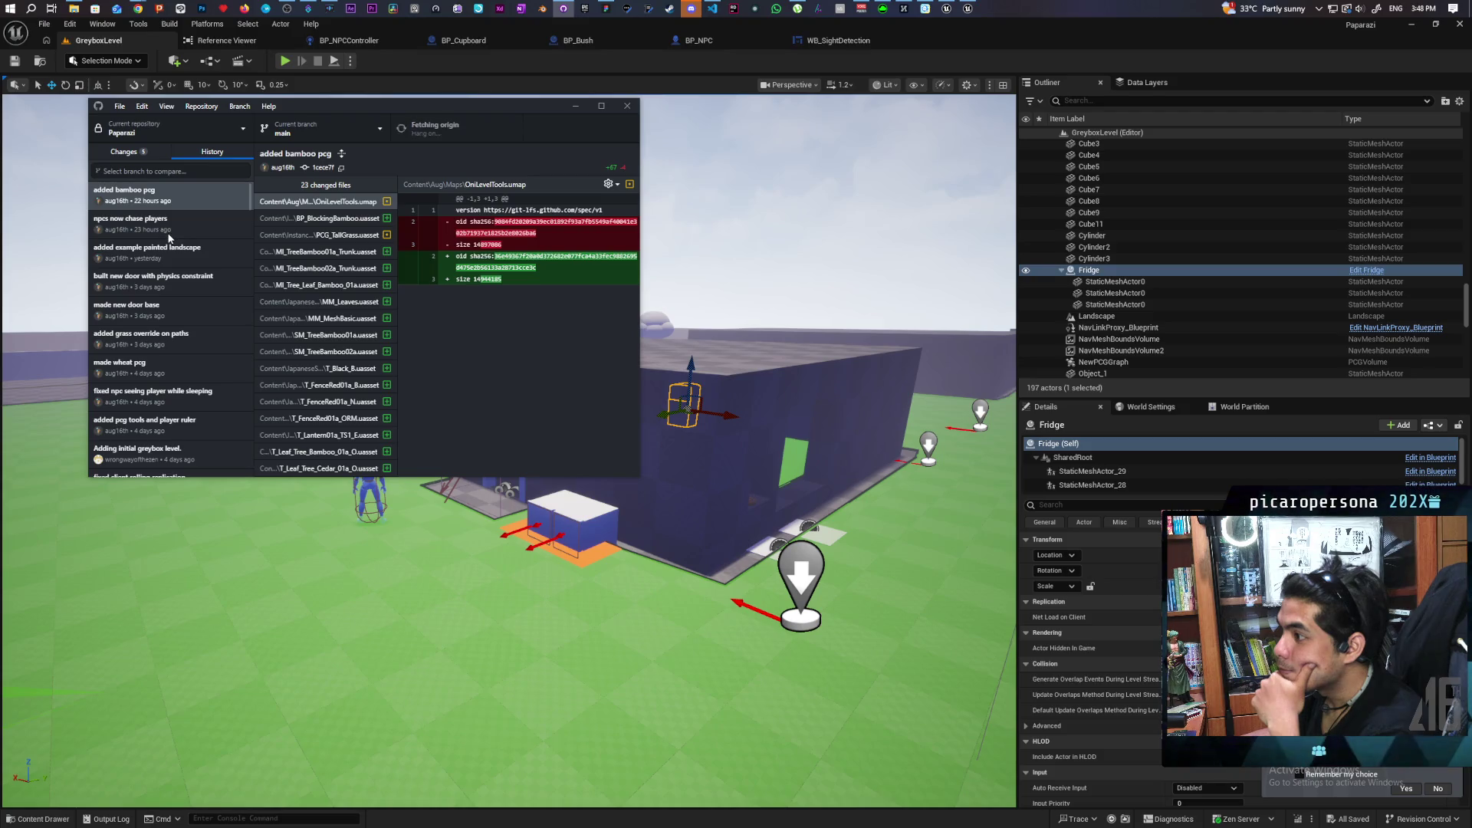
pyautogui.moveTo(164, 203)
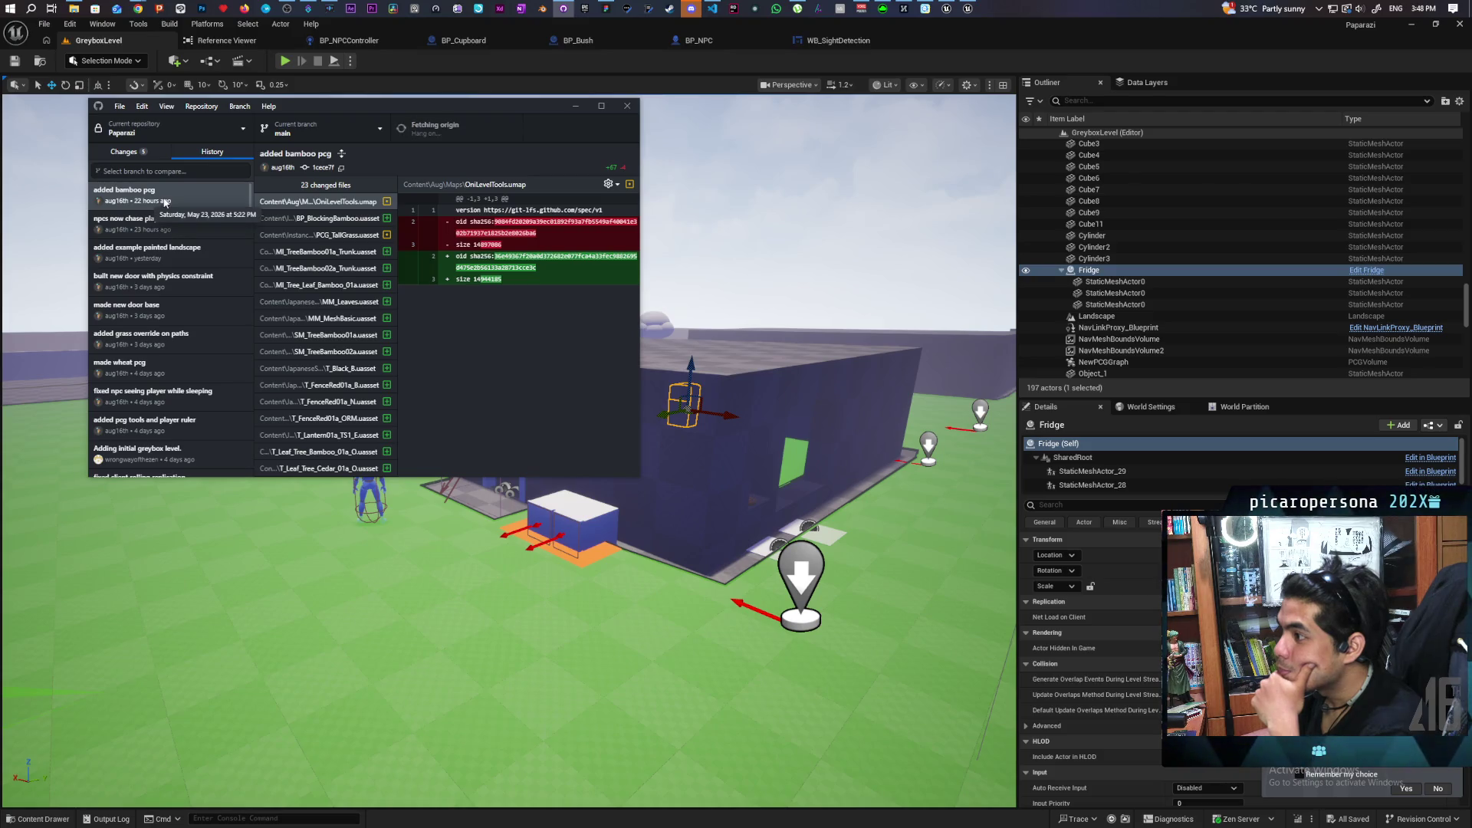
pyautogui.click(149, 152)
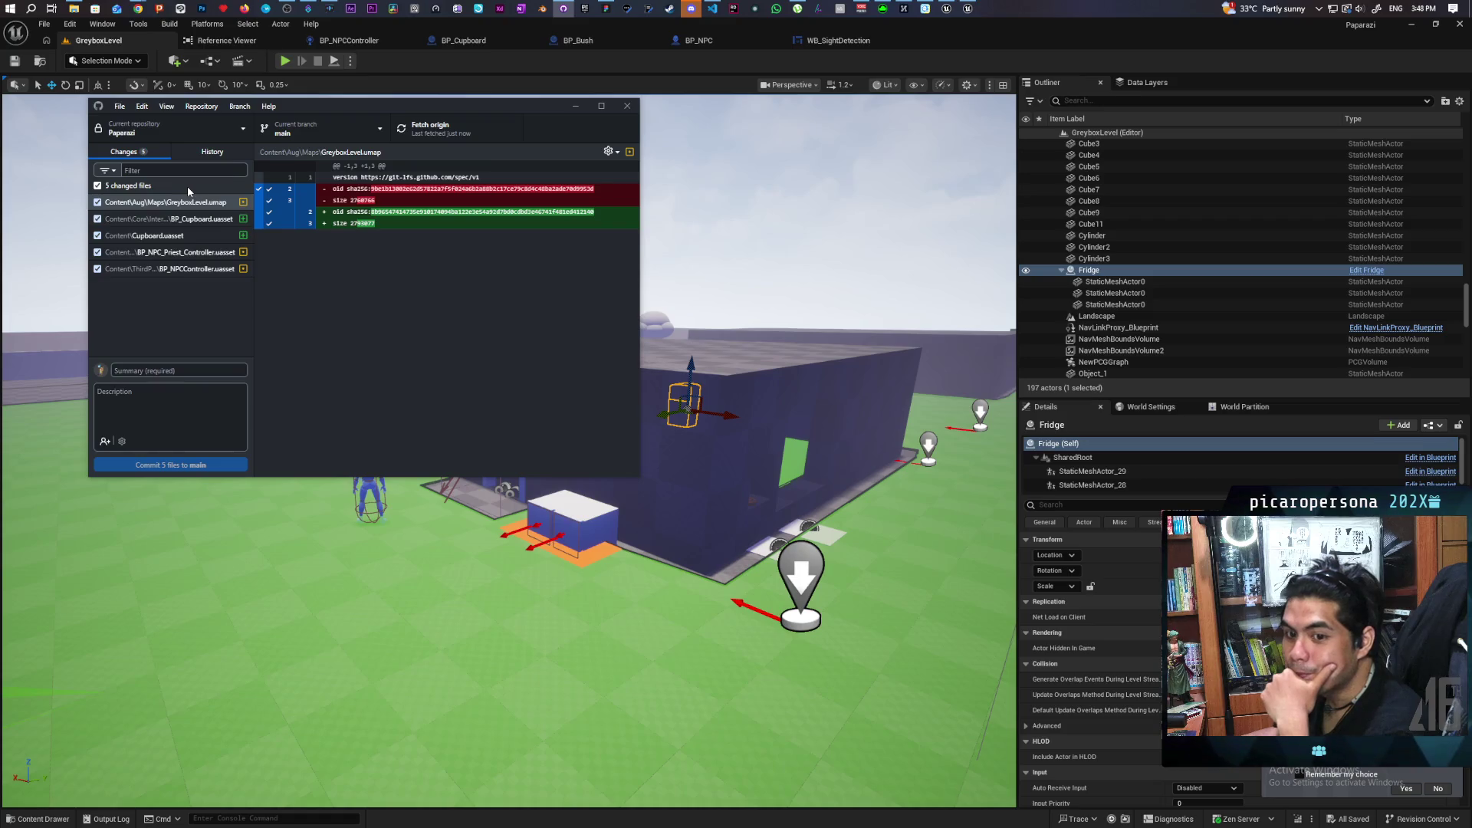
pyautogui.click(575, 108)
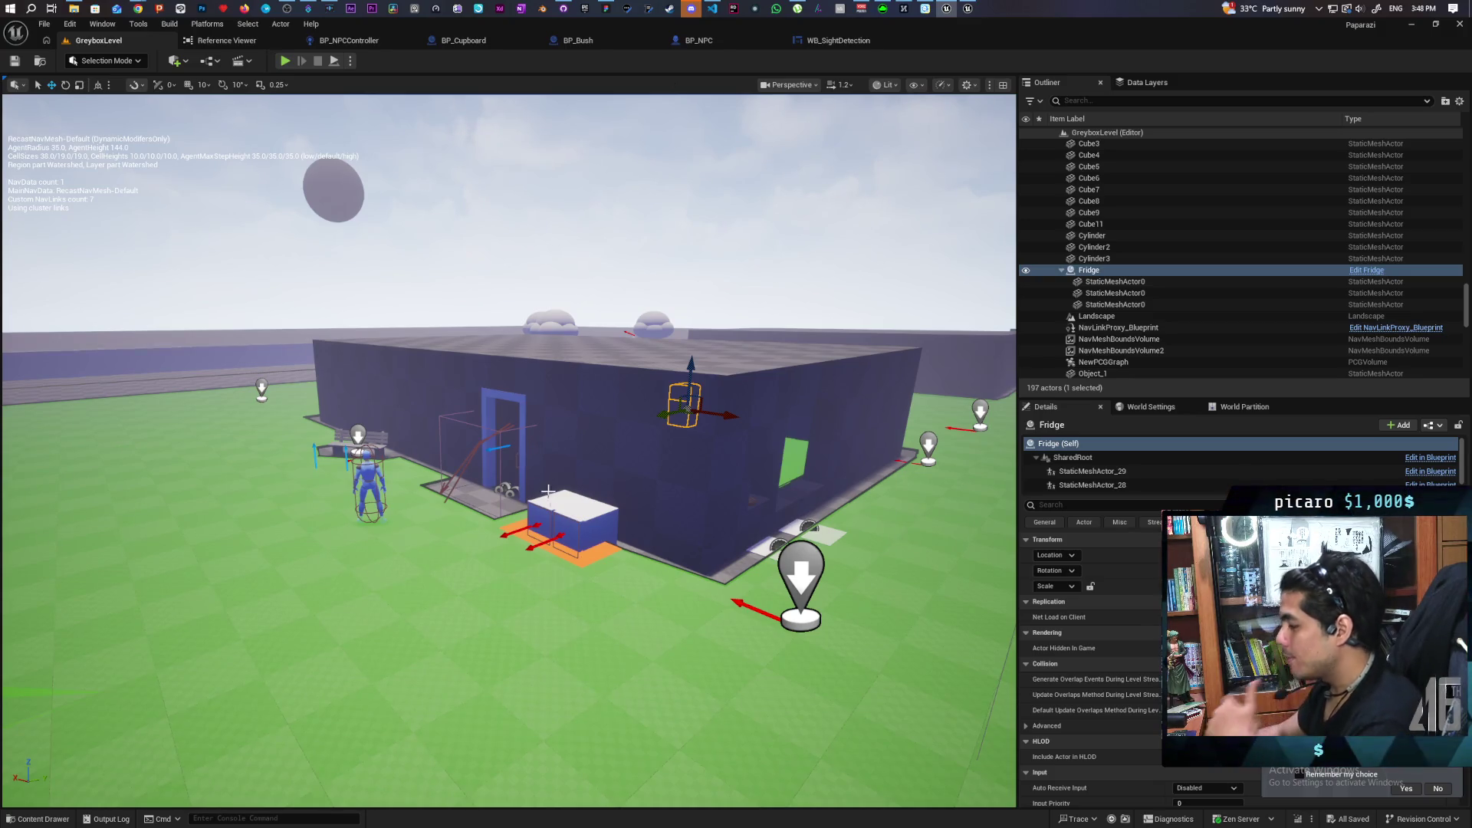
pyautogui.moveTo(669, 123)
pyautogui.mouseDown()
pyautogui.moveTo(583, 115)
pyautogui.moveTo(536, 92)
pyautogui.moveTo(539, 107)
pyautogui.mouseUp()
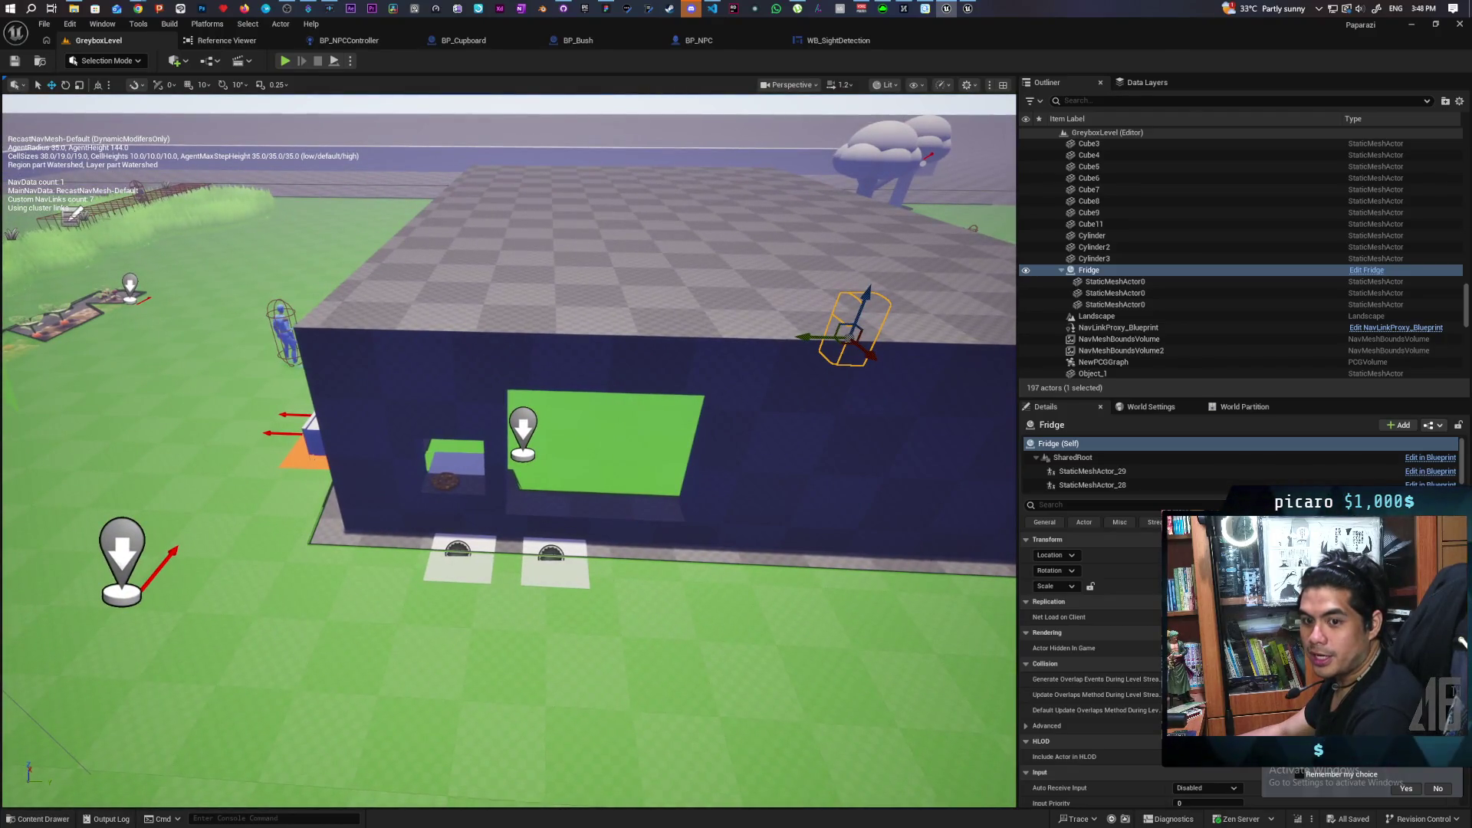
pyautogui.moveTo(539, 107)
pyautogui.mouseDown()
pyautogui.moveTo(521, 107)
pyautogui.moveTo(529, 126)
pyautogui.moveTo(550, 99)
pyautogui.moveTo(515, 105)
pyautogui.moveTo(720, 605)
pyautogui.mouseUp()
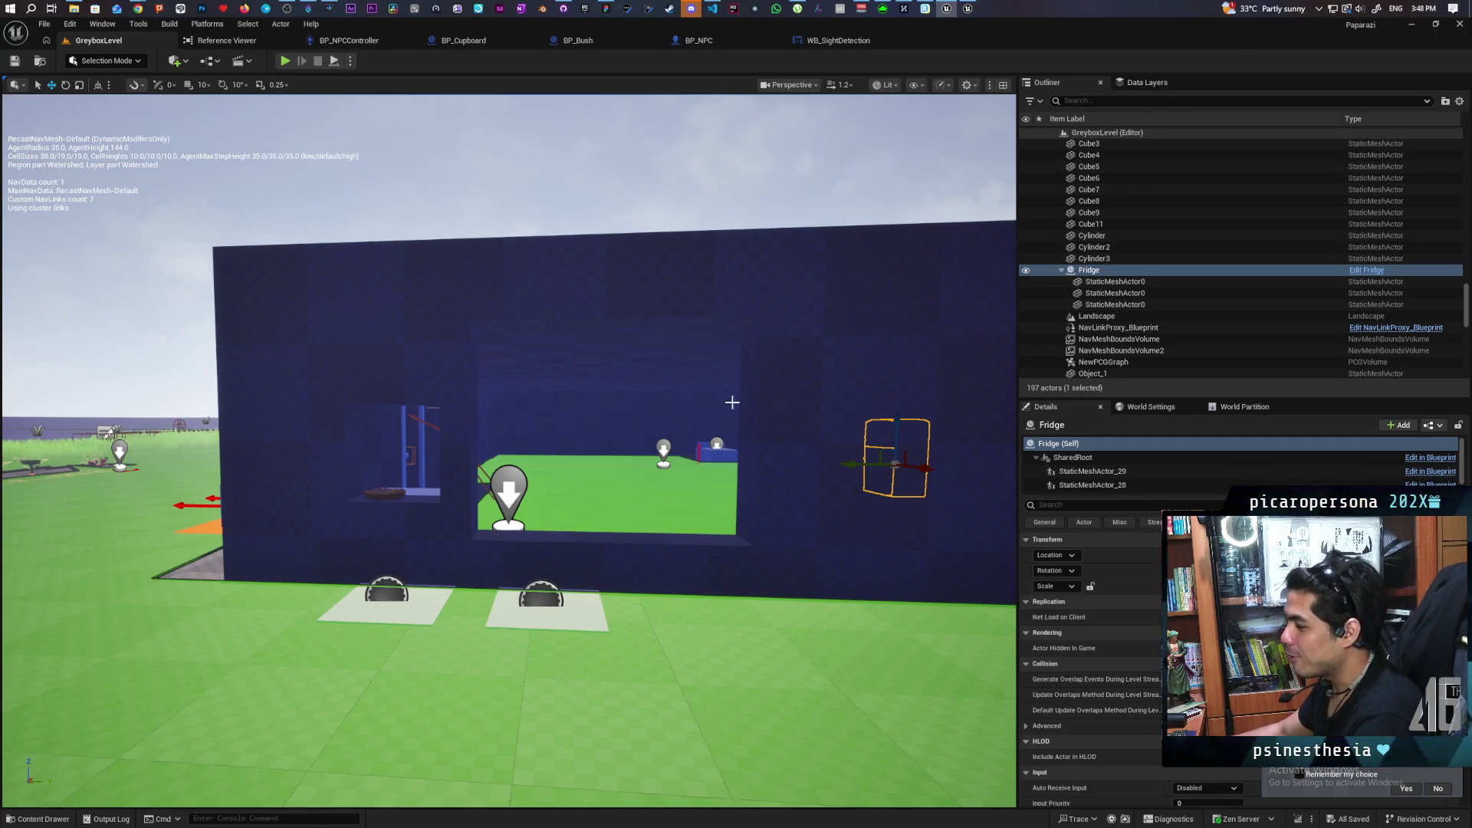
pyautogui.scroll(5, 732, 403)
pyautogui.press('f')
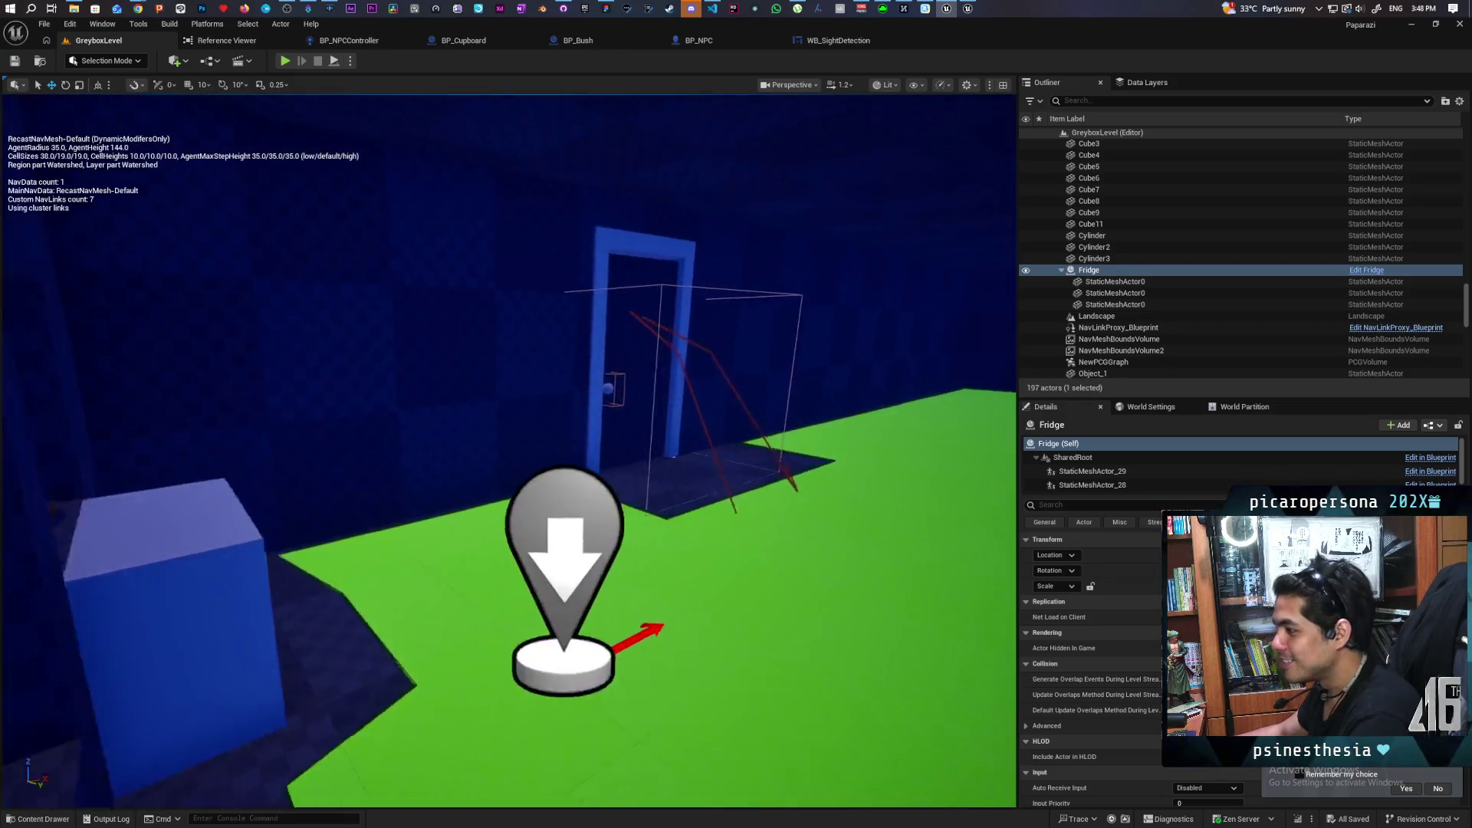
pyautogui.press('a')
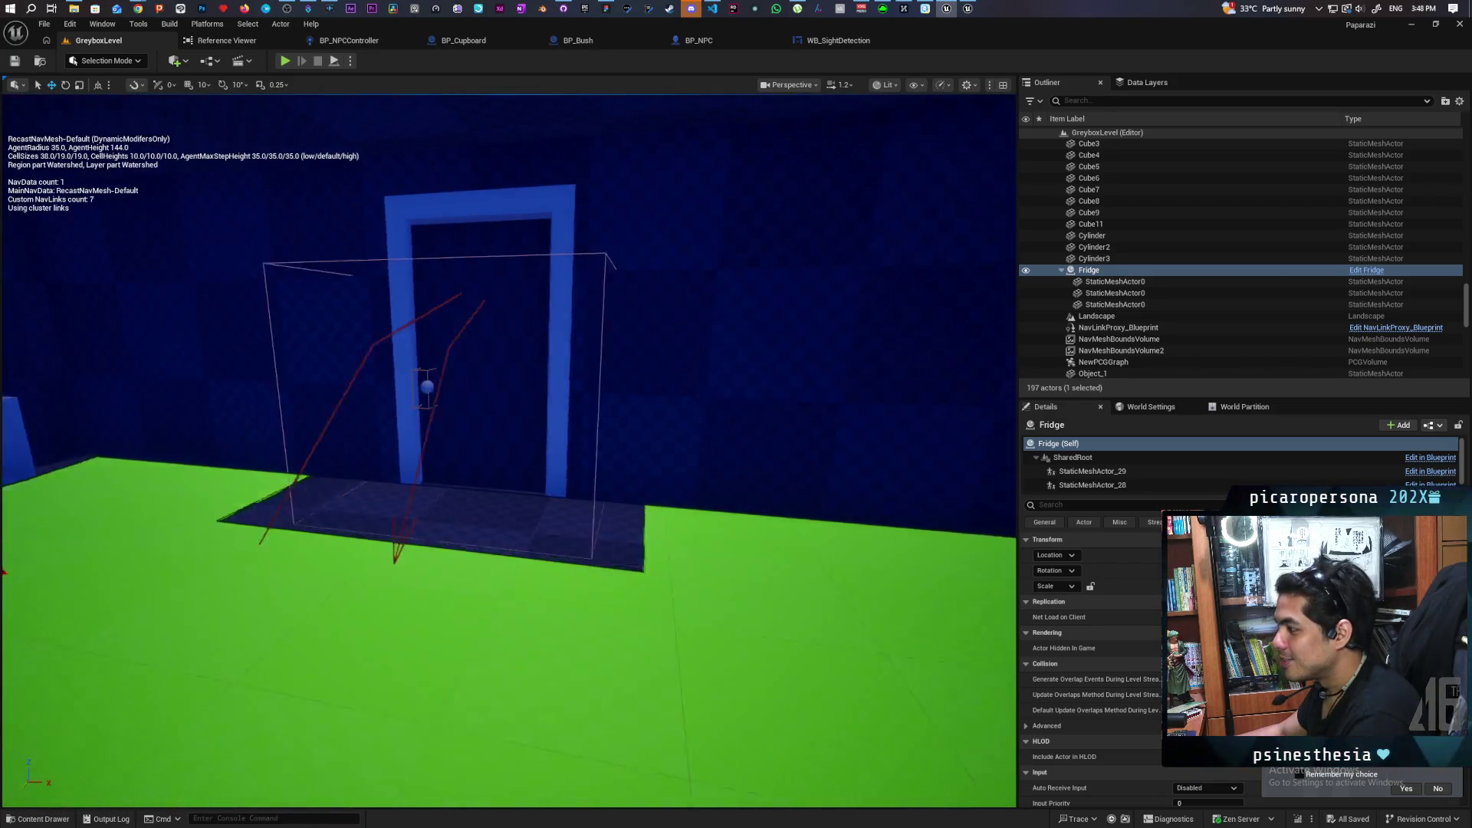
pyautogui.press('s')
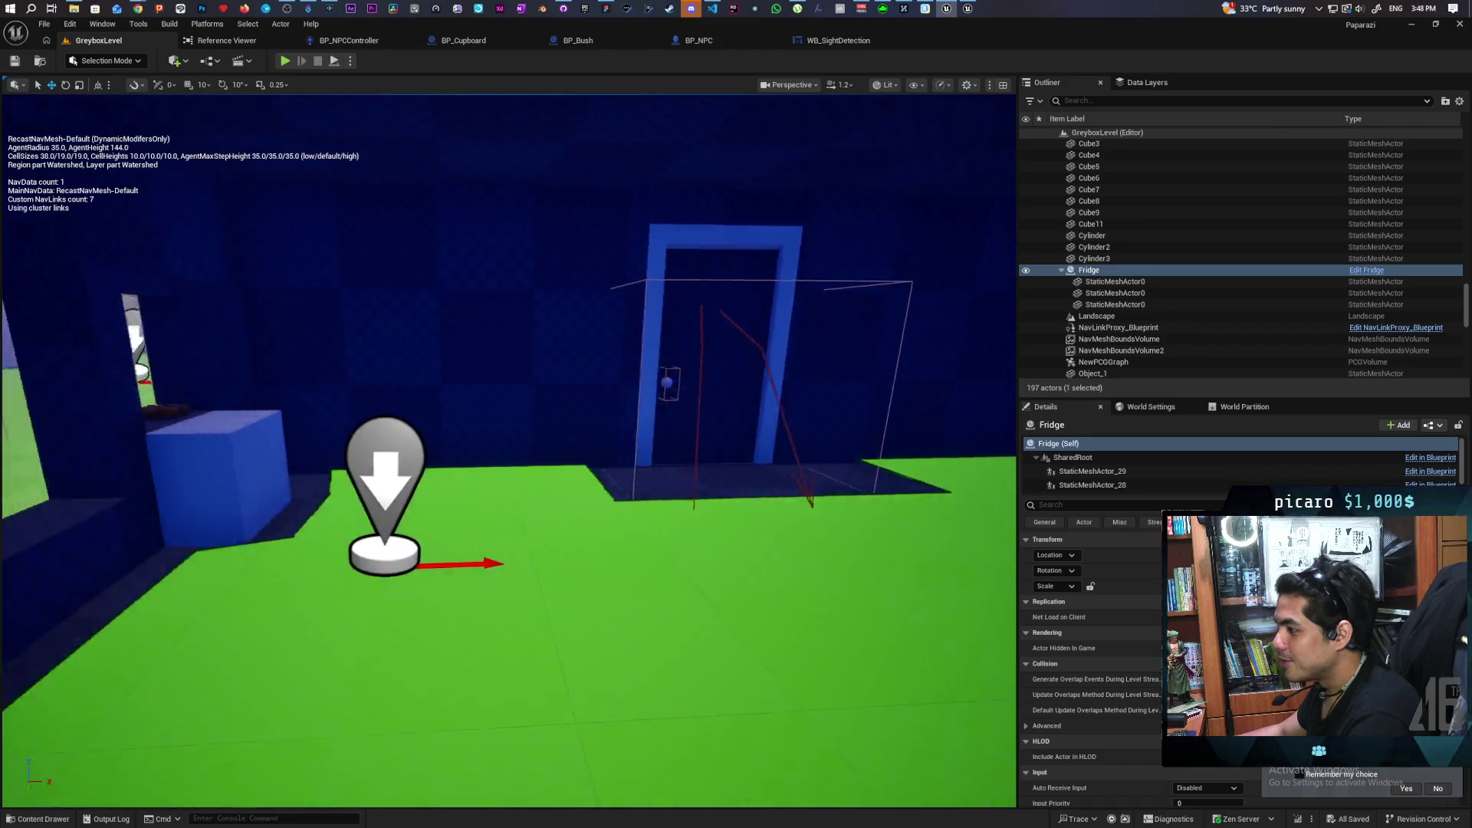
pyautogui.press('s')
pyautogui.press('w')
pyautogui.press('a')
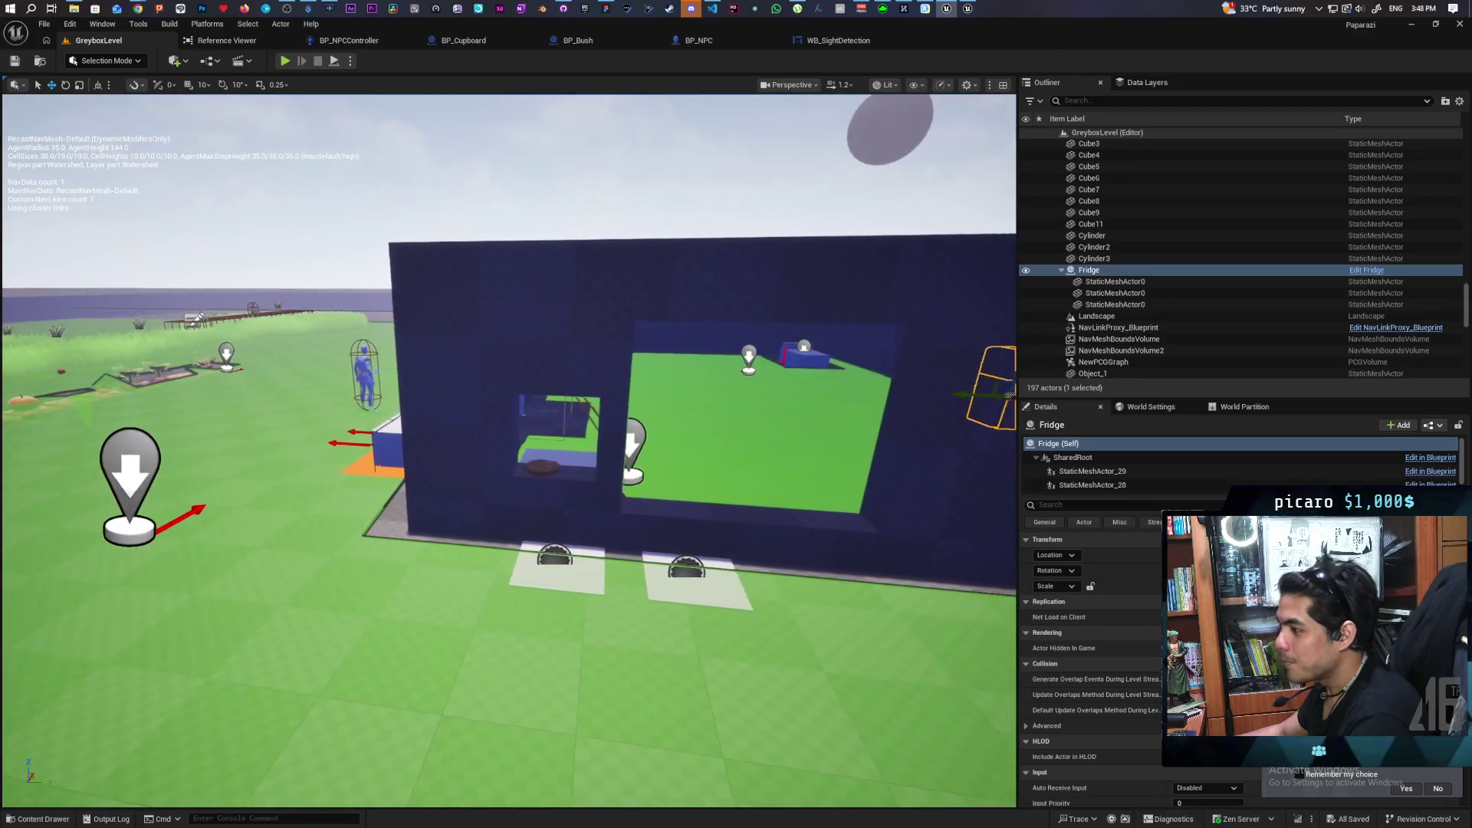
pyautogui.press('w')
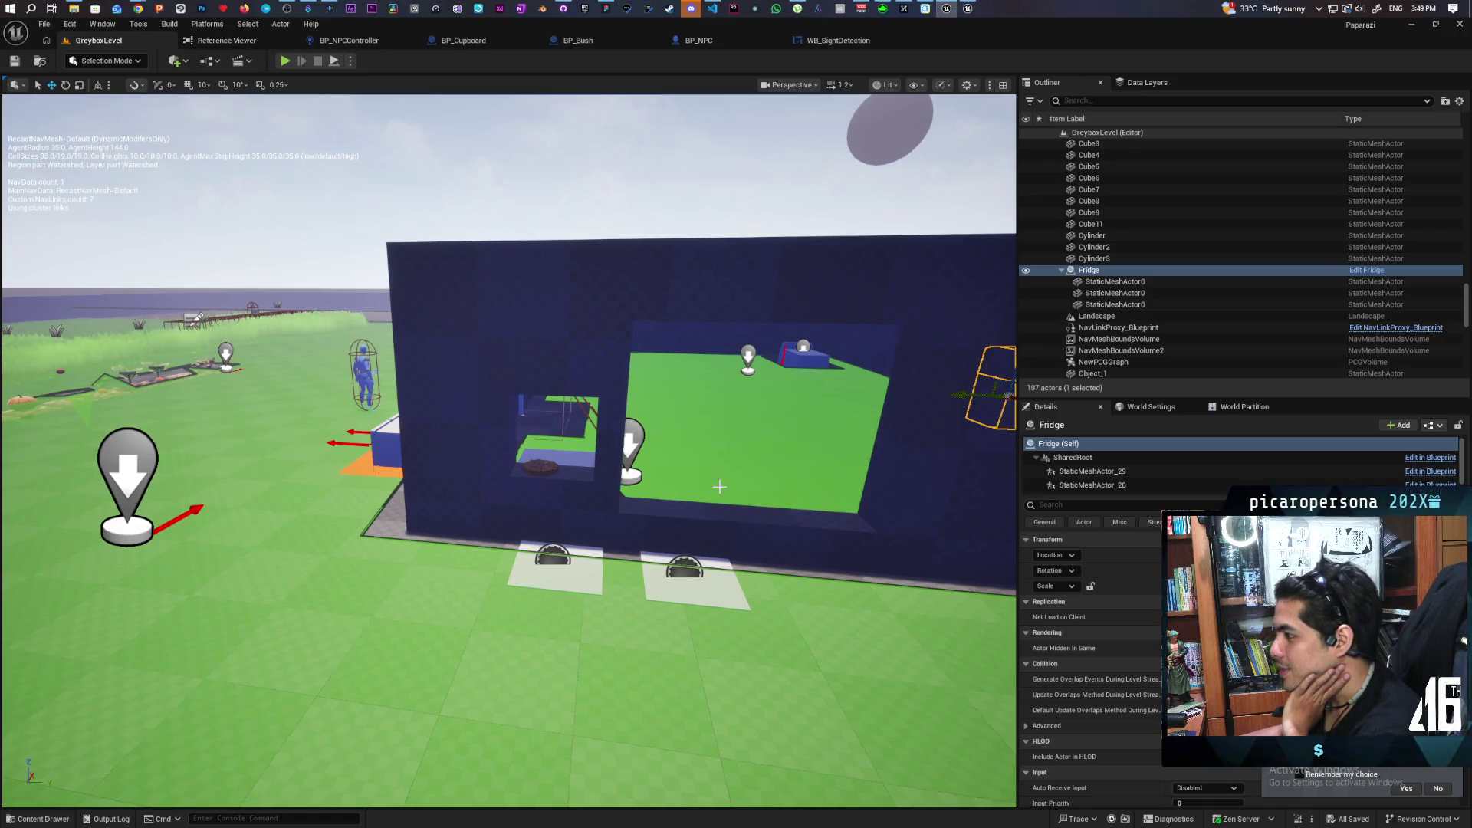
pyautogui.moveTo(719, 487); pyautogui.dragTo(420, 472)
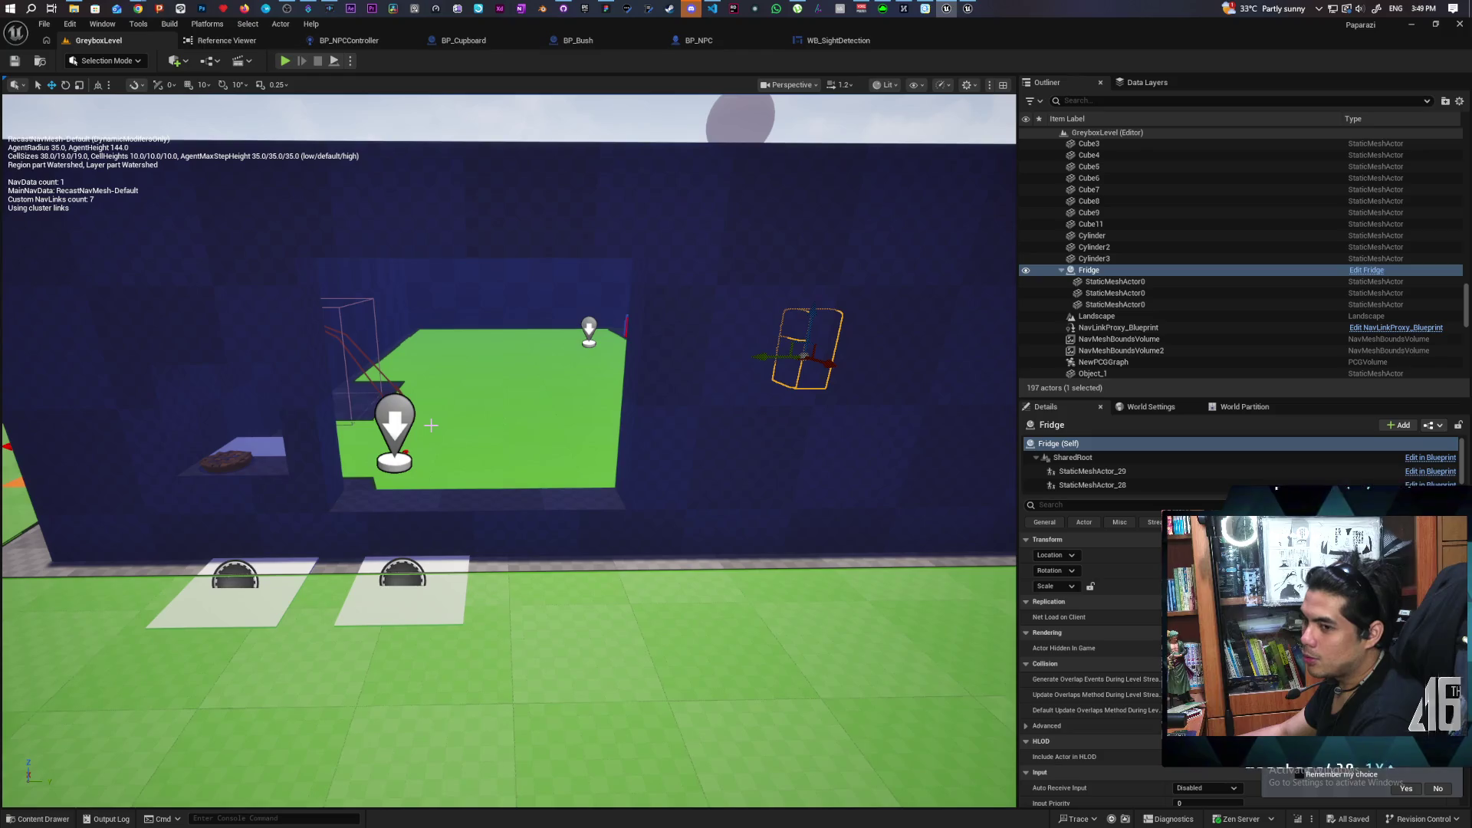
pyautogui.moveTo(428, 433)
pyautogui.mouseDown()
pyautogui.moveTo(406, 490)
pyautogui.moveTo(460, 490)
pyautogui.moveTo(433, 479)
pyautogui.moveTo(530, 425)
pyautogui.moveTo(612, 424)
pyautogui.moveTo(694, 277)
pyautogui.moveTo(480, 509)
pyautogui.moveTo(467, 505)
pyautogui.moveTo(657, 437)
pyautogui.moveTo(590, 456)
pyautogui.mouseUp()
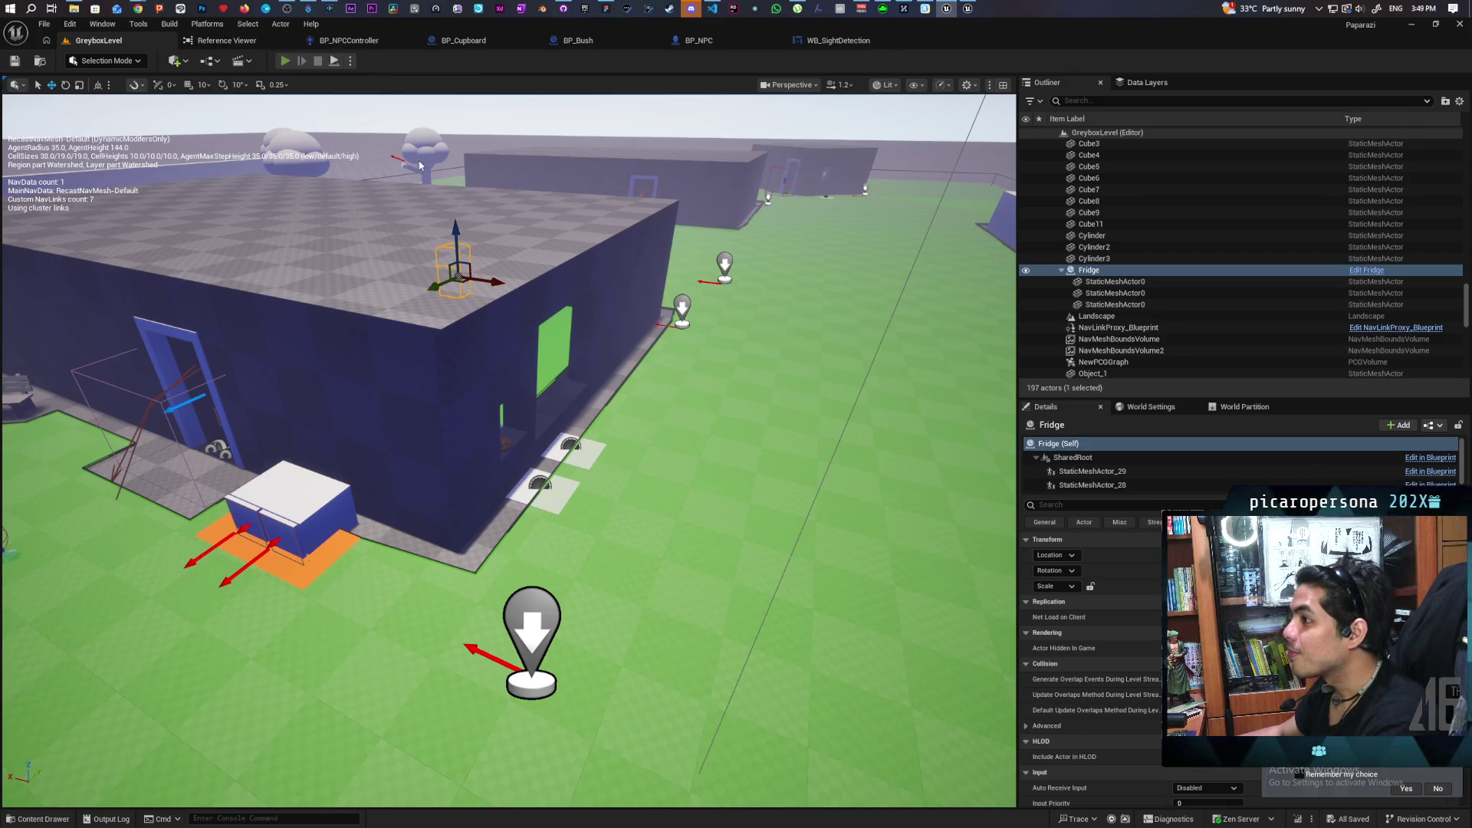
pyautogui.hotkey('alt', 'p')
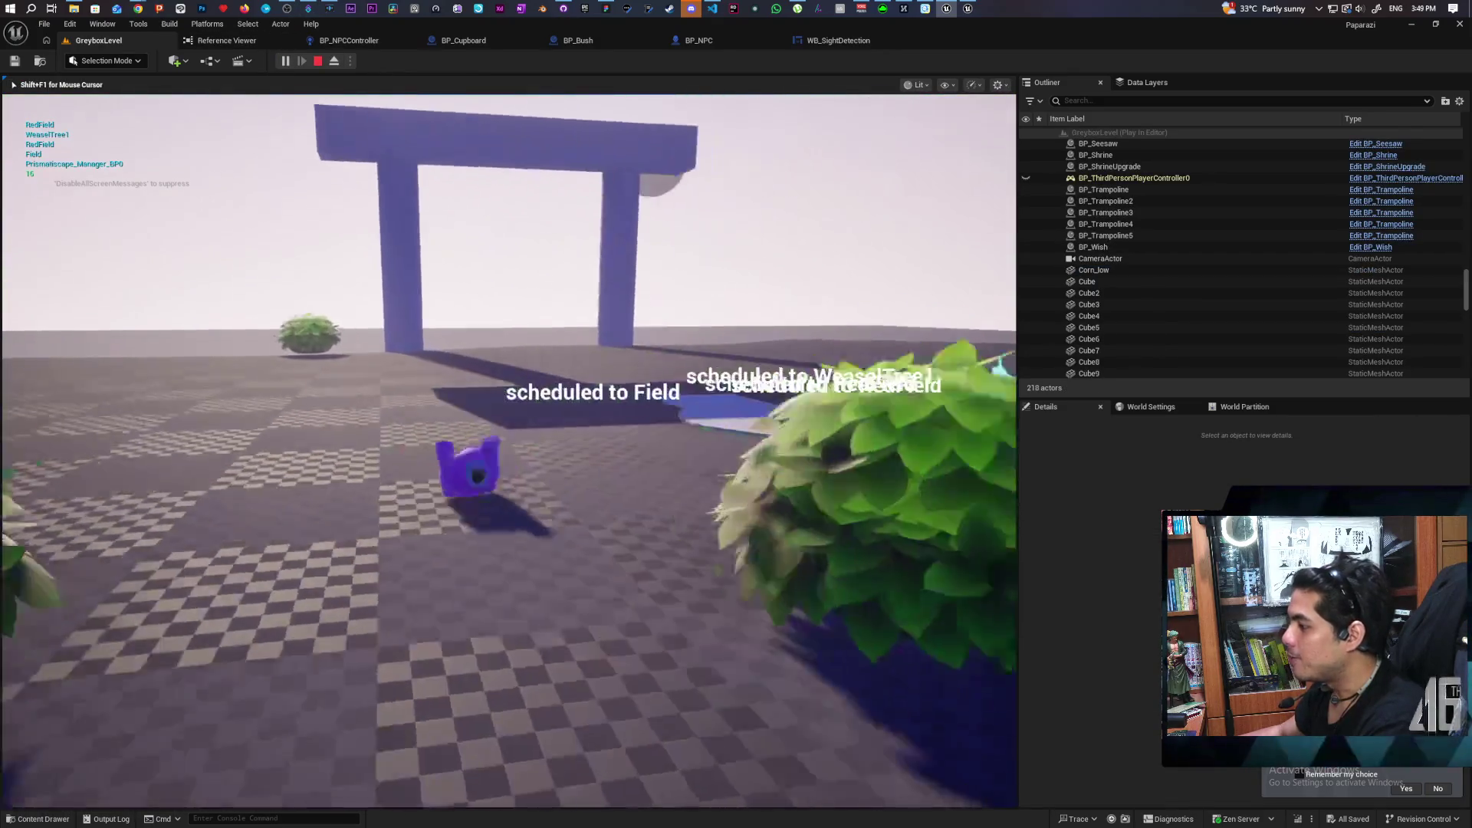
# Walk the player character through the gate and walled yard toward the blue building.
pyautogui.press('w')
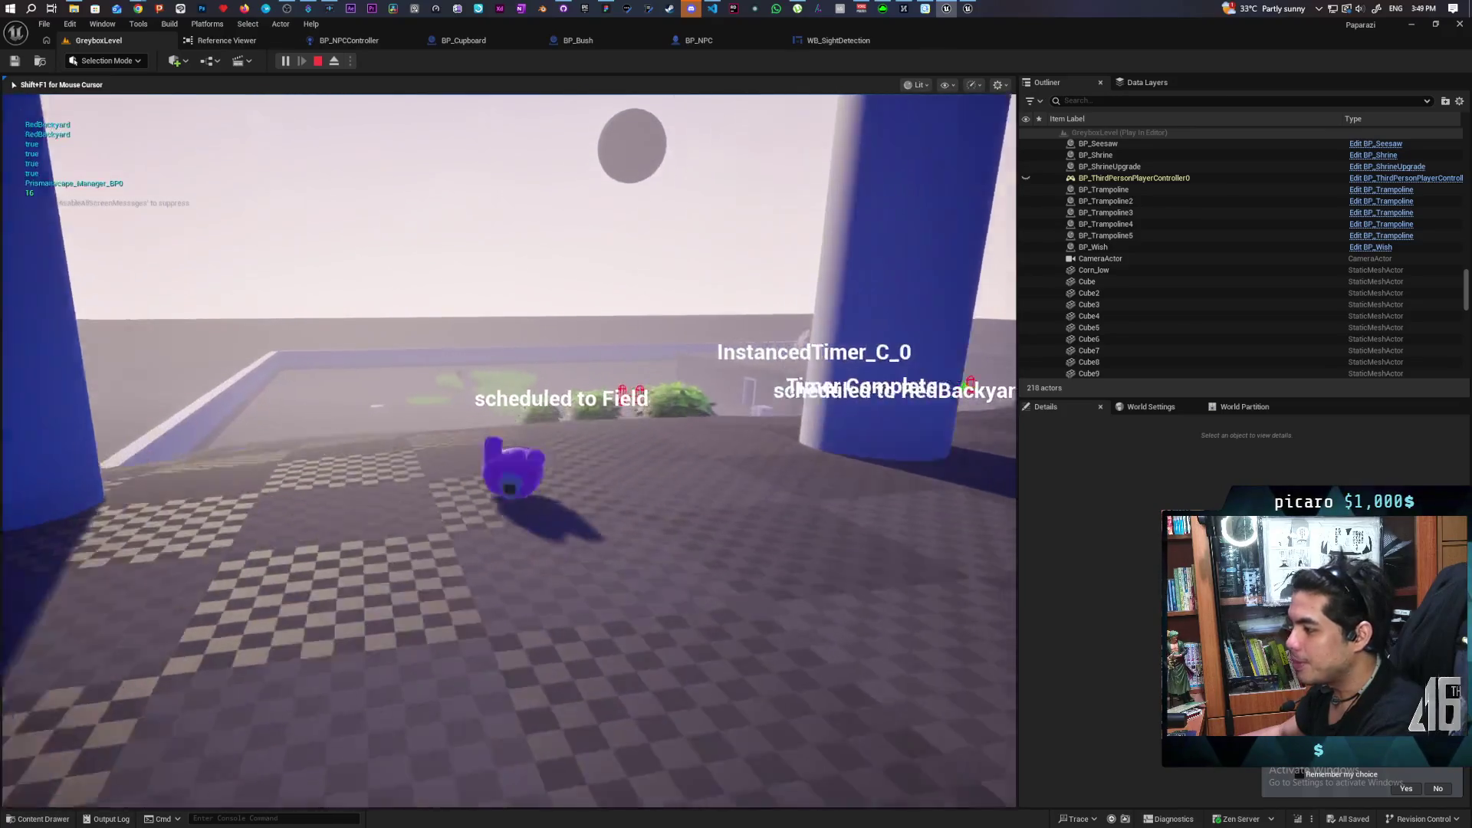
pyautogui.press('w')
pyautogui.press('w')
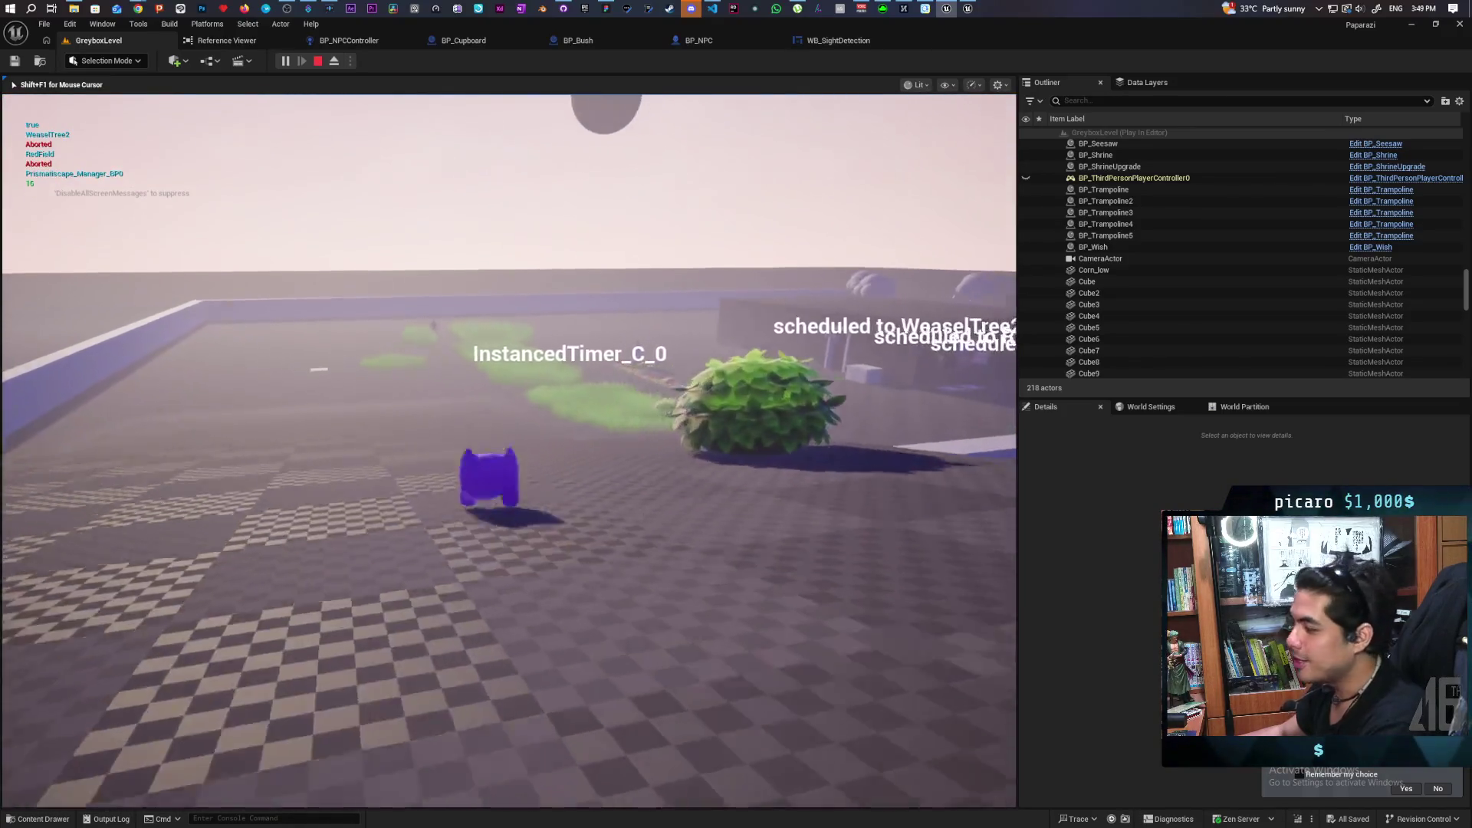
pyautogui.press('w')
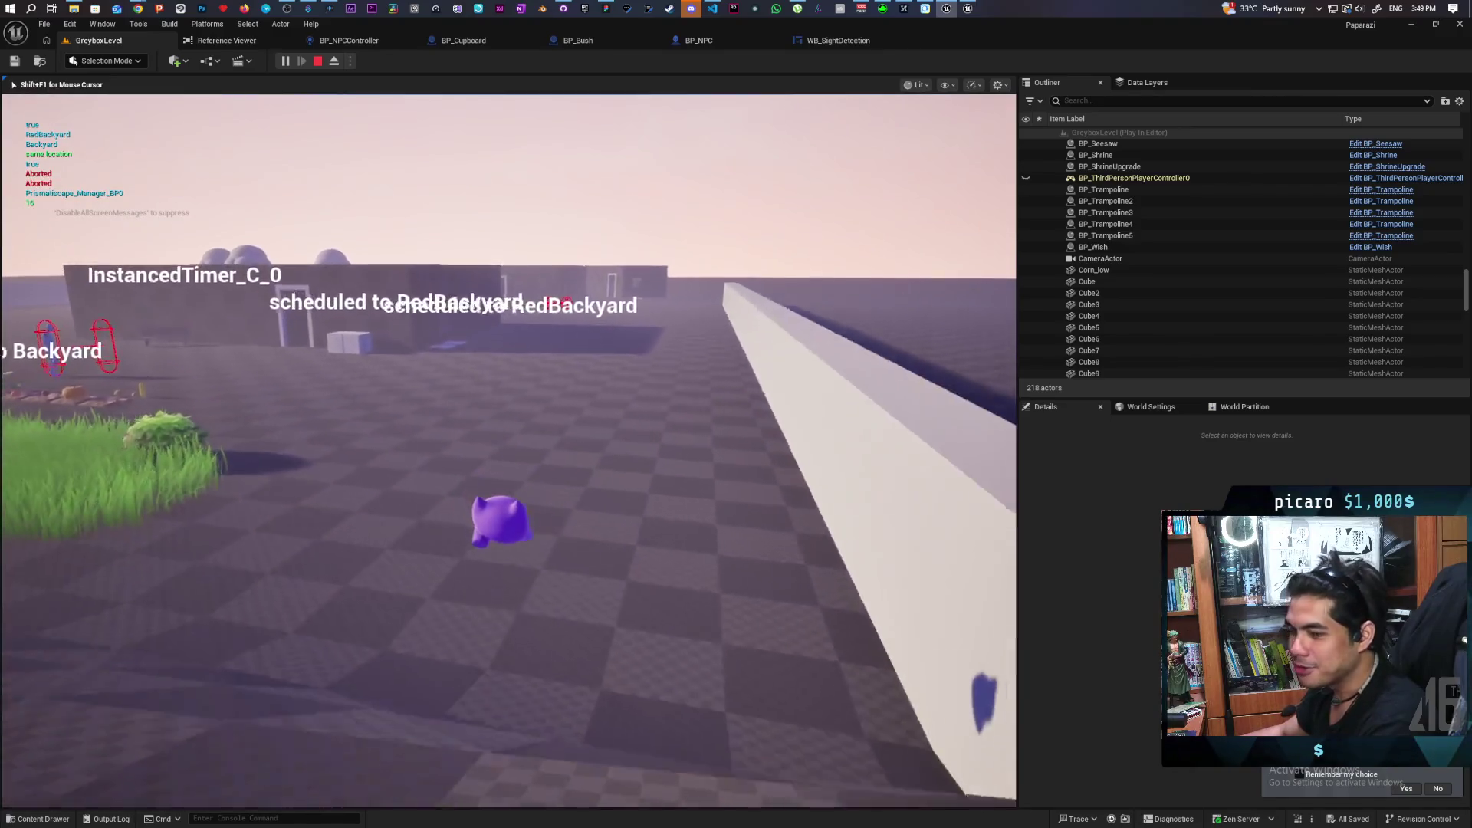
pyautogui.press('w')
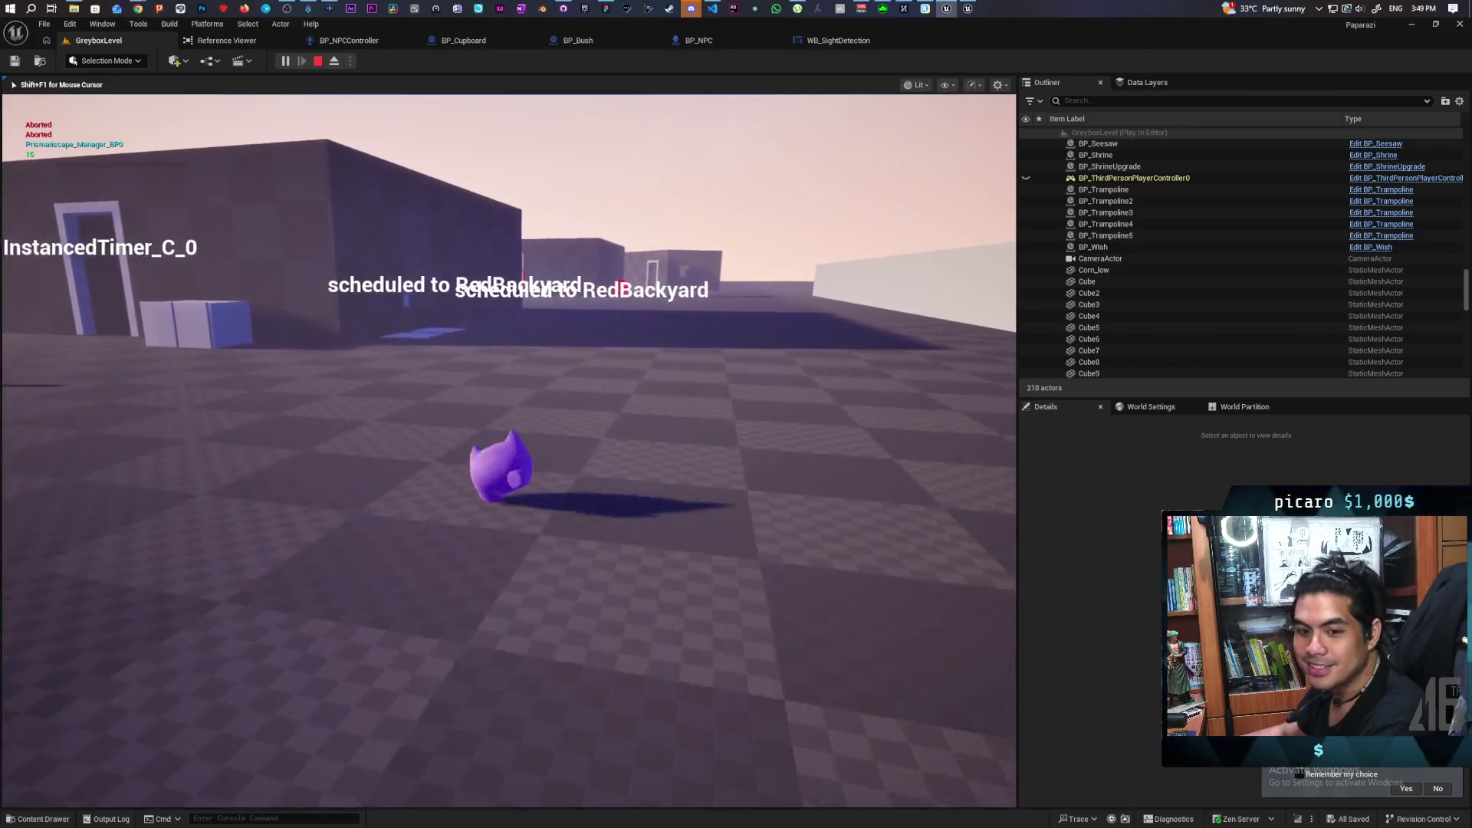
pyautogui.press('w')
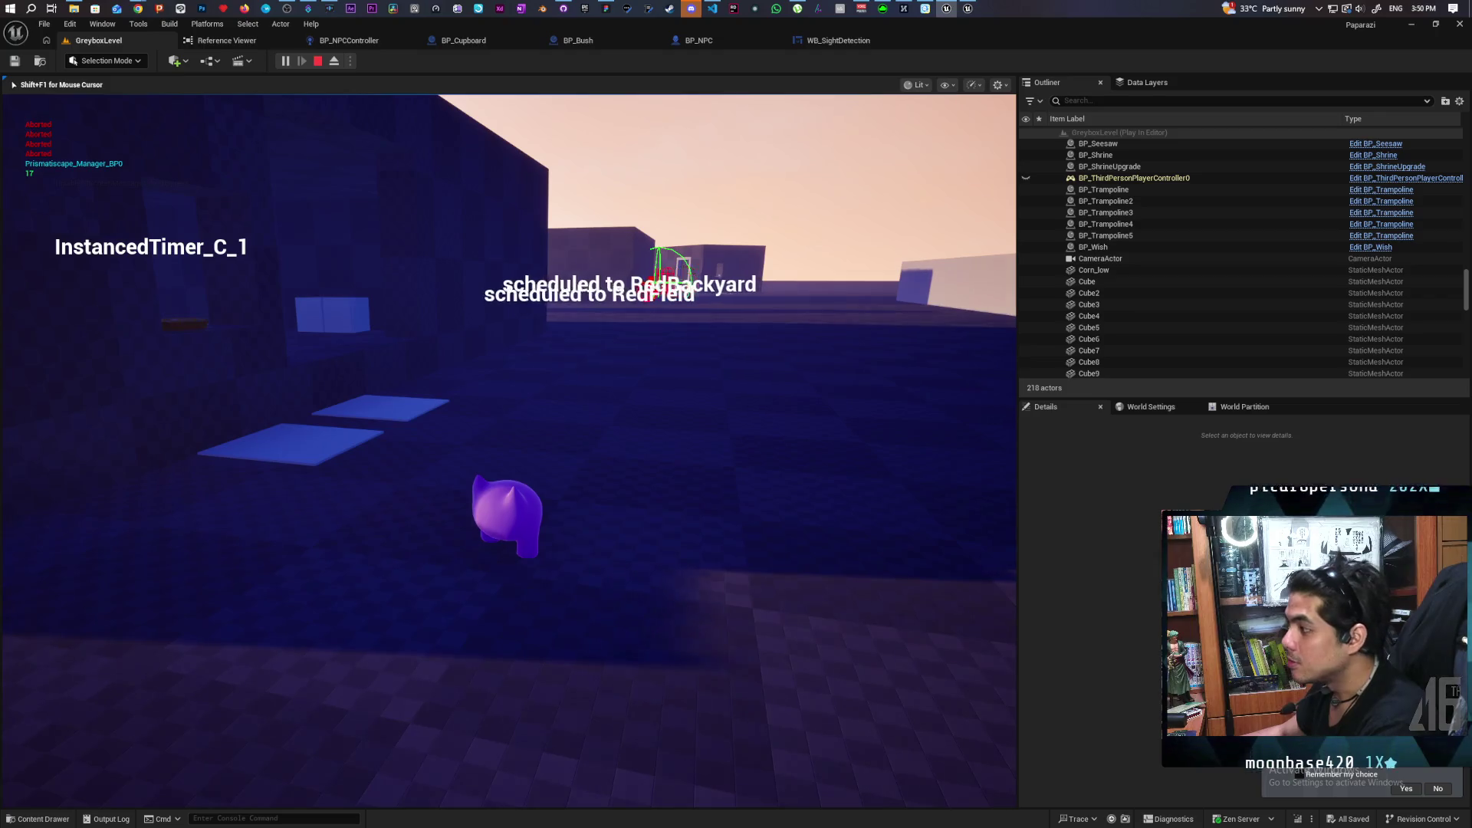
# Walk the player through the dark room up to the NPC and toward the doorway.
pyautogui.press('w')
pyautogui.press('w')
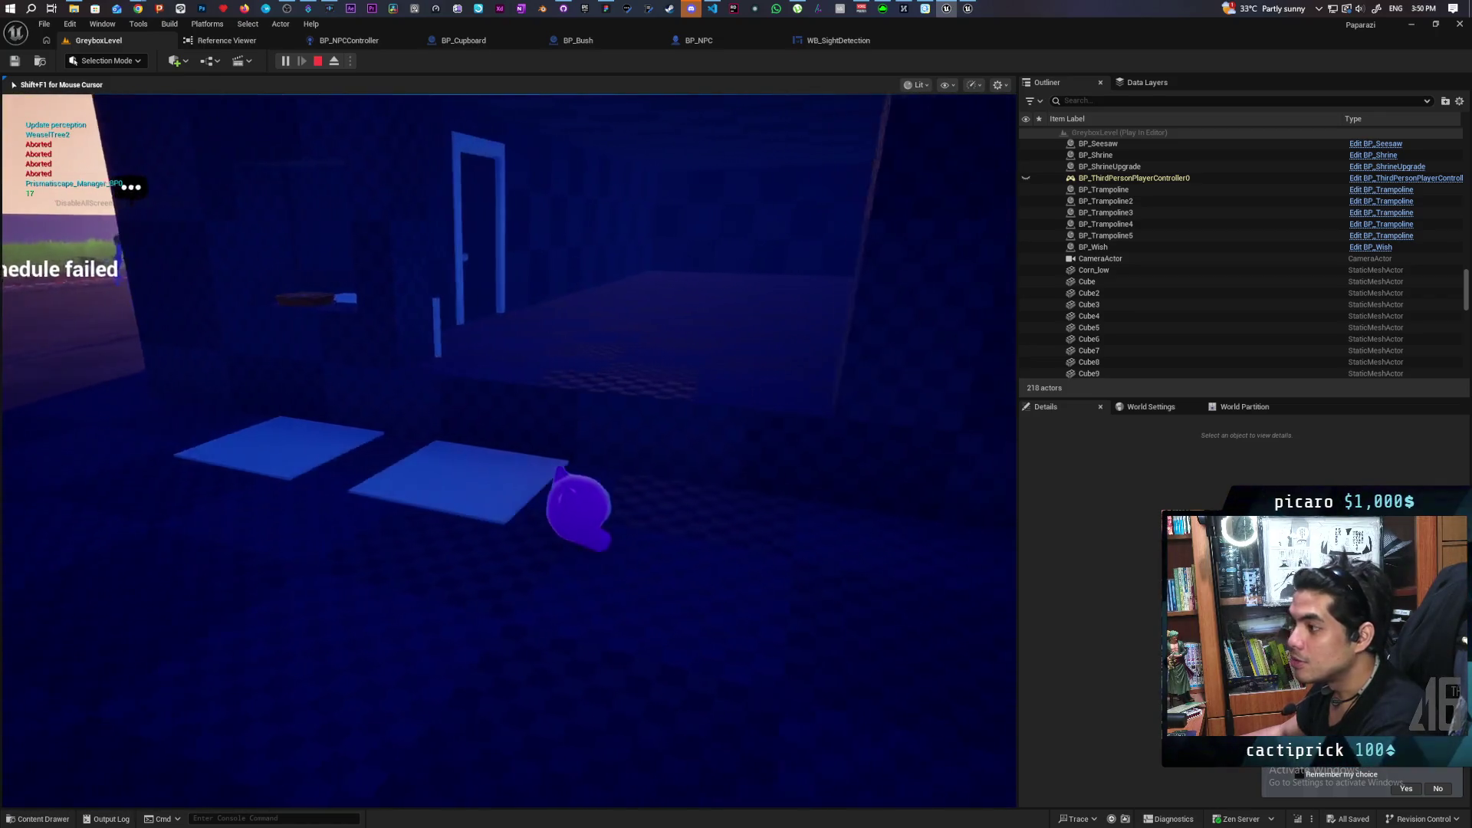
pyautogui.press('s')
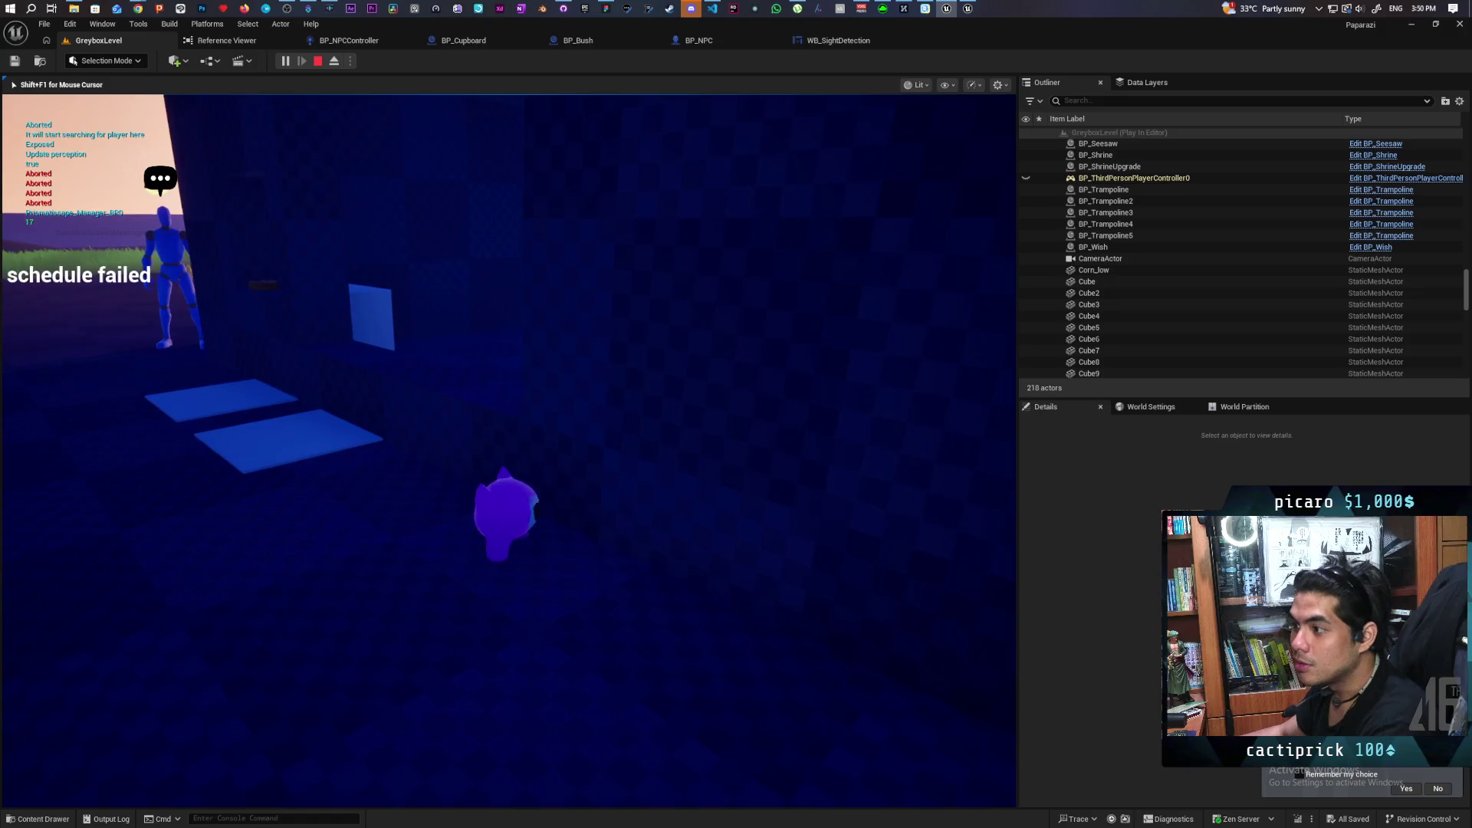
pyautogui.press('w')
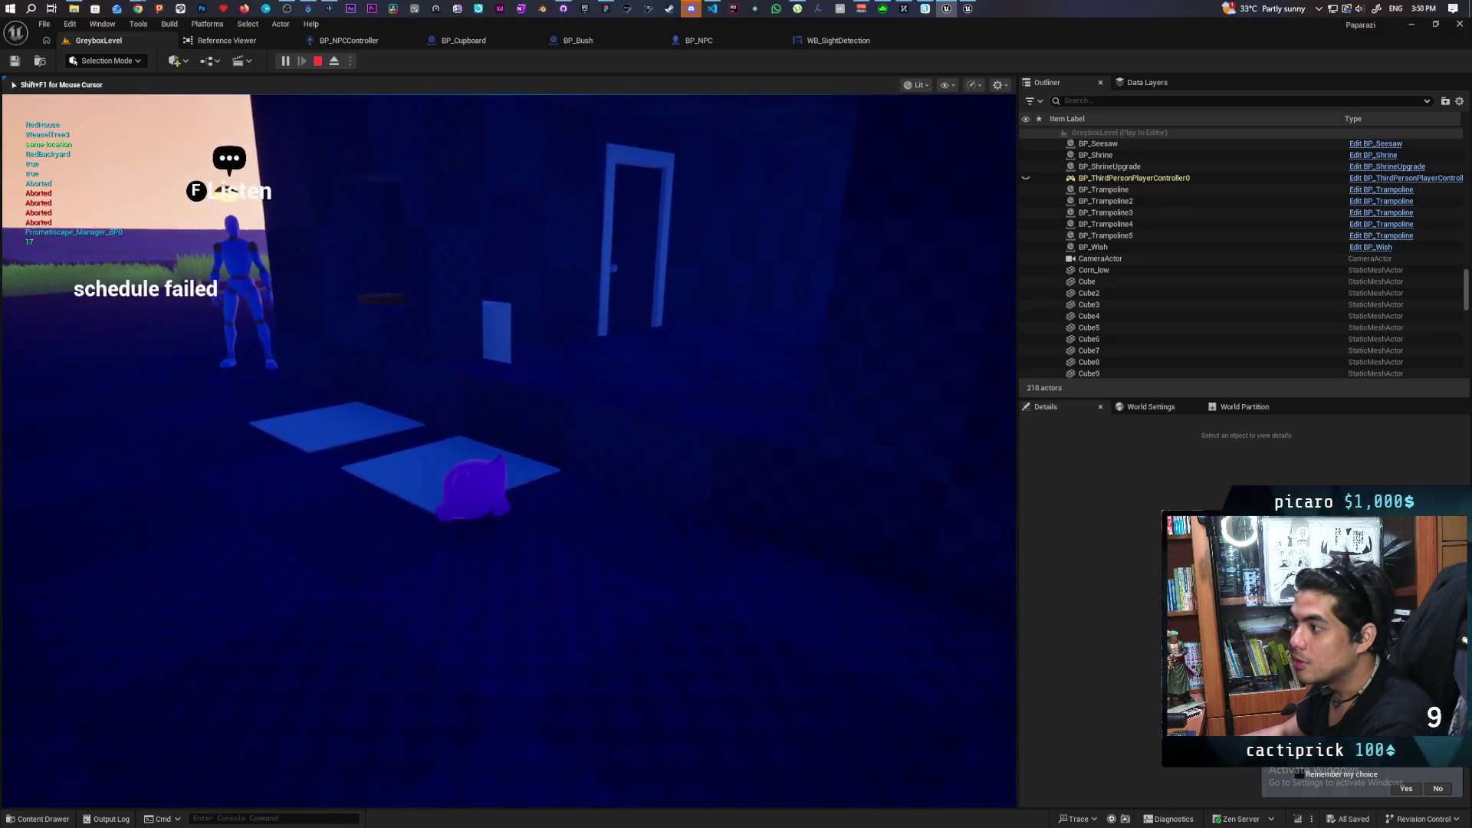
pyautogui.press('w')
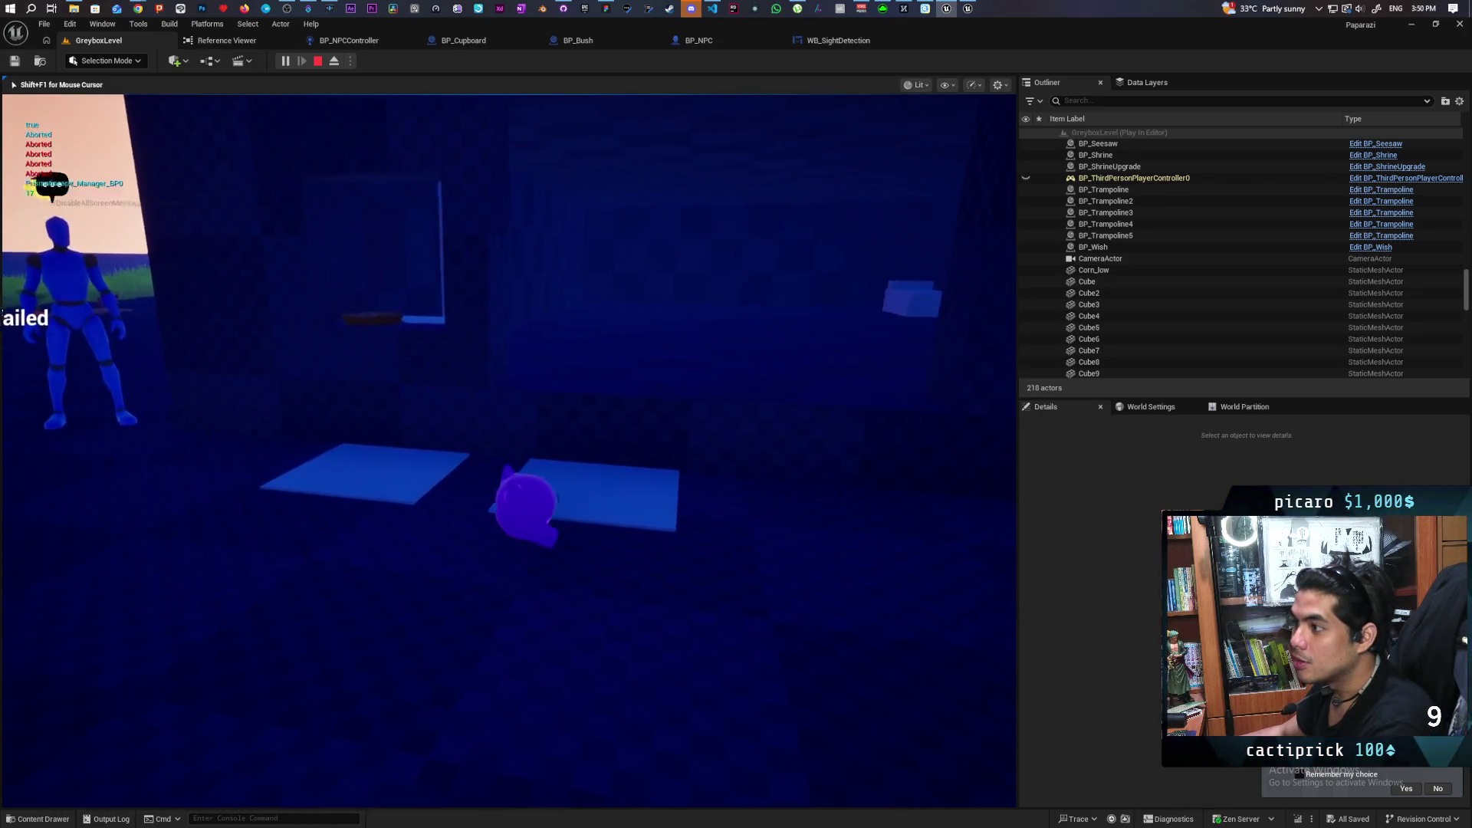
pyautogui.press('w')
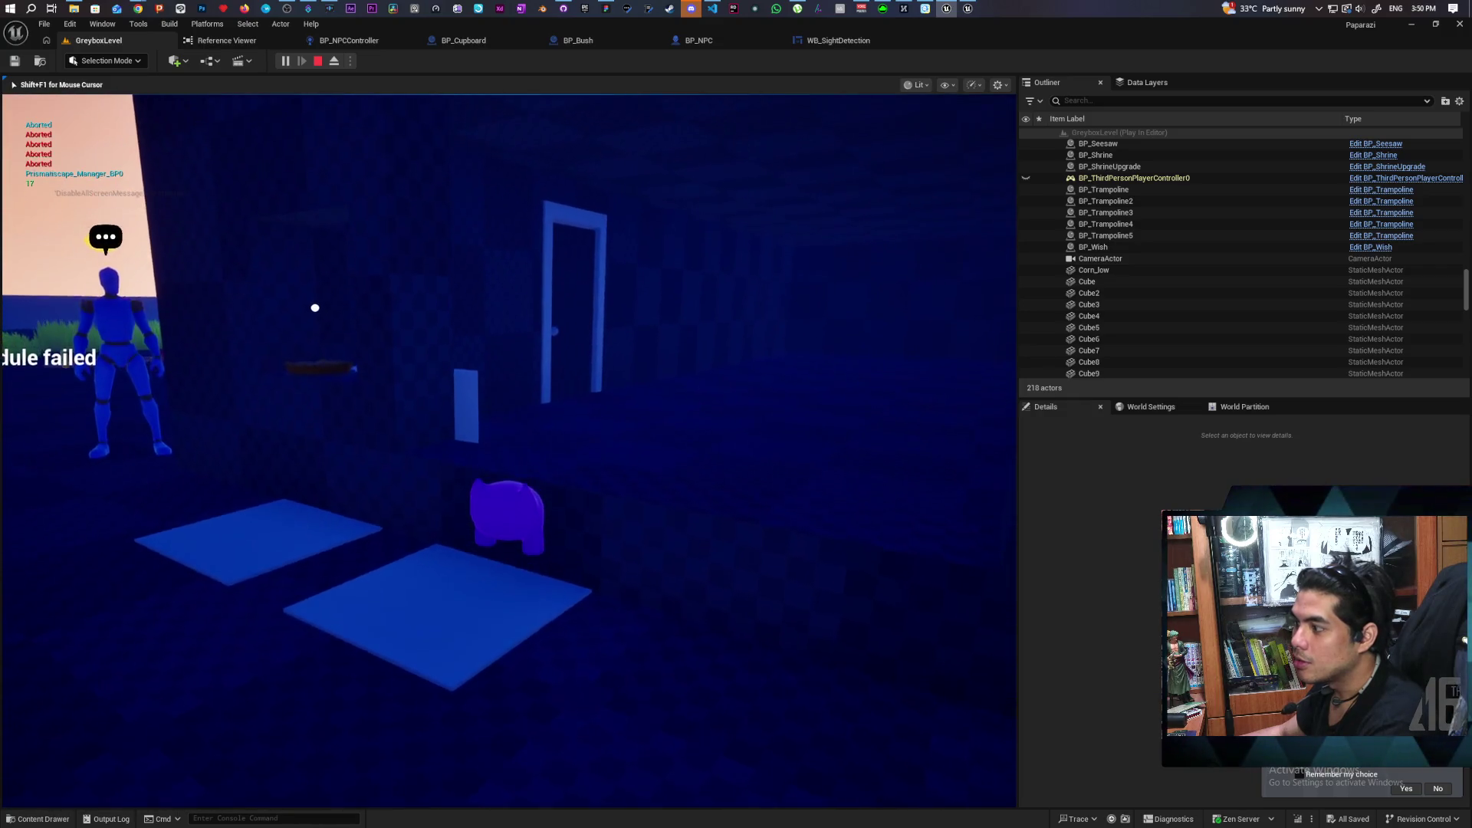
pyautogui.press('w')
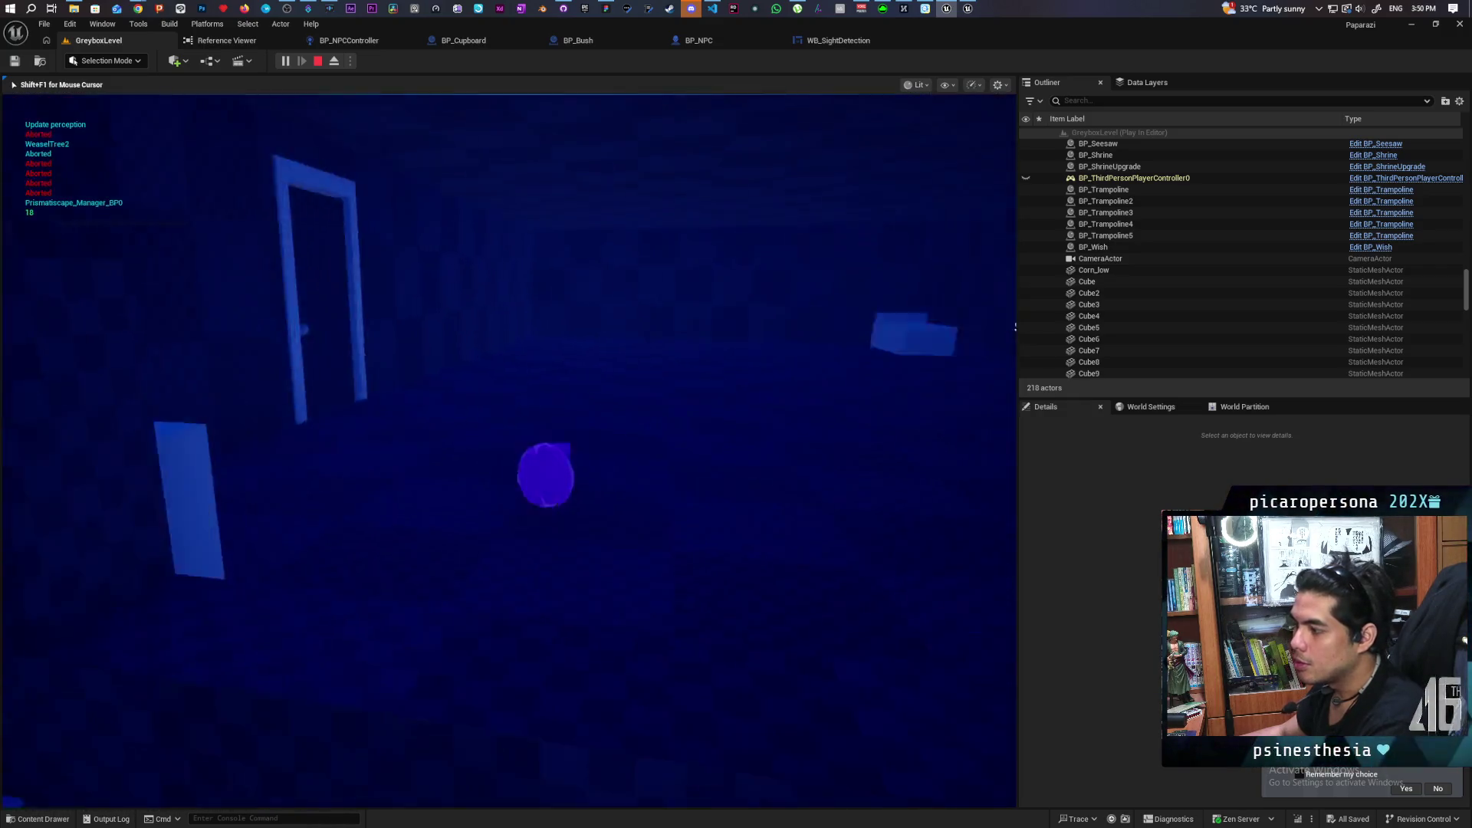
pyautogui.press('w')
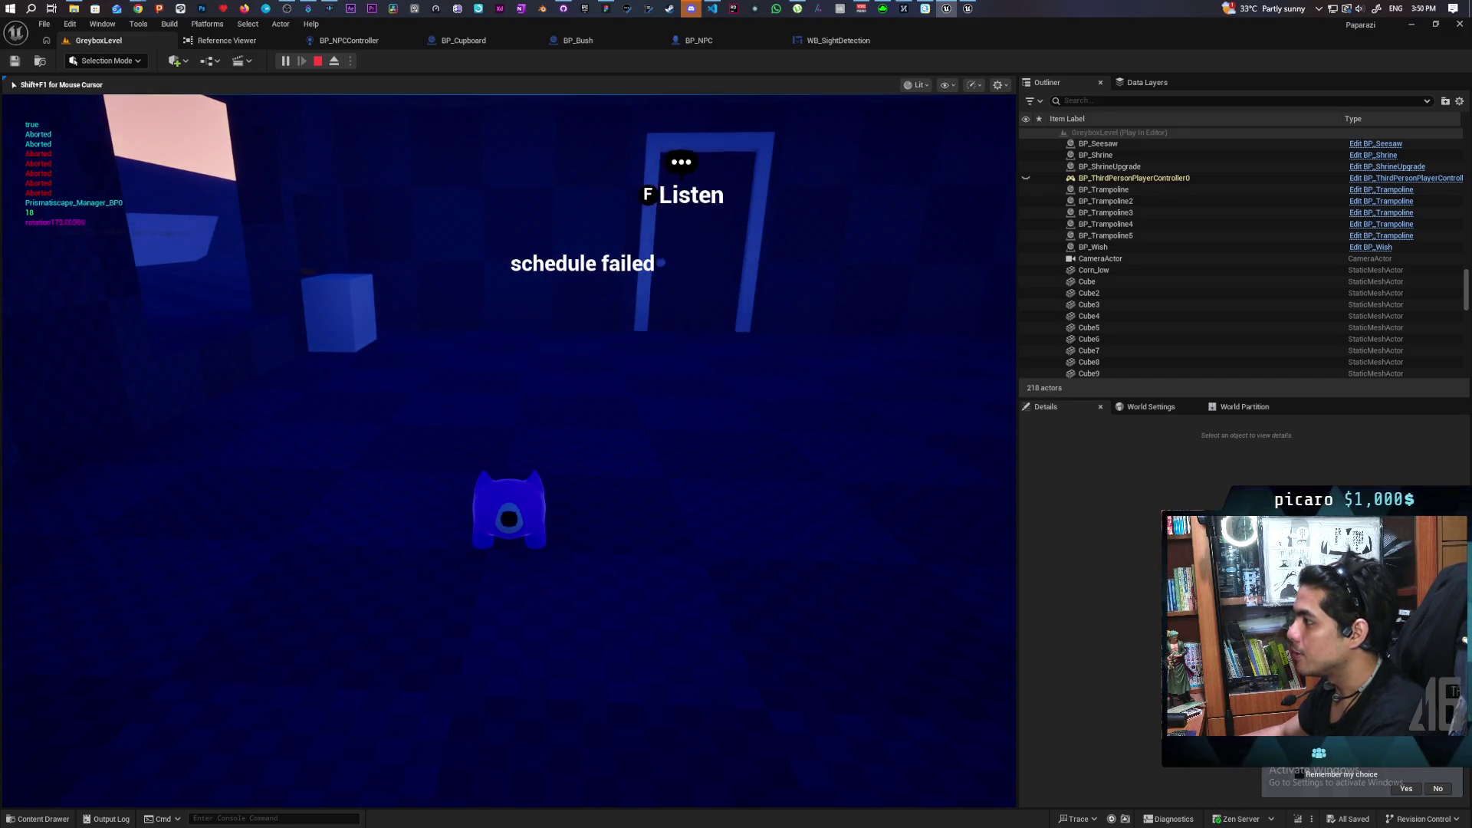
pyautogui.press('a')
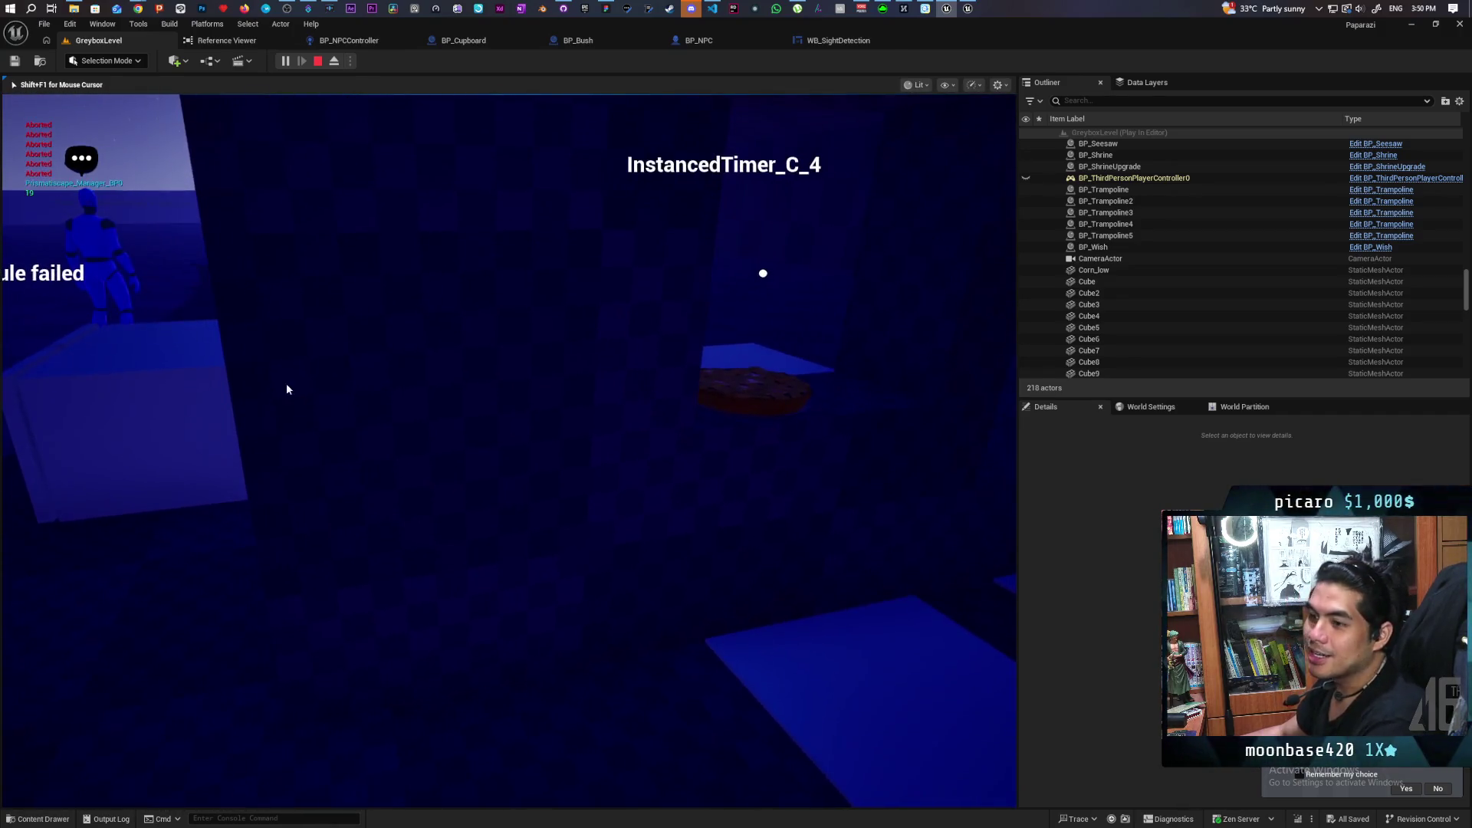
# Restart Play-in-Editor to retest the NPC's search behaviour, then stop it and bring up GitHub Desktop.
pyautogui.press('Escape')
pyautogui.click(285, 61)
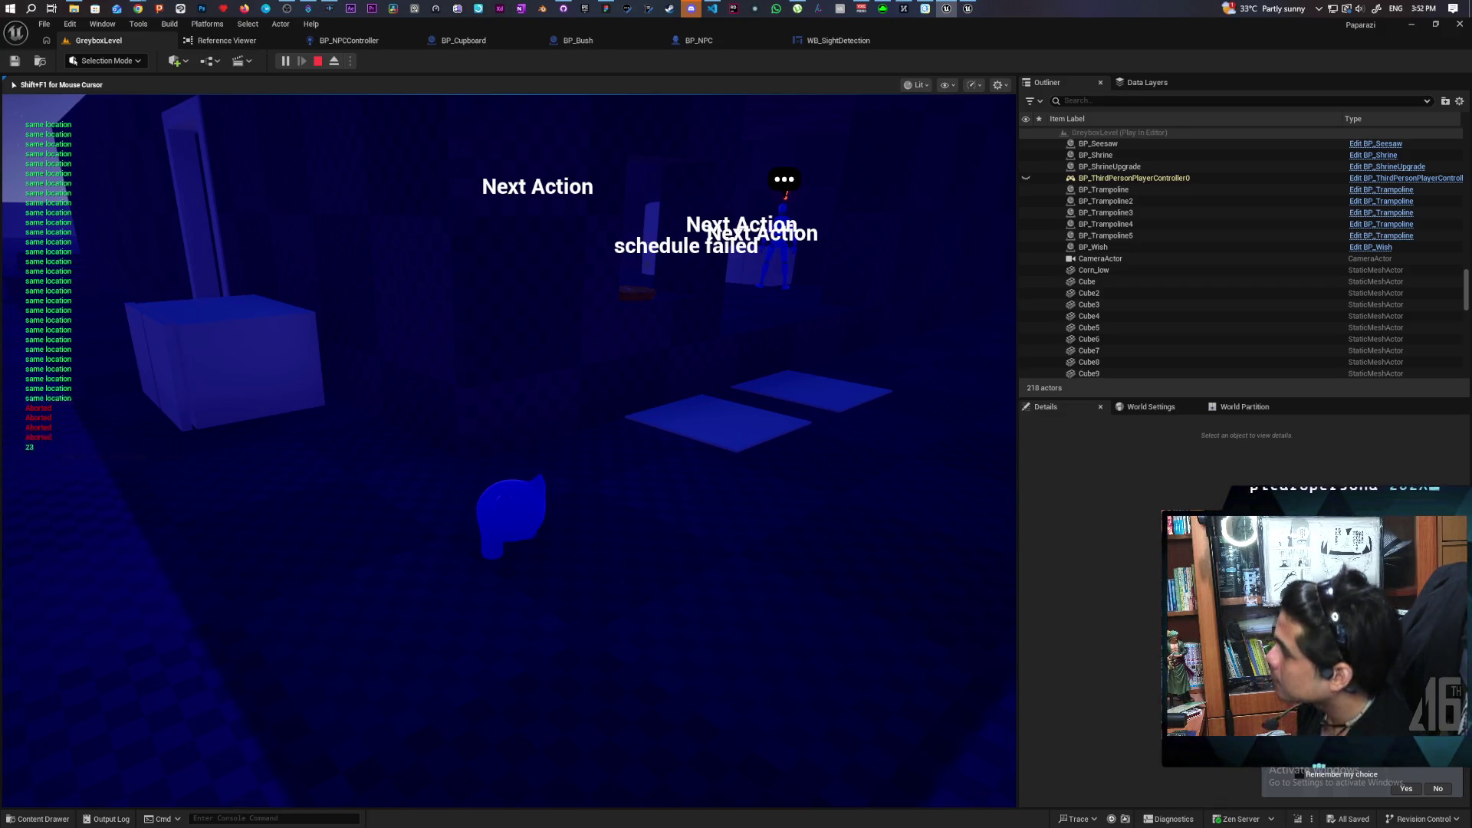
pyautogui.press('Escape')
pyautogui.click(562, 9)
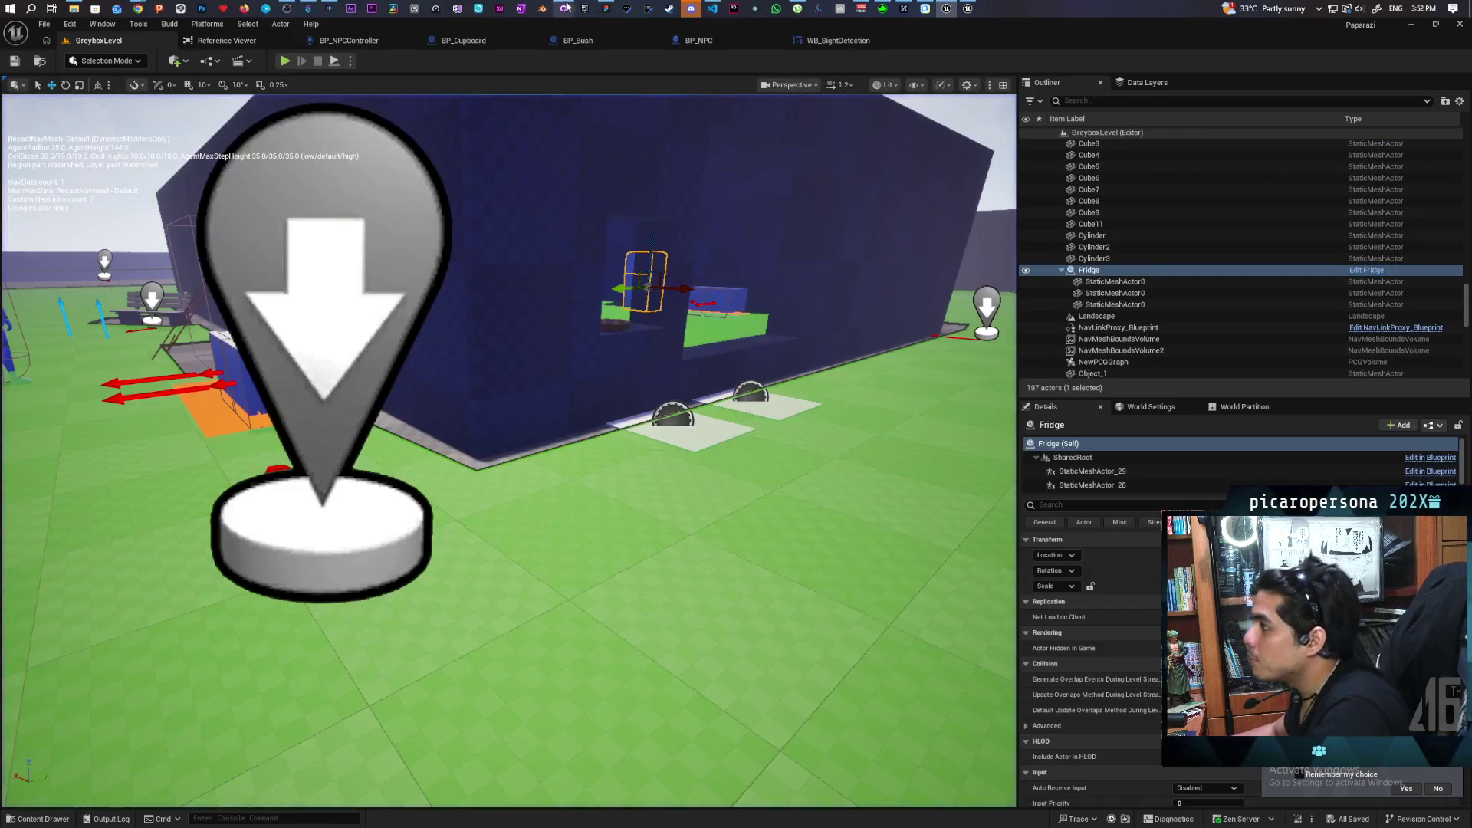
# Check the commit history, then review the Cupboard.uasset and BP_Cupboard.uasset diffs among the changes.
pyautogui.click(209, 153)
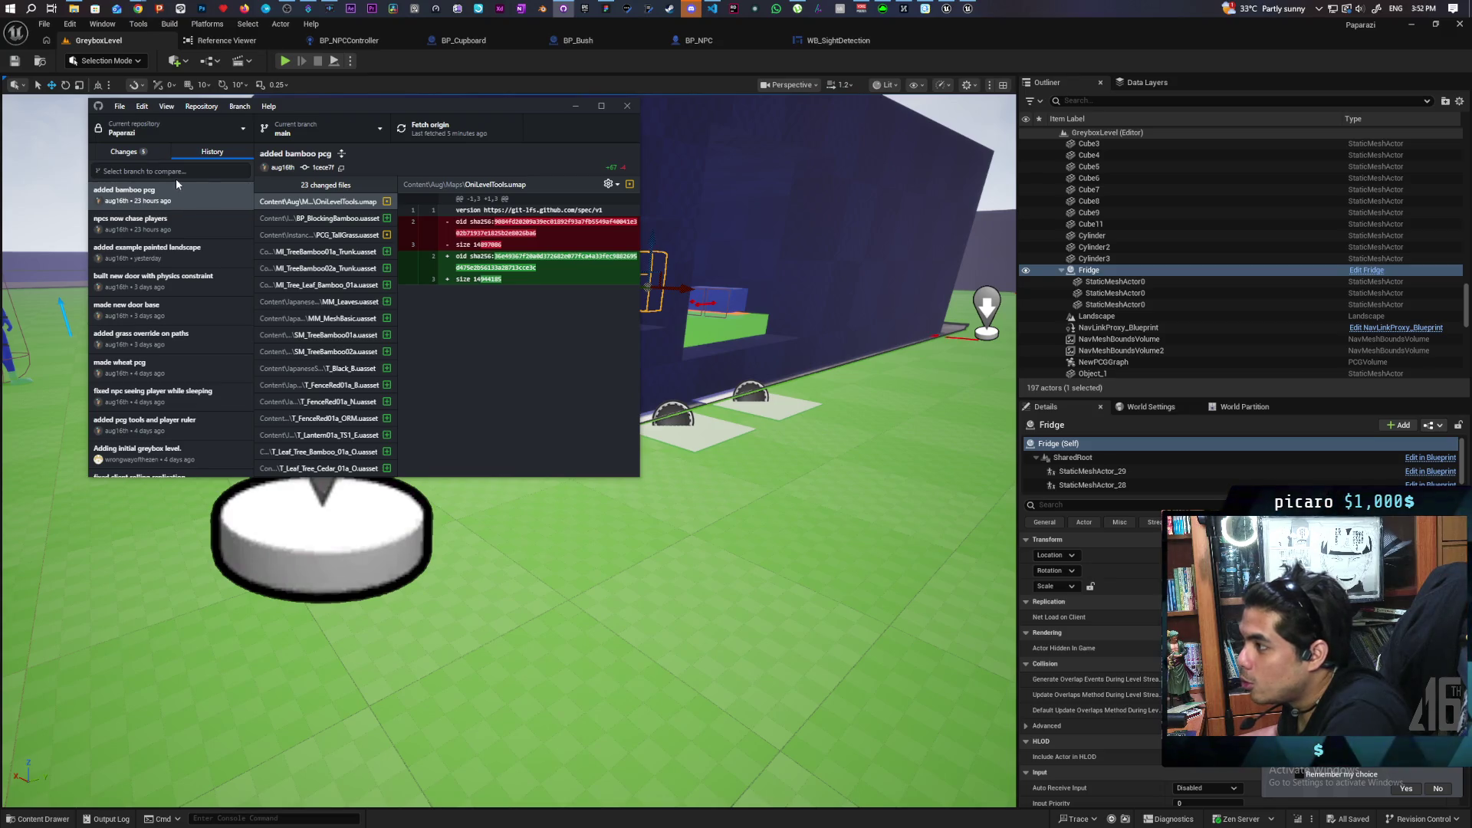
pyautogui.click(144, 152)
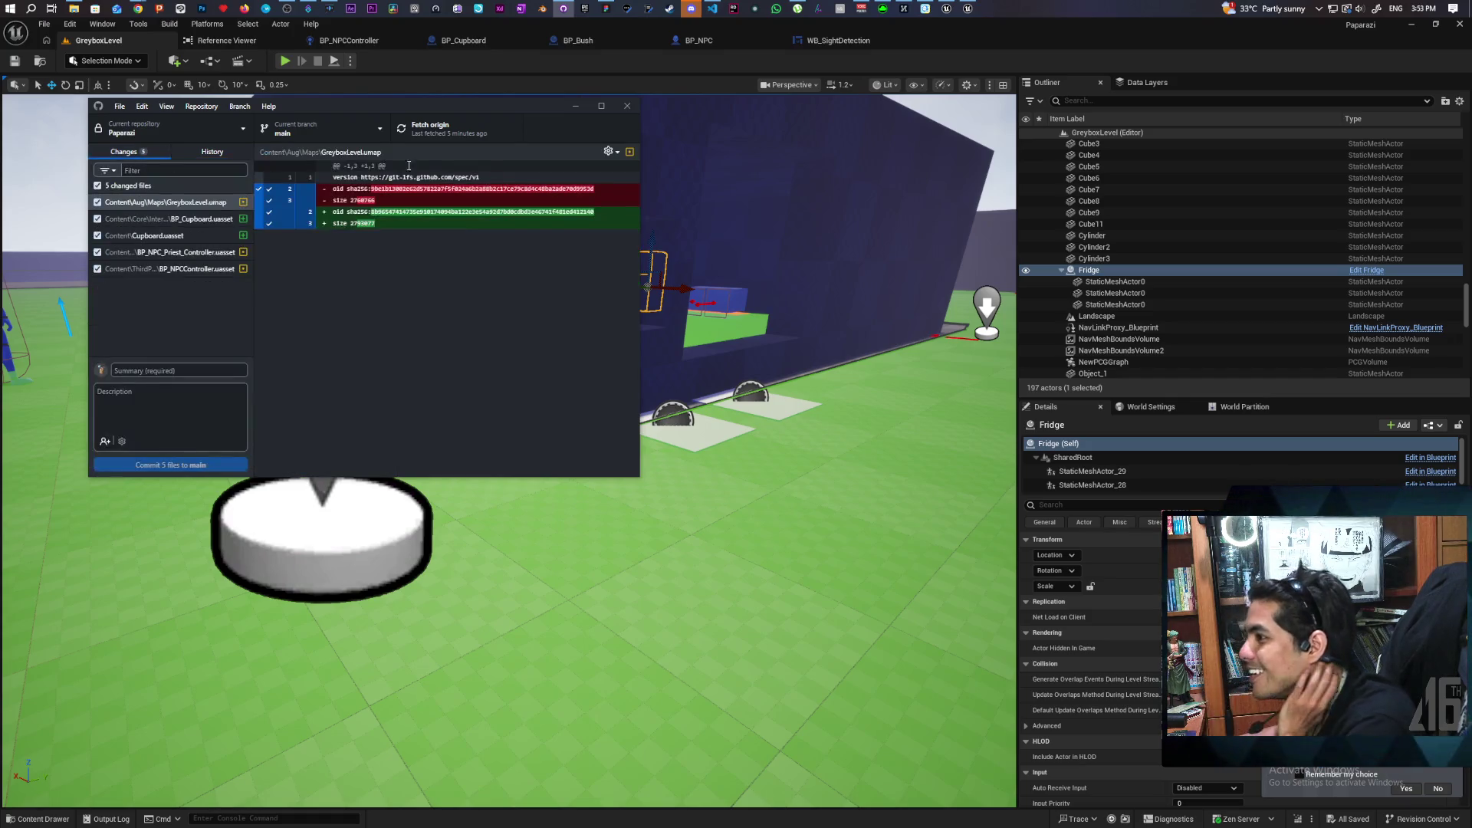
pyautogui.click(212, 234)
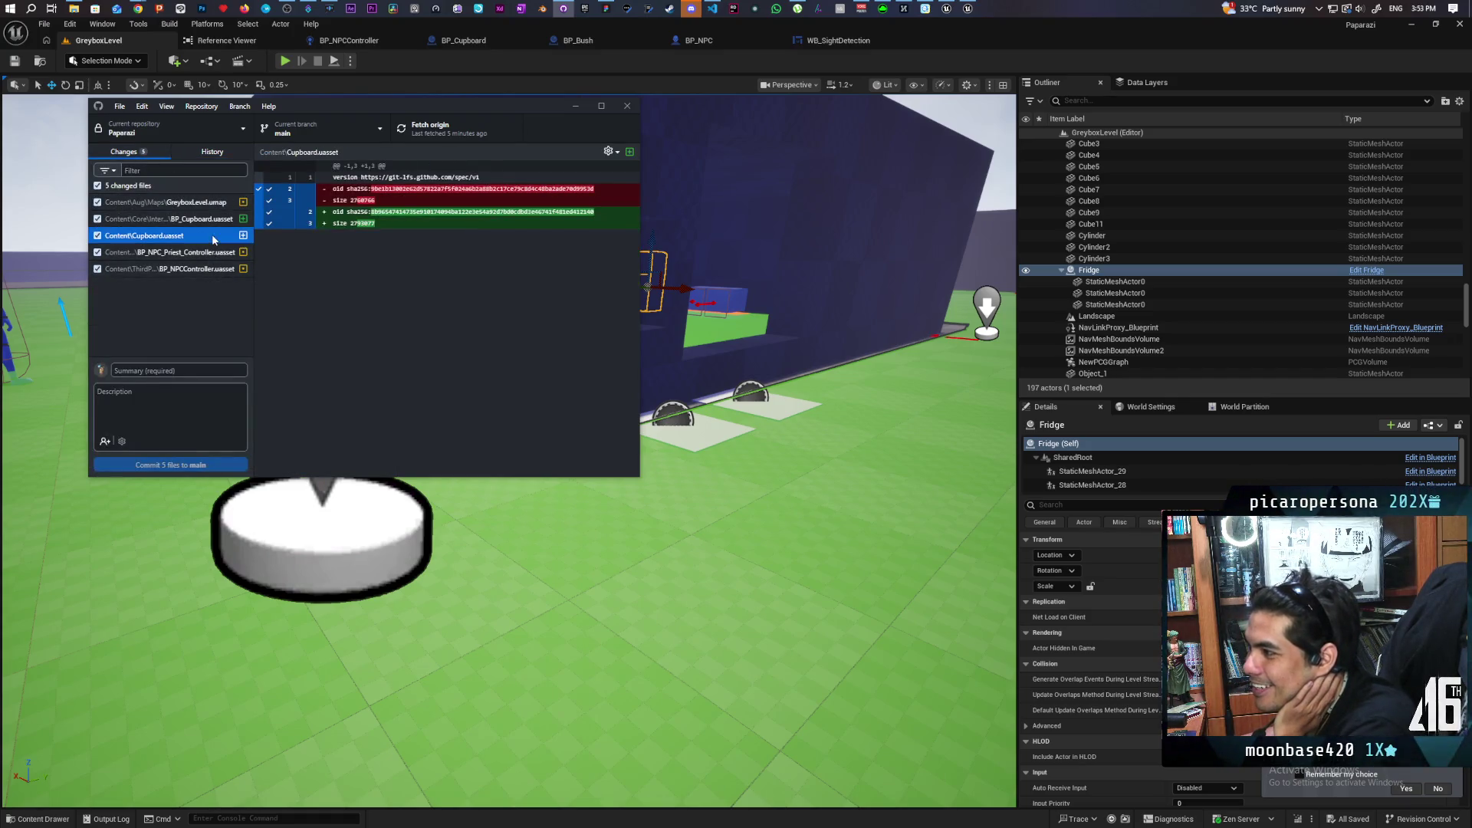
pyautogui.click(216, 220)
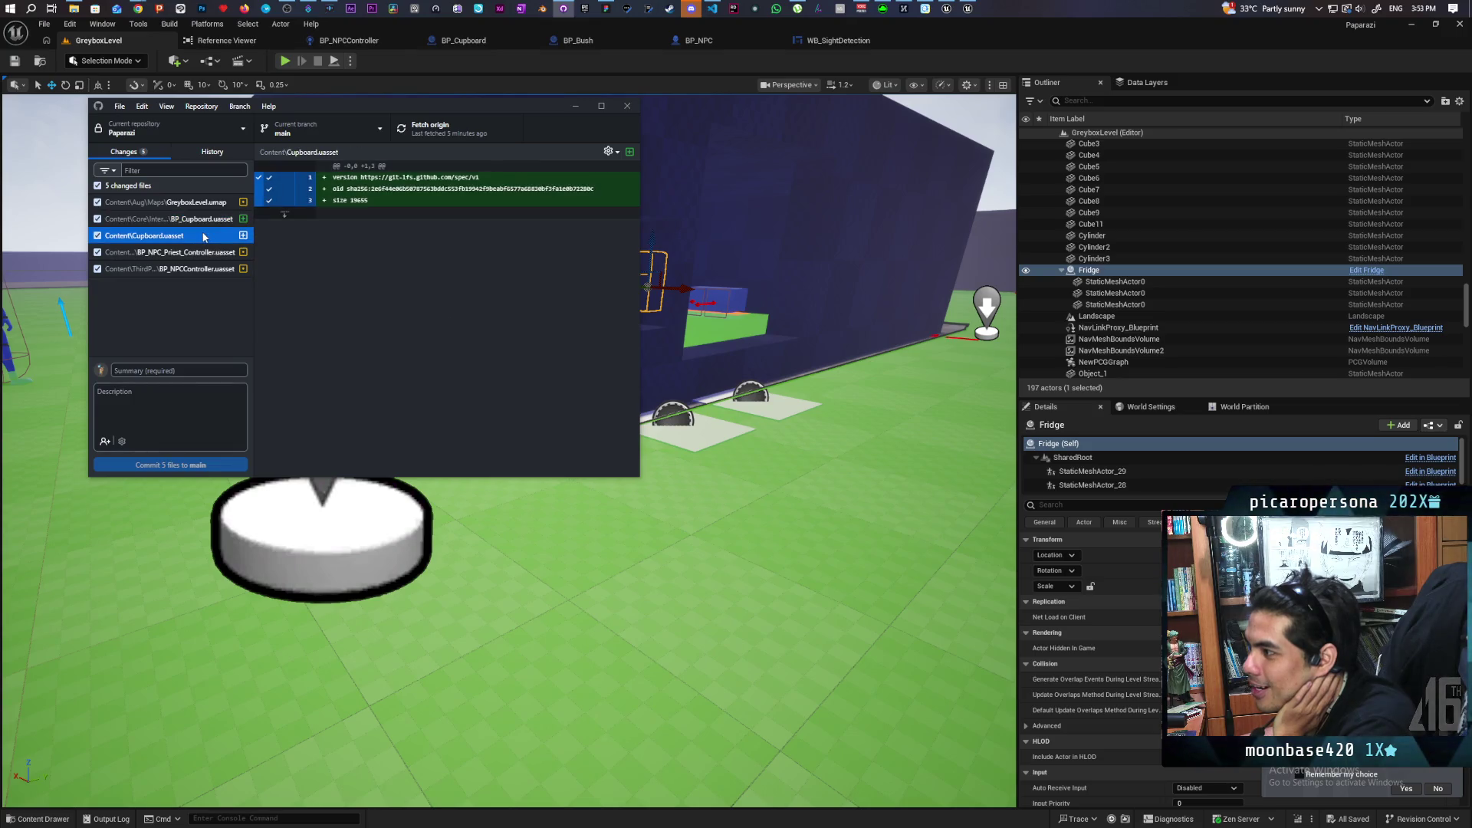
pyautogui.click(219, 222)
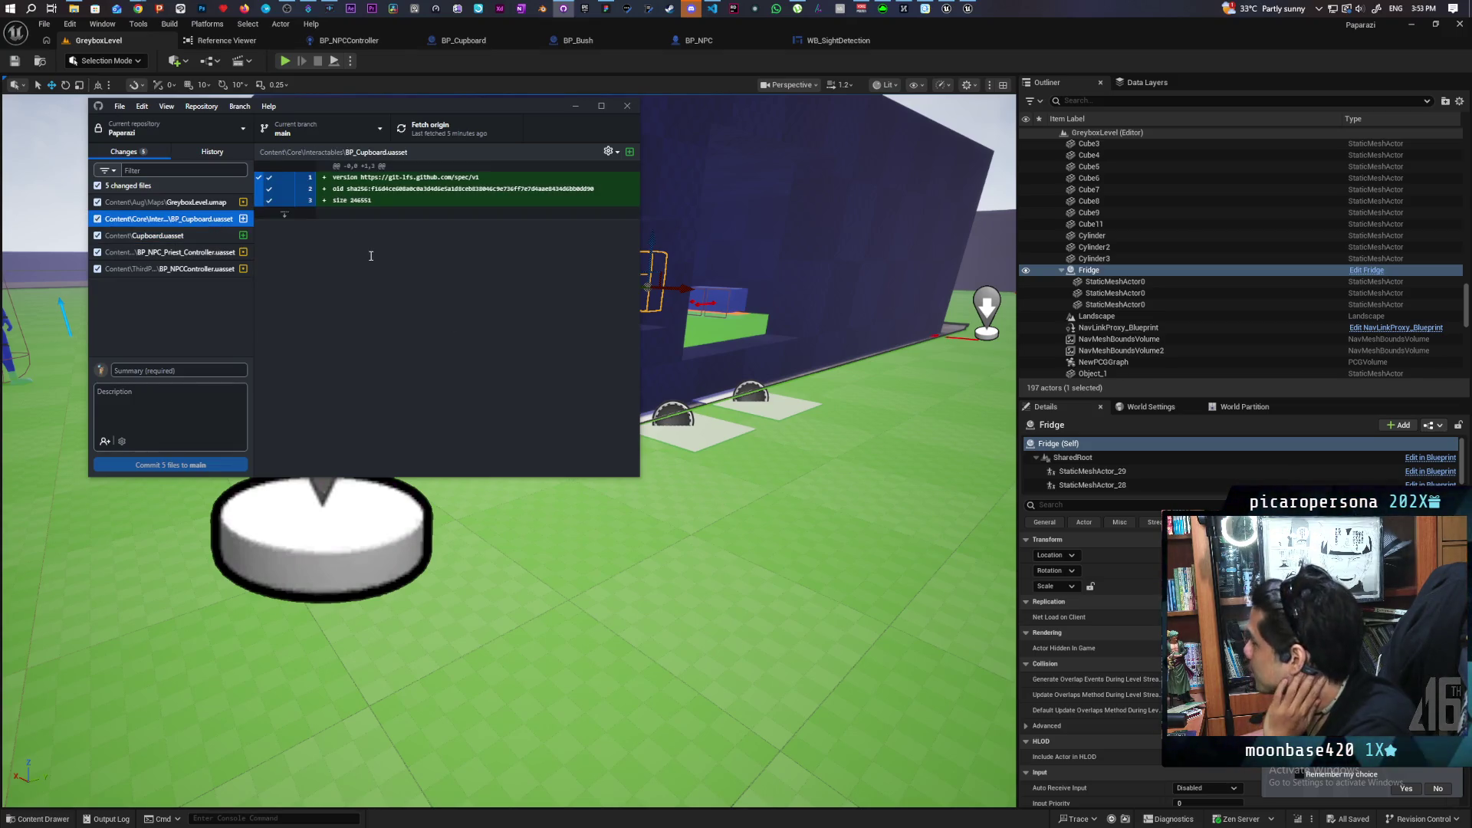
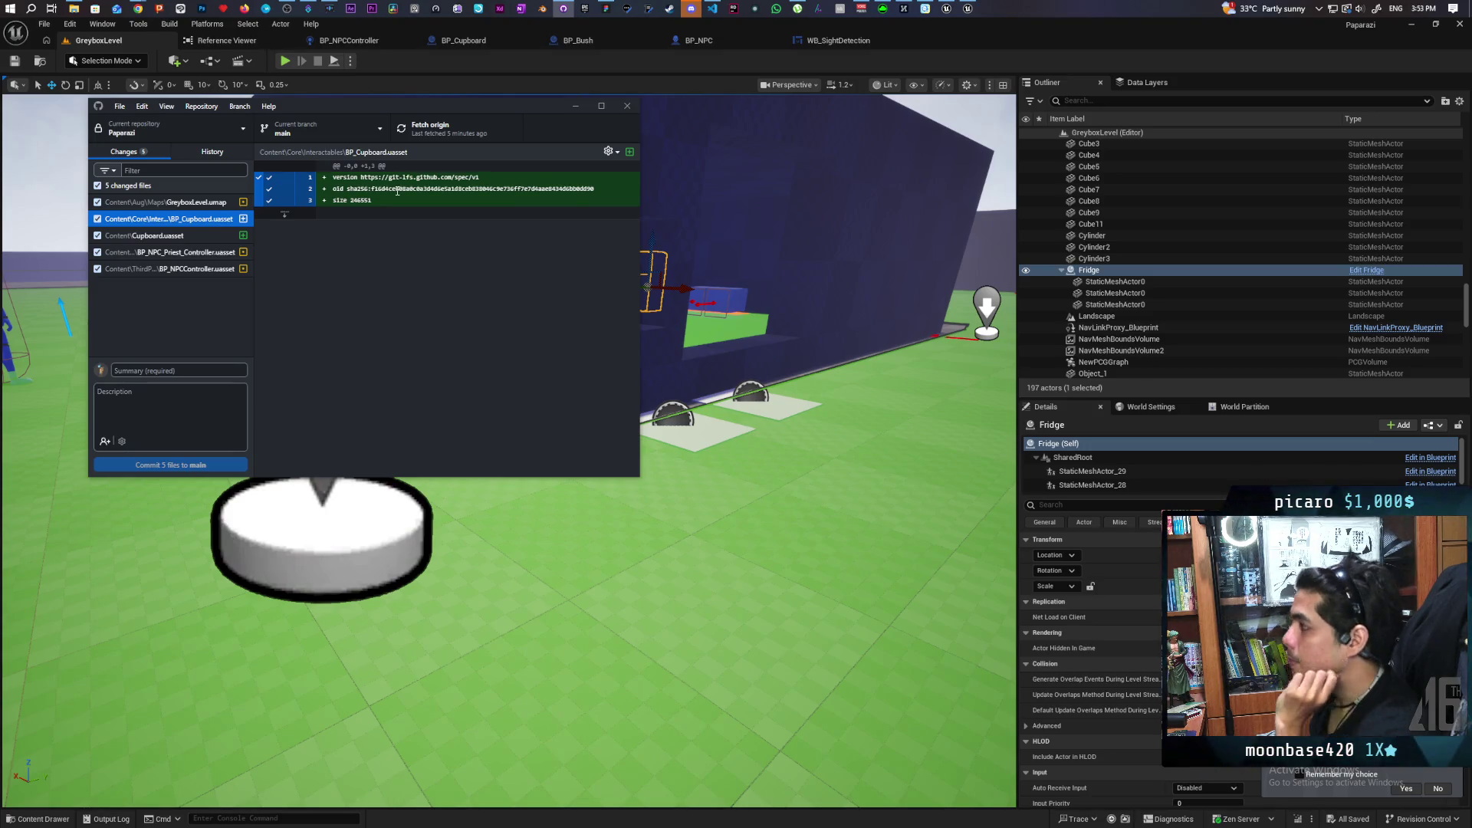
# Switch from GitHub Desktop to the Miro whiteboard showing the NPC chase flowchart.
pyautogui.click(605, 8)
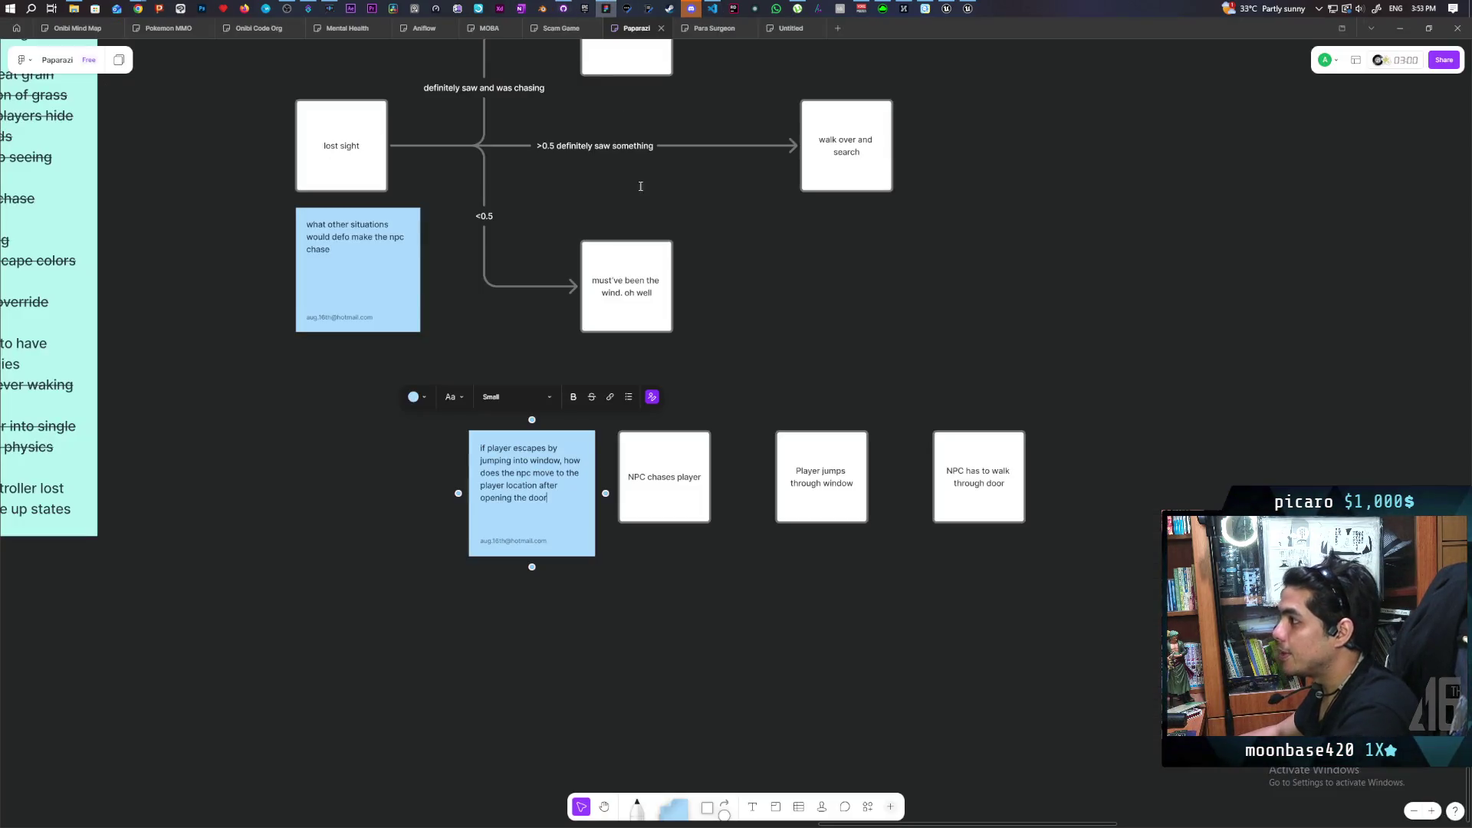
# Add a new square on empty canvas right of the visibility sketch and begin its label.
pyautogui.scroll(3, 764, 289)
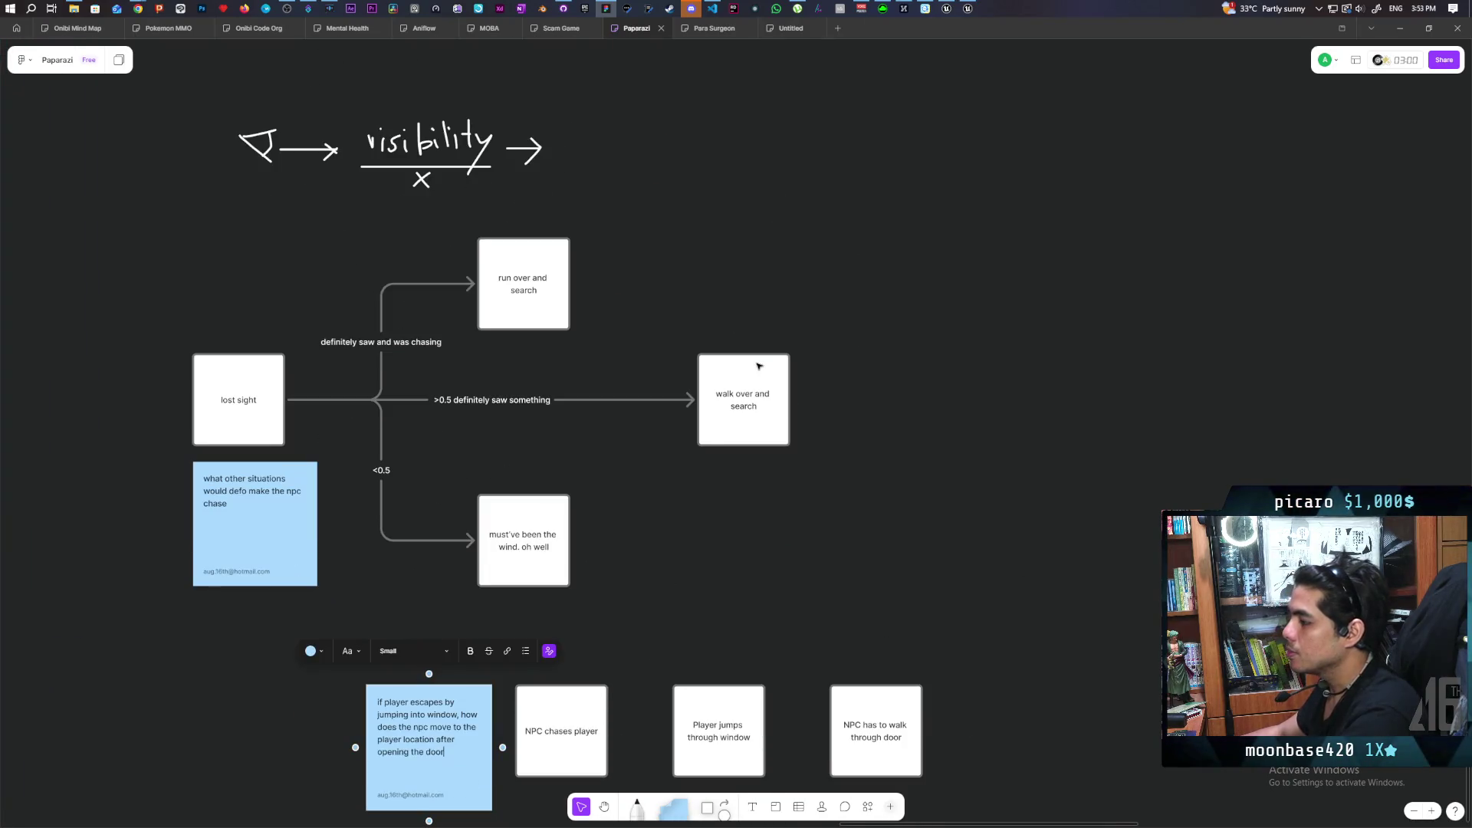
pyautogui.moveTo(762, 604)
pyautogui.mouseDown()
pyautogui.moveTo(687, 509)
pyautogui.moveTo(578, 430)
pyautogui.moveTo(724, 402)
pyautogui.mouseUp()
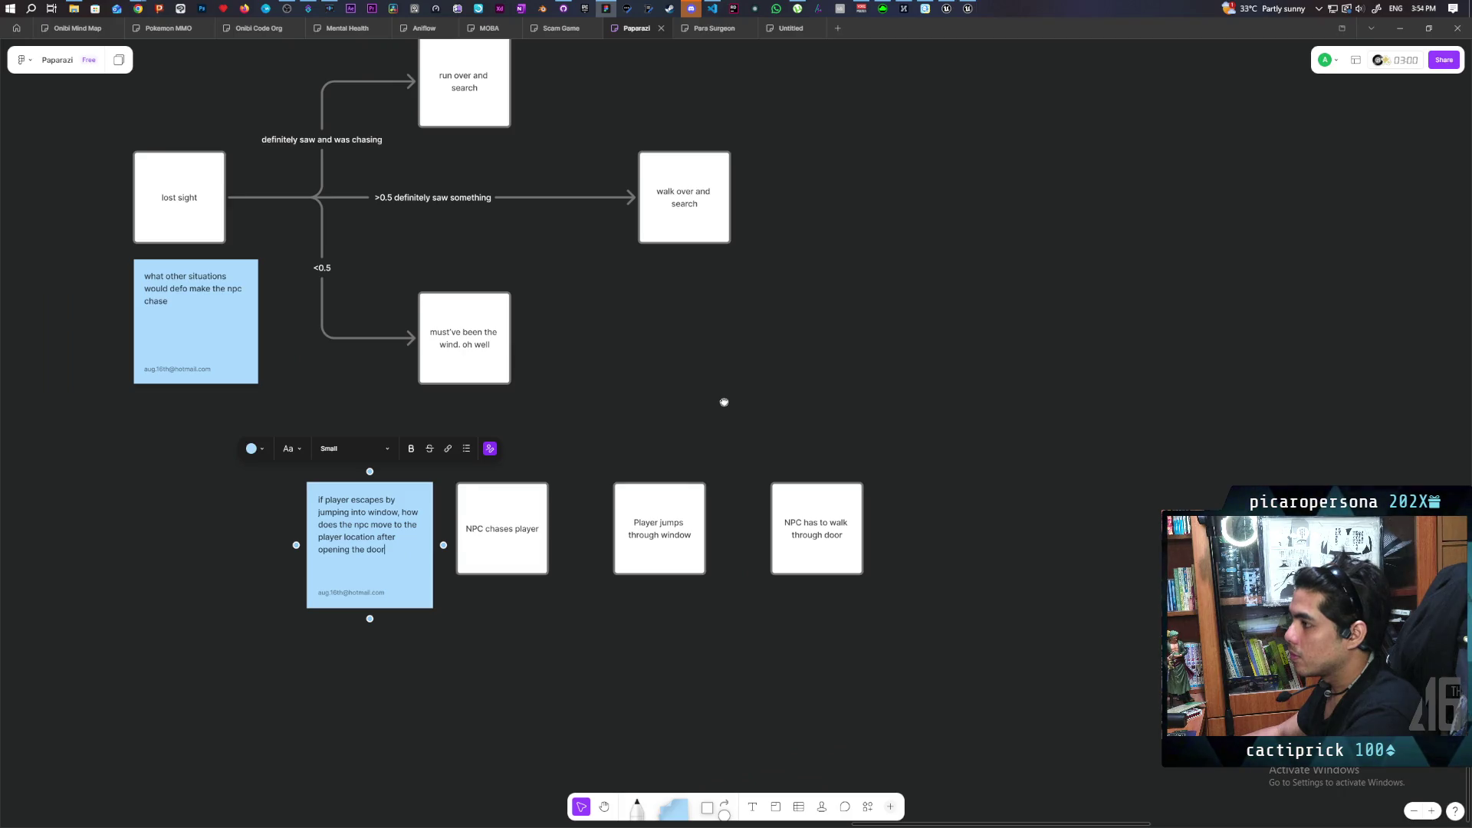
pyautogui.scroll(5, 724, 402)
pyautogui.hscroll(5, 724, 402)
pyautogui.moveTo(764, 567)
pyautogui.mouseDown()
pyautogui.moveTo(542, 595)
pyautogui.moveTo(690, 463)
pyautogui.moveTo(841, 493)
pyautogui.moveTo(789, 486)
pyautogui.mouseUp()
pyautogui.moveTo(706, 798); pyautogui.dragTo(746, 276)
pyautogui.write('o')
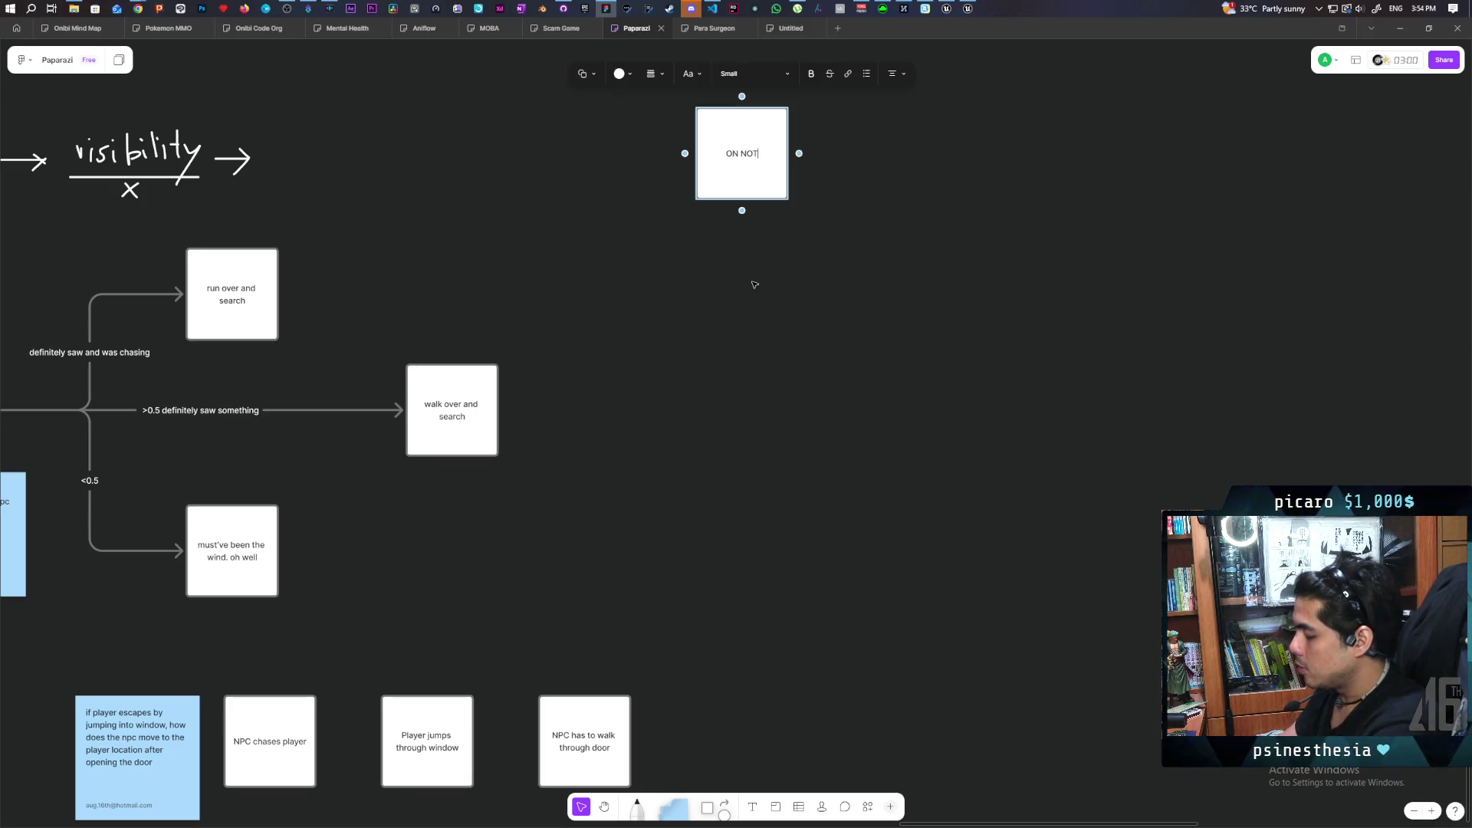
# Retype the square's all-caps label as 'On Noticed' in title case.
pyautogui.click(755, 285)
pyautogui.press('capslock')
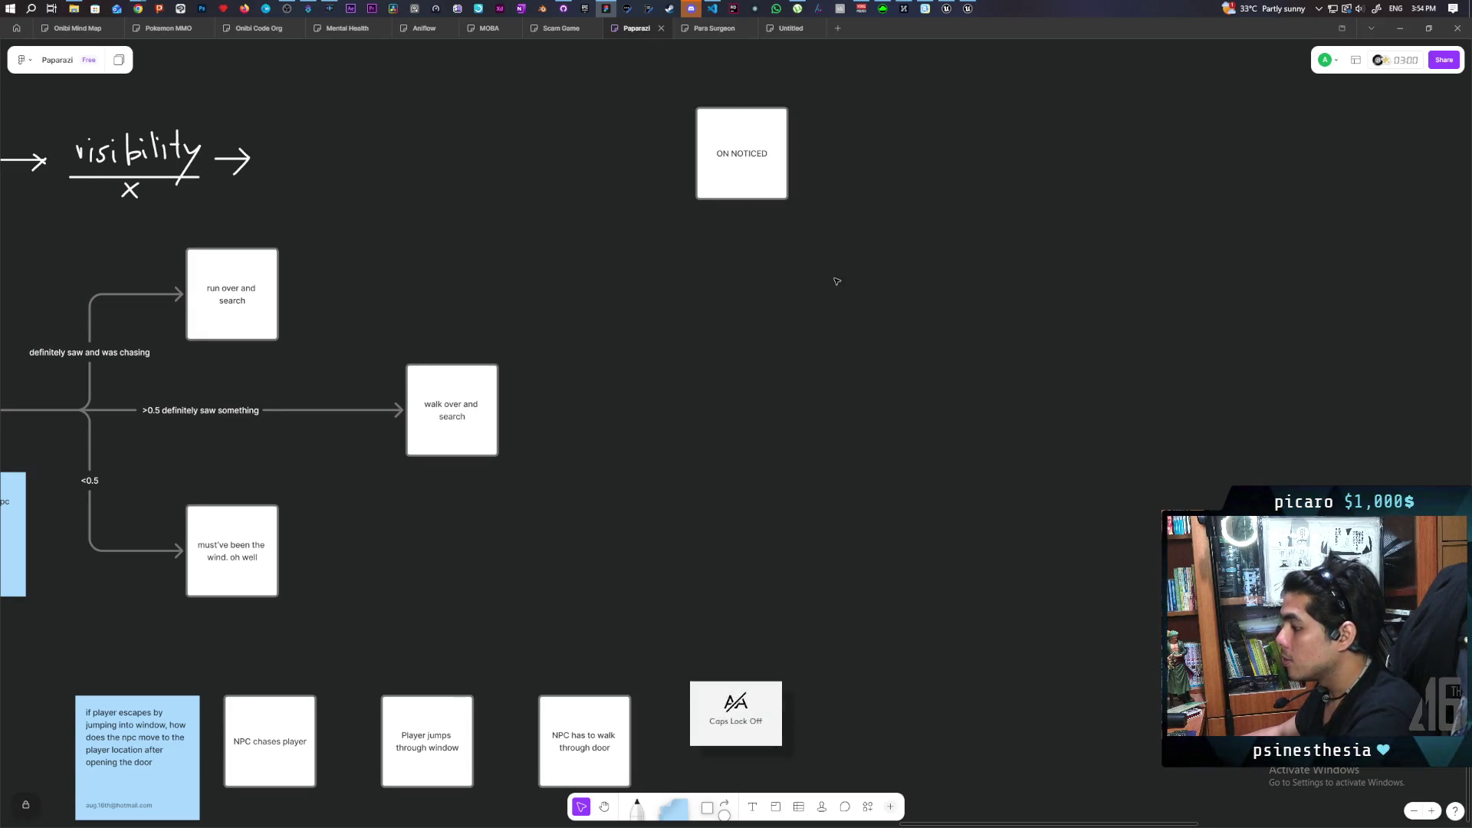
pyautogui.scroll(3, 751, 281)
pyautogui.doubleClick(674, 276)
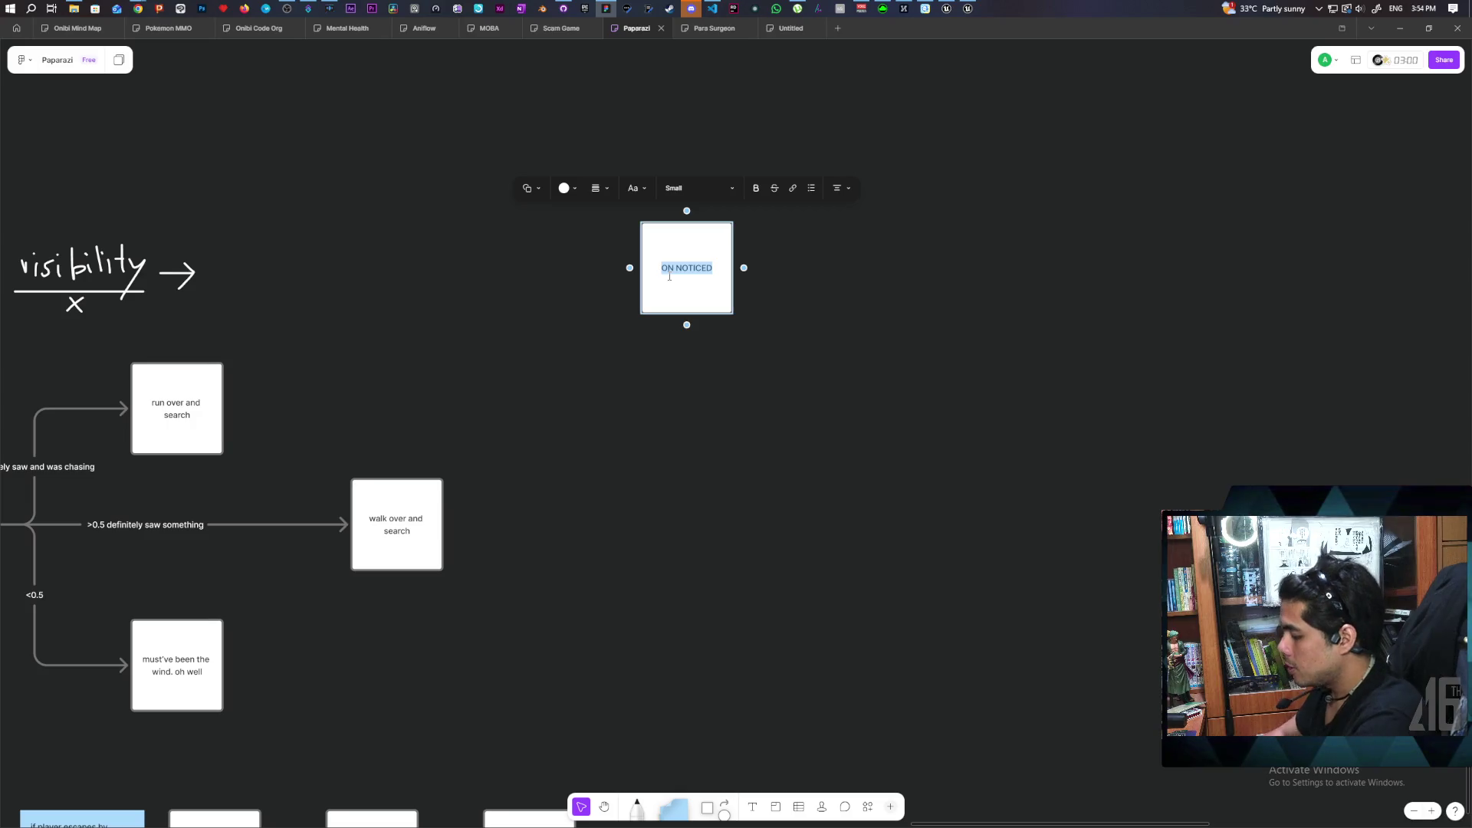
pyautogui.write('On Noticed')
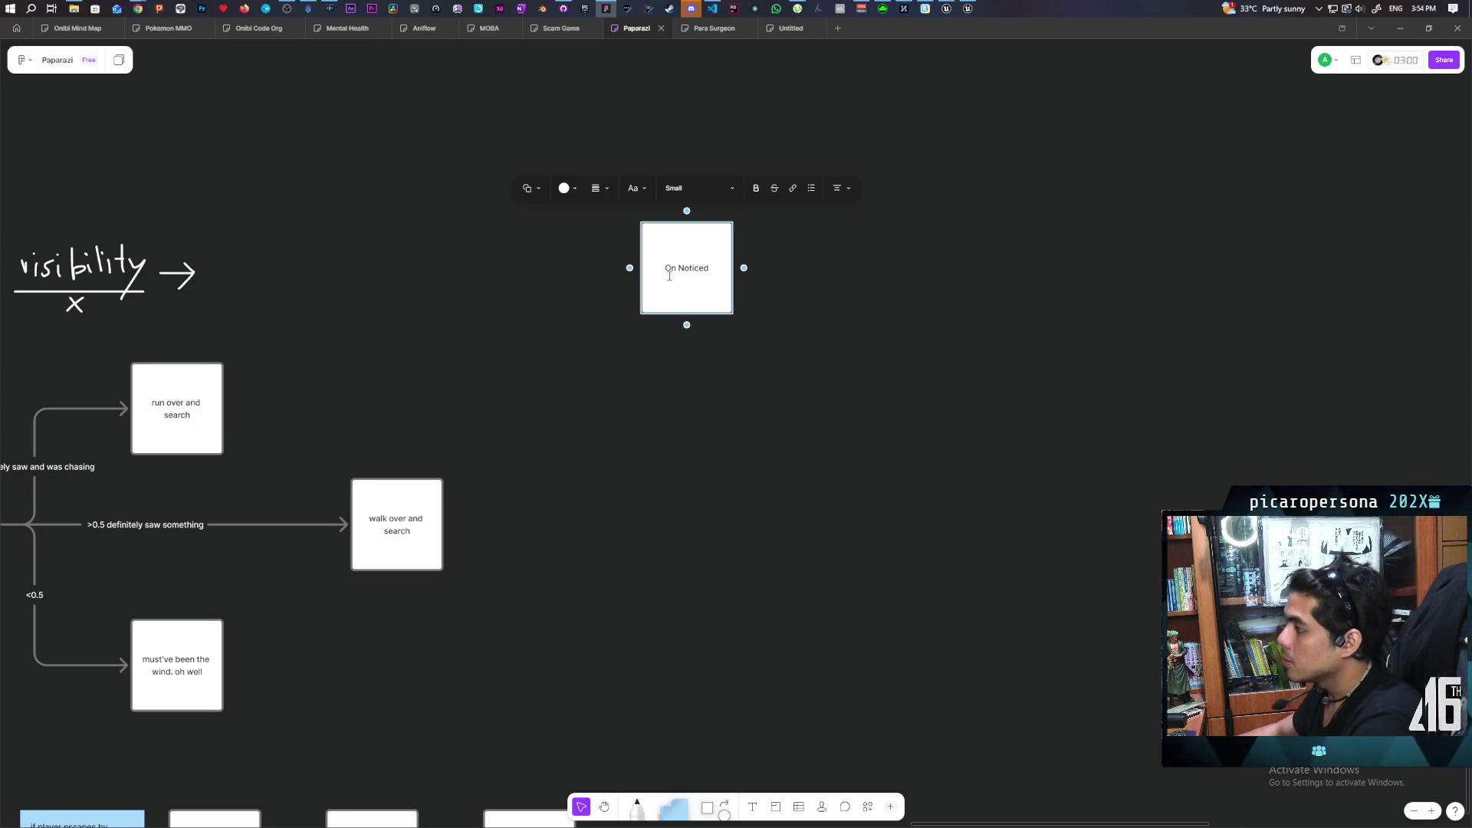
pyautogui.press('Escape')
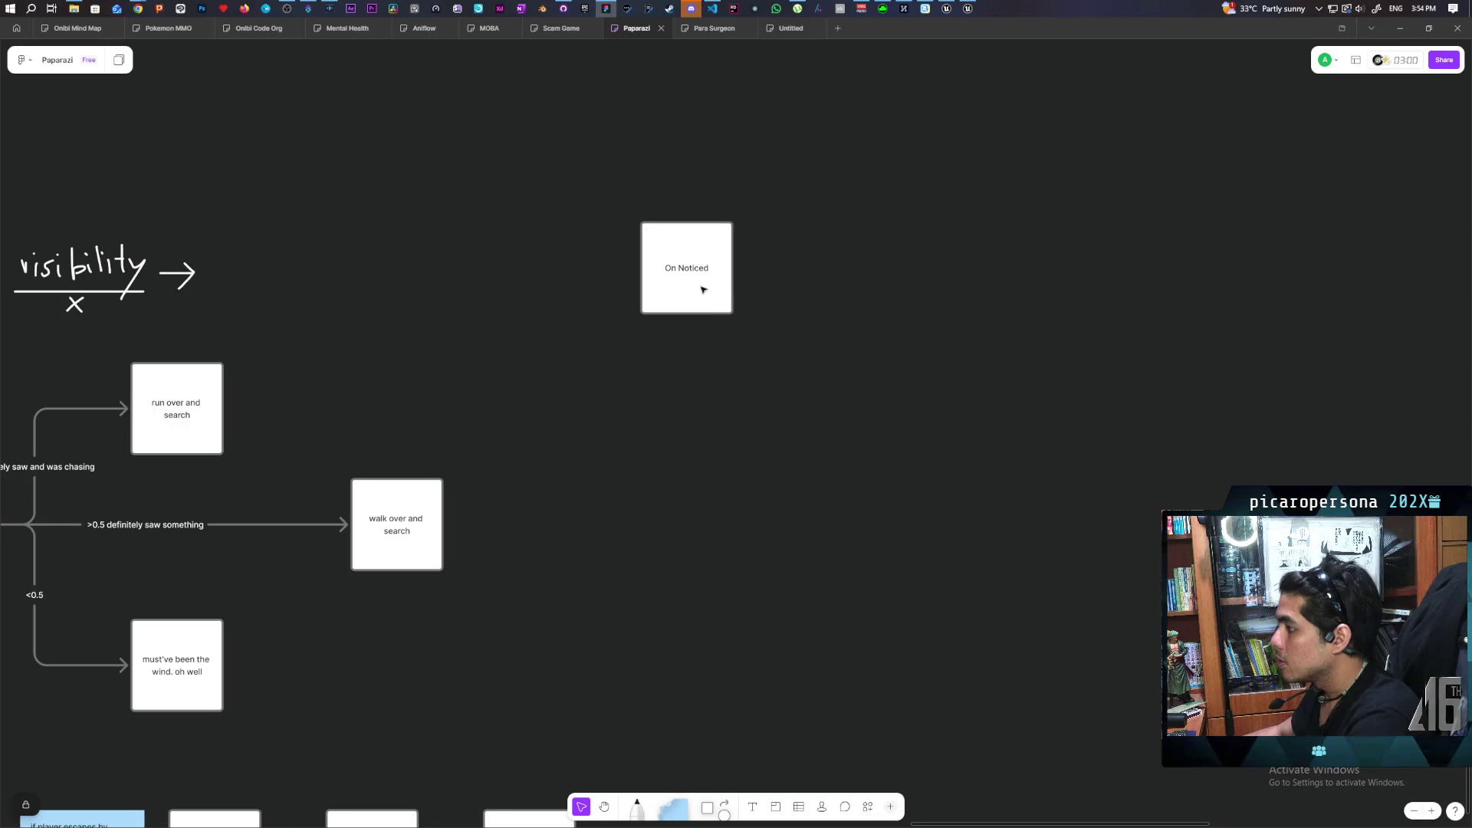
# Move the On Noticed square higher and add a connected box after it.
pyautogui.hscroll(2, 795, 381)
pyautogui.click(611, 310)
pyautogui.moveTo(612, 311); pyautogui.dragTo(602, 227)
pyautogui.click(697, 305)
pyautogui.click(628, 237)
pyautogui.scroll(2, 704, 349)
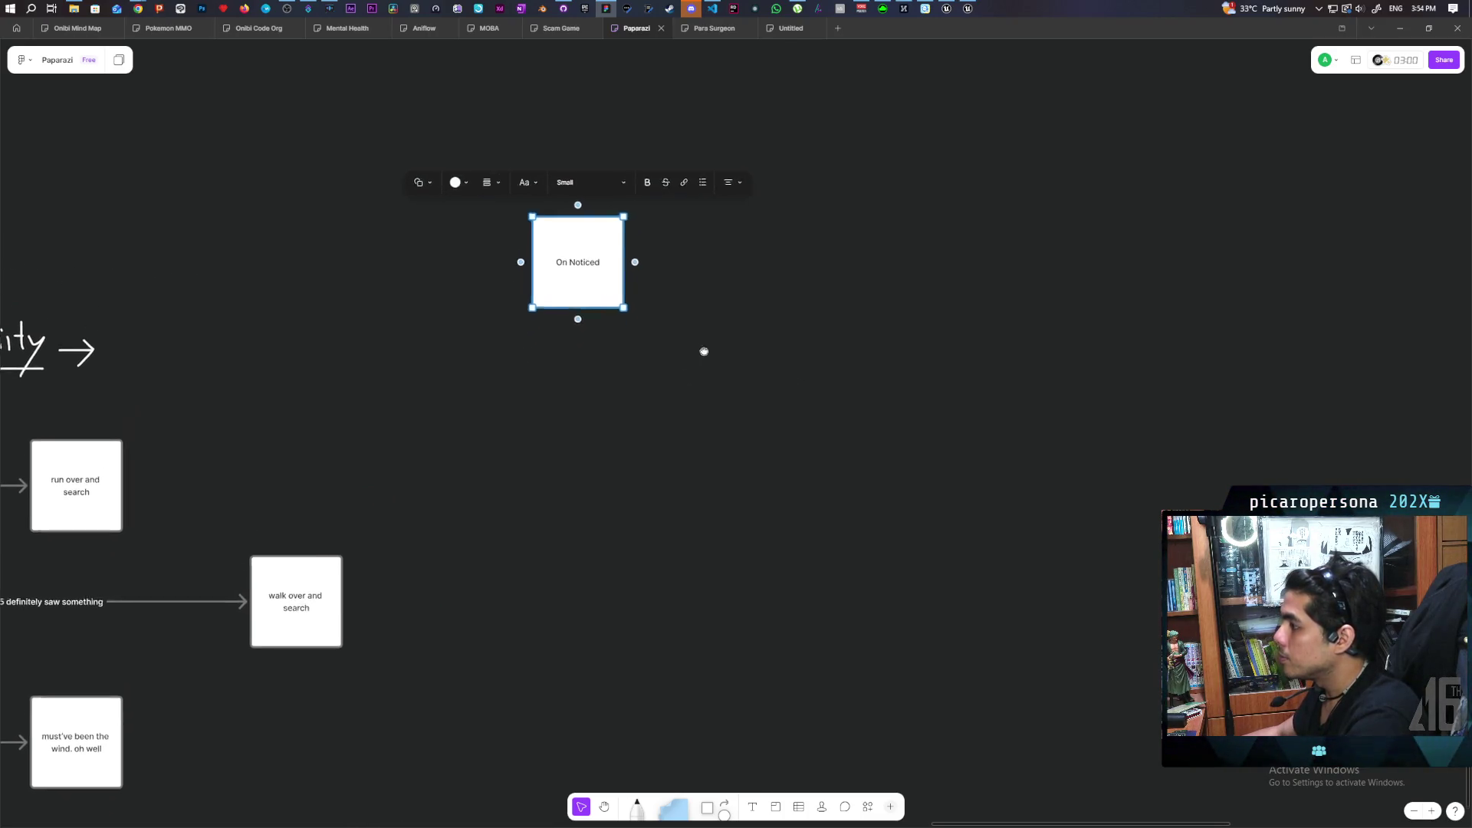
pyautogui.click(624, 322)
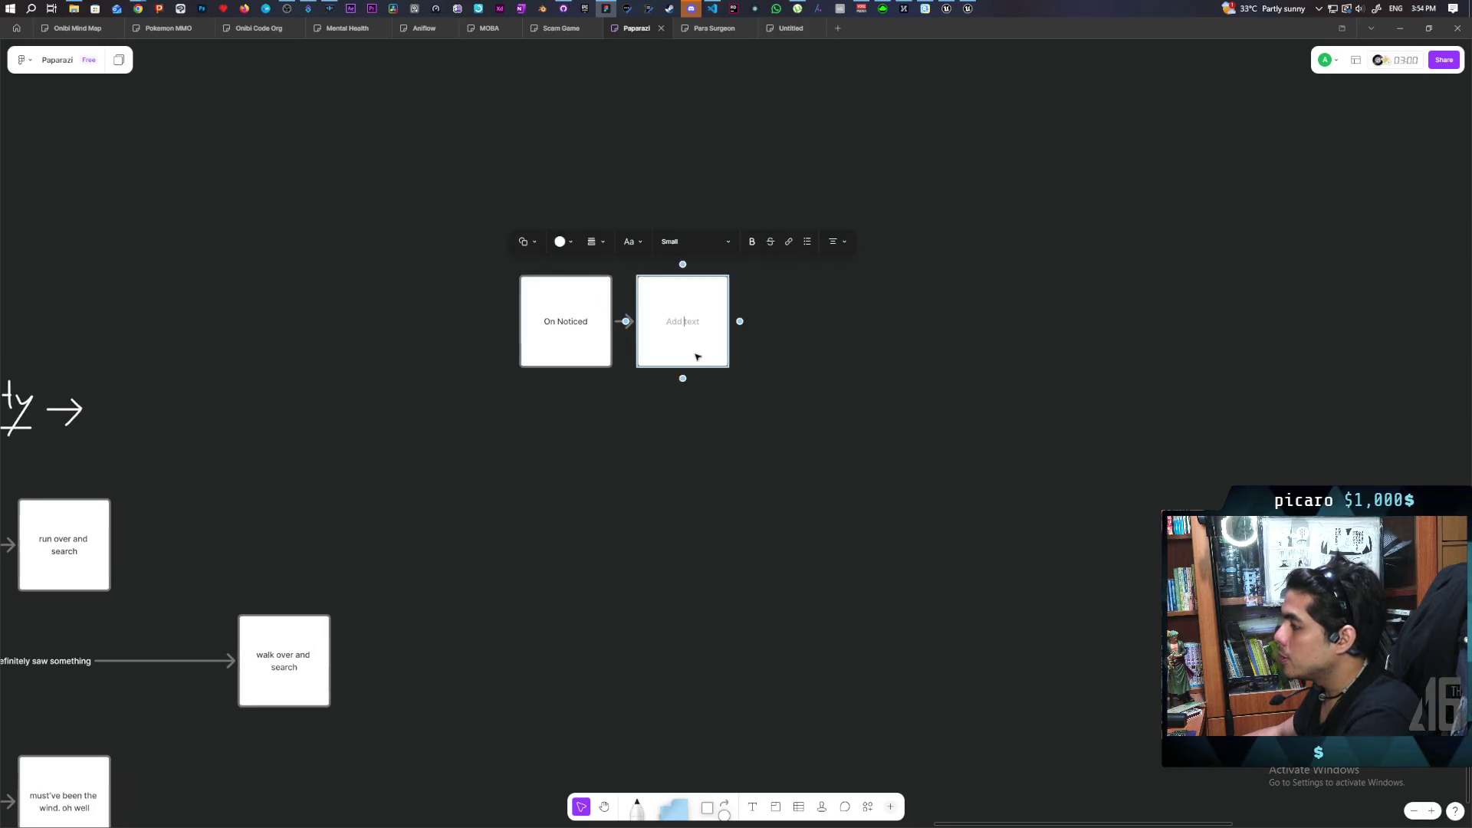
# Place the new box above On Noticed, then add a second box below labelled 'Lost Sight'.
pyautogui.moveTo(683, 341); pyautogui.dragTo(789, 157)
pyautogui.click(602, 357)
pyautogui.click(622, 322)
pyautogui.moveTo(671, 346)
pyautogui.mouseDown()
pyautogui.moveTo(745, 387)
pyautogui.moveTo(762, 481)
pyautogui.mouseUp()
pyautogui.click(772, 460)
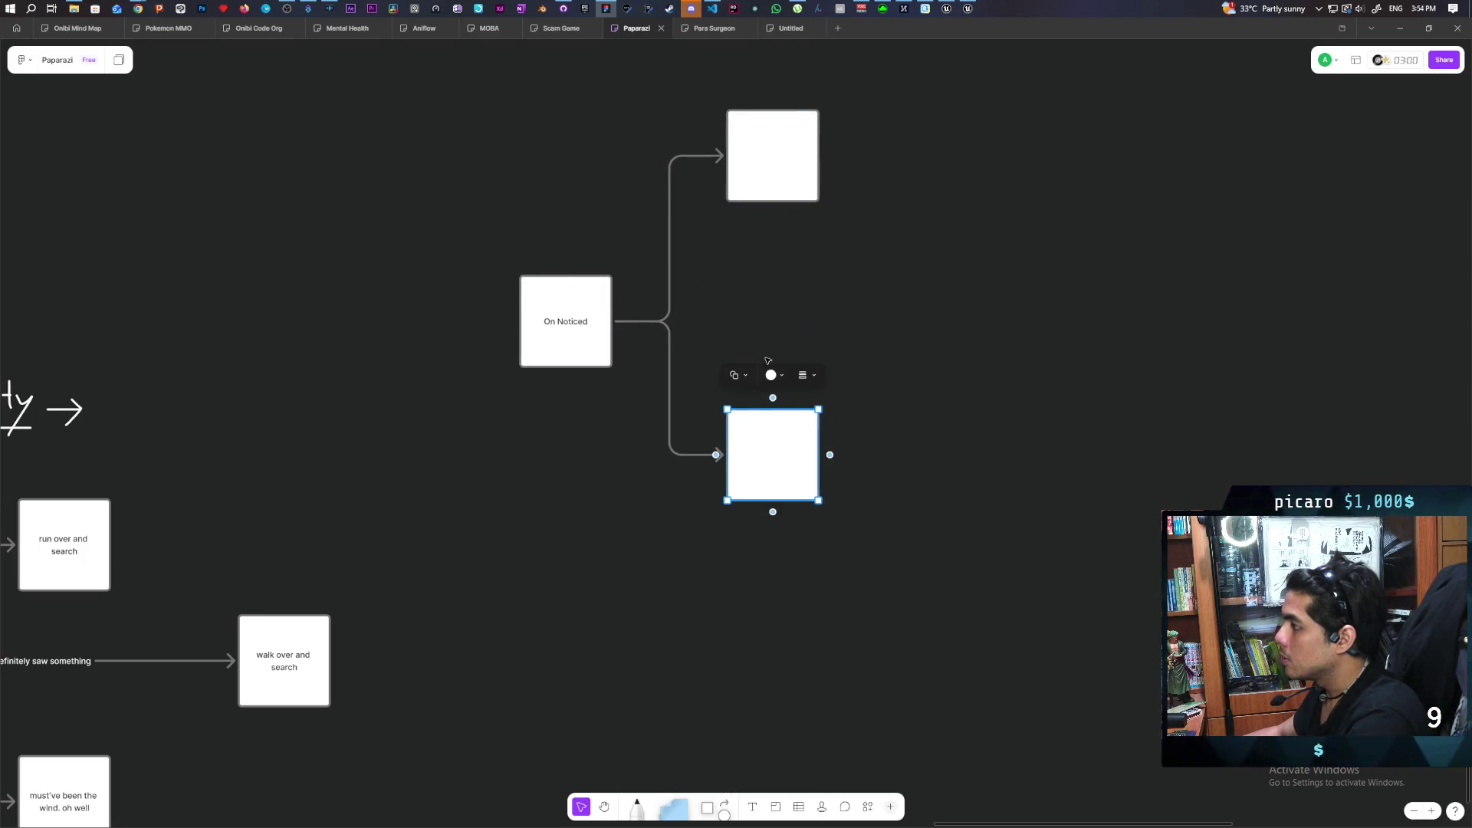
pyautogui.write('Lost Sight')
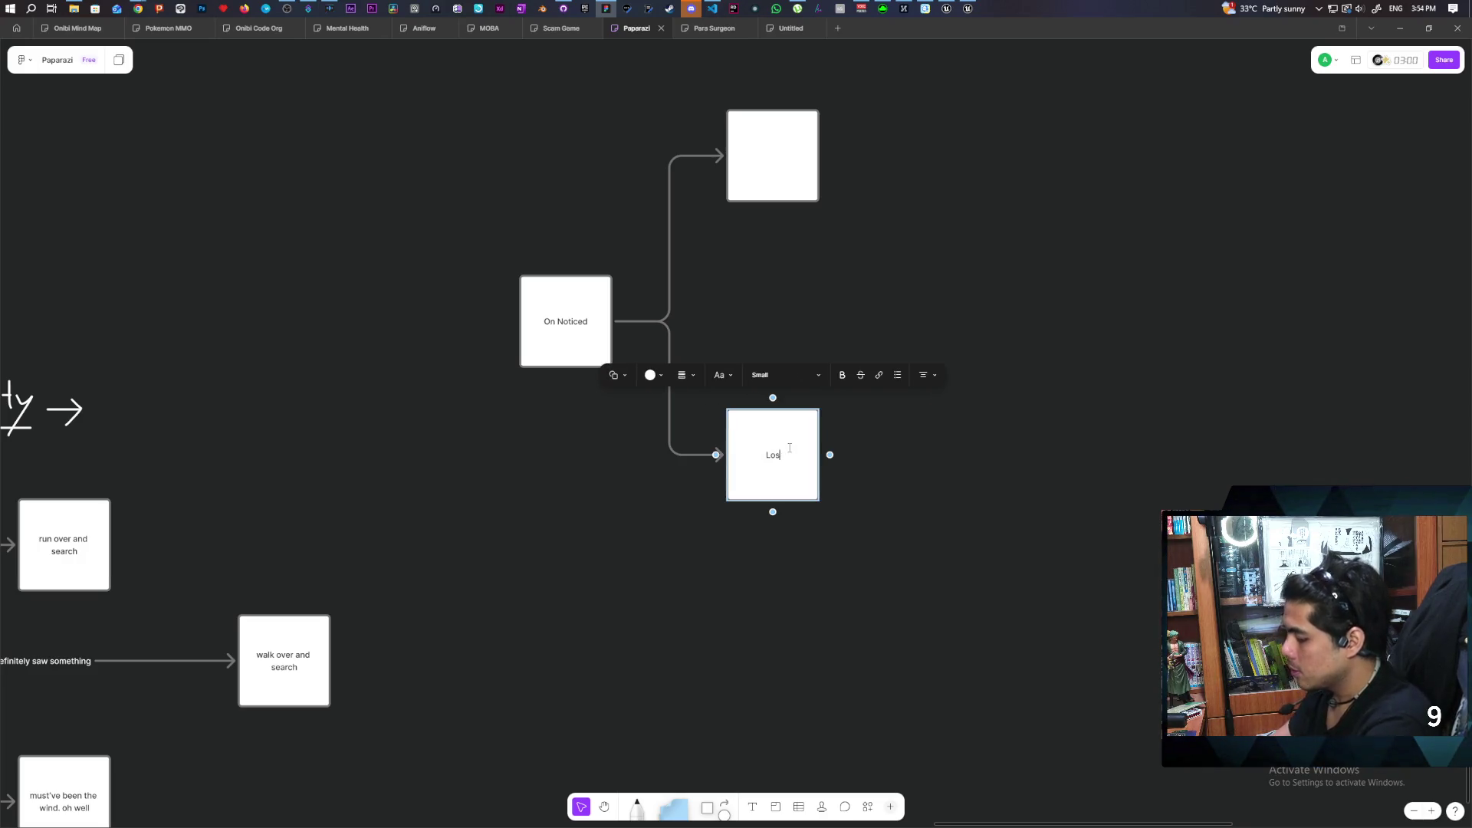
pyautogui.click(848, 526)
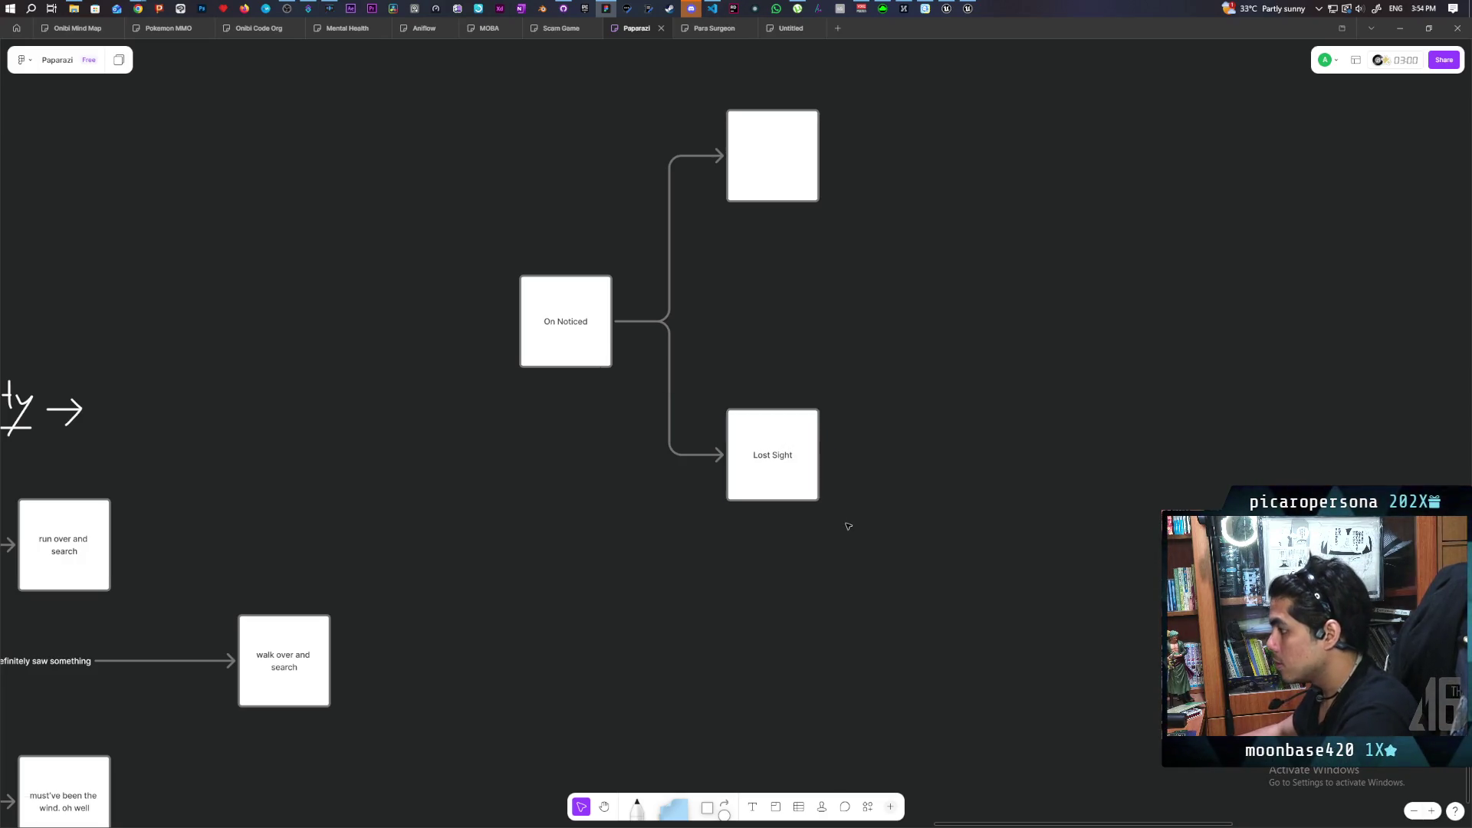
# Label the upper box 'Chase', correcting it from 'Realize'.
pyautogui.doubleClick(772, 154)
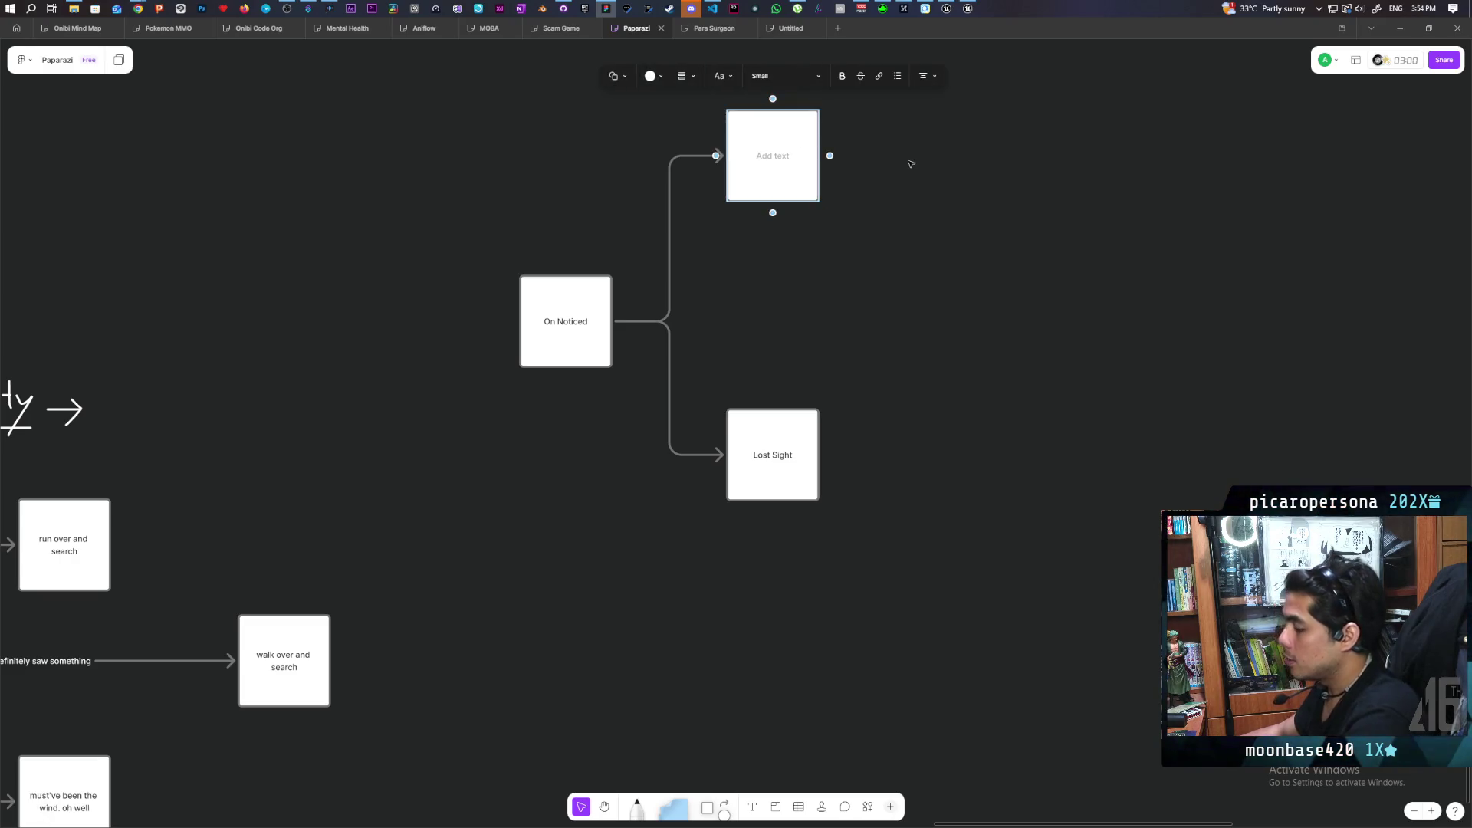
pyautogui.write('Realize')
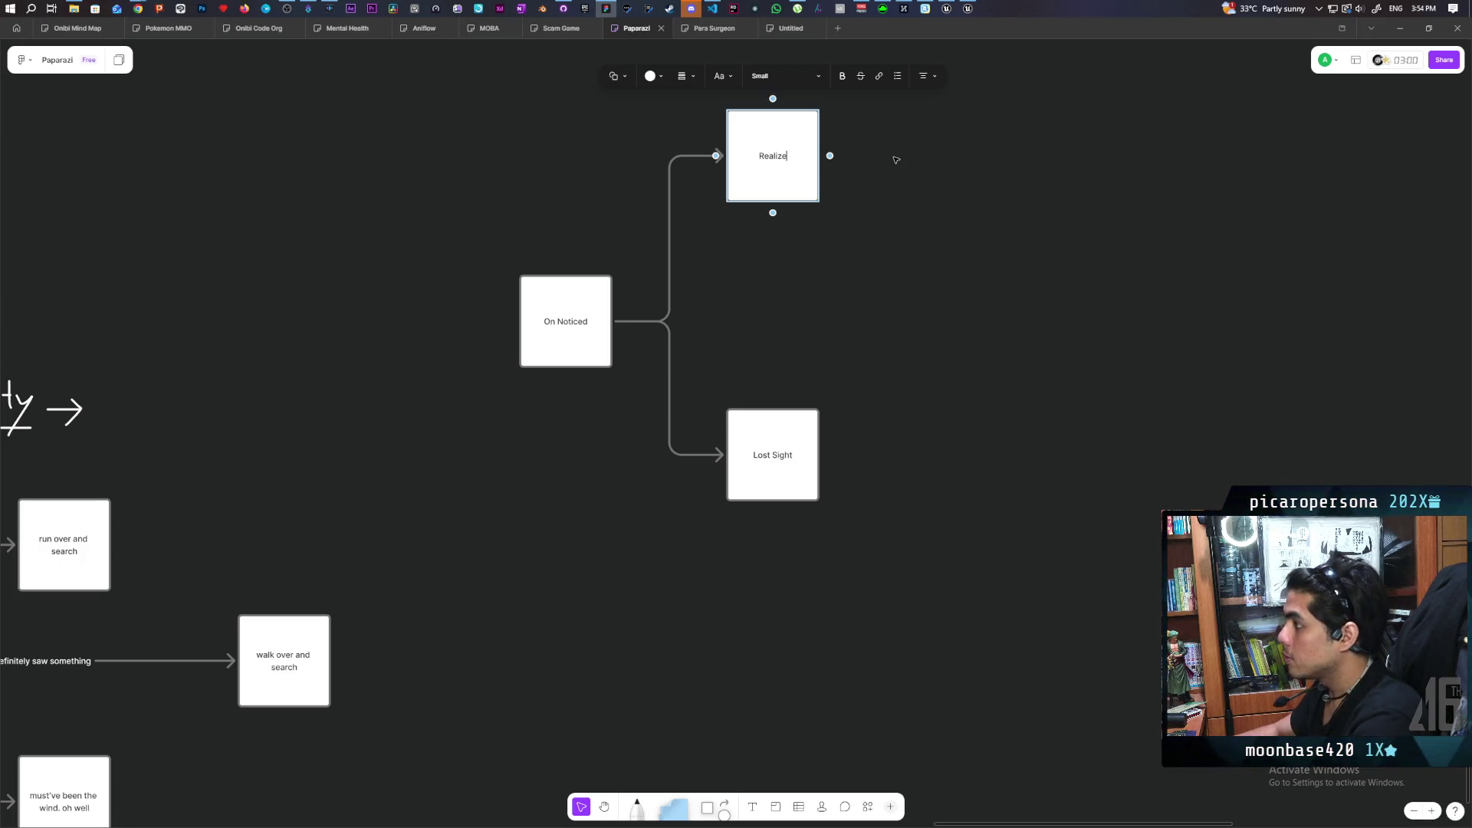
pyautogui.click(930, 302)
pyautogui.moveTo(917, 273)
pyautogui.mouseDown()
pyautogui.moveTo(842, 346)
pyautogui.moveTo(881, 377)
pyautogui.mouseUp()
pyautogui.doubleClick(792, 254)
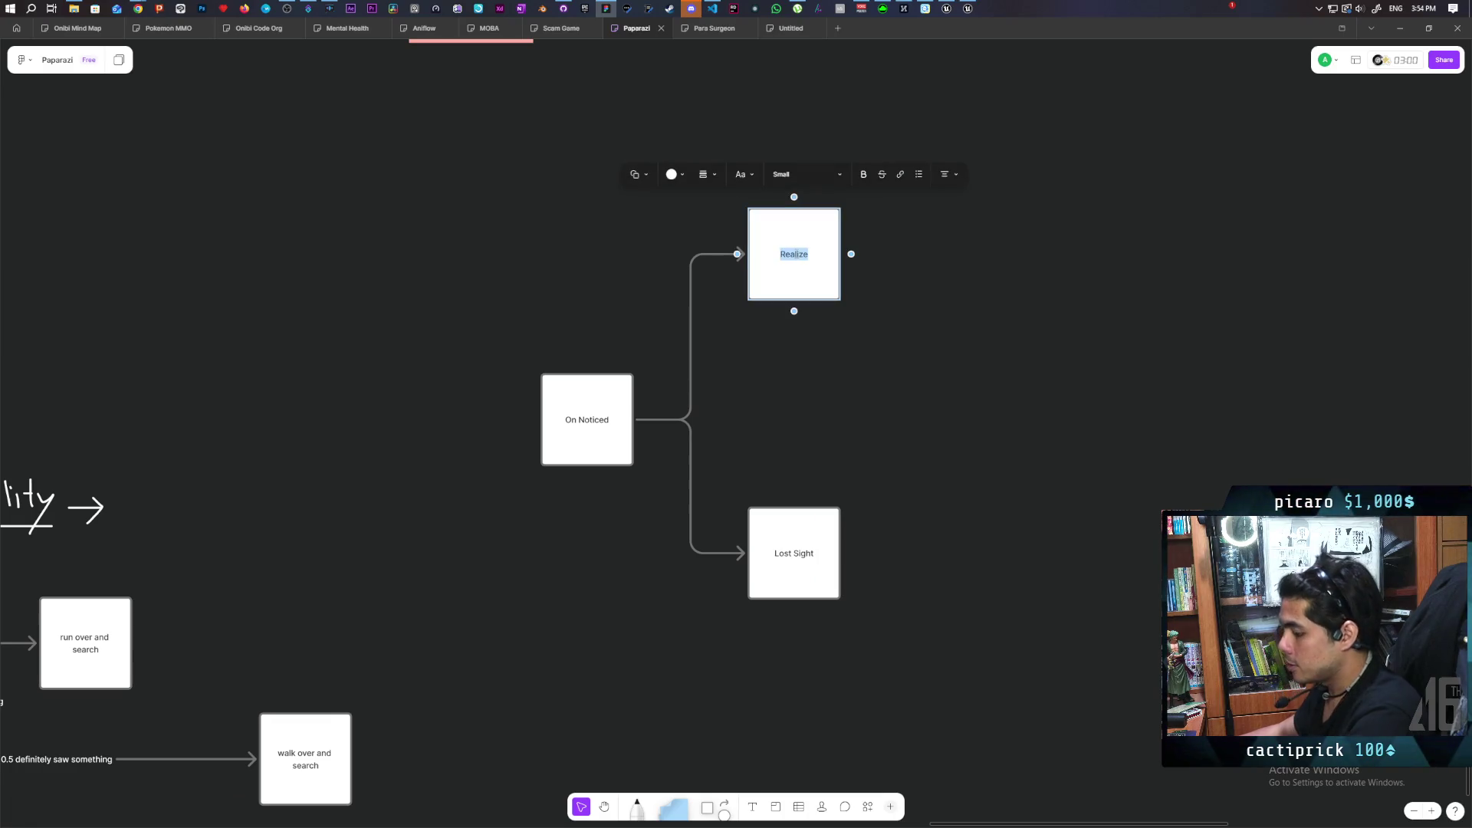
pyautogui.click(749, 483)
pyautogui.click(798, 537)
pyautogui.click(805, 392)
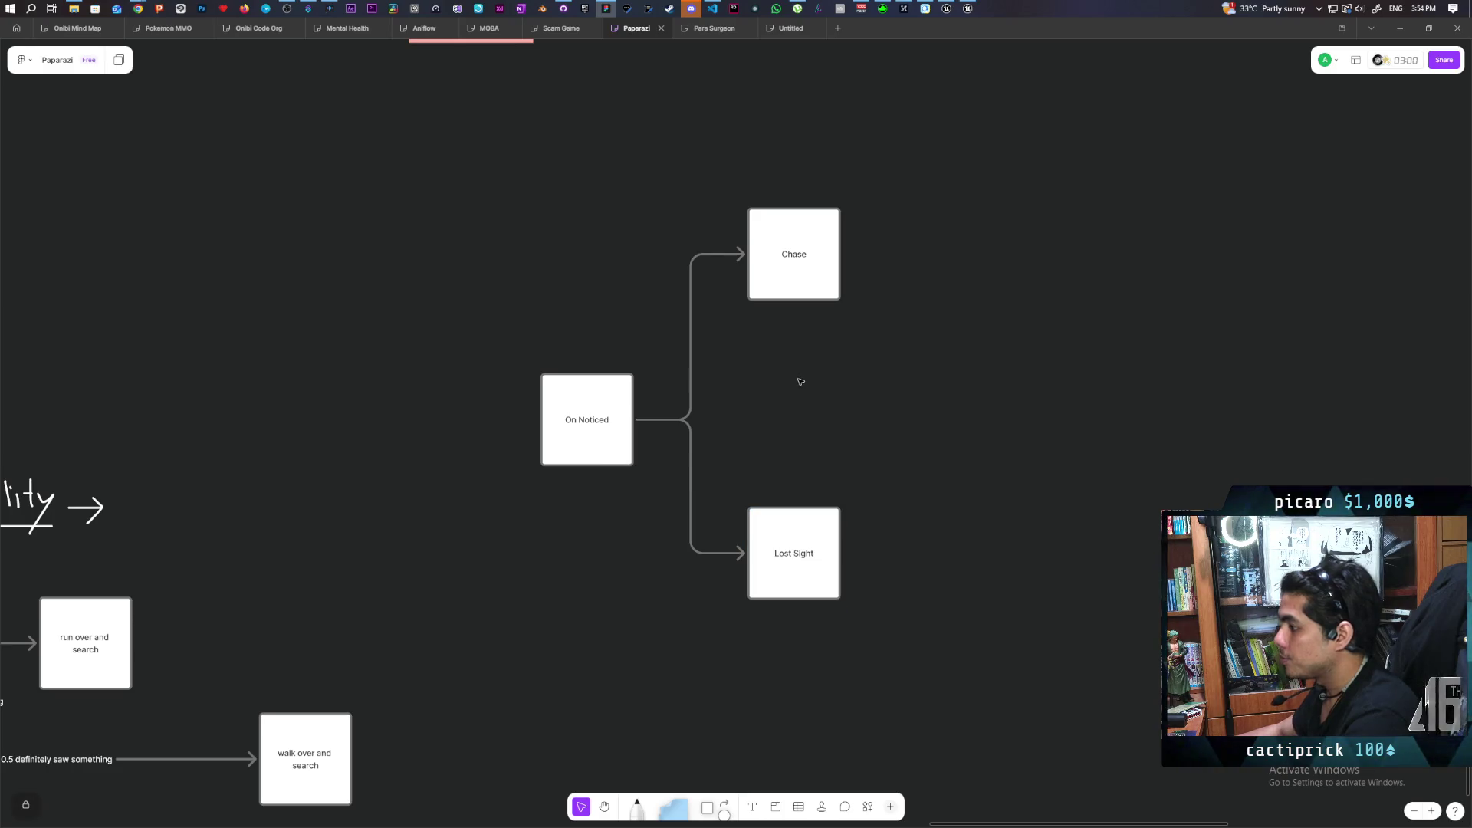
pyautogui.scroll(-3, 849, 307)
pyautogui.hscroll(3, 850, 307)
pyautogui.click(680, 493)
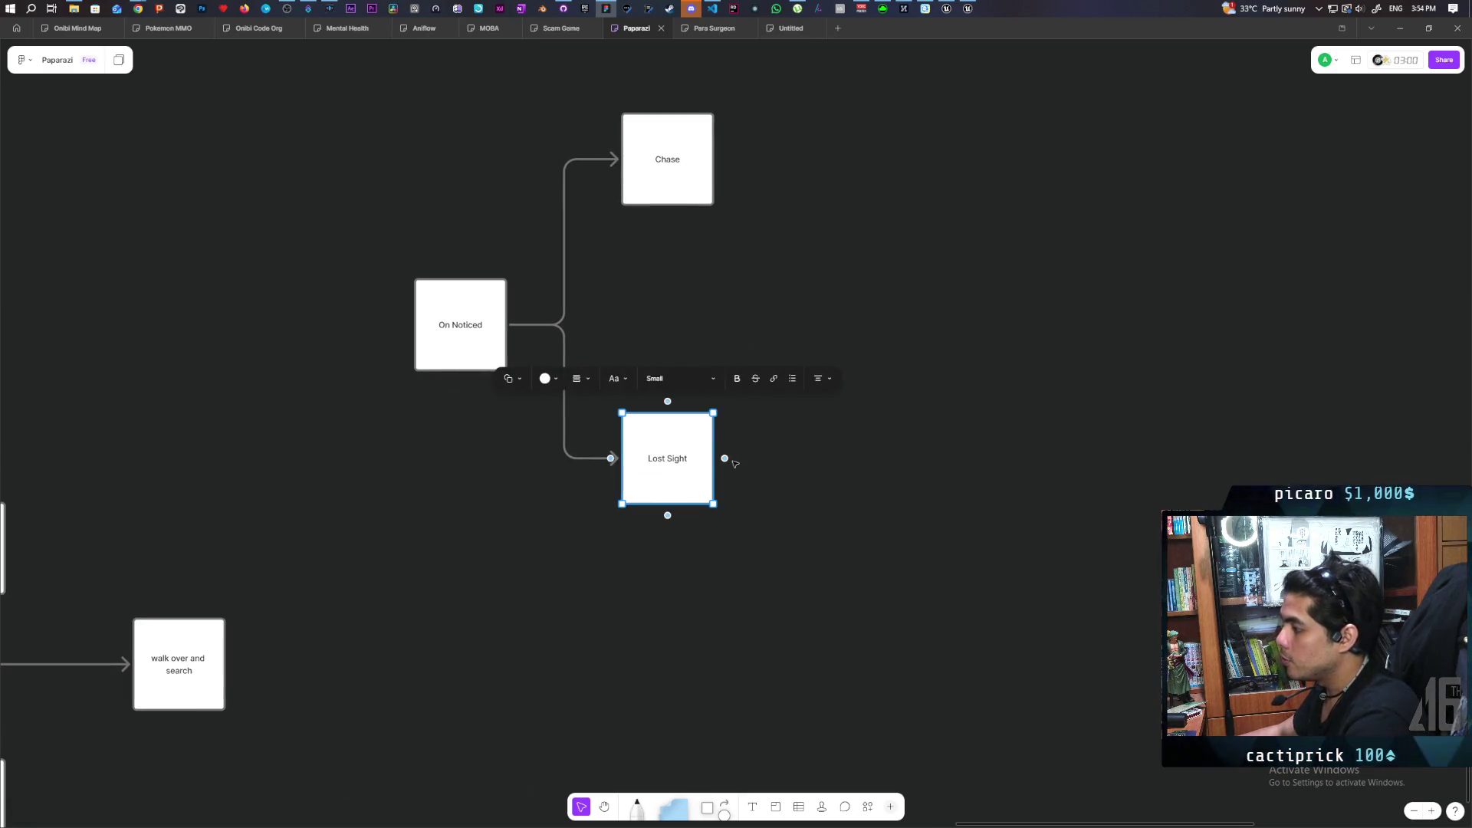
# Add a box labelled 'Oh Well' below and right of Lost Sight.
pyautogui.click(725, 458)
pyautogui.moveTo(782, 479)
pyautogui.mouseDown()
pyautogui.moveTo(832, 644)
pyautogui.moveTo(864, 634)
pyautogui.moveTo(864, 657)
pyautogui.moveTo(867, 641)
pyautogui.mouseUp()
pyautogui.doubleClick(890, 627)
pyautogui.write('Well')
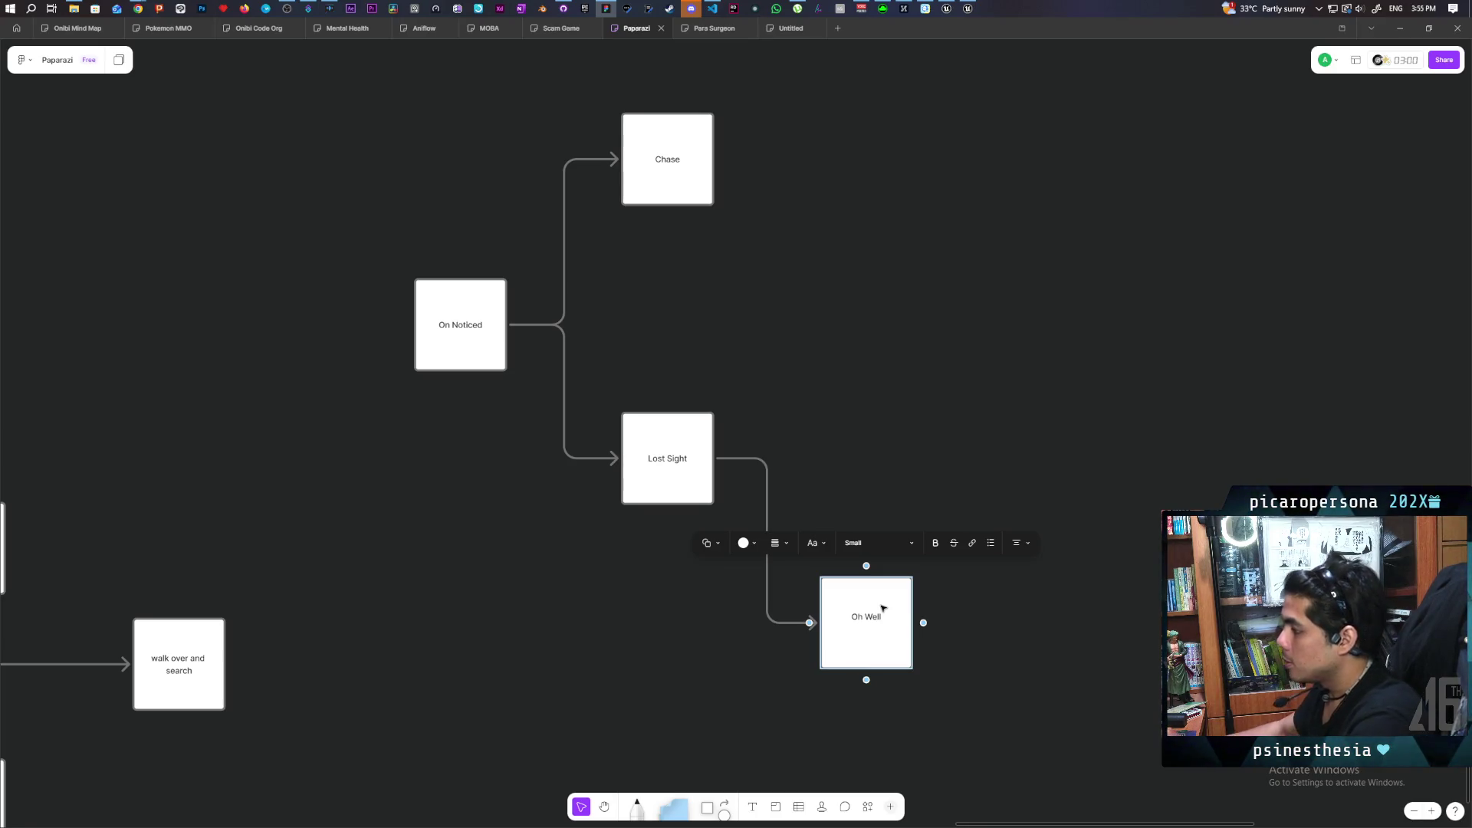
pyautogui.click(825, 492)
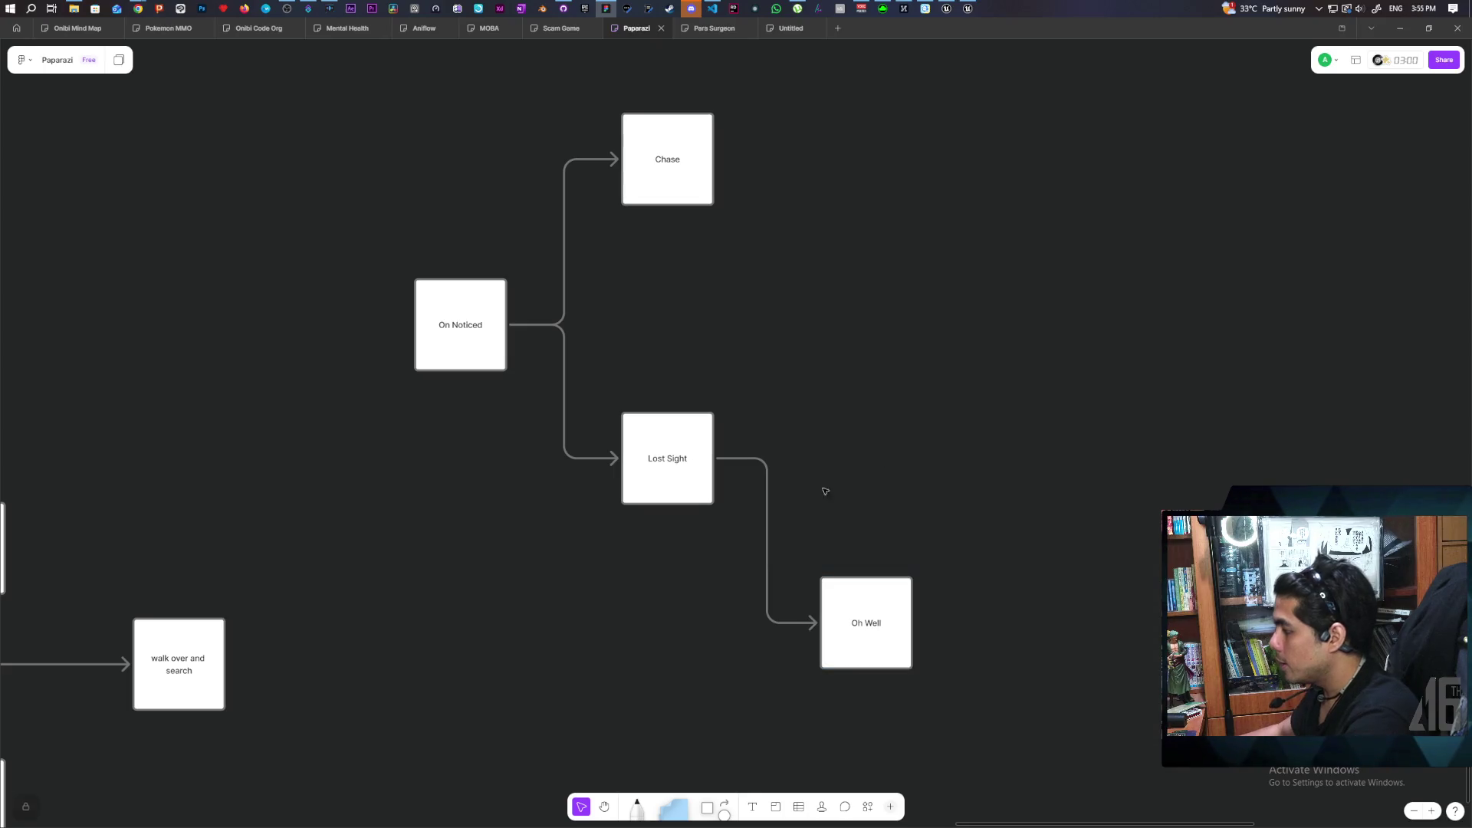
# Add a second Lost Sight branch labelled 'Check it out' above Oh Well.
pyautogui.click(665, 479)
pyautogui.click(793, 479)
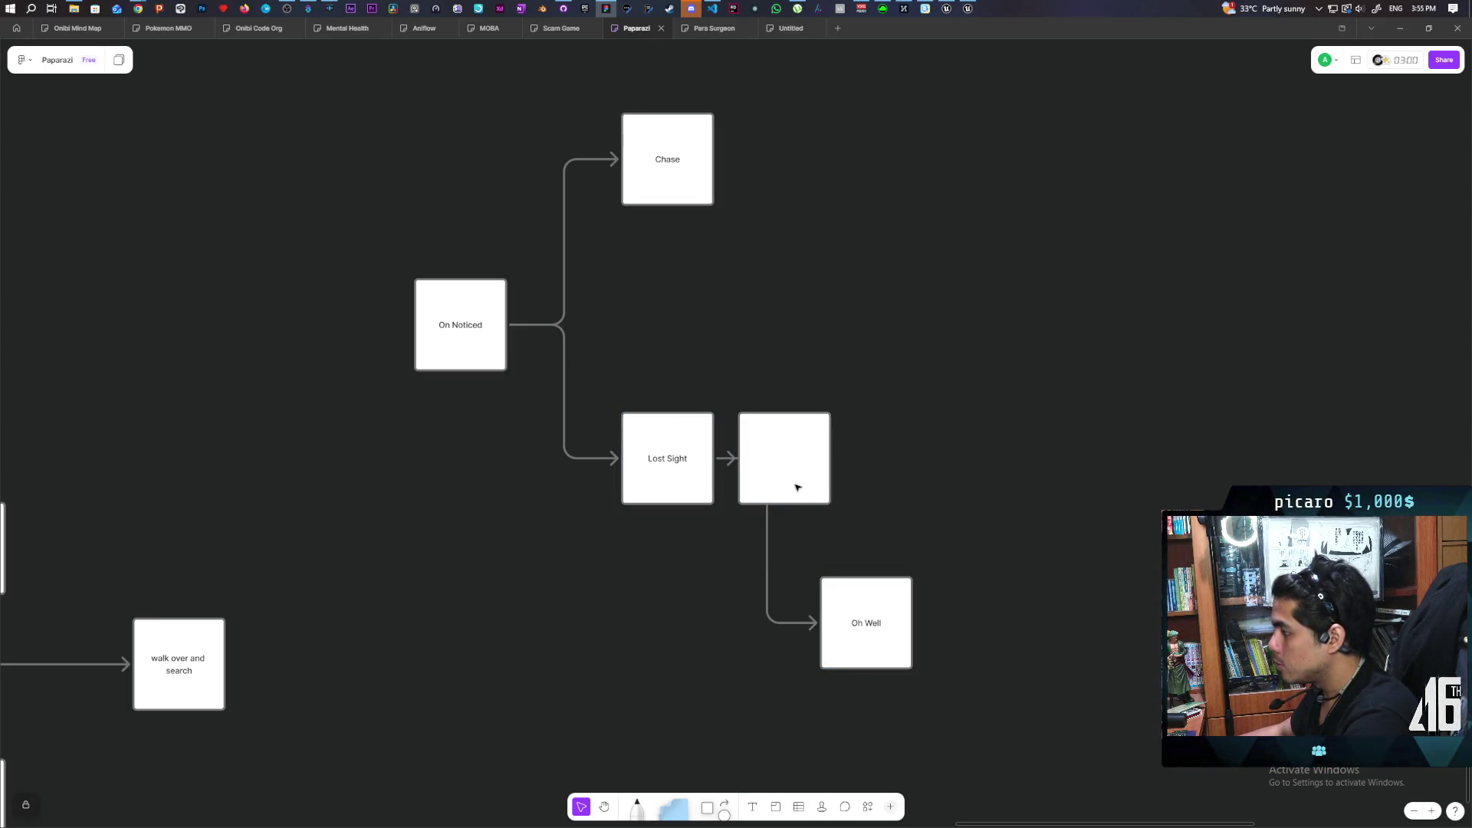
pyautogui.moveTo(813, 494)
pyautogui.mouseDown()
pyautogui.moveTo(920, 402)
pyautogui.moveTo(877, 394)
pyautogui.mouseUp()
pyautogui.doubleClick(871, 368)
pyautogui.write('Check it out')
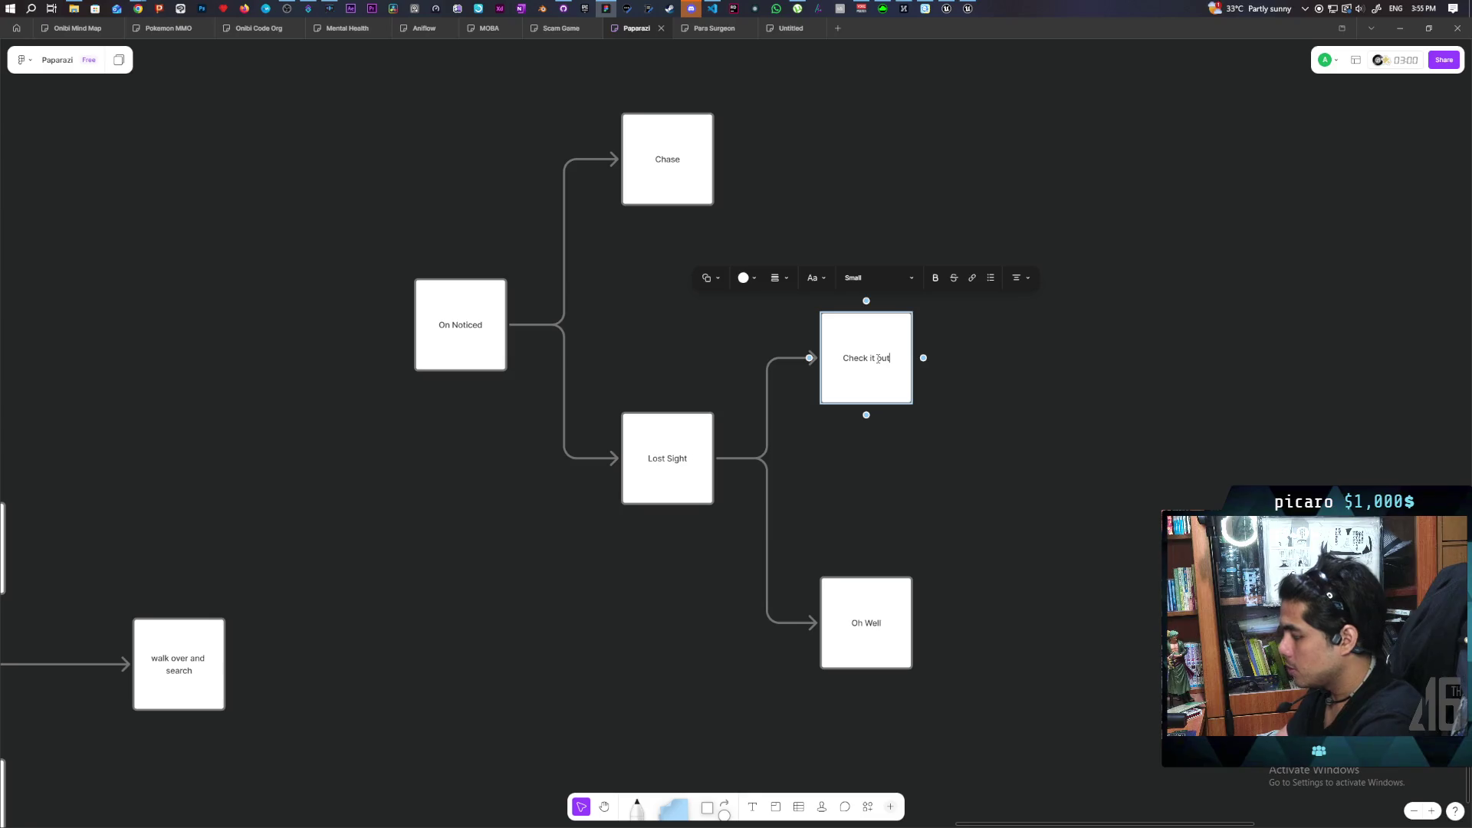
pyautogui.click(963, 447)
# Raise the Chase box and move On Noticed up and left.
pyautogui.scroll(2, 690, 306)
pyautogui.click(664, 255)
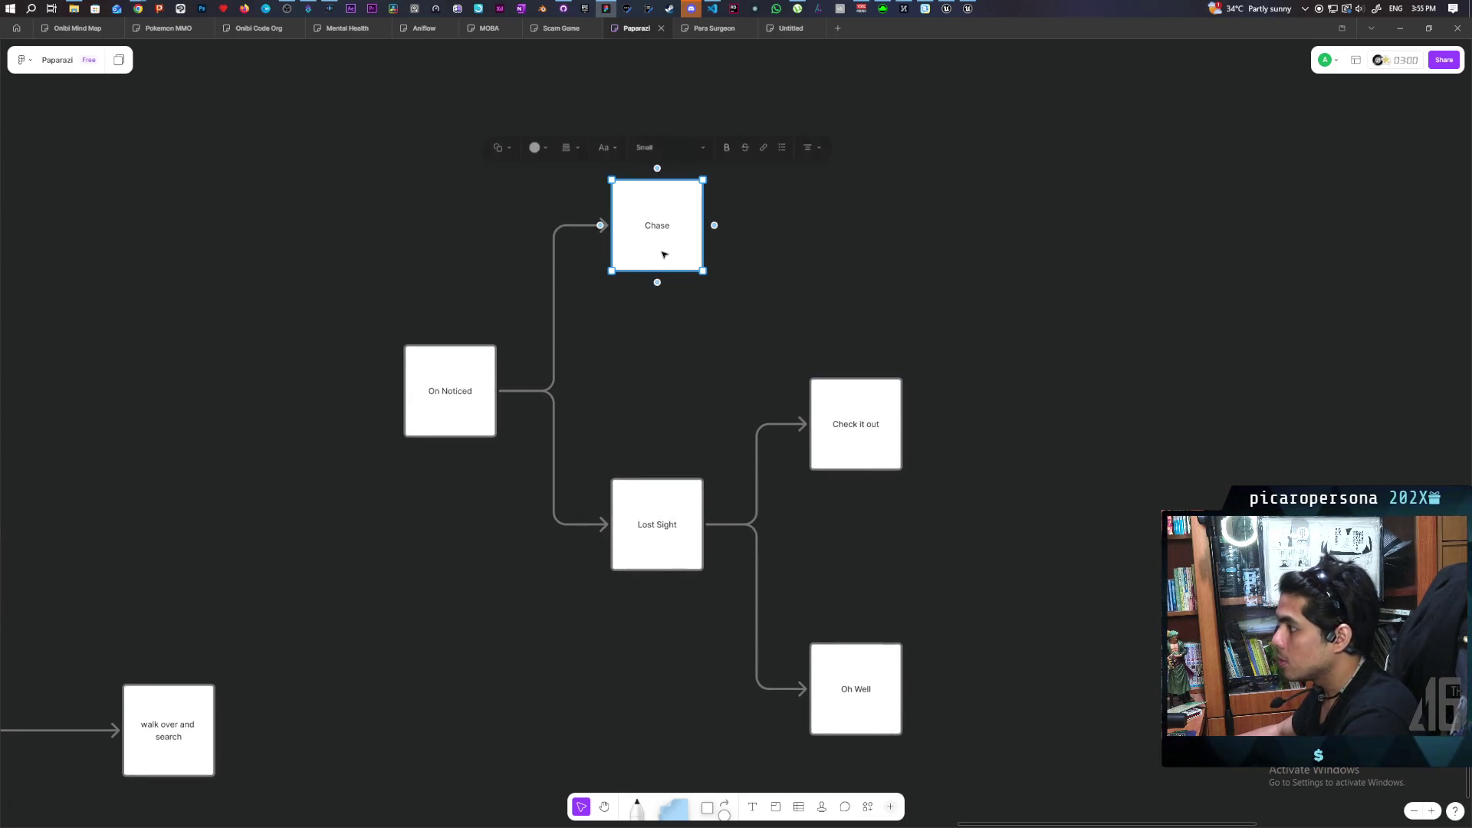
pyautogui.moveTo(664, 253); pyautogui.dragTo(661, 188)
pyautogui.click(702, 325)
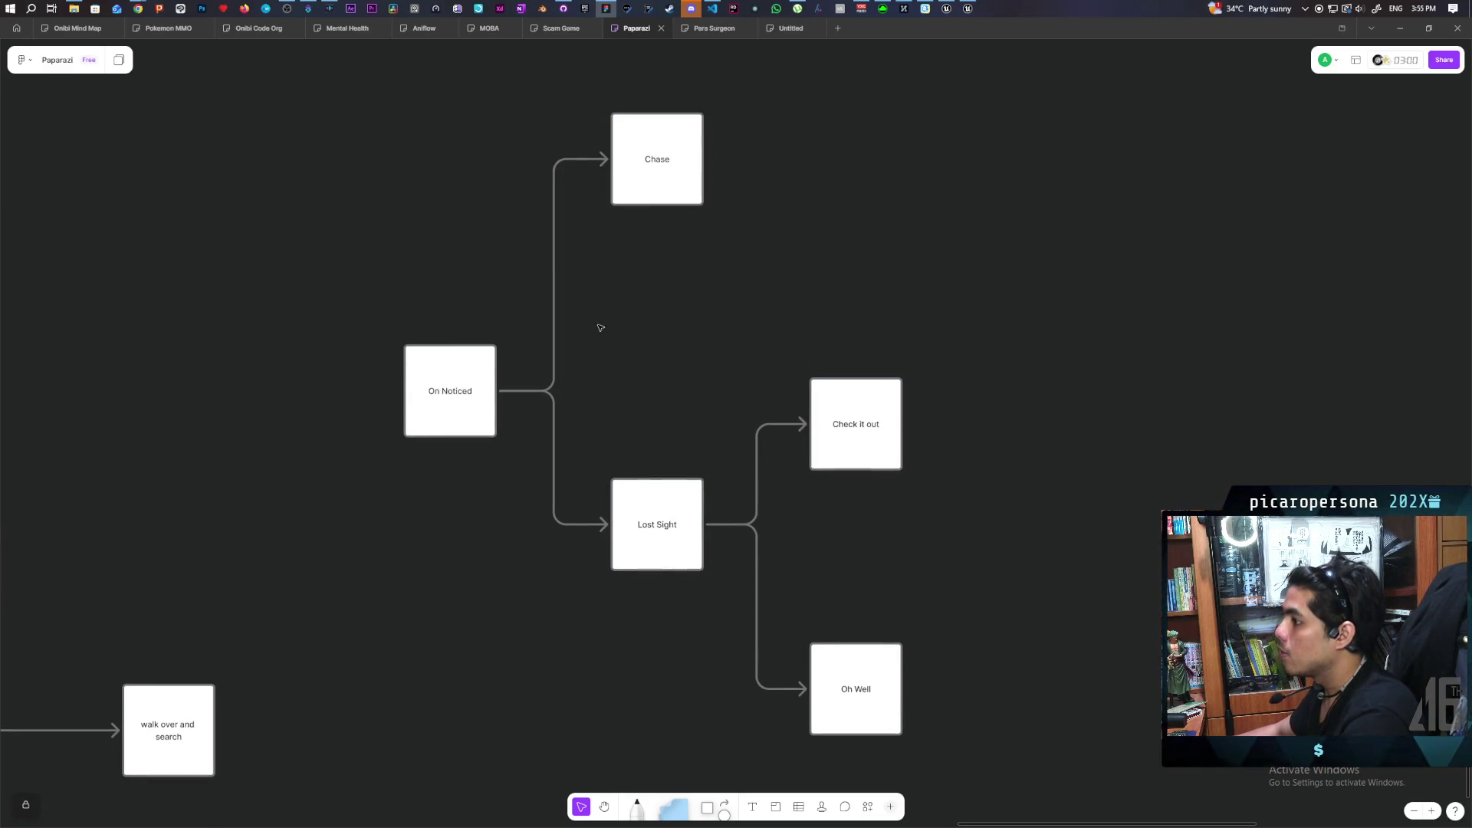
pyautogui.click(457, 428)
pyautogui.moveTo(457, 428)
pyautogui.mouseDown()
pyautogui.moveTo(444, 355)
pyautogui.moveTo(424, 370)
pyautogui.mouseUp()
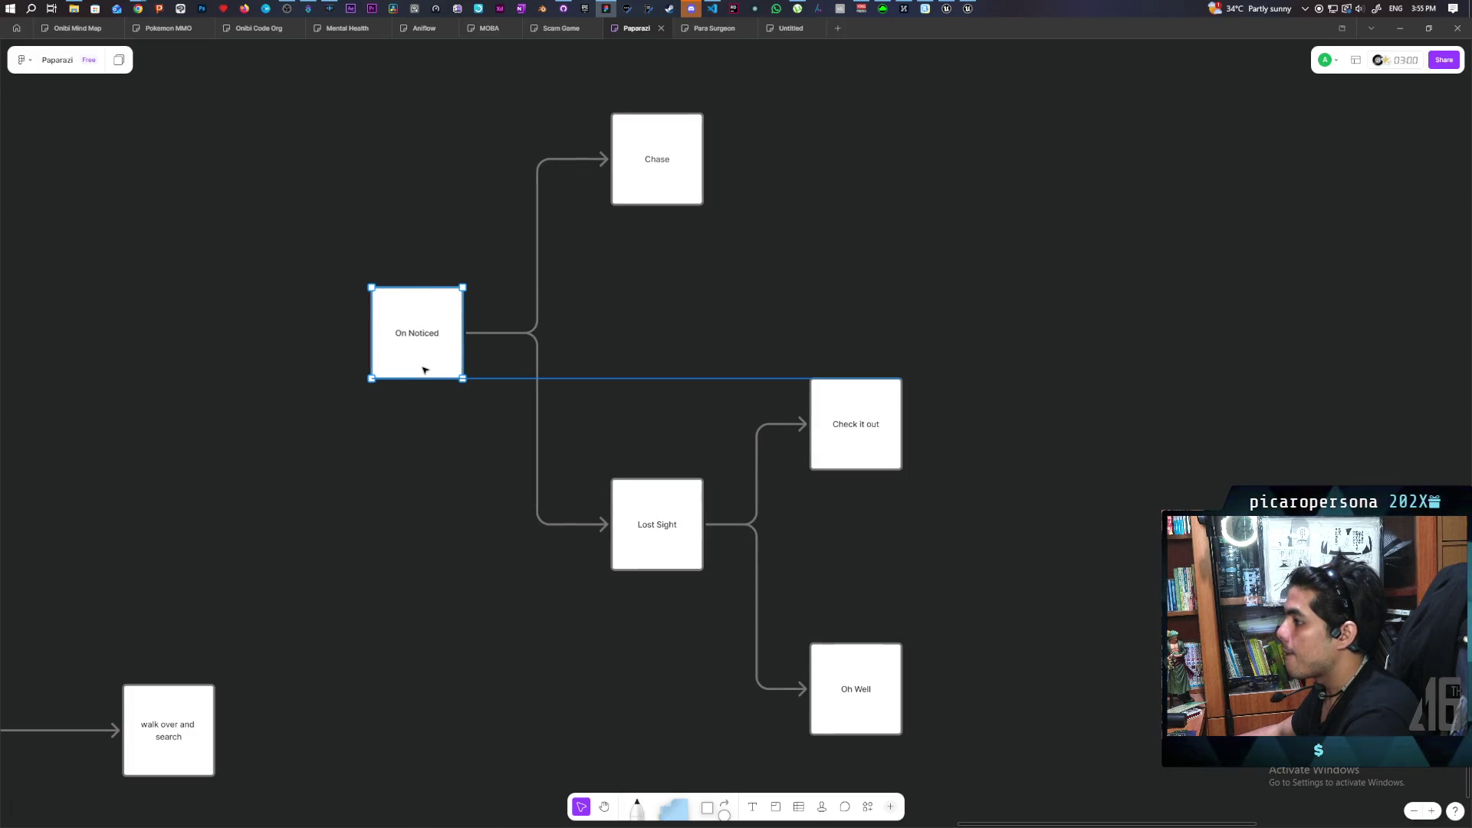
pyautogui.click(784, 321)
pyautogui.moveTo(776, 374)
pyautogui.mouseDown()
pyautogui.moveTo(670, 377)
pyautogui.moveTo(649, 426)
pyautogui.moveTo(725, 290)
pyautogui.mouseUp()
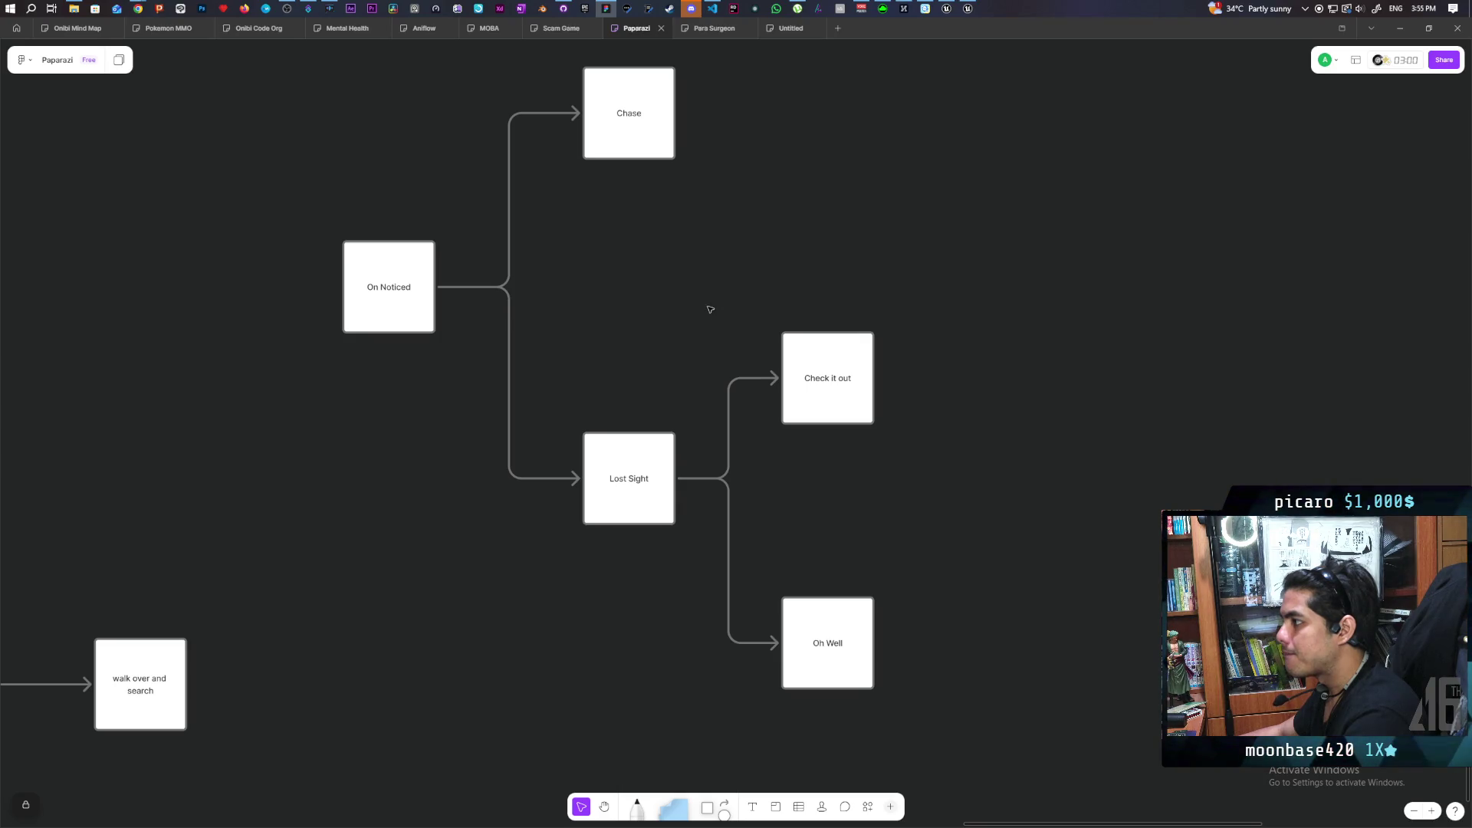
pyautogui.hotkey('ctrl', 'z')
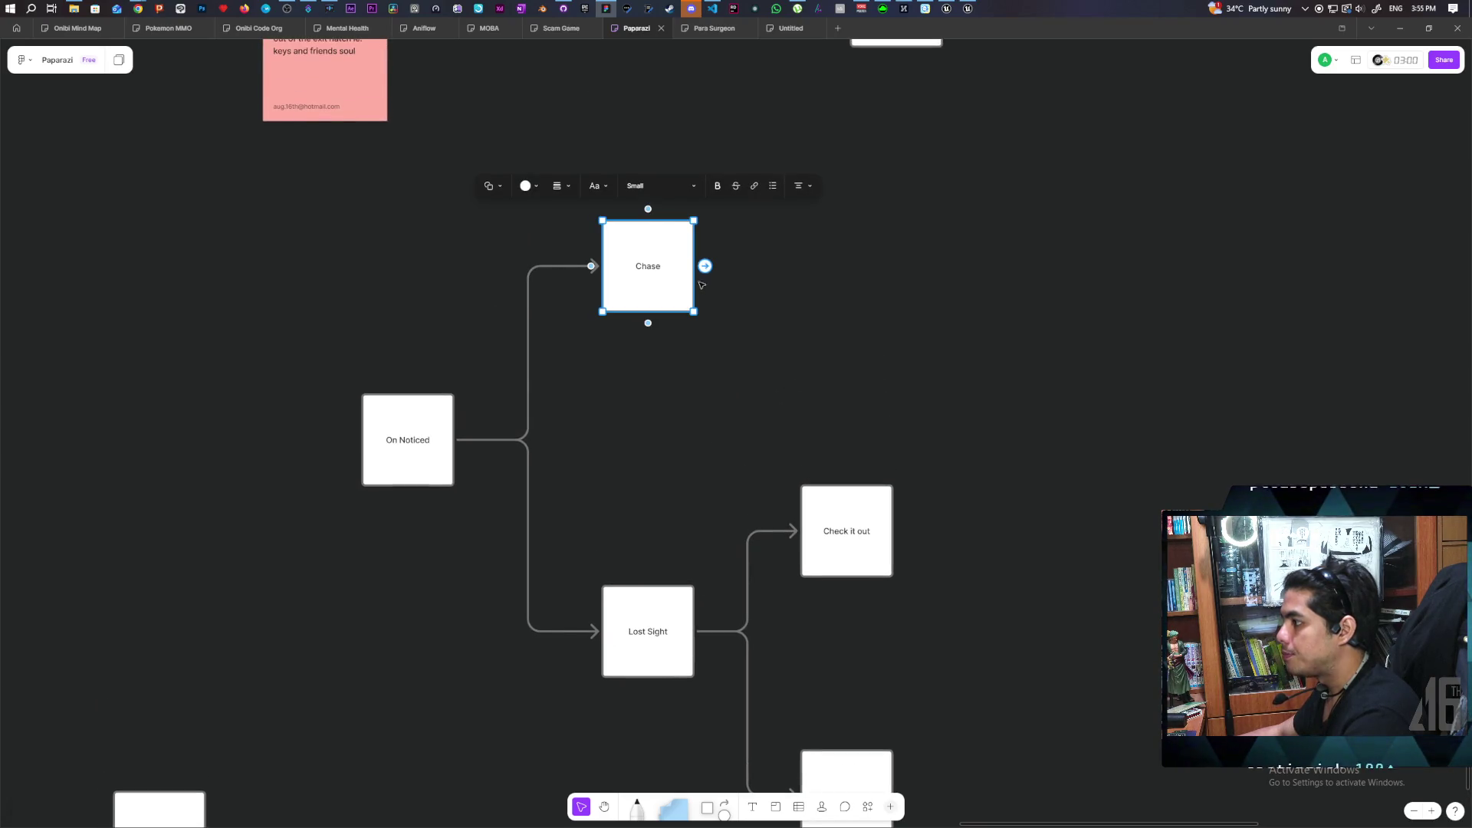
# Select the whole flowchart and move it slightly down.
pyautogui.moveTo(772, 348); pyautogui.dragTo(650, 500)
pyautogui.scroll(-5, 650, 499)
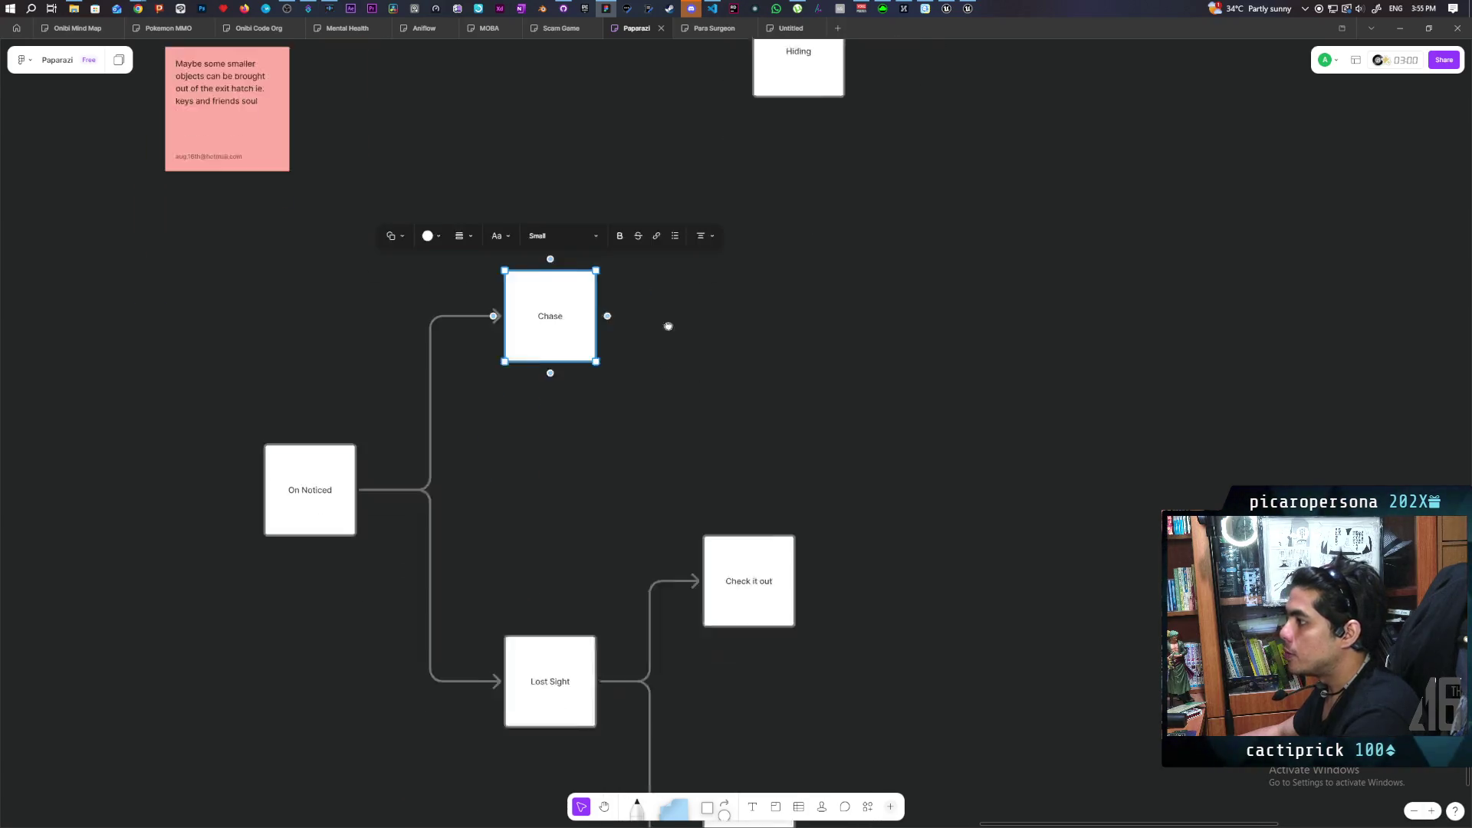
pyautogui.moveTo(284, 194); pyautogui.dragTo(872, 691)
pyautogui.moveTo(581, 250); pyautogui.dragTo(565, 316)
# Draw an arrow from Chase to a new box labelled 'Kill'.
pyautogui.click(542, 276)
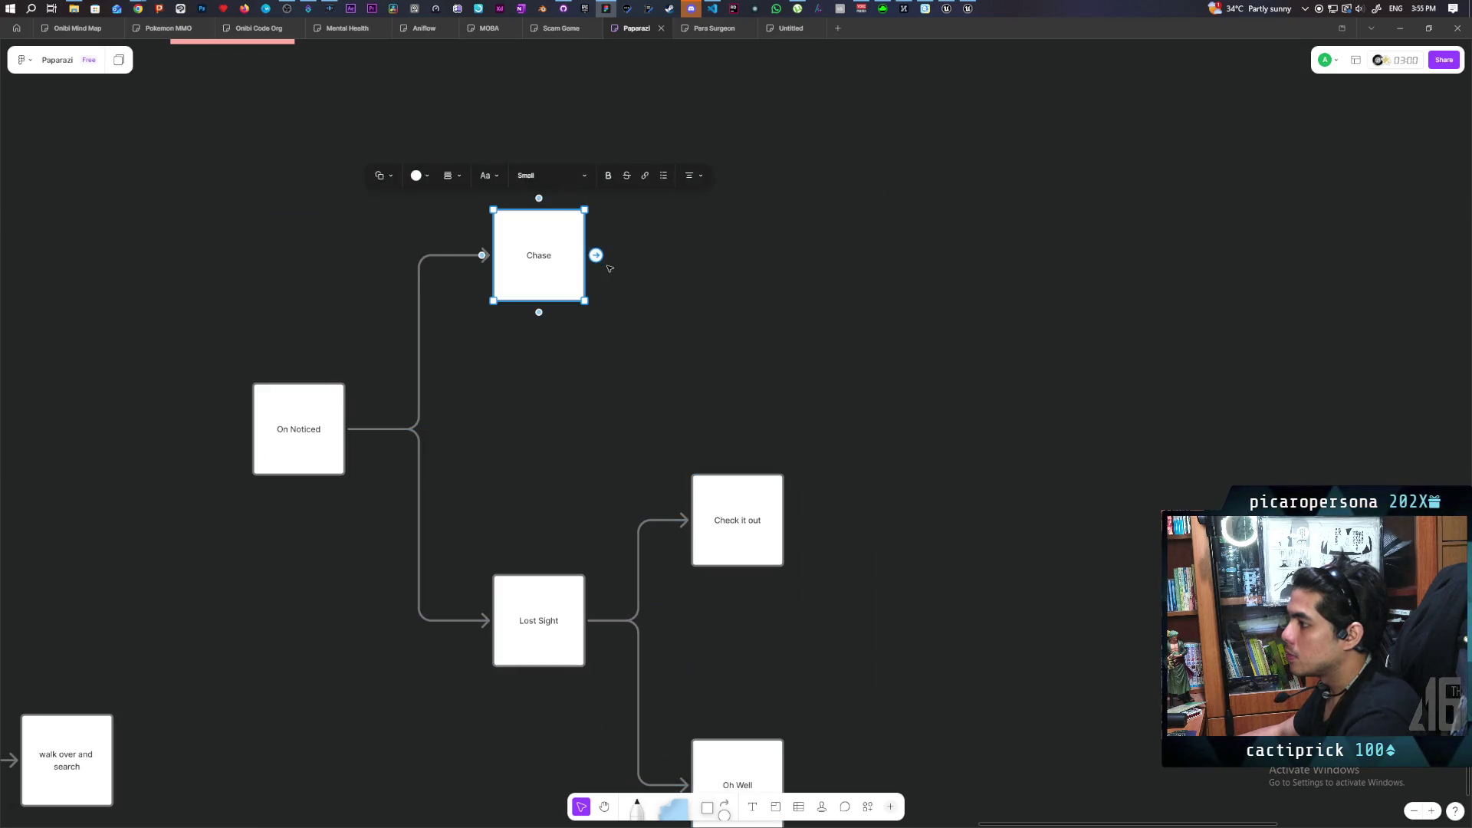
pyautogui.moveTo(596, 255)
pyautogui.mouseDown()
pyautogui.moveTo(638, 509)
pyautogui.moveTo(706, 207)
pyautogui.moveTo(697, 173)
pyautogui.mouseUp()
pyautogui.click(661, 121)
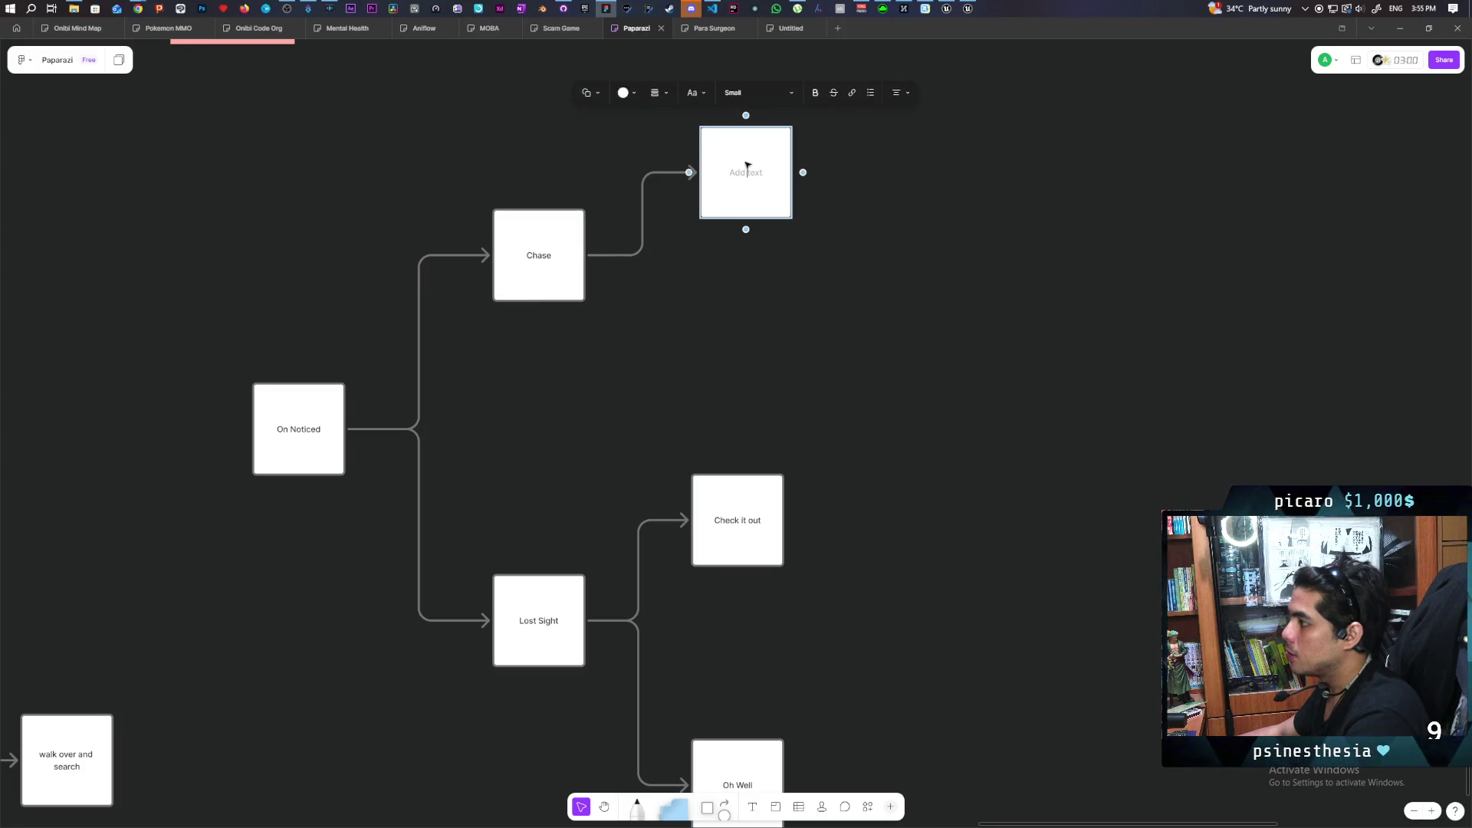
pyautogui.write('Kill')
pyautogui.click(811, 323)
# Draw a second arrow from Chase to a new box labelled 'Lose Sight'.
pyautogui.click(761, 184)
pyautogui.click(693, 257)
pyautogui.click(575, 279)
pyautogui.moveTo(596, 255)
pyautogui.mouseDown()
pyautogui.moveTo(930, 302)
pyautogui.moveTo(945, 244)
pyautogui.moveTo(894, 255)
pyautogui.mouseUp()
pyautogui.click(893, 261)
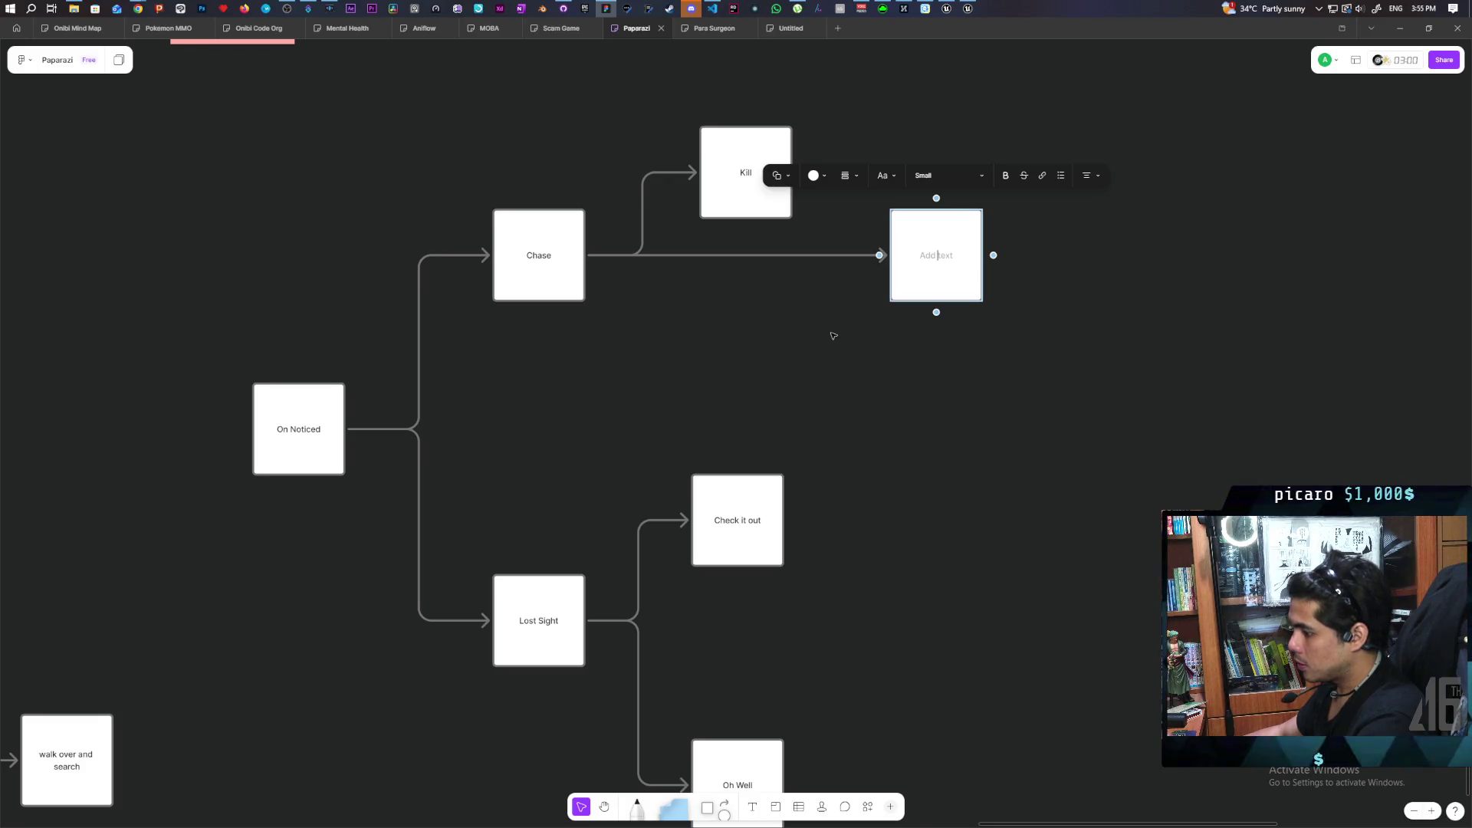
pyautogui.write('Lose Sight')
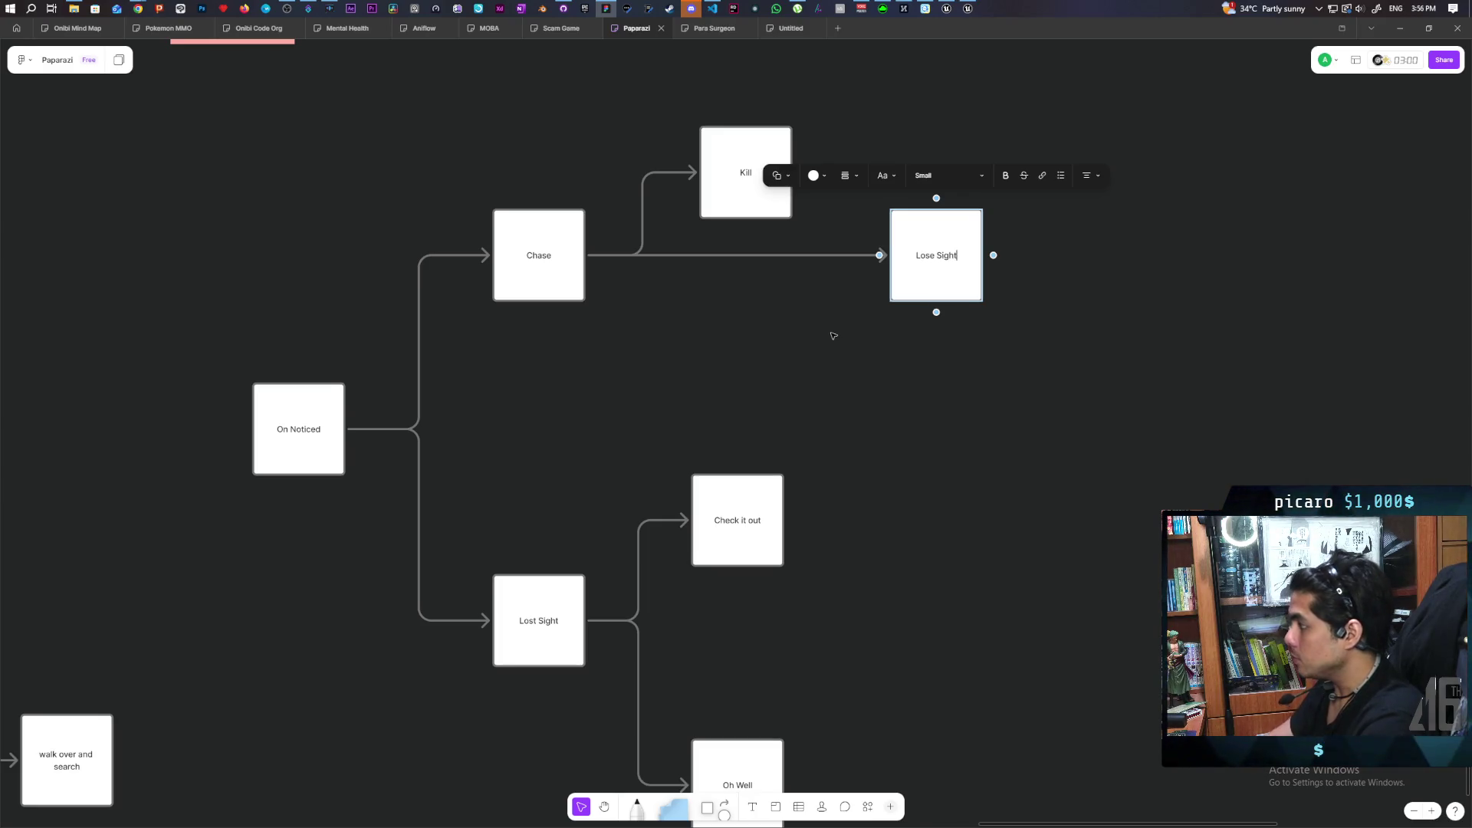
pyautogui.click(827, 367)
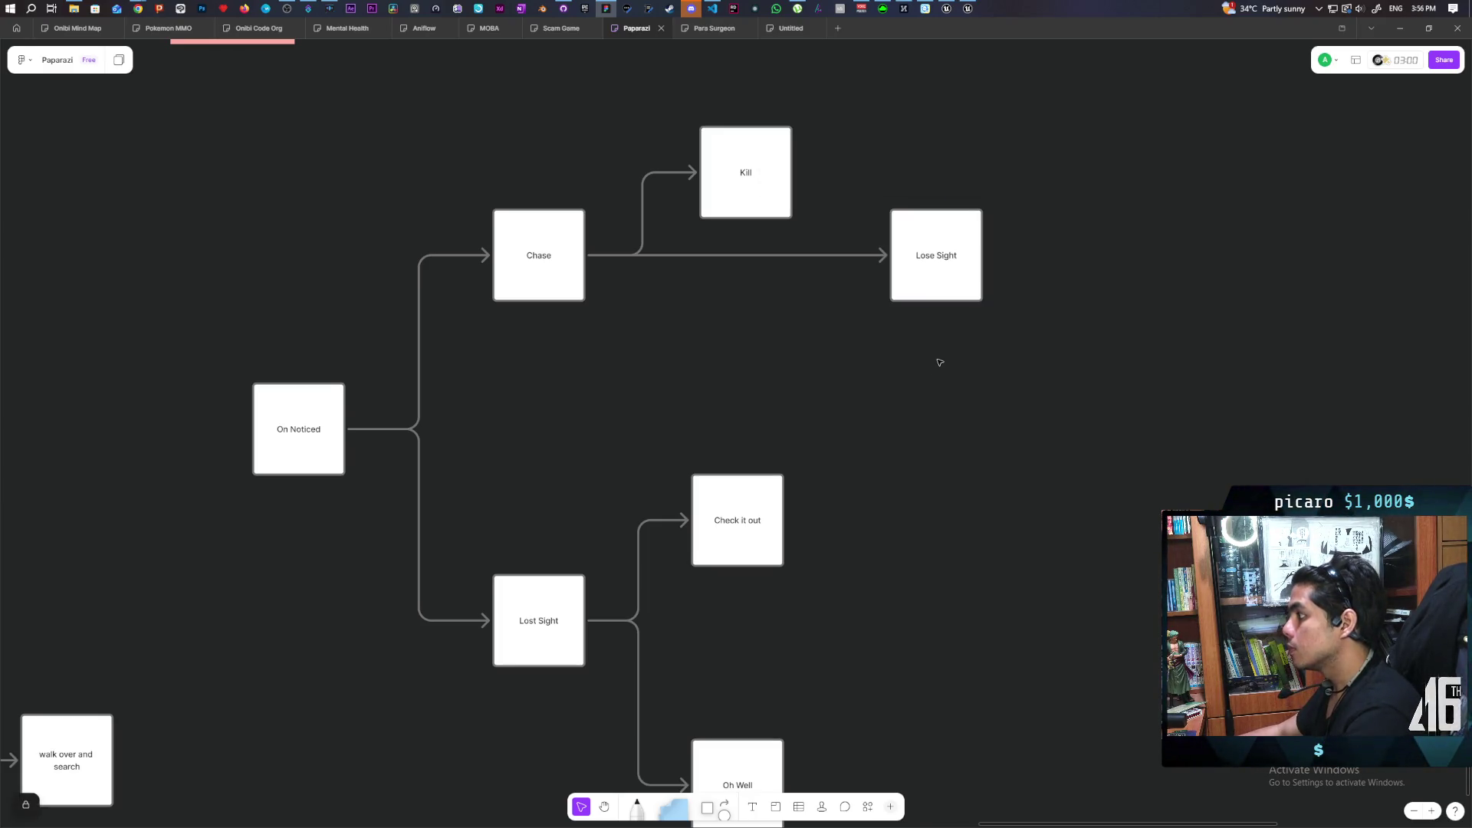
pyautogui.click(931, 281)
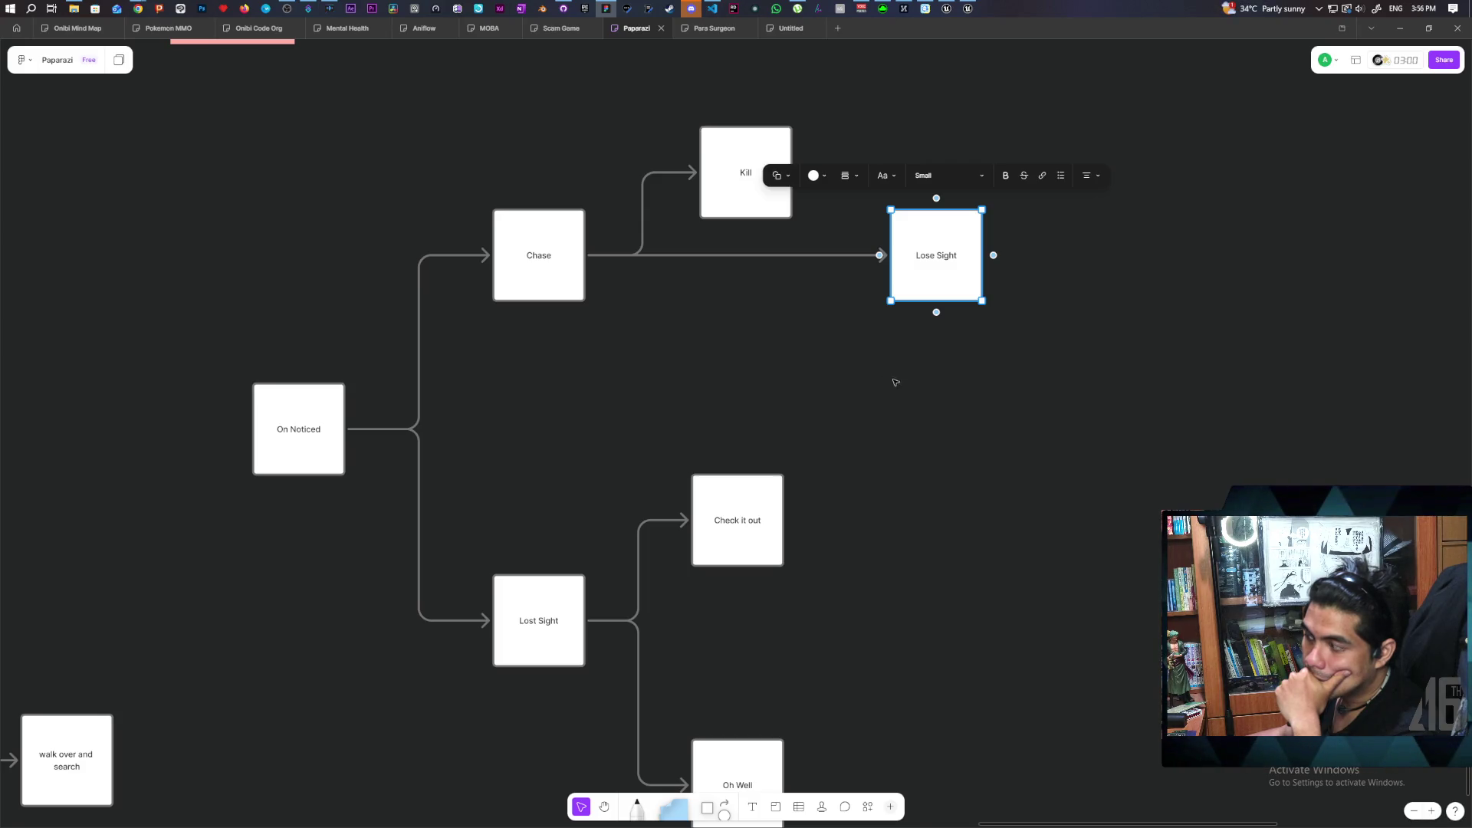
# Add a third Chase branch labelled 'Walk through door', then rename it 'Cant reach/ Door'.
pyautogui.click(925, 405)
pyautogui.click(555, 286)
pyautogui.moveTo(595, 256)
pyautogui.mouseDown()
pyautogui.moveTo(690, 520)
pyautogui.moveTo(798, 356)
pyautogui.moveTo(907, 417)
pyautogui.mouseUp()
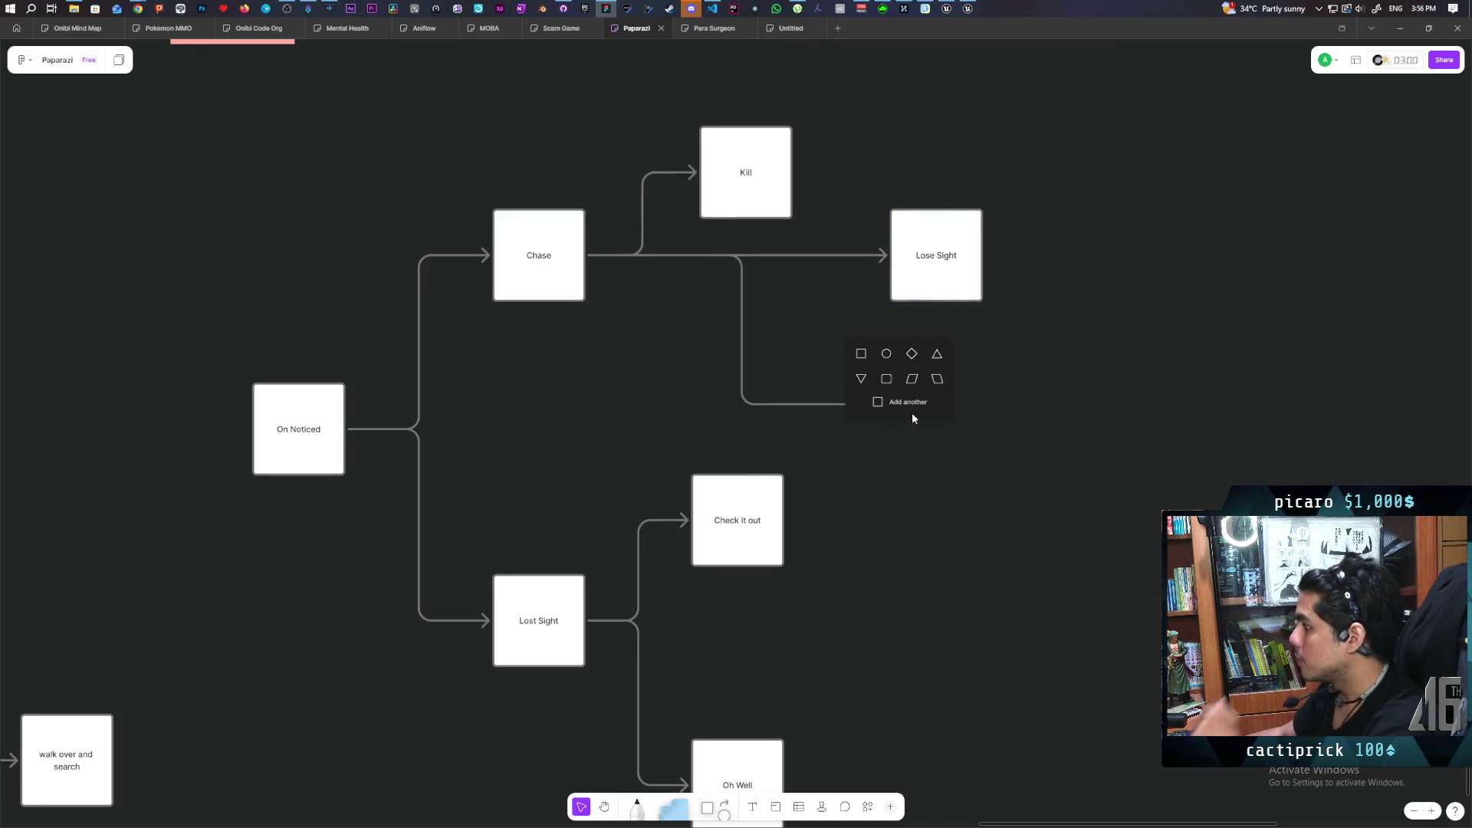
pyautogui.click(894, 409)
pyautogui.write('Walk through ')
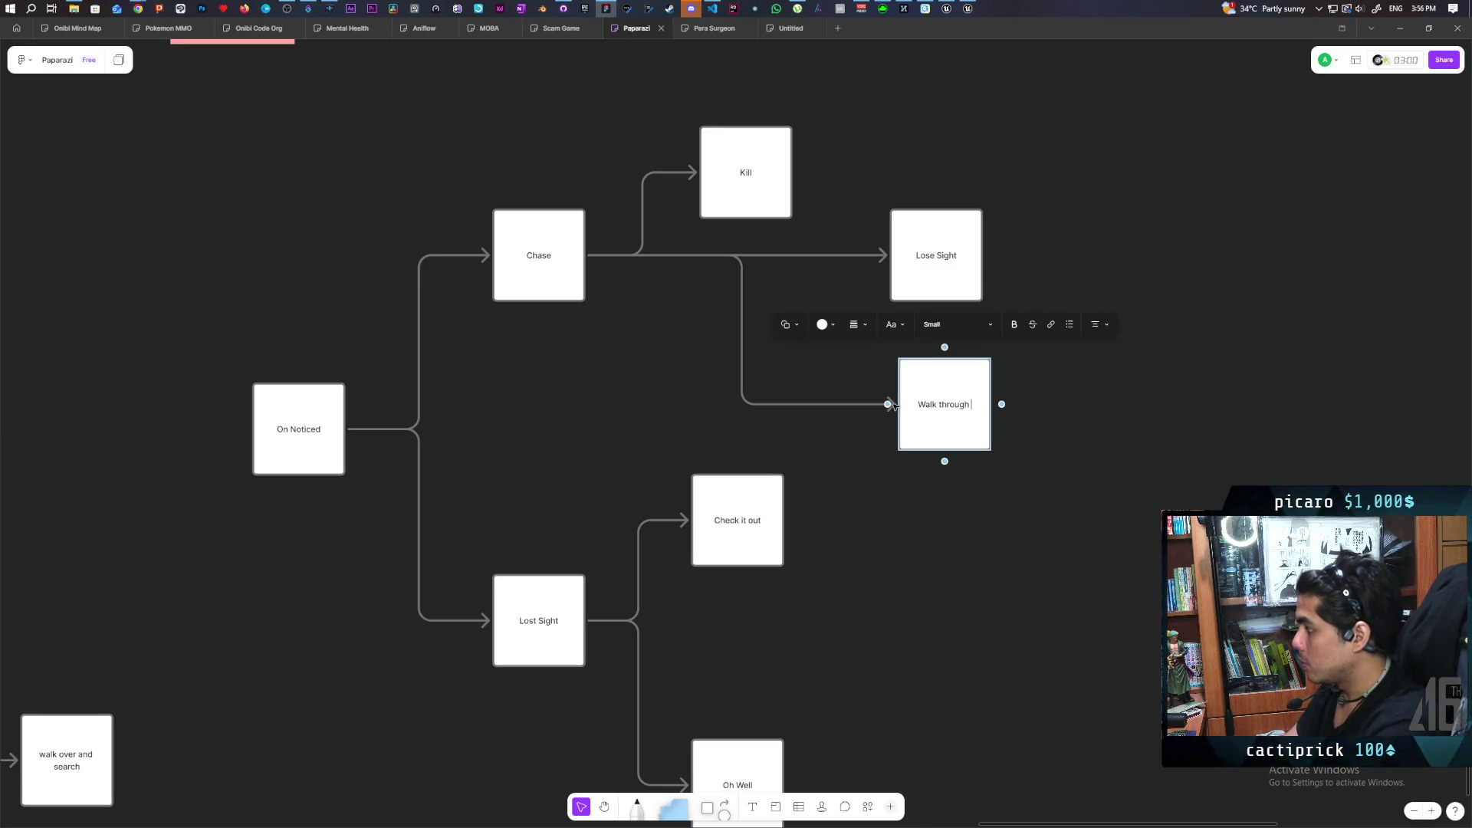
pyautogui.write('door')
pyautogui.click(901, 512)
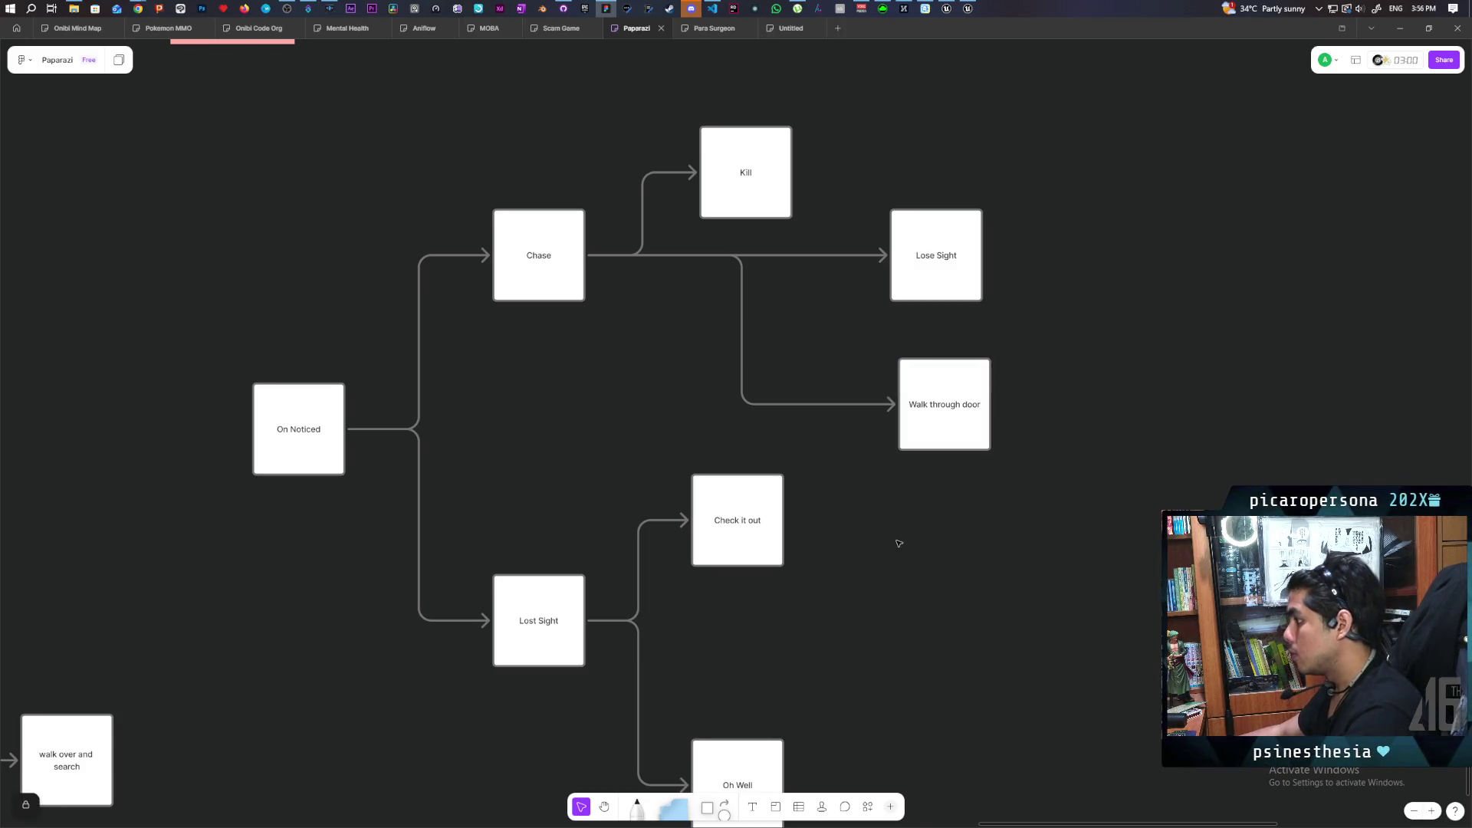
pyautogui.doubleClick(933, 399)
pyautogui.write('Cant reach/ Door')
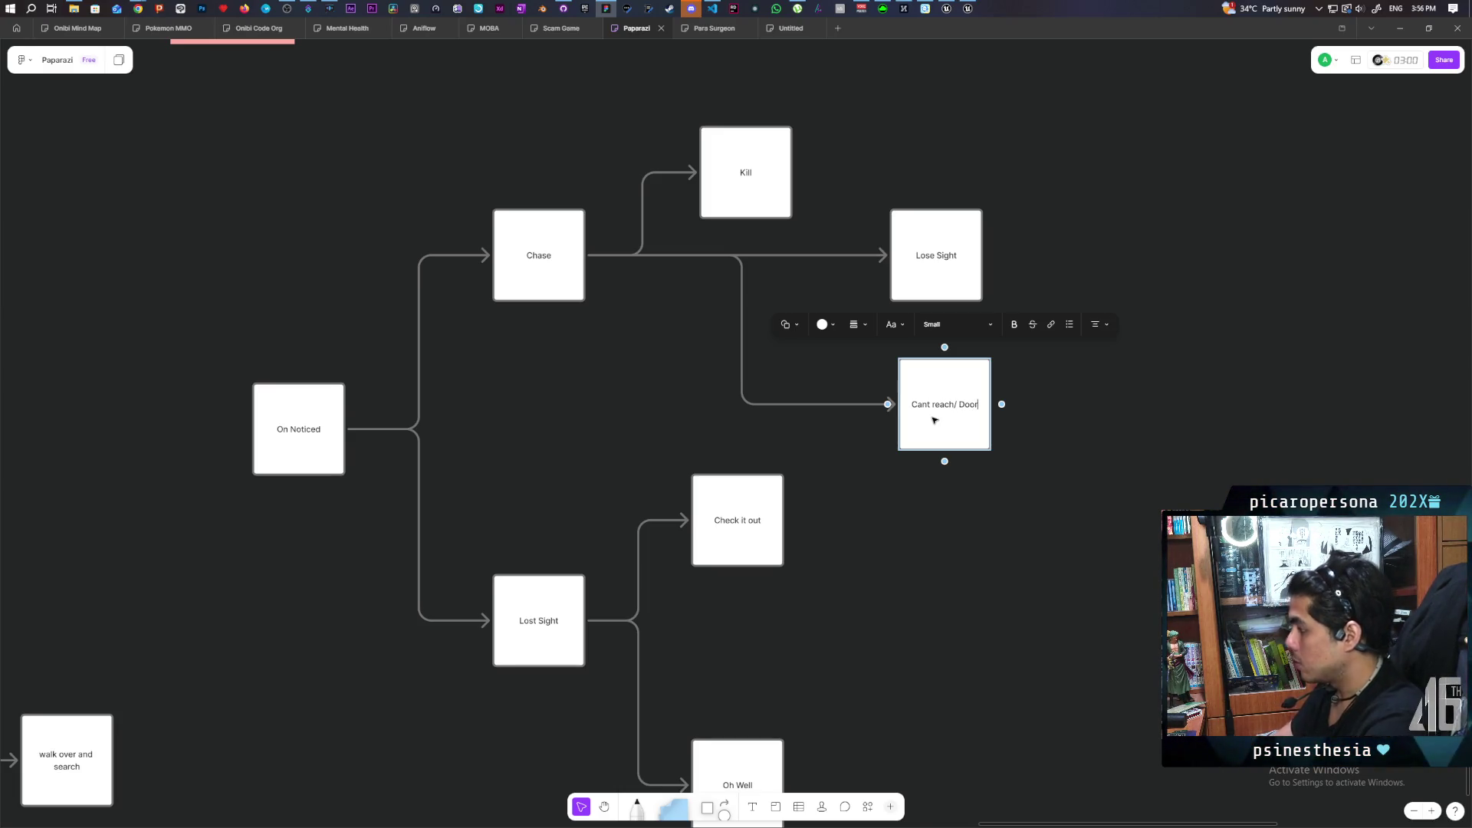
pyautogui.click(946, 516)
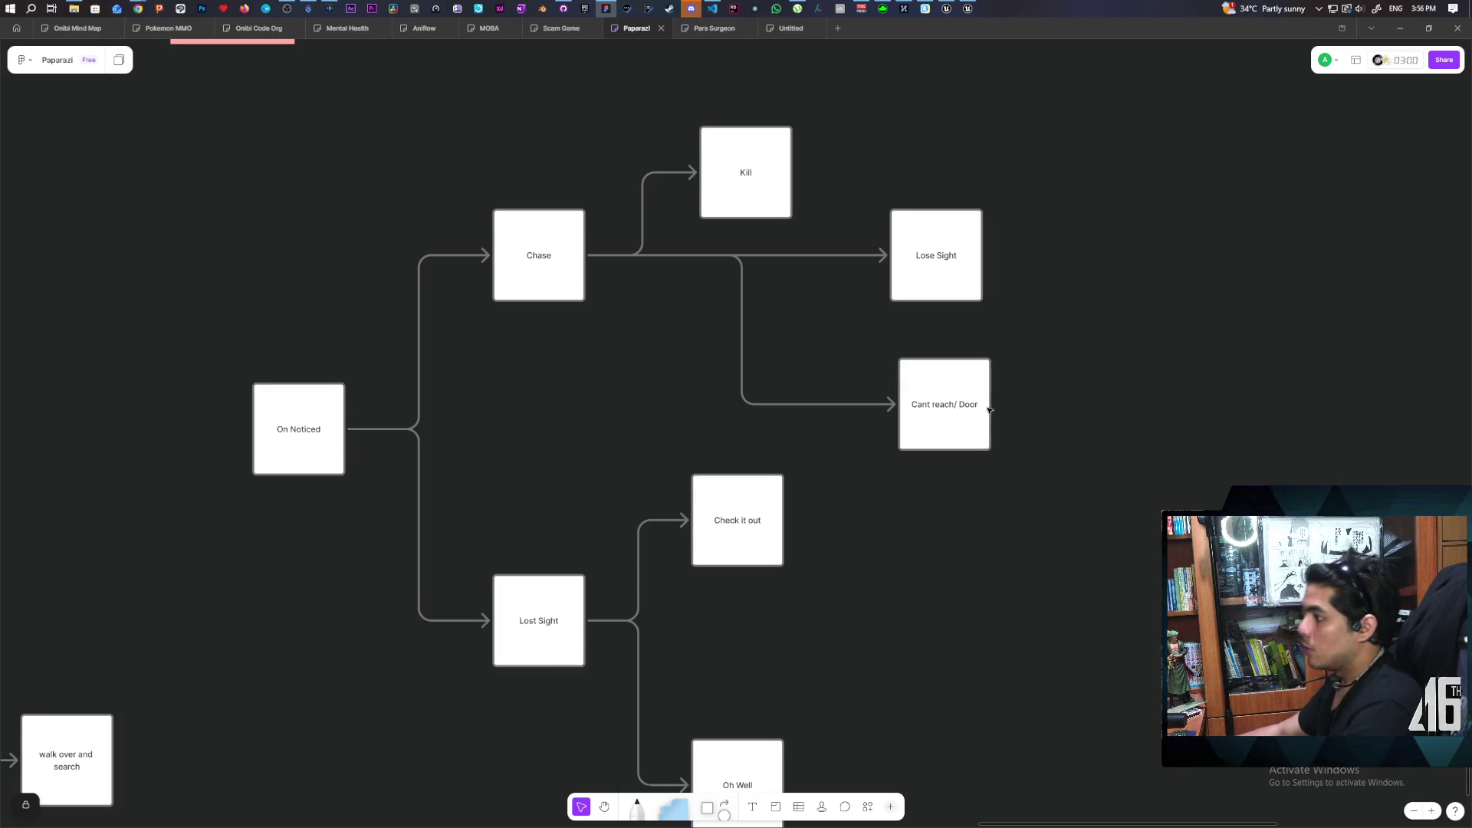
# Move the Kill box up and to the left.
pyautogui.scroll(-3, 930, 516)
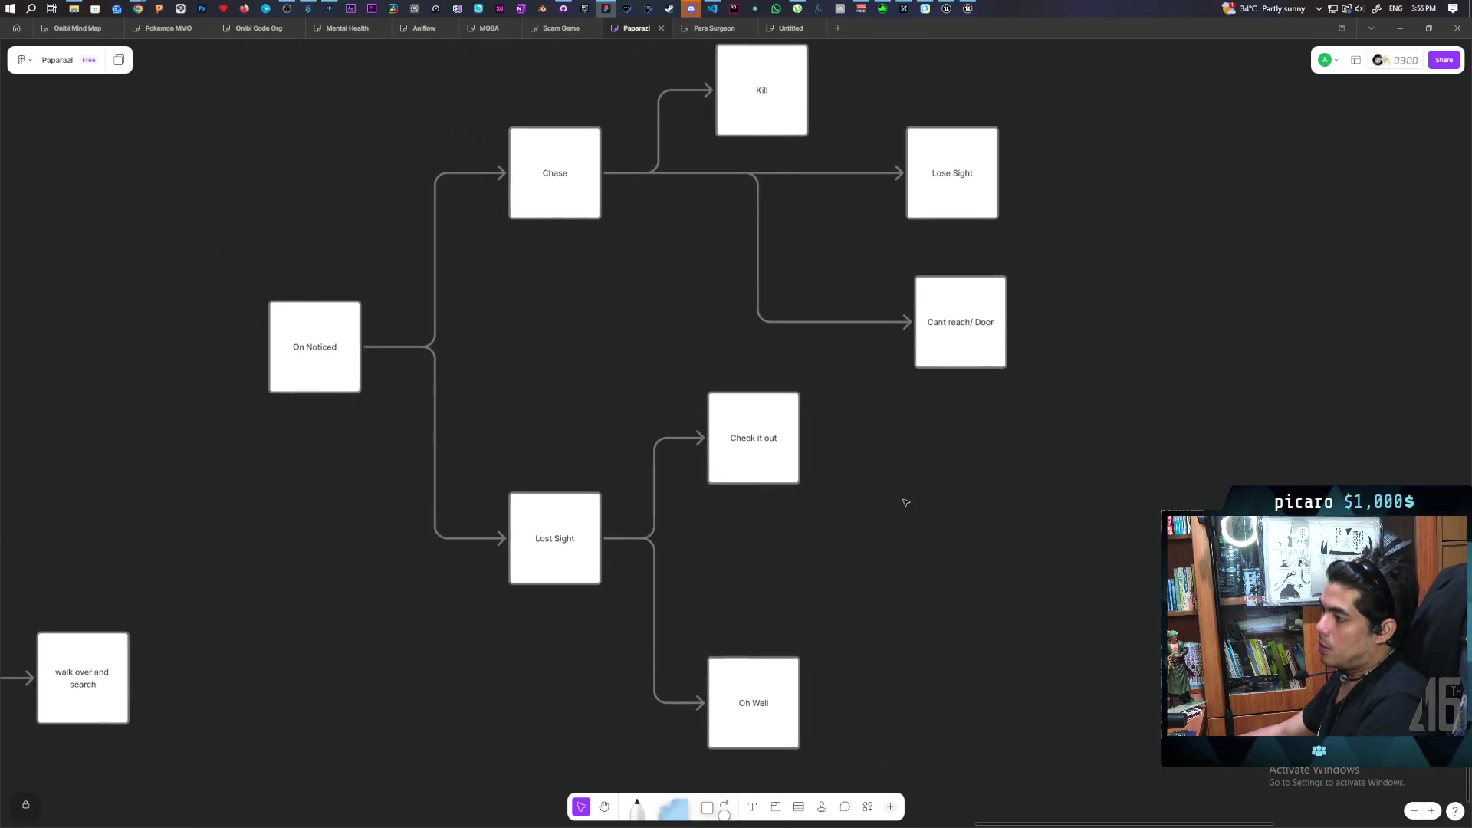
pyautogui.scroll(3, 884, 424)
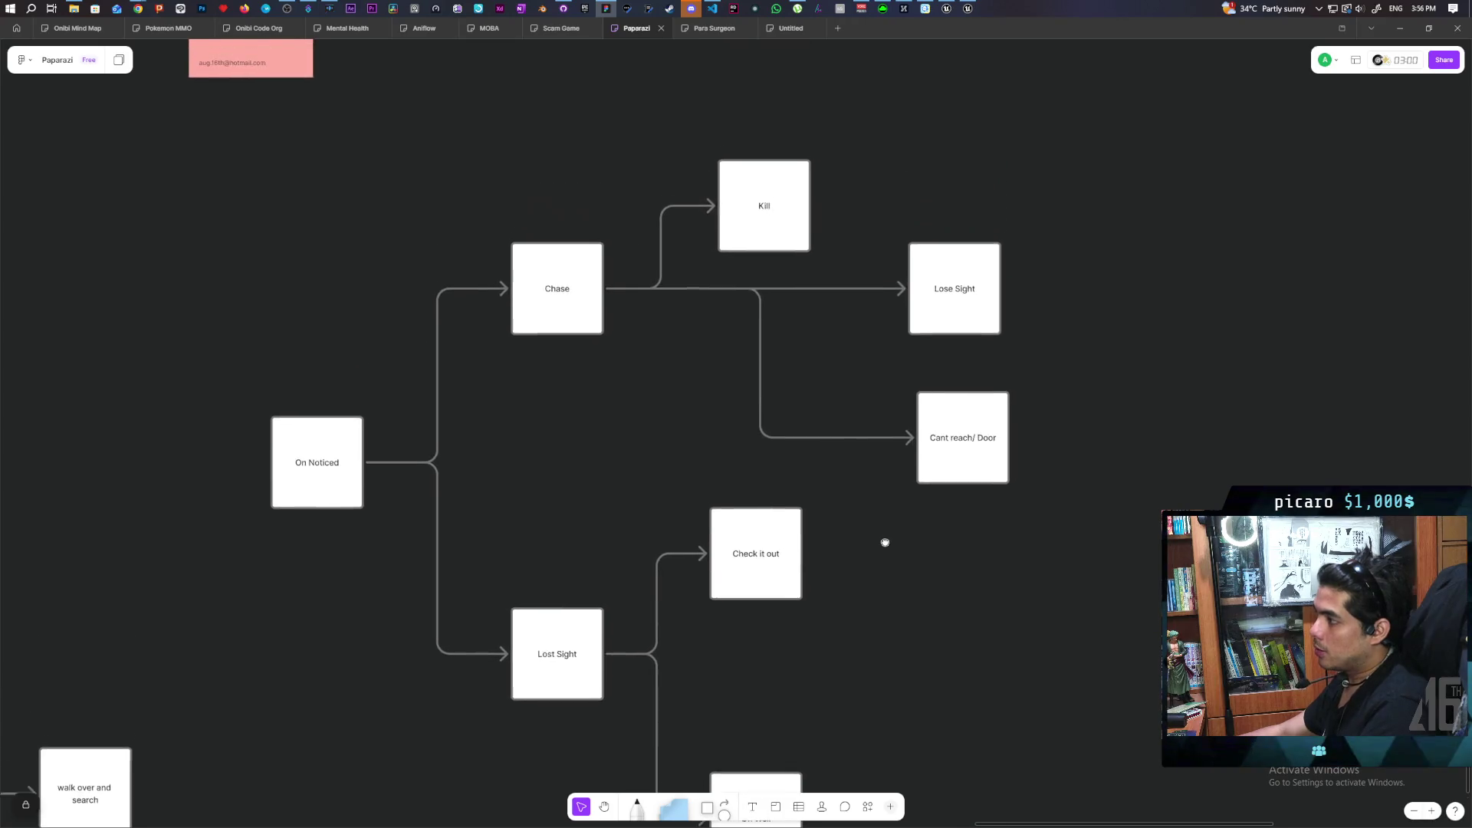
pyautogui.moveTo(769, 264); pyautogui.dragTo(760, 215)
pyautogui.click(711, 457)
pyautogui.scroll(-3, 641, 411)
pyautogui.scroll(2, 776, 506)
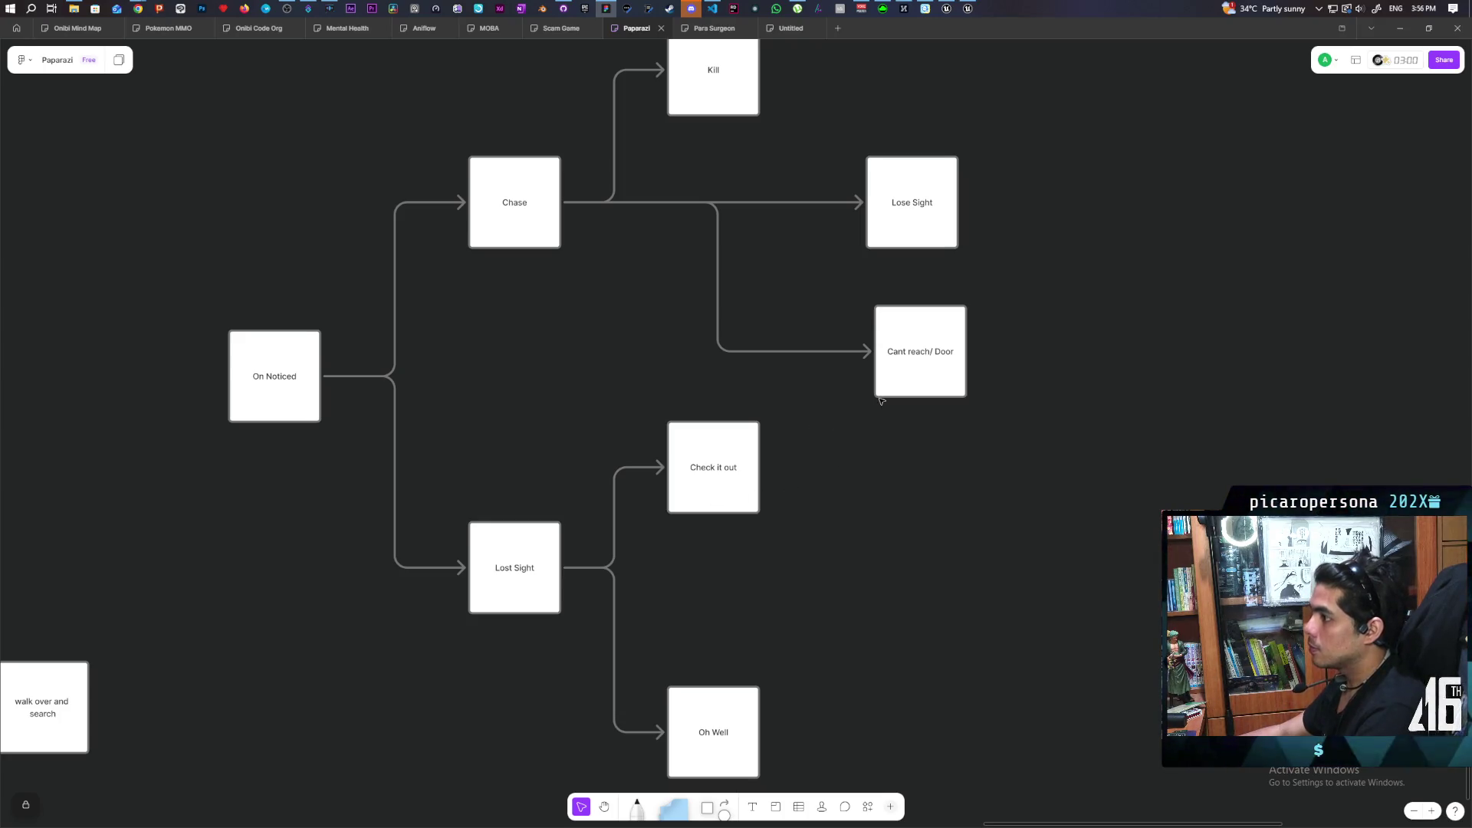
# Move Cant reach/ Door to the top right, Lose Sight below Kill, and add a box off Lose Sight.
pyautogui.moveTo(1101, 334); pyautogui.dragTo(932, 241)
pyautogui.click(904, 335)
pyautogui.click(905, 335)
pyautogui.moveTo(917, 332)
pyautogui.mouseDown()
pyautogui.moveTo(1063, 231)
pyautogui.moveTo(1049, 92)
pyautogui.mouseUp()
pyautogui.moveTo(939, 230)
pyautogui.mouseDown()
pyautogui.moveTo(740, 363)
pyautogui.moveTo(979, 431)
pyautogui.moveTo(956, 427)
pyautogui.mouseUp()
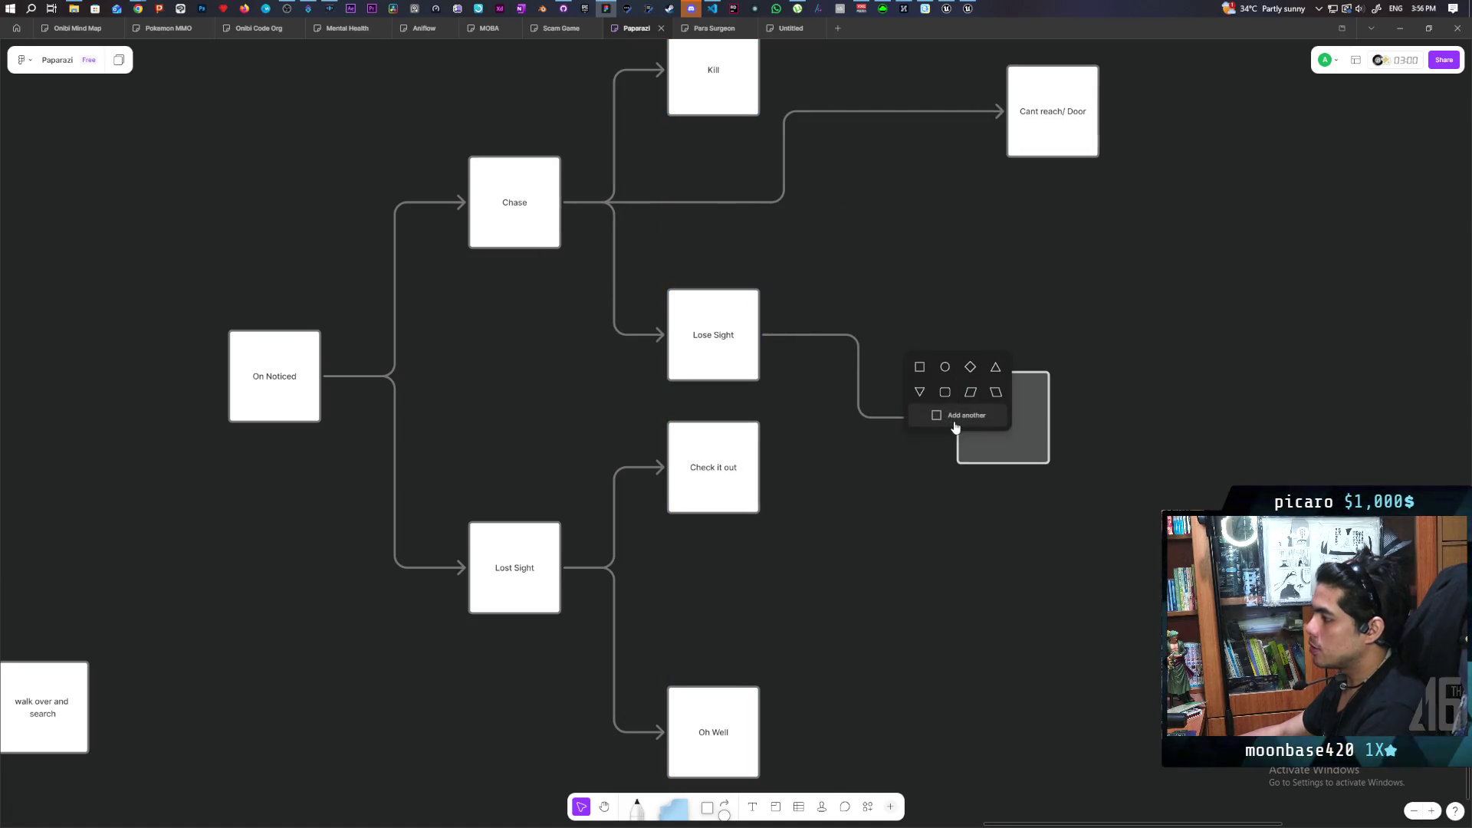
pyautogui.click(956, 422)
pyautogui.write('Ses')
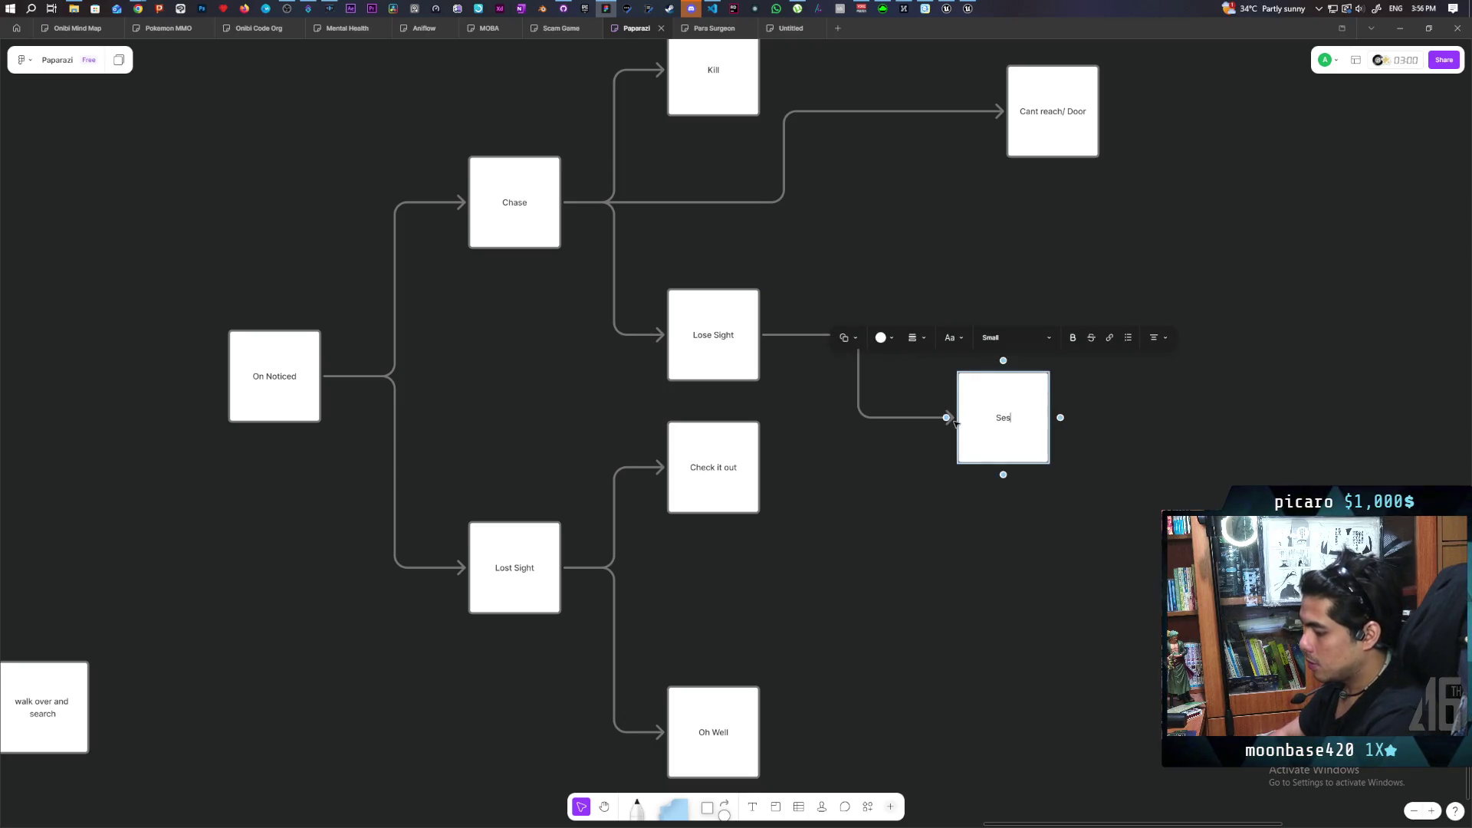
# Label the new box 'Search' and connect Check it out into it.
pyautogui.press('BackSpace')
pyautogui.write('arch')
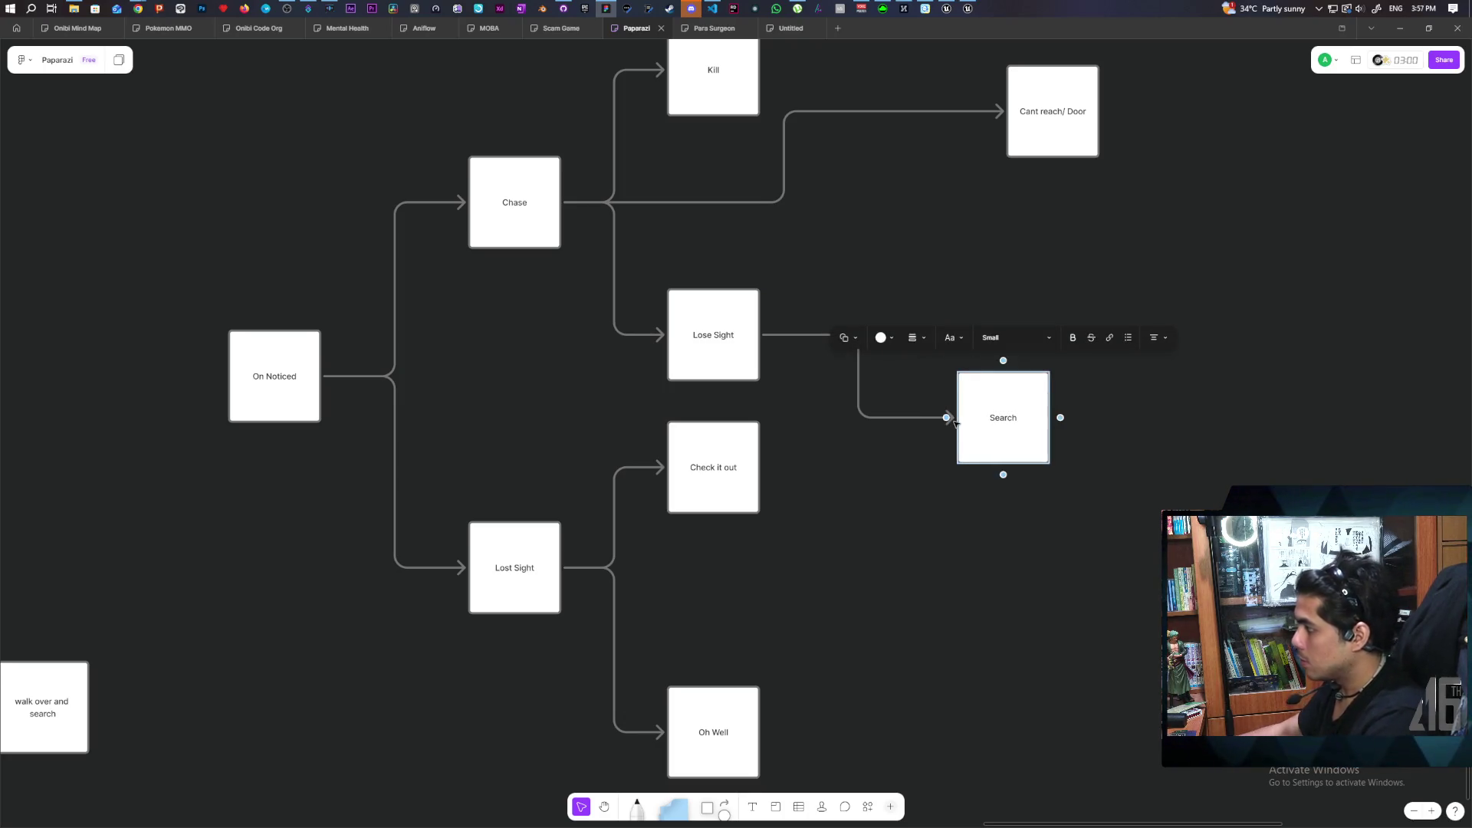
pyautogui.click(808, 450)
pyautogui.click(753, 464)
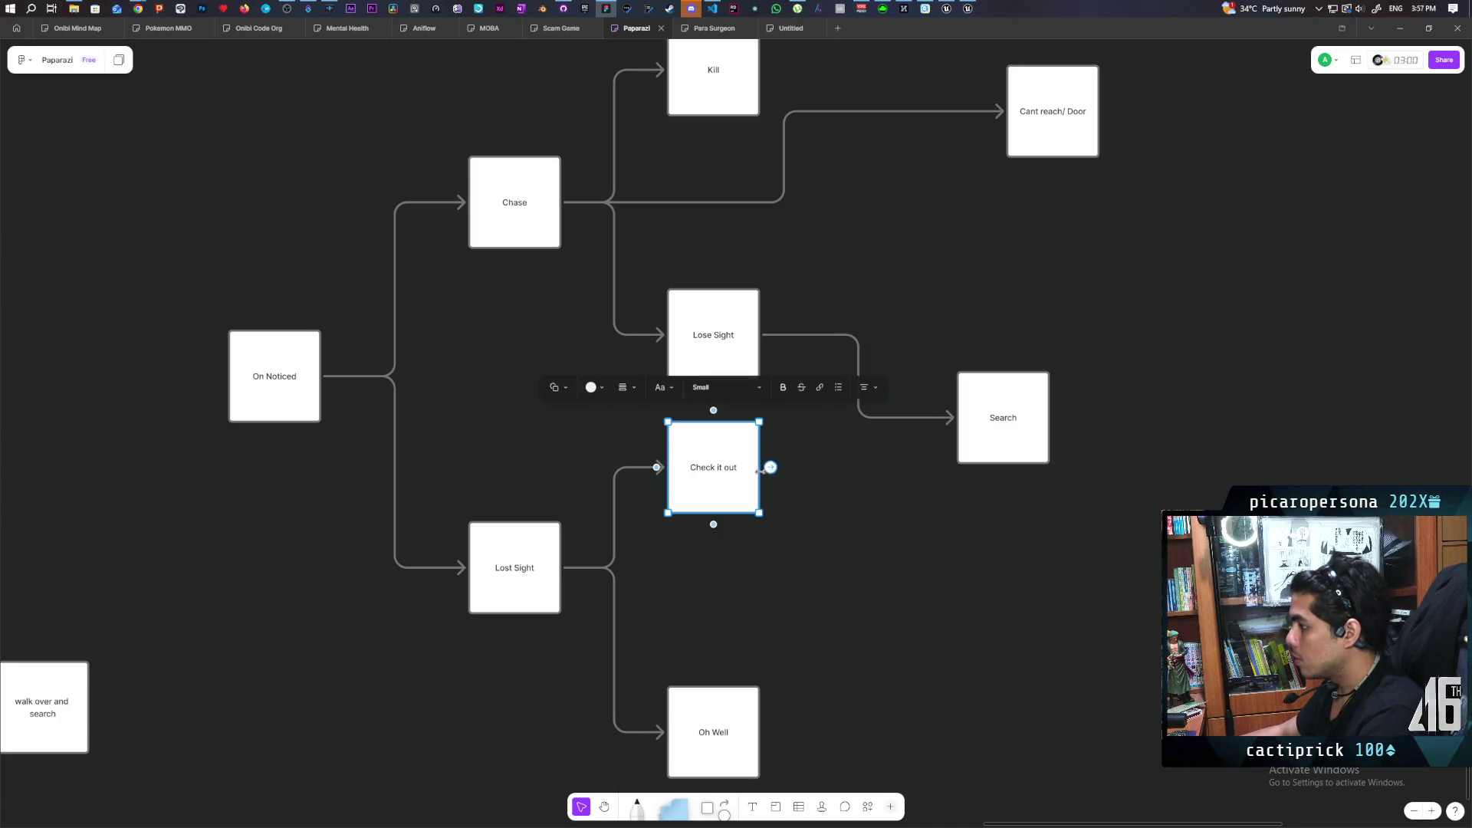
pyautogui.moveTo(770, 469); pyautogui.dragTo(989, 422)
pyautogui.click(799, 535)
# Move the Oh Well box to the lower right.
pyautogui.moveTo(763, 326); pyautogui.dragTo(1117, 483)
pyautogui.click(726, 602)
pyautogui.scroll(-1, 770, 628)
pyautogui.hscroll(3, 789, 545)
pyautogui.scroll(-1, 789, 545)
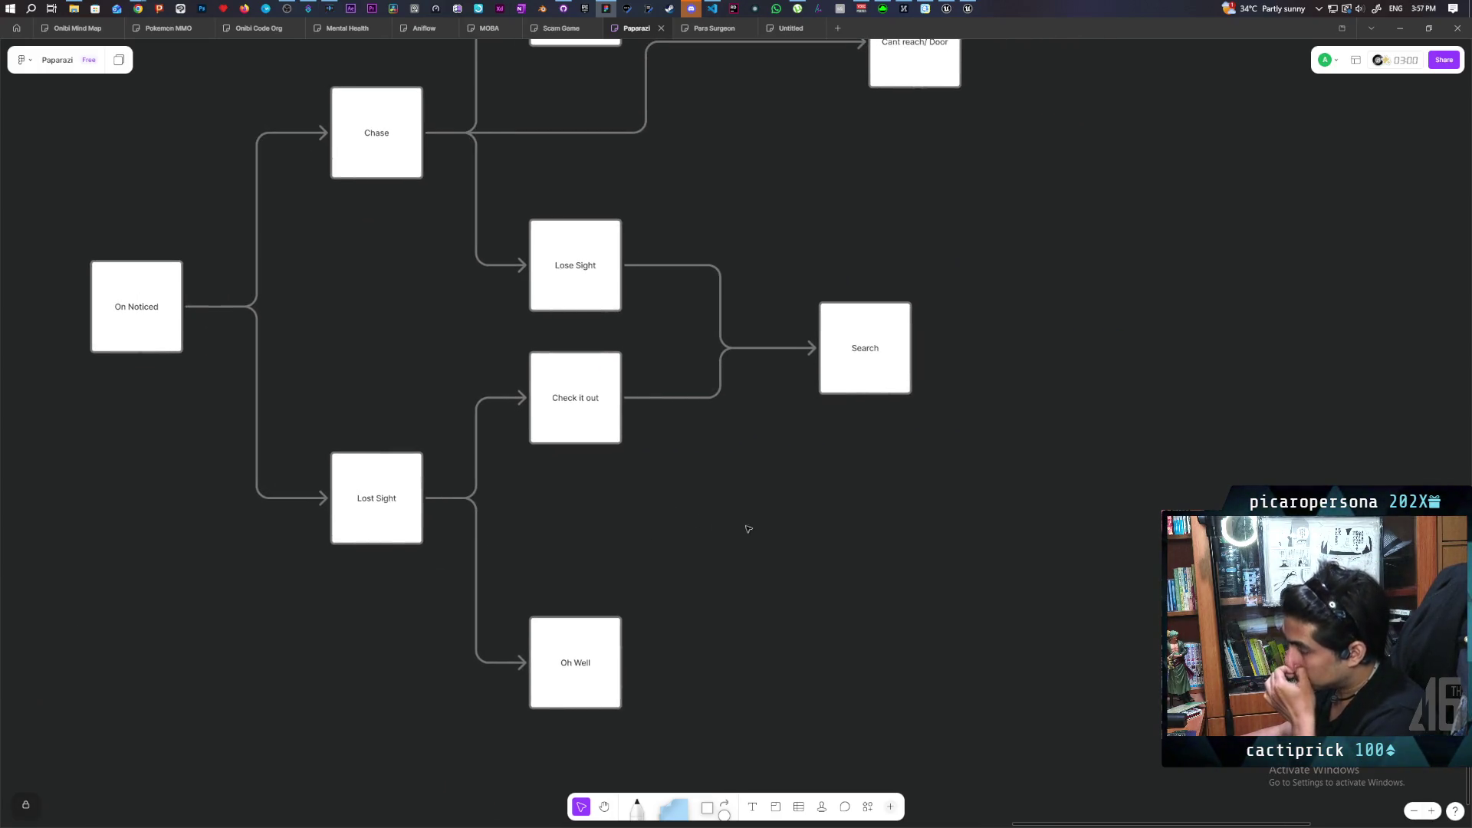
pyautogui.click(586, 641)
pyautogui.moveTo(578, 647); pyautogui.dragTo(1034, 637)
pyautogui.click(881, 430)
# Move Kill right of Chase and connect Search to both Kill and Oh Well.
pyautogui.click(865, 360)
pyautogui.scroll(3, 1005, 421)
pyautogui.hscroll(3, 1005, 421)
pyautogui.click(434, 140)
pyautogui.moveTo(434, 145)
pyautogui.mouseDown()
pyautogui.moveTo(866, 353)
pyautogui.moveTo(963, 342)
pyautogui.moveTo(936, 308)
pyautogui.moveTo(941, 283)
pyautogui.mouseUp()
pyautogui.click(752, 483)
pyautogui.moveTo(781, 467)
pyautogui.mouseDown()
pyautogui.moveTo(878, 253)
pyautogui.moveTo(906, 254)
pyautogui.mouseUp()
pyautogui.click(779, 467)
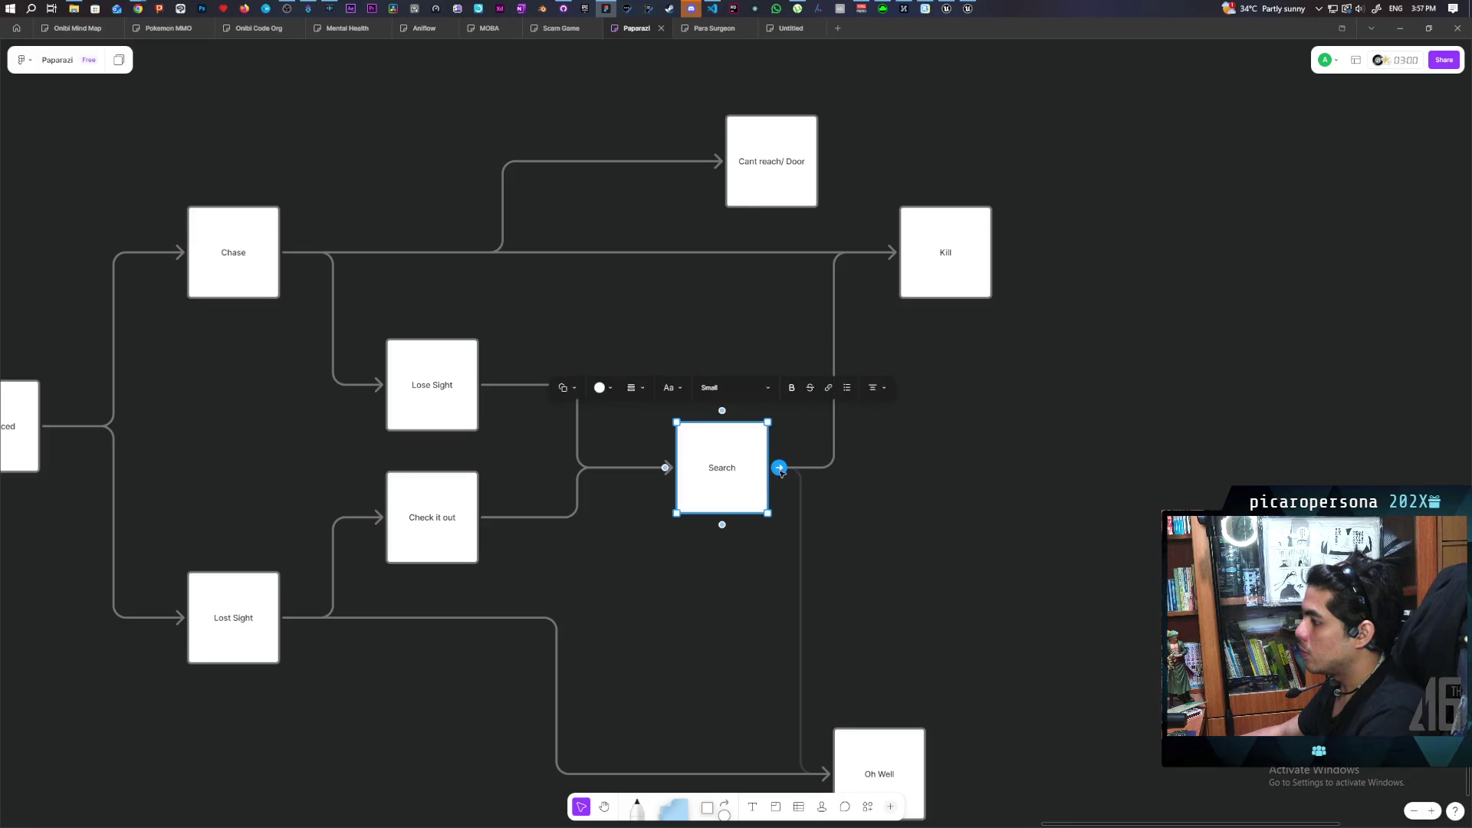
pyautogui.click(920, 591)
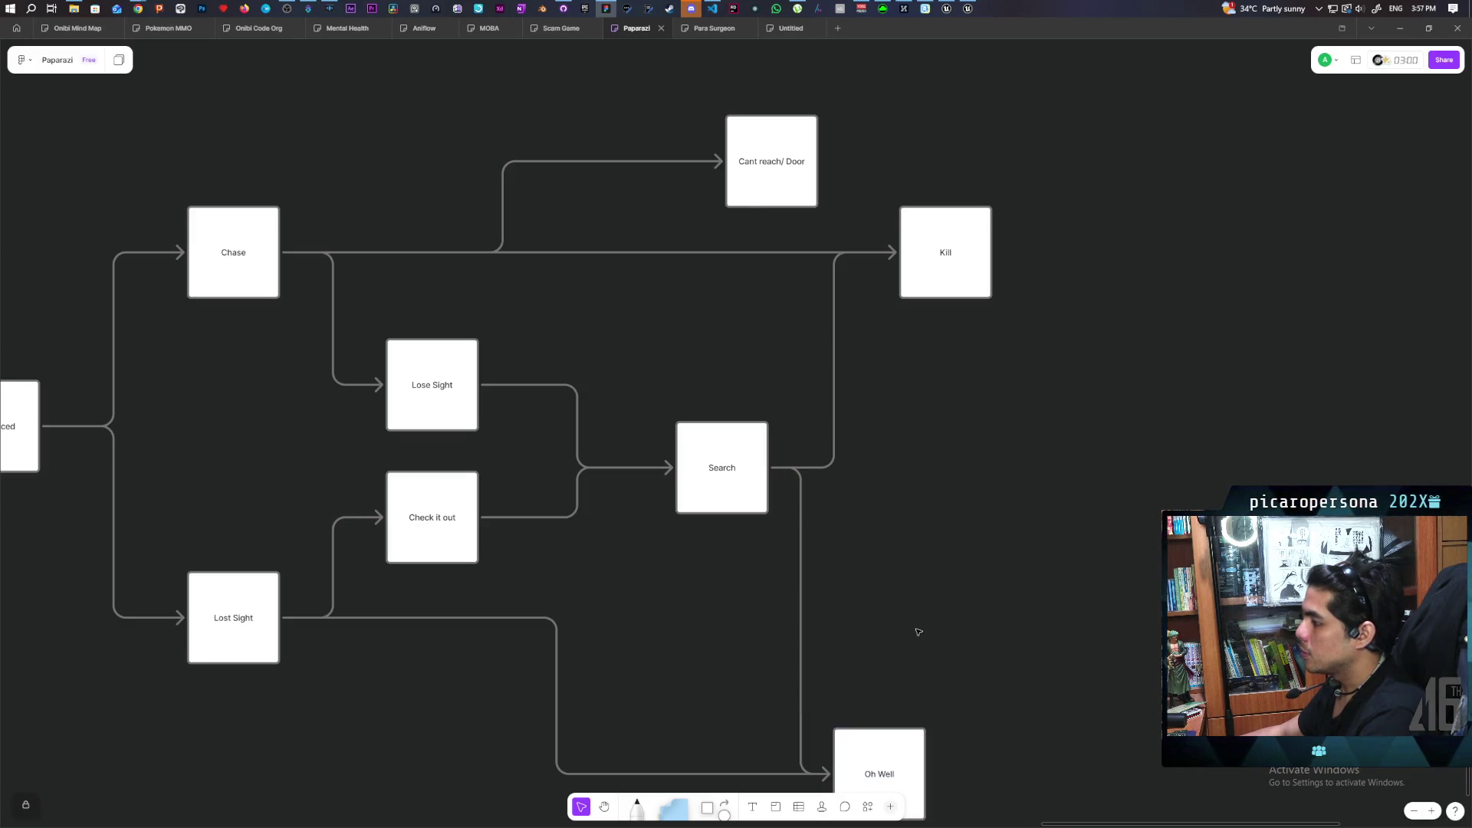
# Nudge the Oh Well box slightly to the right.
pyautogui.scroll(-1, 994, 581)
pyautogui.scroll(-1, 995, 582)
pyautogui.click(882, 671)
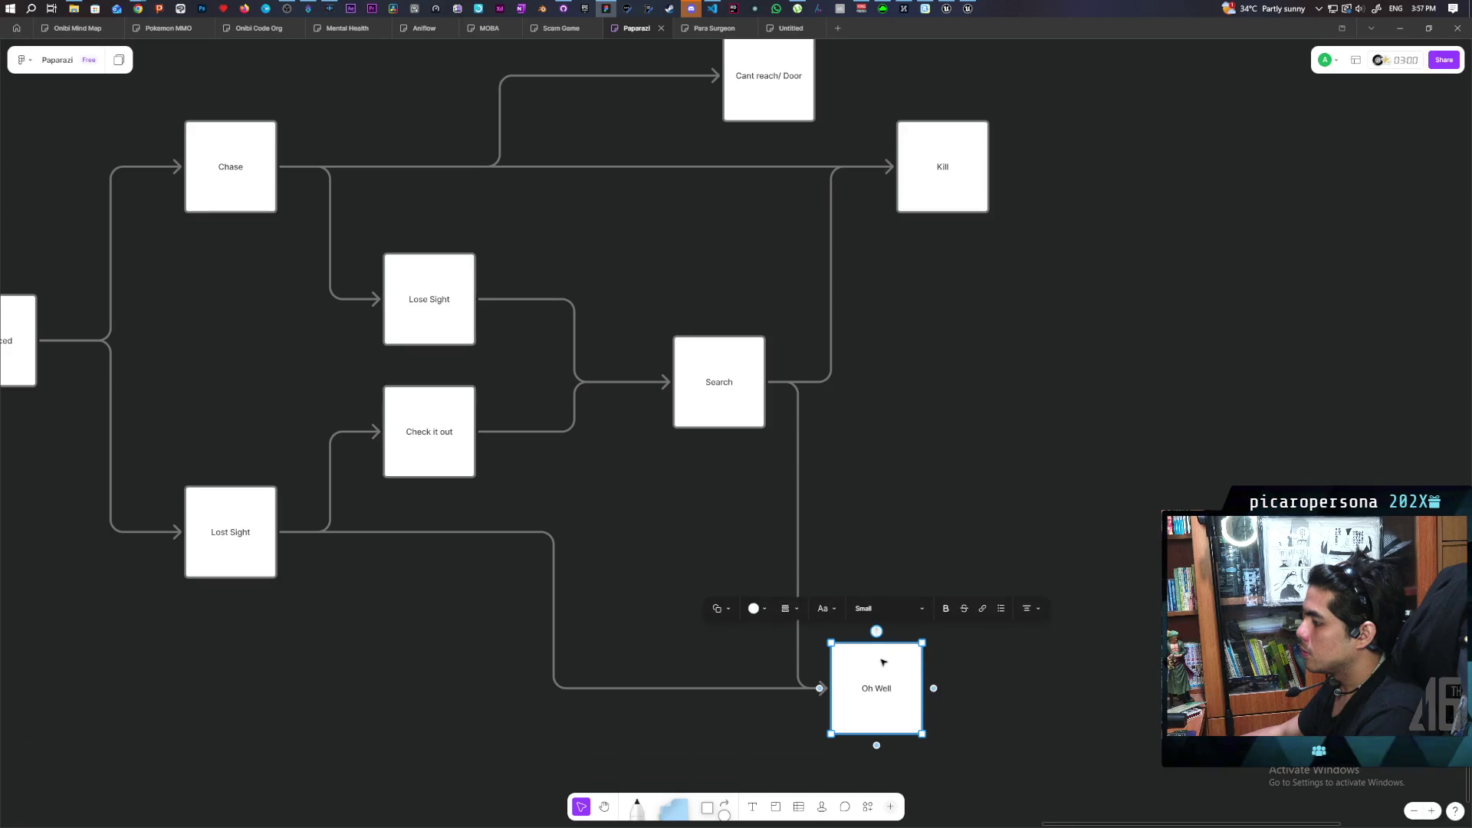
pyautogui.moveTo(884, 667); pyautogui.dragTo(949, 667)
pyautogui.click(1022, 542)
# Move Cant reach/ Door up and to the left.
pyautogui.scroll(2, 966, 583)
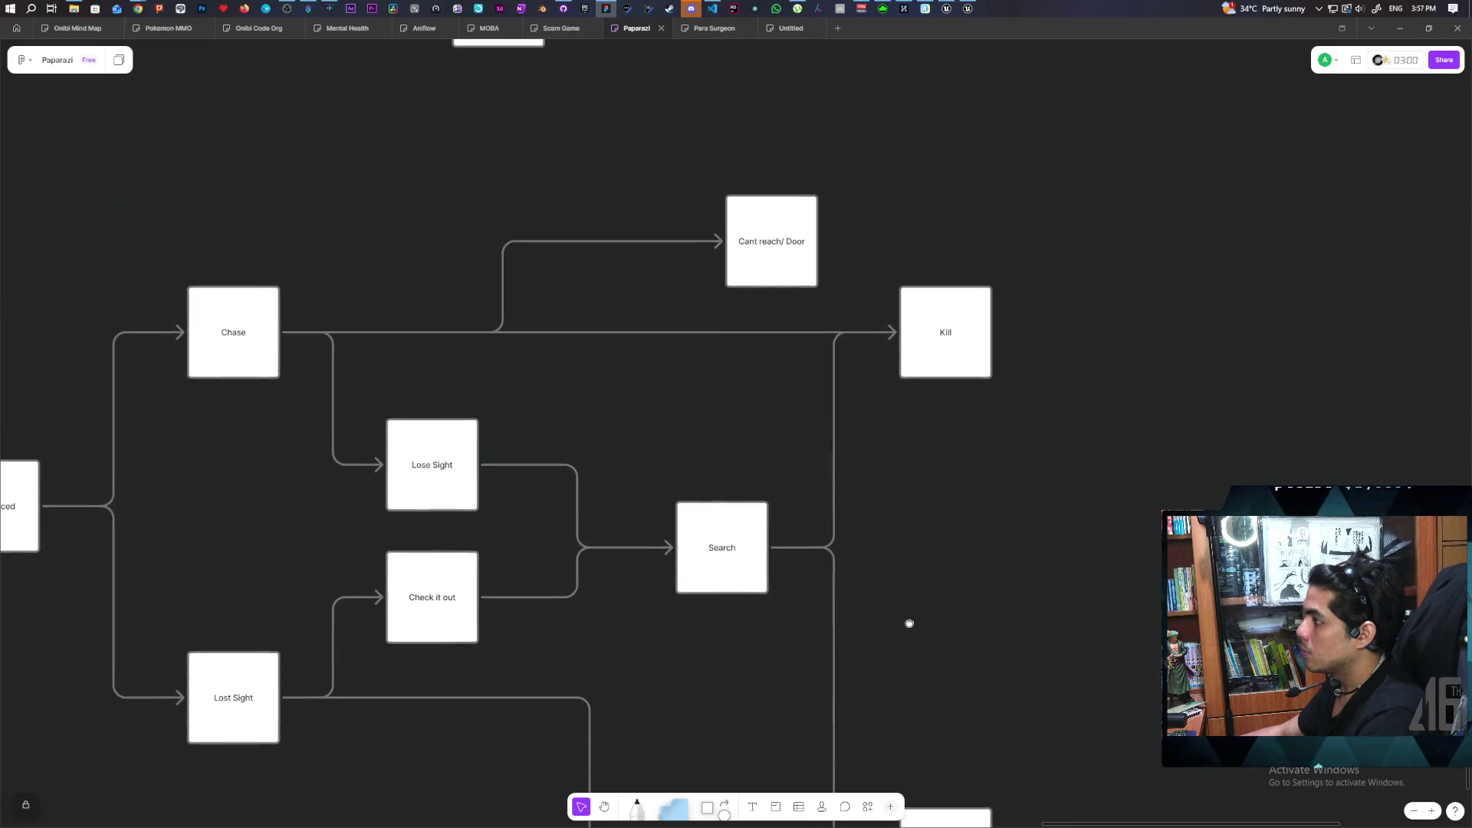
pyautogui.click(780, 277)
pyautogui.moveTo(780, 278)
pyautogui.mouseDown()
pyautogui.moveTo(596, 220)
pyautogui.moveTo(574, 195)
pyautogui.moveTo(532, 217)
pyautogui.moveTo(557, 203)
pyautogui.mouseUp()
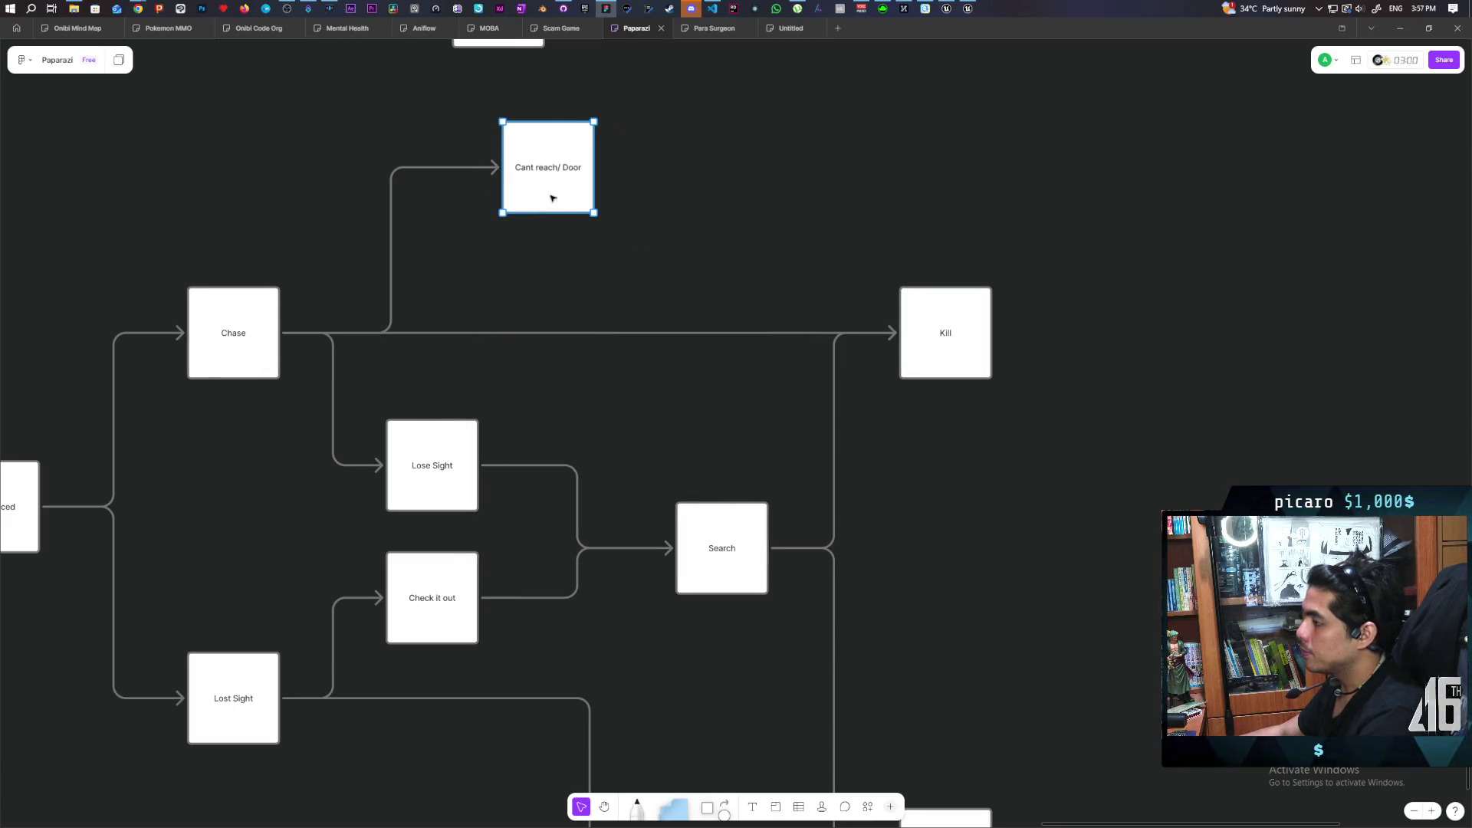
pyautogui.click(571, 288)
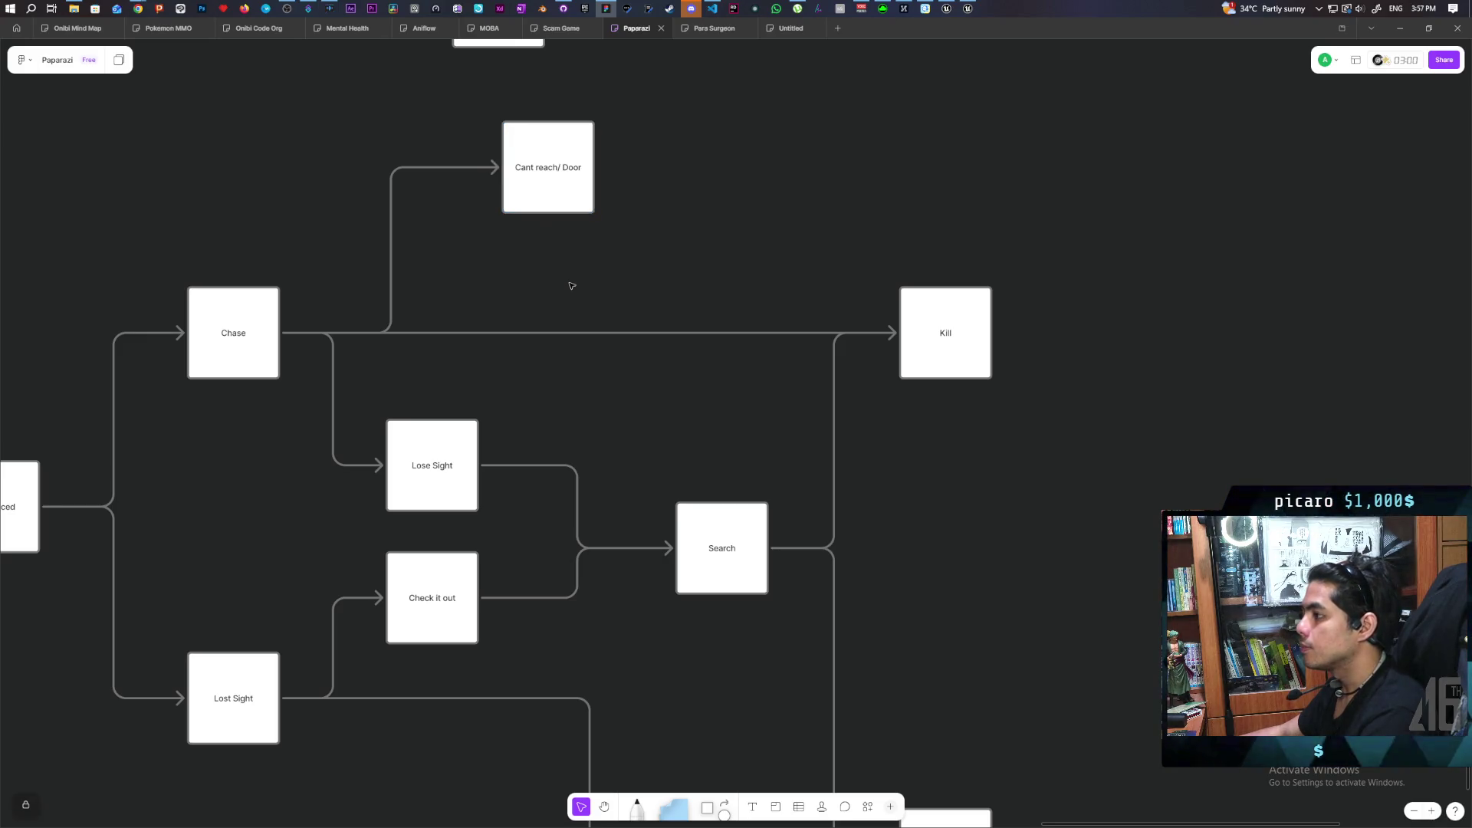
pyautogui.scroll(-2, 586, 452)
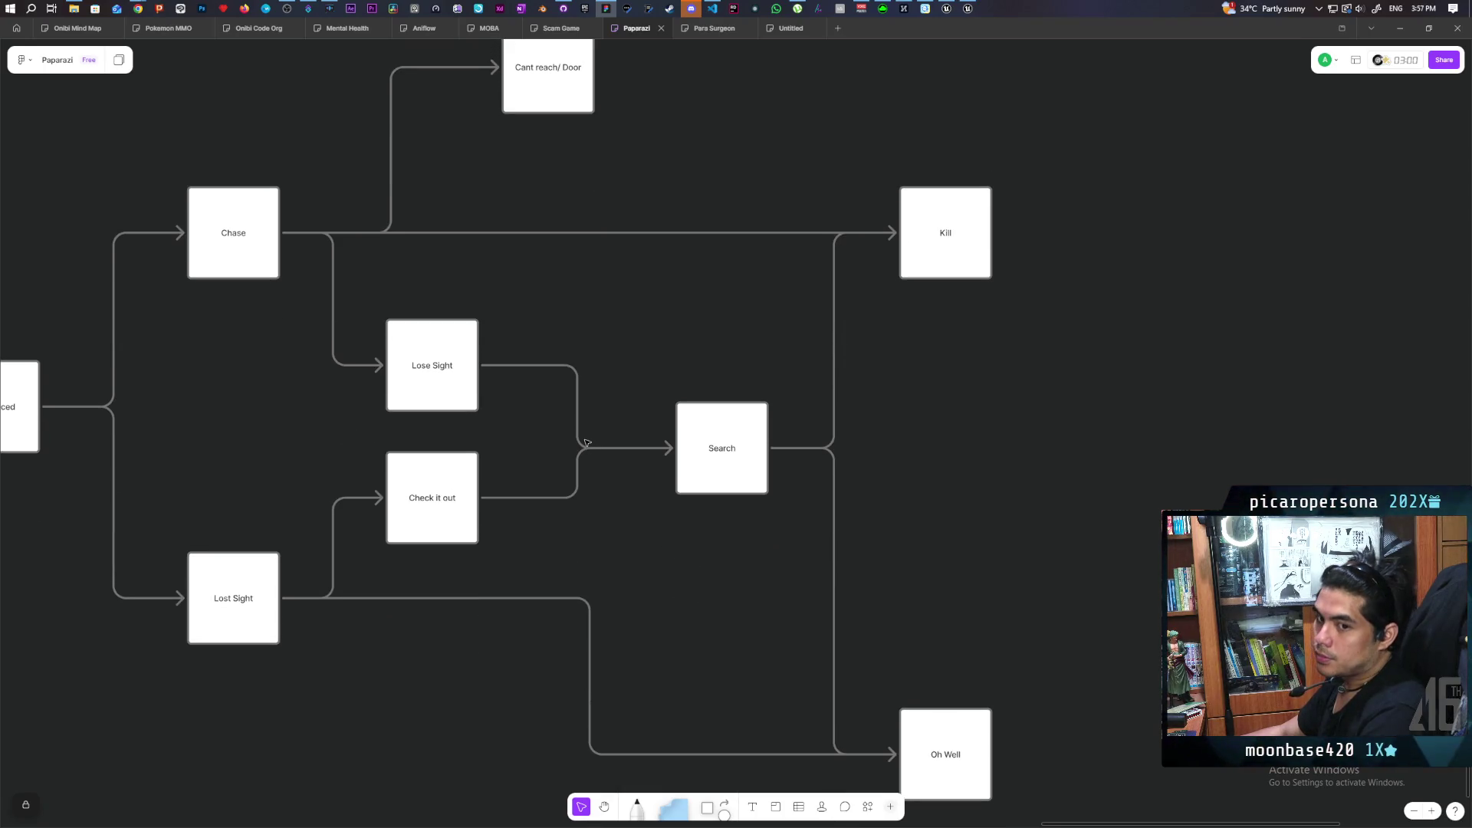
pyautogui.moveTo(639, 306); pyautogui.dragTo(655, 514)
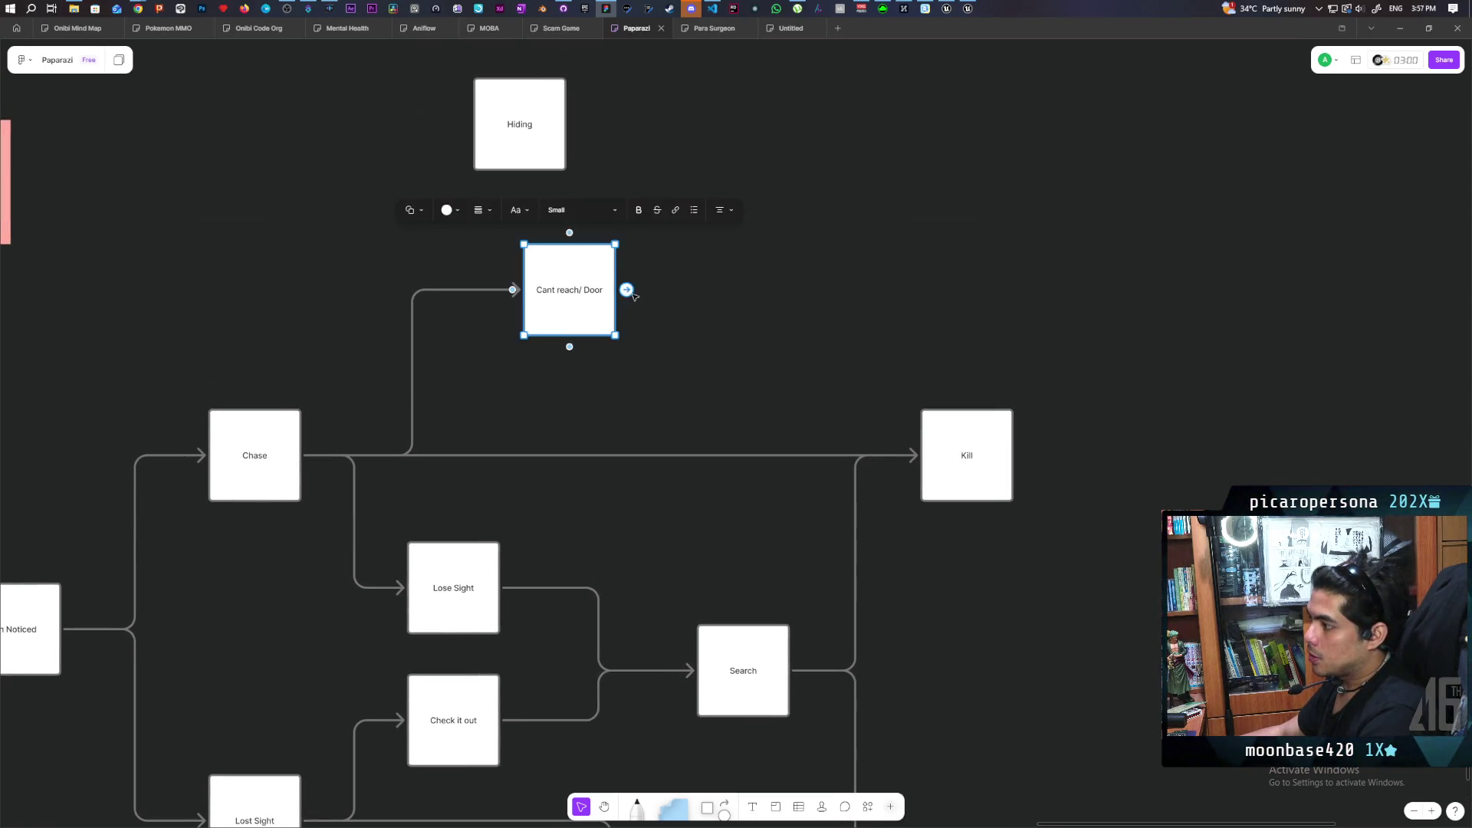
# Draw an arrow from Cant reach/ Door to a new box labelled 'Remember Move to'.
pyautogui.moveTo(627, 290); pyautogui.dragTo(722, 289)
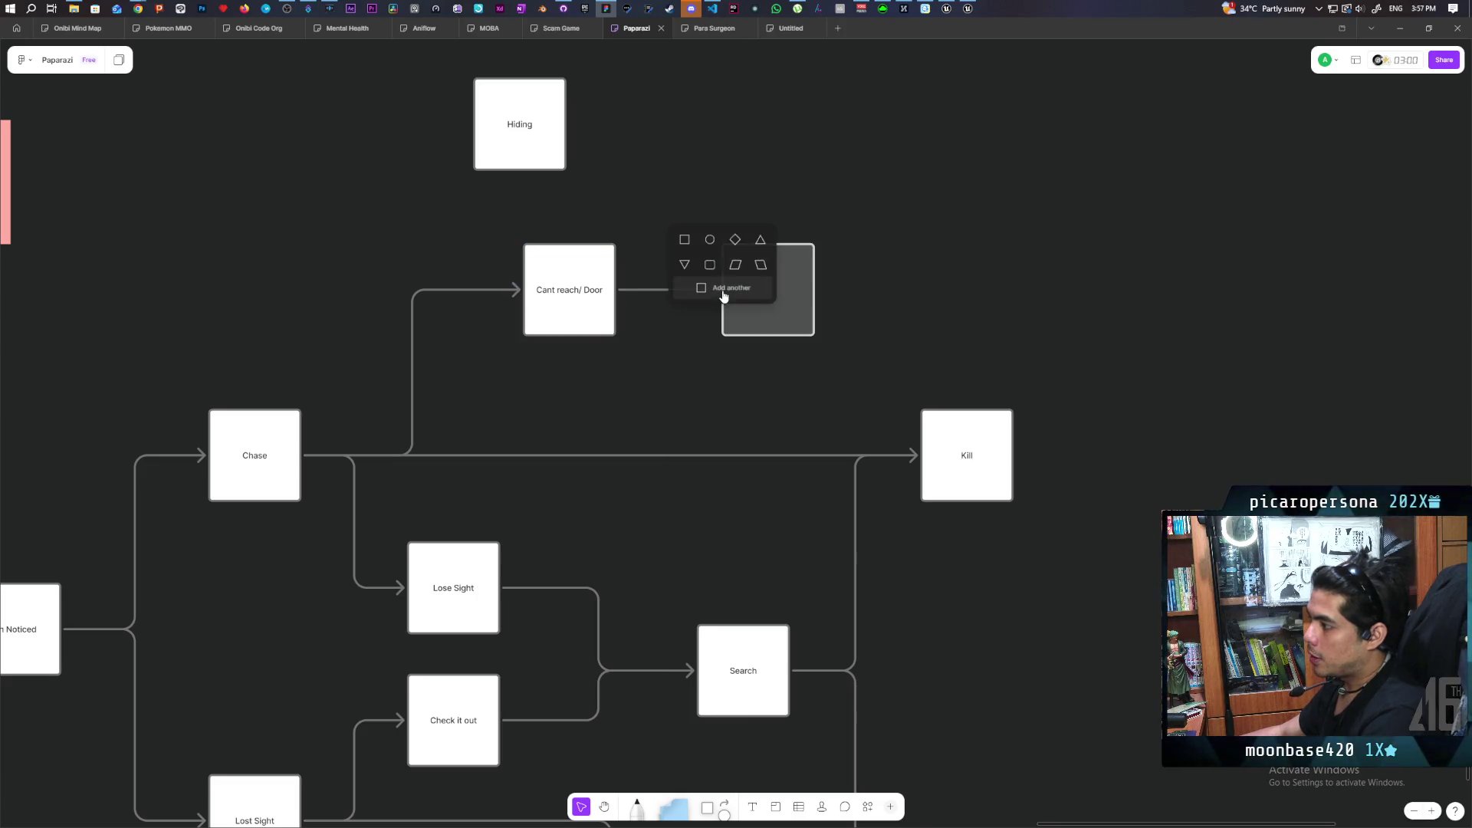
pyautogui.click(723, 295)
pyautogui.write('Remember')
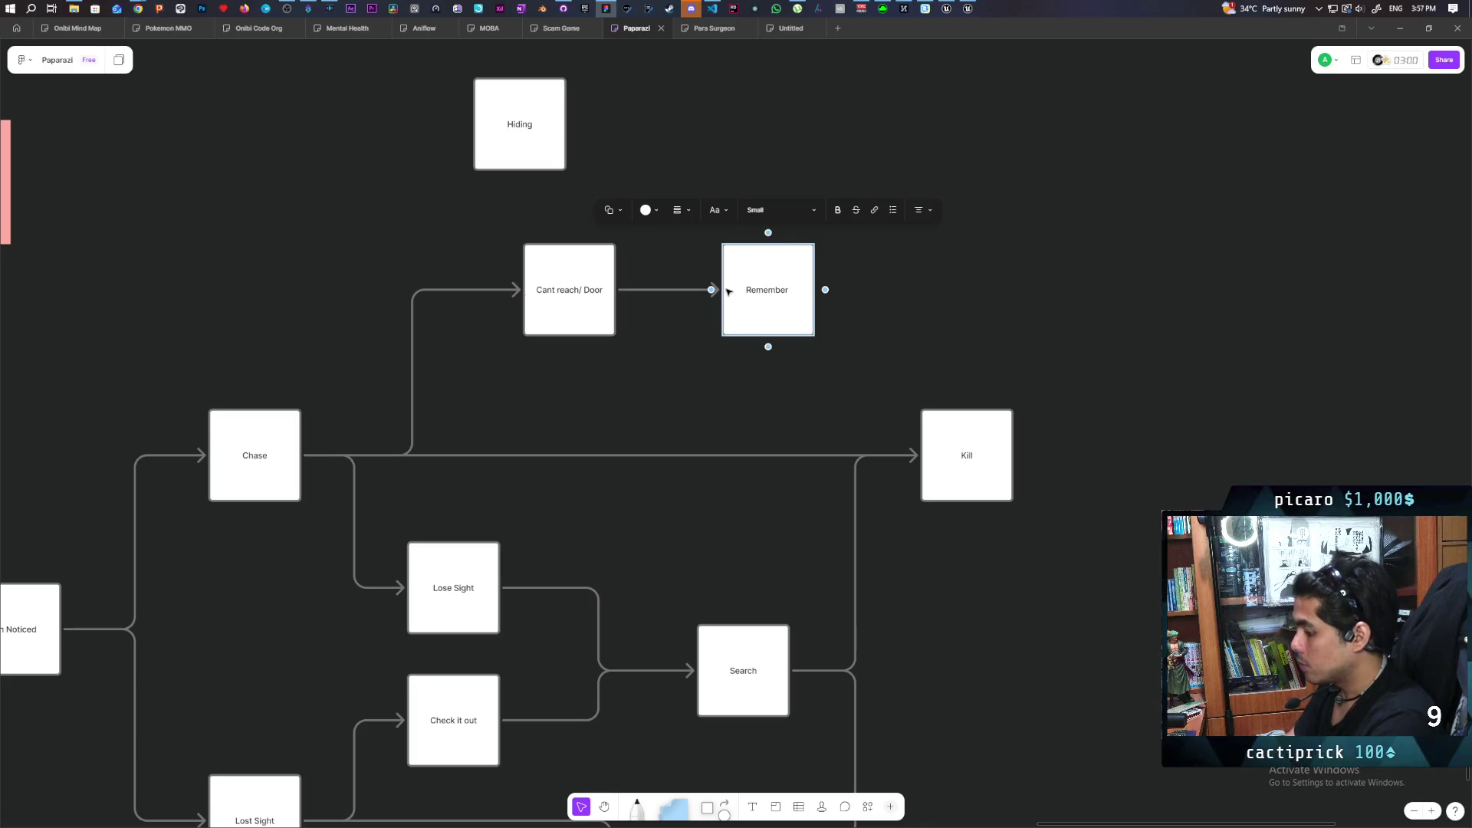
pyautogui.write('Move to')
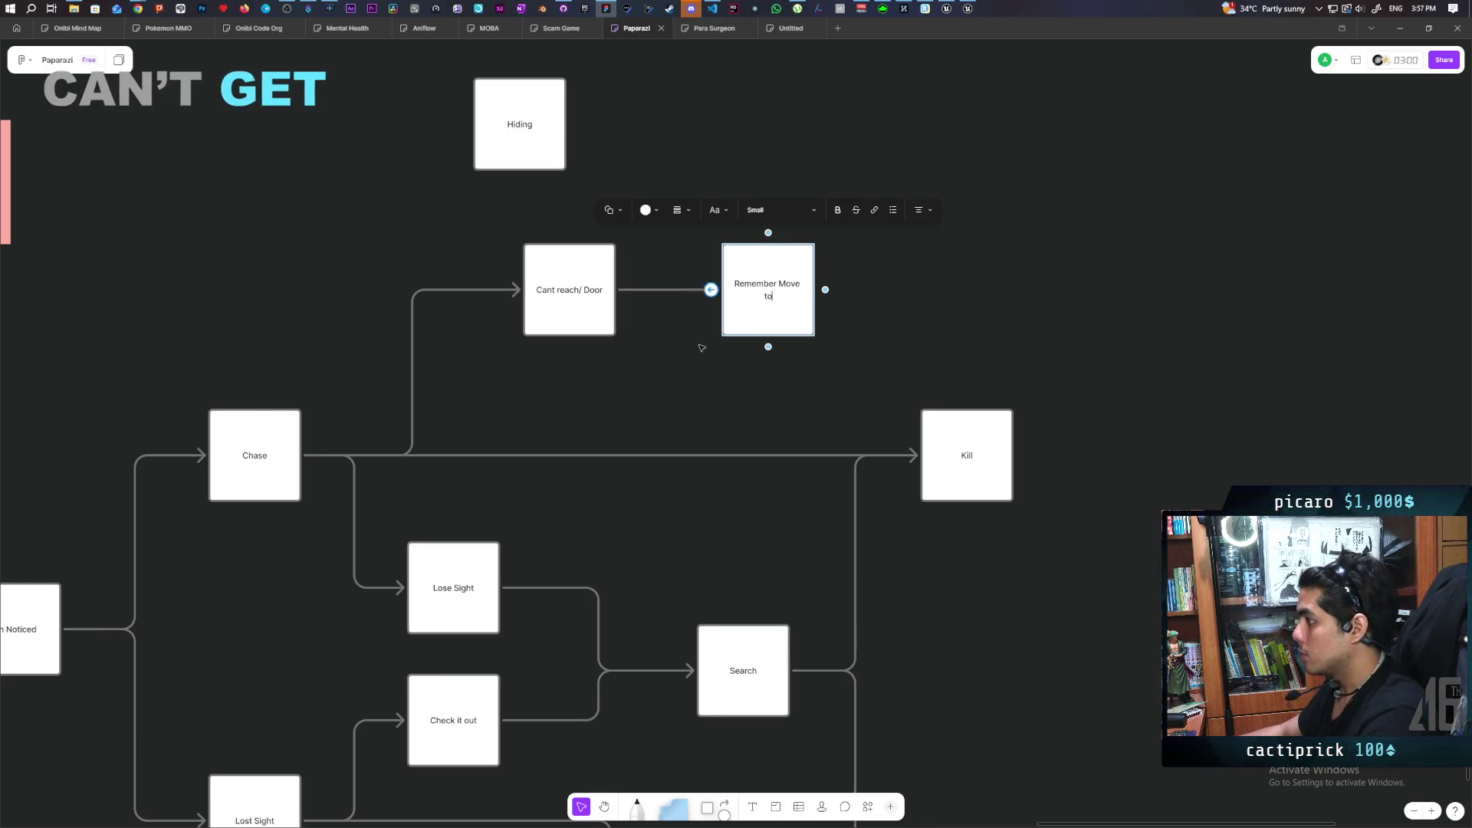
pyautogui.click(679, 402)
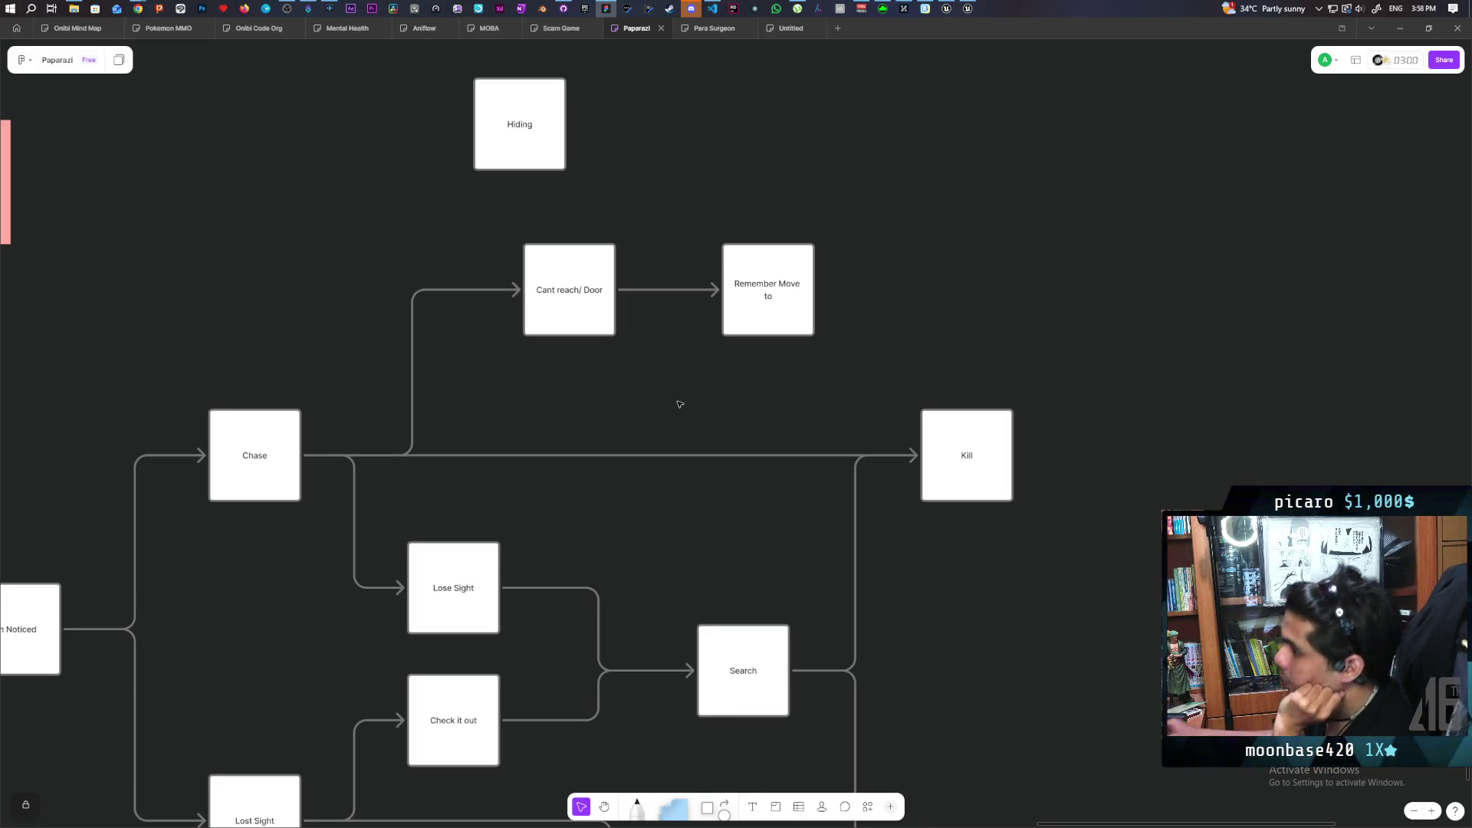
pyautogui.moveTo(611, 472)
pyautogui.mouseDown()
pyautogui.moveTo(859, 216)
pyautogui.moveTo(841, 296)
pyautogui.moveTo(861, 365)
pyautogui.moveTo(880, 371)
pyautogui.mouseUp()
# Raise the Oh Well box level with Lost Sight so its arrow runs straight across.
pyautogui.moveTo(570, 525)
pyautogui.mouseDown()
pyautogui.moveTo(634, 358)
pyautogui.moveTo(601, 430)
pyautogui.moveTo(680, 476)
pyautogui.moveTo(634, 408)
pyautogui.moveTo(601, 462)
pyautogui.mouseUp()
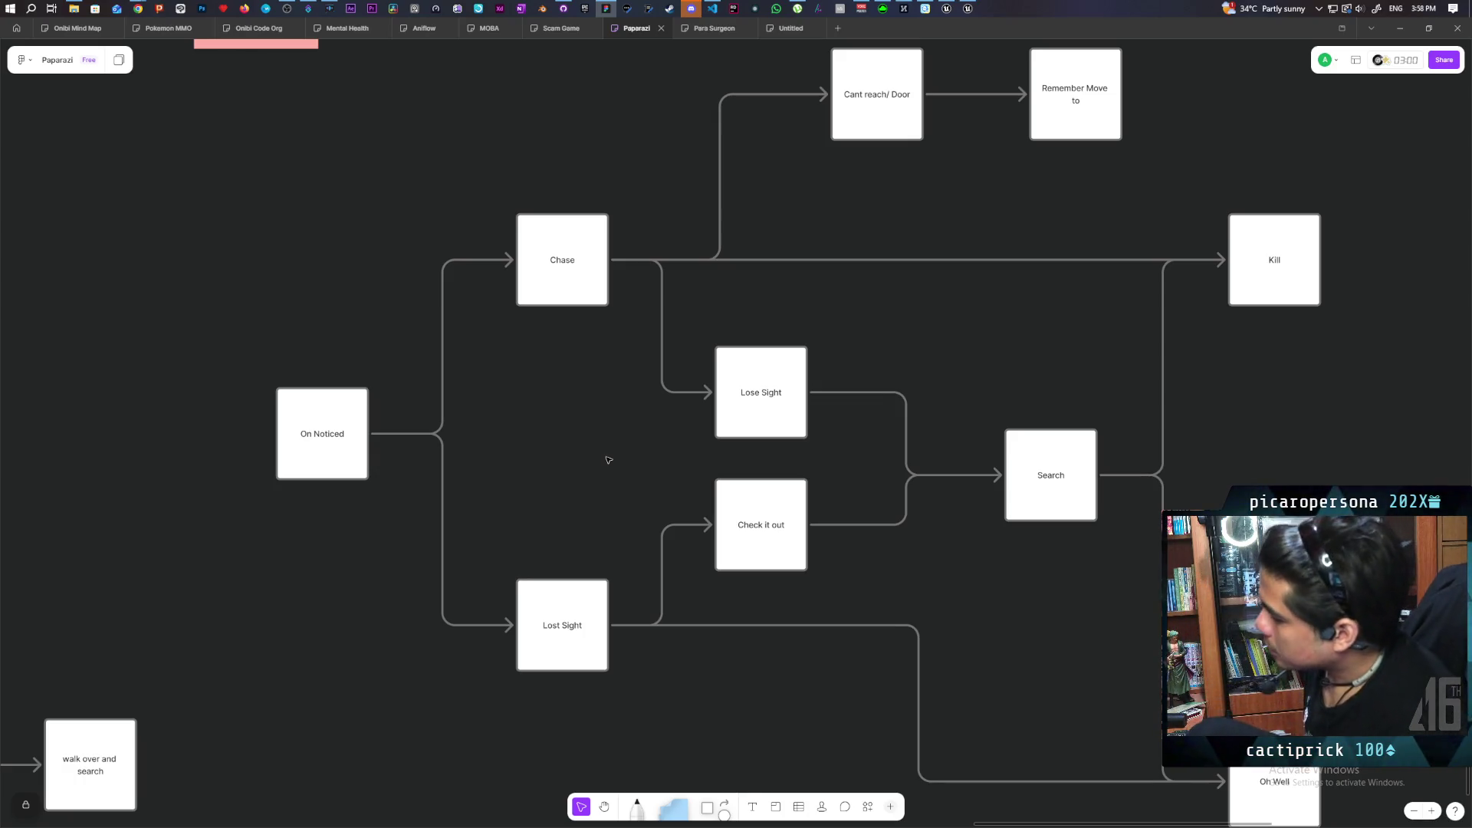
pyautogui.hscroll(2, 735, 435)
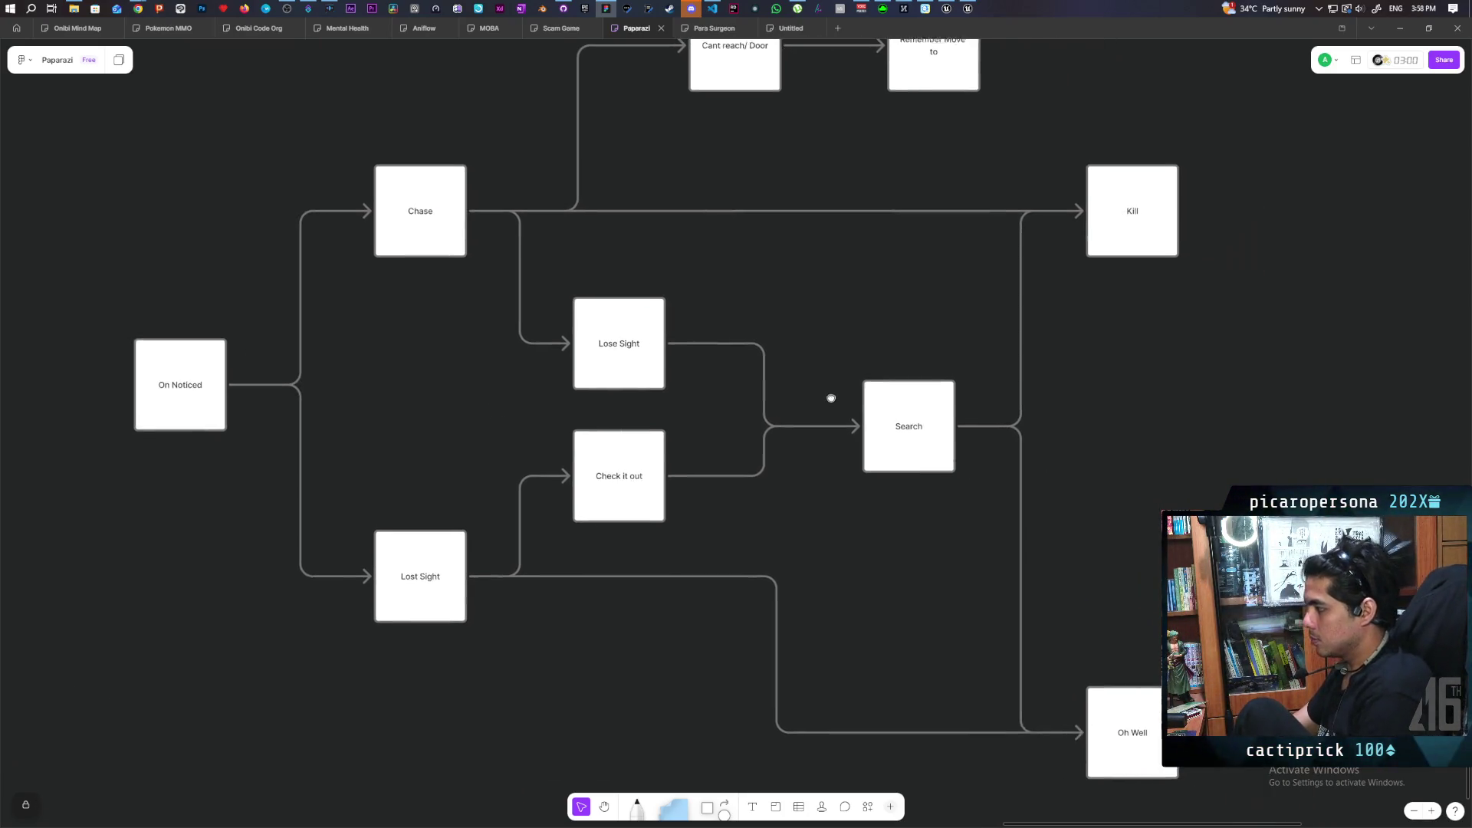
pyautogui.moveTo(1131, 692)
pyautogui.mouseDown()
pyautogui.moveTo(1127, 516)
pyautogui.moveTo(1128, 560)
pyautogui.mouseUp()
pyautogui.click(844, 690)
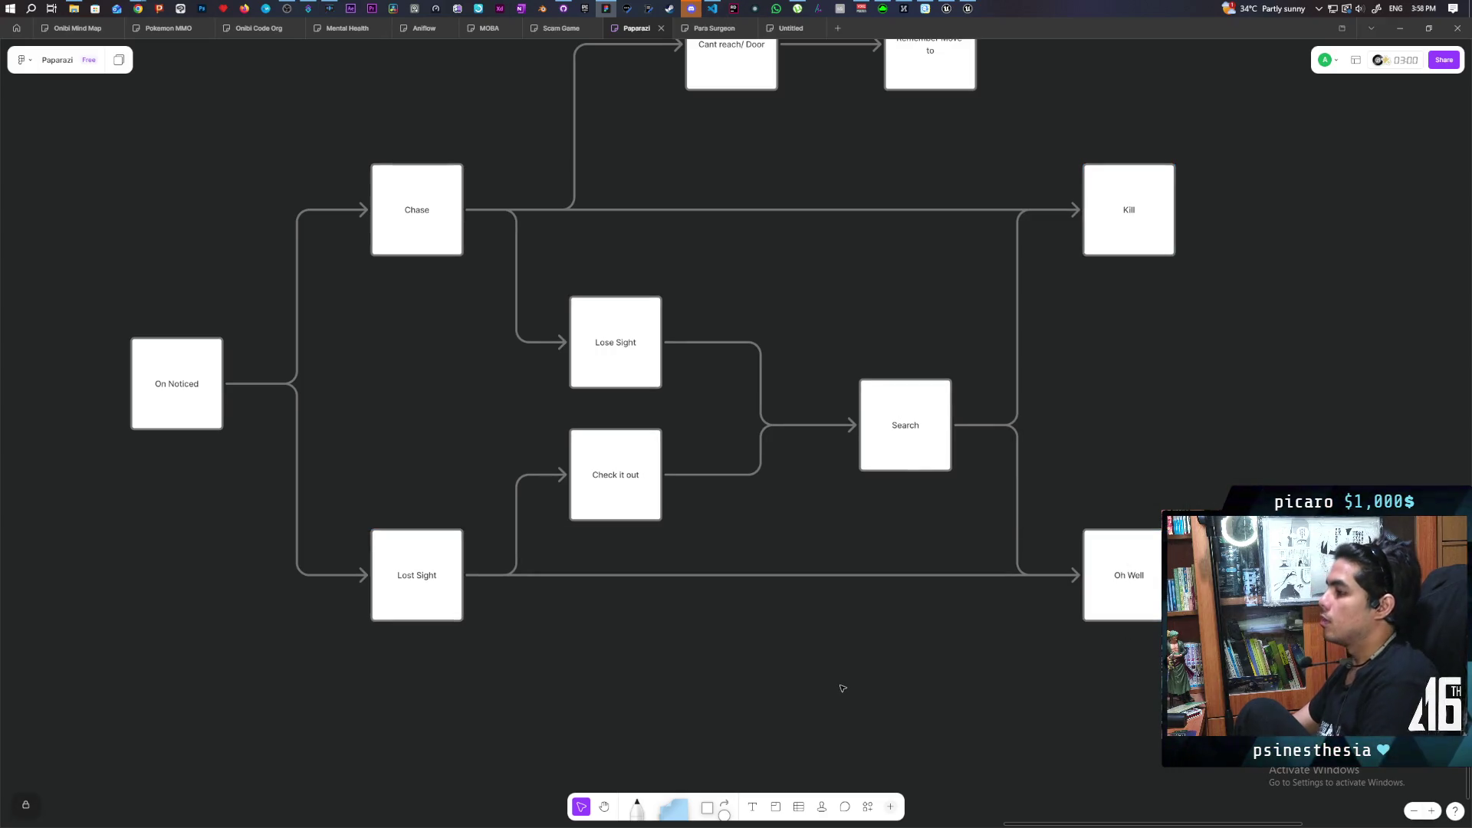
pyautogui.scroll(1, 760, 615)
pyautogui.hscroll(1, 739, 631)
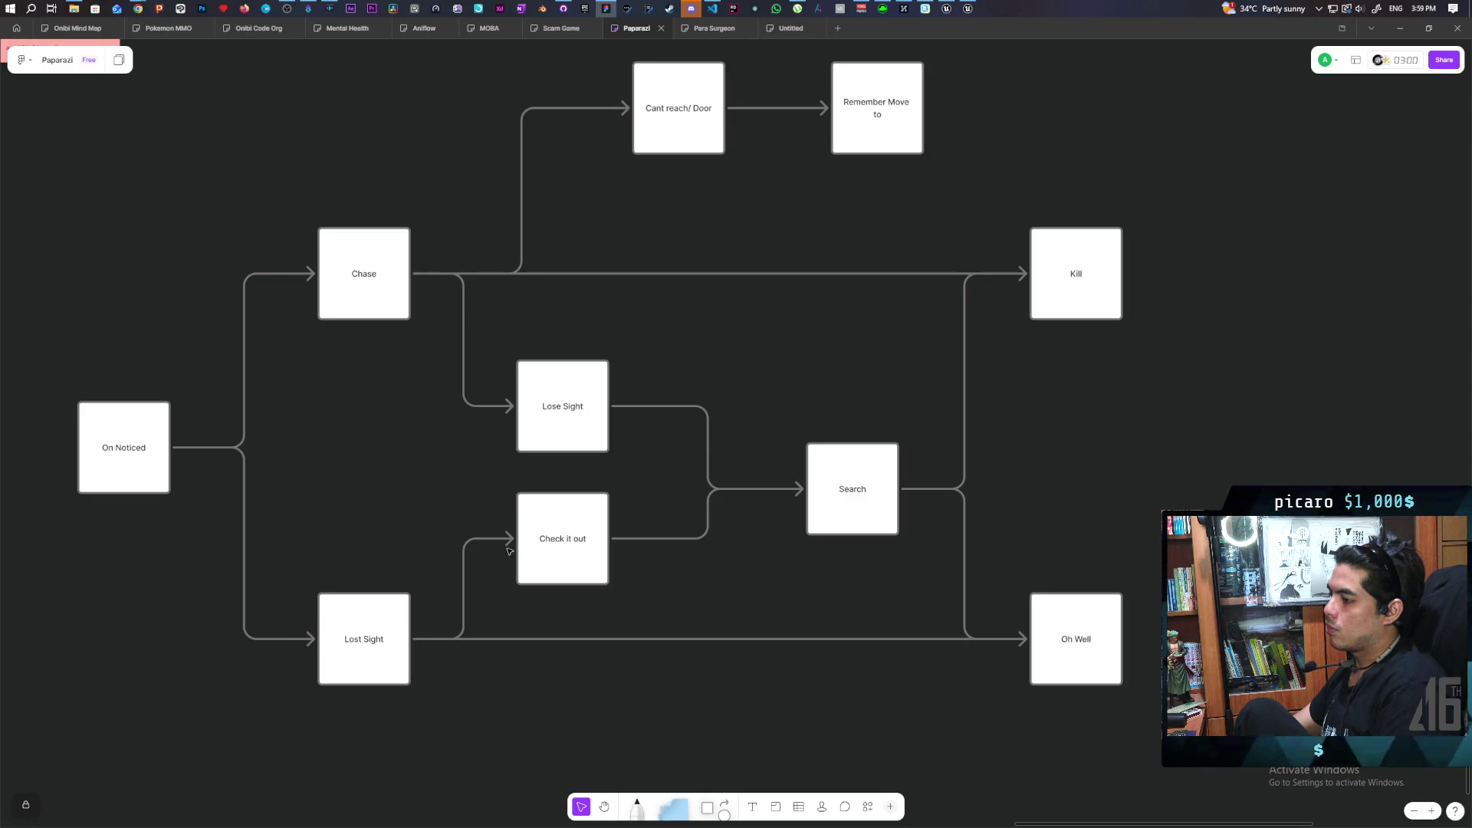
pyautogui.click(406, 304)
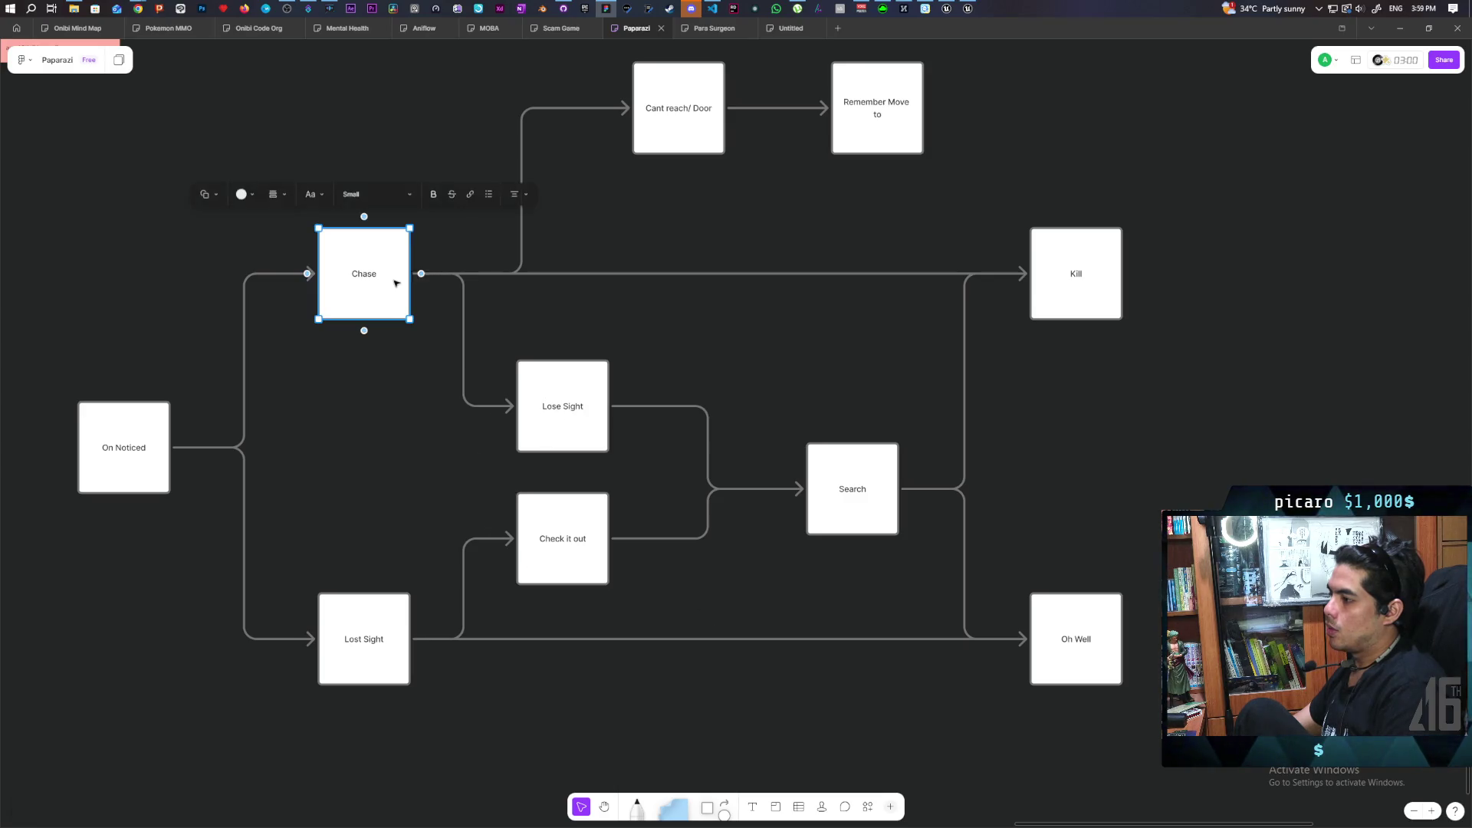
# Add an arrow from Chase to Lost Sight and delete the Lose Sight box.
pyautogui.moveTo(421, 273)
pyautogui.mouseDown()
pyautogui.moveTo(303, 568)
pyautogui.moveTo(319, 649)
pyautogui.mouseUp()
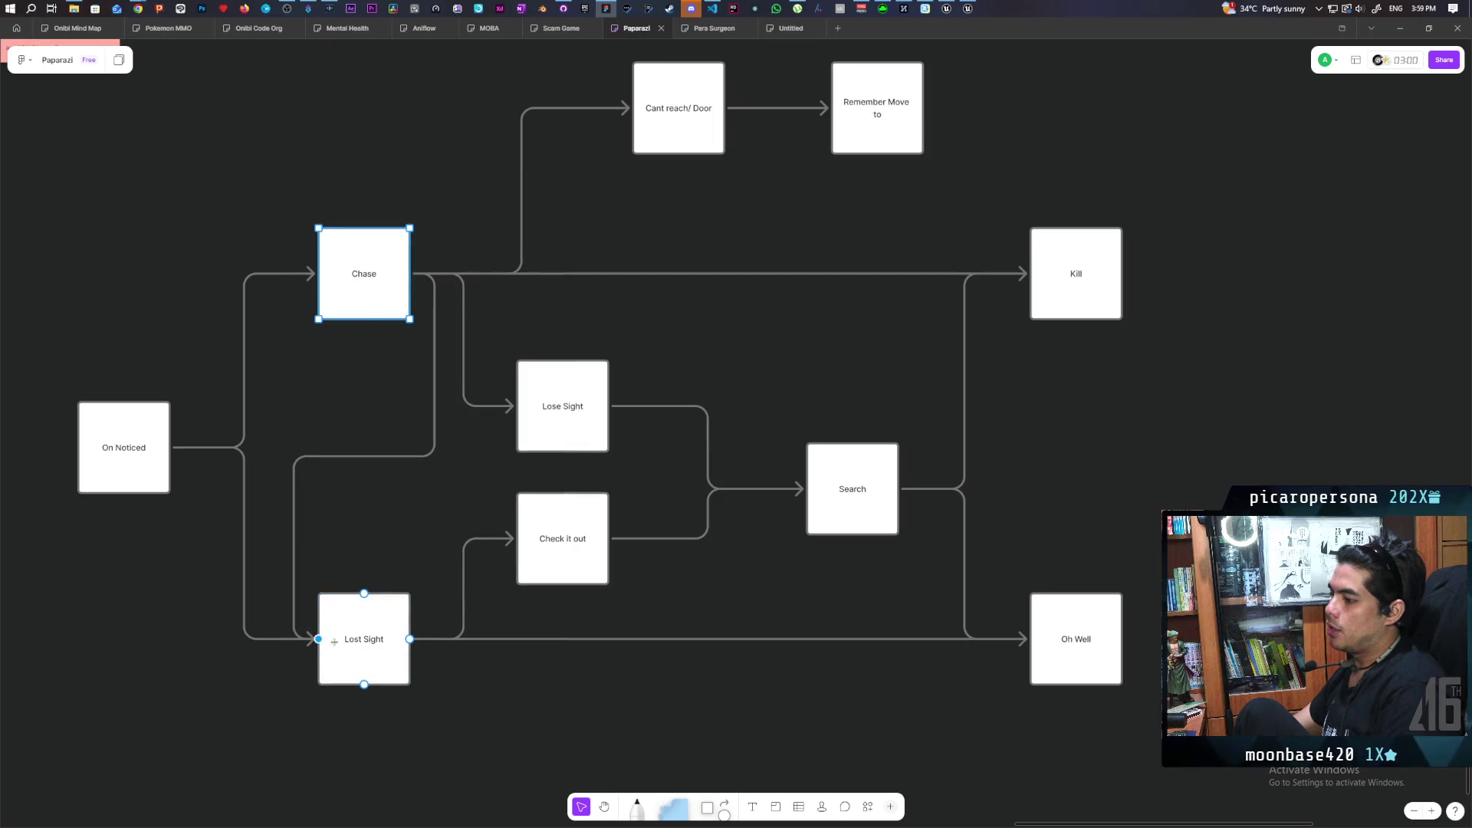
pyautogui.click(491, 644)
pyautogui.click(577, 447)
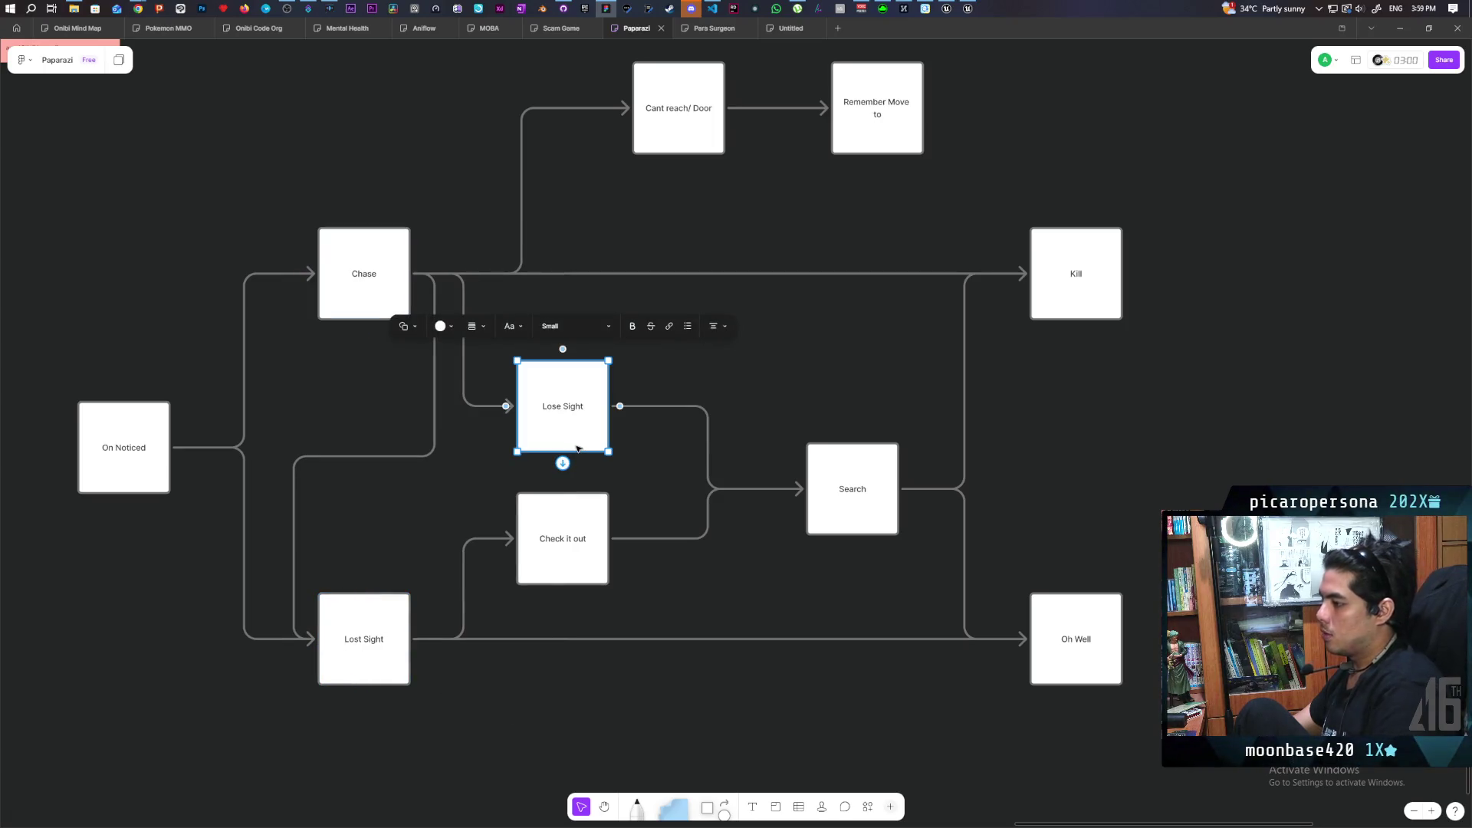
pyautogui.press('Delete')
# Move Check it out up beside Search and Lost Sight up into the middle row.
pyautogui.click(571, 638)
pyautogui.click(569, 570)
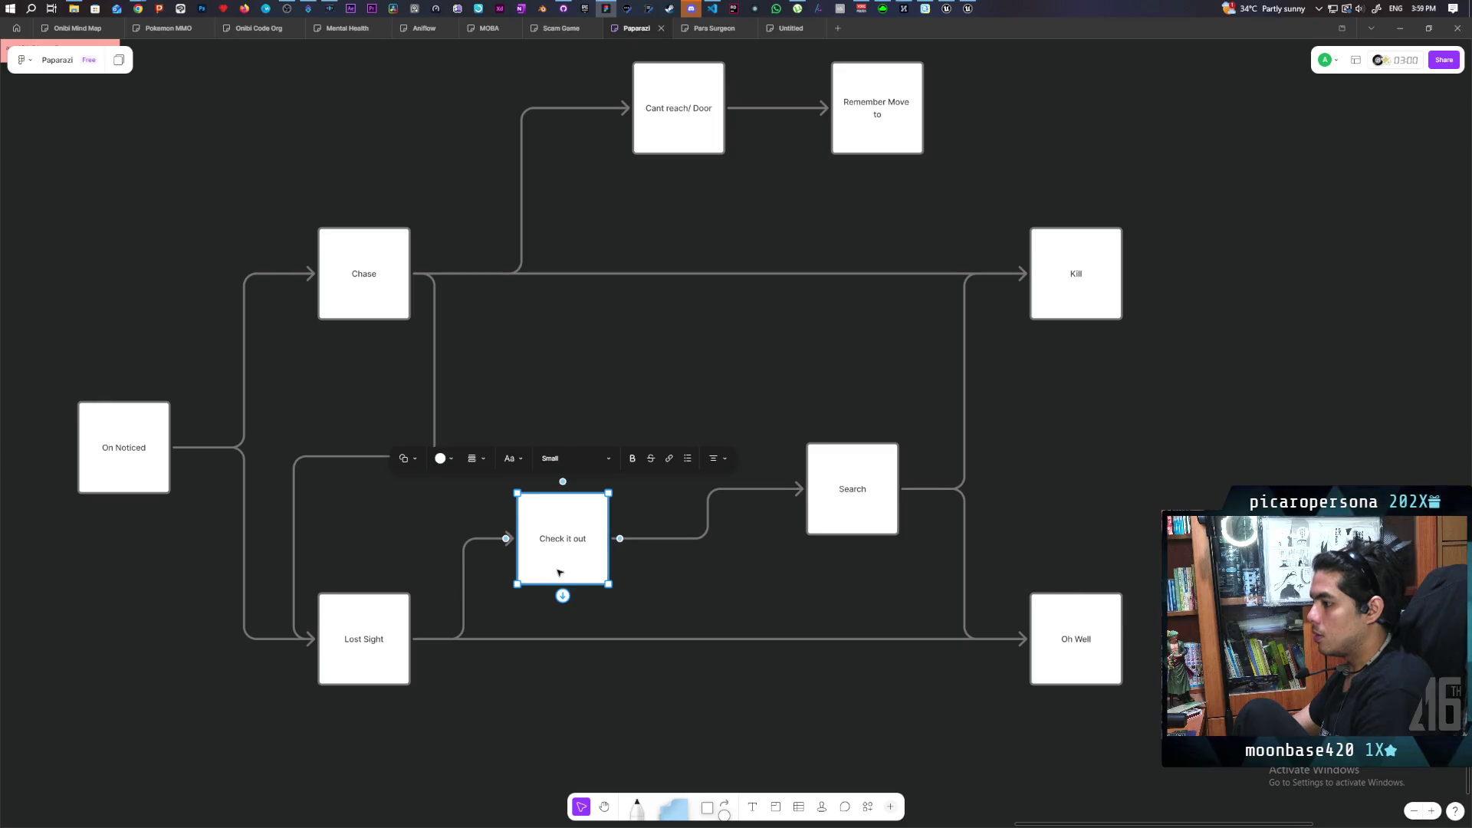
pyautogui.moveTo(563, 570)
pyautogui.mouseDown()
pyautogui.moveTo(687, 503)
pyautogui.moveTo(679, 520)
pyautogui.mouseUp()
pyautogui.click(534, 596)
pyautogui.click(349, 625)
pyautogui.moveTo(368, 625)
pyautogui.mouseDown()
pyautogui.moveTo(423, 506)
pyautogui.moveTo(413, 515)
pyautogui.moveTo(413, 549)
pyautogui.moveTo(409, 531)
pyautogui.moveTo(467, 473)
pyautogui.moveTo(549, 463)
pyautogui.moveTo(534, 430)
pyautogui.moveTo(559, 427)
pyautogui.mouseUp()
pyautogui.press('Escape')
pyautogui.click(696, 478)
pyautogui.click(767, 447)
pyautogui.press('Escape')
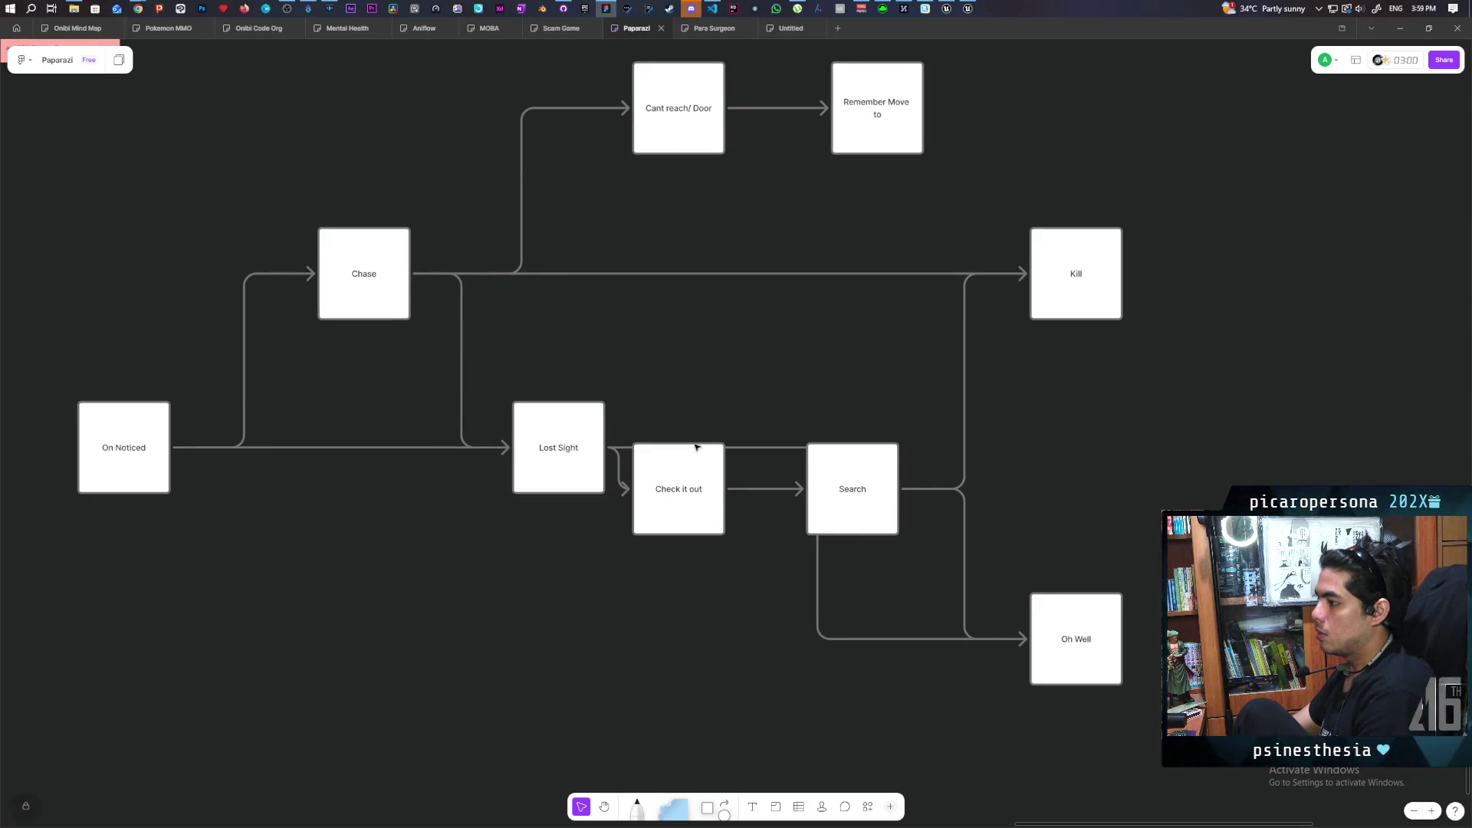
# Line up Lost Sight, Check it out and Search in one row, rerouting the Oh Well arrow lower.
pyautogui.click(828, 475)
pyautogui.moveTo(828, 476); pyautogui.dragTo(852, 376)
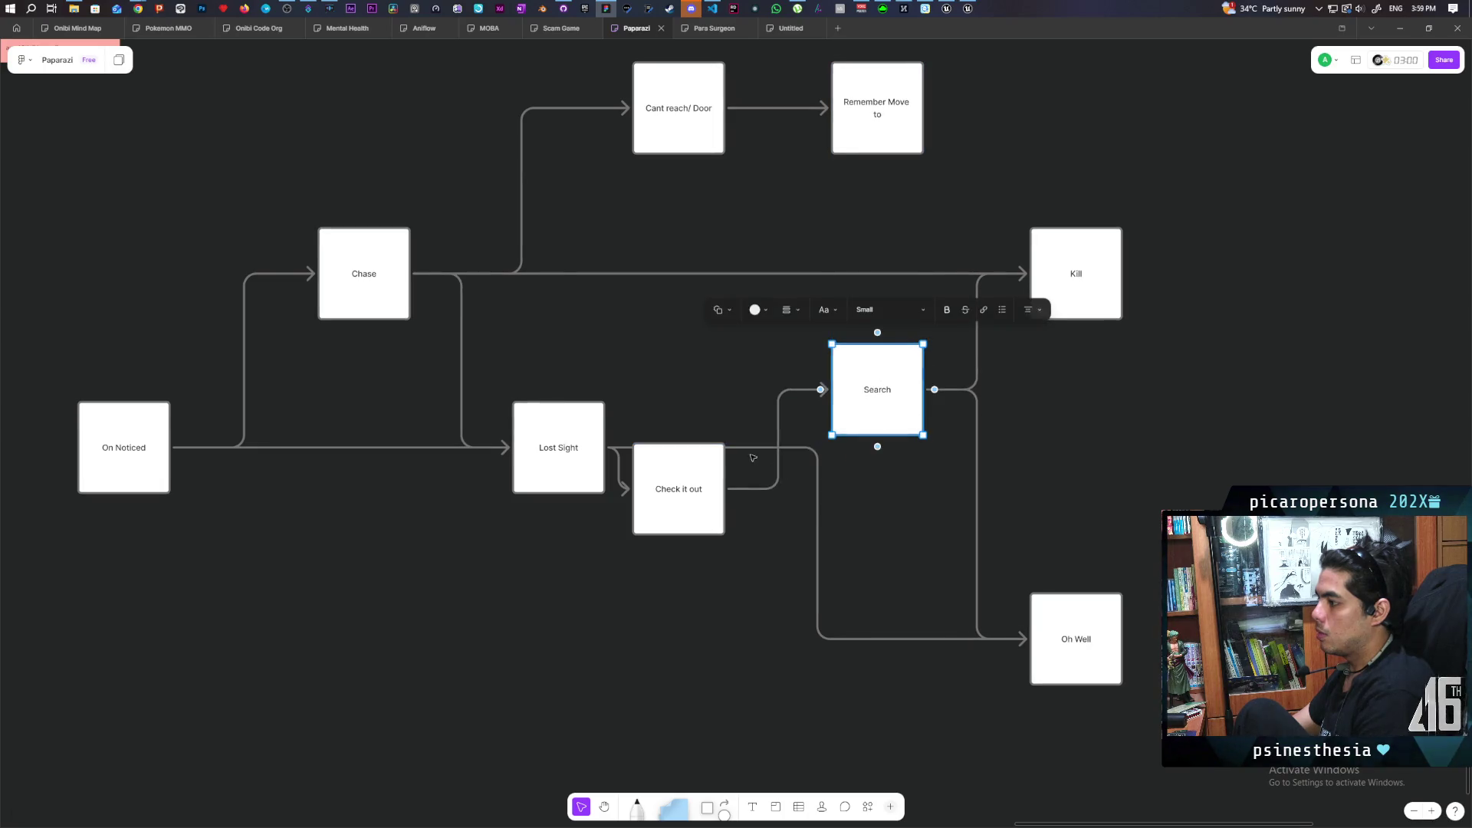
pyautogui.moveTo(680, 481); pyautogui.dragTo(719, 391)
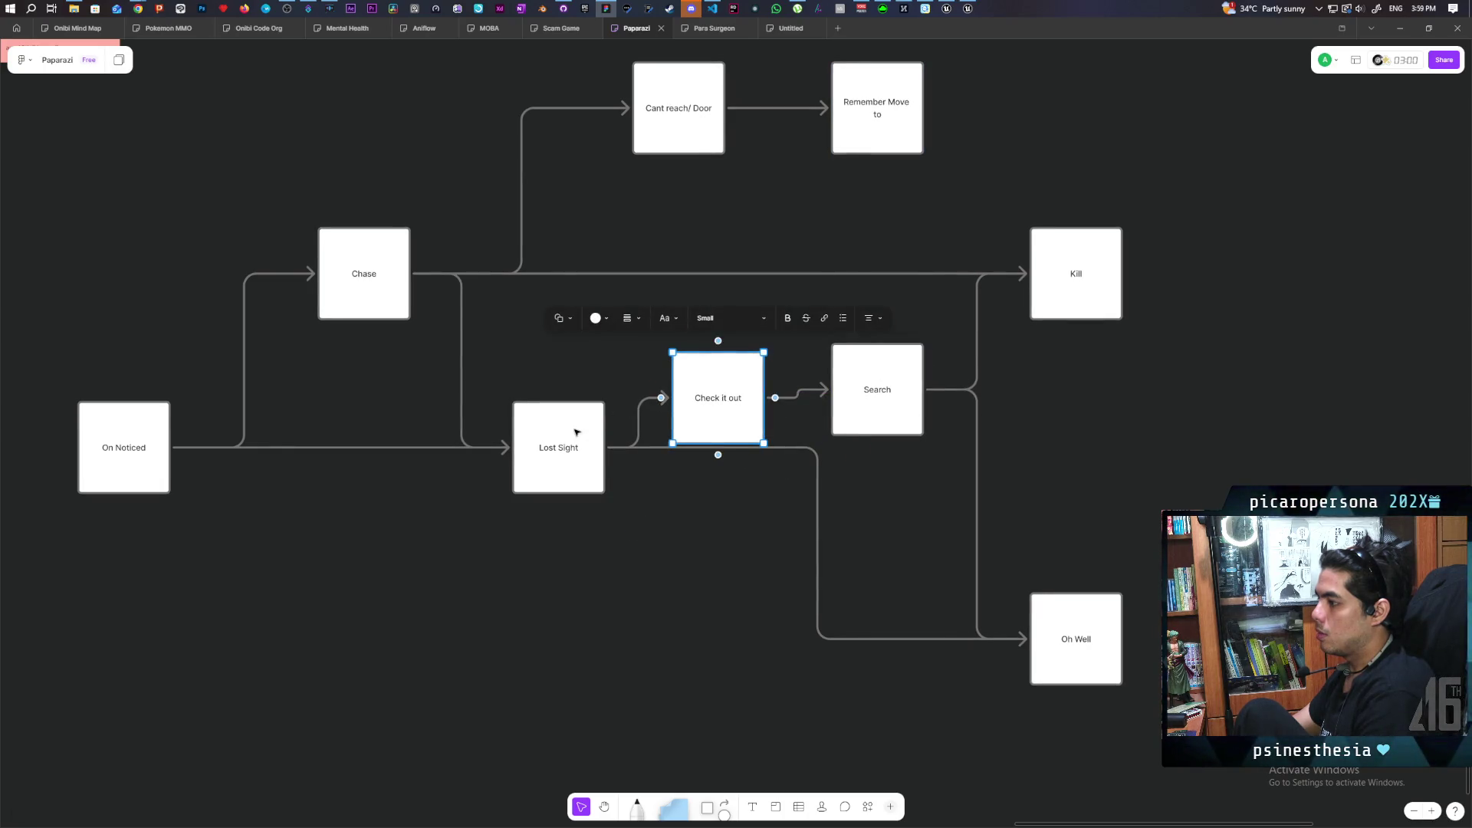
pyautogui.click(701, 509)
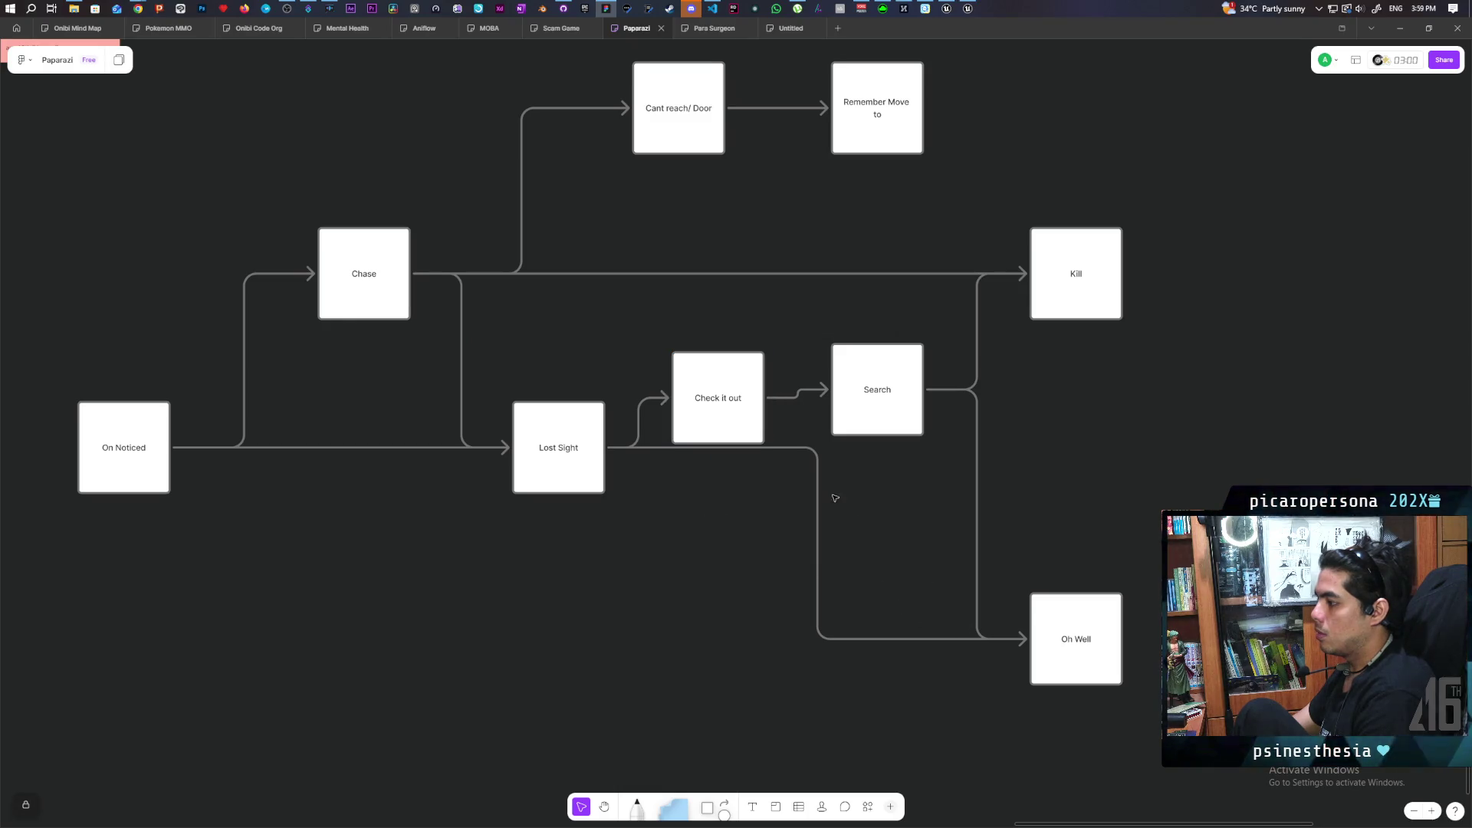
pyautogui.click(791, 449)
pyautogui.moveTo(791, 448)
pyautogui.mouseDown()
pyautogui.moveTo(714, 516)
pyautogui.moveTo(707, 636)
pyautogui.mouseUp()
pyautogui.click(821, 470)
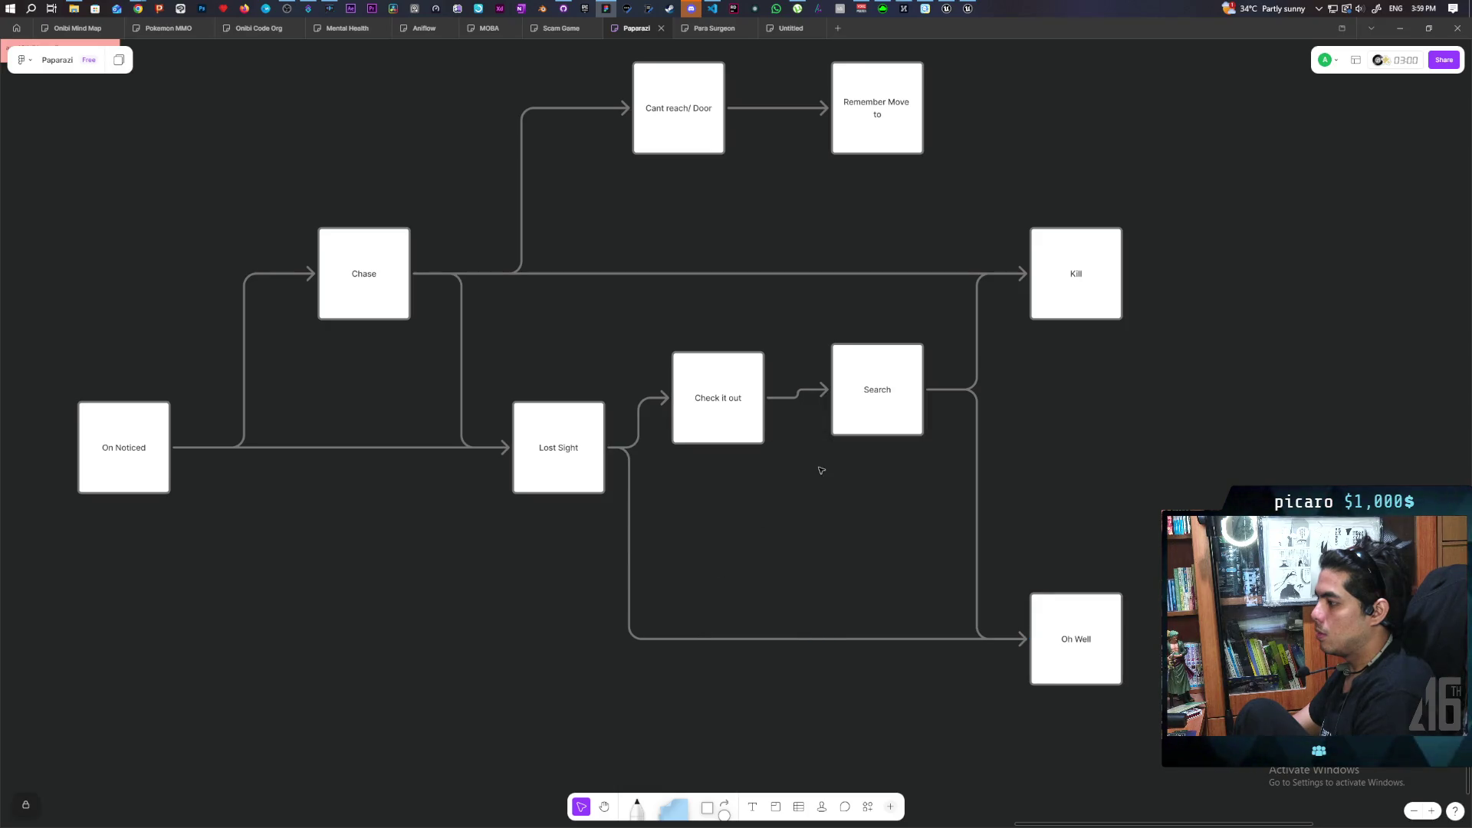
pyautogui.moveTo(727, 429); pyautogui.dragTo(718, 474)
pyautogui.moveTo(878, 408)
pyautogui.mouseDown()
pyautogui.moveTo(899, 470)
pyautogui.moveTo(921, 470)
pyautogui.moveTo(886, 469)
pyautogui.mouseUp()
pyautogui.click(791, 585)
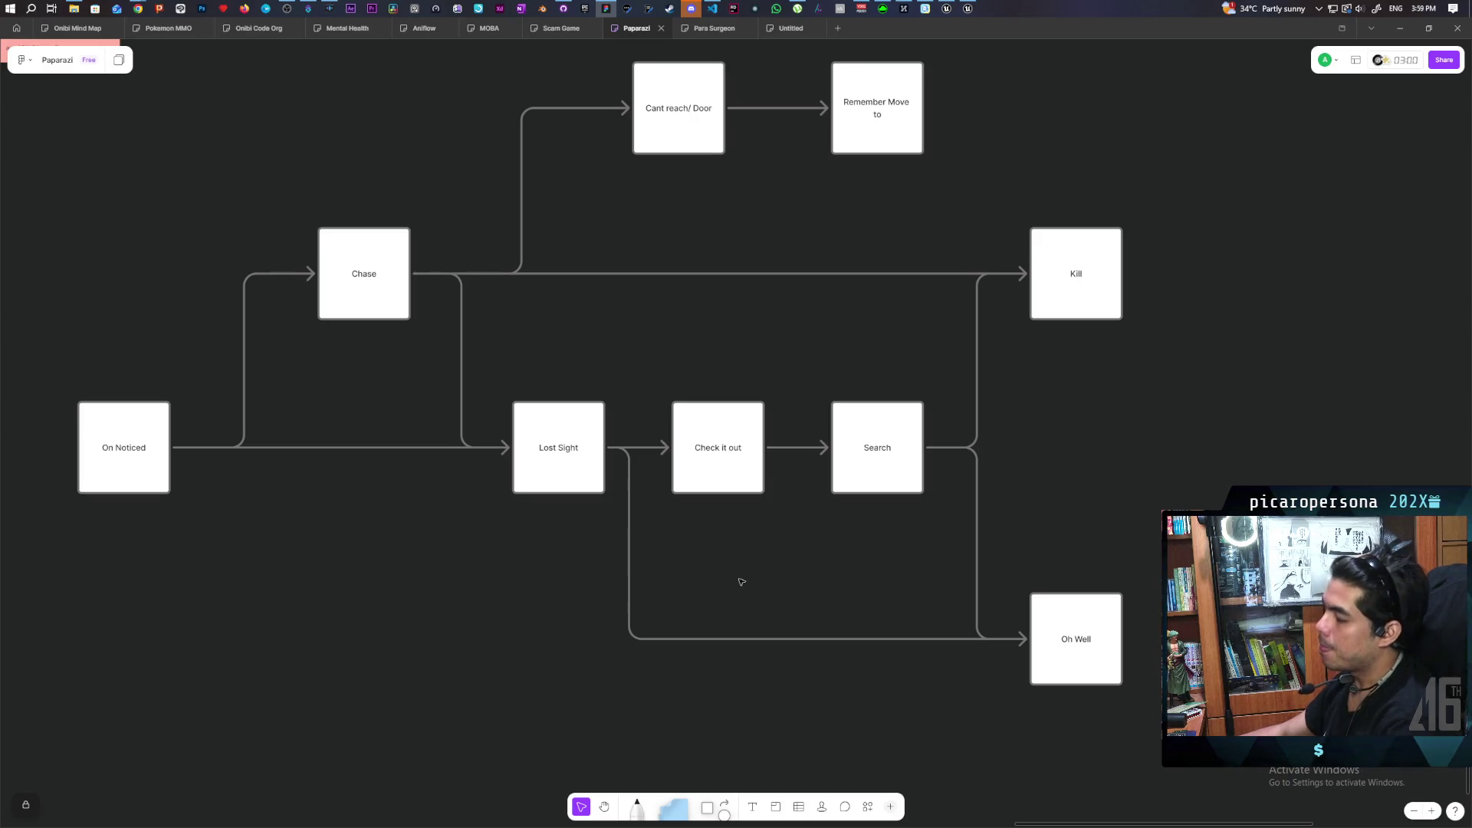
# Raise On Noticed level with Chase and reroute its arrow down to Lost Sight.
pyautogui.moveTo(581, 588); pyautogui.dragTo(710, 572)
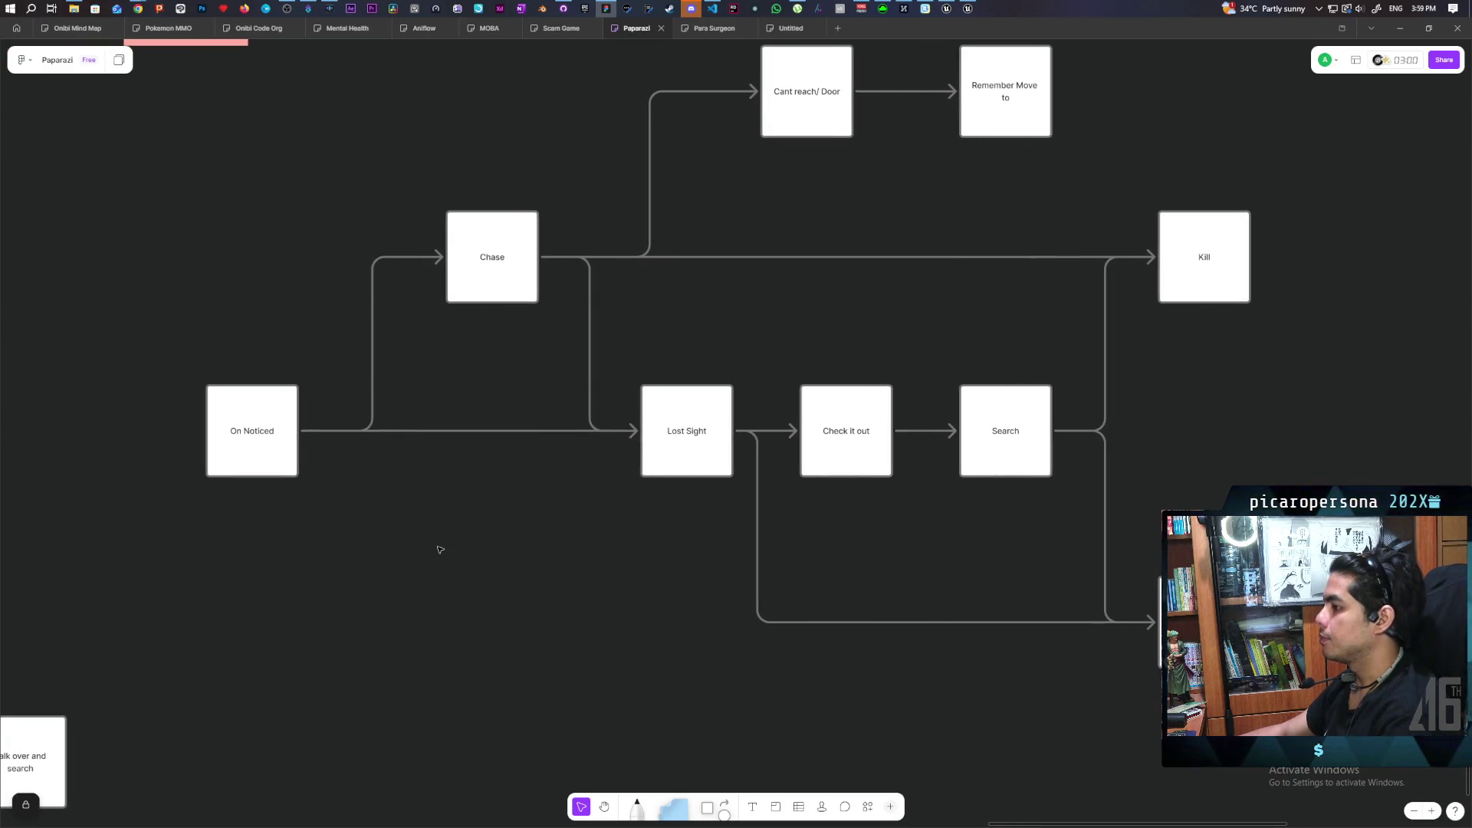
pyautogui.click(264, 442)
pyautogui.moveTo(255, 472)
pyautogui.mouseDown()
pyautogui.moveTo(205, 314)
pyautogui.moveTo(164, 356)
pyautogui.moveTo(174, 428)
pyautogui.moveTo(171, 276)
pyautogui.moveTo(174, 289)
pyautogui.mouseUp()
pyautogui.click(543, 457)
pyautogui.click(516, 431)
pyautogui.moveTo(324, 257); pyautogui.dragTo(329, 428)
pyautogui.click(348, 499)
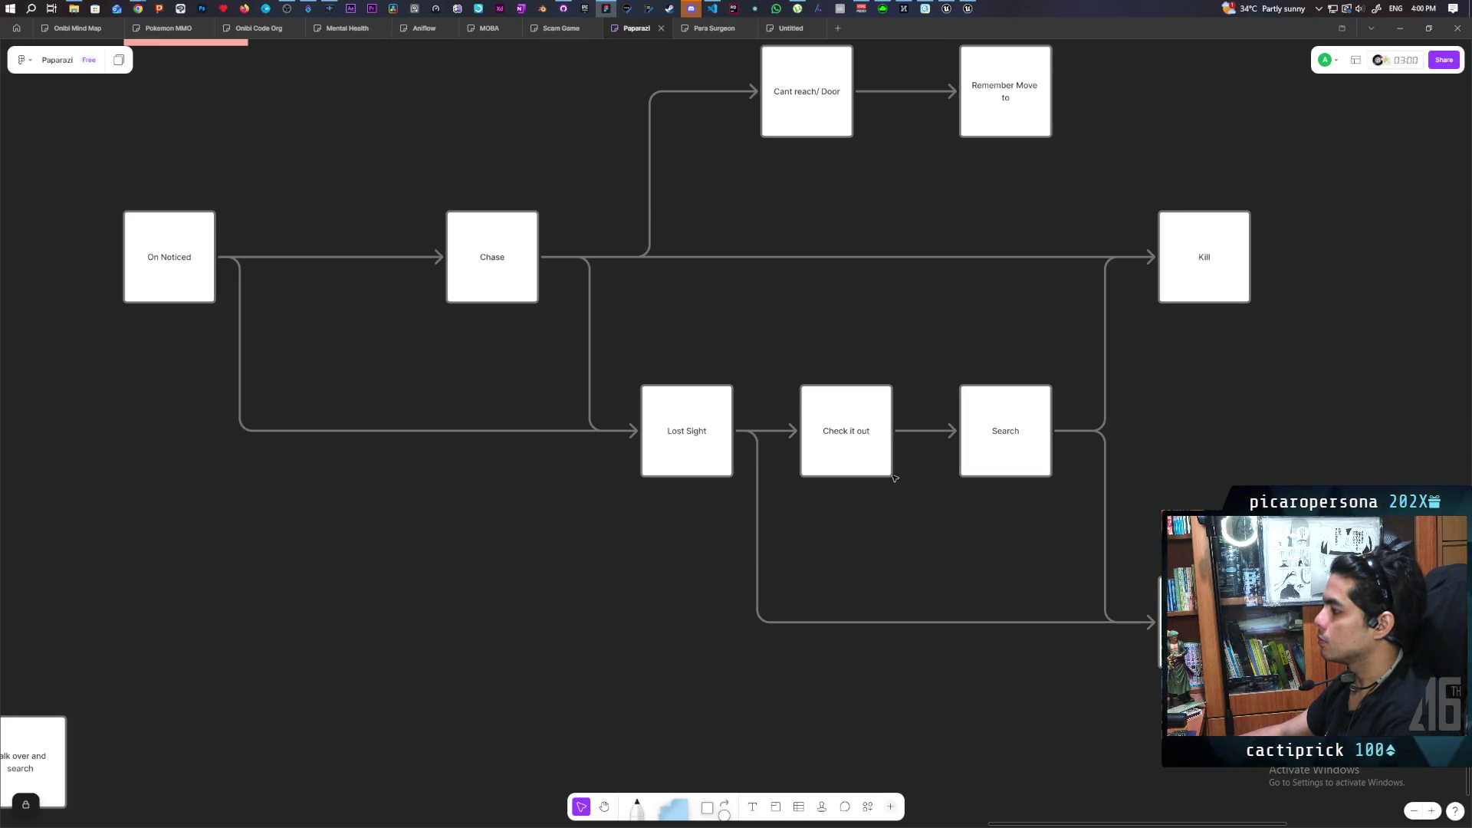
pyautogui.scroll(2, 920, 378)
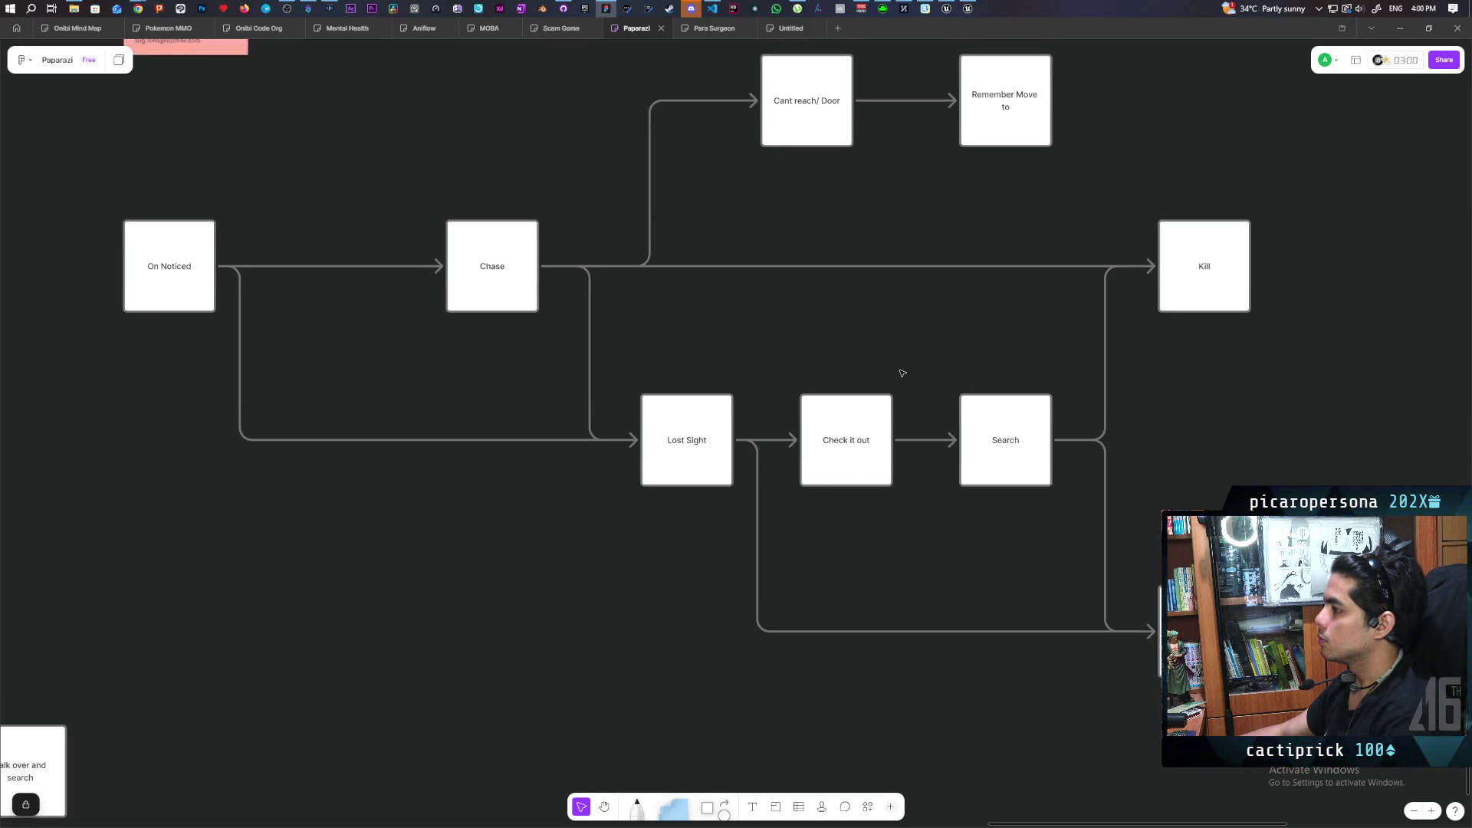
pyautogui.scroll(3, 901, 370)
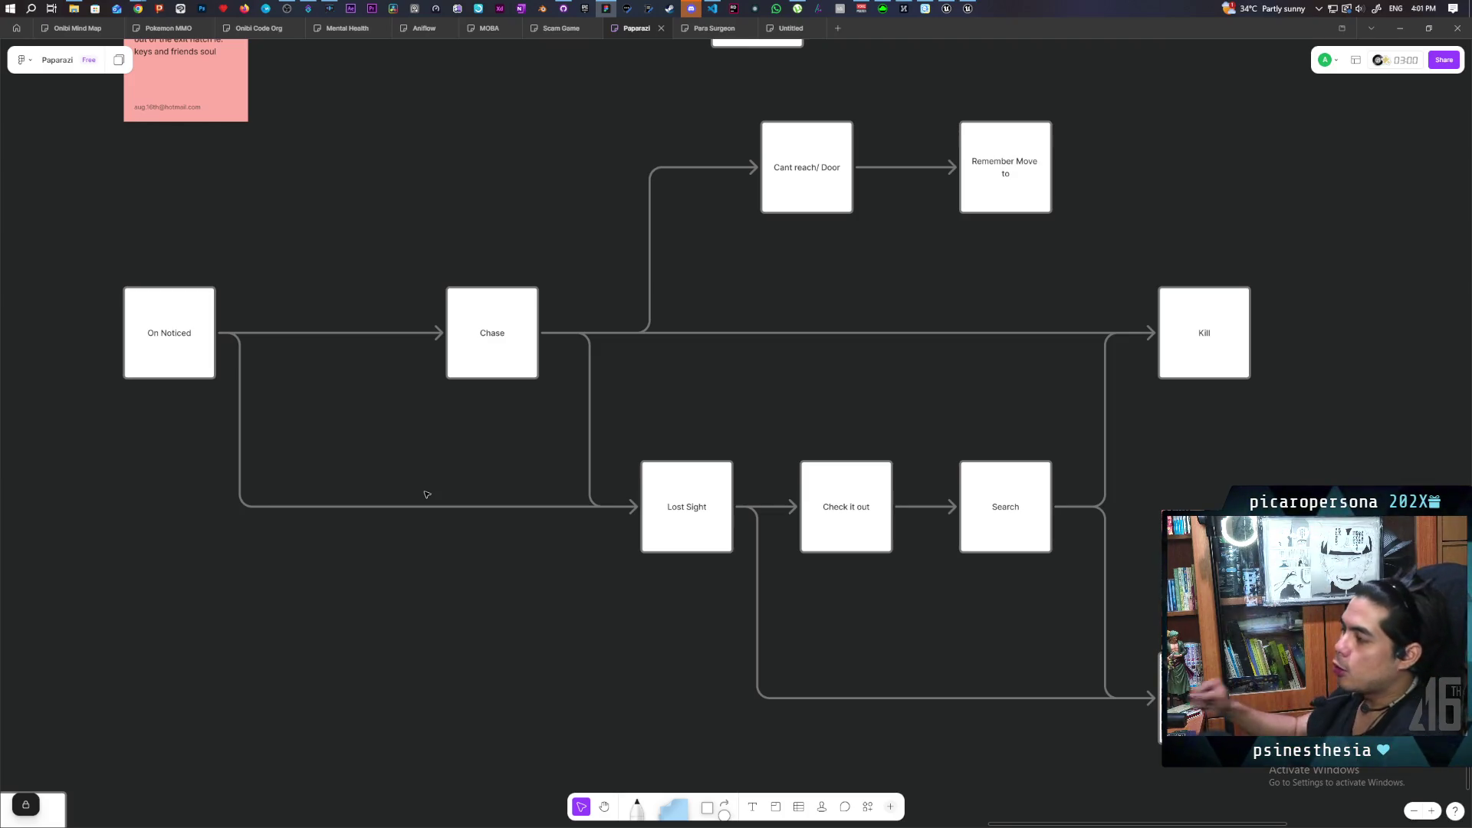
pyautogui.moveTo(848, 421)
pyautogui.mouseDown()
pyautogui.moveTo(1032, 552)
pyautogui.moveTo(1058, 554)
pyautogui.mouseUp()
pyautogui.press('Escape')
pyautogui.moveTo(720, 138)
pyautogui.mouseDown()
pyautogui.moveTo(917, 306)
pyautogui.moveTo(1043, 549)
pyautogui.mouseUp()
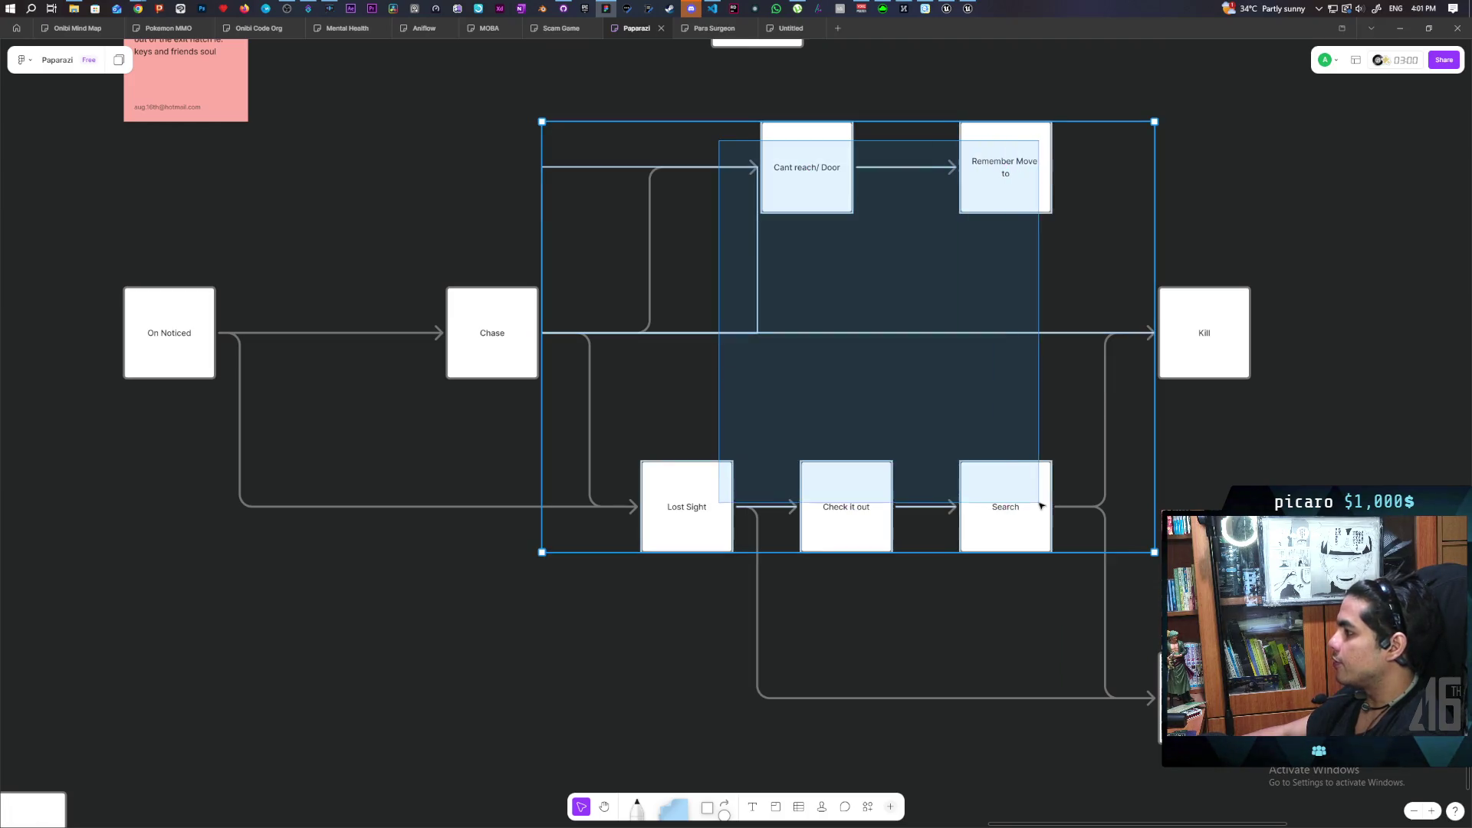
pyautogui.press('Escape')
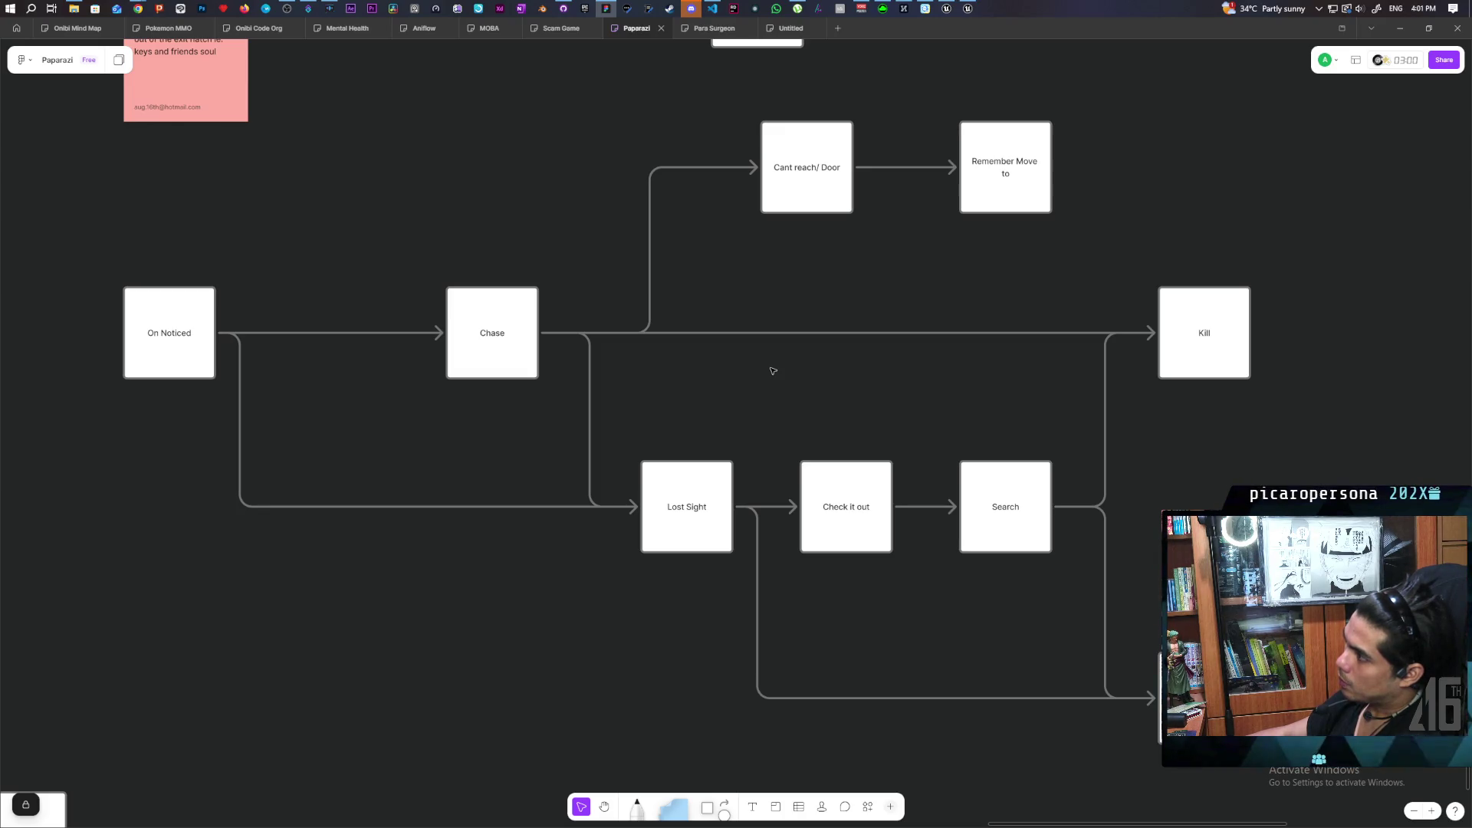
pyautogui.click(968, 9)
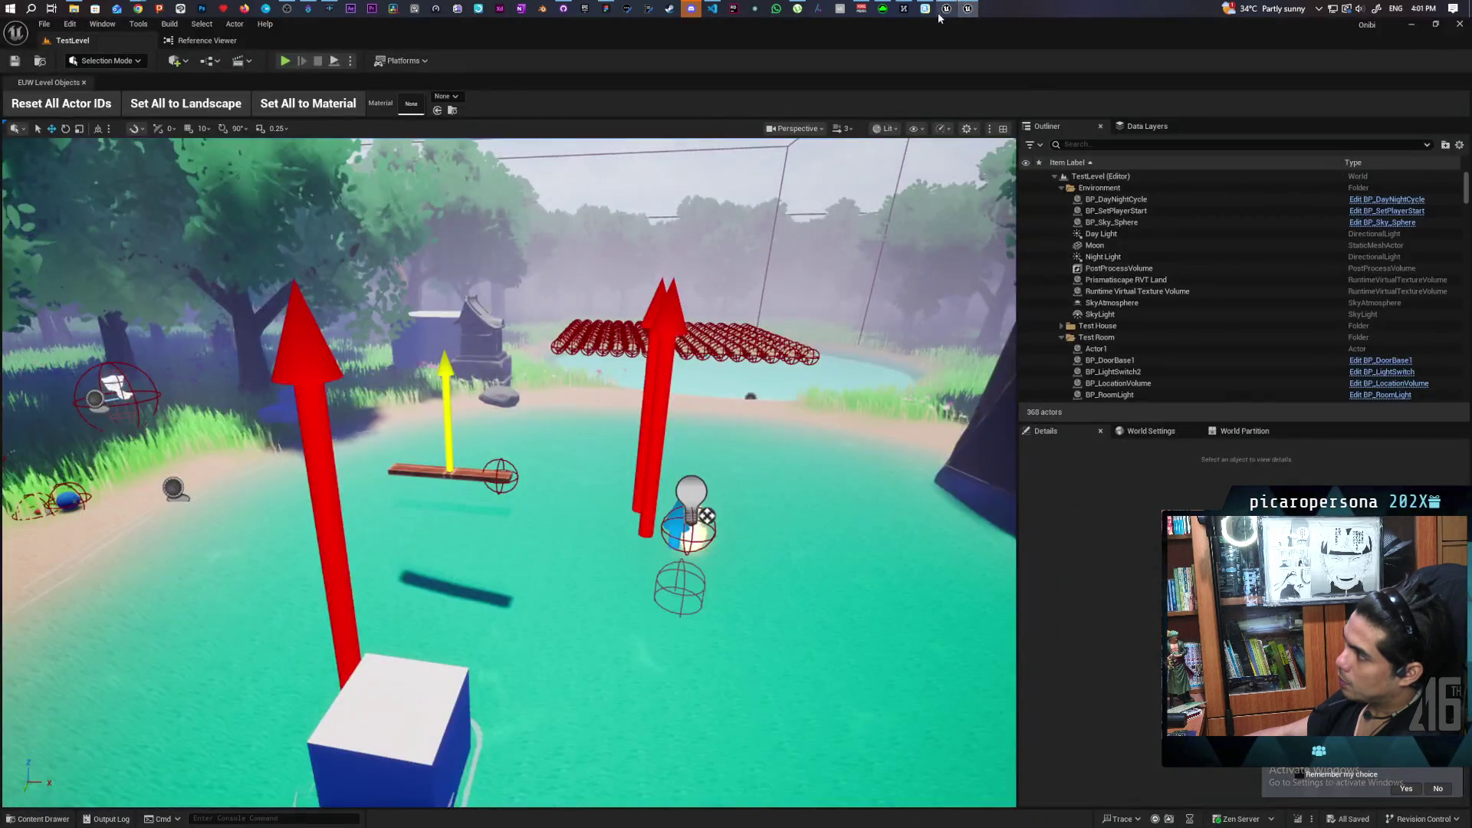
# Switch to the GreyboxLevel Unreal Editor and open BP_NPCController on its Perception graph.
pyautogui.click(946, 8)
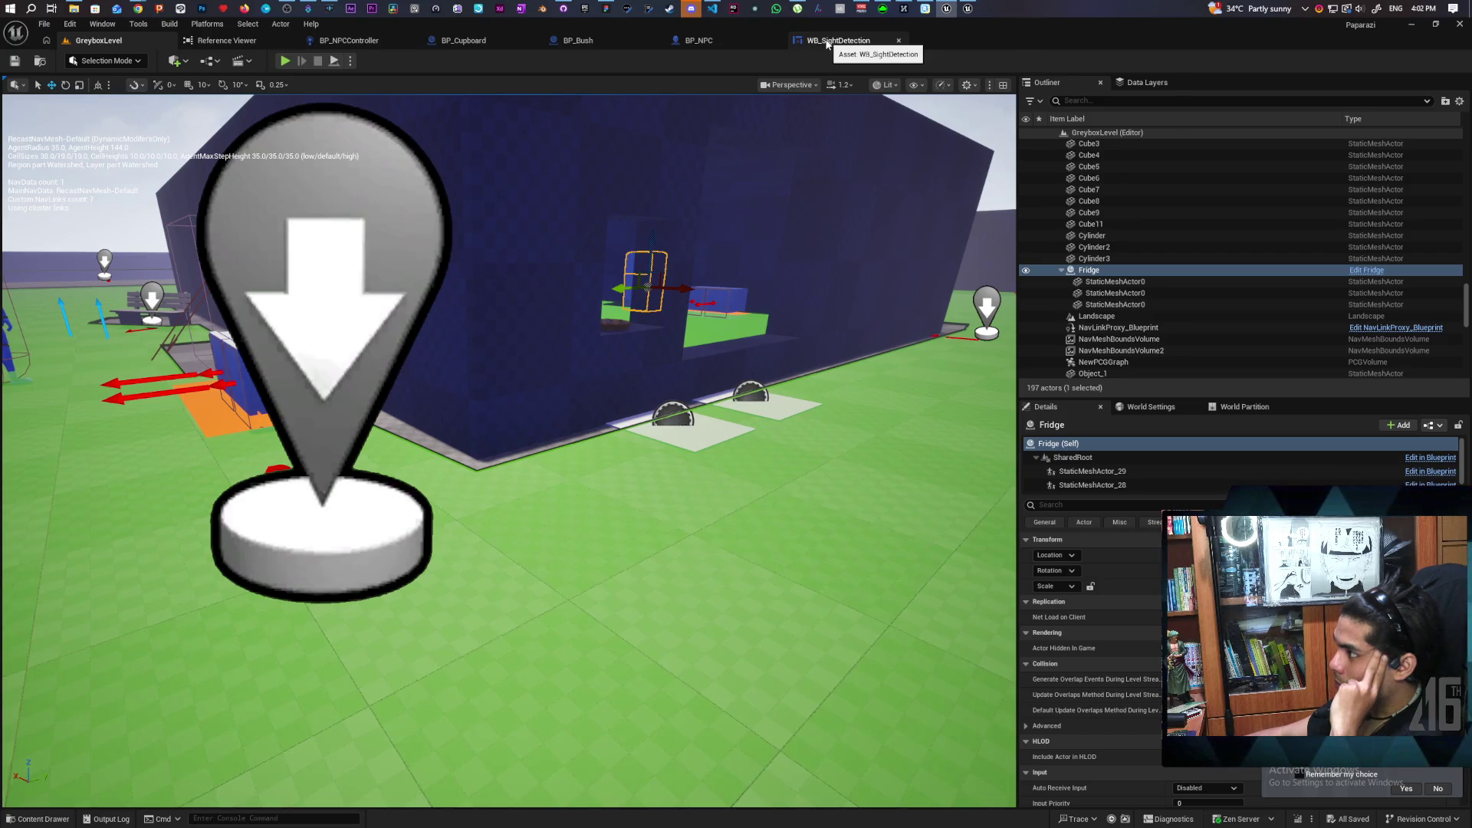
pyautogui.click(360, 41)
pyautogui.scroll(-3, 670, 434)
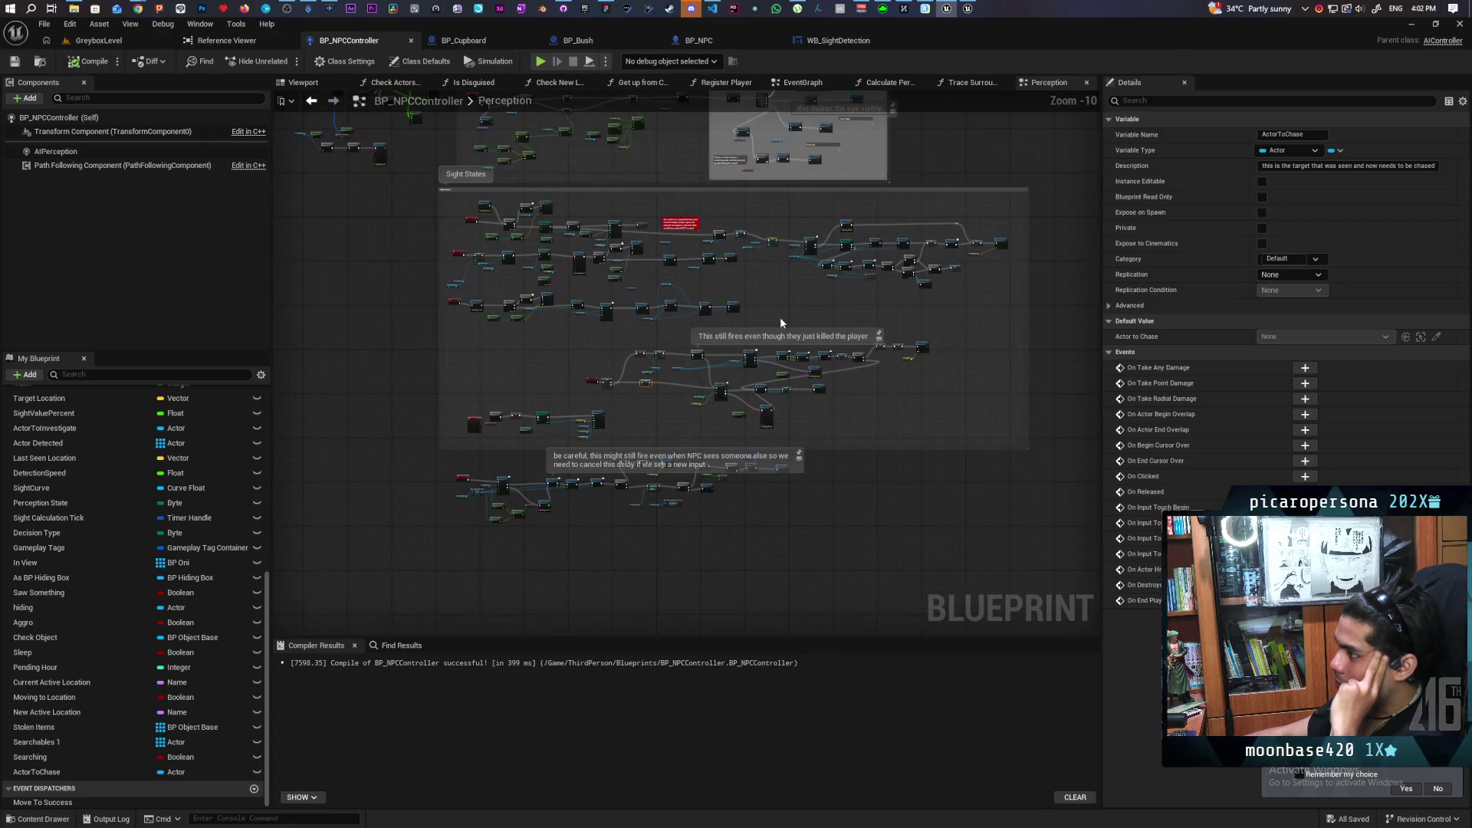
pyautogui.scroll(8, 781, 322)
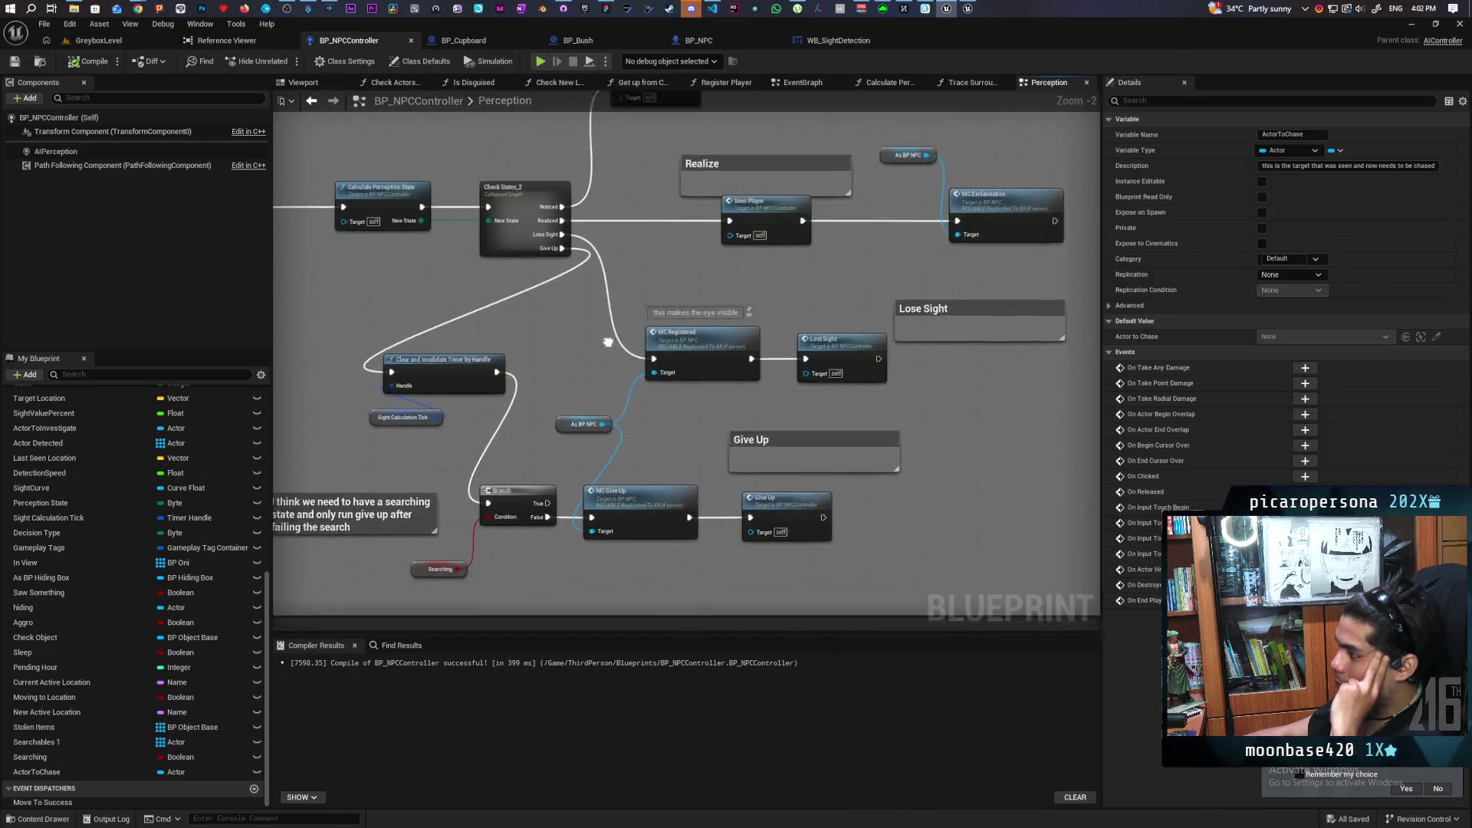
pyautogui.moveTo(608, 342)
pyautogui.mouseDown()
pyautogui.moveTo(656, 278)
pyautogui.moveTo(705, 247)
pyautogui.moveTo(701, 352)
pyautogui.mouseUp()
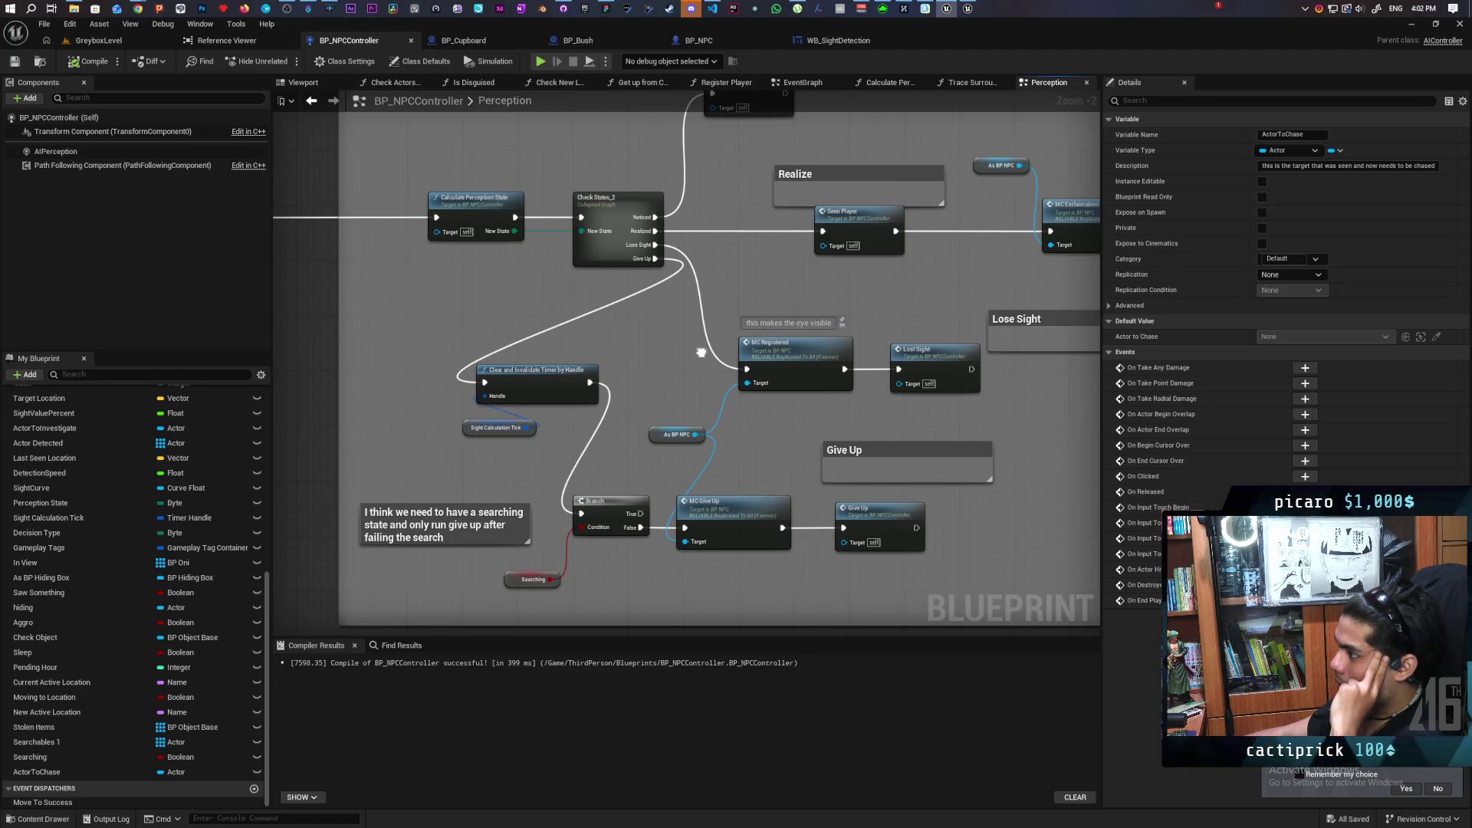
pyautogui.moveTo(701, 353)
pyautogui.mouseDown()
pyautogui.moveTo(693, 388)
pyautogui.moveTo(634, 378)
pyautogui.moveTo(651, 420)
pyautogui.moveTo(616, 458)
pyautogui.moveTo(656, 294)
pyautogui.moveTo(597, 366)
pyautogui.moveTo(608, 406)
pyautogui.moveTo(585, 414)
pyautogui.mouseUp()
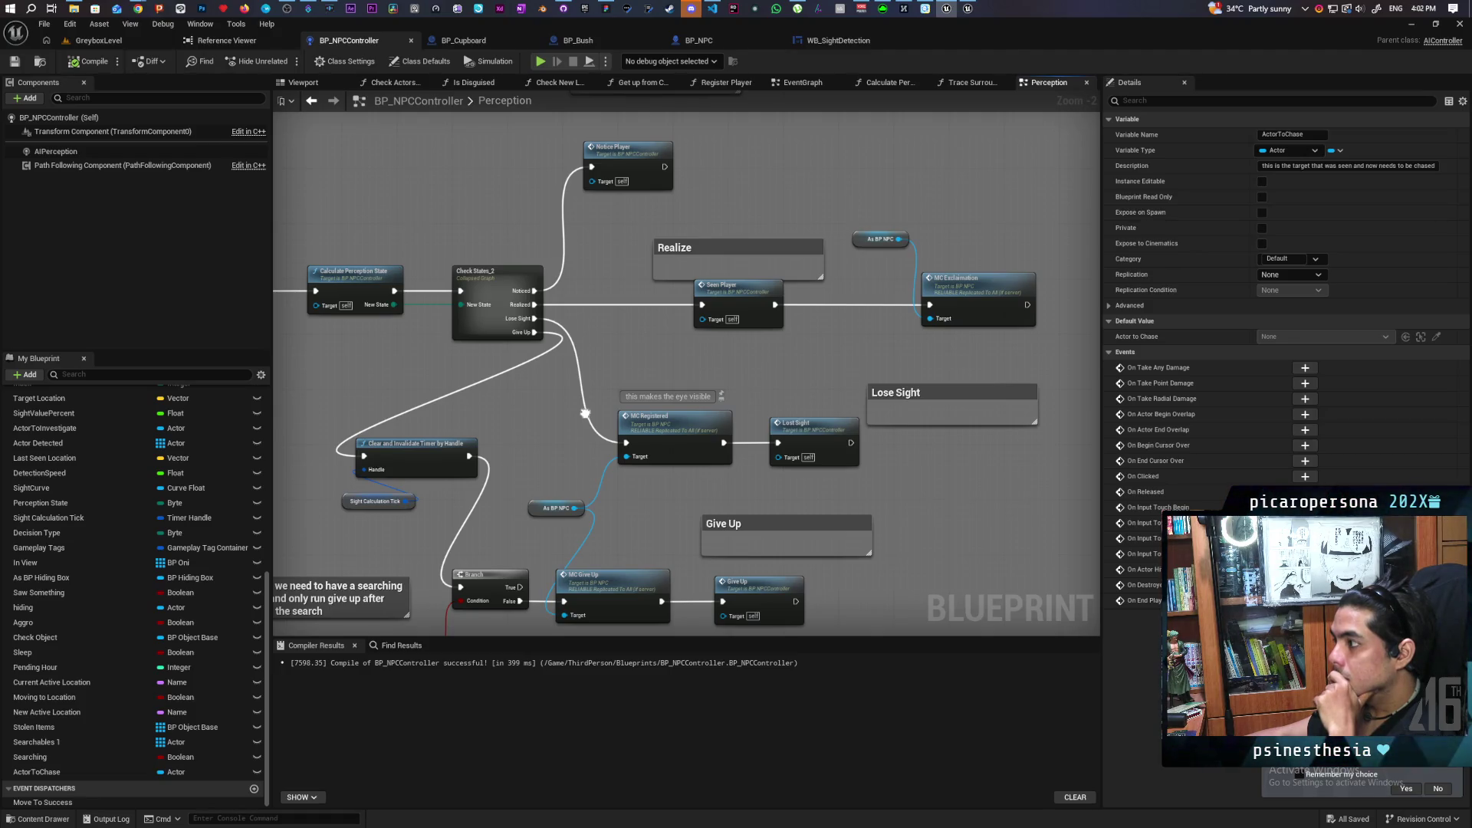
pyautogui.moveTo(585, 414)
pyautogui.mouseDown()
pyautogui.moveTo(717, 322)
pyautogui.moveTo(635, 405)
pyautogui.mouseUp()
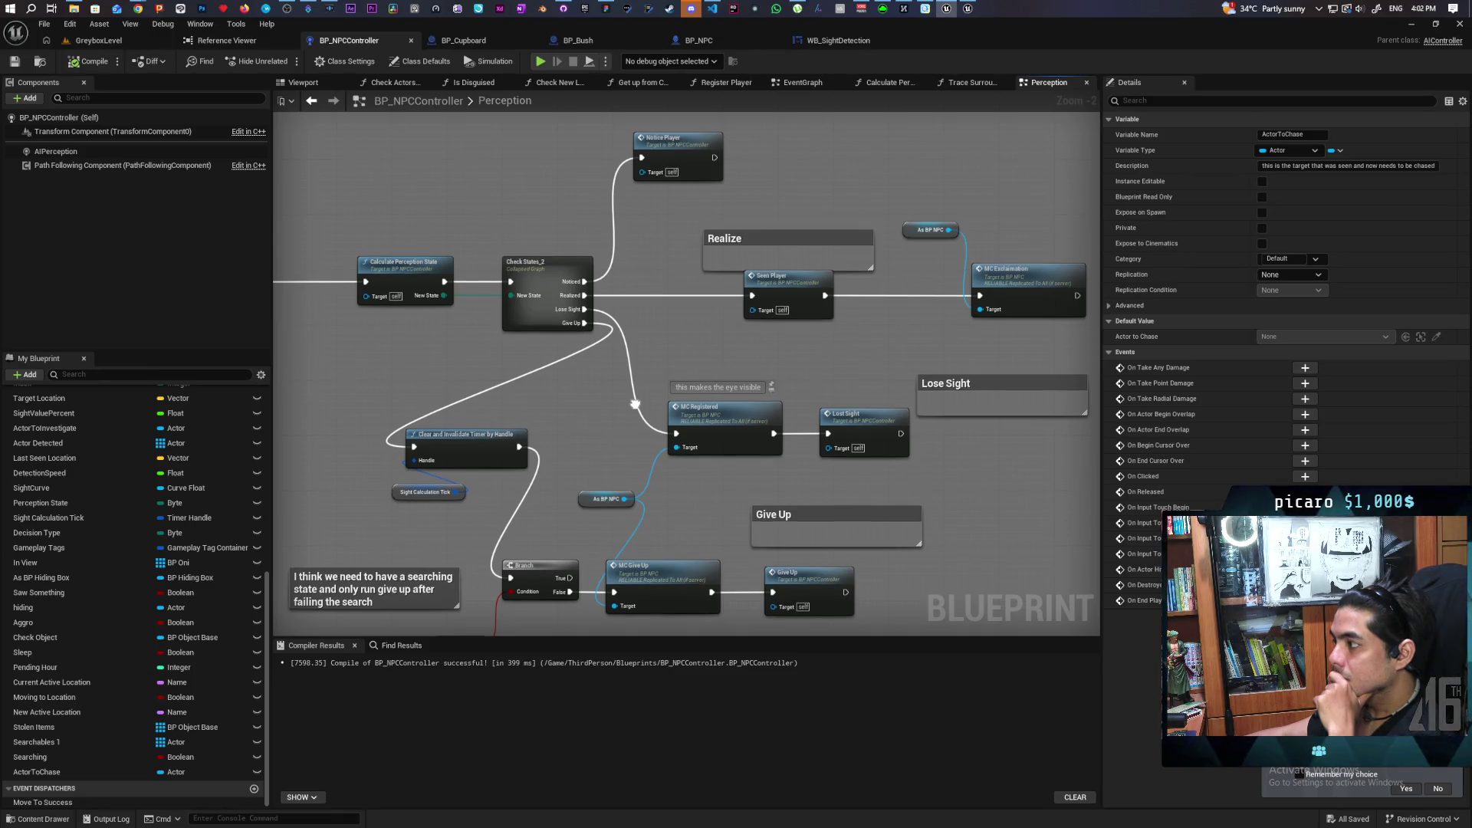
pyautogui.scroll(-2, 635, 404)
pyautogui.moveTo(635, 405); pyautogui.dragTo(879, 405)
pyautogui.scroll(-3, 879, 406)
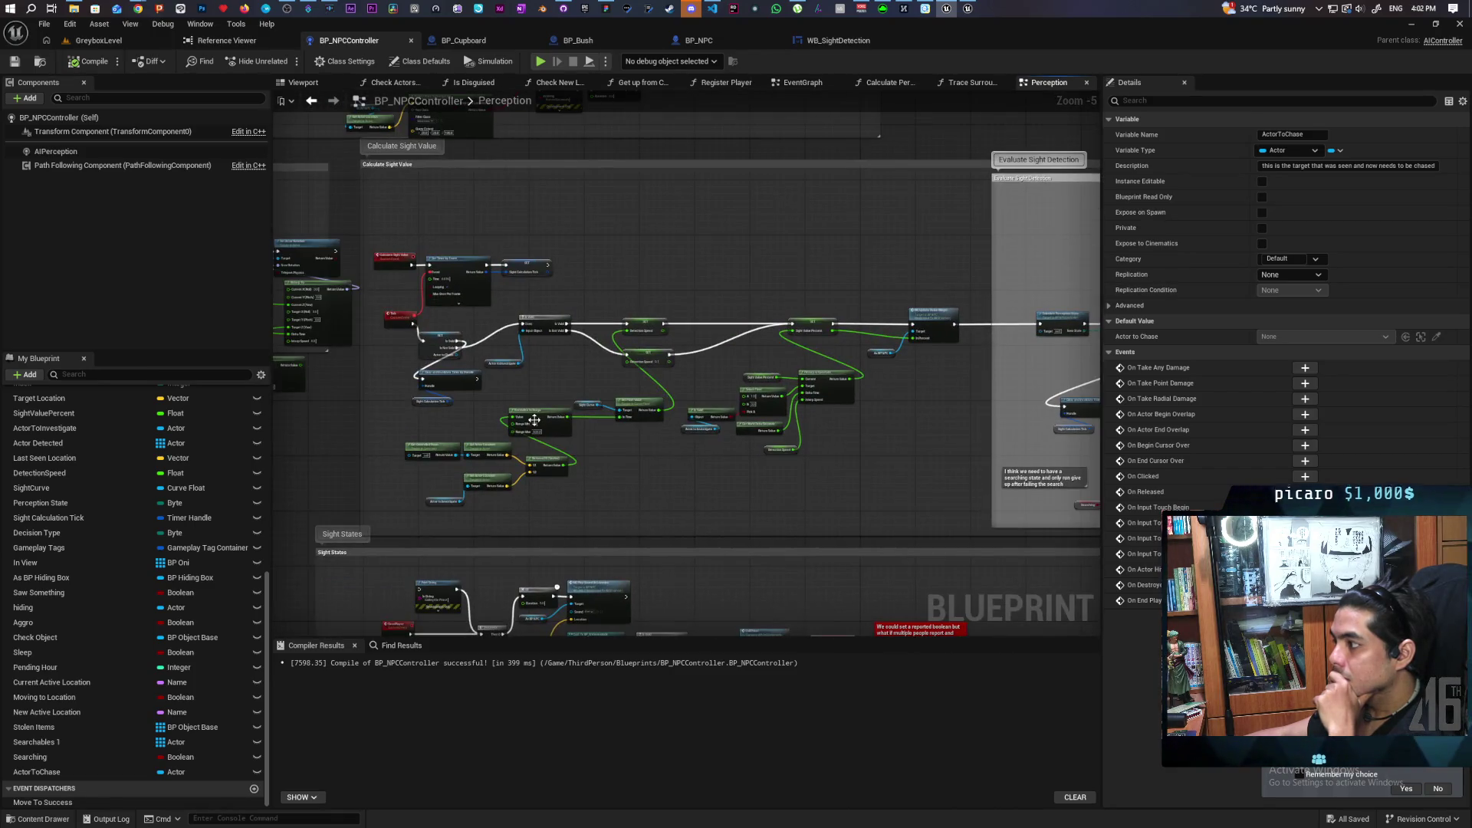
pyautogui.scroll(3, 461, 356)
pyautogui.moveTo(396, 465); pyautogui.dragTo(471, 399)
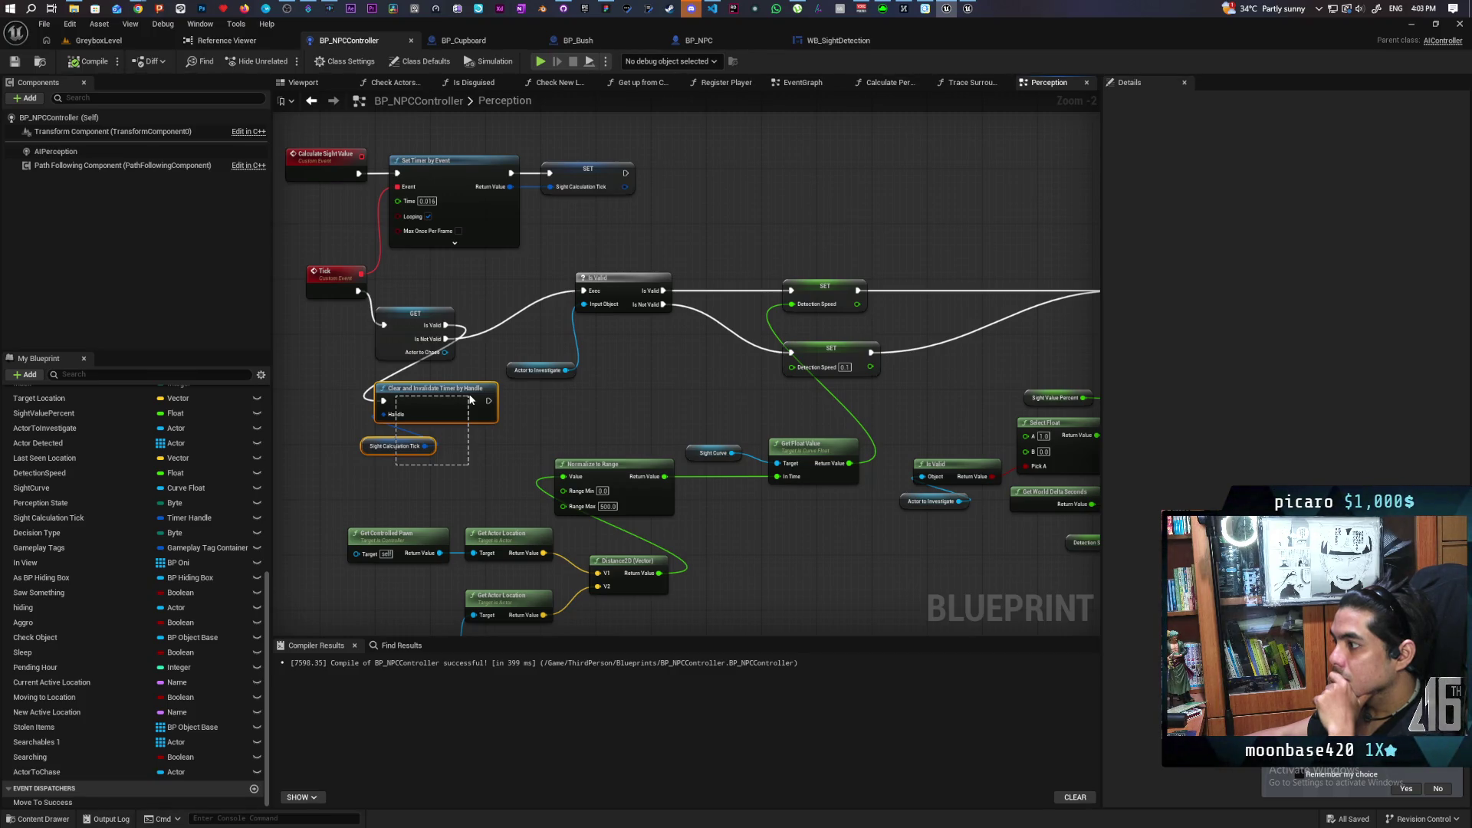
pyautogui.moveTo(471, 399); pyautogui.dragTo(471, 399)
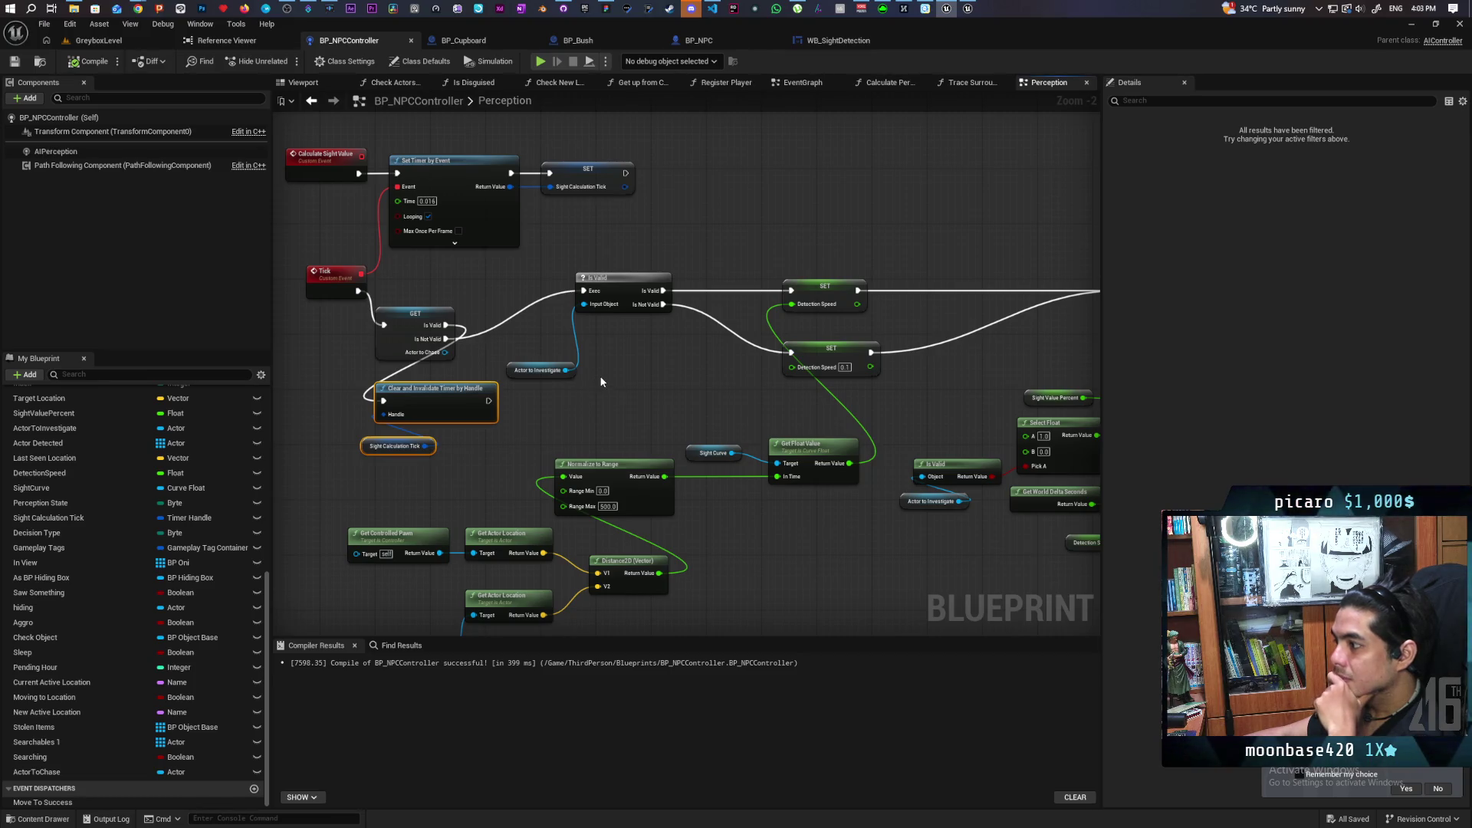
pyautogui.scroll(-3, 604, 374)
pyautogui.scroll(4, 604, 379)
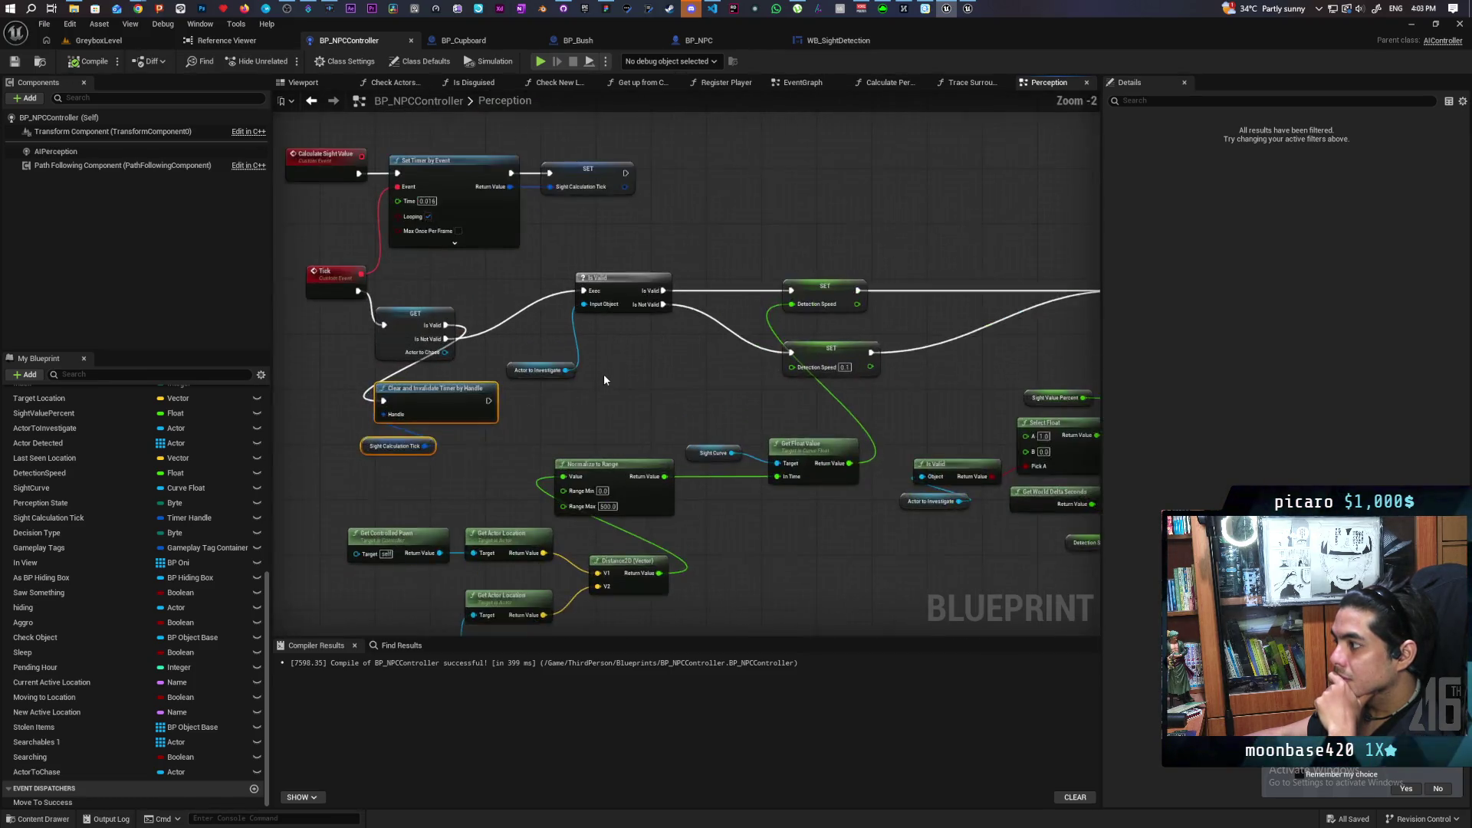
pyautogui.scroll(-4, 684, 371)
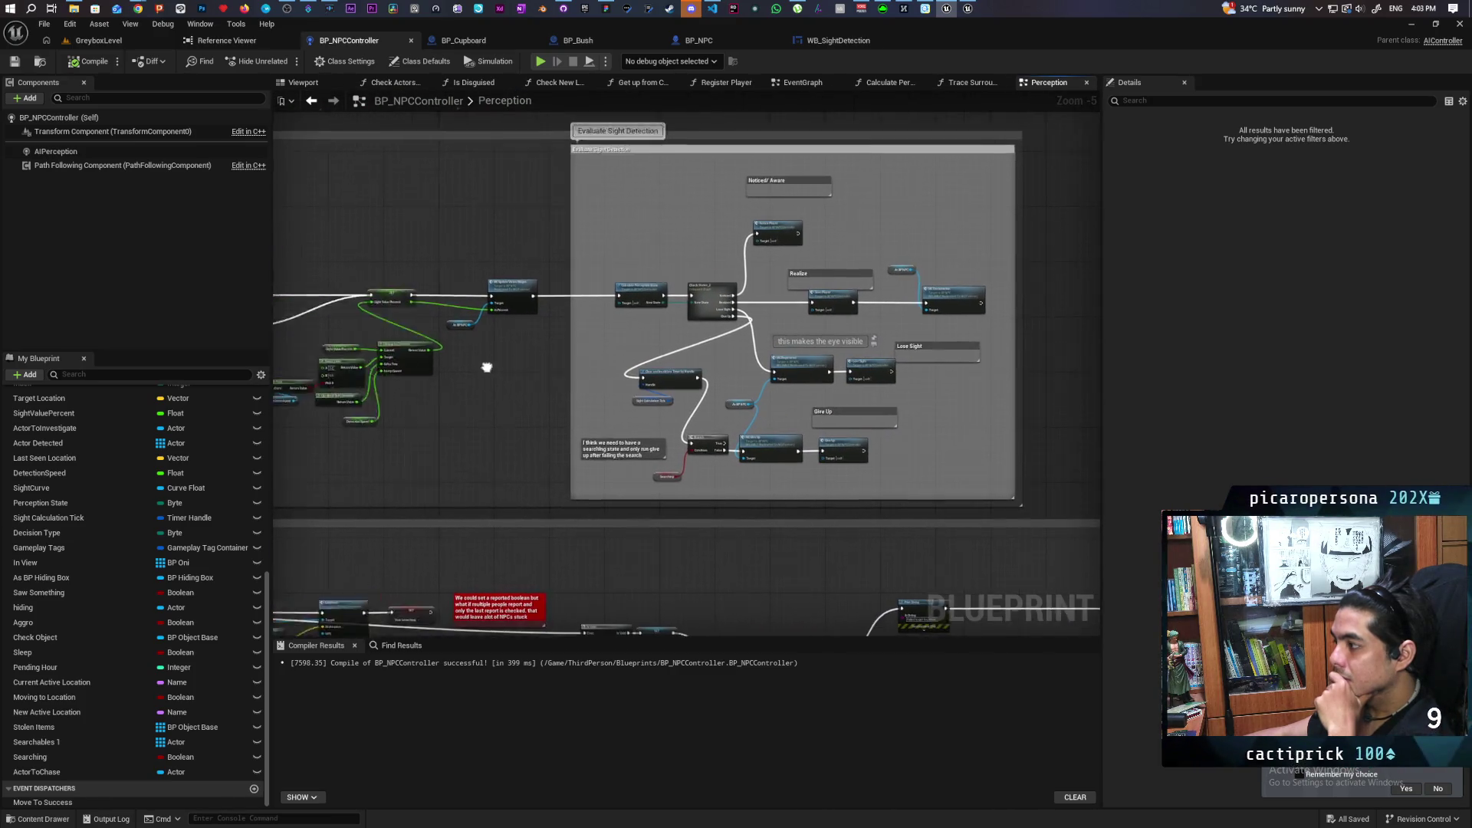
pyautogui.scroll(1, 515, 326)
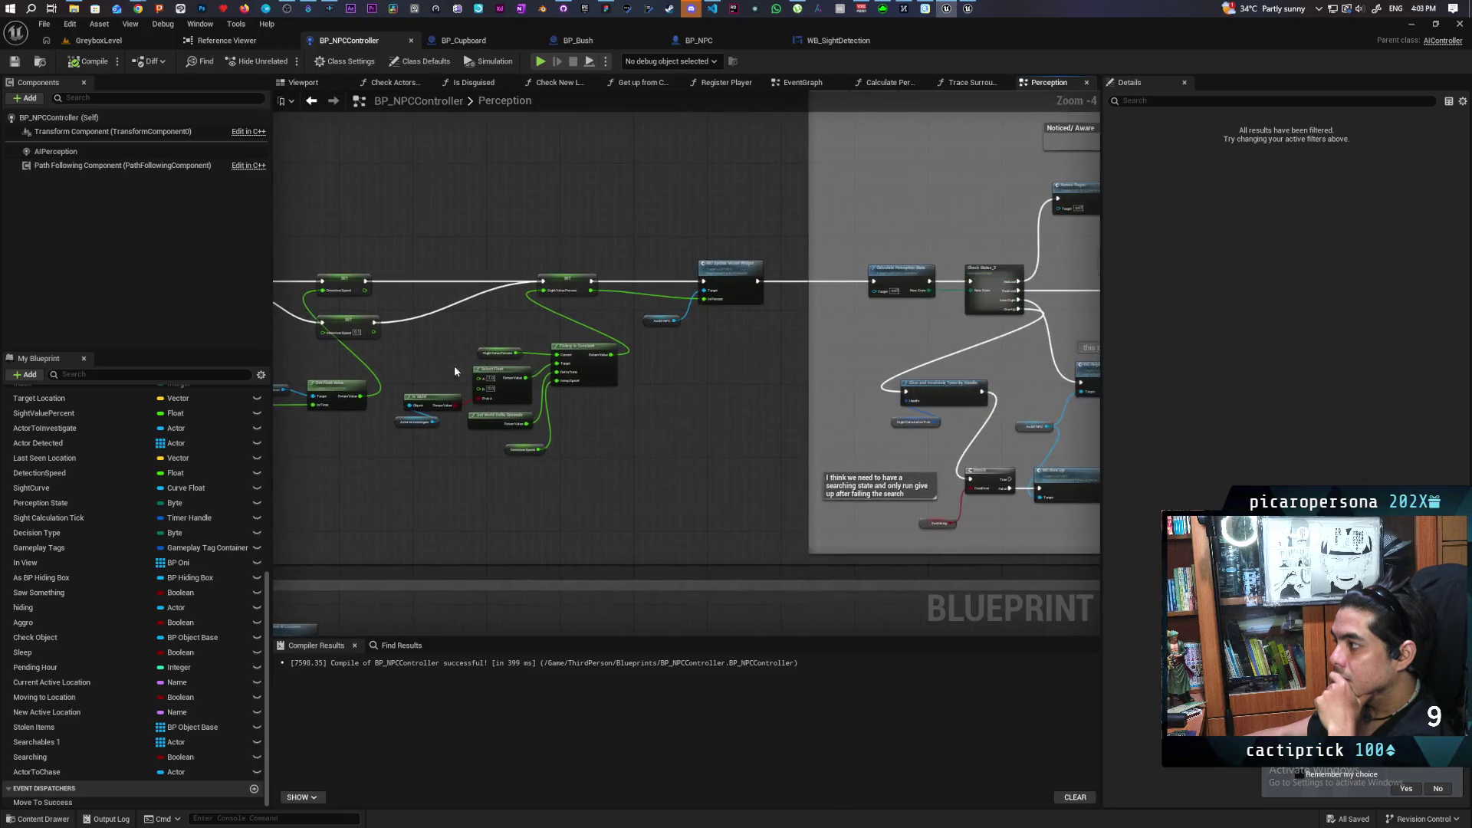
pyautogui.scroll(2, 587, 385)
pyautogui.moveTo(587, 385); pyautogui.dragTo(593, 385)
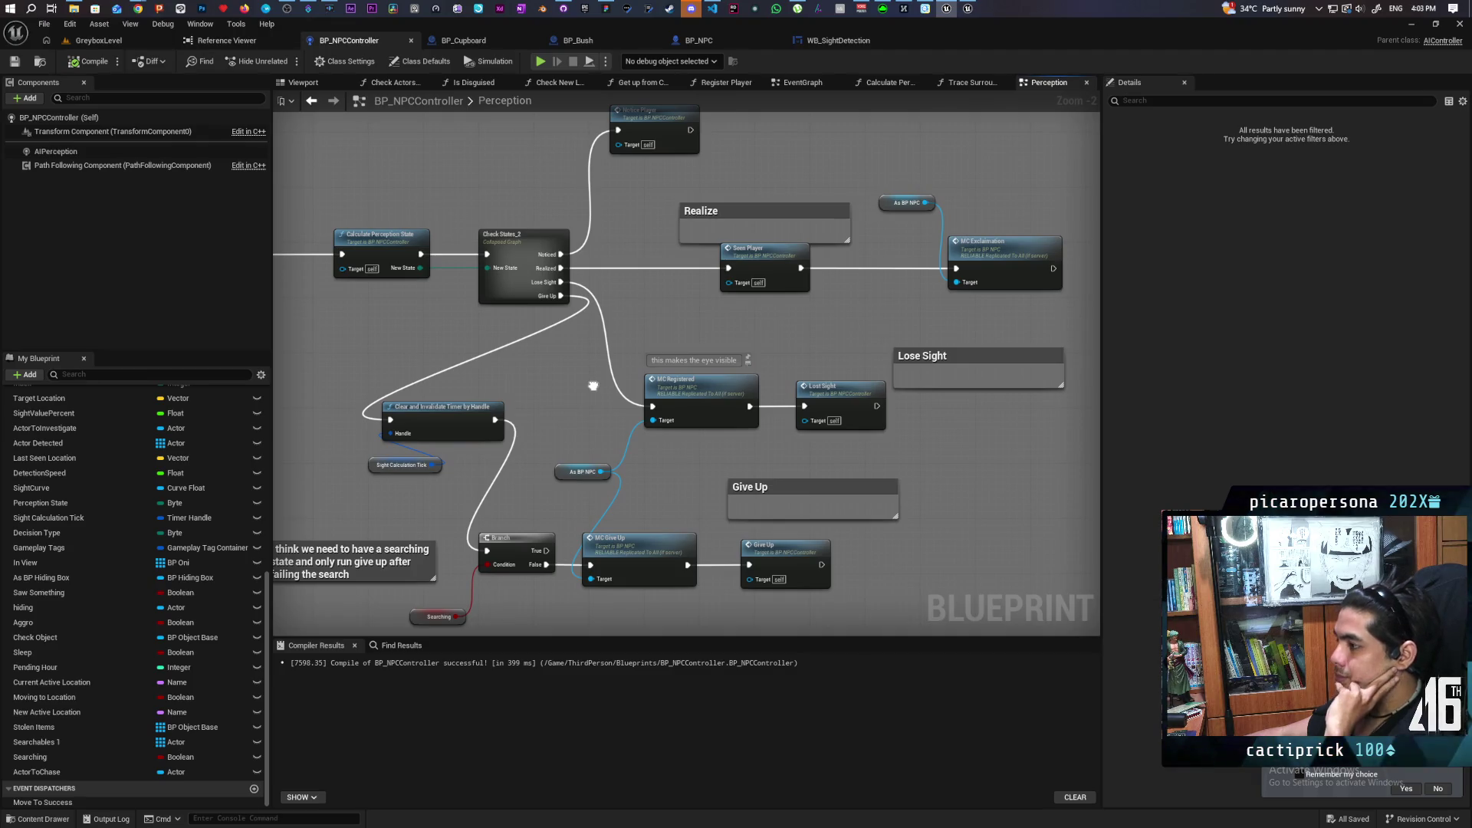
pyautogui.moveTo(584, 379)
pyautogui.mouseDown()
pyautogui.moveTo(588, 312)
pyautogui.moveTo(568, 417)
pyautogui.moveTo(529, 459)
pyautogui.moveTo(575, 378)
pyautogui.moveTo(562, 410)
pyautogui.mouseUp()
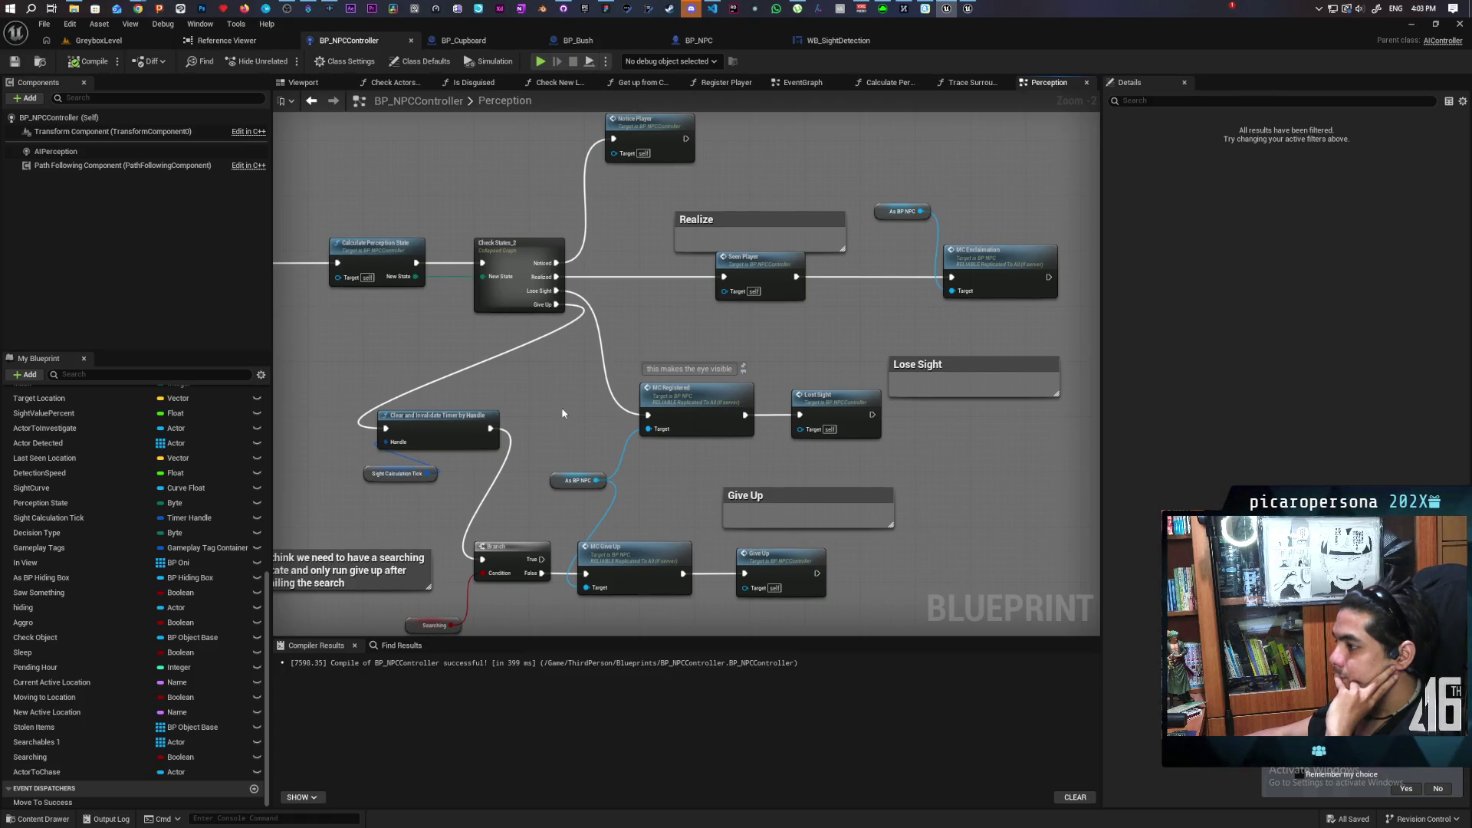
pyautogui.moveTo(562, 418)
pyautogui.mouseDown()
pyautogui.moveTo(581, 332)
pyautogui.moveTo(542, 455)
pyautogui.mouseUp()
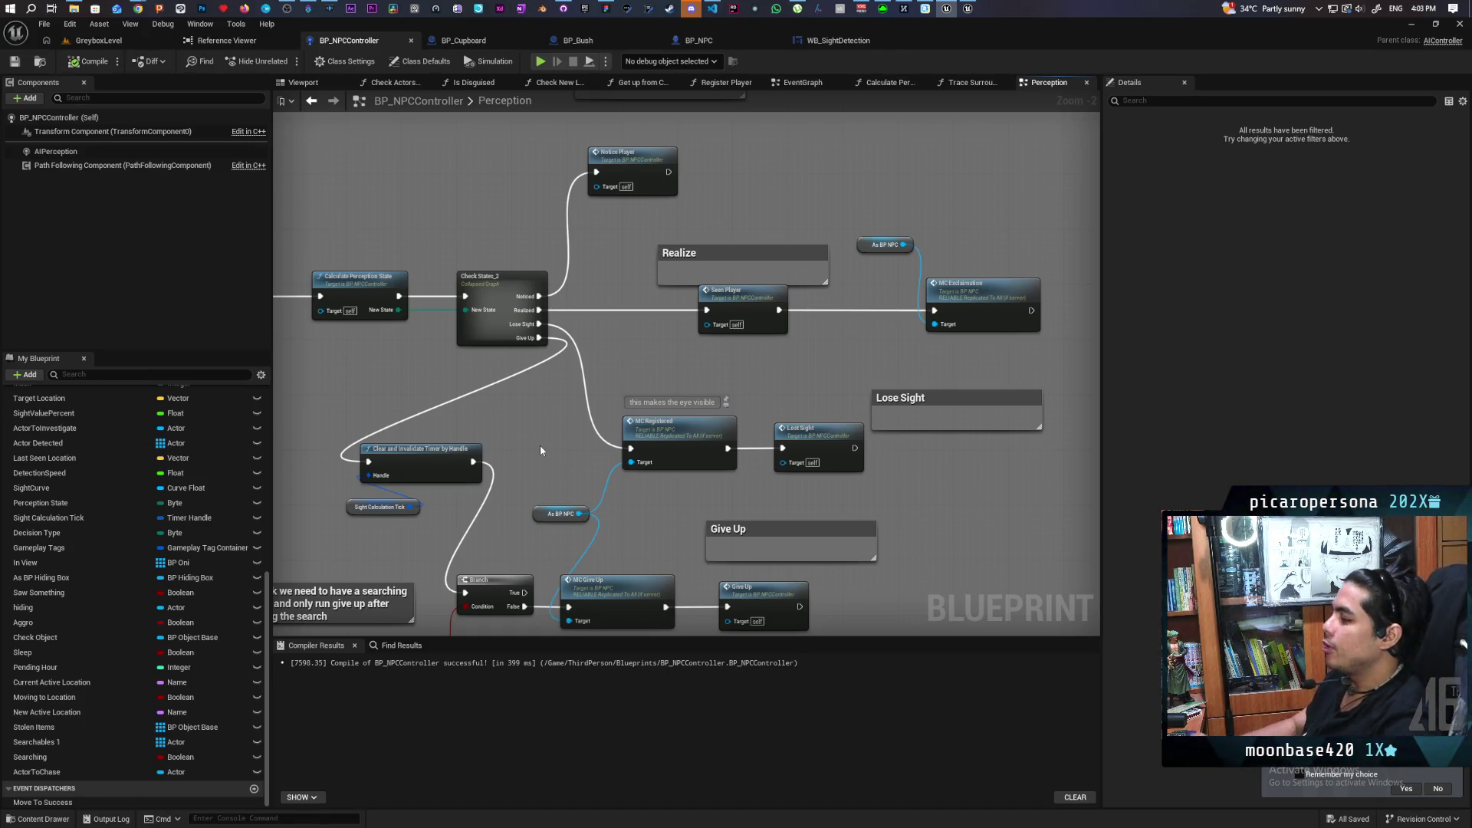
pyautogui.scroll(-3, 475, 371)
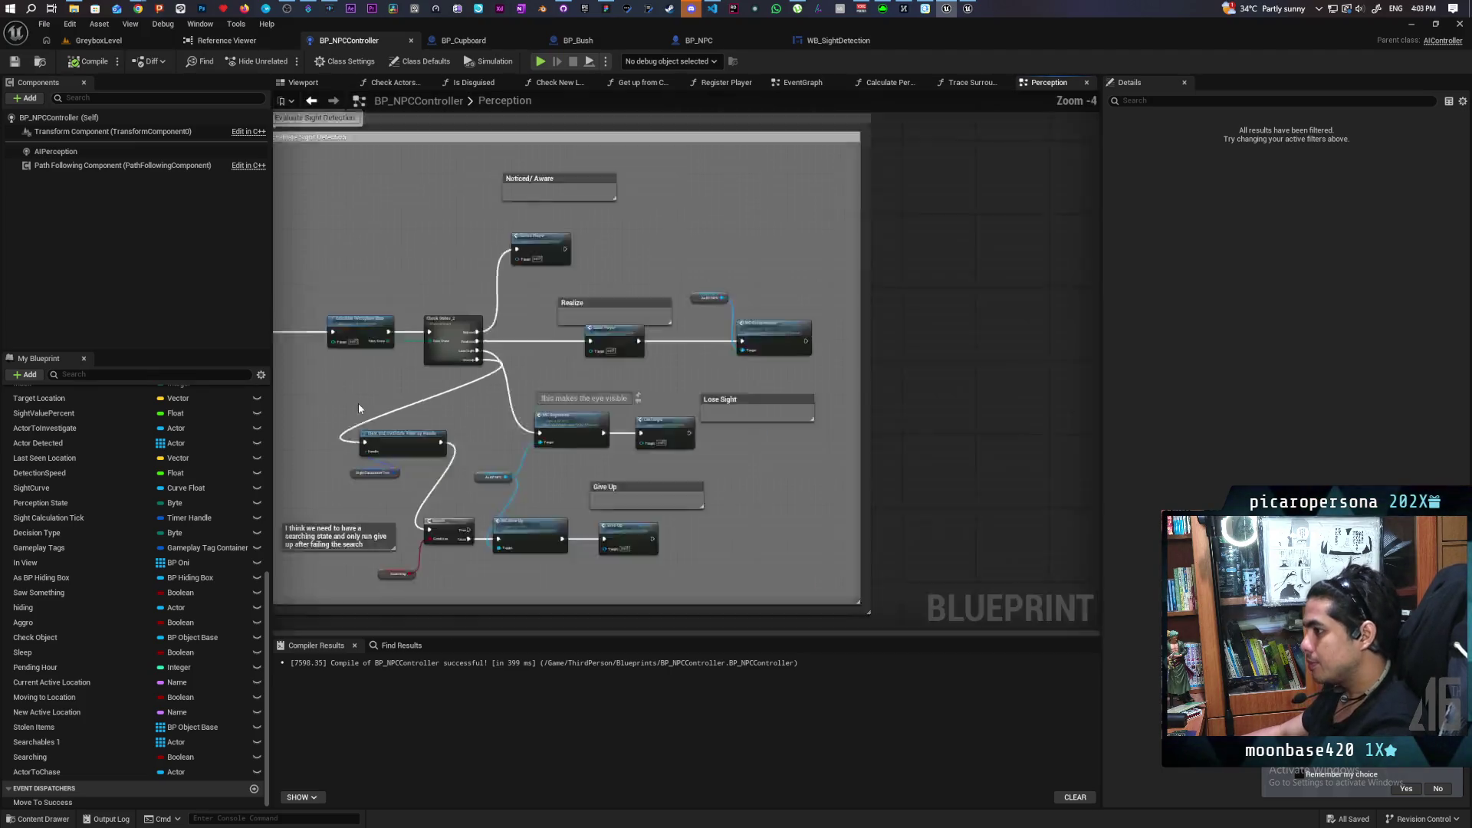
pyautogui.scroll(2, 493, 360)
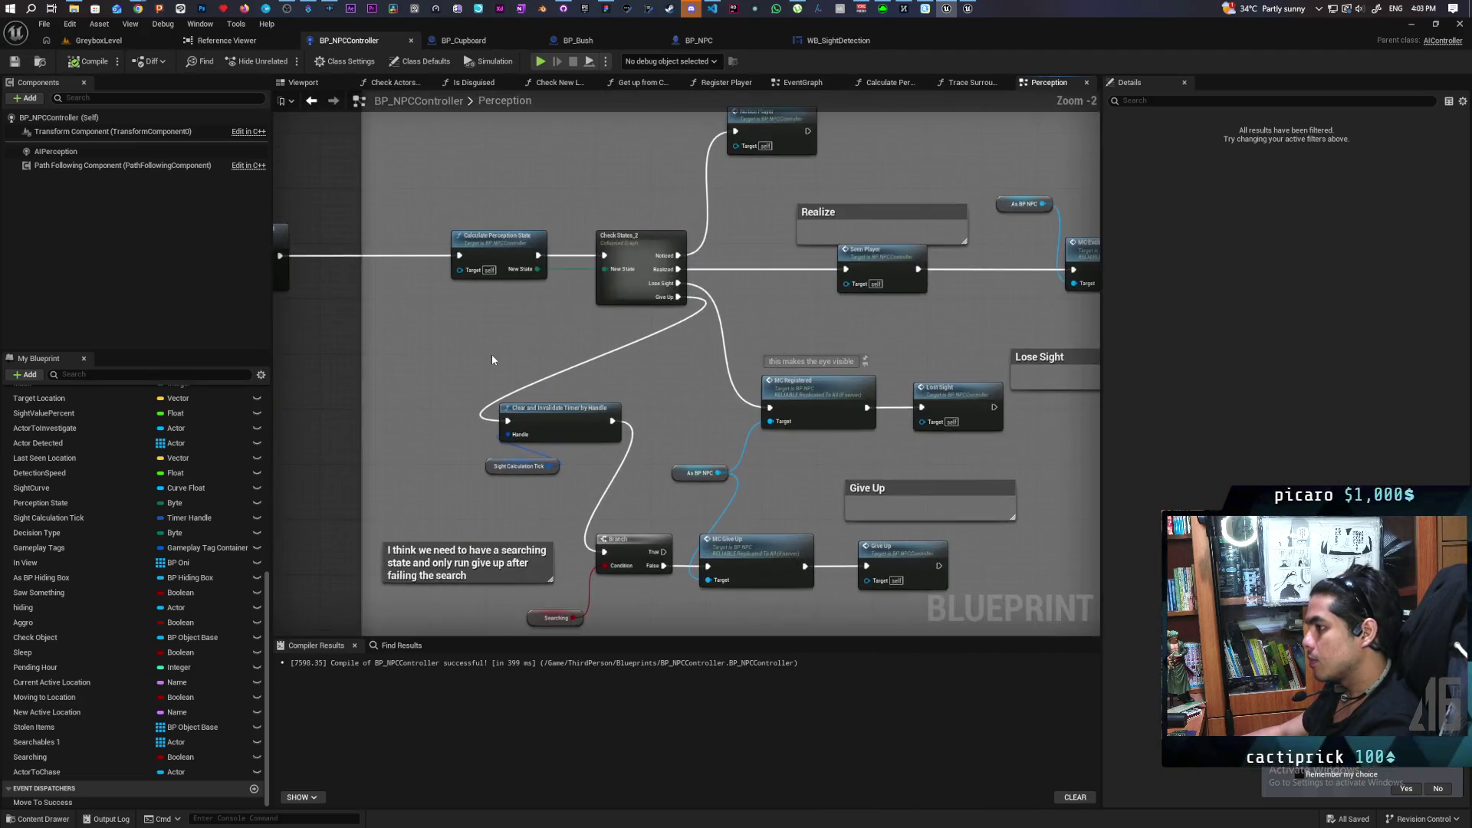
pyautogui.moveTo(492, 360); pyautogui.dragTo(405, 445)
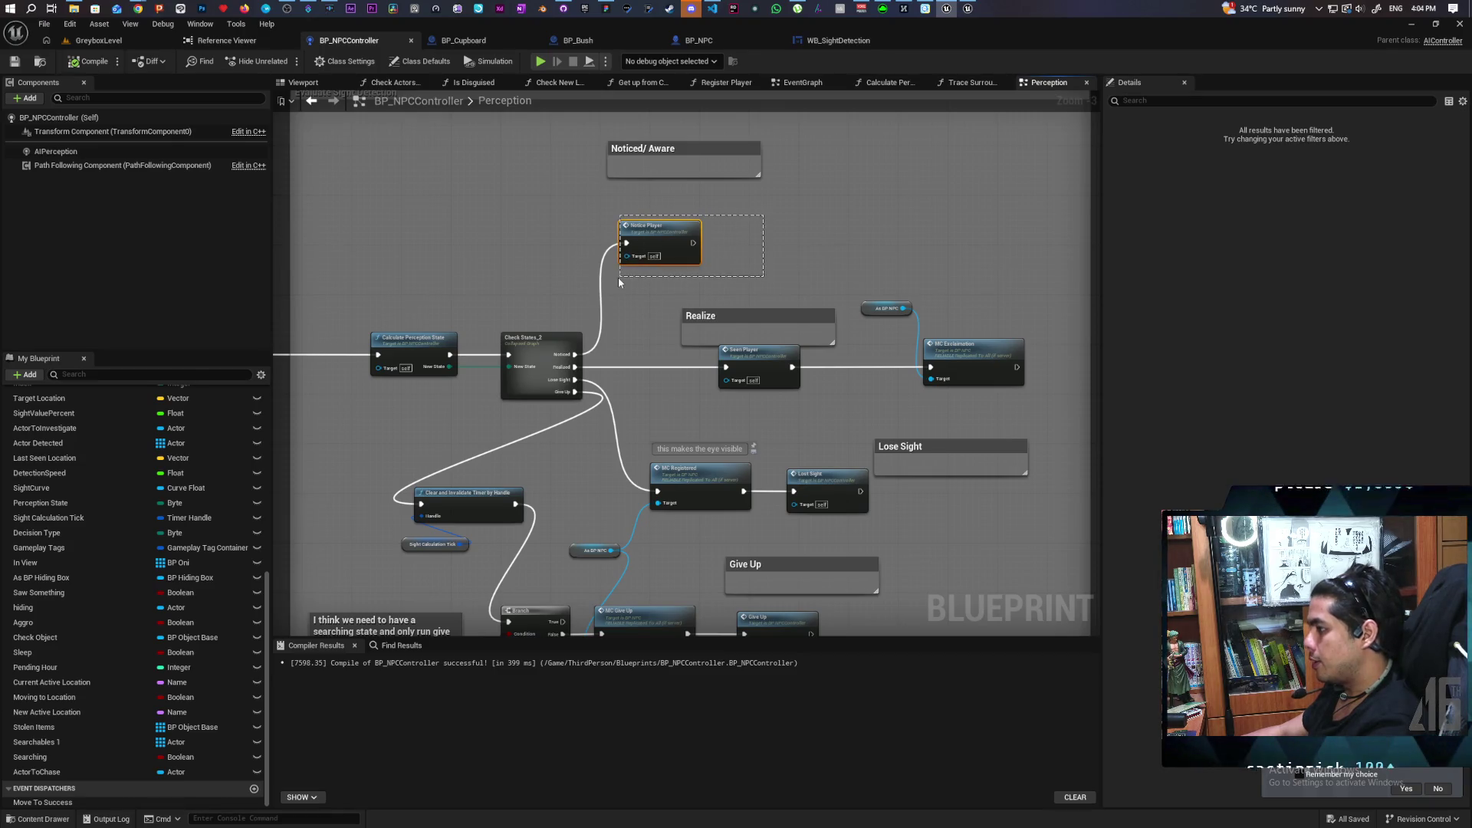
pyautogui.moveTo(619, 282); pyautogui.dragTo(619, 282)
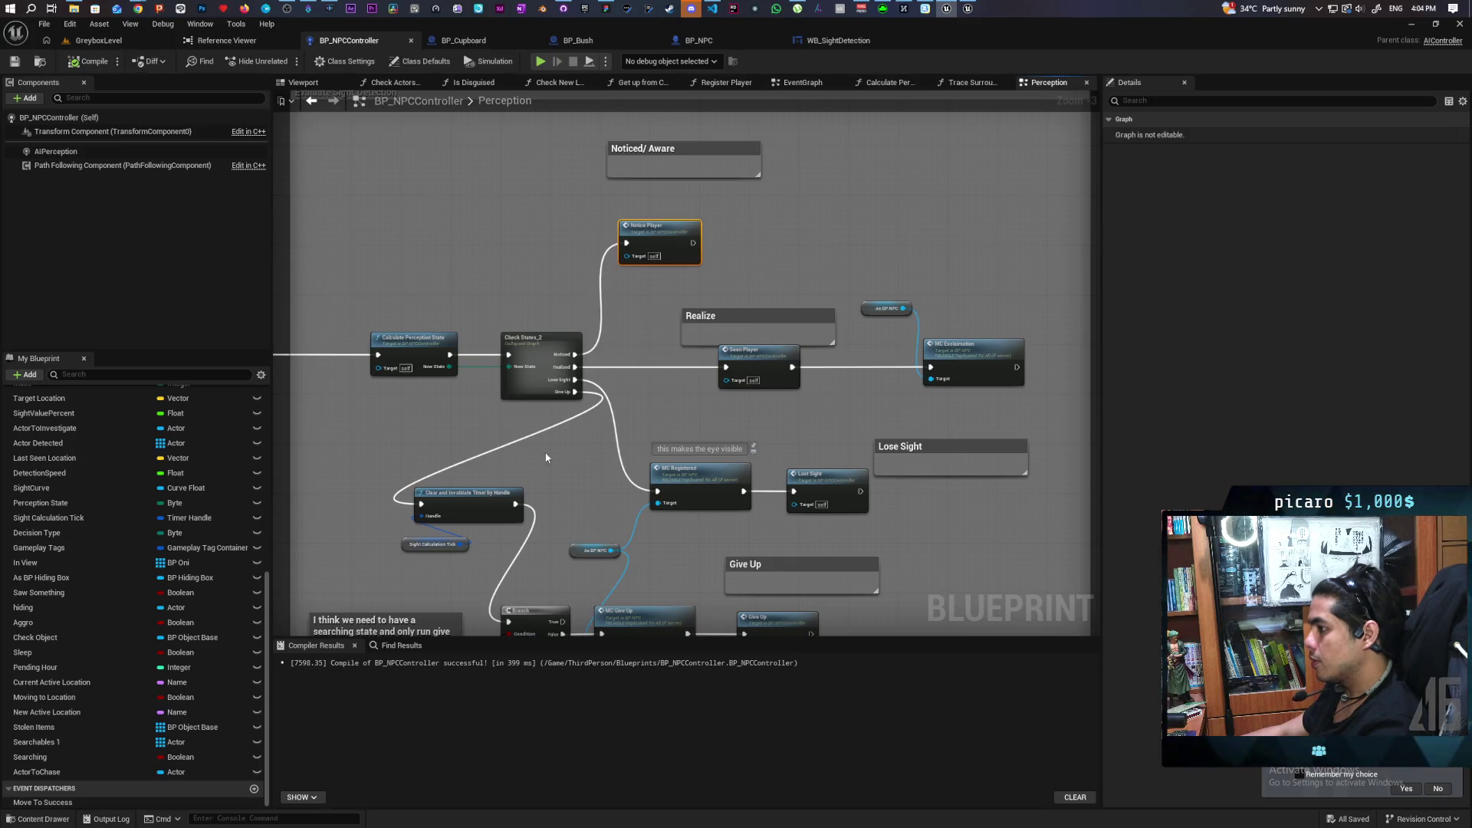
pyautogui.scroll(-3, 489, 426)
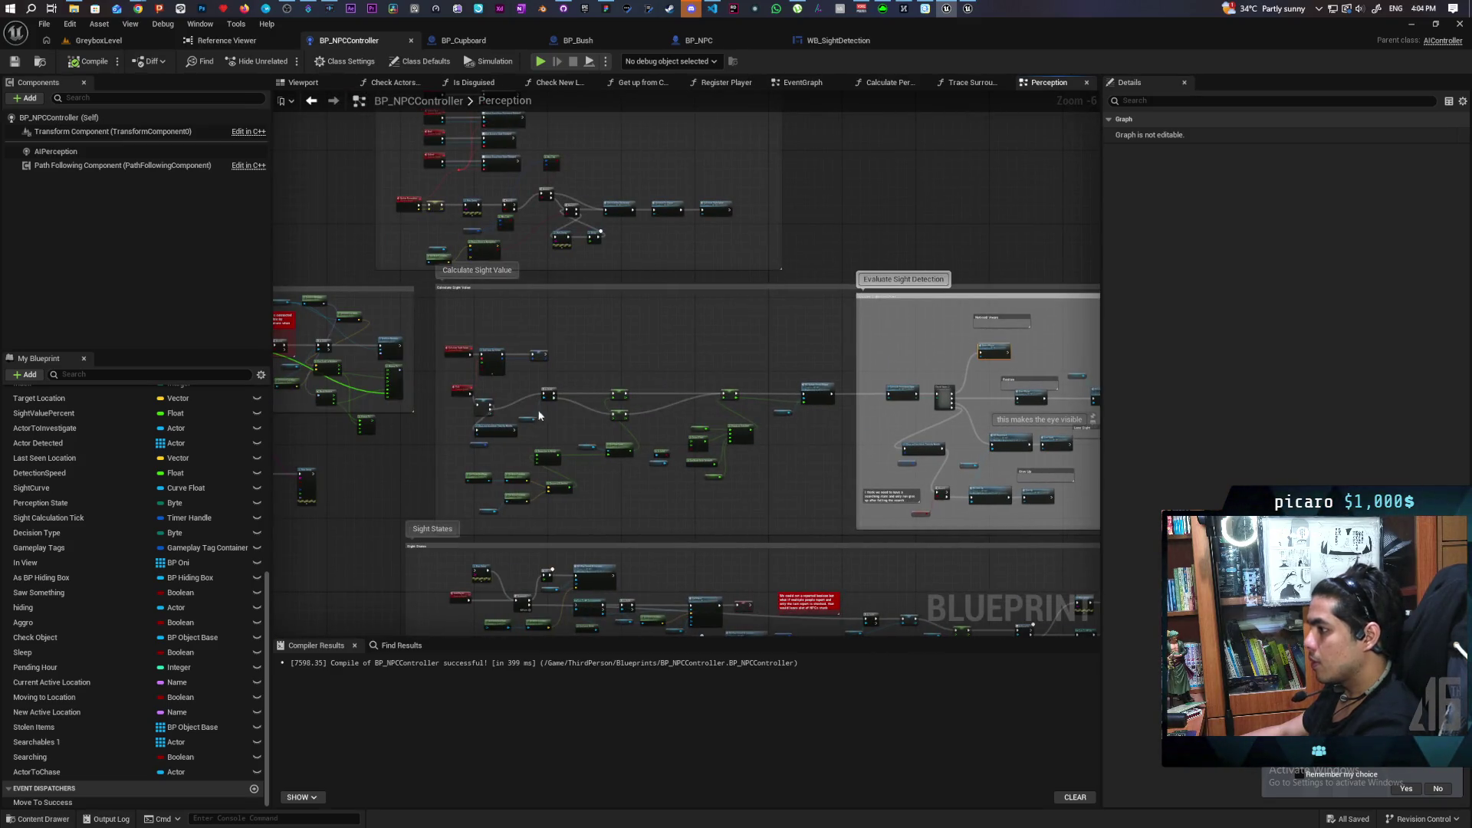
pyautogui.scroll(4, 539, 415)
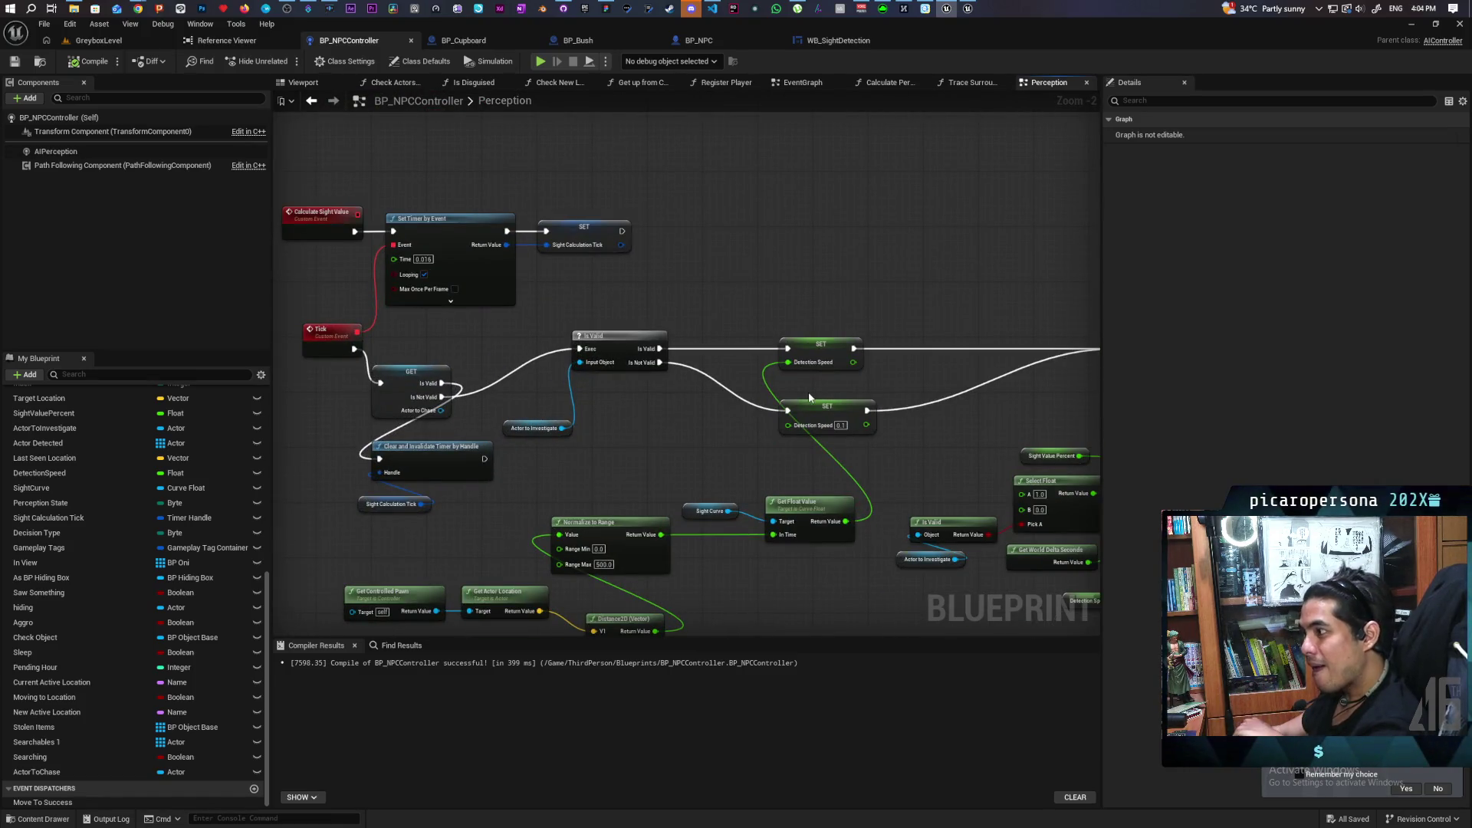
pyautogui.moveTo(1032, 369)
pyautogui.mouseDown()
pyautogui.moveTo(751, 382)
pyautogui.moveTo(517, 315)
pyautogui.mouseUp()
pyautogui.moveTo(558, 384)
pyautogui.mouseDown()
pyautogui.moveTo(957, 289)
pyautogui.moveTo(955, 260)
pyautogui.mouseUp()
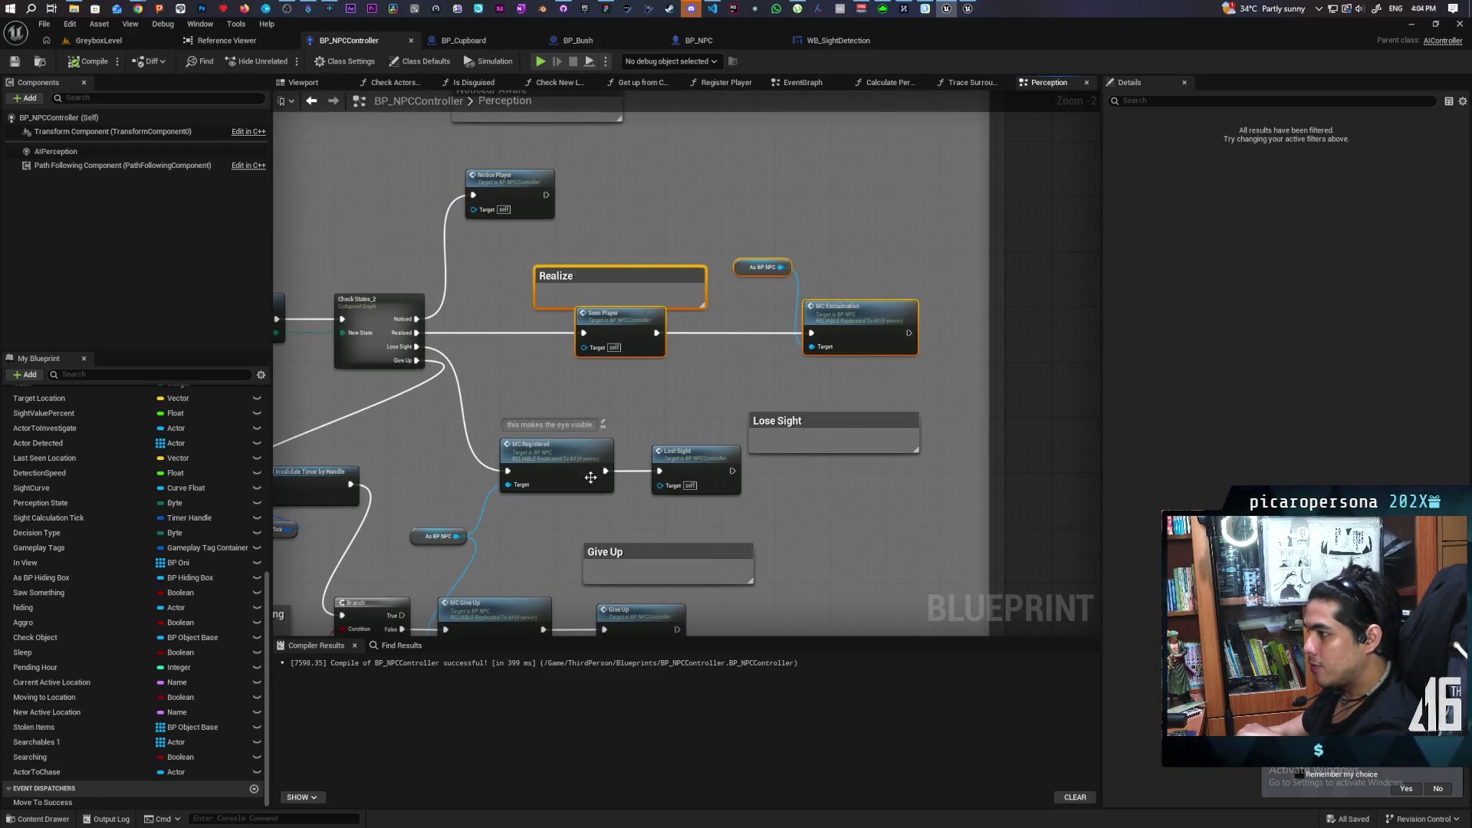
pyautogui.click(554, 403)
pyautogui.moveTo(553, 403)
pyautogui.mouseDown()
pyautogui.moveTo(657, 330)
pyautogui.moveTo(625, 317)
pyautogui.mouseUp()
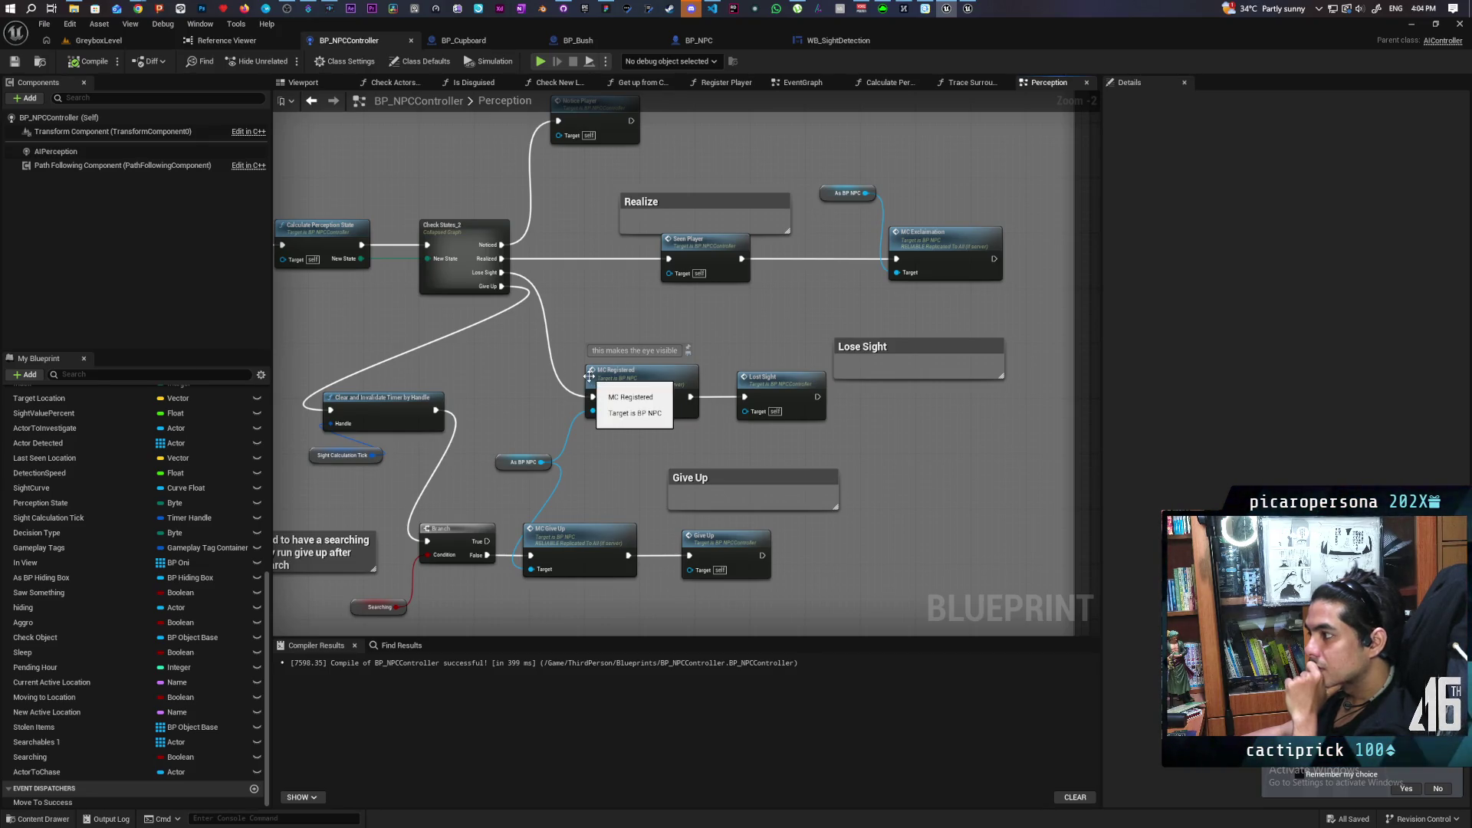
pyautogui.doubleClick(778, 381)
pyautogui.scroll(-3, 411, 412)
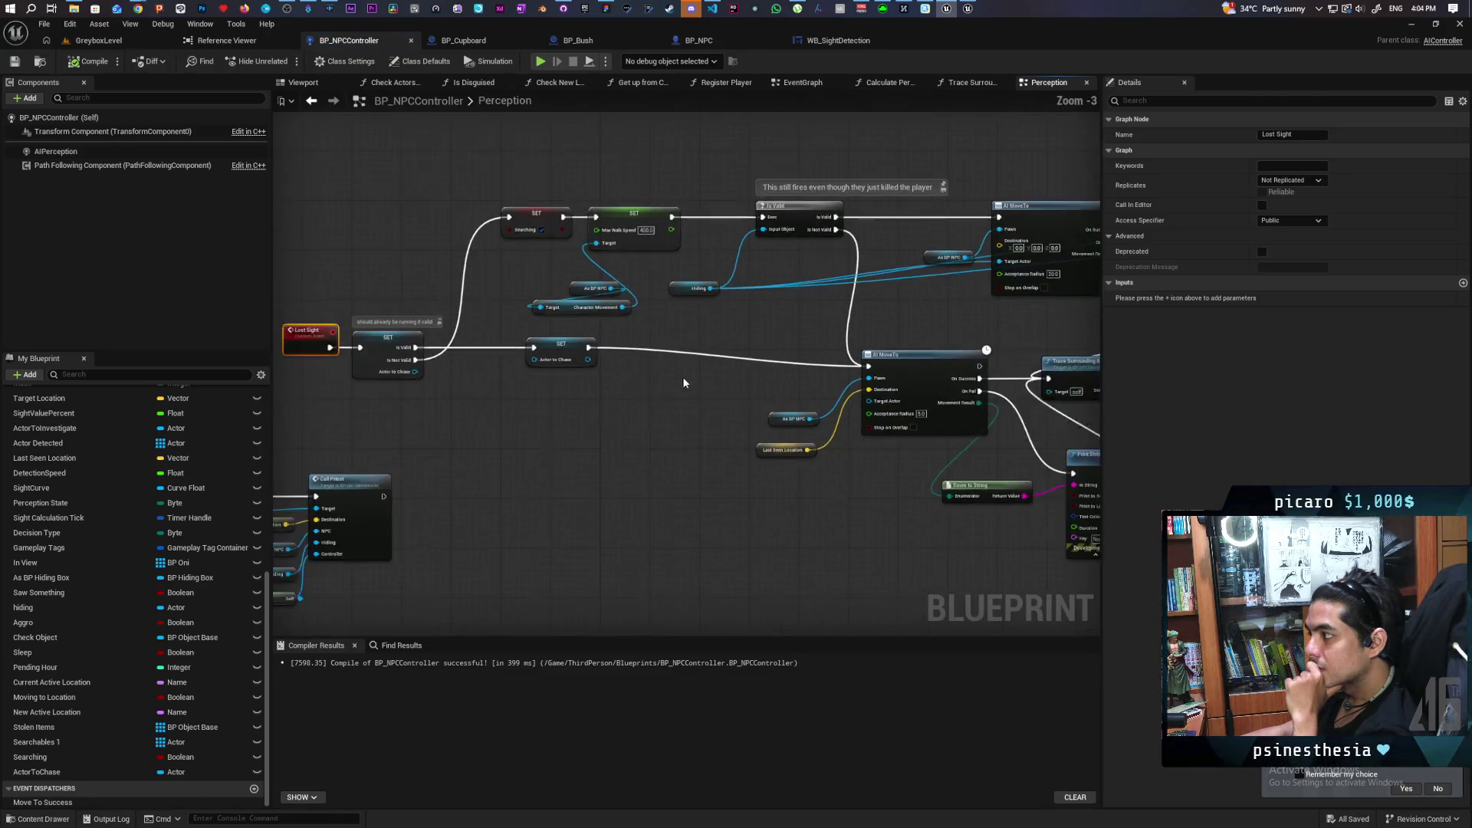
pyautogui.moveTo(618, 408)
pyautogui.mouseDown()
pyautogui.moveTo(378, 455)
pyautogui.moveTo(836, 418)
pyautogui.moveTo(891, 431)
pyautogui.mouseUp()
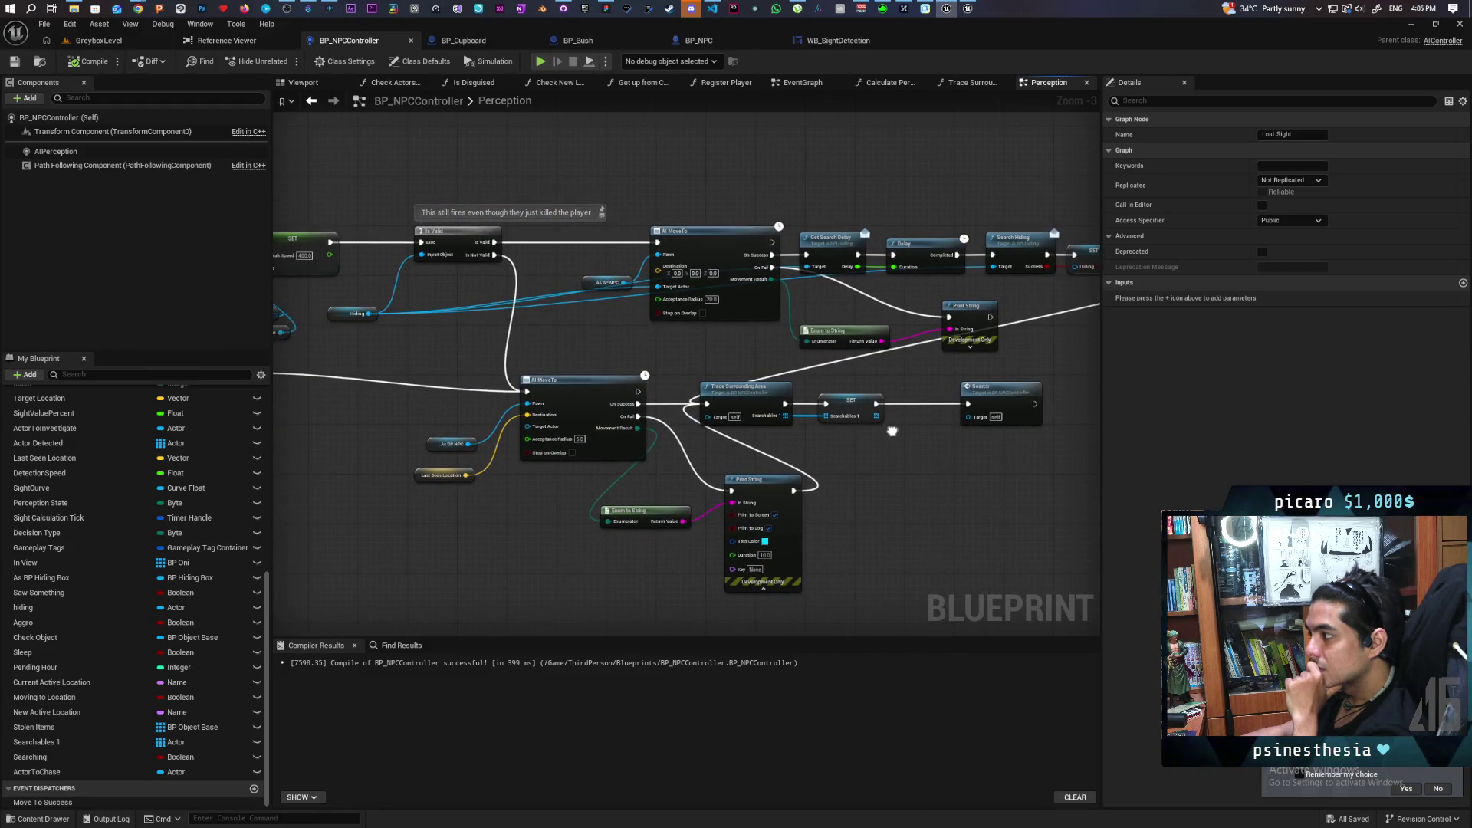
pyautogui.scroll(-2, 621, 390)
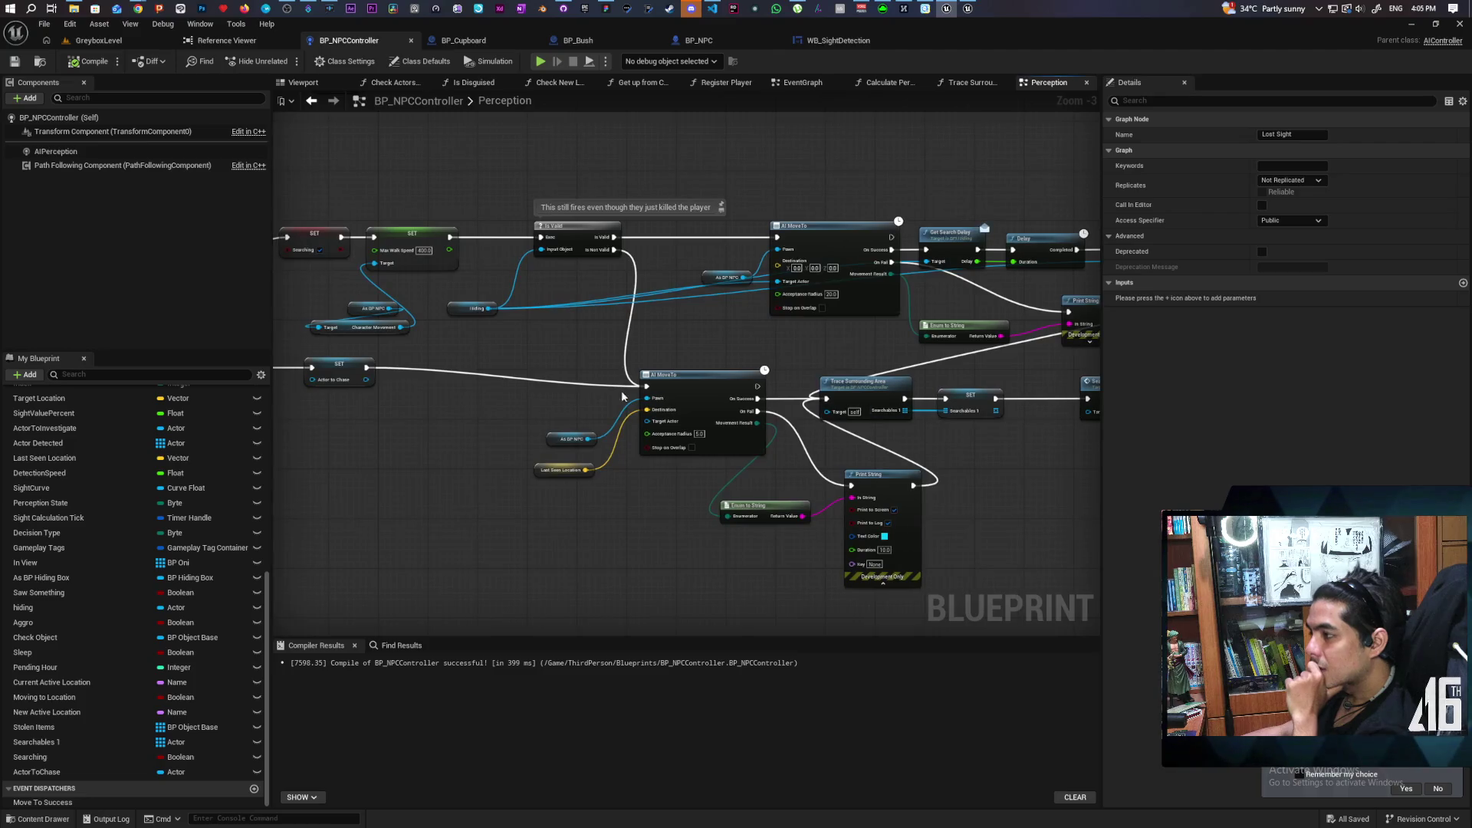
pyautogui.scroll(3, 555, 387)
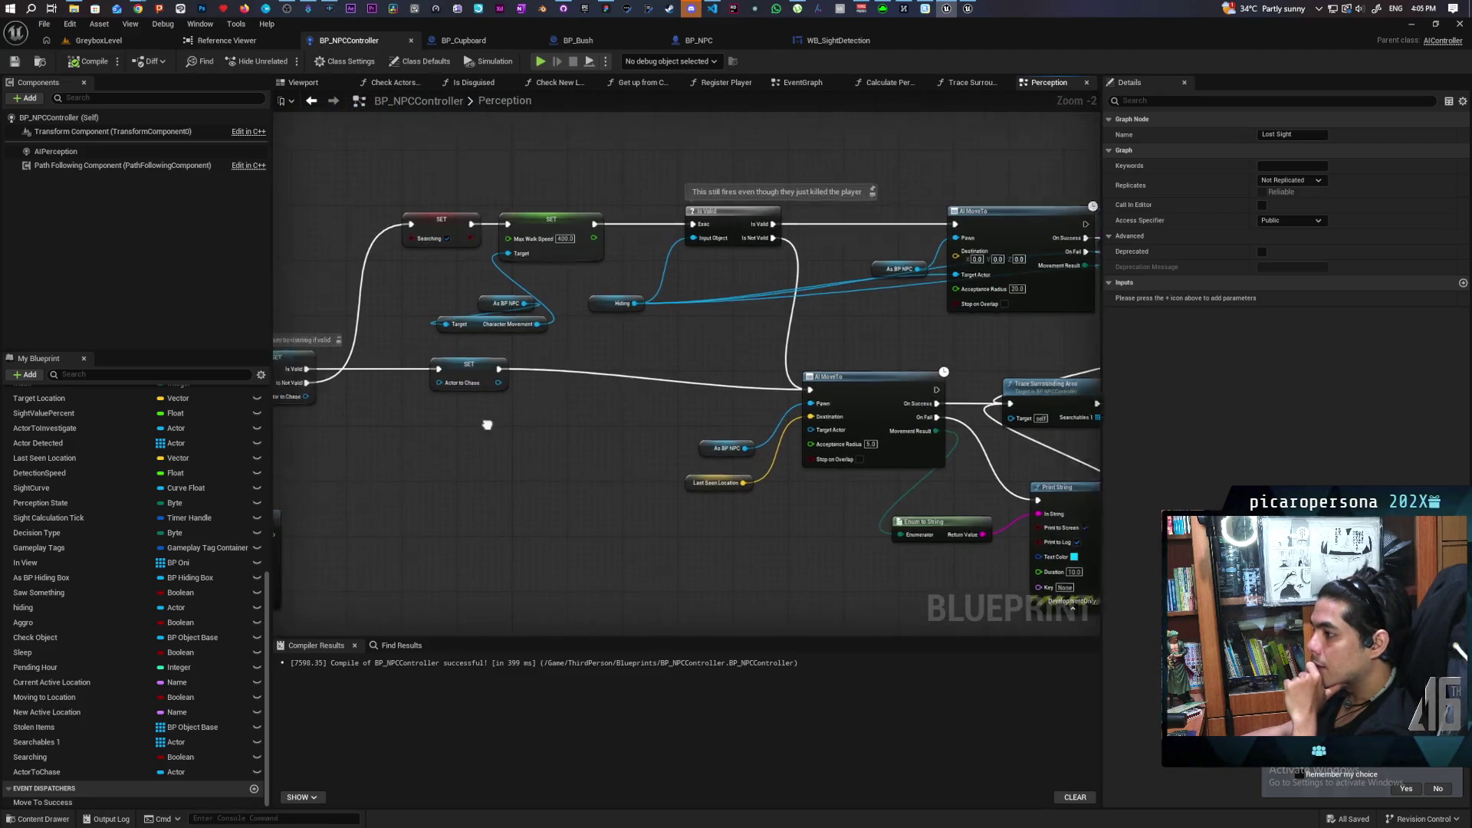
pyautogui.scroll(-8, 512, 397)
pyautogui.moveTo(565, 549); pyautogui.dragTo(637, 479)
pyautogui.scroll(8, 702, 401)
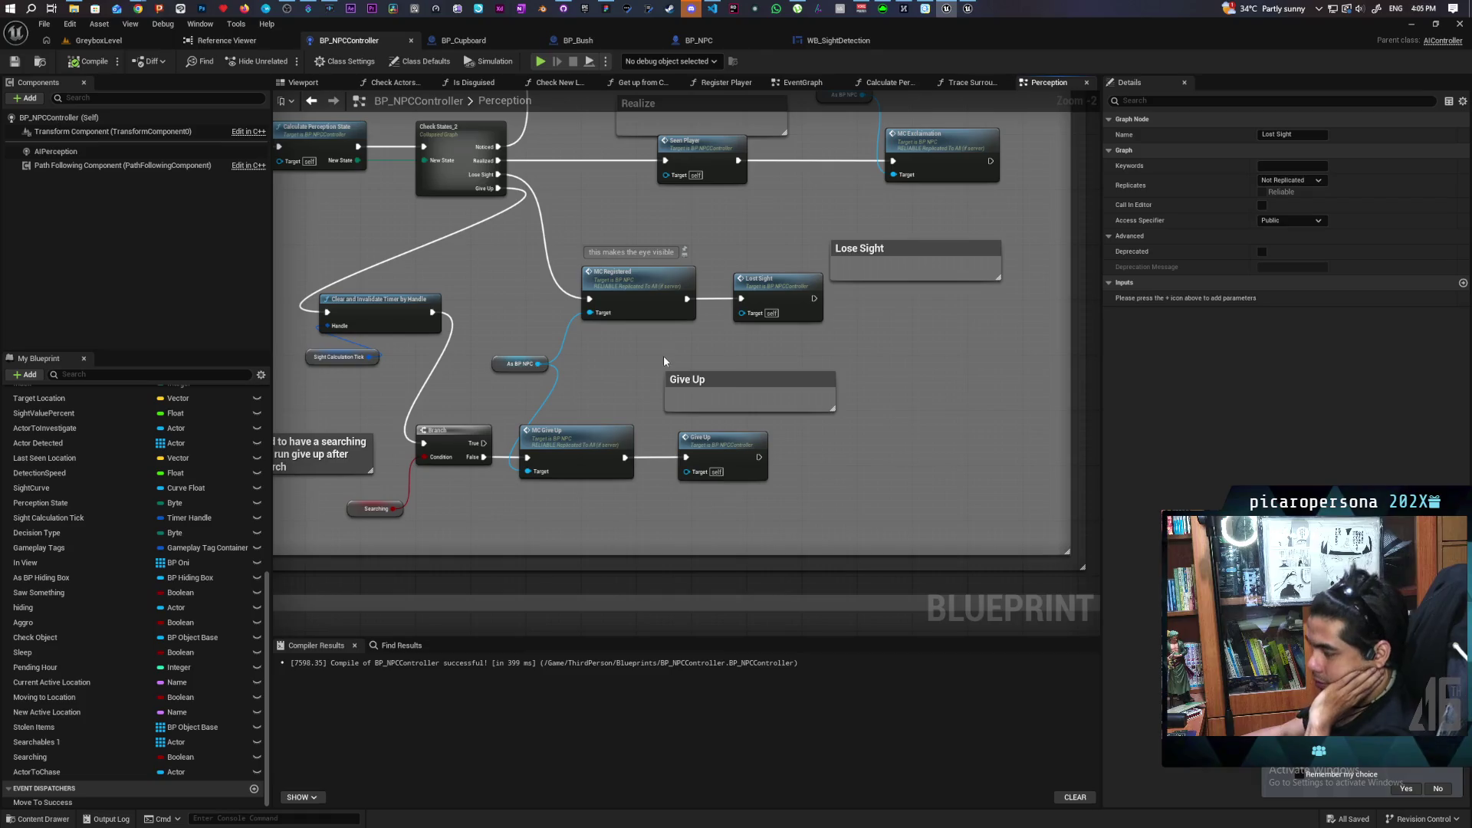
pyautogui.moveTo(661, 362); pyautogui.dragTo(639, 549)
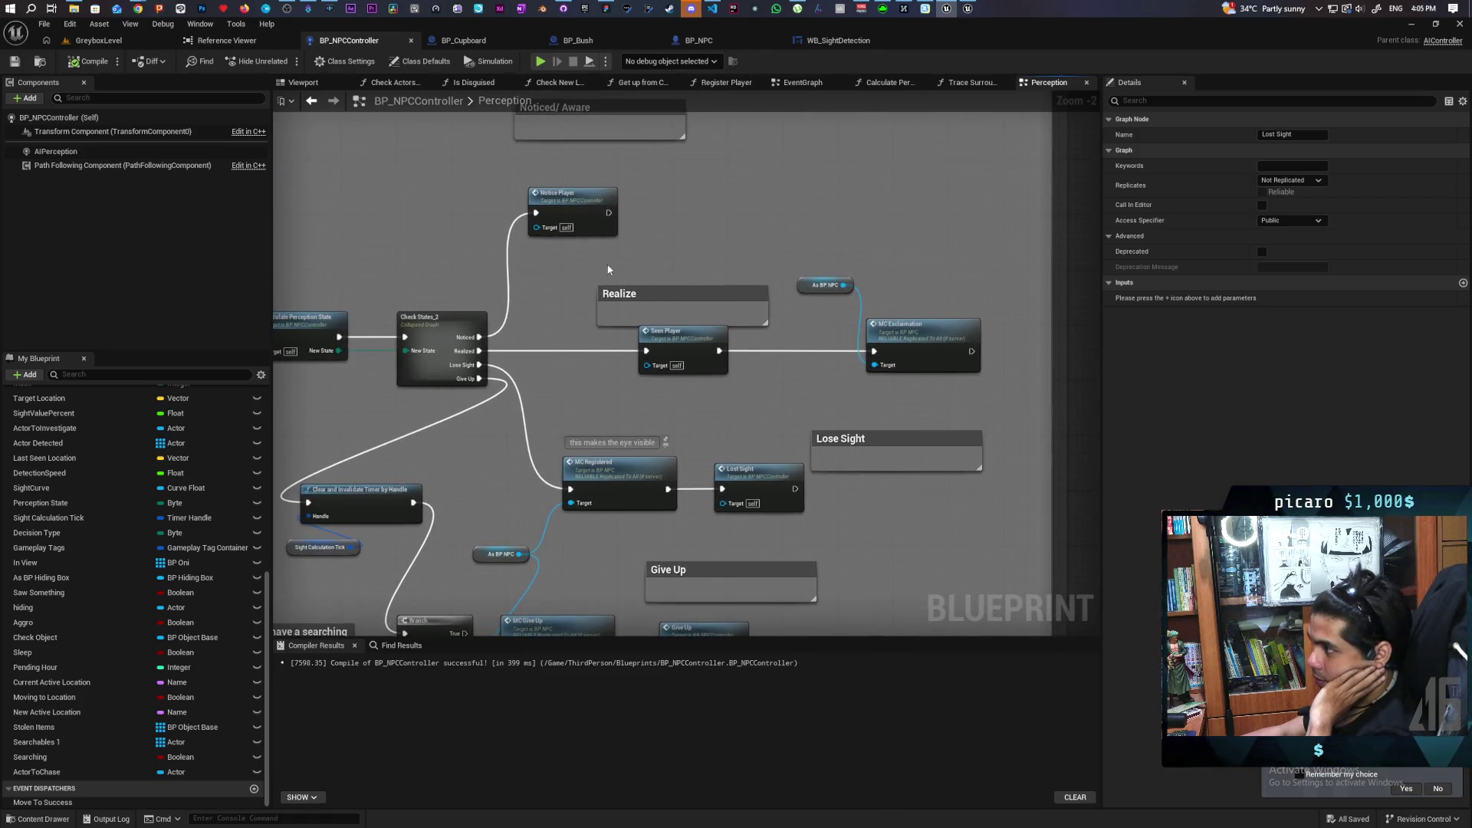
# Jump from the Seen Player call to its event and follow the chain through AI MoveTo to the Search Hiding branch.
pyautogui.doubleClick(706, 339)
pyautogui.scroll(-3, 706, 353)
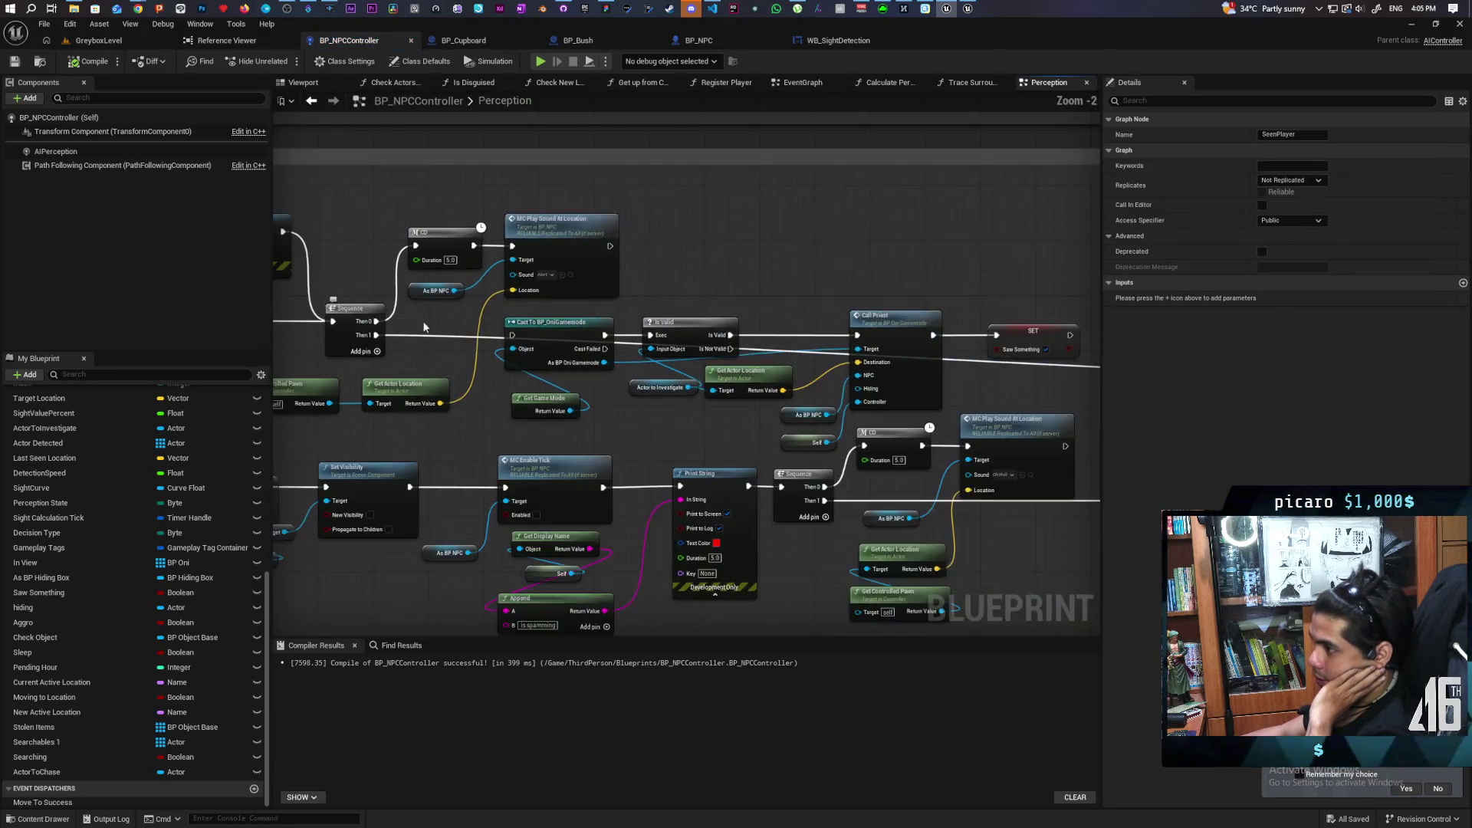
pyautogui.moveTo(342, 293)
pyautogui.mouseDown()
pyautogui.moveTo(565, 243)
pyautogui.moveTo(565, 259)
pyautogui.mouseUp()
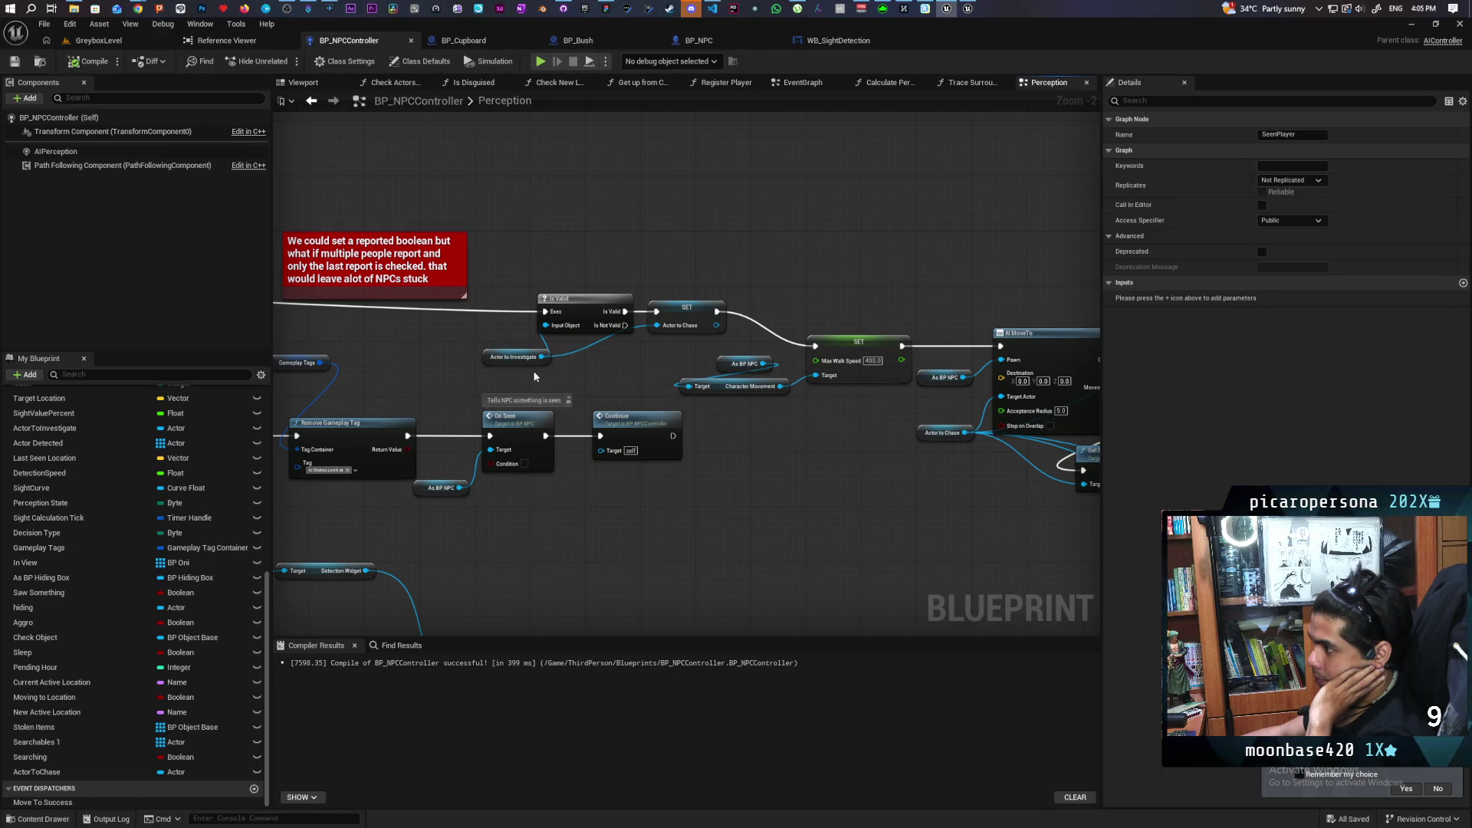
pyautogui.moveTo(528, 373)
pyautogui.mouseDown()
pyautogui.moveTo(540, 351)
pyautogui.moveTo(676, 291)
pyautogui.mouseUp()
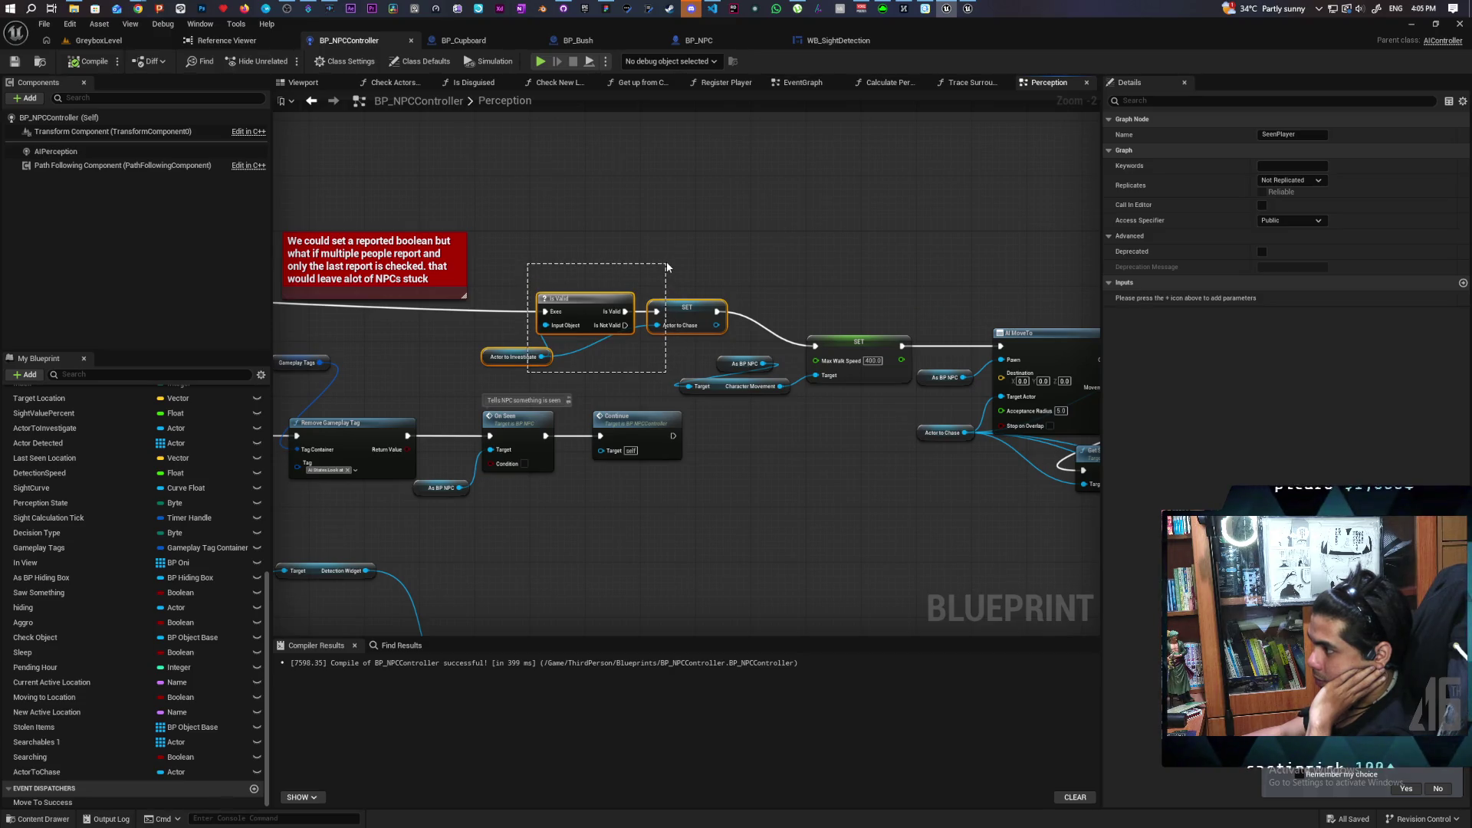
pyautogui.moveTo(666, 263); pyautogui.dragTo(665, 263)
pyautogui.moveTo(792, 445); pyautogui.dragTo(299, 324)
pyautogui.moveTo(679, 500)
pyautogui.mouseDown()
pyautogui.moveTo(384, 503)
pyautogui.moveTo(552, 487)
pyautogui.moveTo(305, 486)
pyautogui.moveTo(529, 502)
pyautogui.moveTo(292, 483)
pyautogui.moveTo(480, 503)
pyautogui.moveTo(624, 486)
pyautogui.moveTo(453, 488)
pyautogui.moveTo(779, 499)
pyautogui.moveTo(469, 506)
pyautogui.mouseUp()
pyautogui.moveTo(723, 361); pyautogui.dragTo(614, 386)
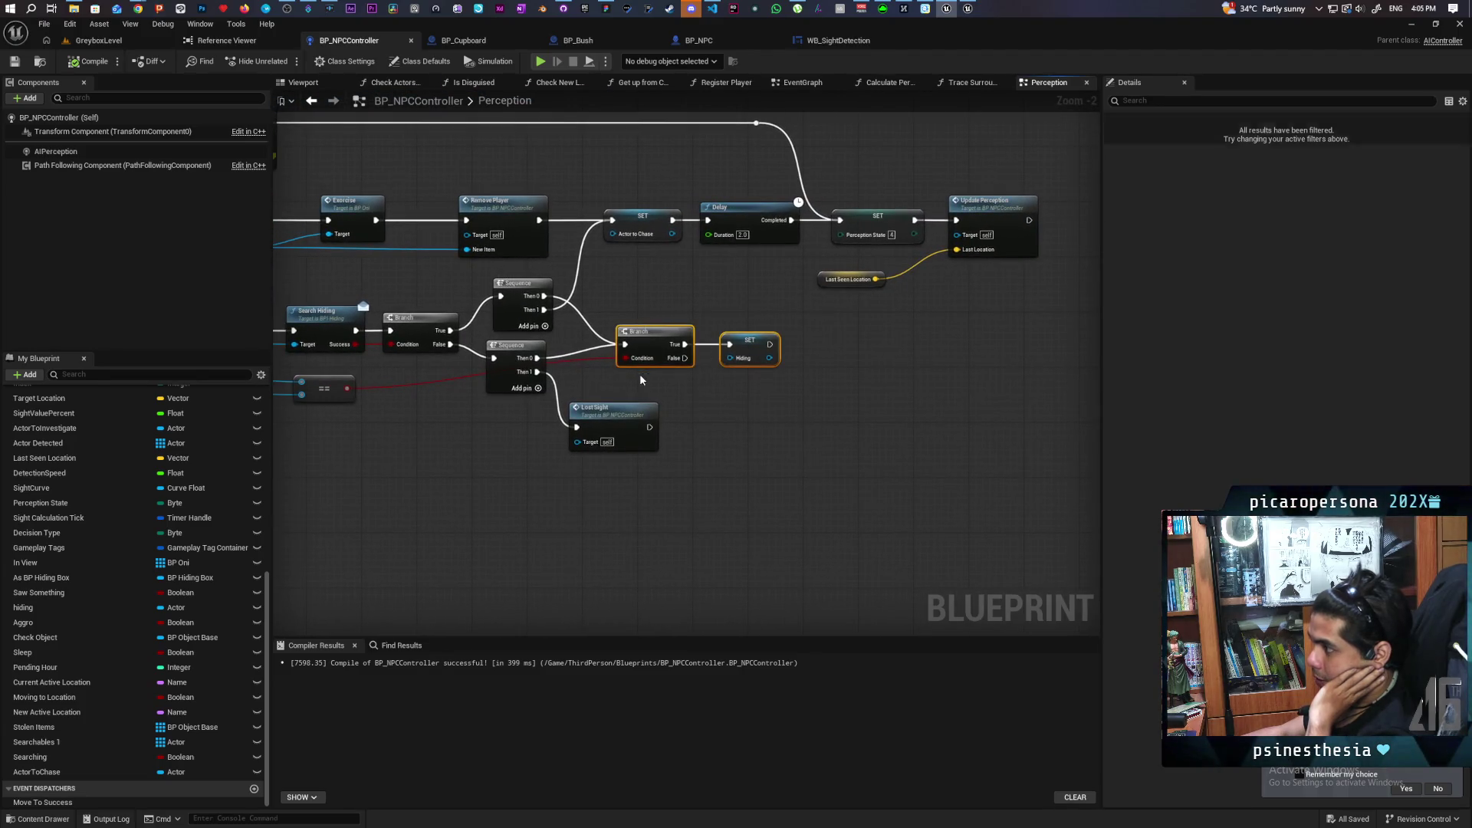
# Pan around the AI MoveTo logic and select the SET Actor to Chase node to view its description.
pyautogui.moveTo(767, 406)
pyautogui.mouseDown()
pyautogui.moveTo(762, 499)
pyautogui.moveTo(957, 511)
pyautogui.moveTo(1002, 494)
pyautogui.mouseUp()
pyautogui.moveTo(576, 368)
pyautogui.mouseDown()
pyautogui.moveTo(647, 391)
pyautogui.moveTo(587, 439)
pyautogui.moveTo(389, 434)
pyautogui.moveTo(481, 433)
pyautogui.mouseUp()
pyautogui.moveTo(322, 258)
pyautogui.mouseDown()
pyautogui.moveTo(486, 319)
pyautogui.moveTo(917, 328)
pyautogui.moveTo(494, 315)
pyautogui.mouseUp()
pyautogui.moveTo(697, 460)
pyautogui.mouseDown()
pyautogui.moveTo(925, 355)
pyautogui.moveTo(968, 363)
pyautogui.mouseUp()
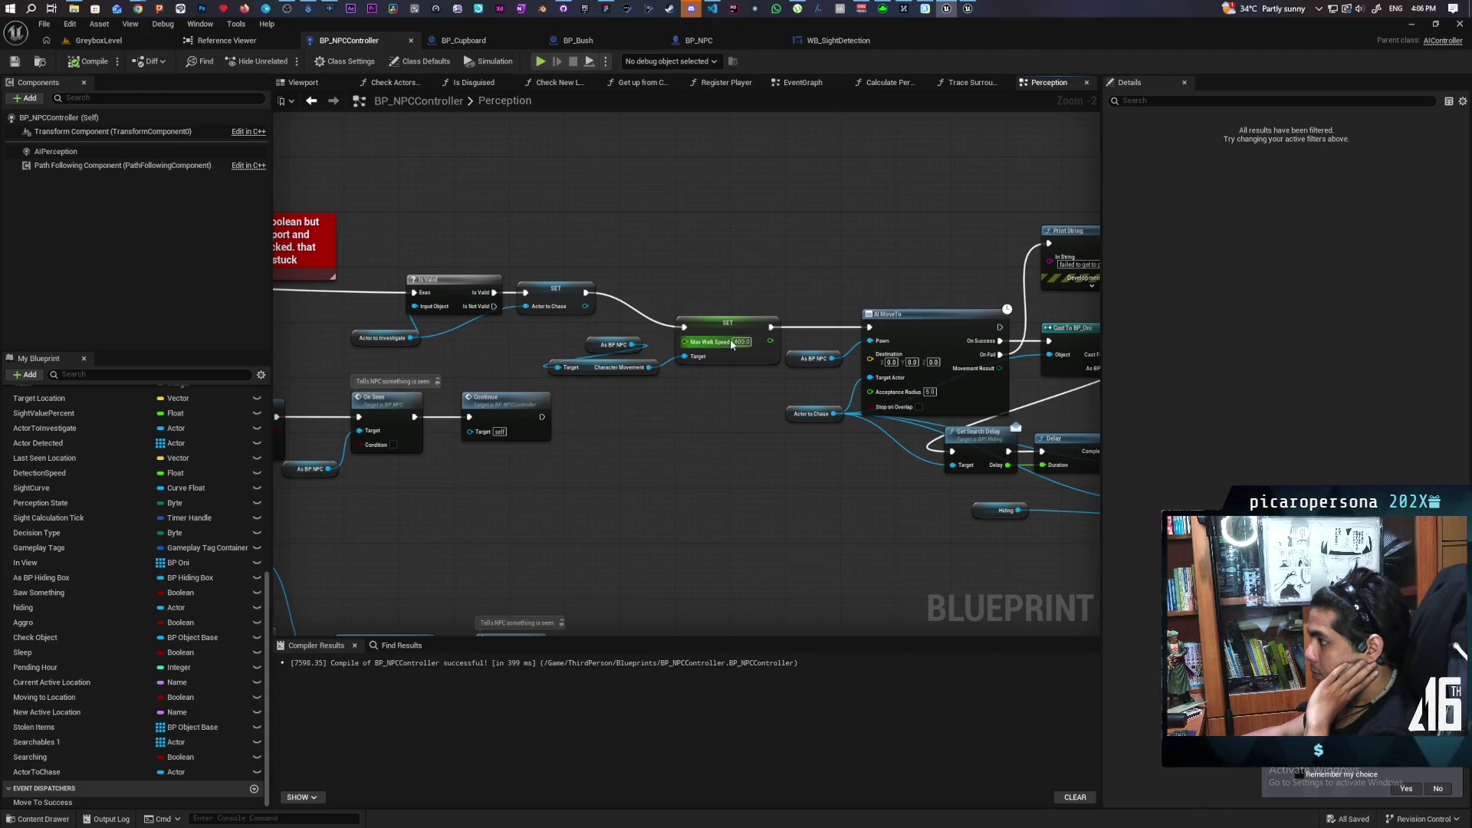
pyautogui.moveTo(922, 295)
pyautogui.mouseDown()
pyautogui.moveTo(230, 306)
pyautogui.moveTo(935, 303)
pyautogui.moveTo(681, 299)
pyautogui.mouseUp()
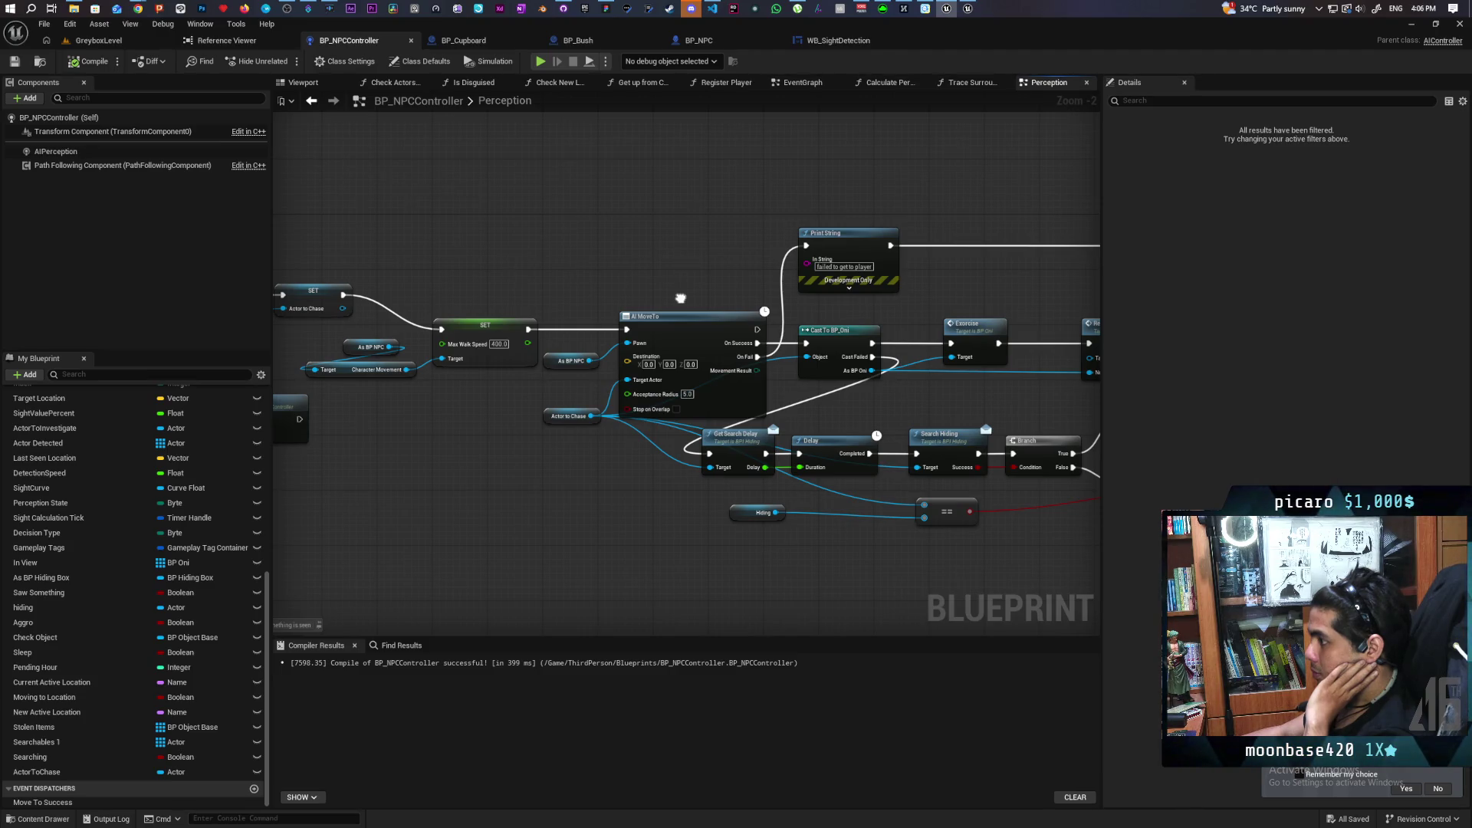
pyautogui.moveTo(681, 299)
pyautogui.mouseDown()
pyautogui.moveTo(359, 330)
pyautogui.moveTo(194, 308)
pyautogui.moveTo(769, 265)
pyautogui.moveTo(847, 273)
pyautogui.mouseUp()
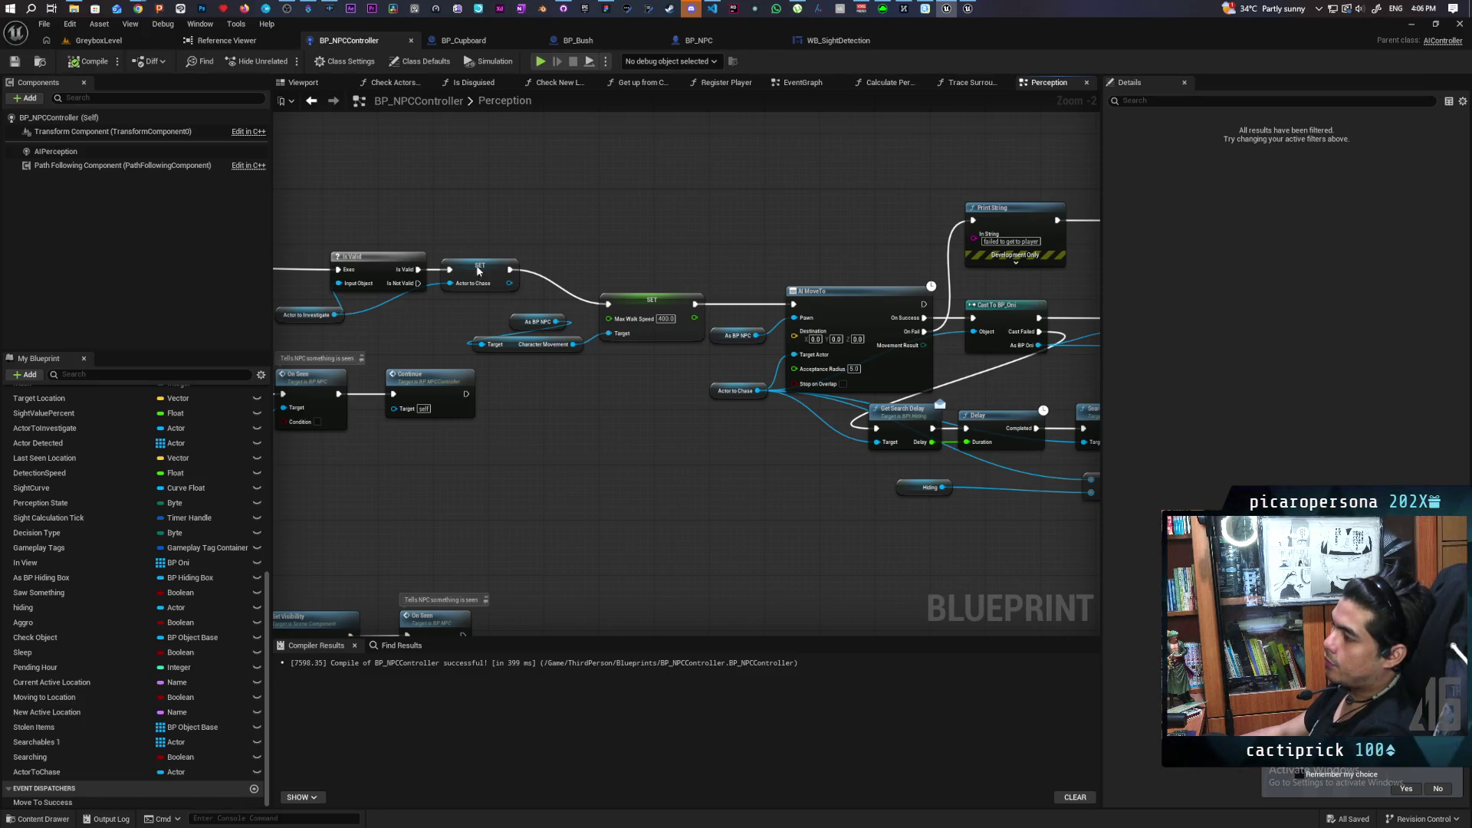
pyautogui.moveTo(462, 240); pyautogui.dragTo(487, 318)
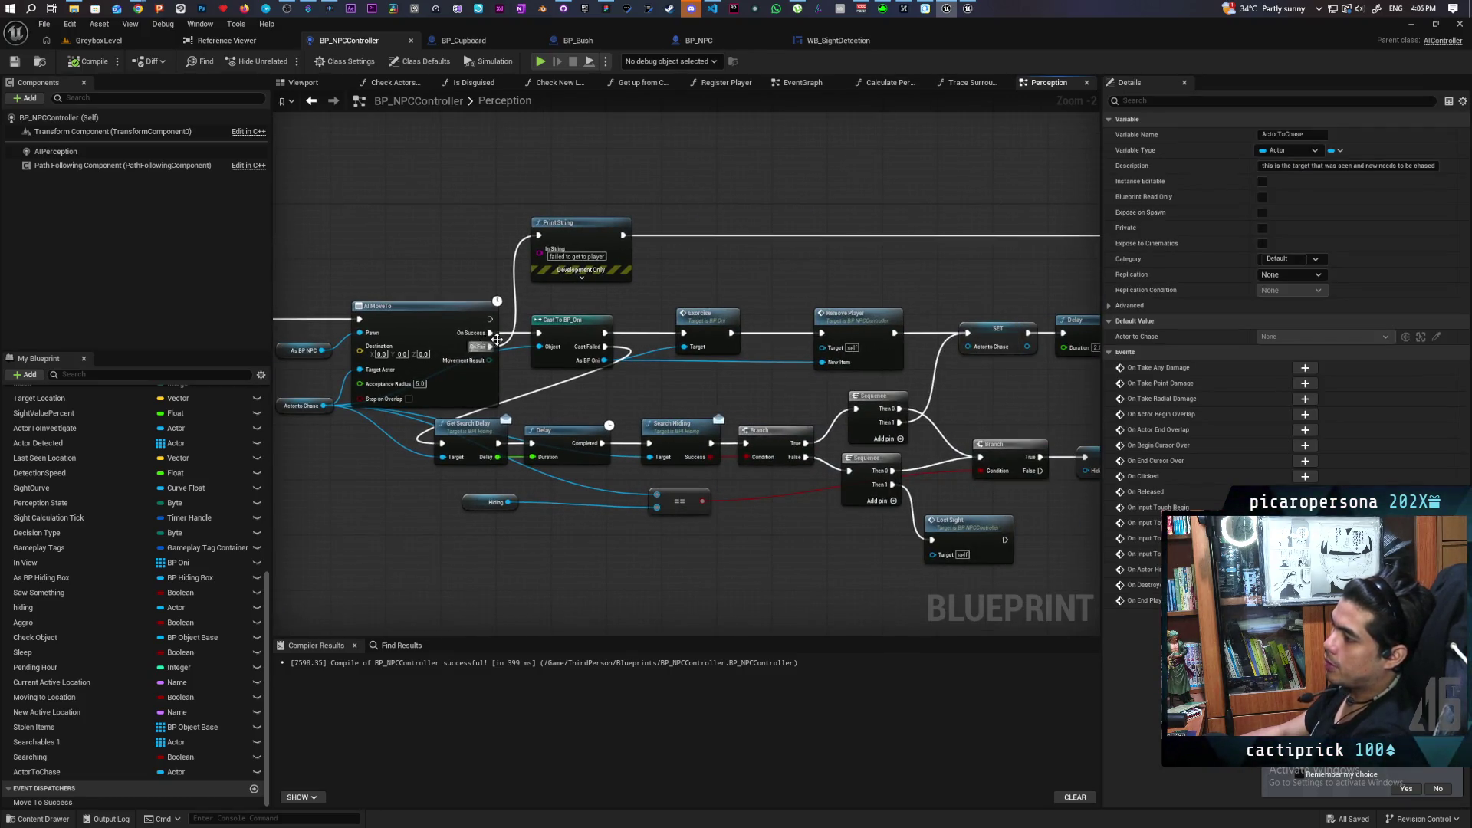